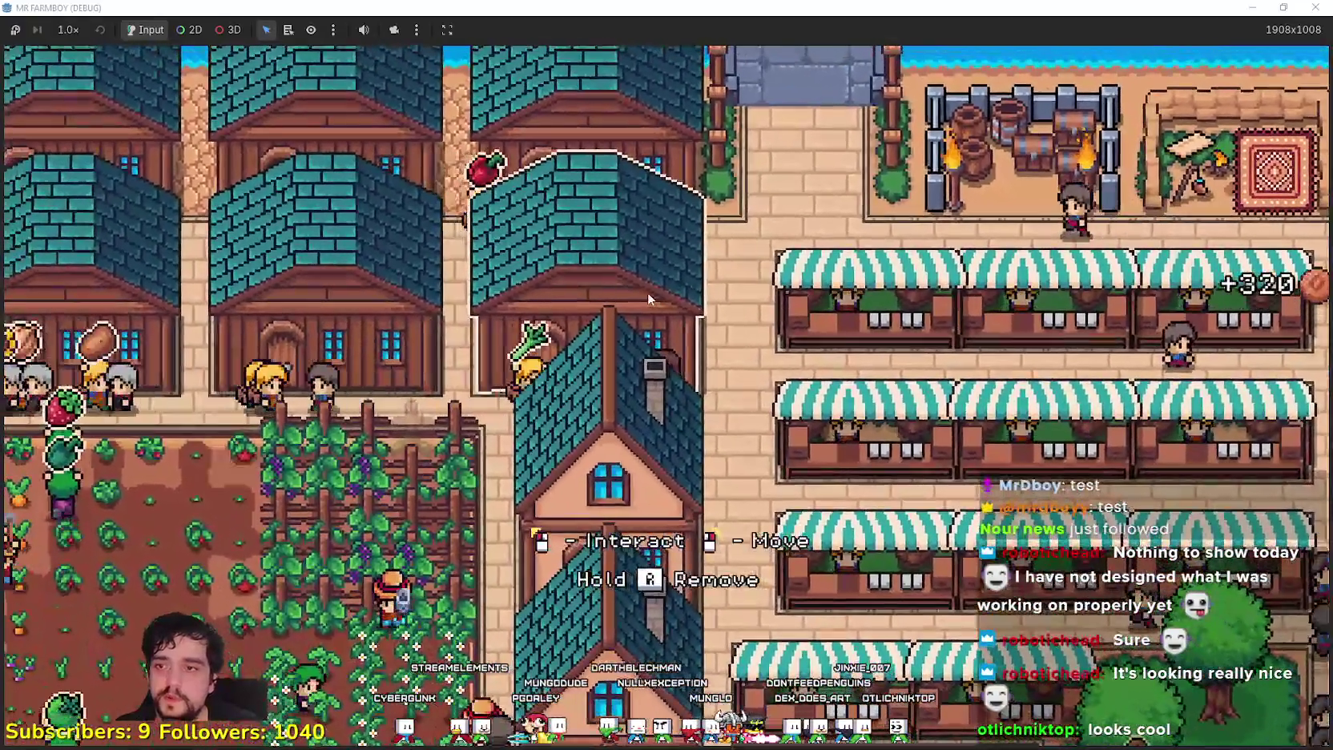
Check the warehouse inventory and stock, then close the warehouse panel
left_click(647, 296)
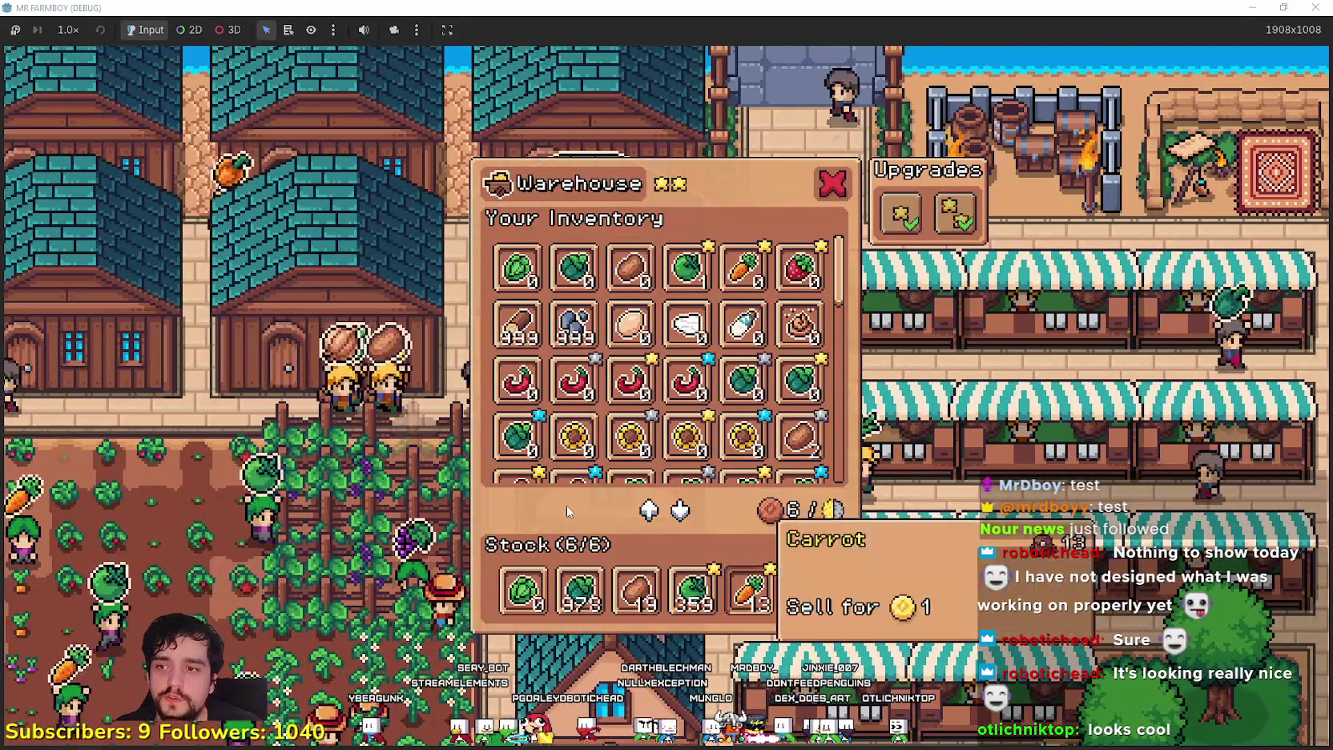
left_click(976, 558)
scroll(719, 458, "up", 3)
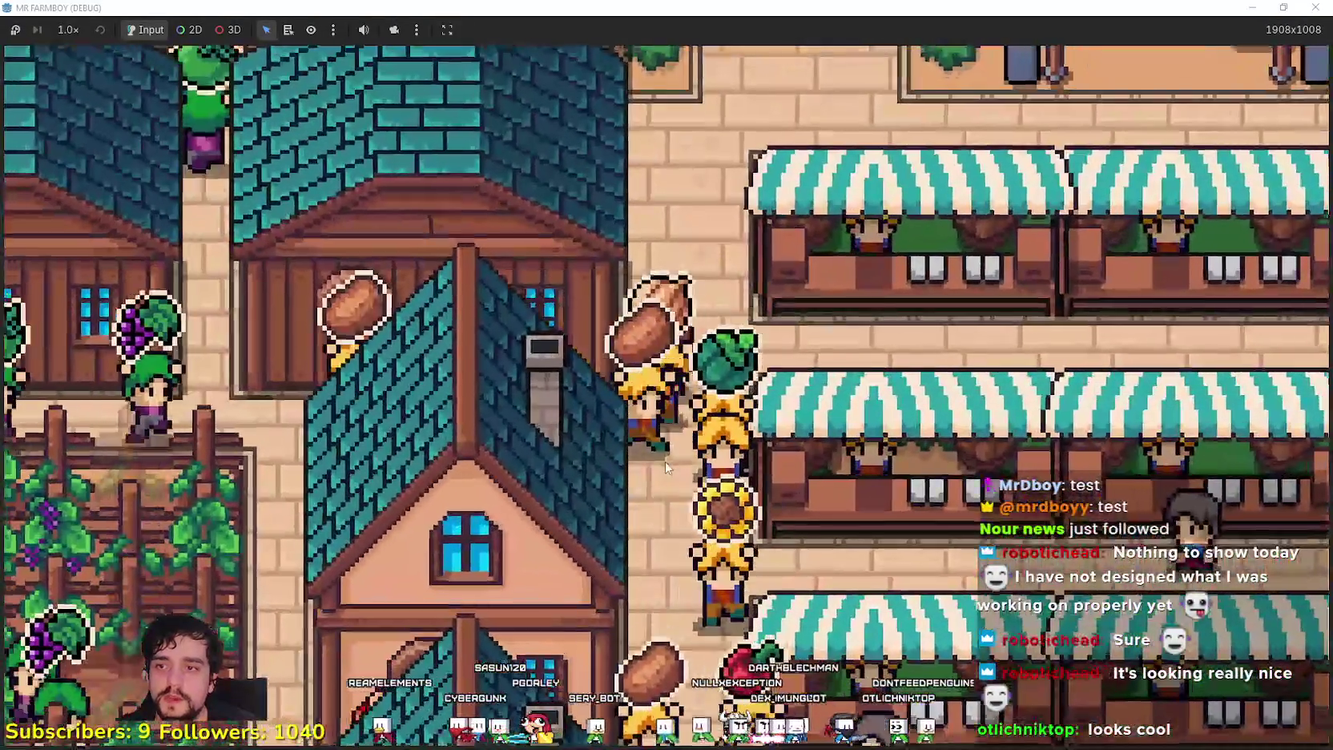
scroll(665, 467, "down", 5)
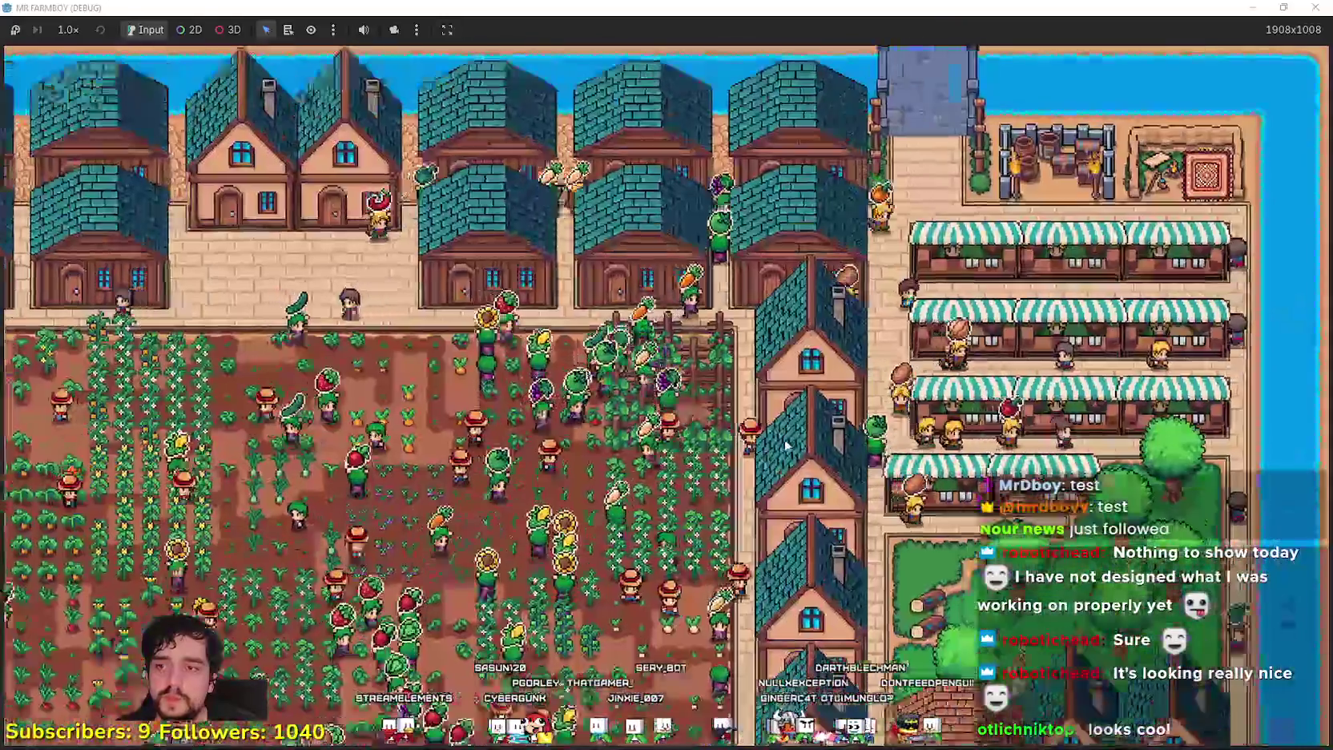
scroll(592, 366, "up", 3)
scroll(597, 384, "down", 2)
scroll(609, 432, "up", 2)
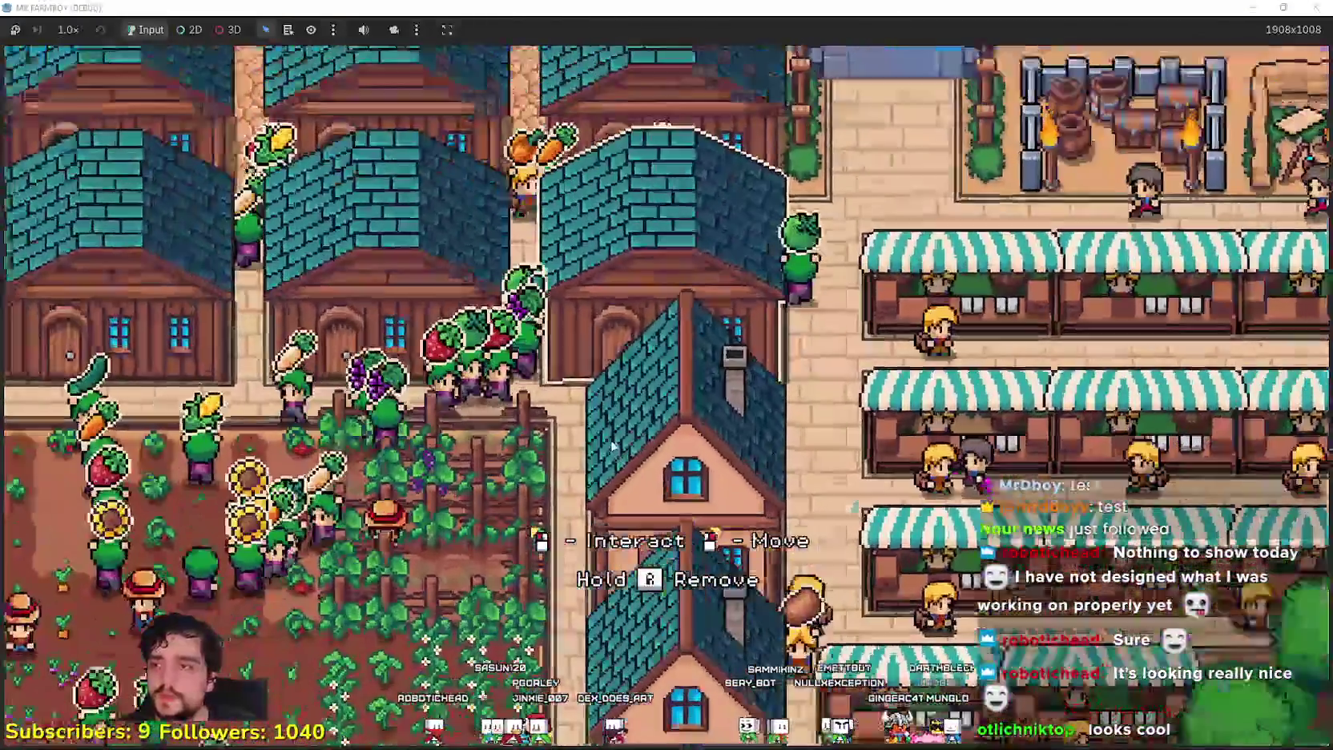
Walk the player left across the farm fields and crop rows, then back toward town
key("a")
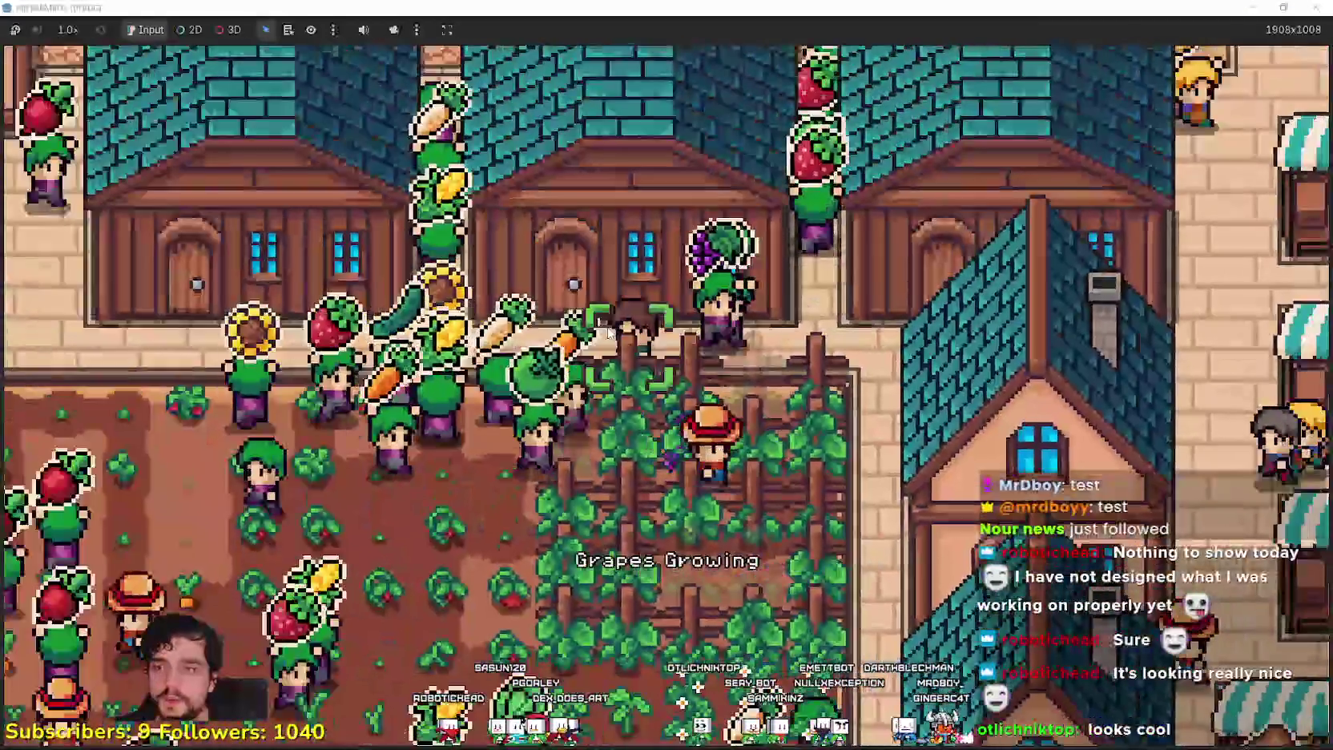
key("a")
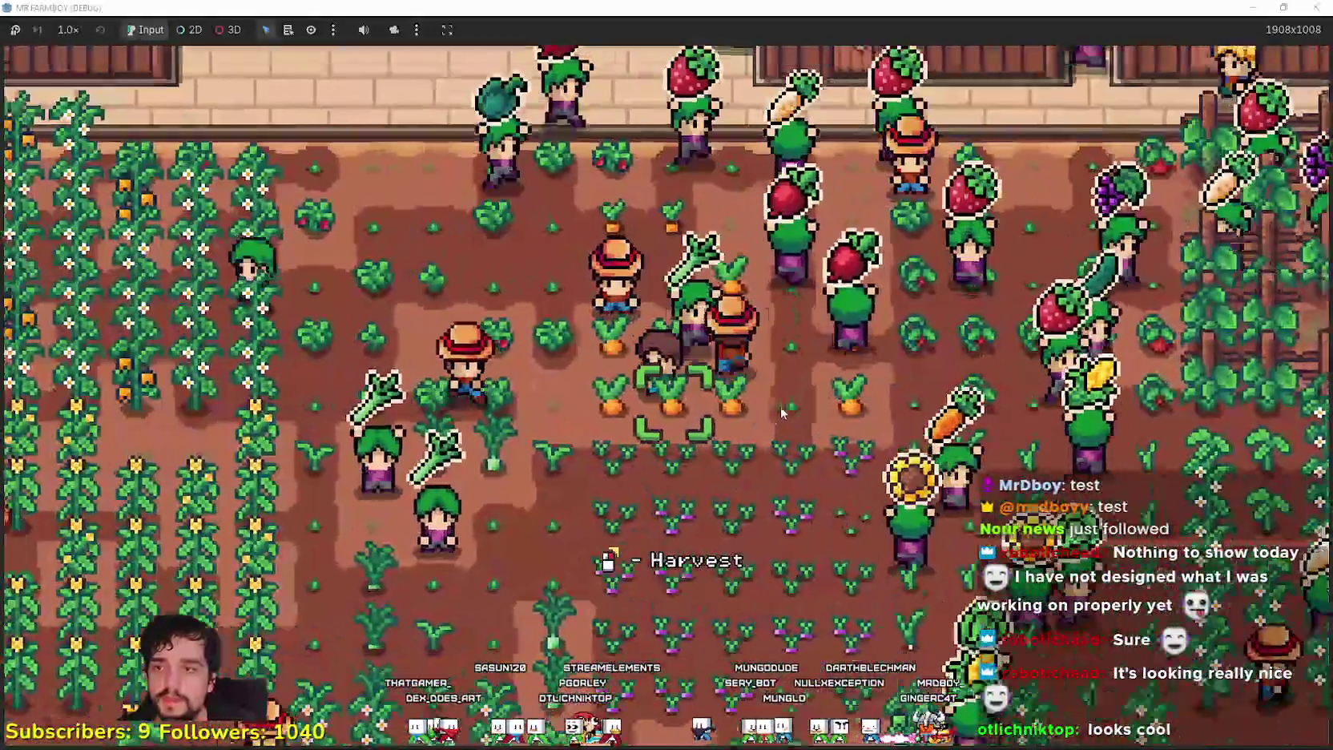
scroll(521, 382, "up", 2)
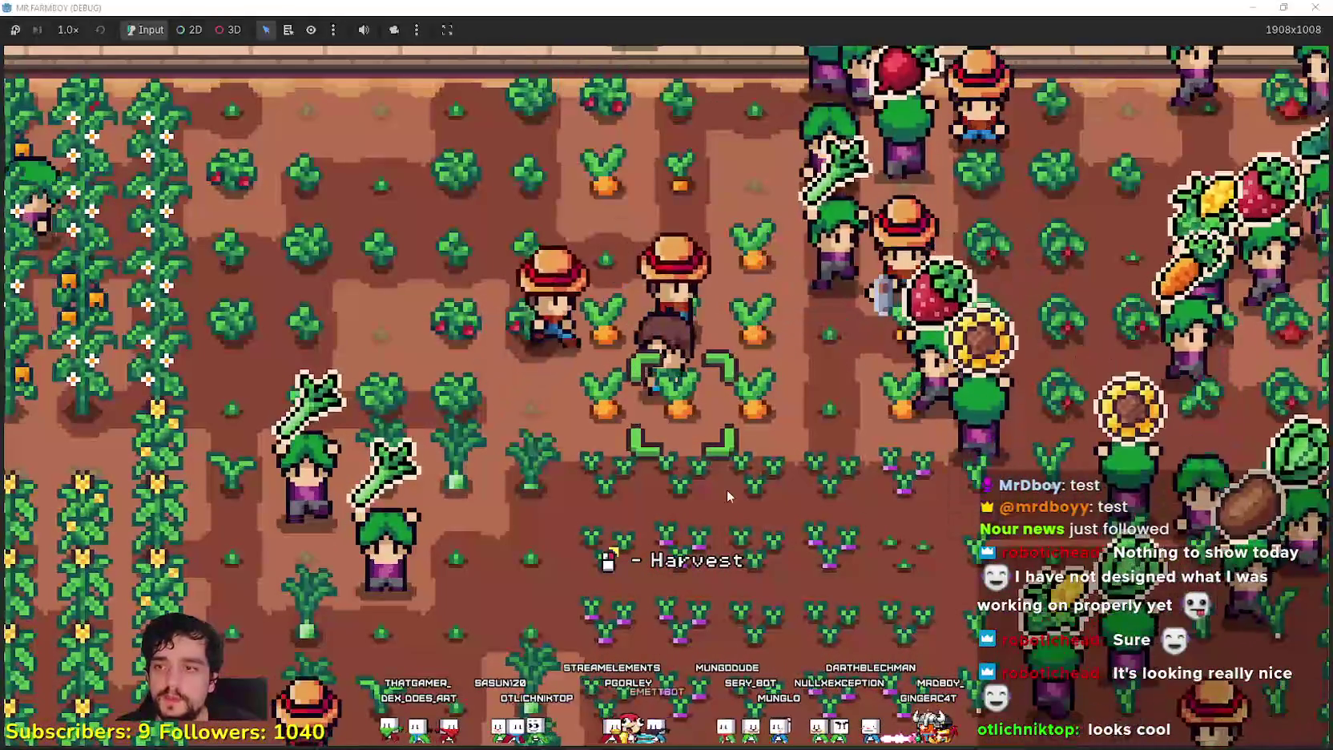
key("a")
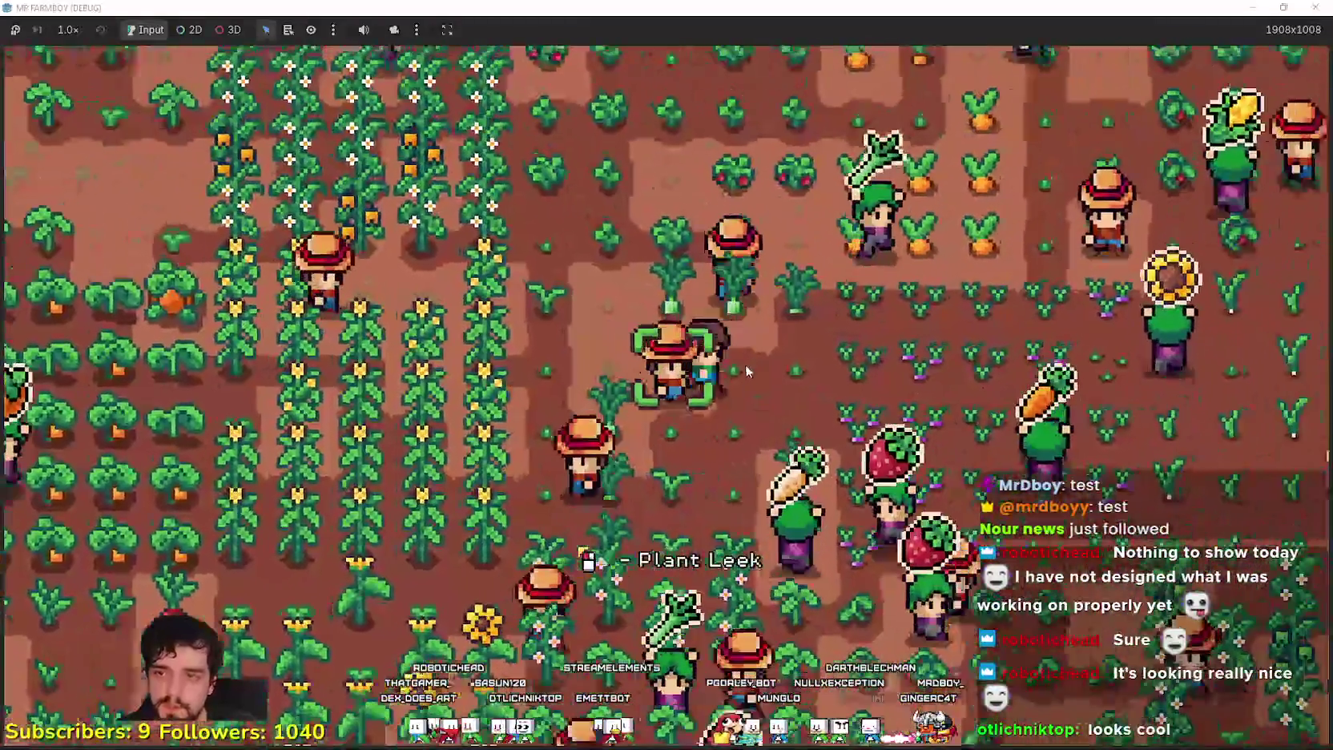
scroll(745, 363, "up", 2)
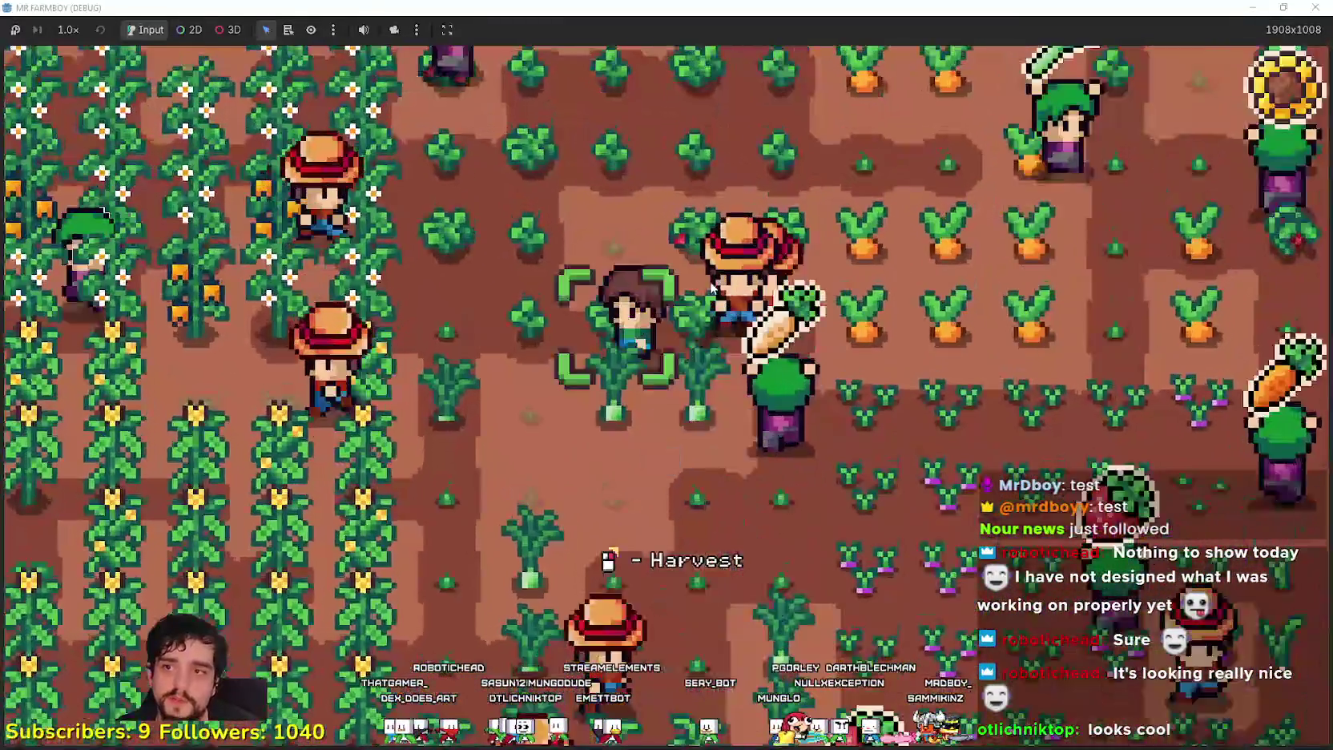
scroll(749, 333, "down", 2)
scroll(640, 346, "up", 2)
scroll(641, 346, "down", 2)
key("d")
scroll(706, 361, "down", 3)
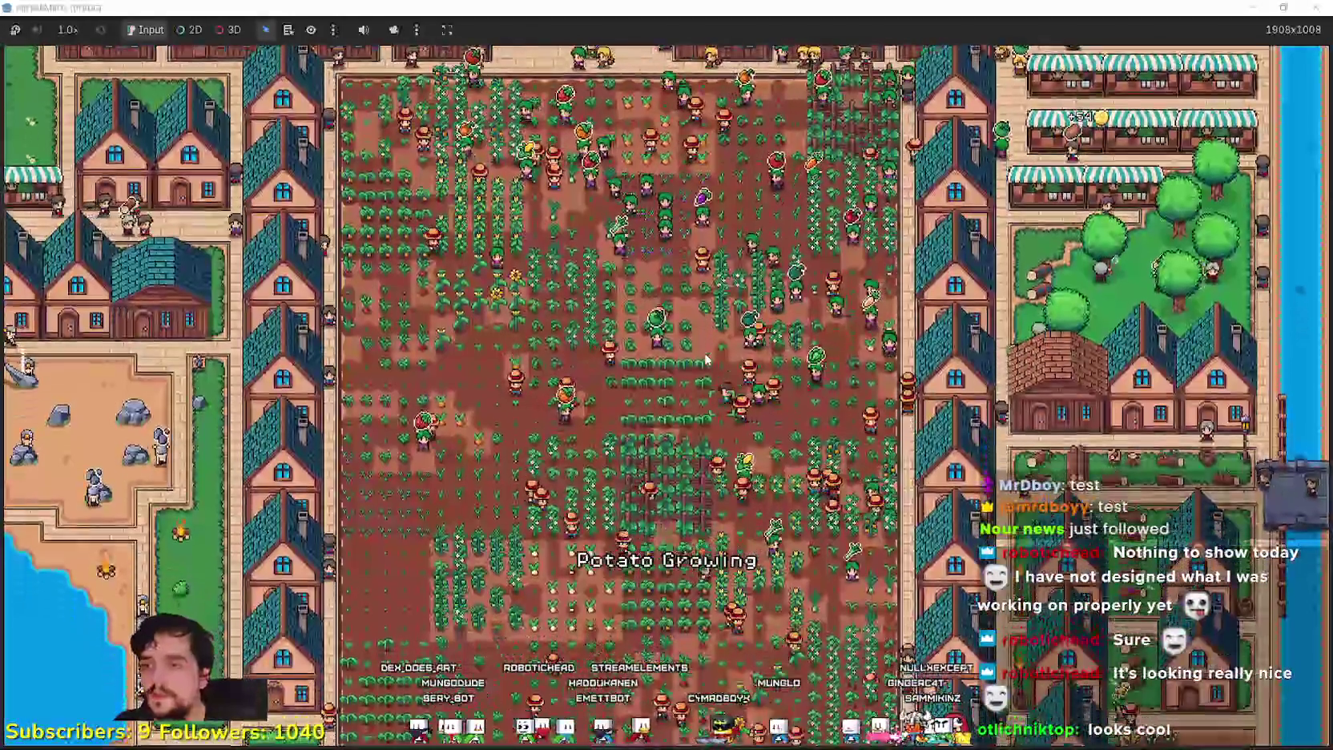
scroll(707, 360, "down", 4)
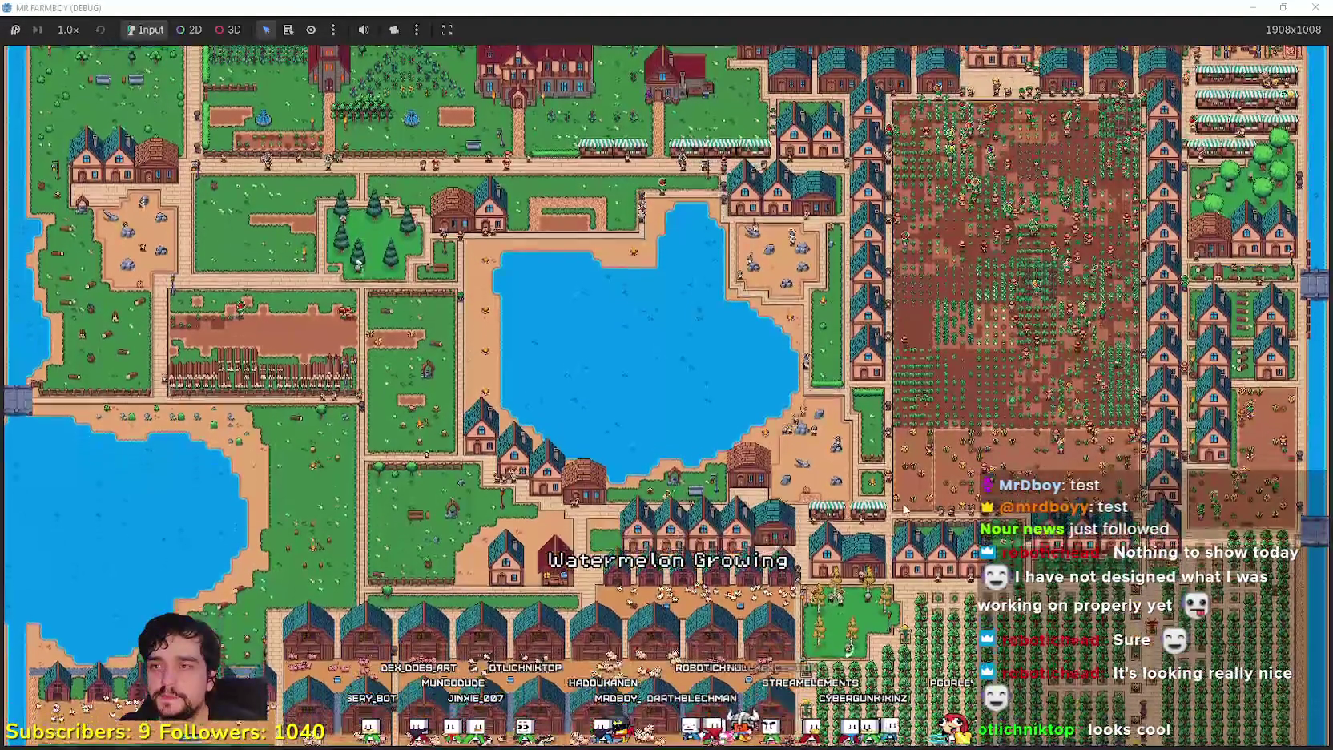
scroll(785, 396, "up", 5)
scroll(774, 375, "up", 5)
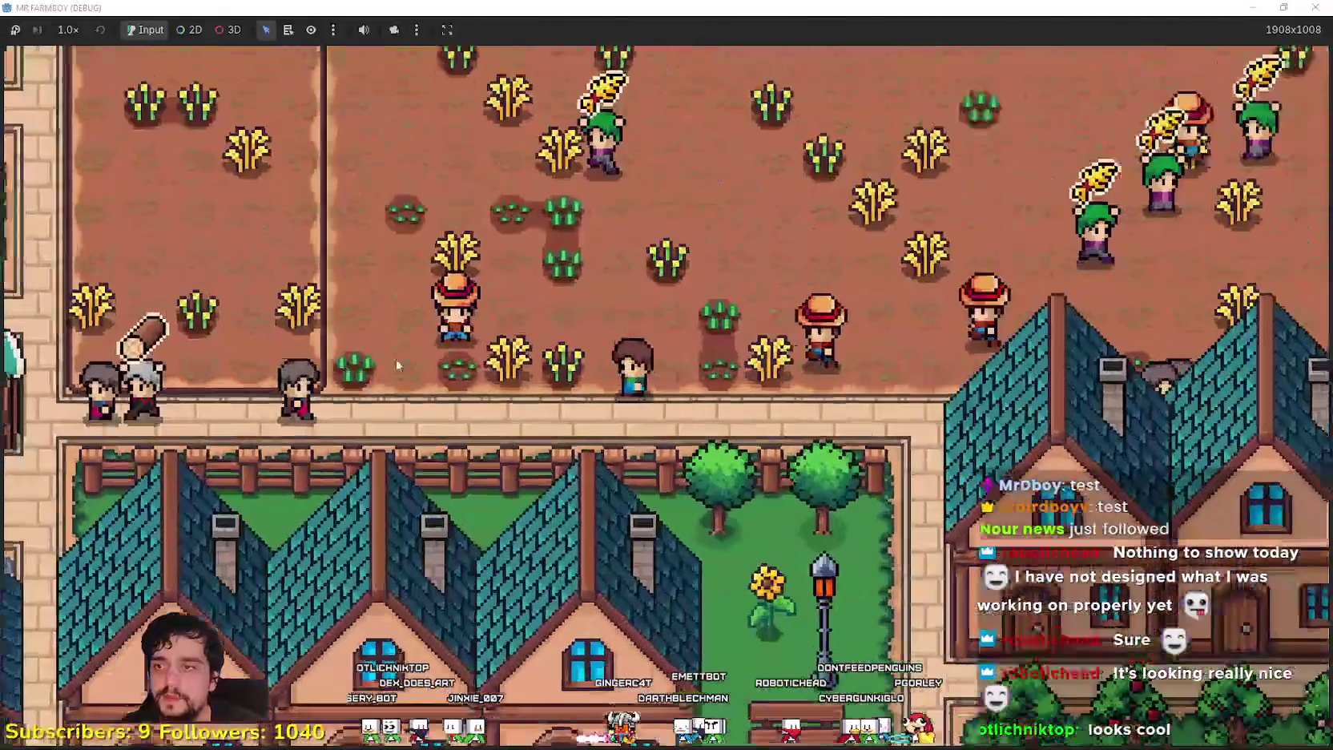
Head up past the rock-mining area to the horse pen and fountain, earning Baby Chickens
mouse_move(398, 365)
left_mouse_down()
mouse_move(570, 355)
mouse_move(774, 377)
left_mouse_up()
key("w")
key("a")
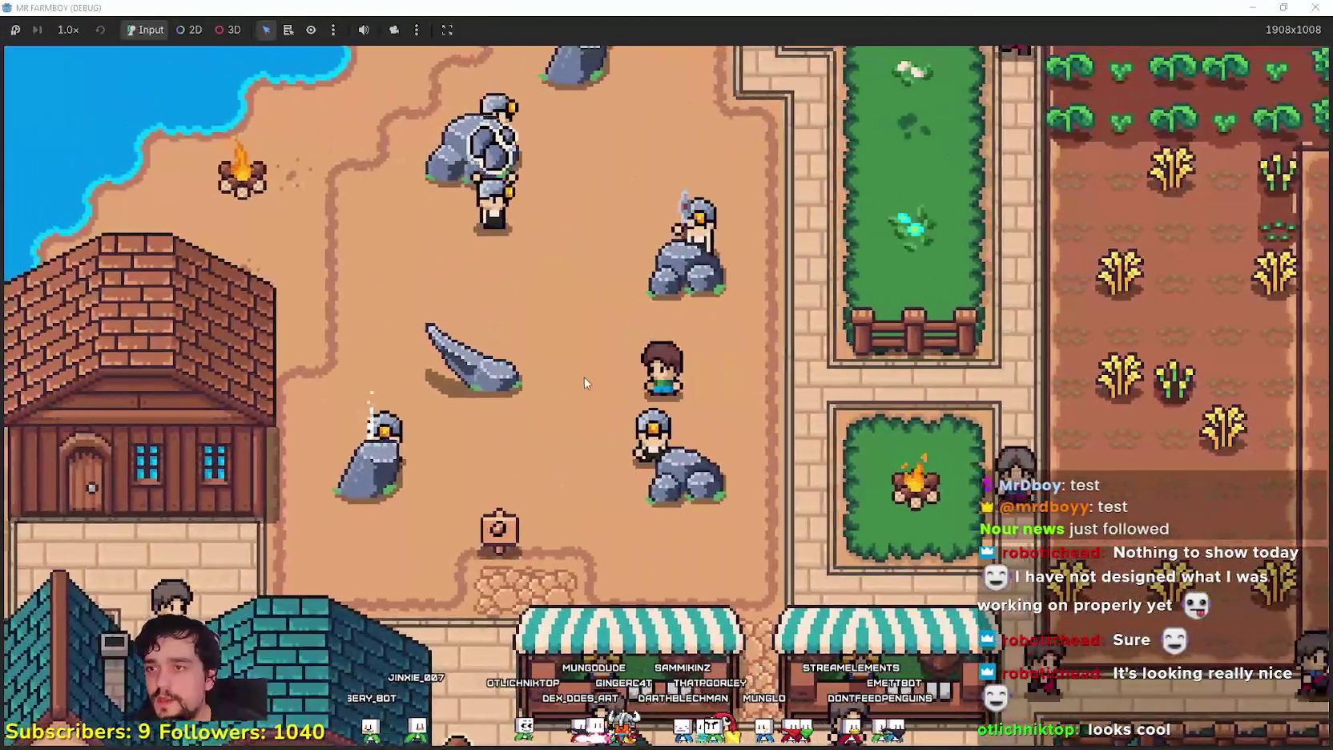
key("d")
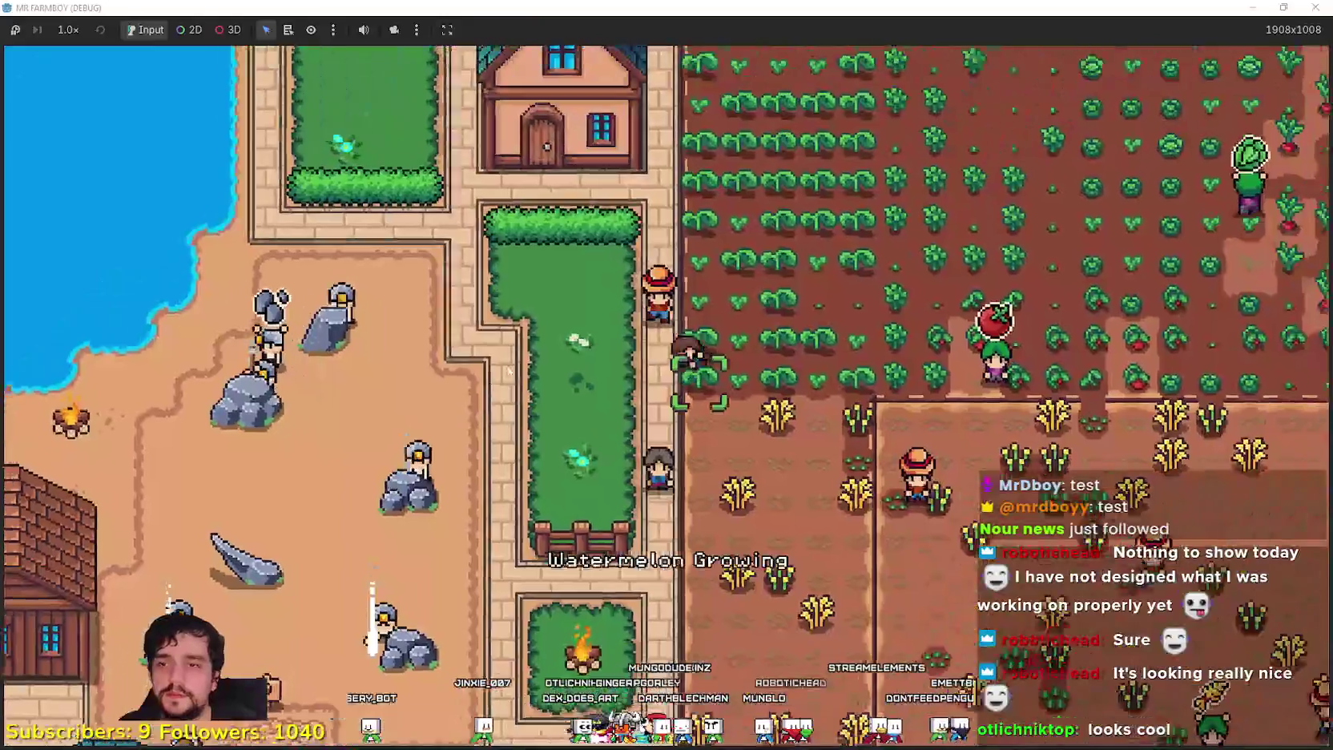
key("d")
key("d")
key("d")
key("w")
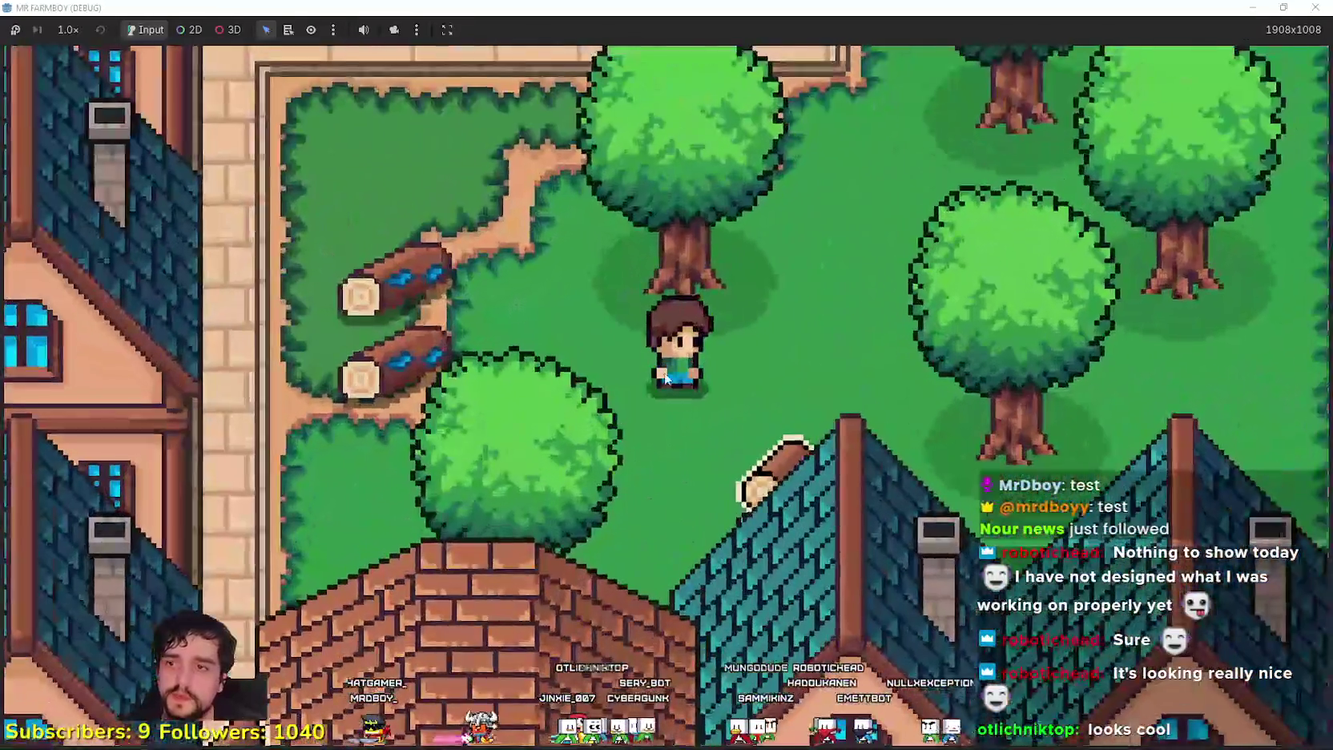
scroll(734, 334, "down", 3)
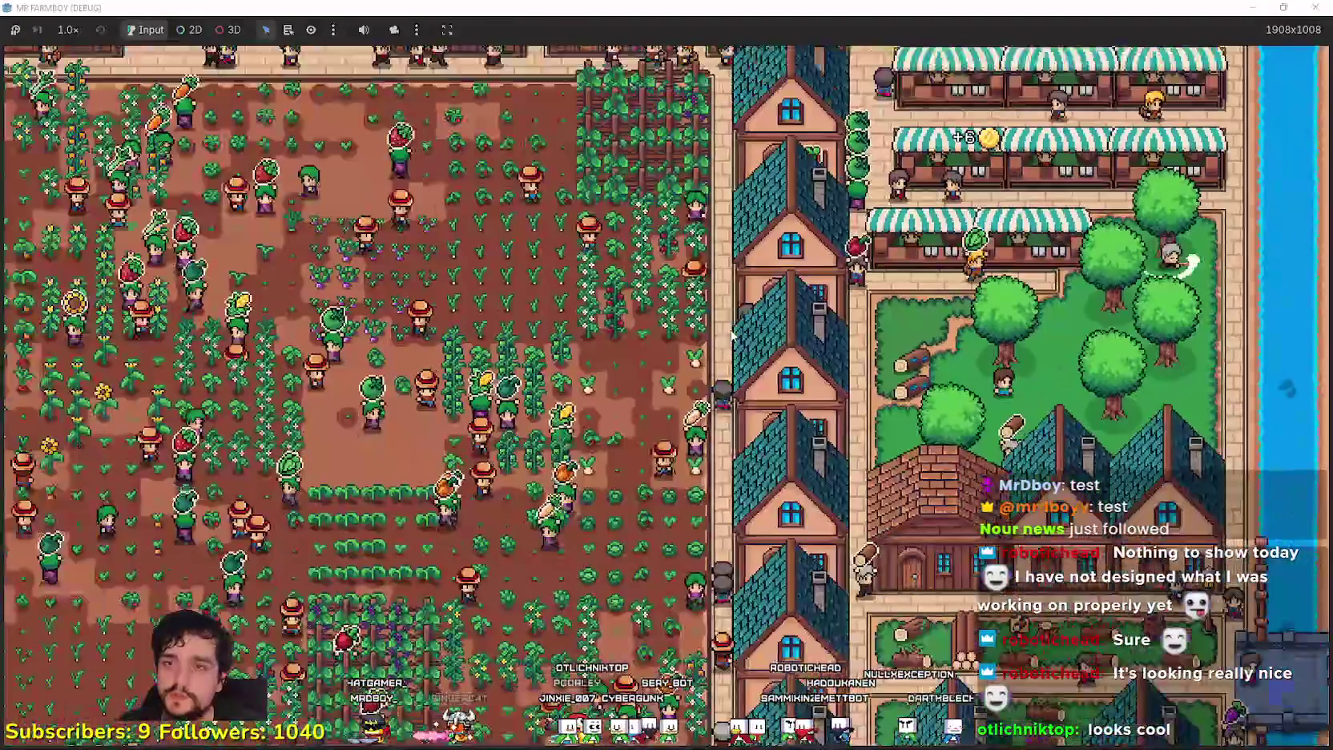
scroll(734, 334, "up", 3)
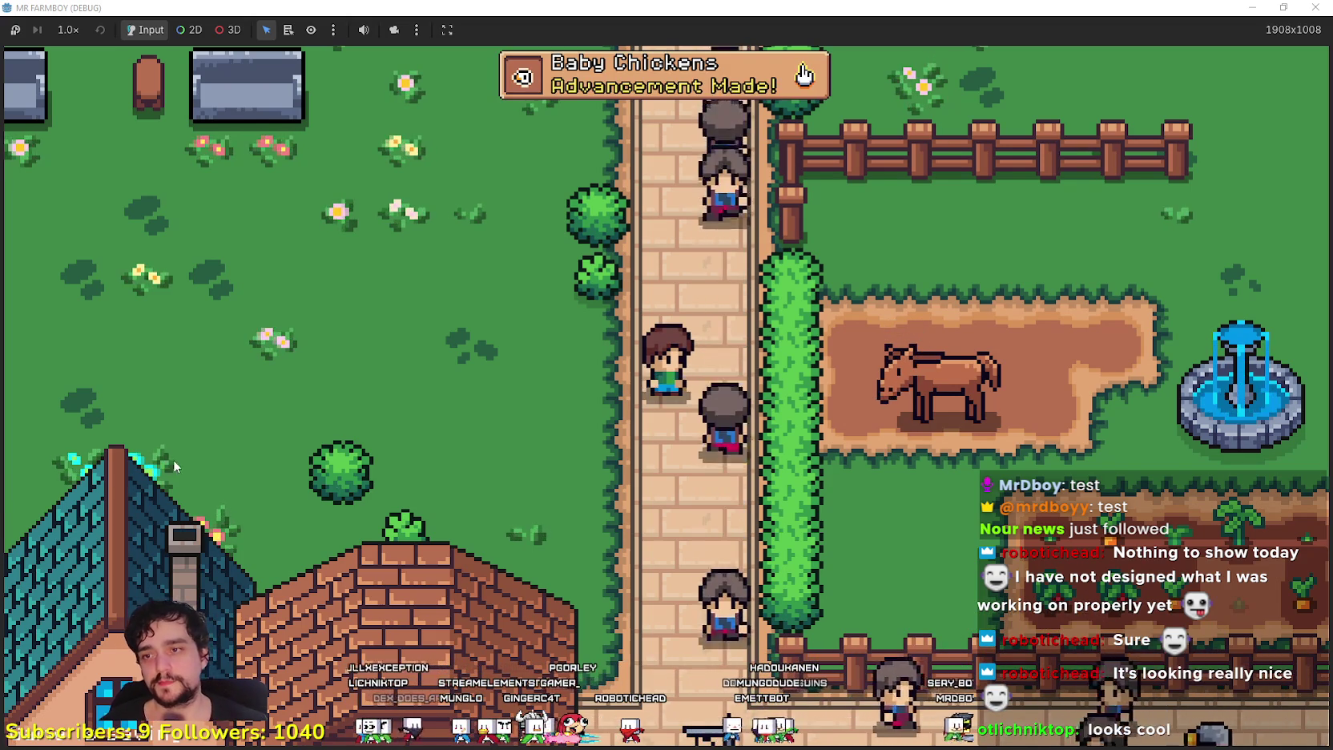
scroll(575, 518, "down", 3)
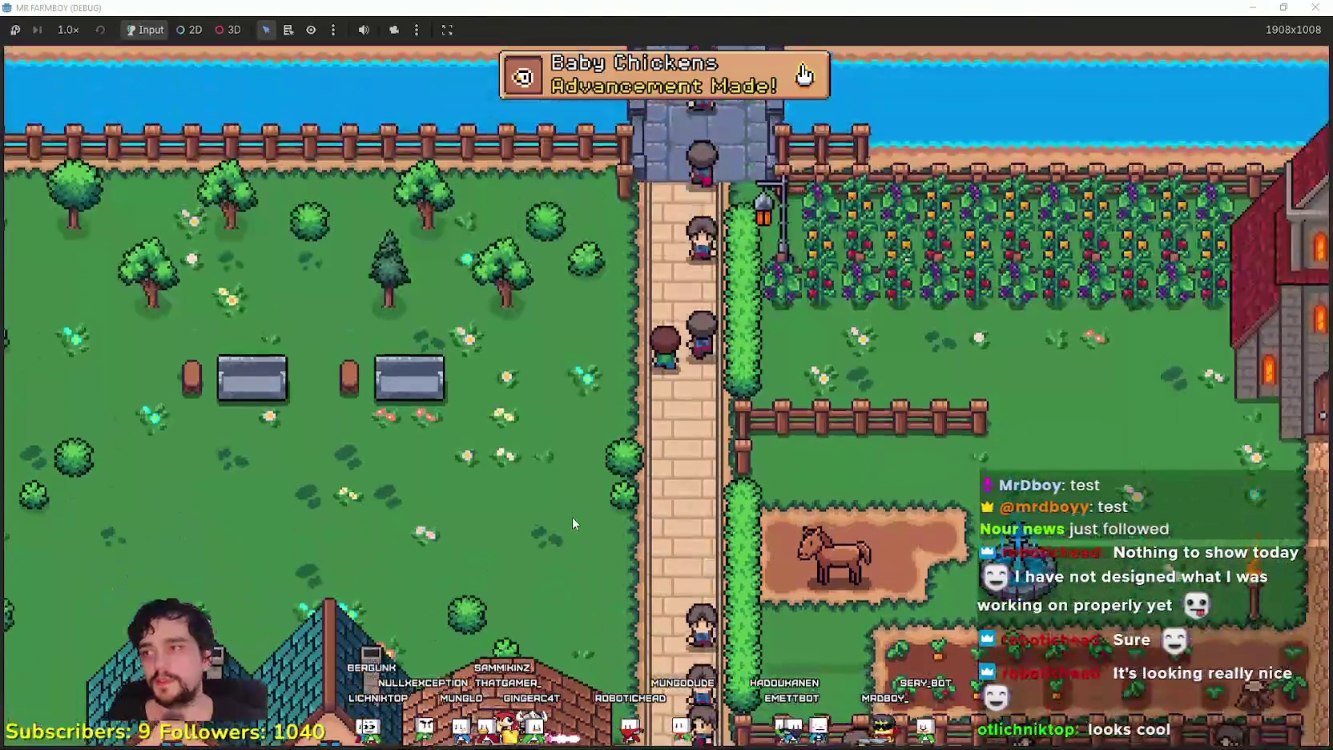
Walk up into the park, then down past the houses to the river shore
key("w")
key("a")
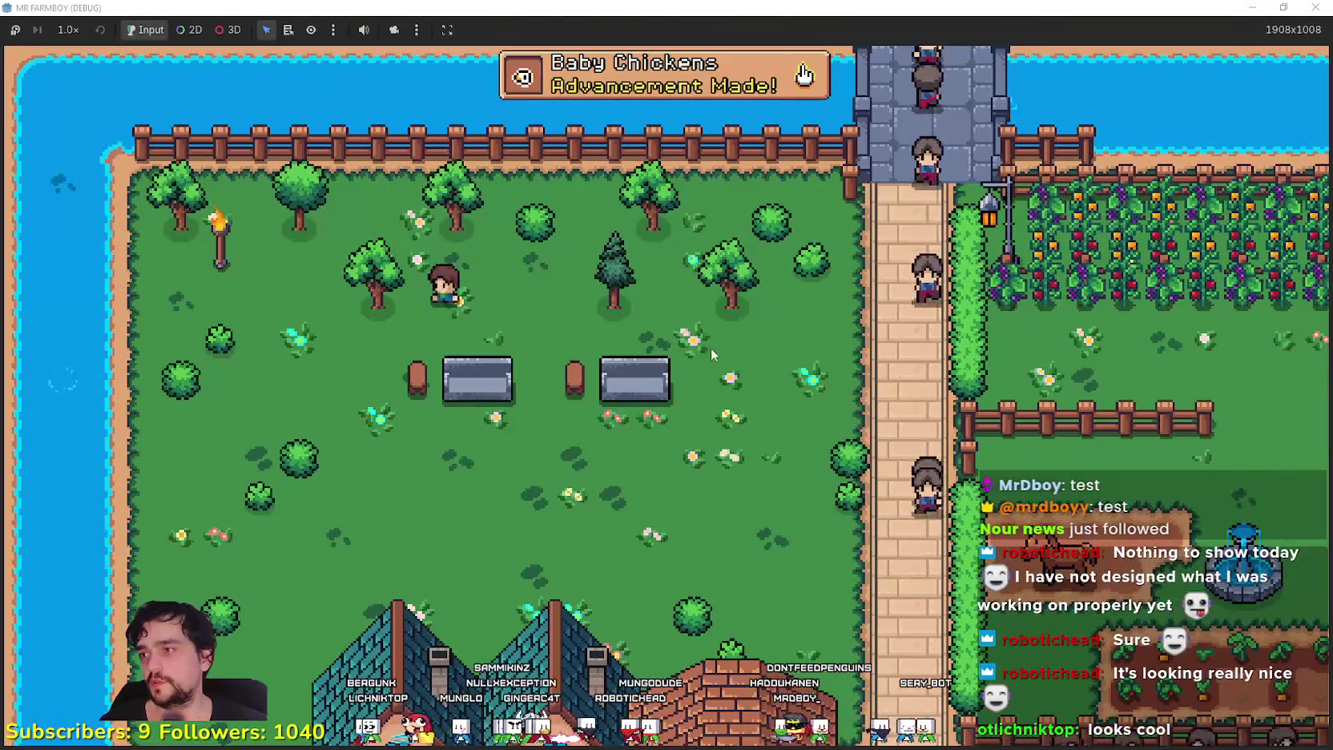
key("a")
key("s")
scroll(514, 376, "up", 2)
scroll(514, 375, "down", 2)
key("s")
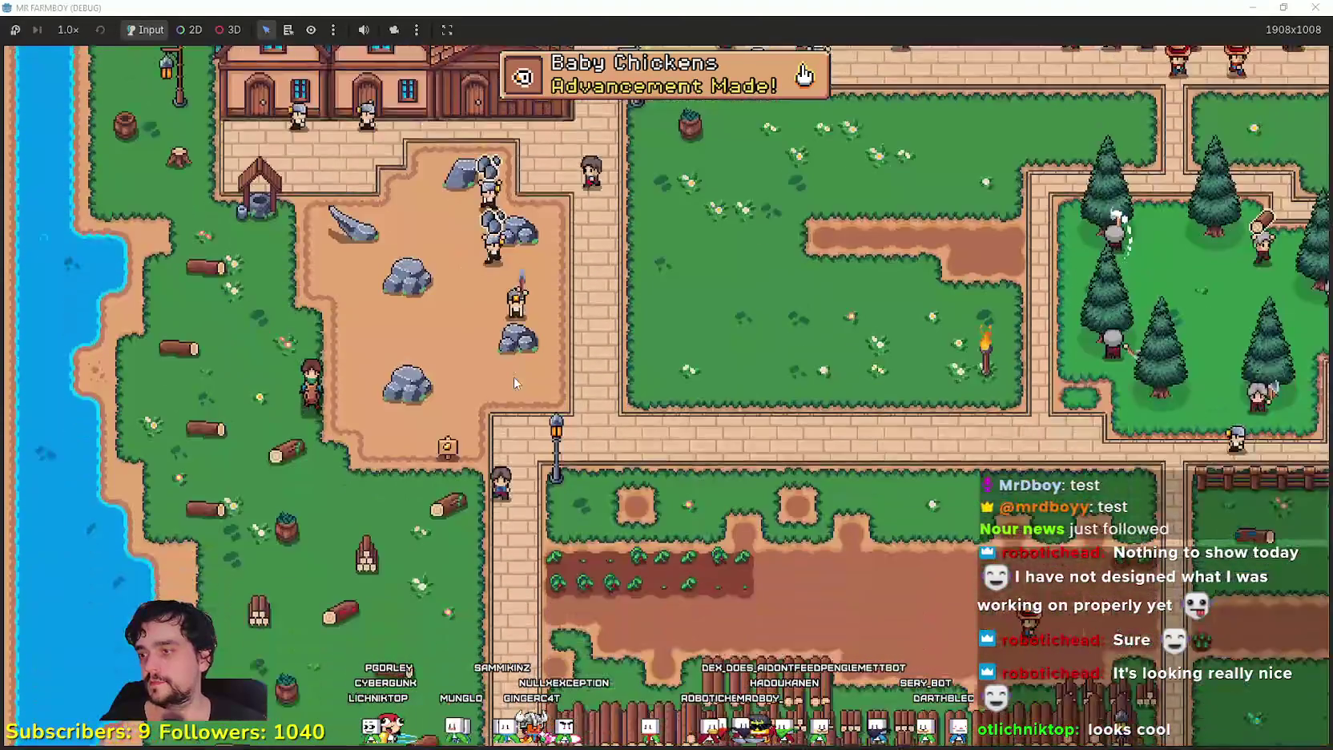
scroll(514, 377, "up", 3)
key("a")
Cast into the river and reel in twice to catch two fish
left_click(681, 471)
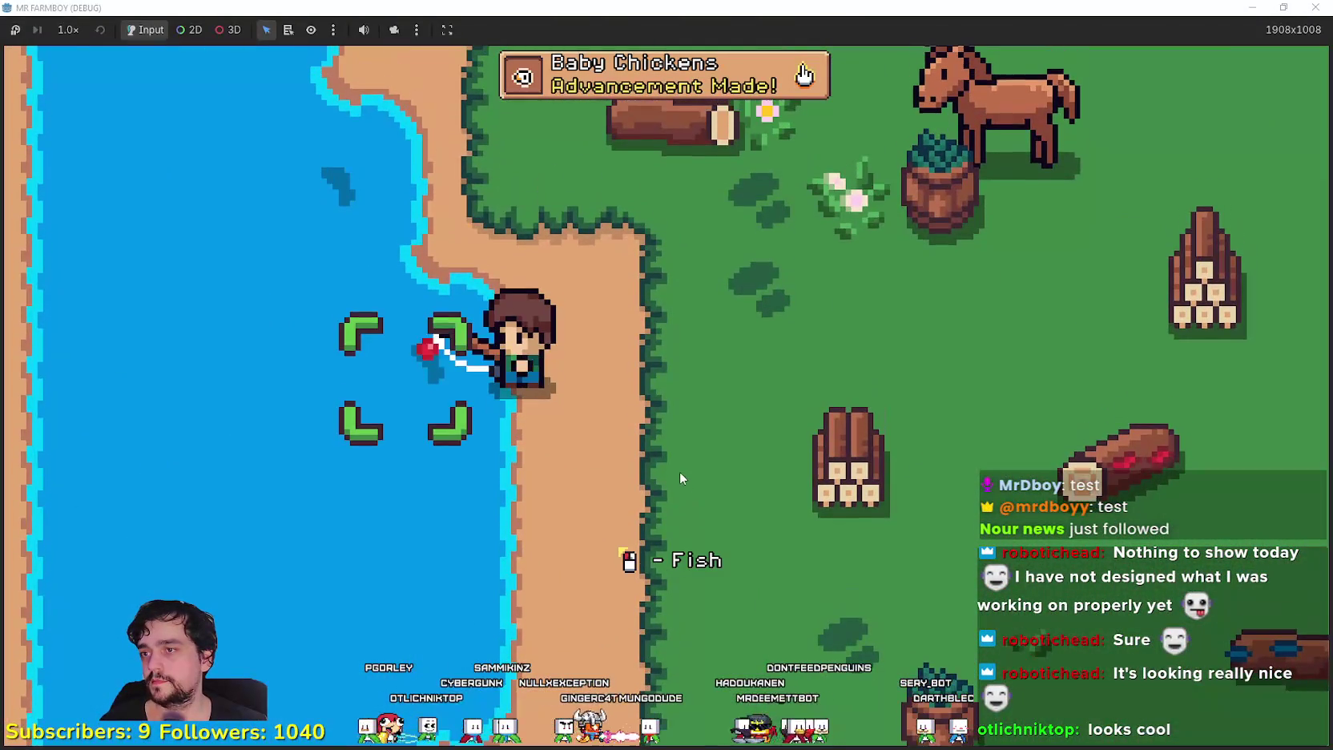
left_click(679, 471)
key("w")
left_click(679, 471)
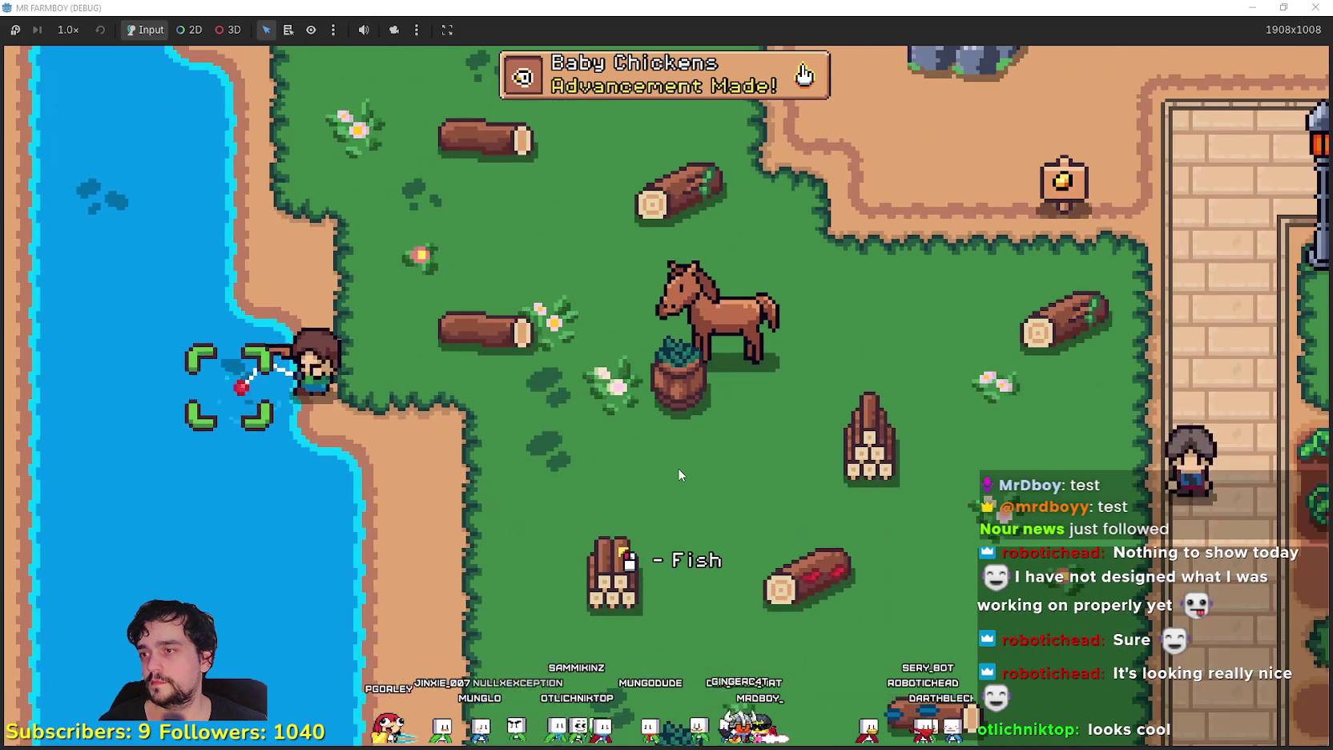
left_click(677, 468)
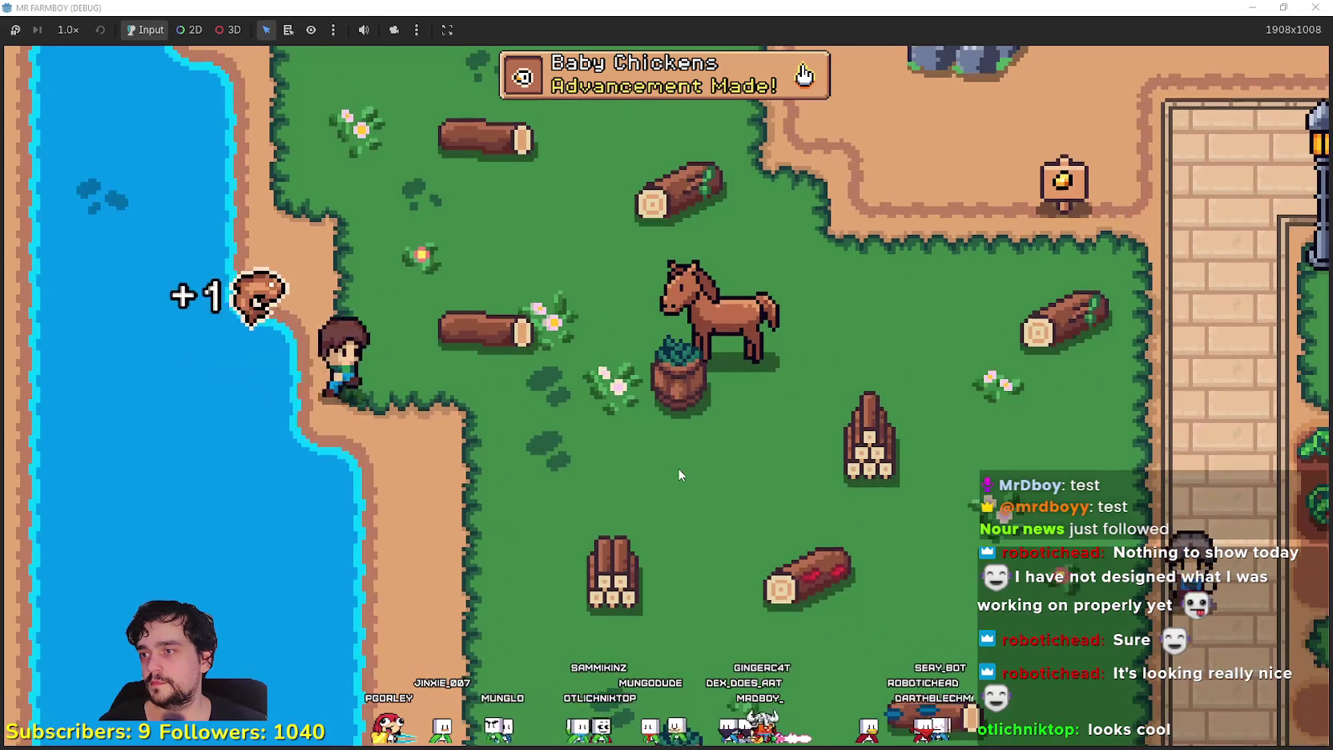
Mount the horse, ride down and east to the village houses, and dismount
key("e")
key("s")
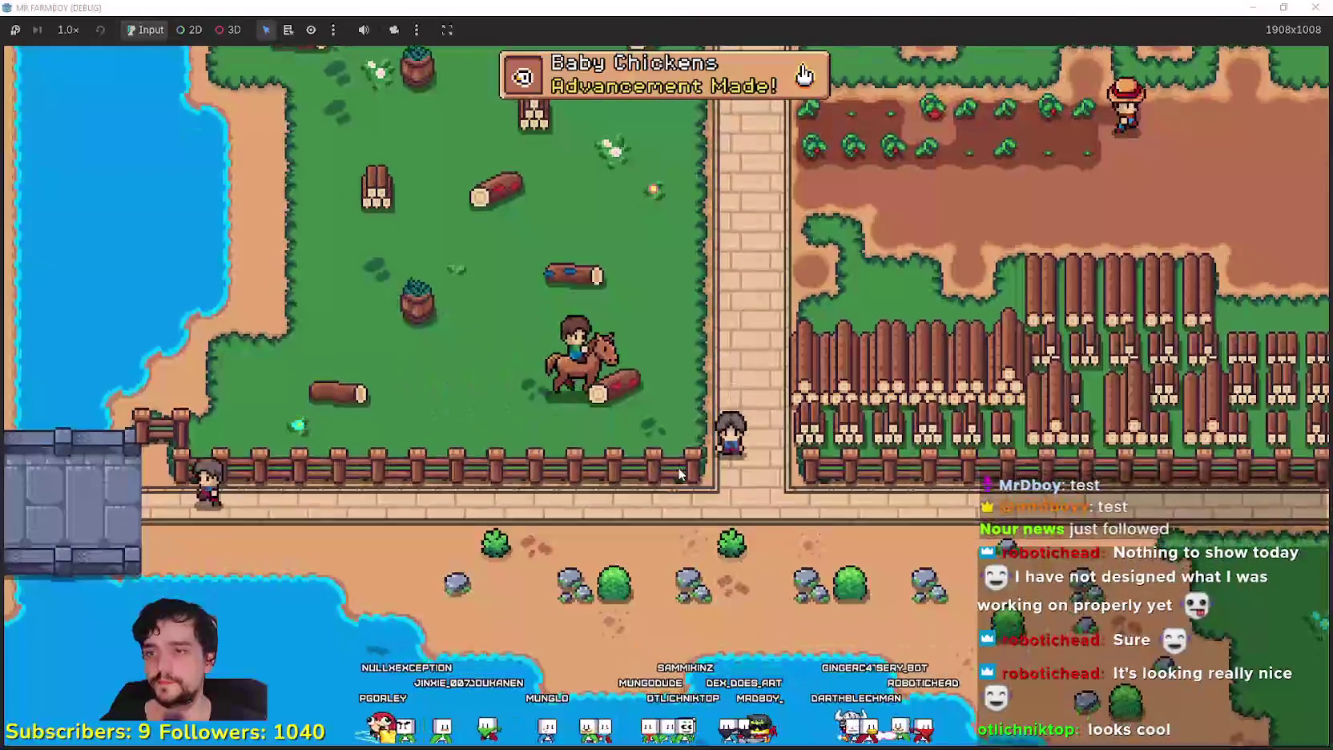
key("d")
key("s")
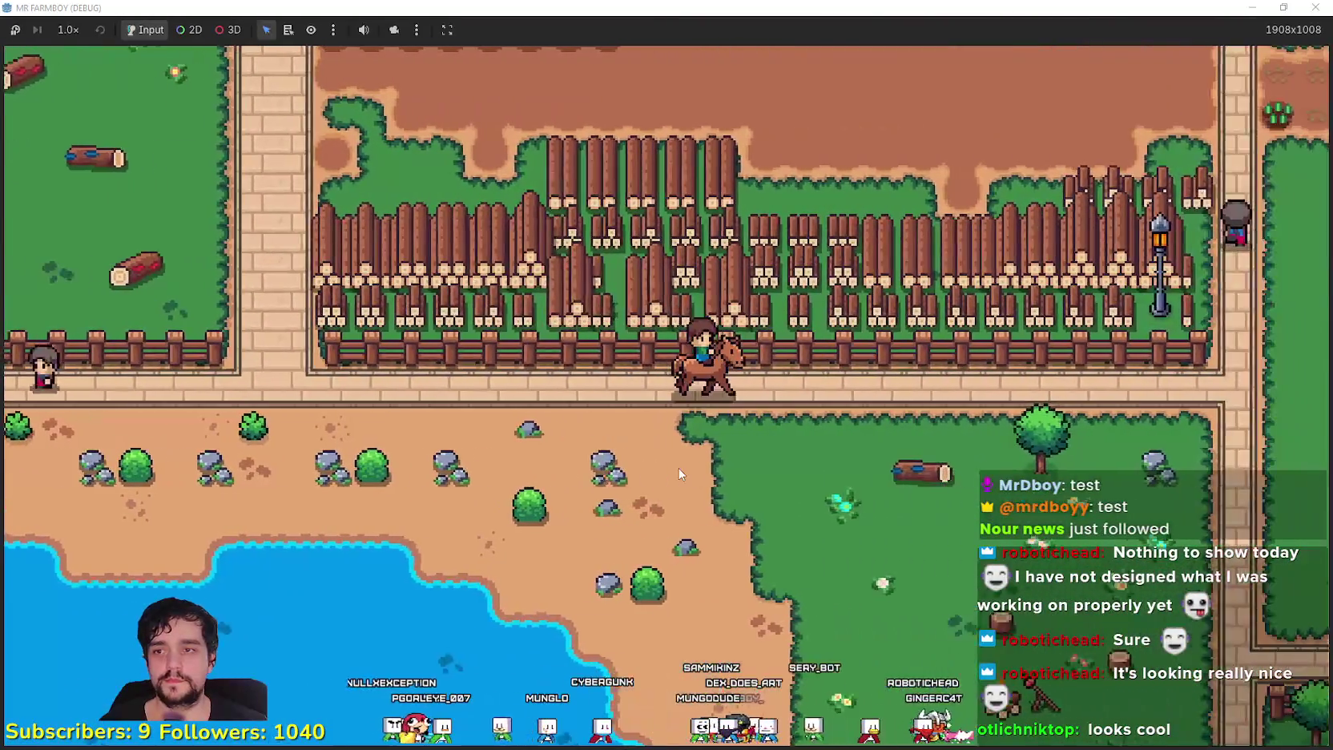
key("d")
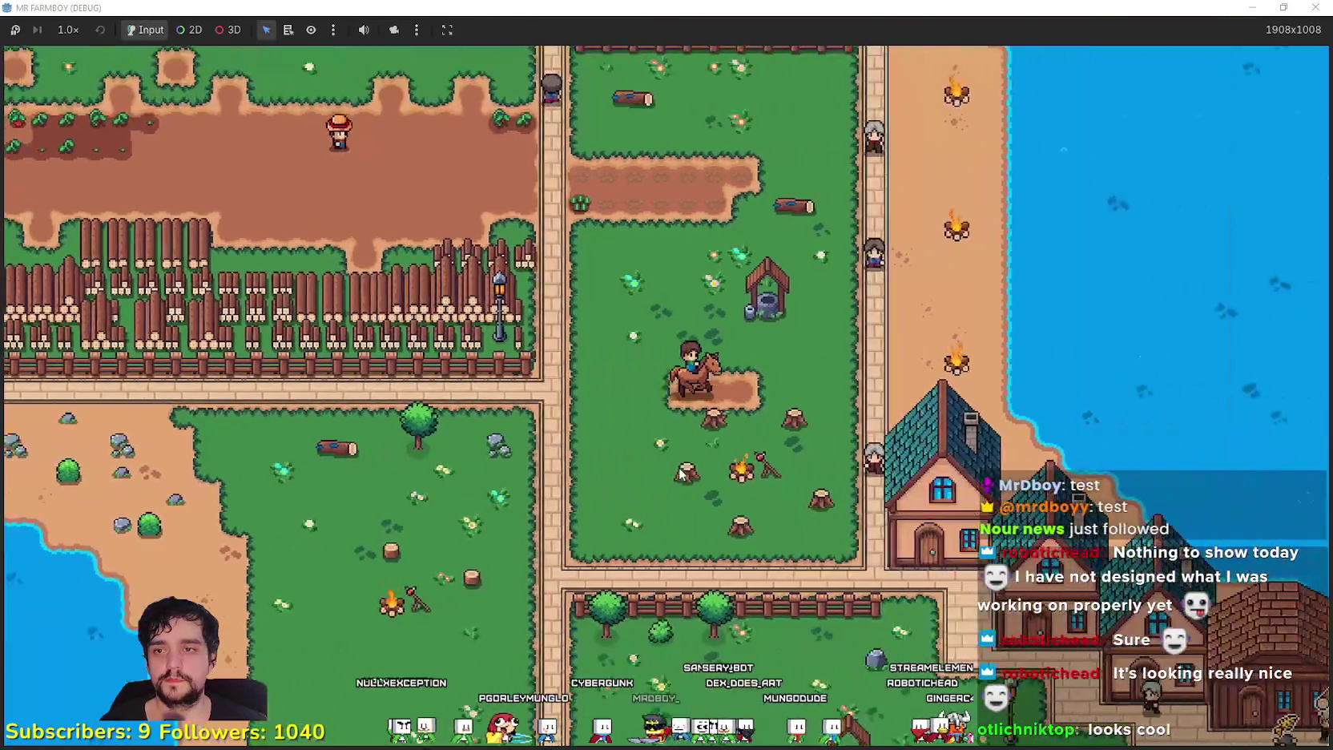
key("s")
key("d")
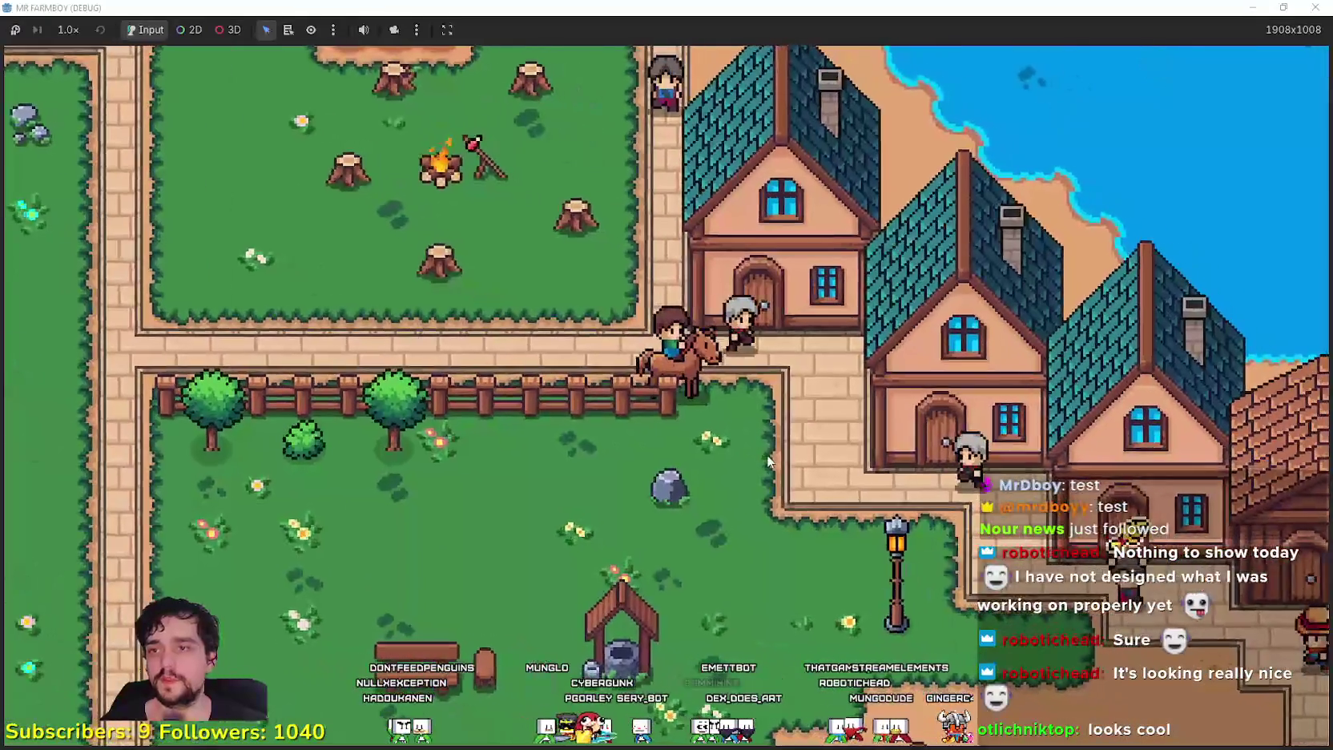
key("w")
Carry the house west and set it down, then relocate a second house
key("e")
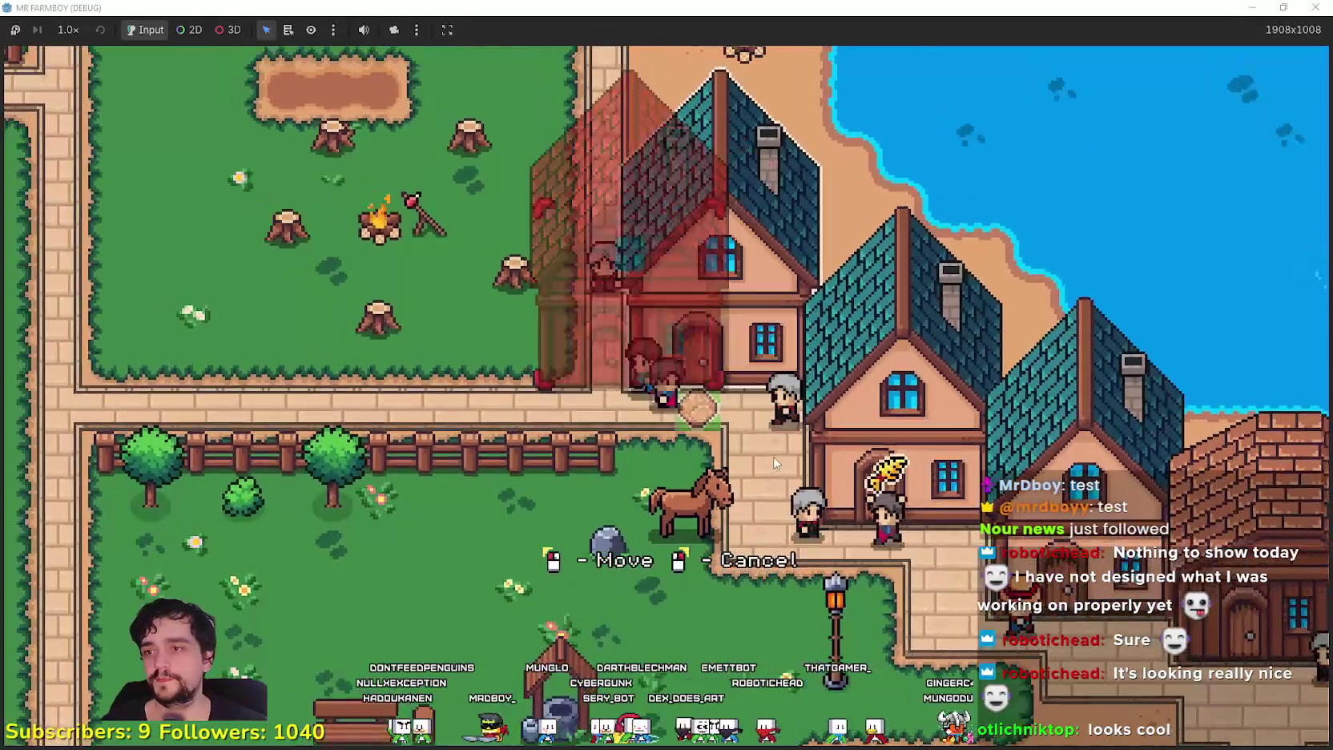
key("a")
left_click(774, 454)
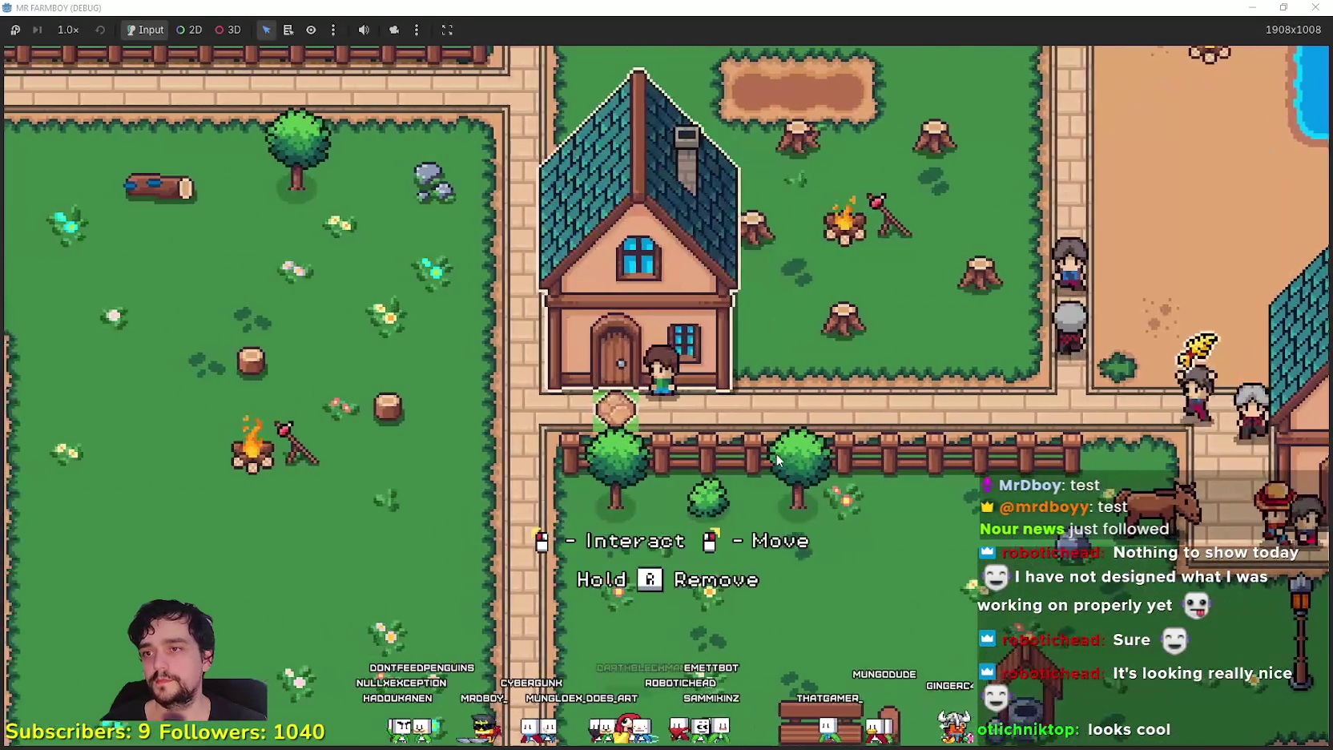
scroll(775, 453, "down", 3)
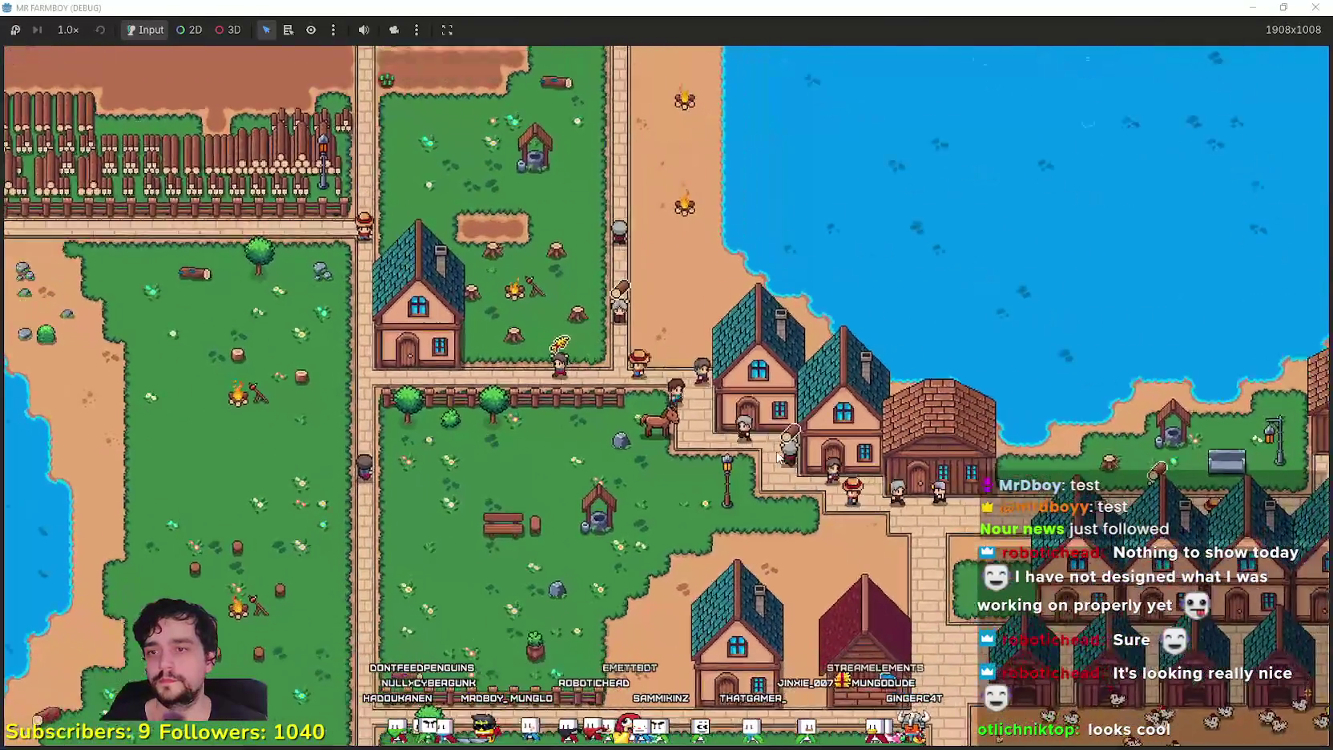
scroll(776, 451, "up", 3)
key("e")
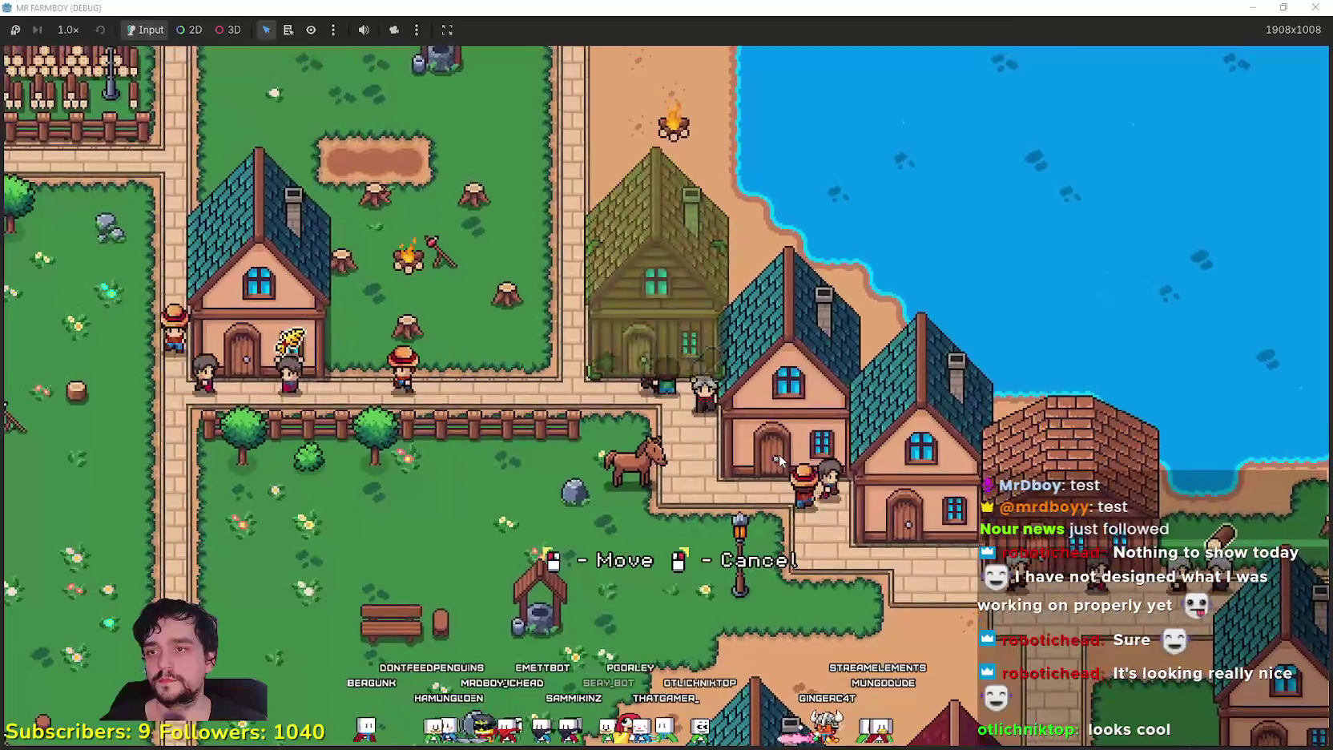
left_click(779, 454)
Move a third nearby house to a new spot, then head toward the chicken yard
key("d")
key("s")
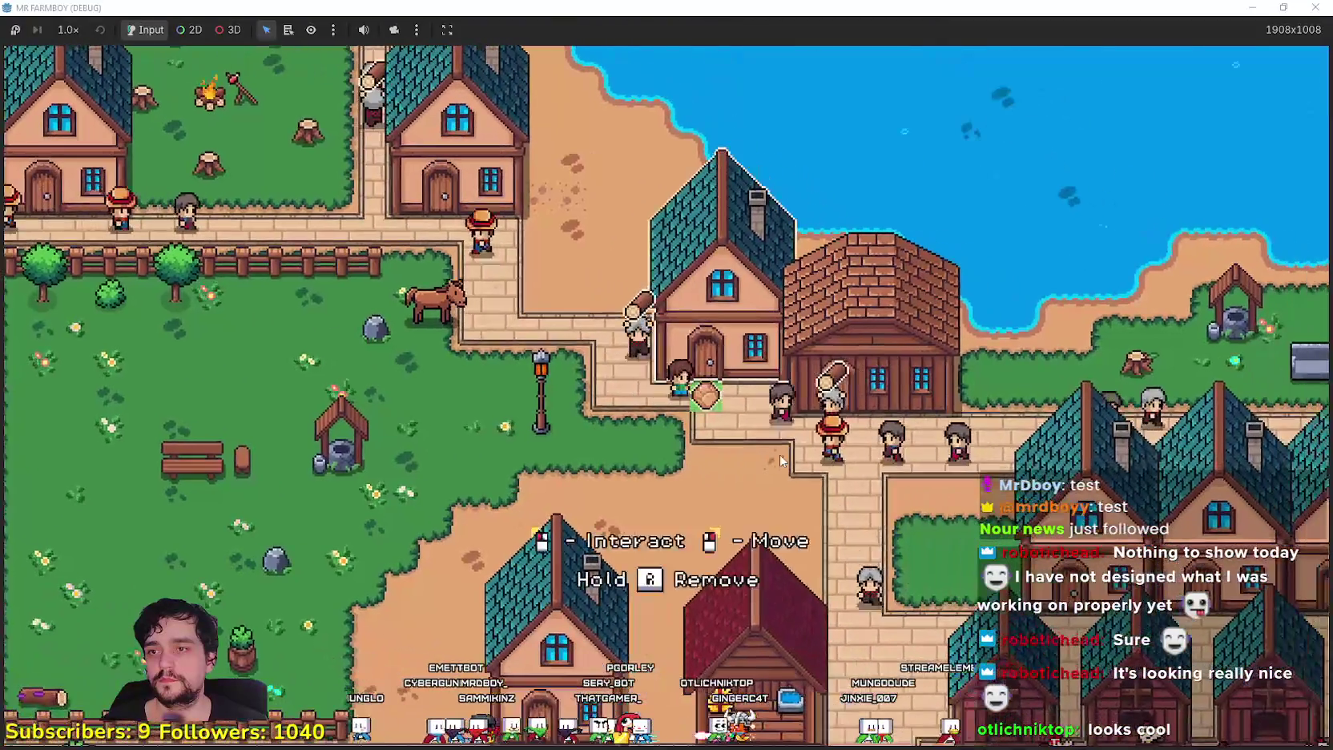
right_click(781, 460)
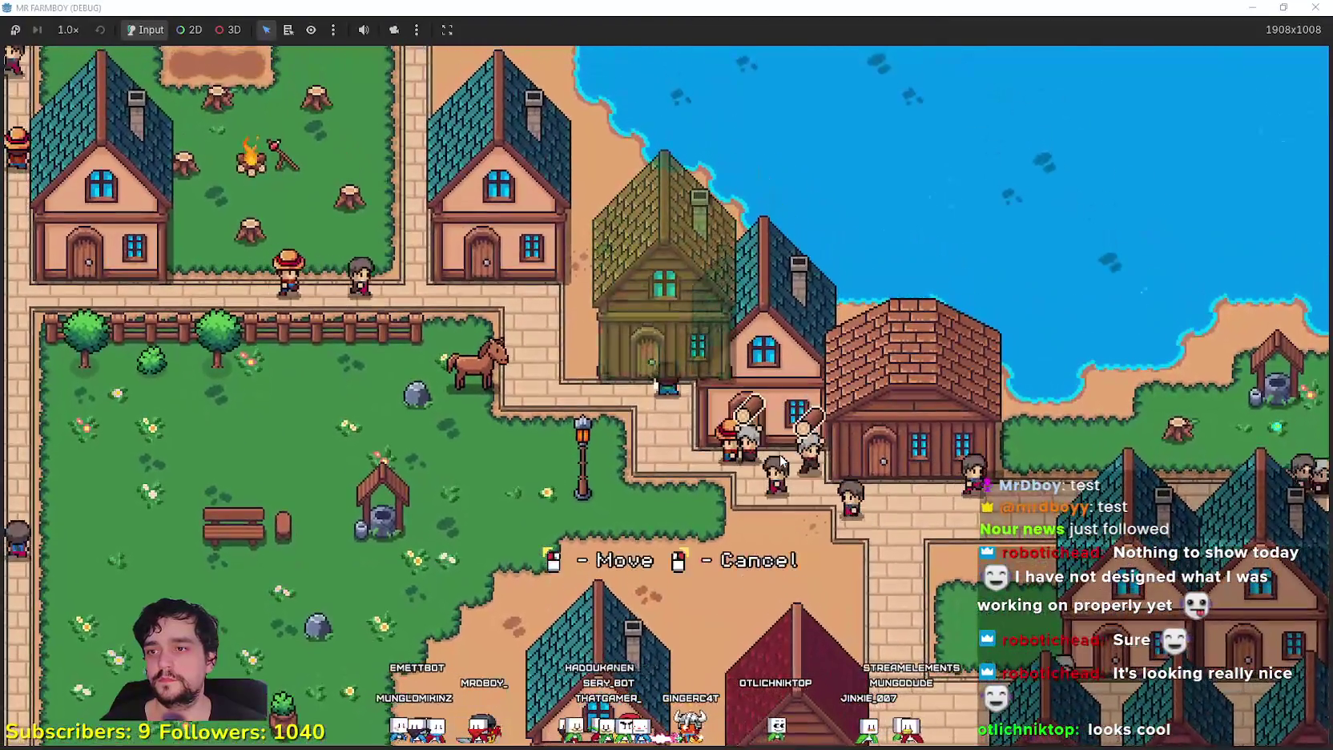
left_click(778, 454)
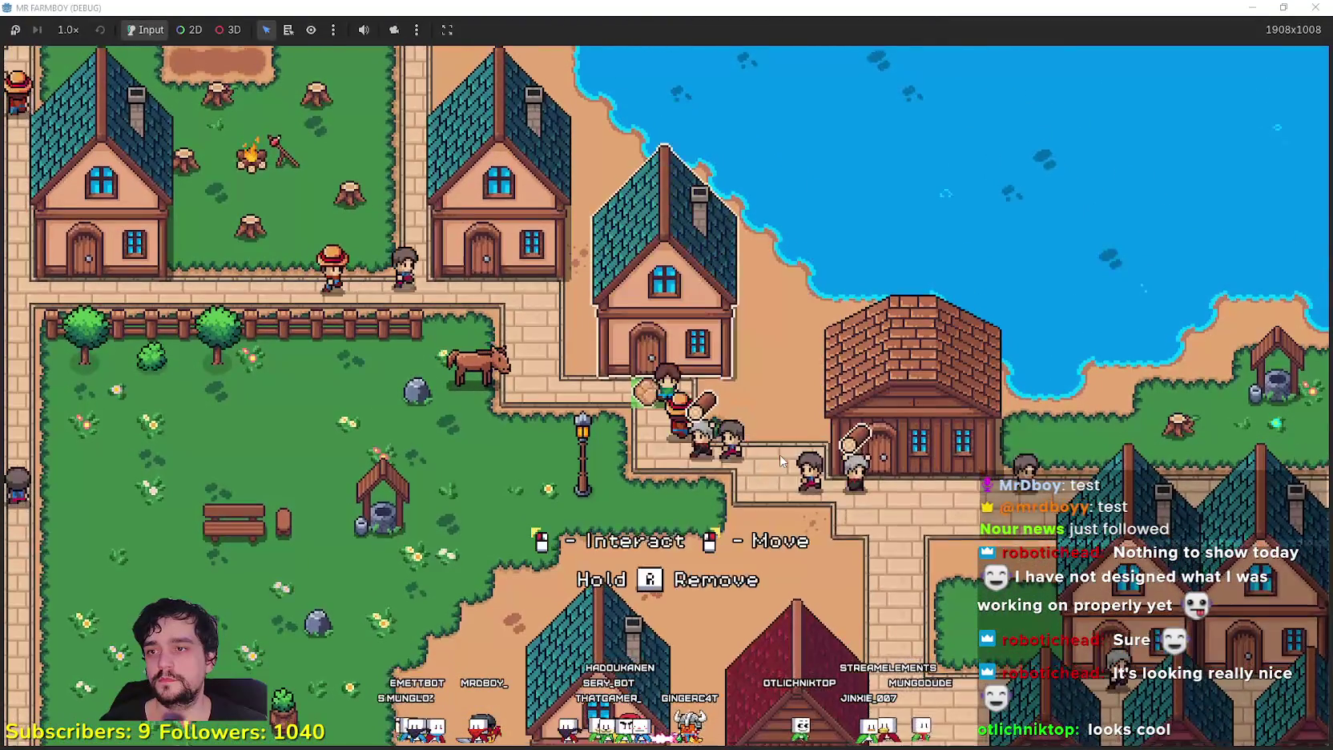
key("d")
key("s")
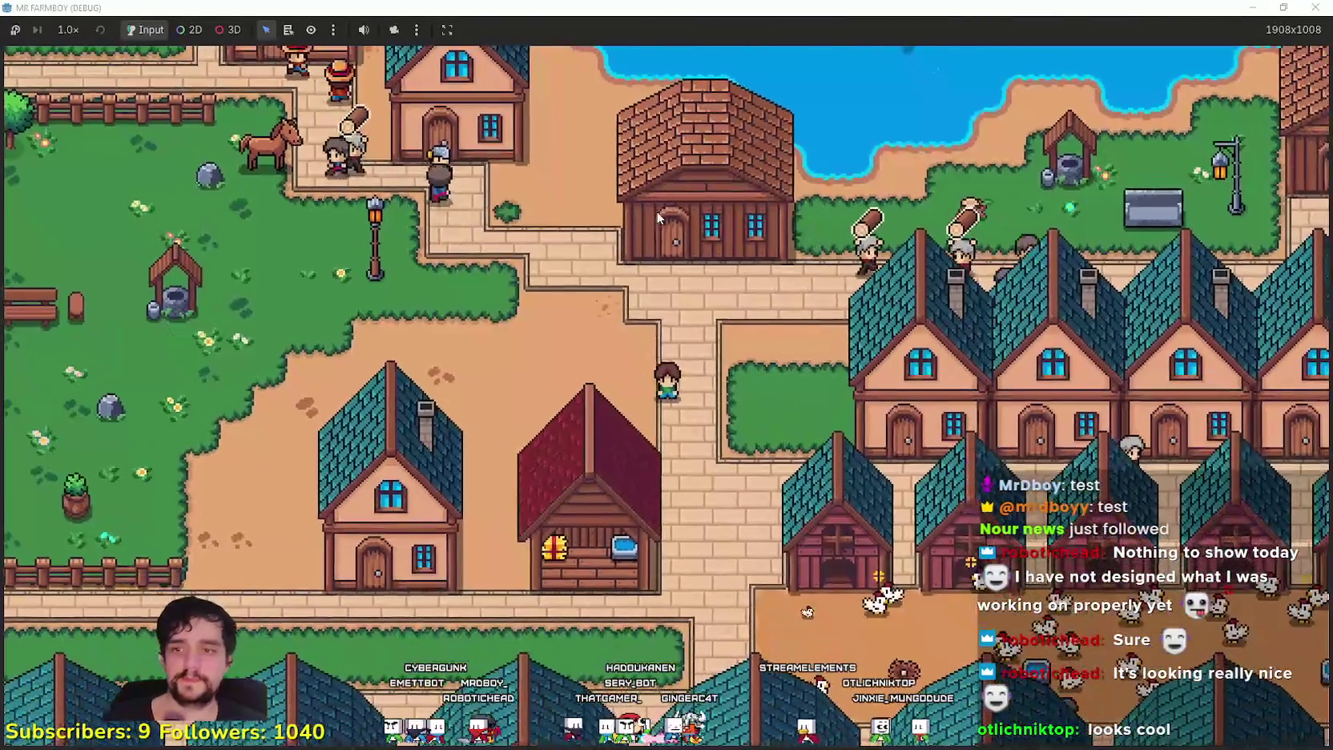
Walk down into the chicken yard and open the coop management panel
key("d")
key("s")
key("d")
key("s")
scroll(617, 72, "up", 3)
key("a")
key("w")
key("d")
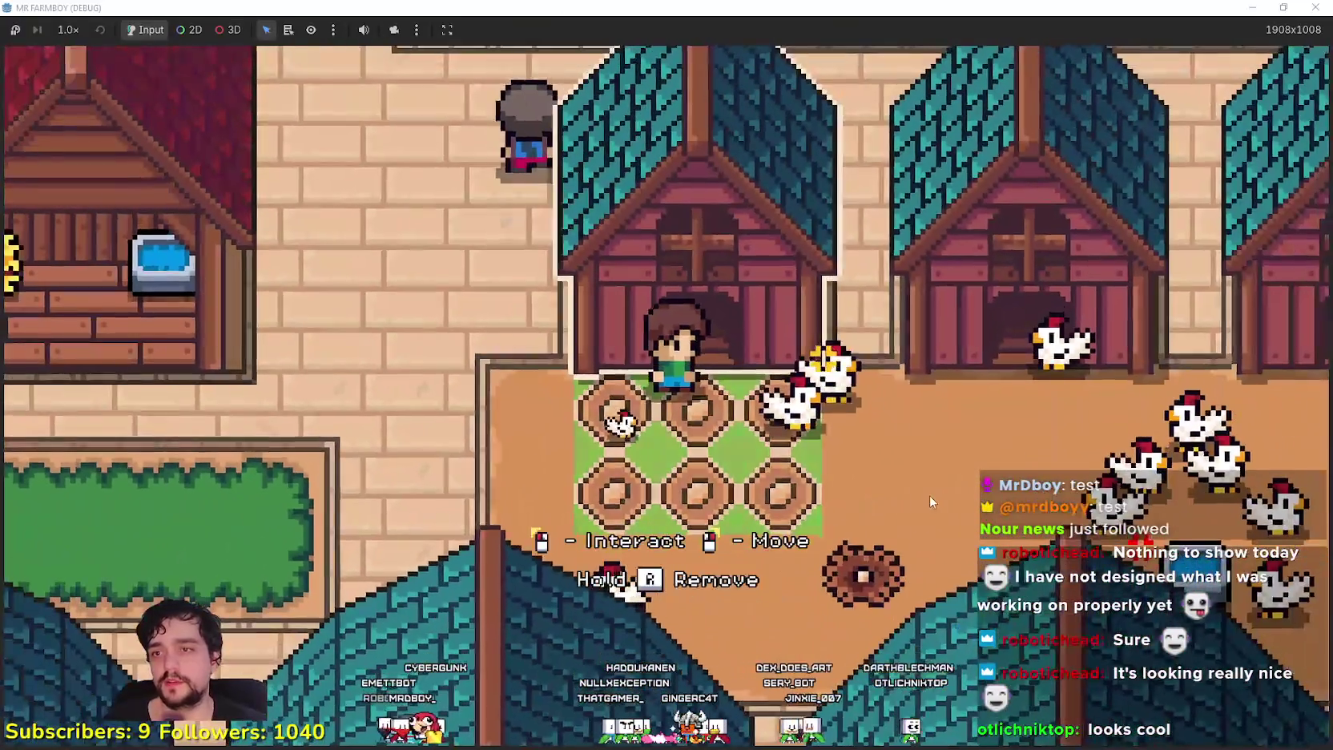
left_click(929, 496)
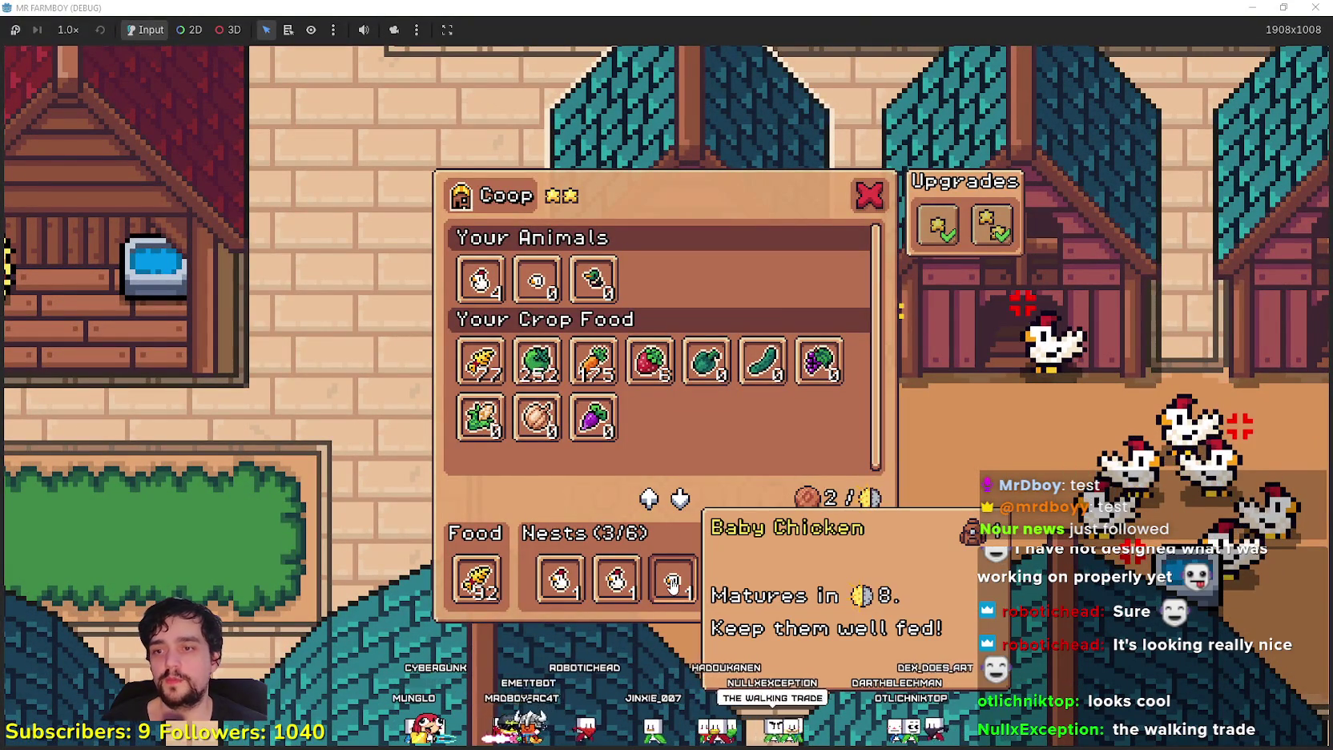
Close the Coop panel and walk the farmer up-left toward the well and bench
key("Escape")
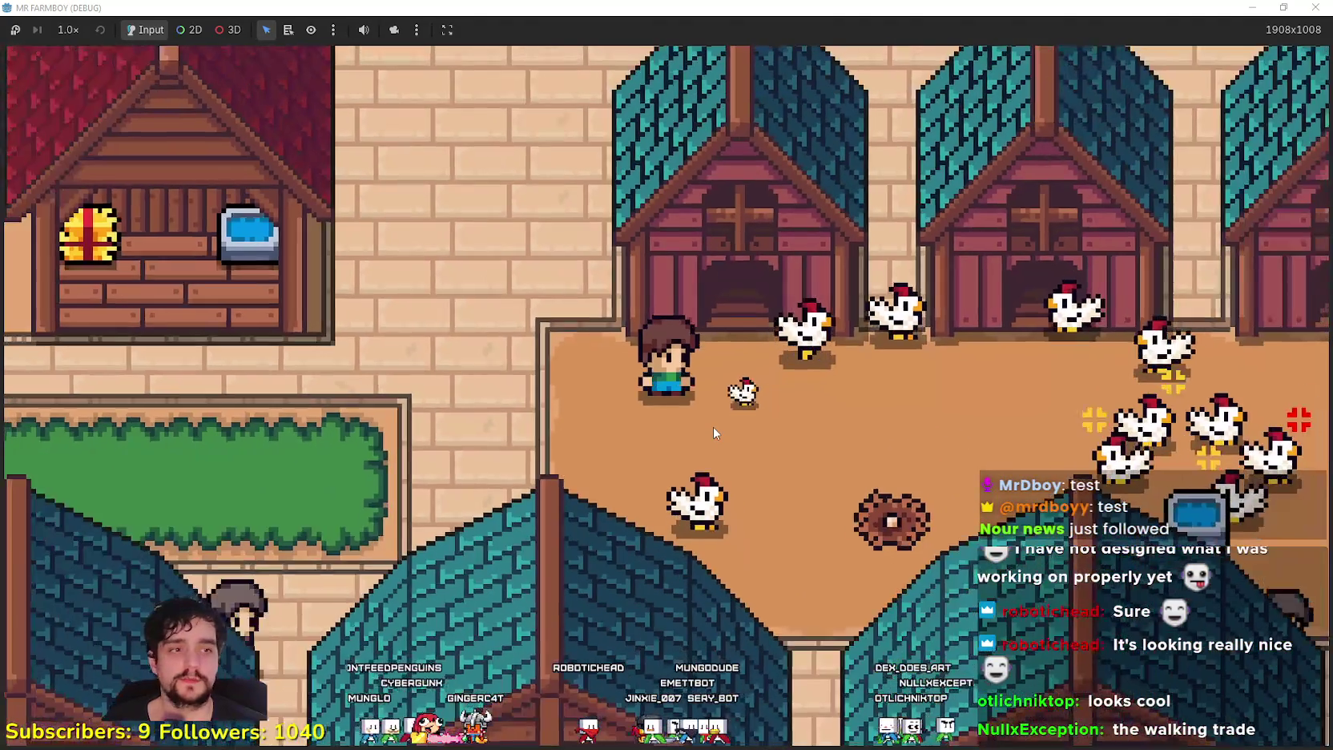
key("a")
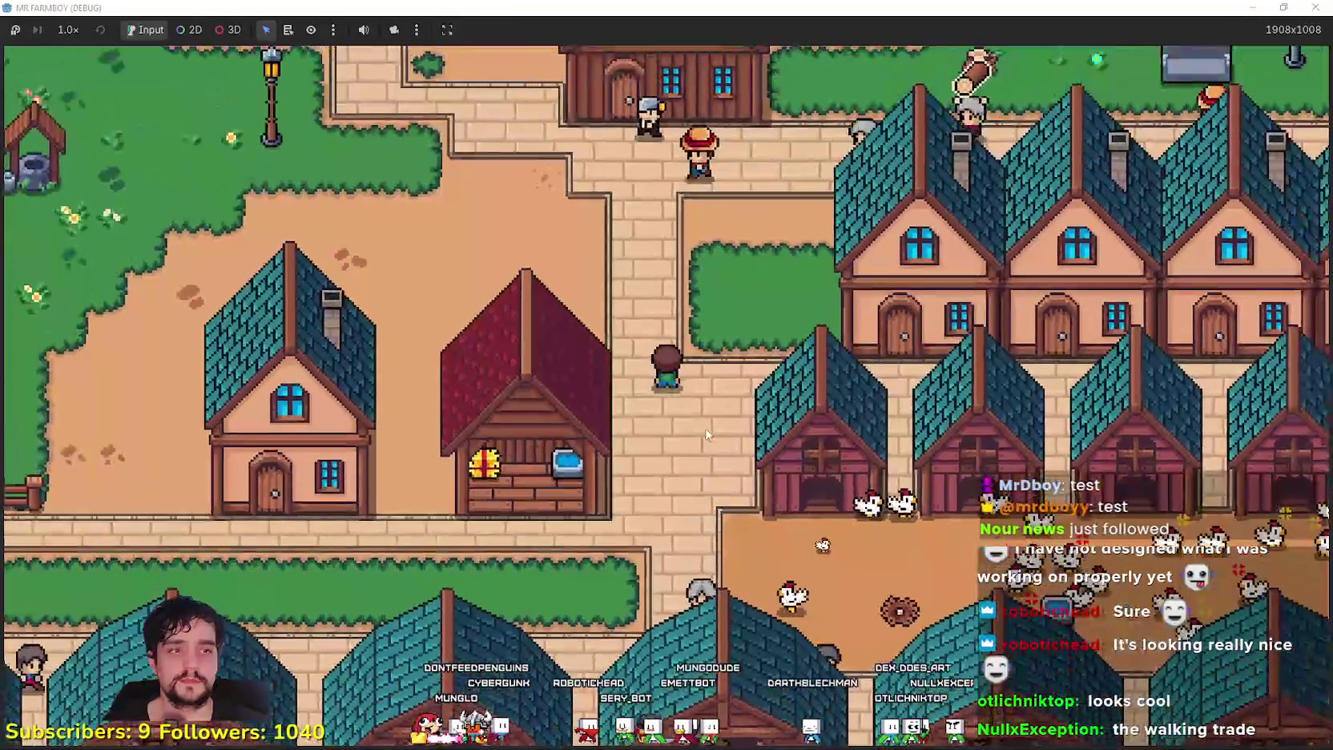
key("a")
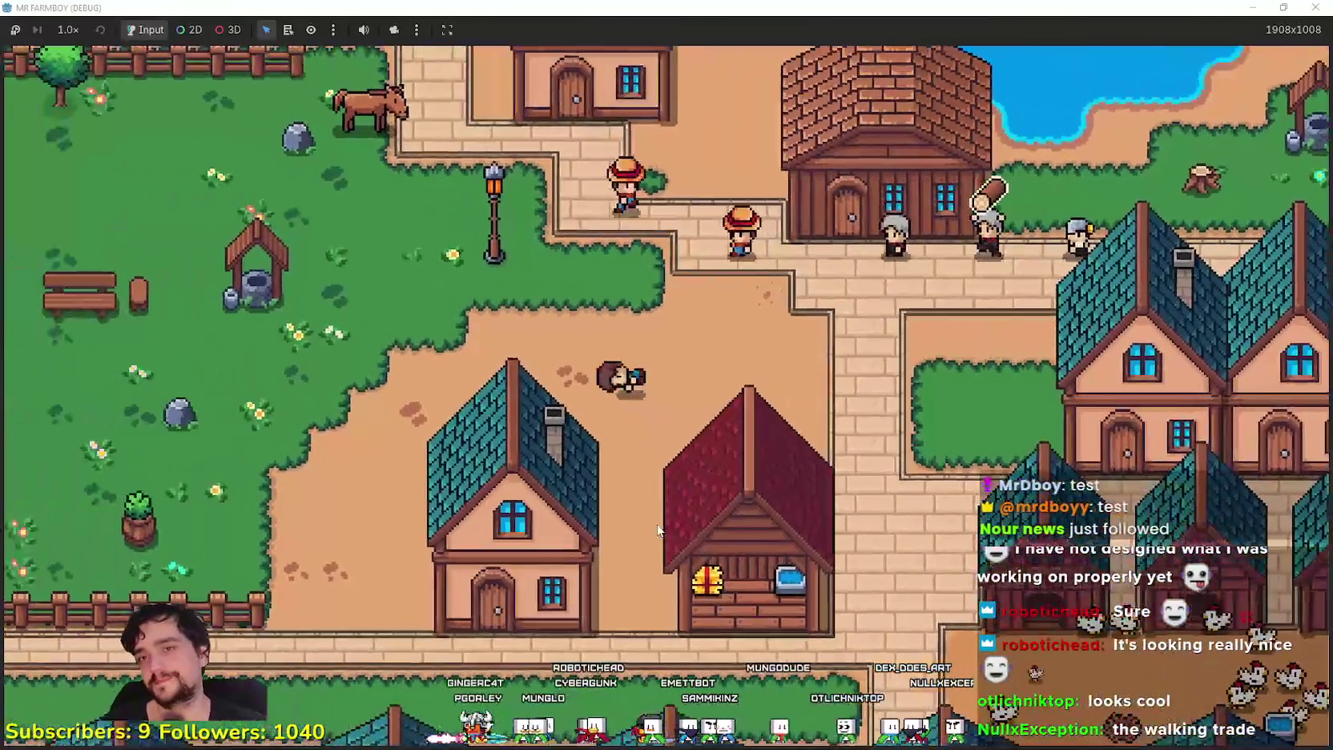
key("a")
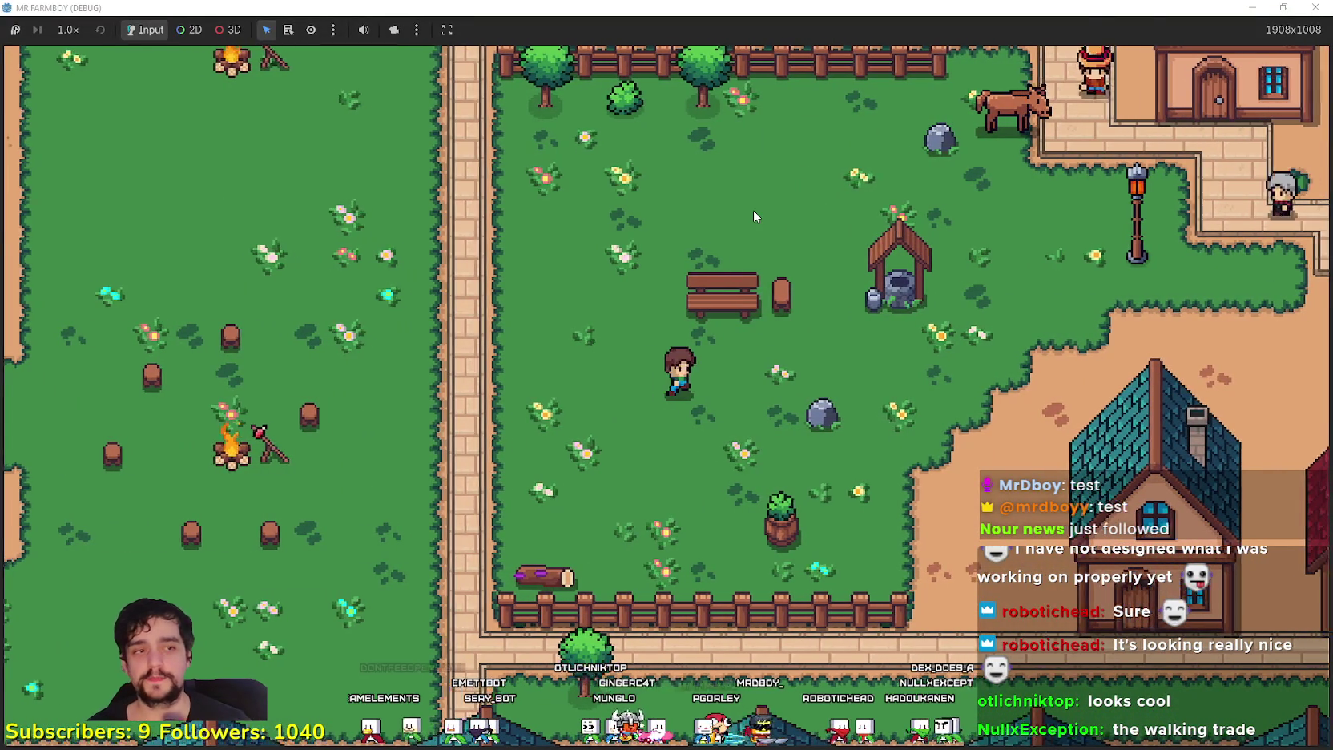
Walk the farmer right through town, across the sandy plaza and rocks onto the farm field
key("d")
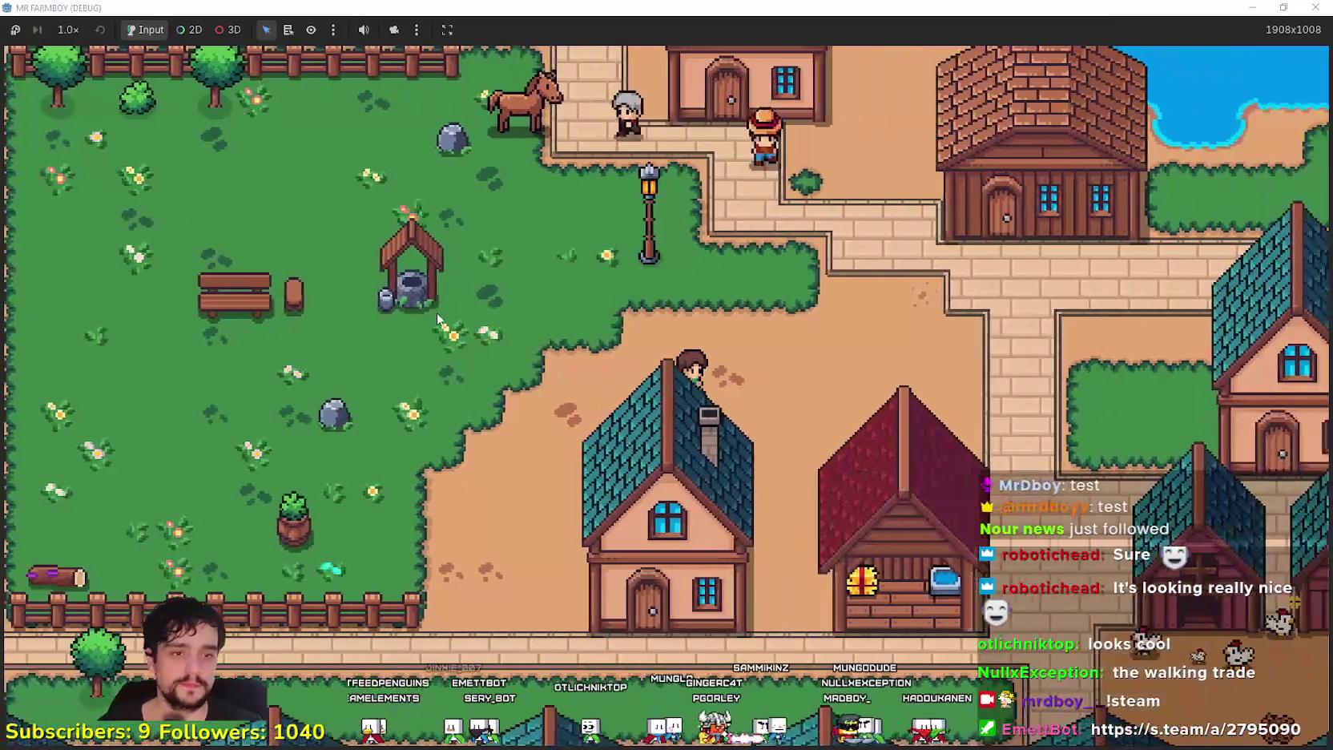
key("d")
key("w")
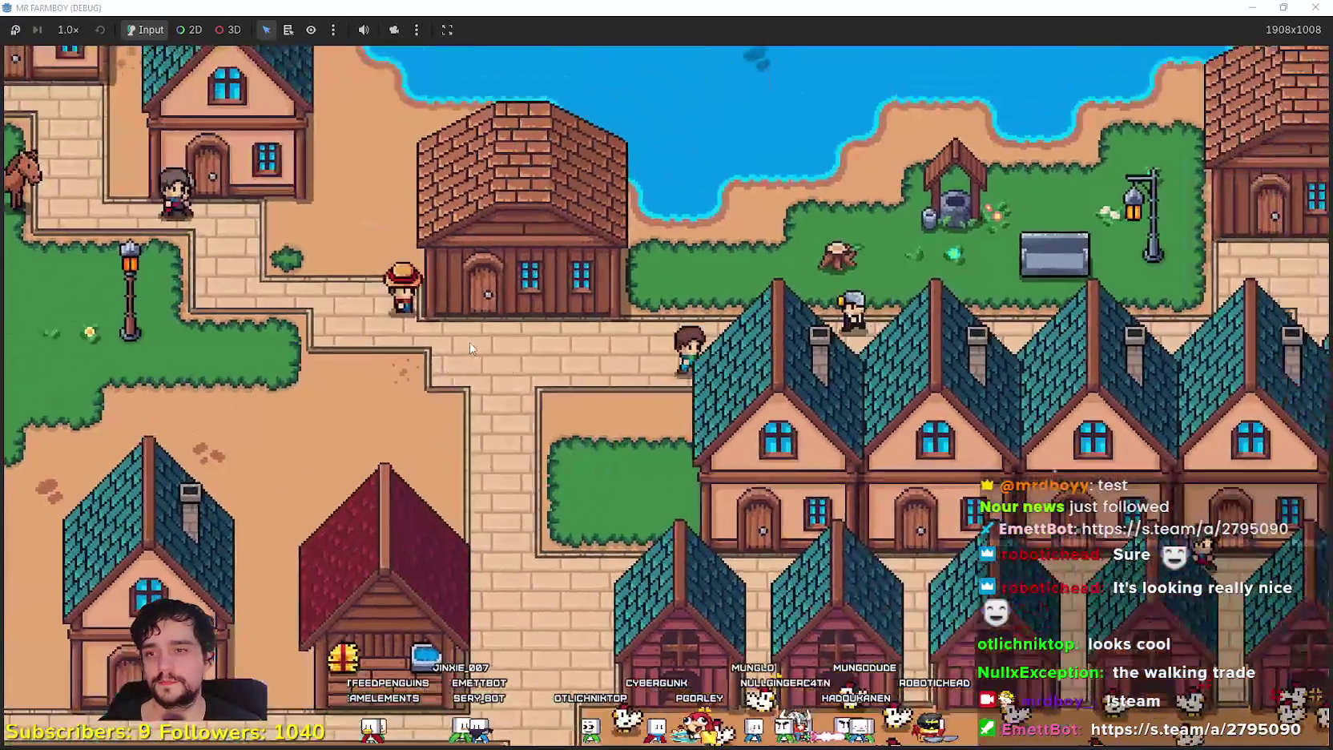
key("d")
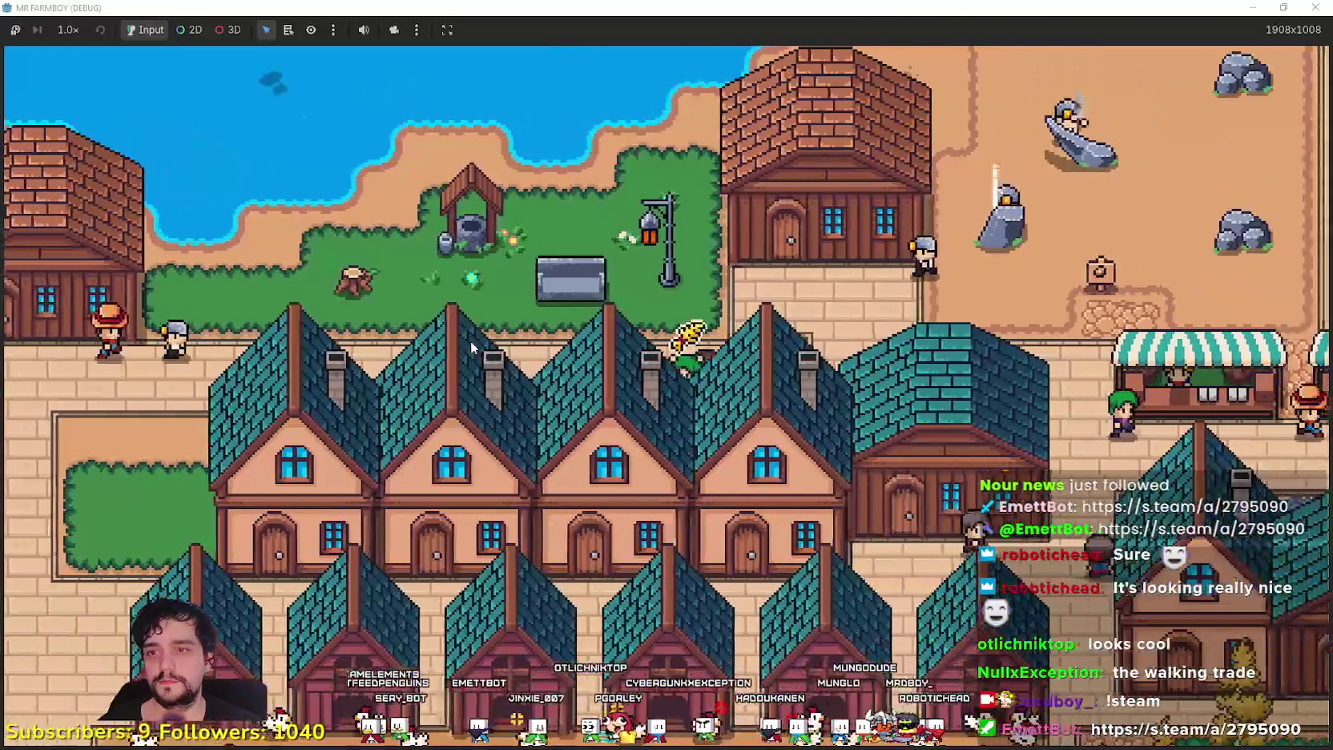
key("d")
key("w")
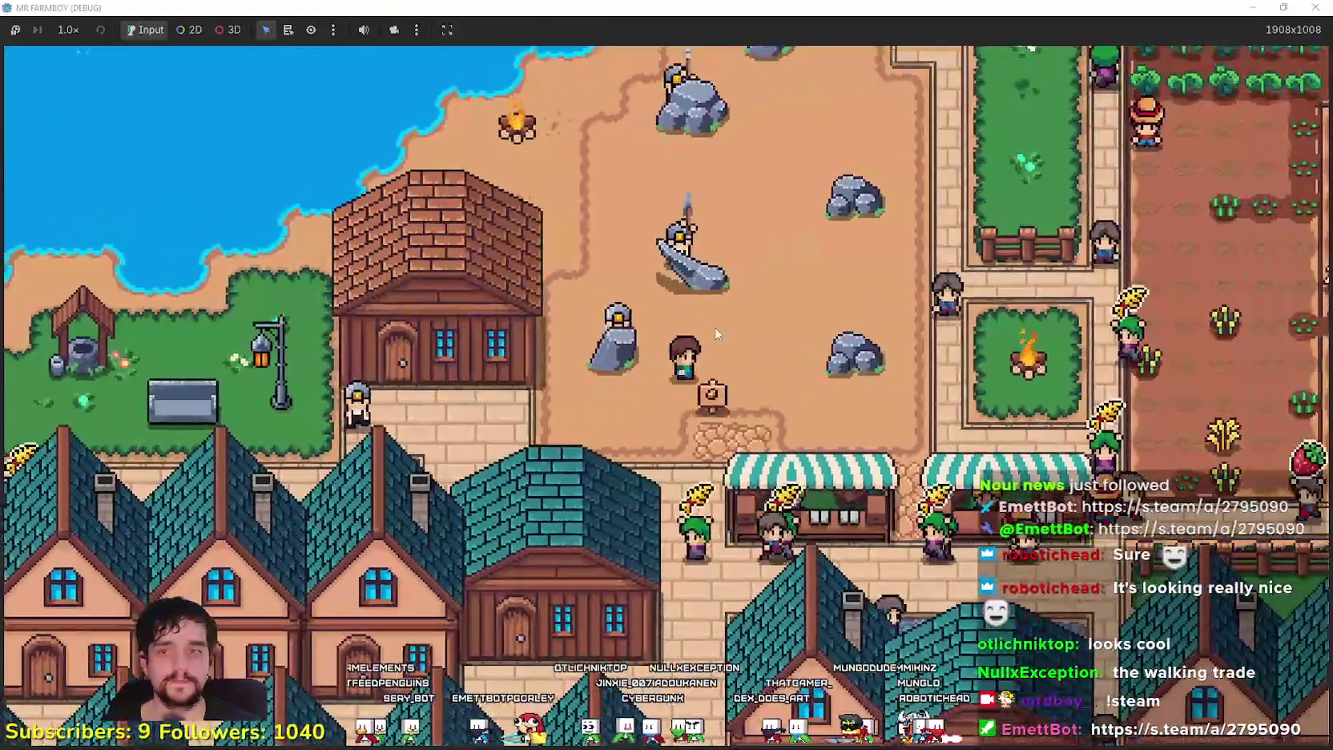
key("d")
key("s")
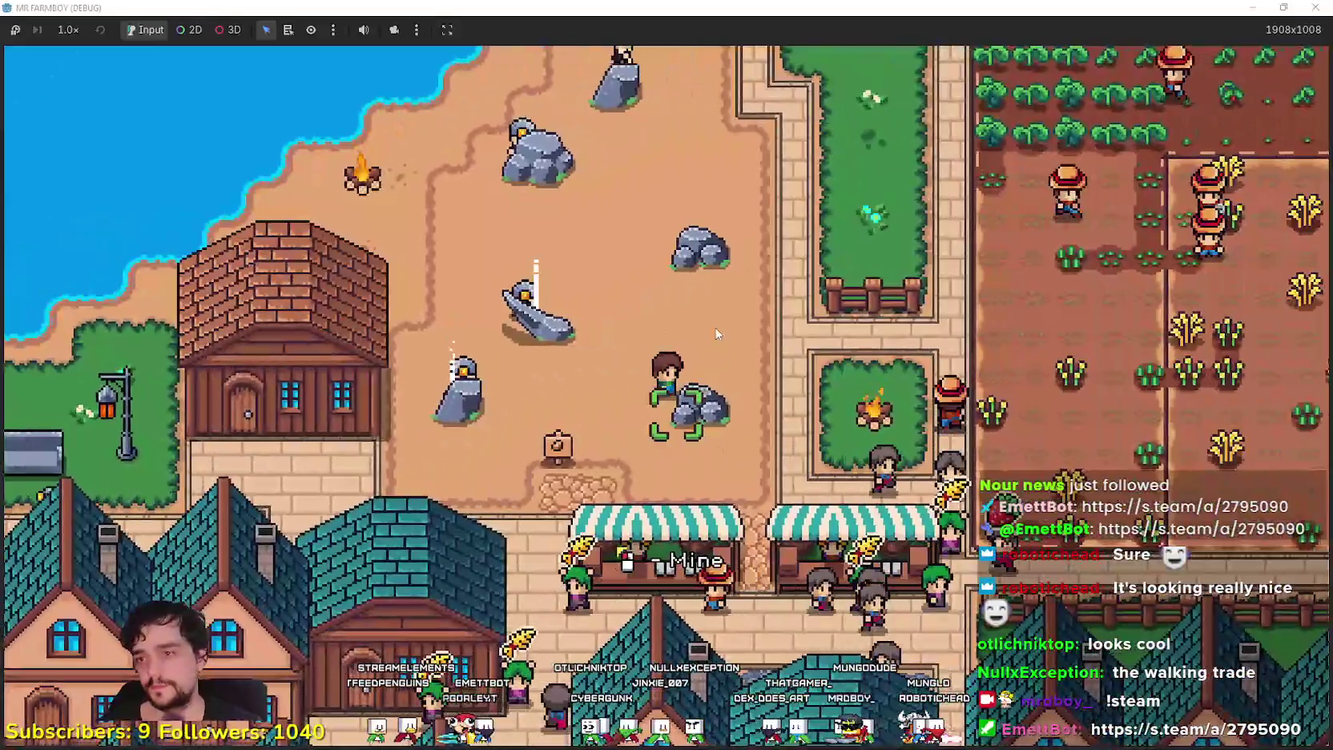
key("d")
key("w")
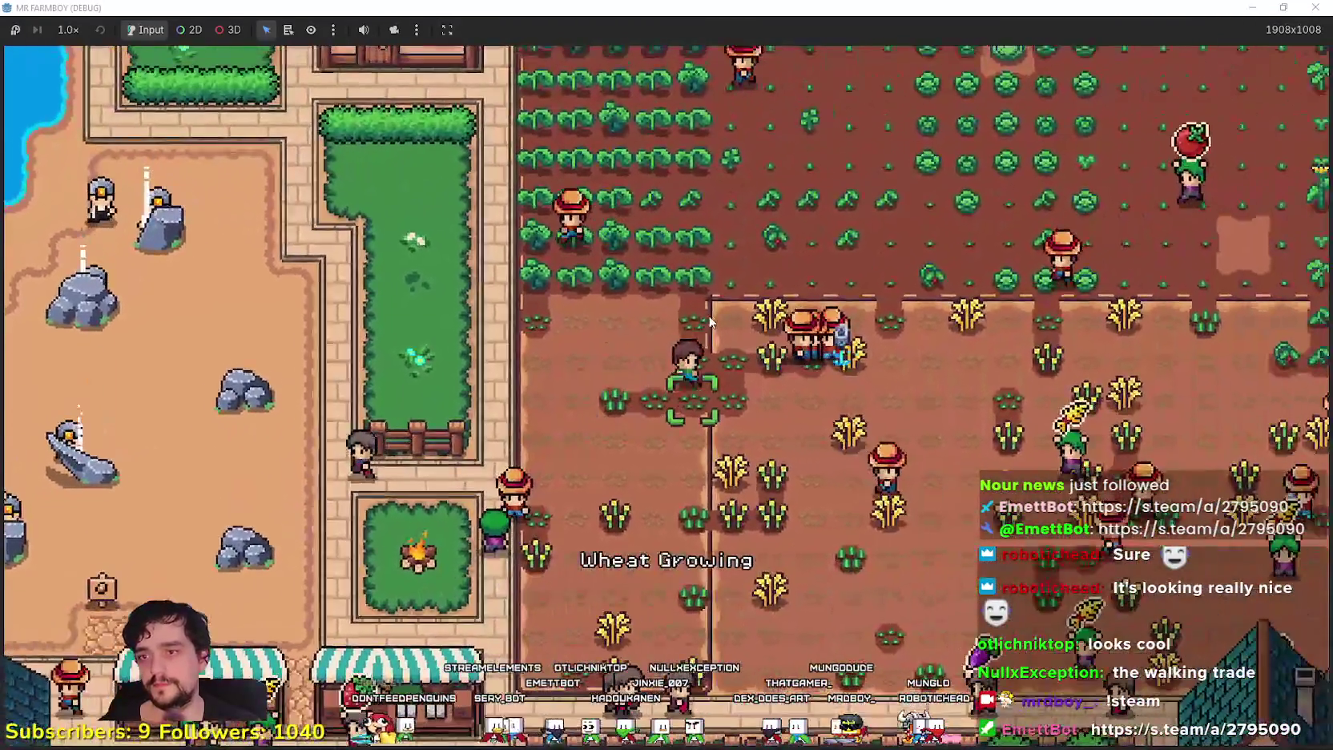
Zoom out and back in over the farm field, then pause the game
scroll(708, 319, "down", 5)
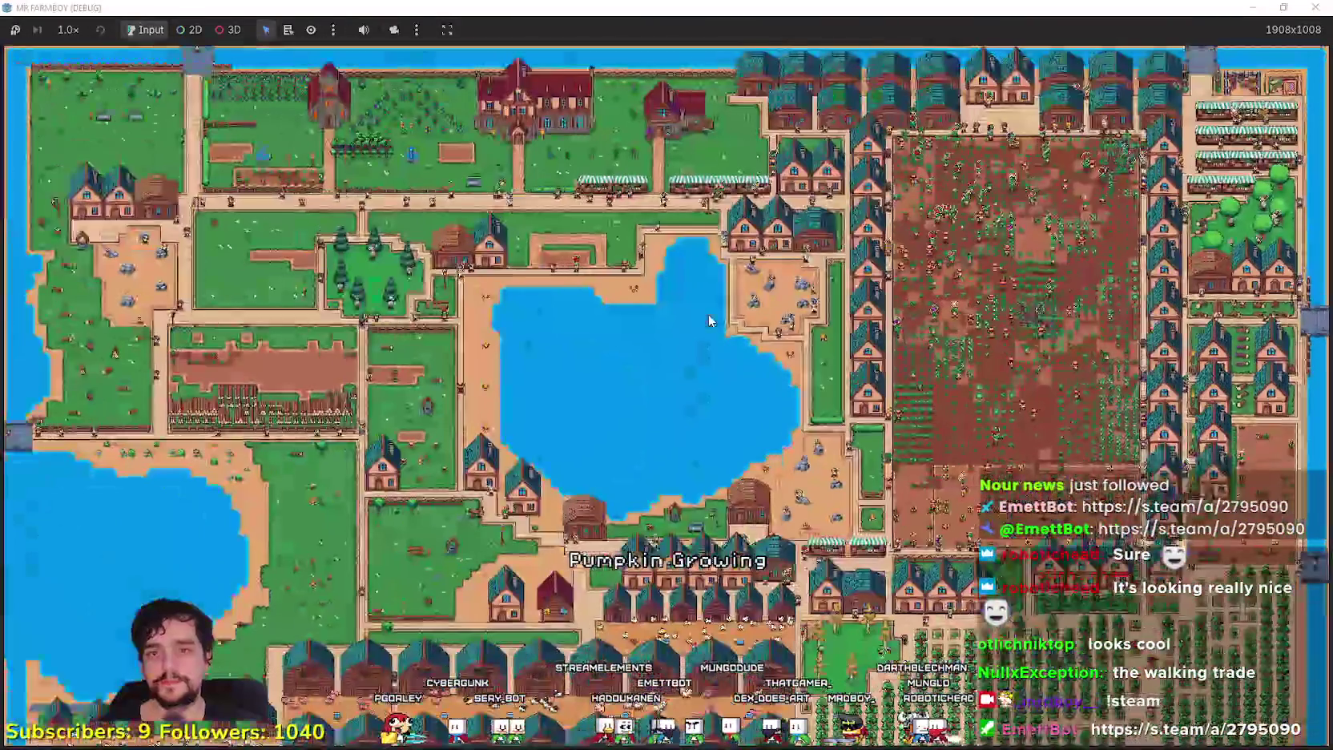
scroll(708, 315, "up", 8)
scroll(716, 297, "down", 5)
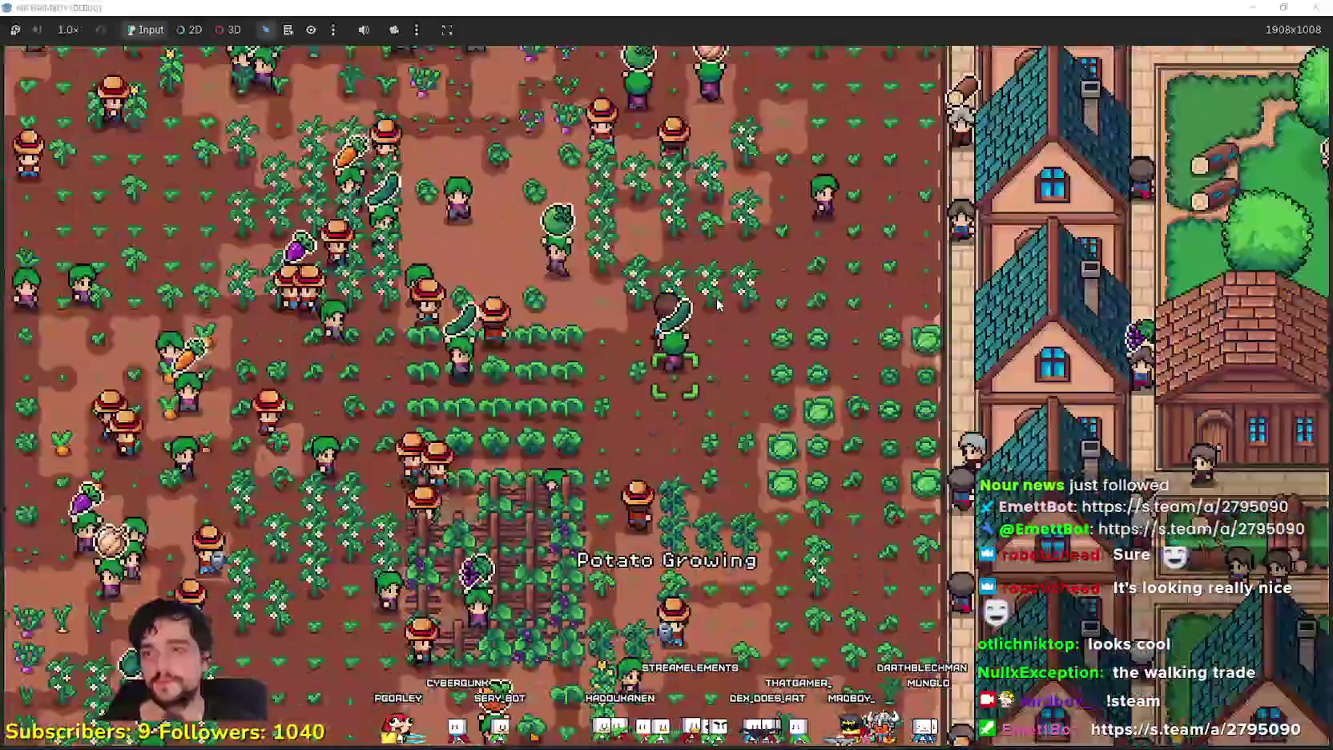
scroll(696, 295, "up", 5)
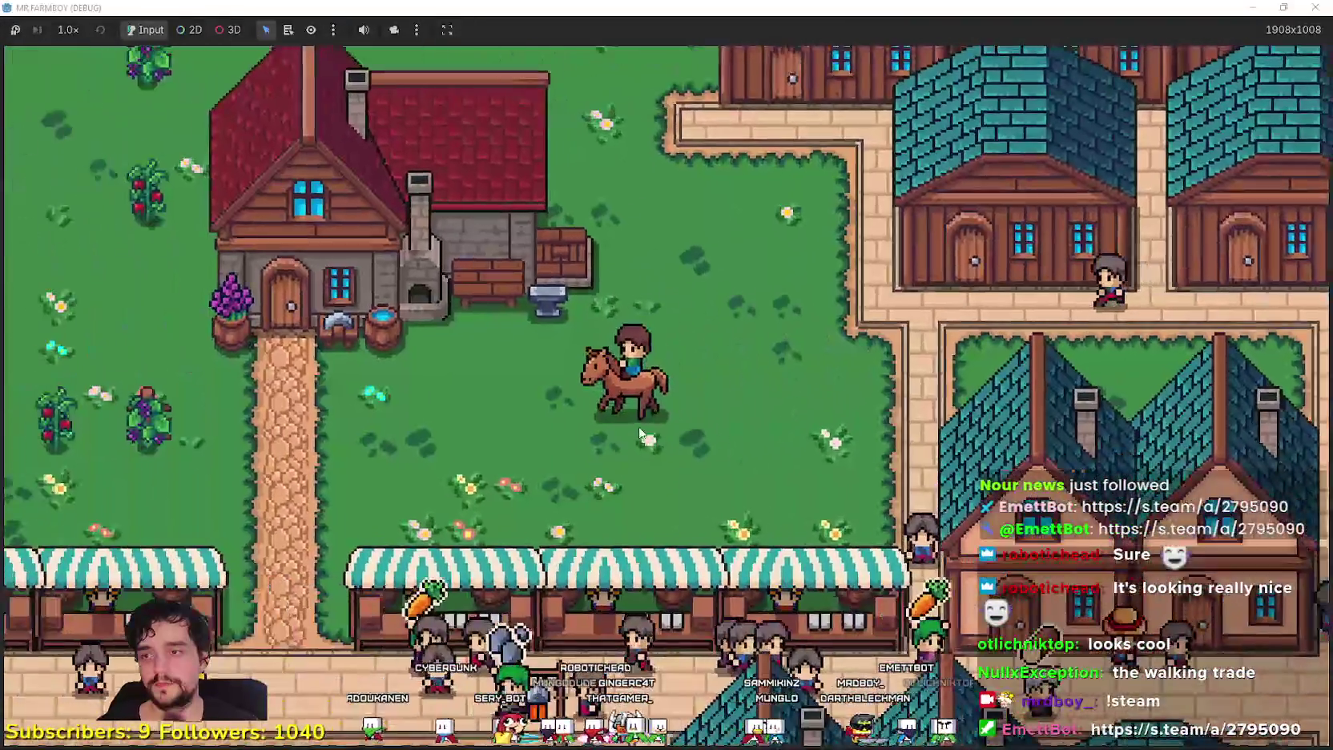
key("Escape")
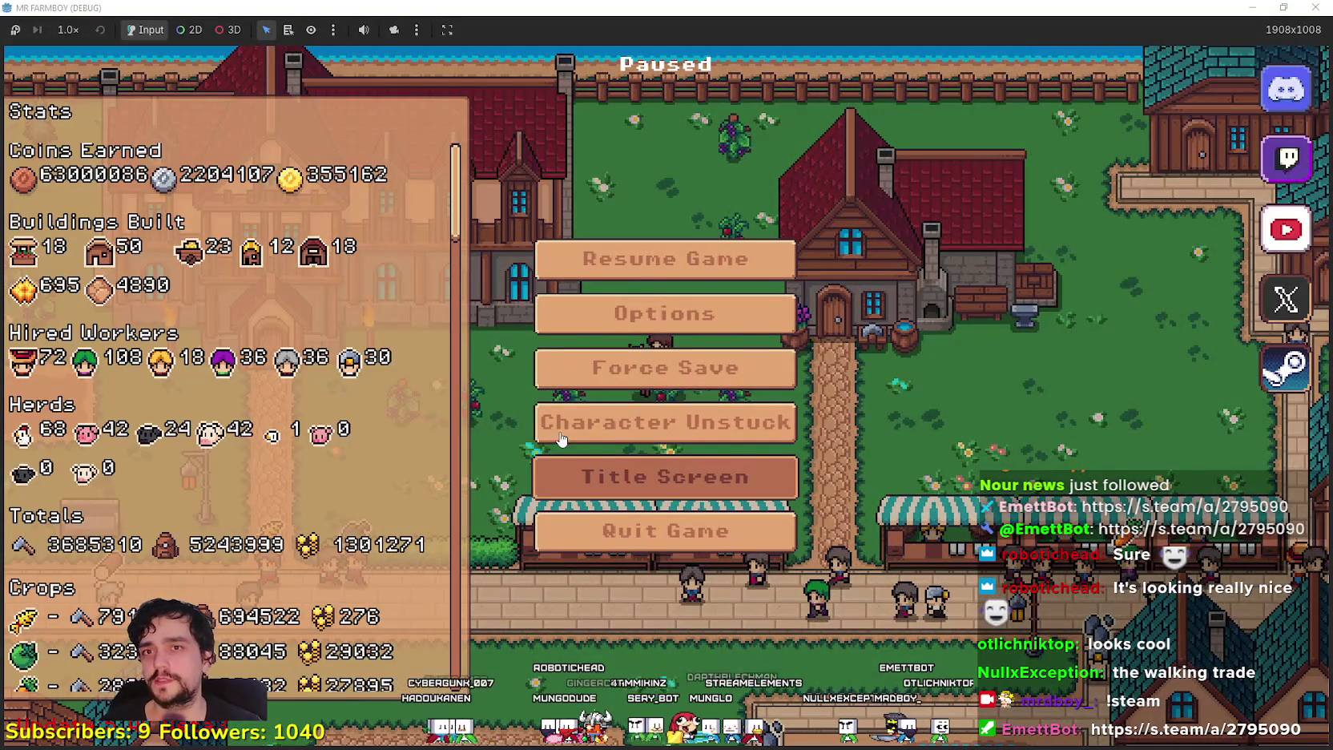
Return to the title screen, delete Save 6, and create and load a fresh save
left_click(562, 473)
left_click(671, 357)
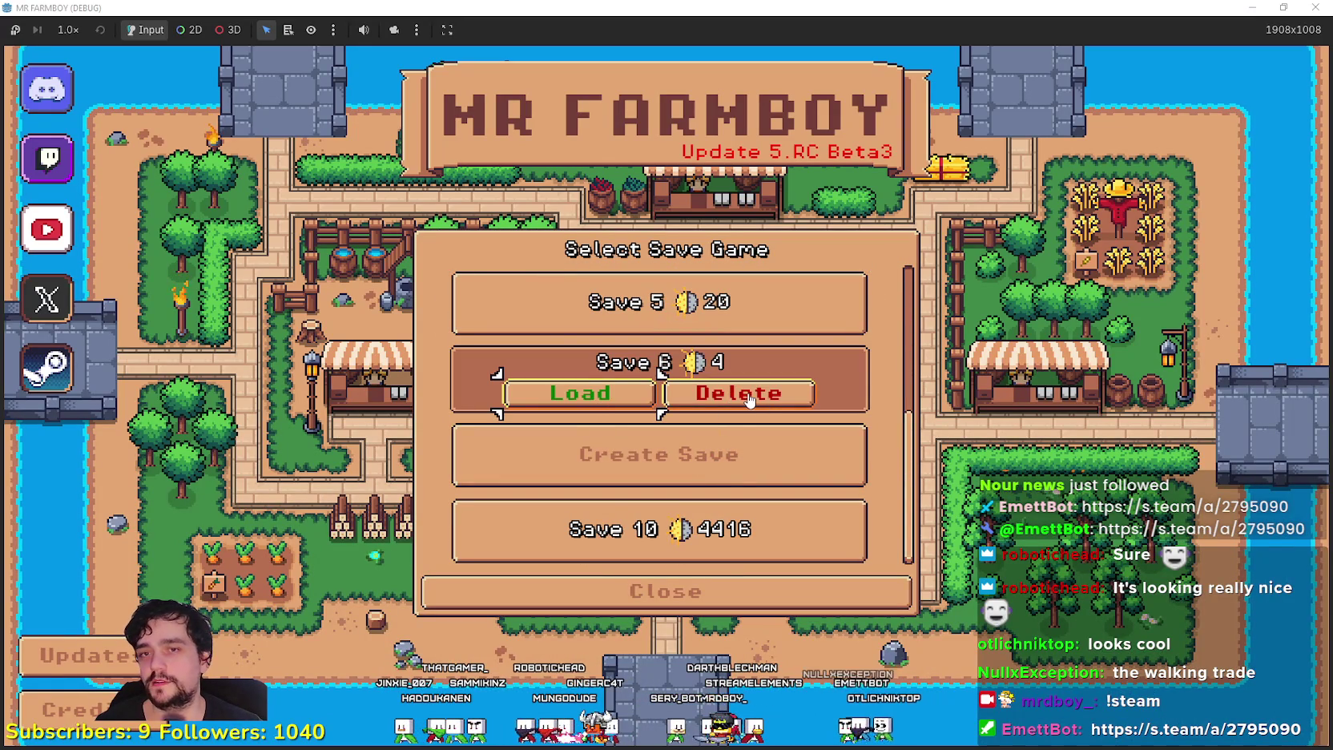
left_click(744, 399)
left_click(609, 445)
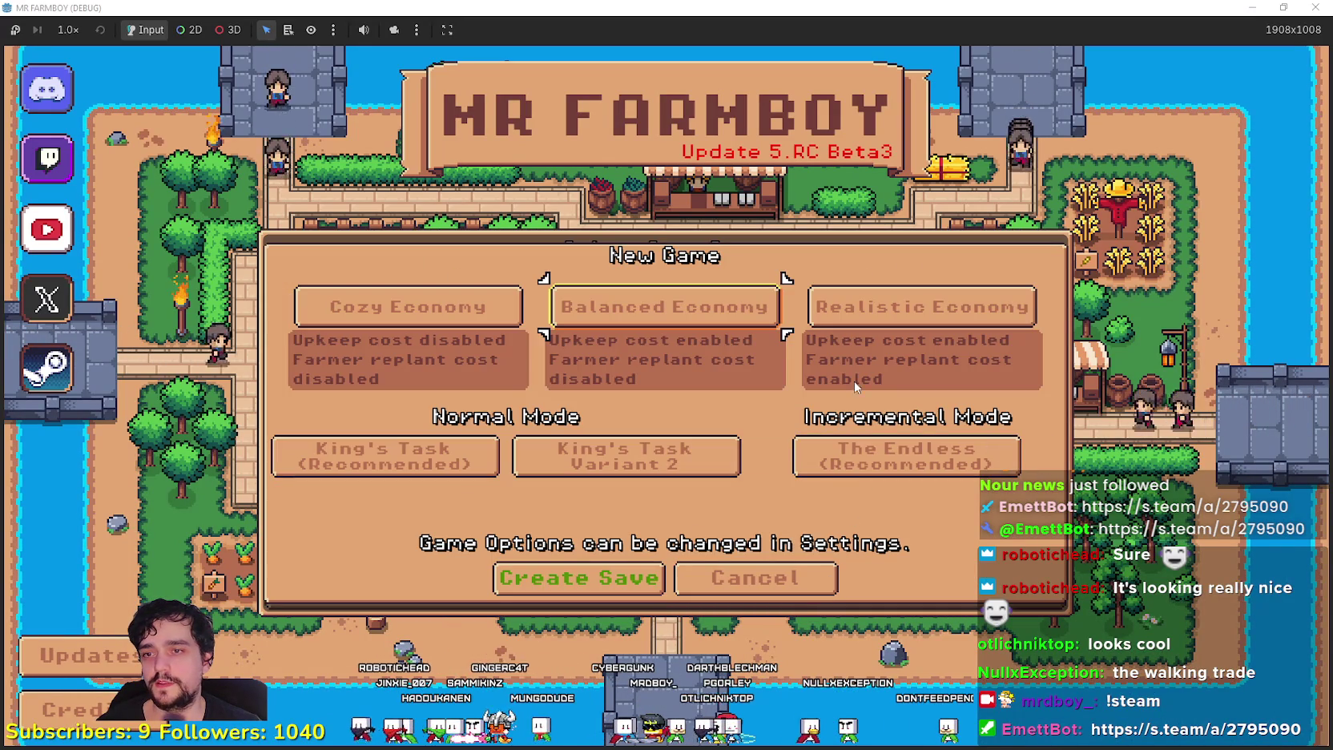
left_click(562, 577)
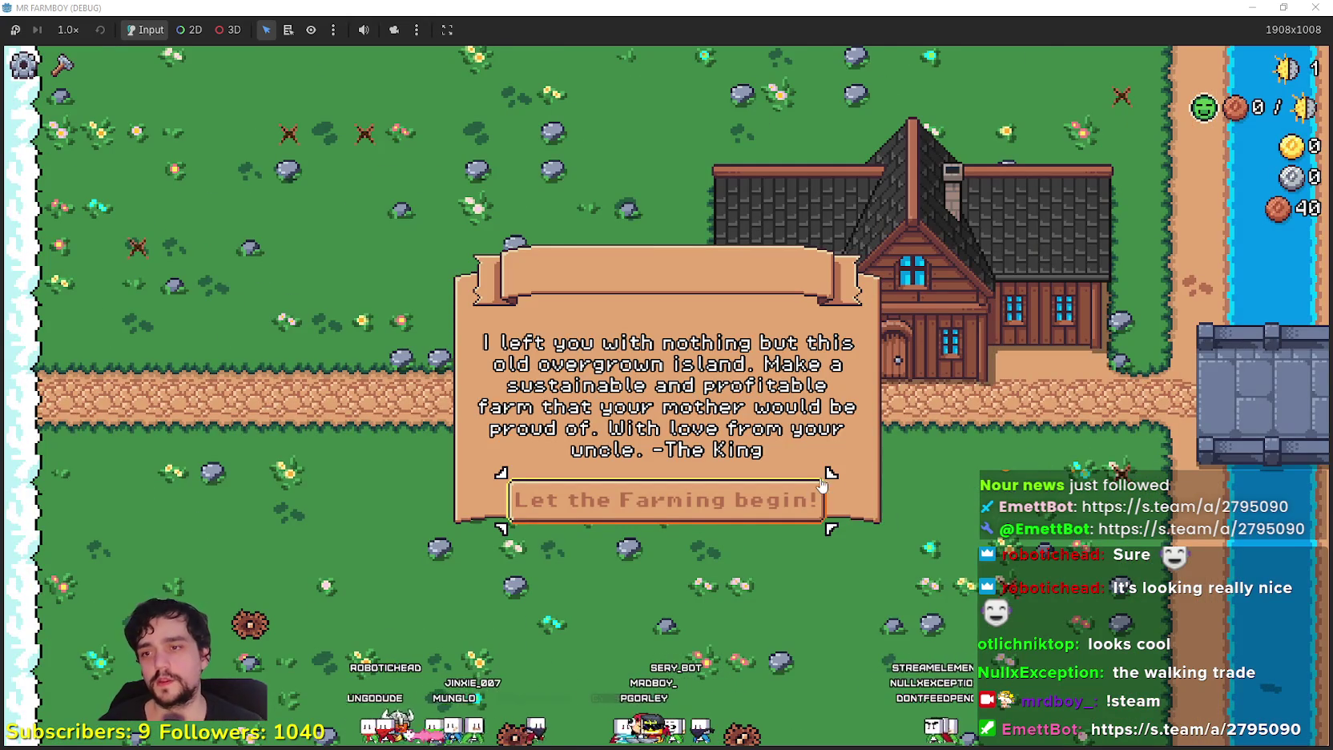
Dismiss the King's letter and unlock Farm Tile, Wheat, Market, Bridge and Upkeep in Player House
left_click(649, 516)
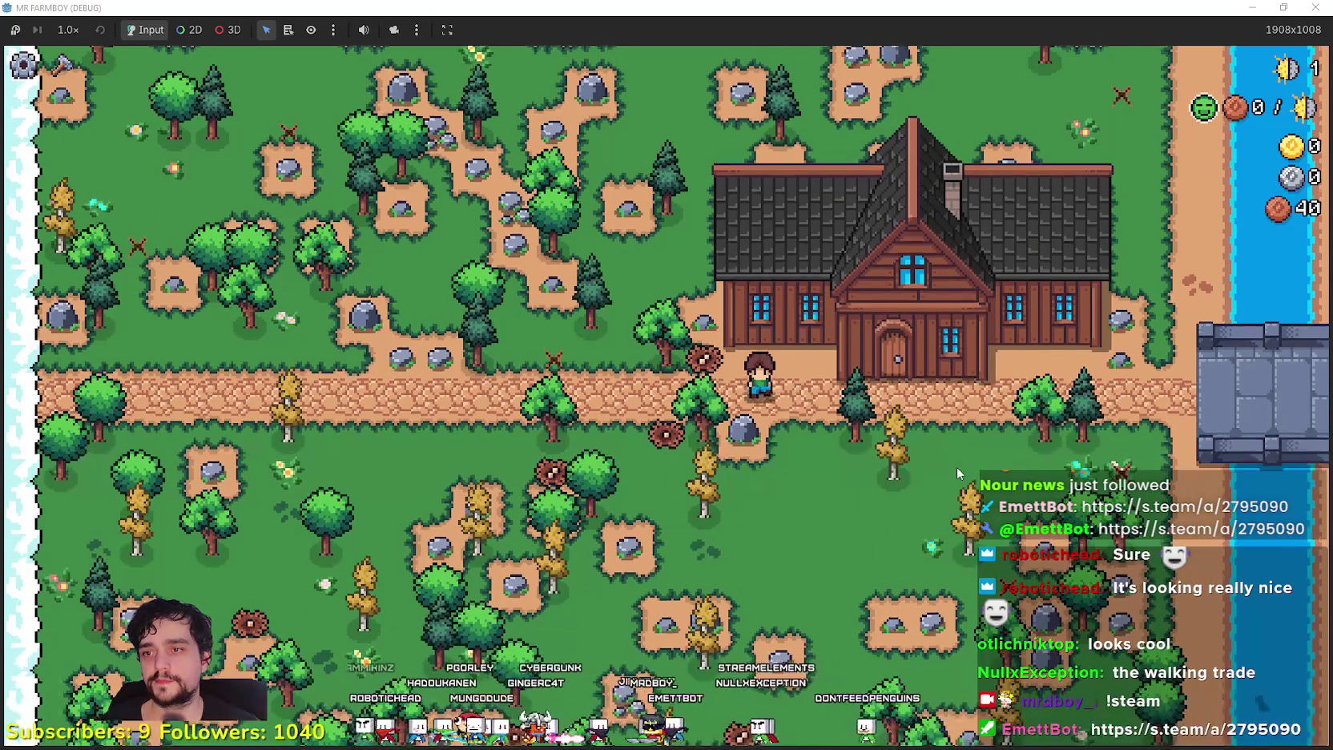
key("w")
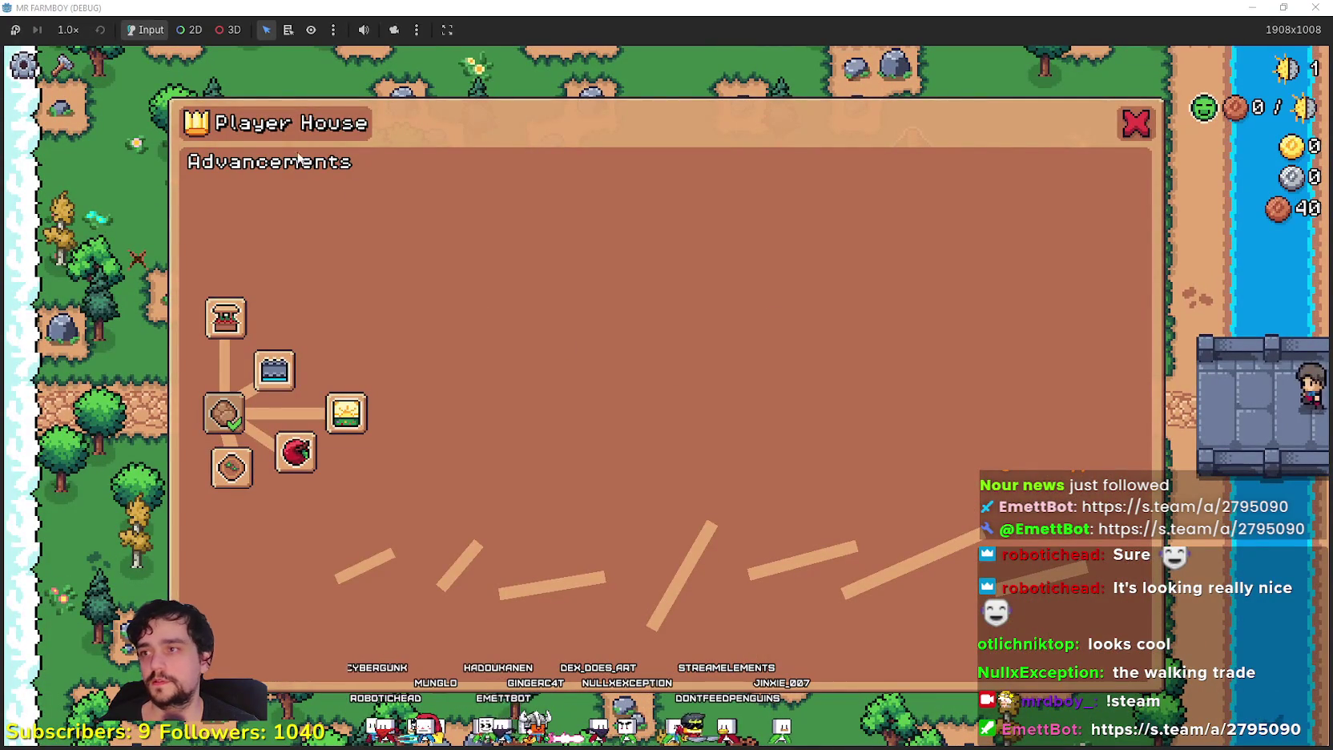
mouse_move(251, 498)
left_click(232, 469)
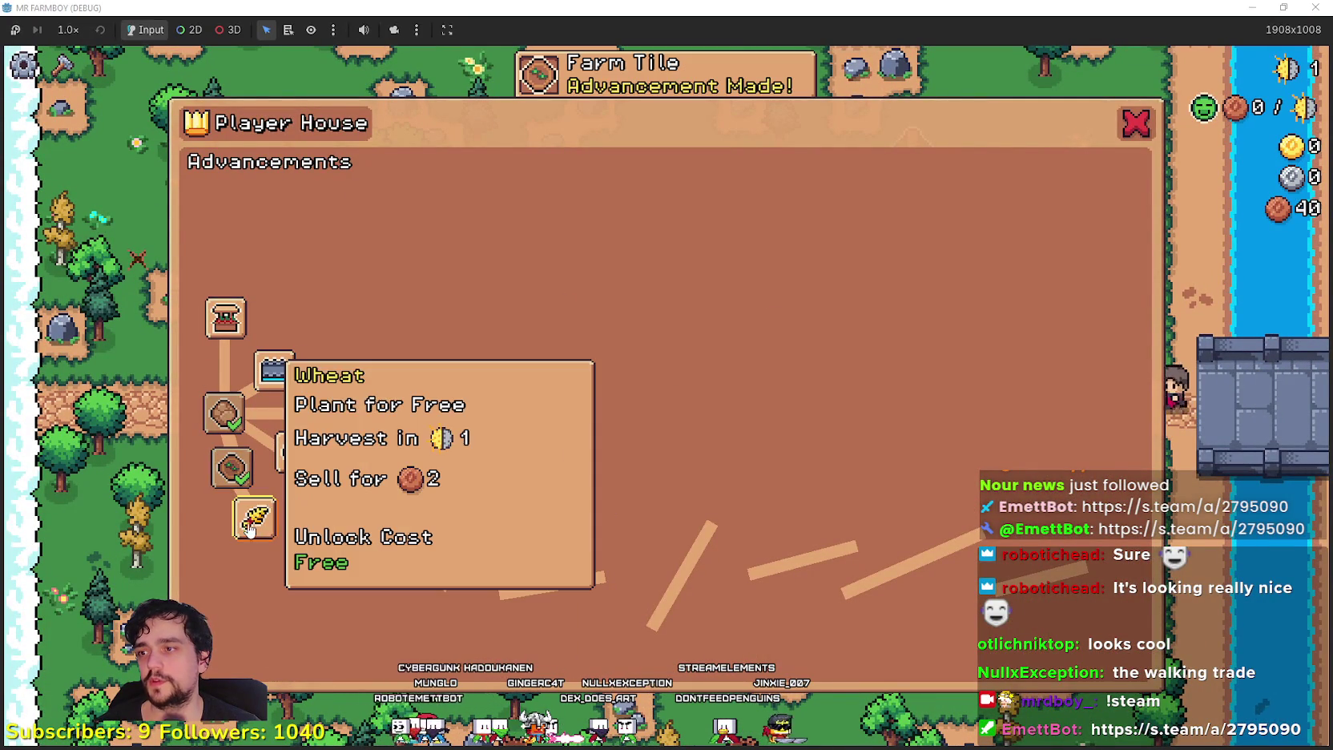
left_click(253, 517)
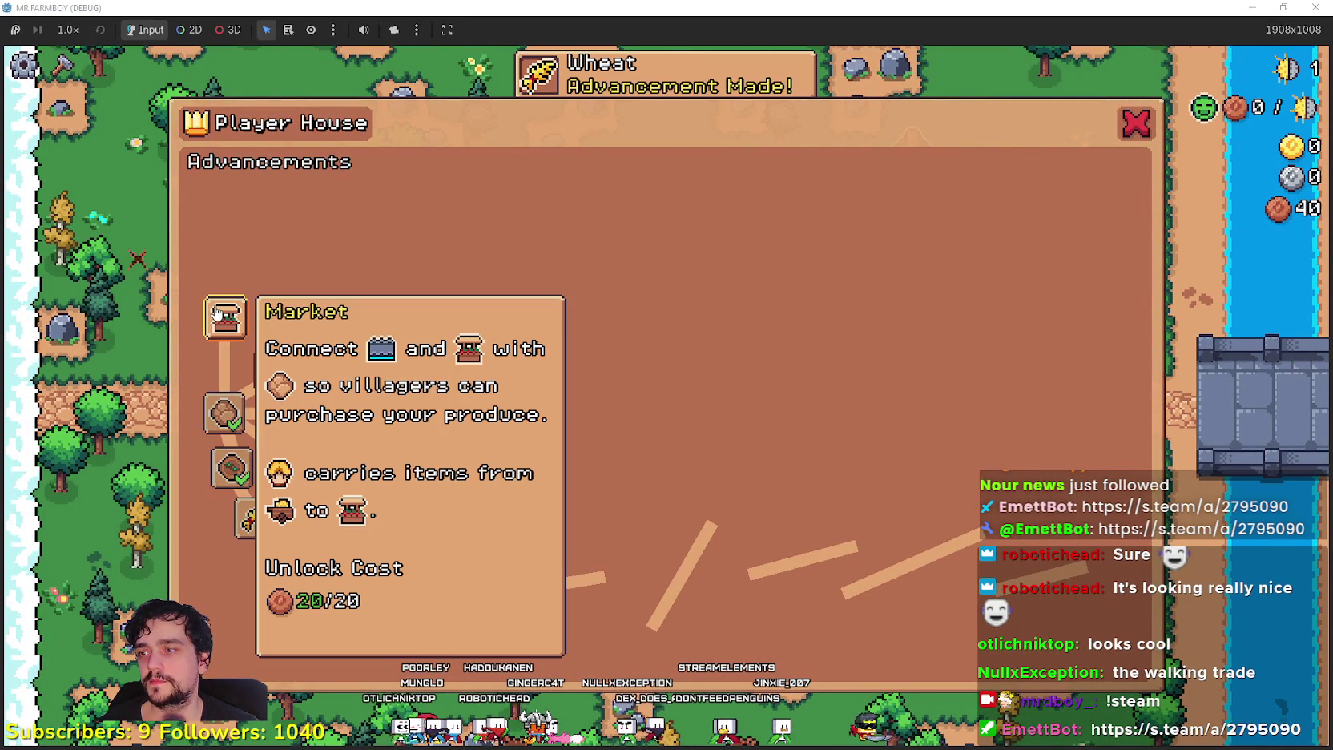
left_click(243, 306)
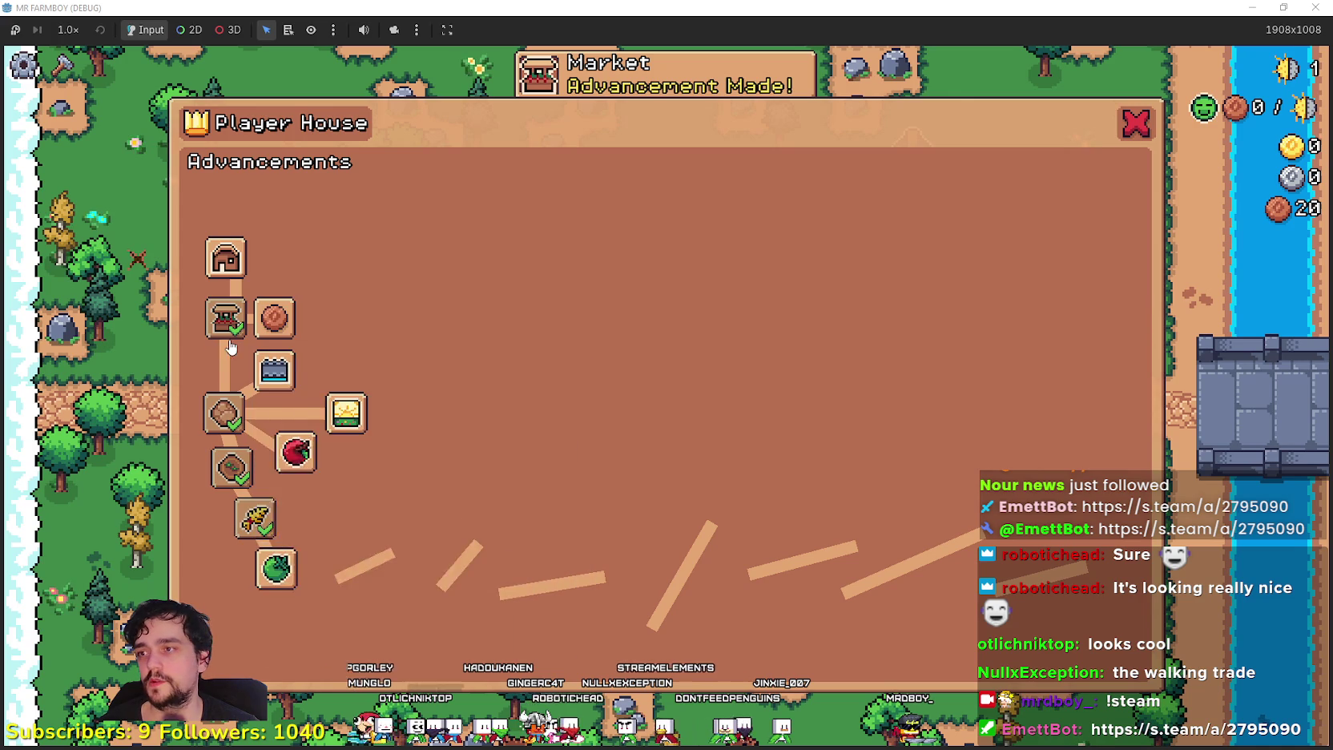
mouse_move(272, 543)
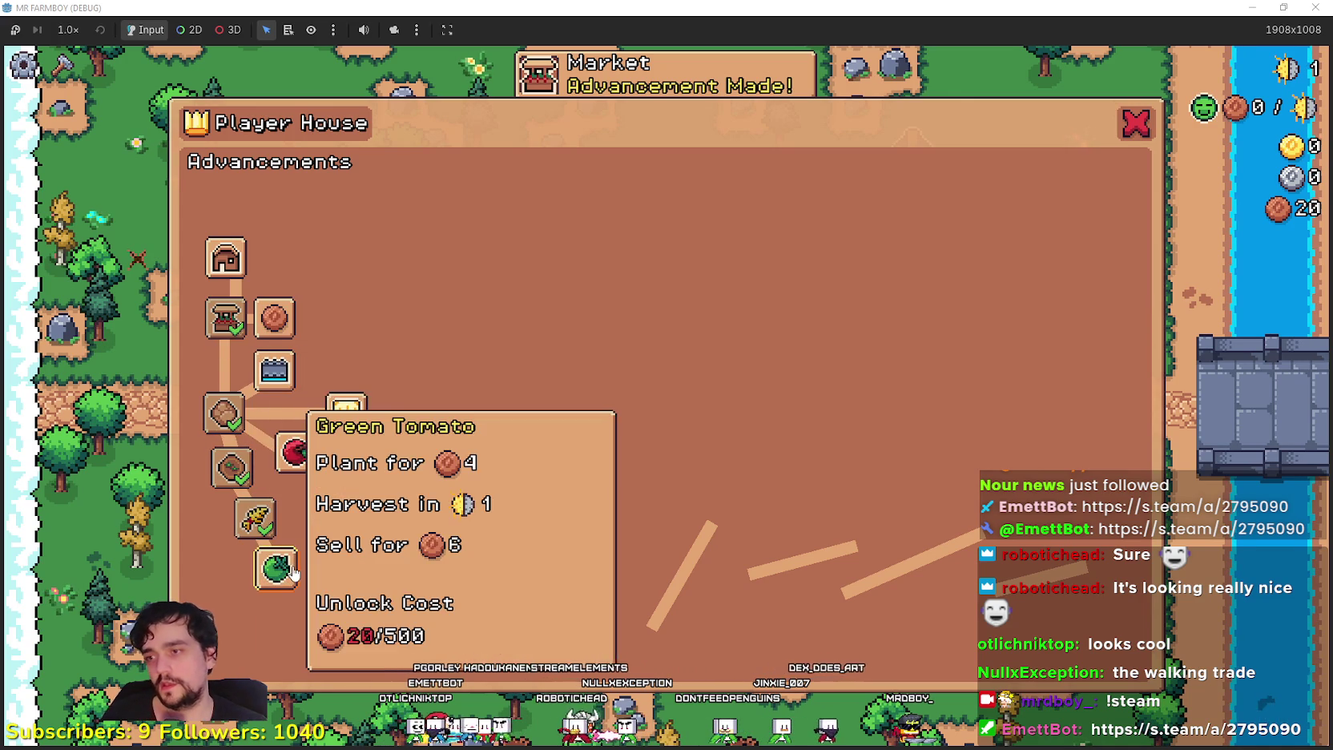
mouse_move(284, 454)
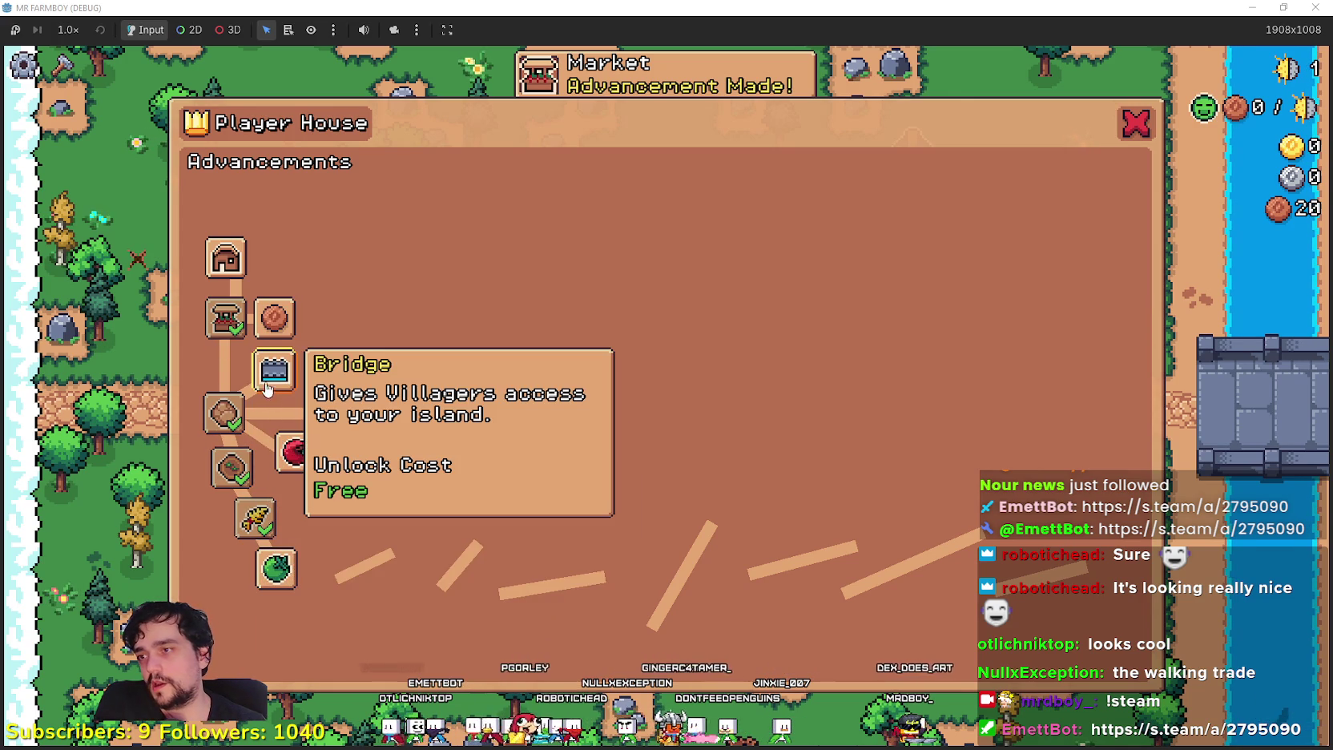
left_click(267, 378)
left_click(283, 327)
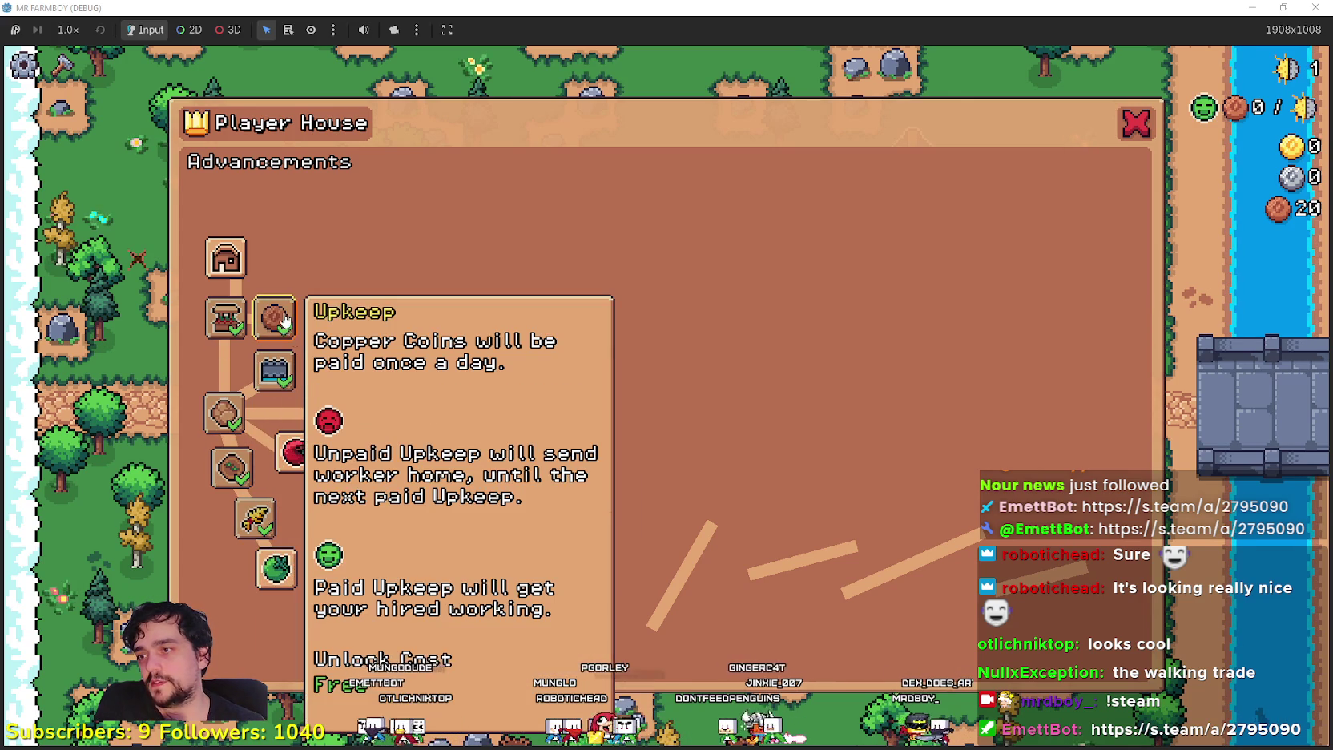
key("Escape")
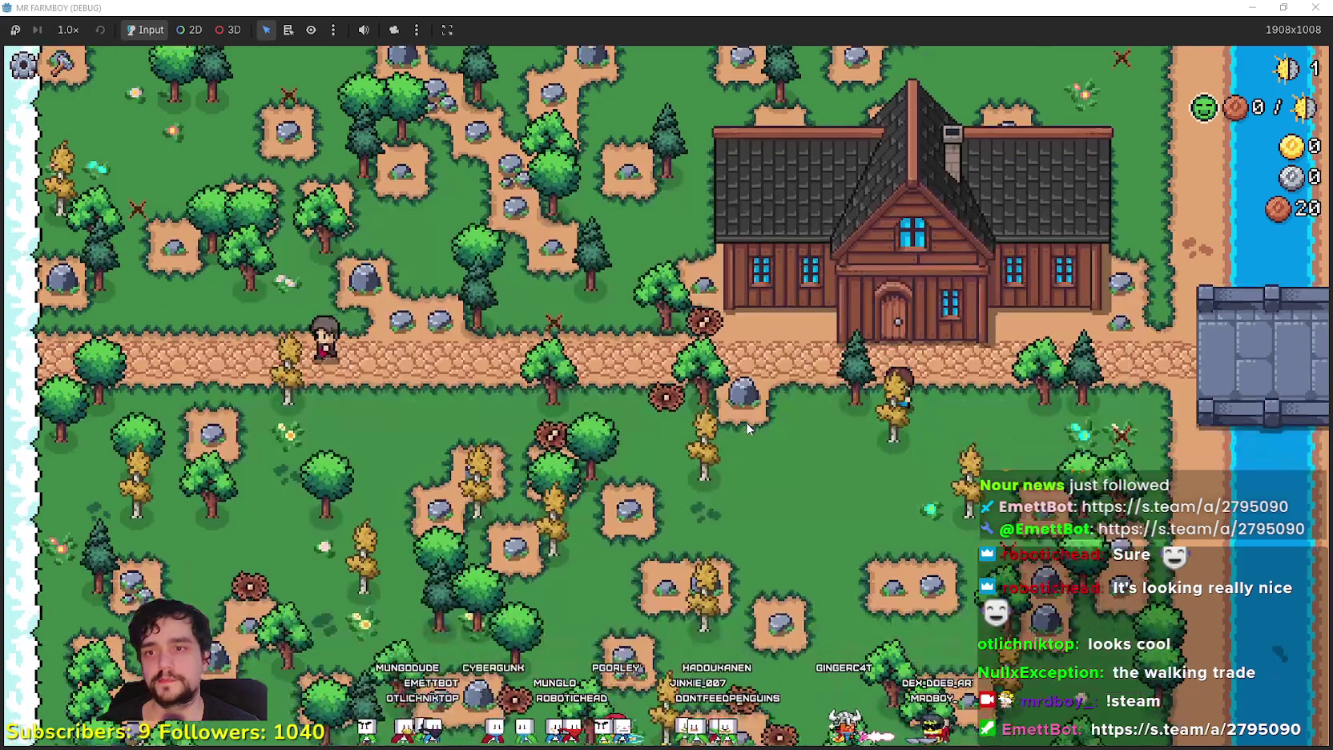
Clear the nearby tree, rock and pines around the farmhouse path
key("c")
key("a")
left_click(666, 353)
key("w")
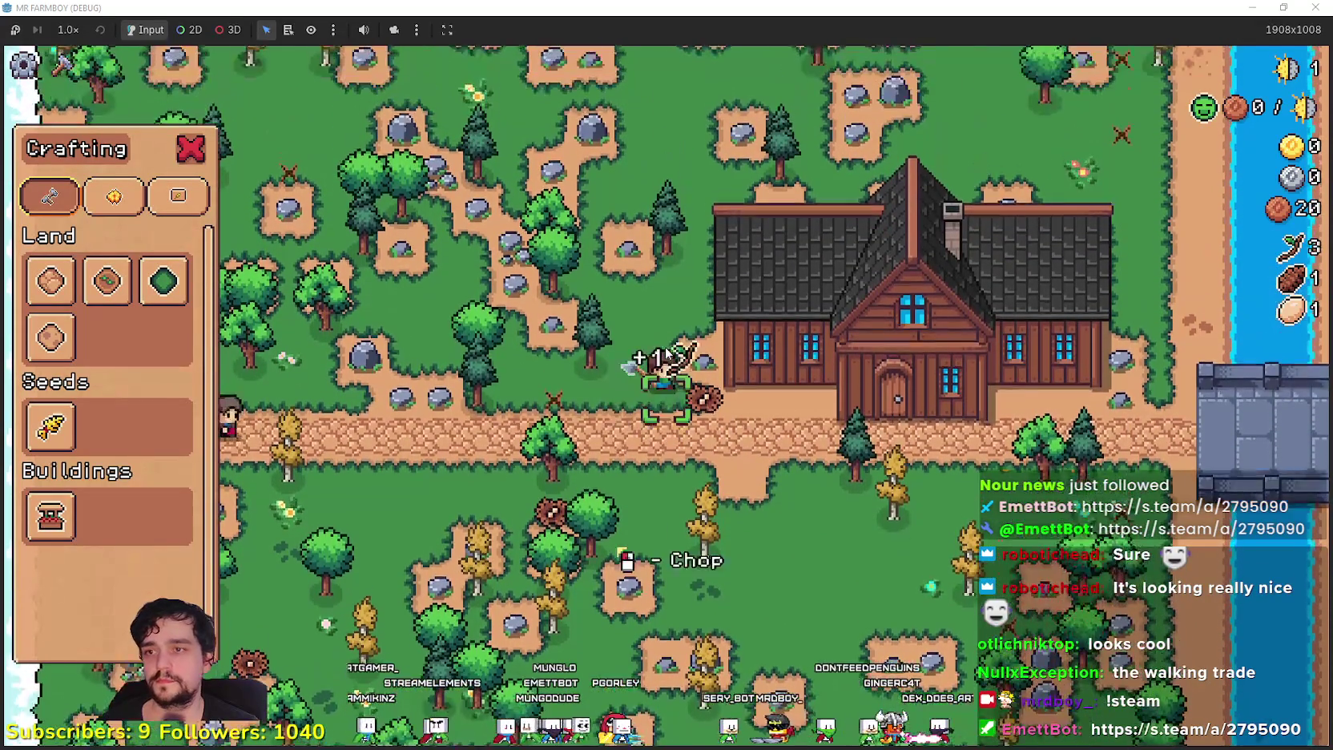
key("a")
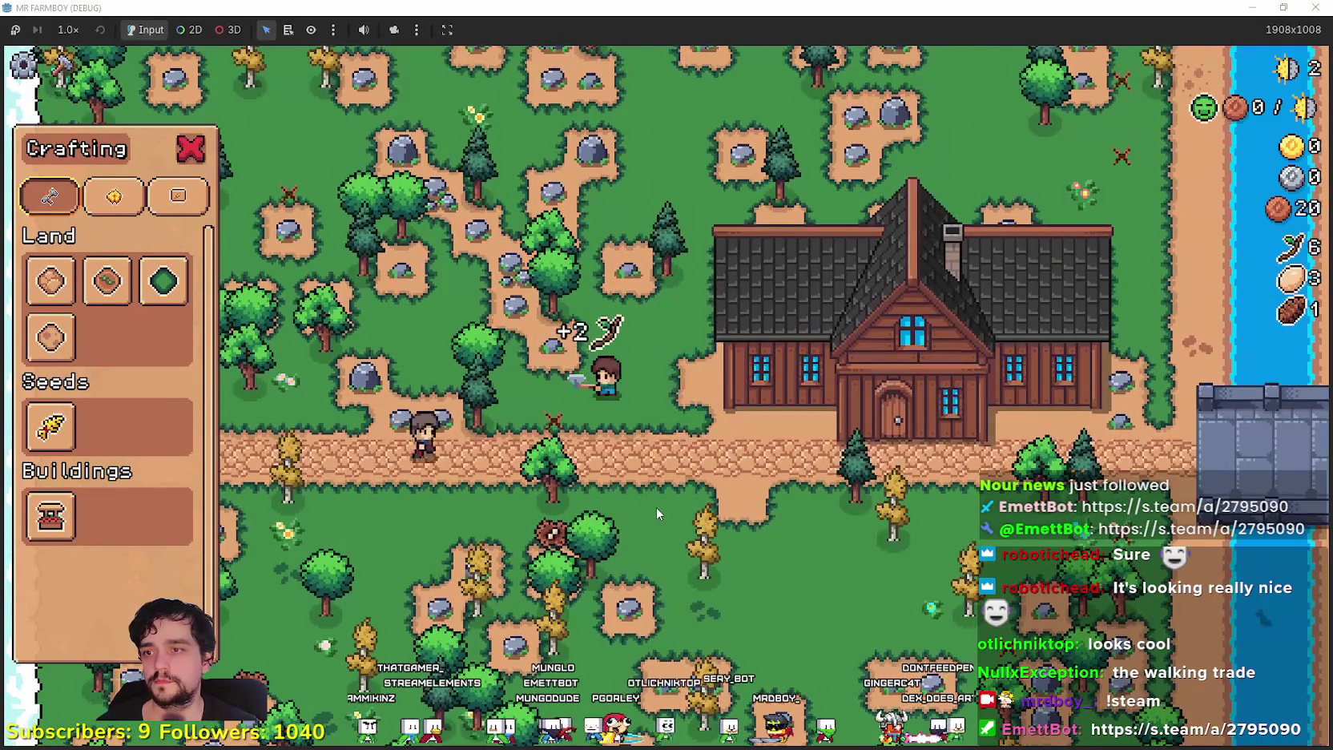
key("w")
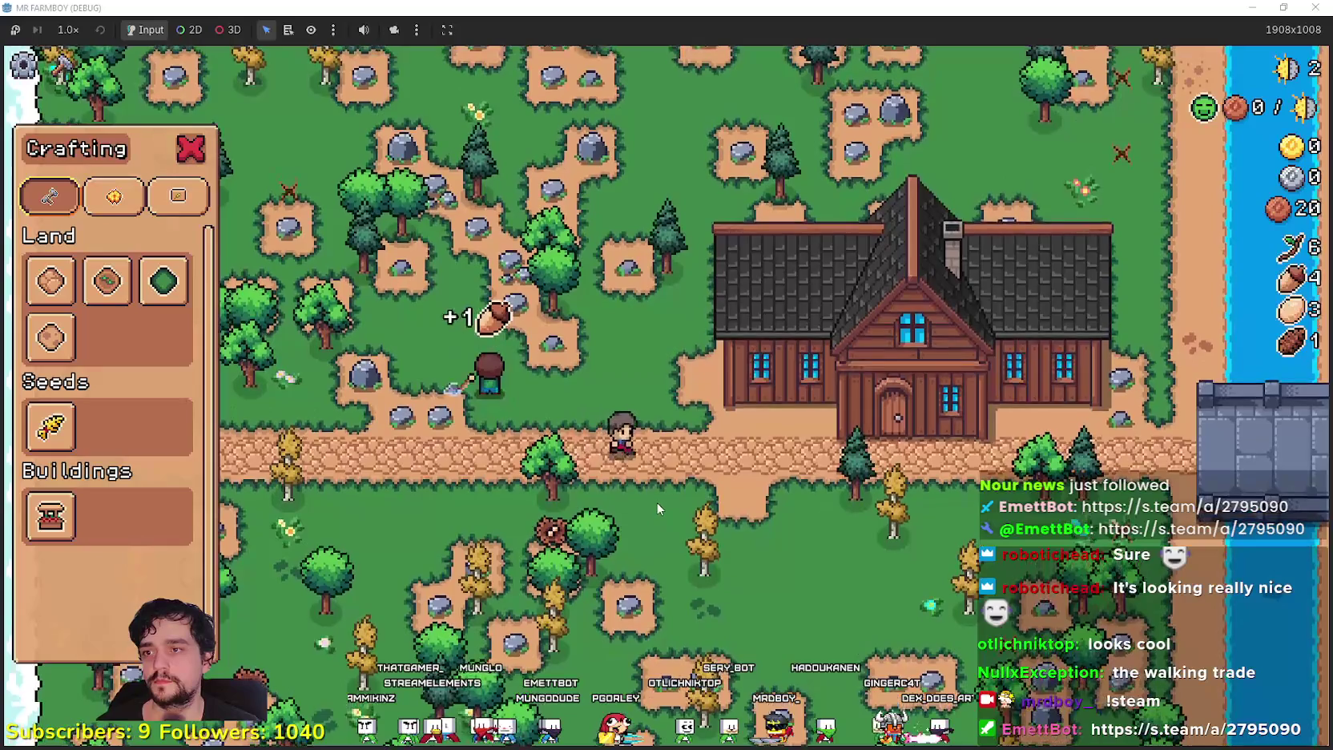
left_click(585, 419)
key("s")
left_click(588, 491)
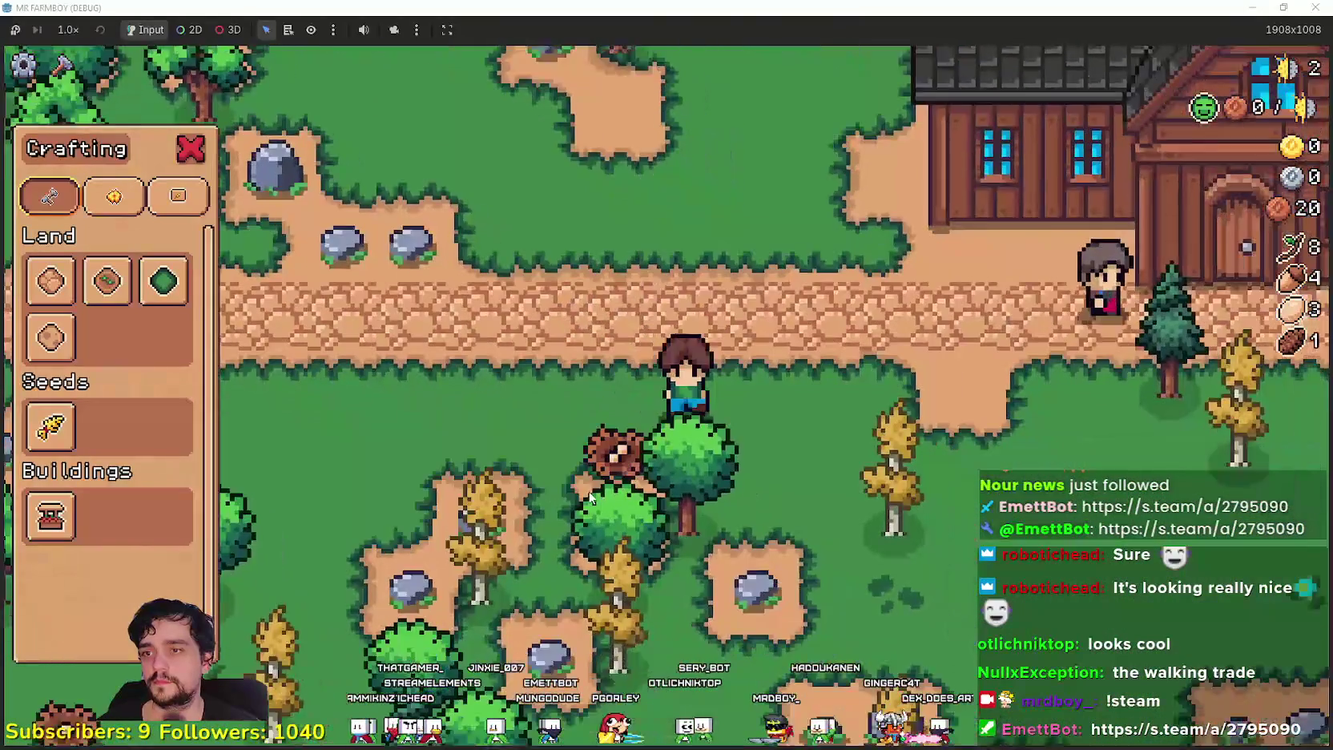
scroll(587, 490, "down", 5)
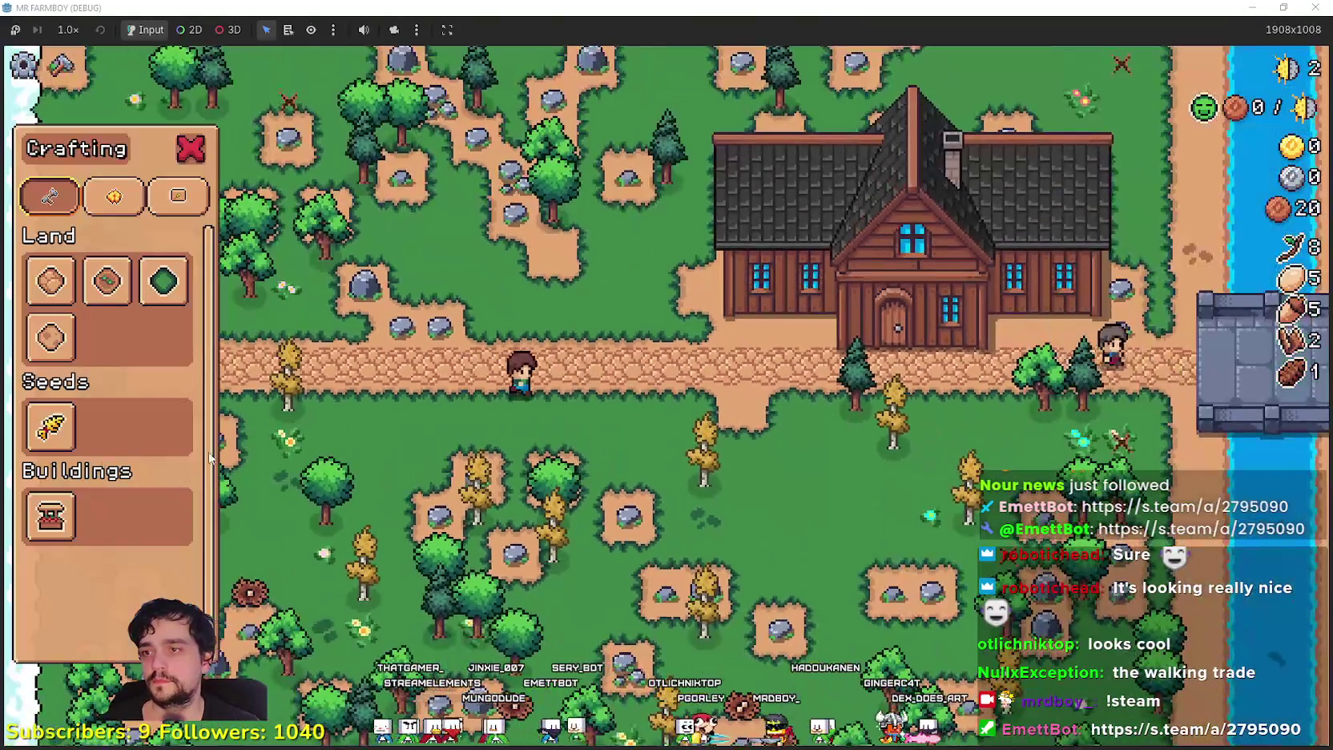
key("d")
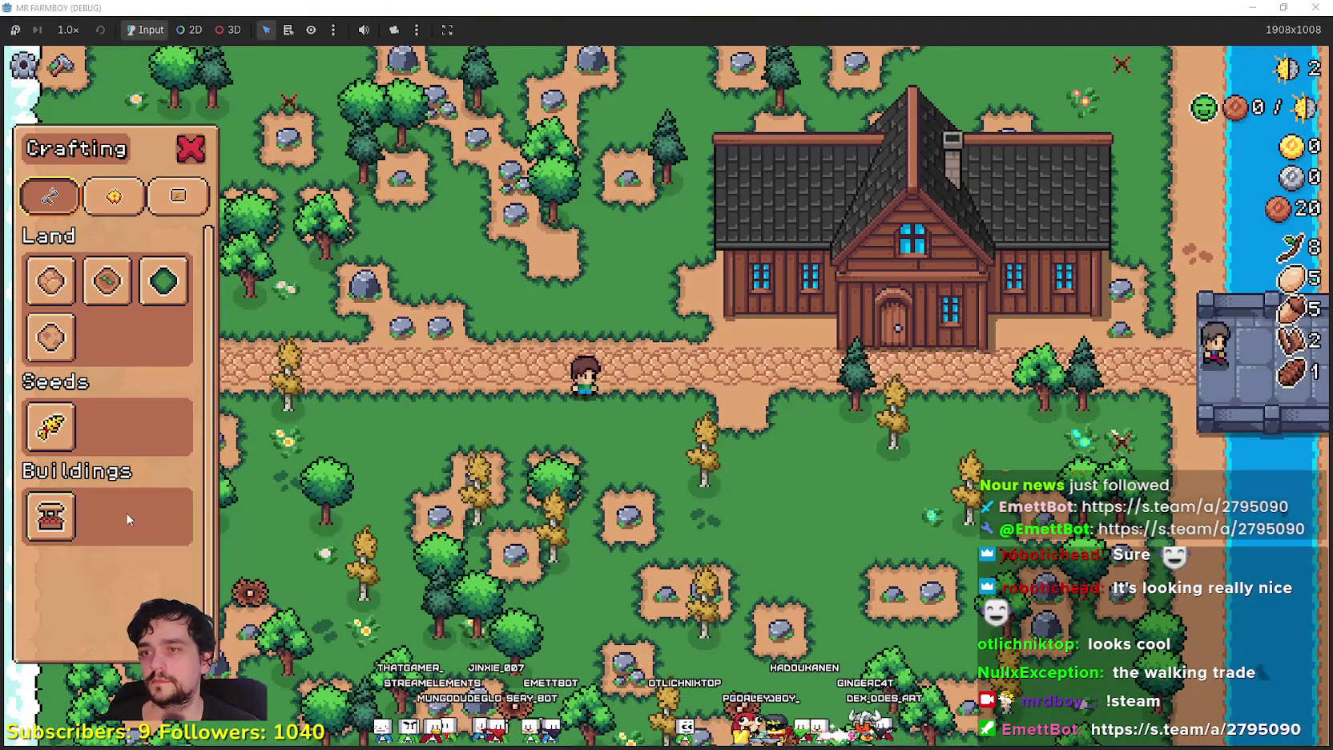
Place a Market stall on the path and open the Player House panel at the farmhouse
left_click(51, 516)
left_click(585, 472)
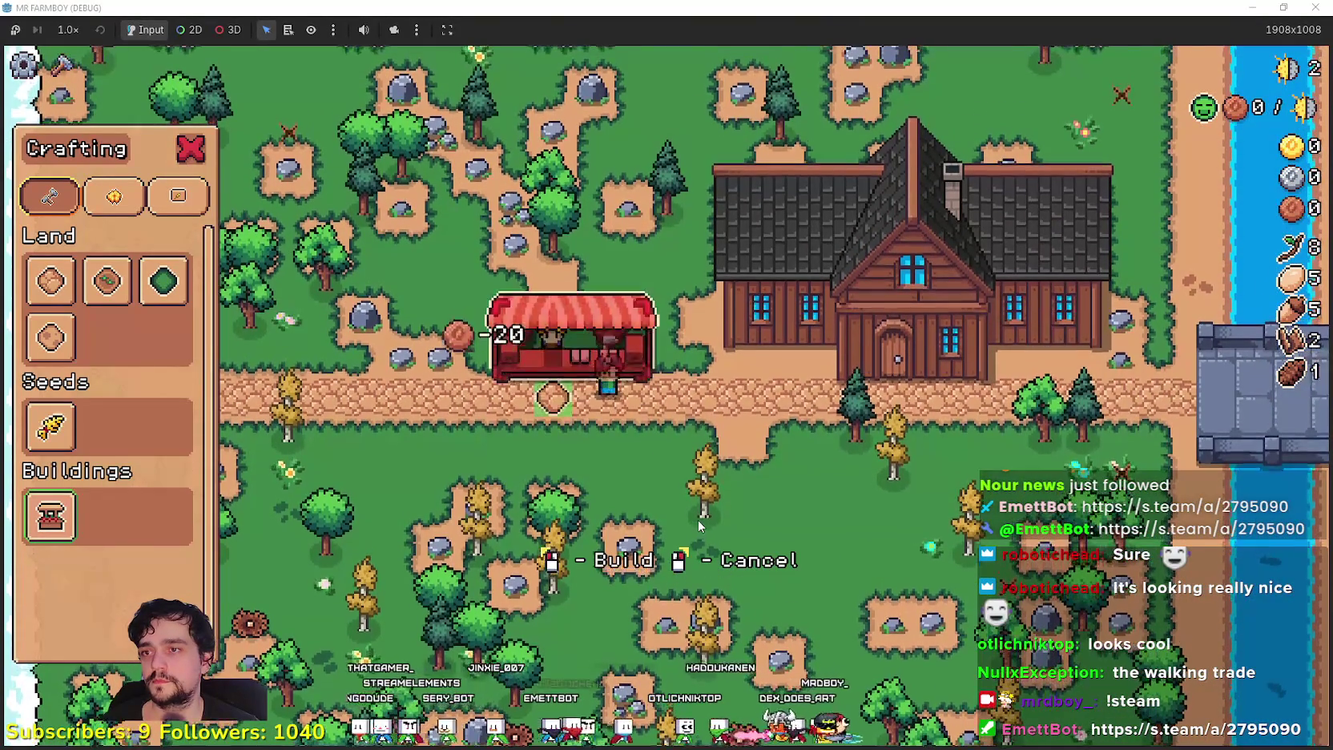
key("d")
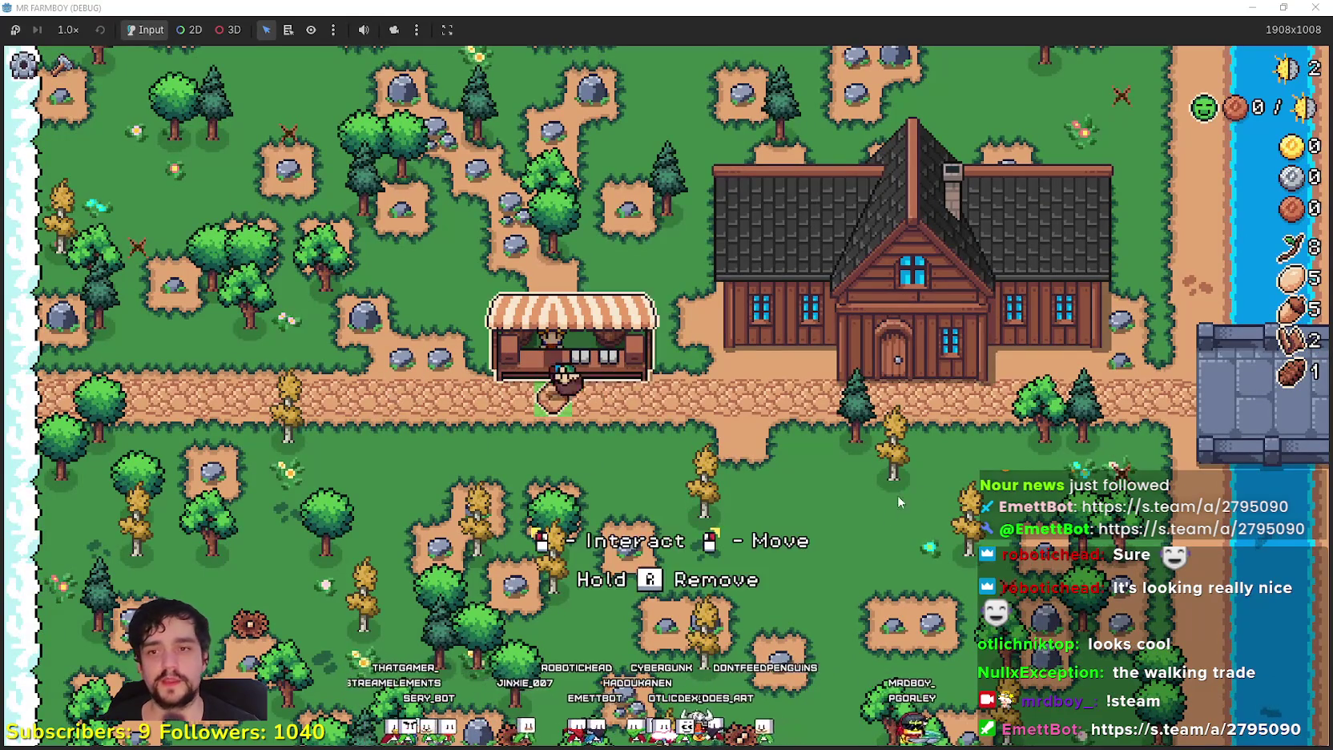
key("e")
mouse_move(343, 437)
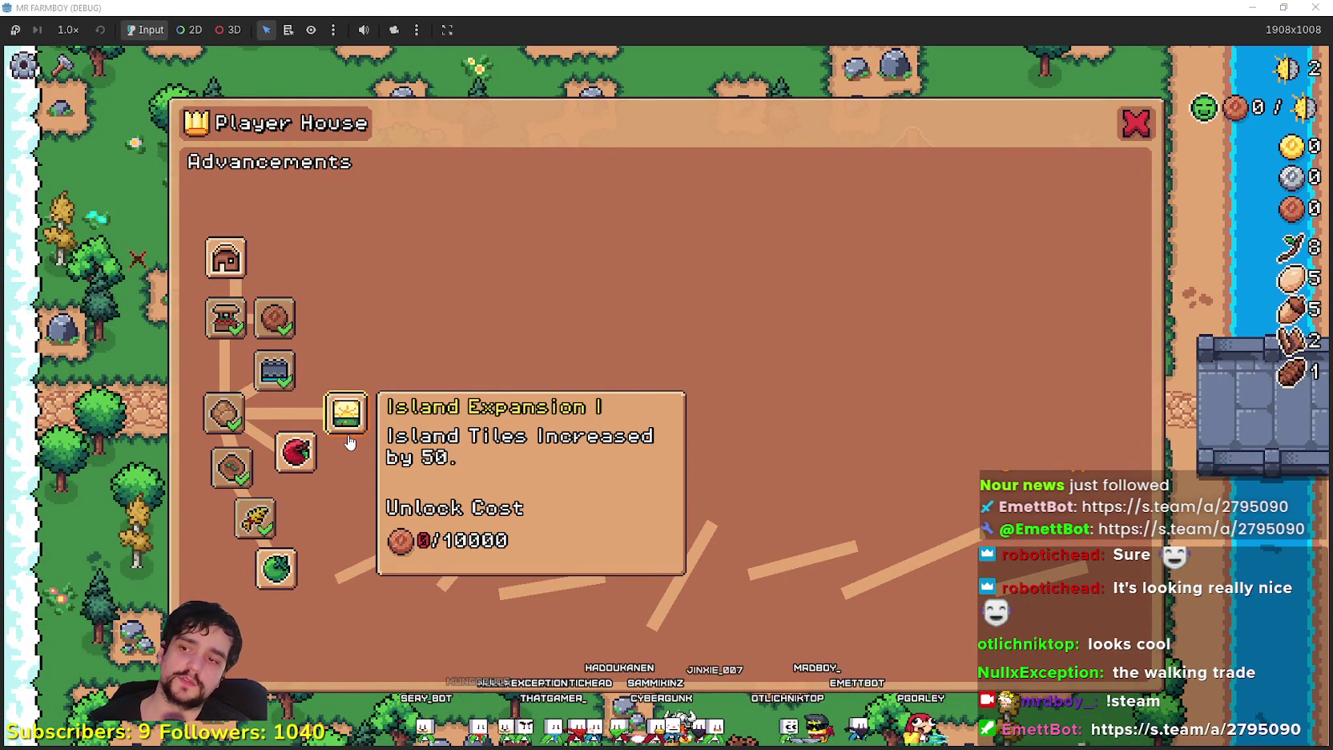
Close the Player House panel and chop the tree near the house for wood
key("Escape")
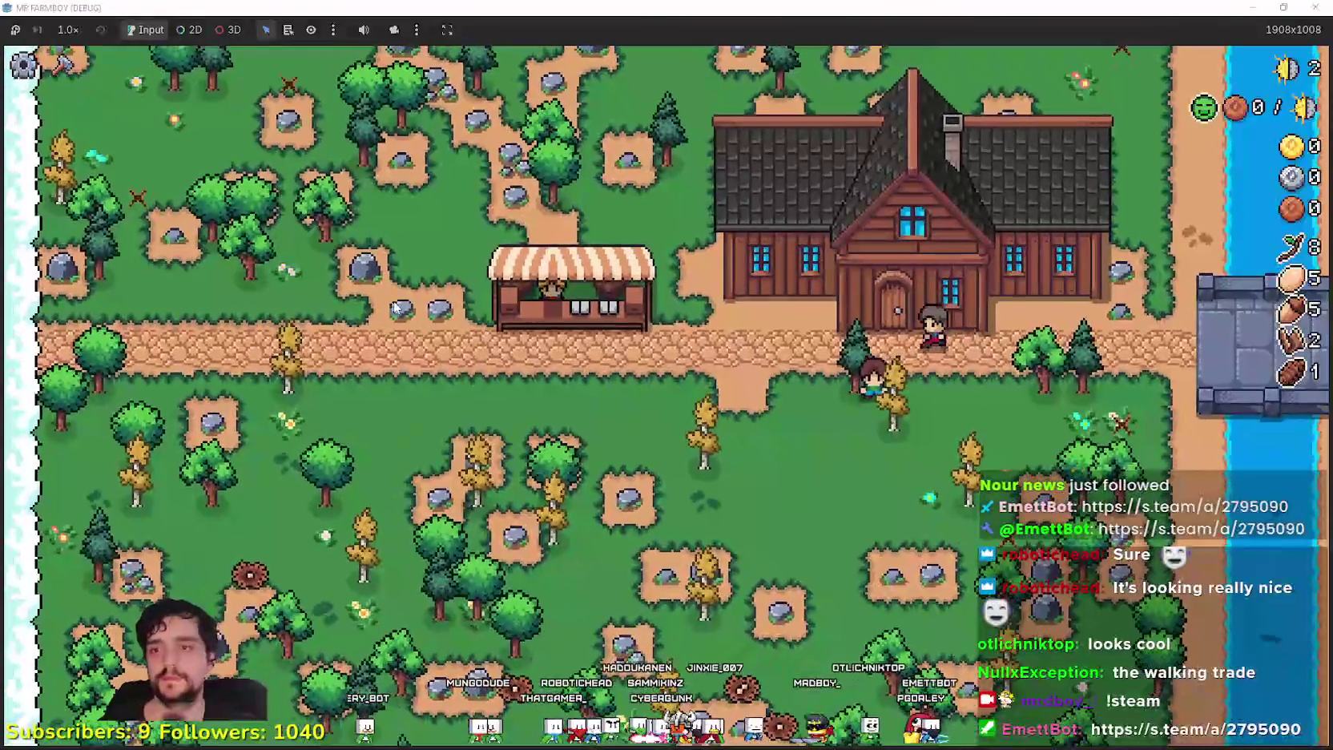
key("a")
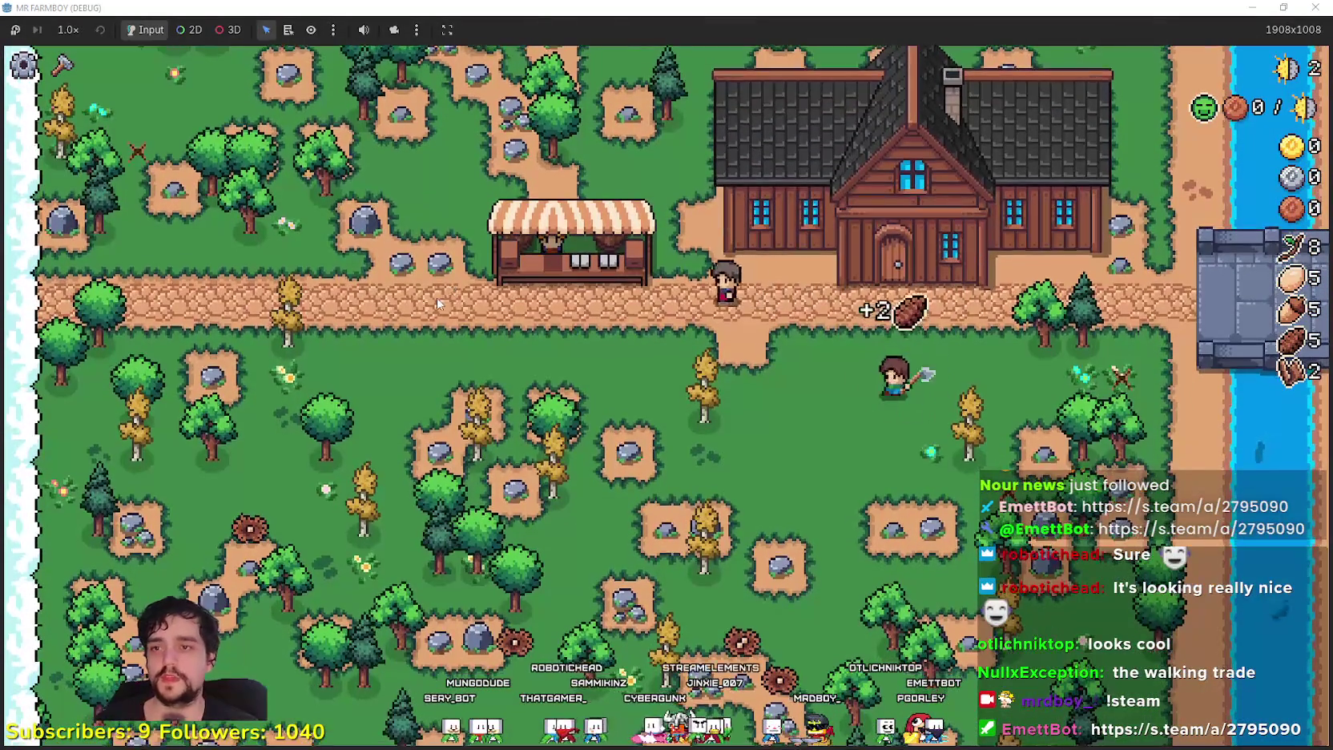
left_click(583, 447)
Lay tilled dirt tiles from the Land crafting menu below the farmhouse
key("c")
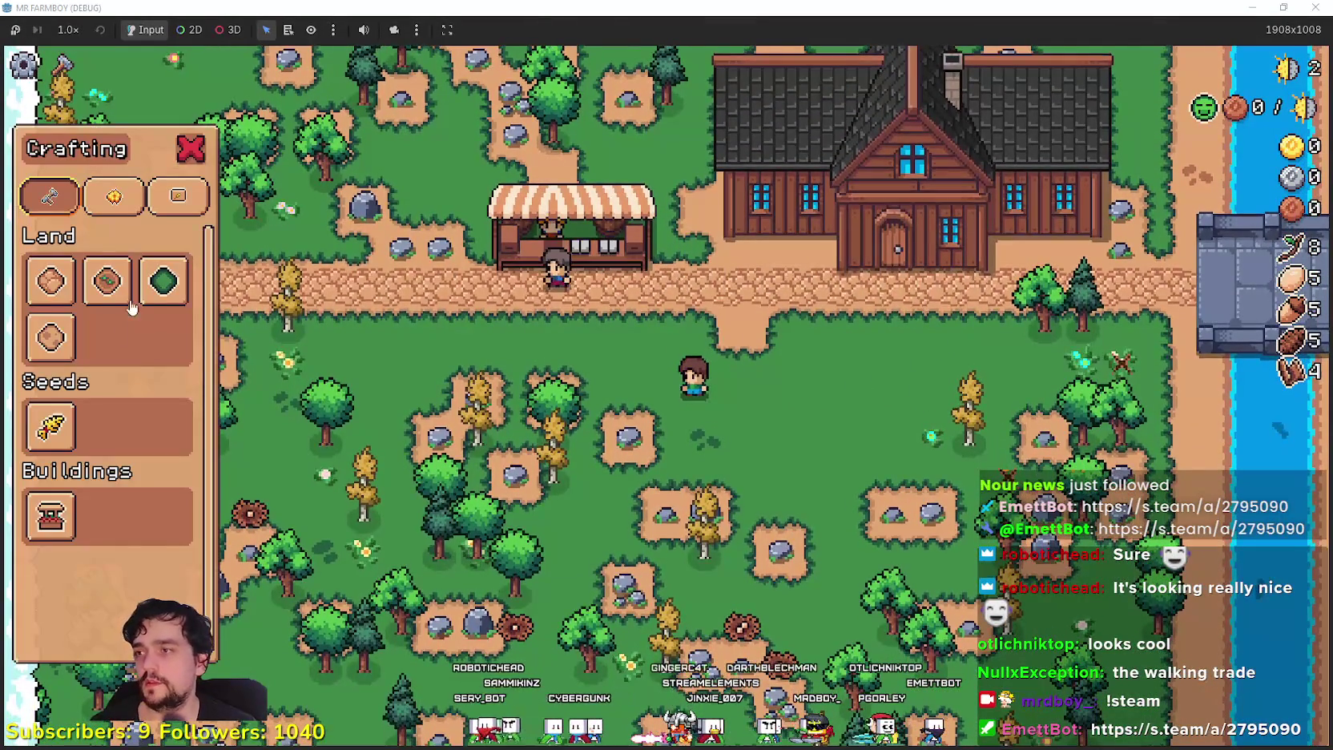
left_click(164, 280)
key("w")
right_click(538, 426)
key("c")
left_click(107, 280)
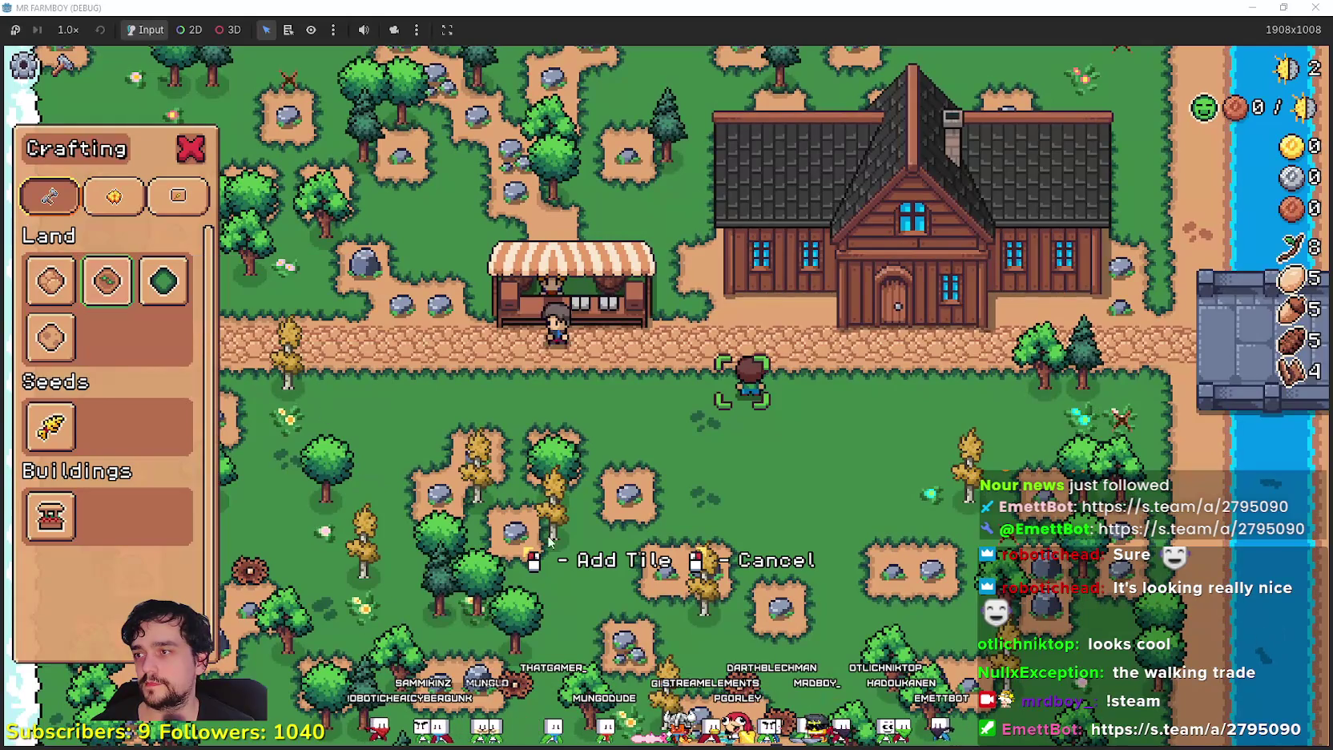
key("s")
key("a")
left_click(643, 537)
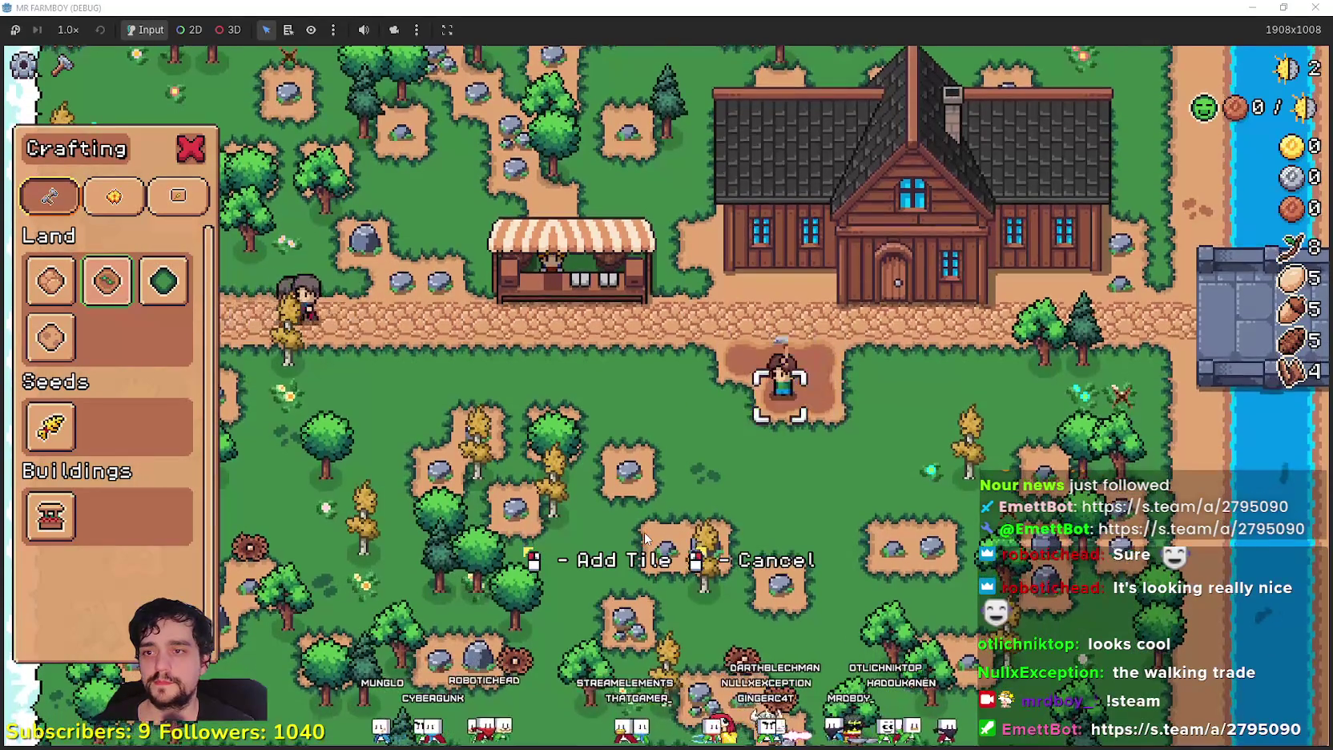
key("d")
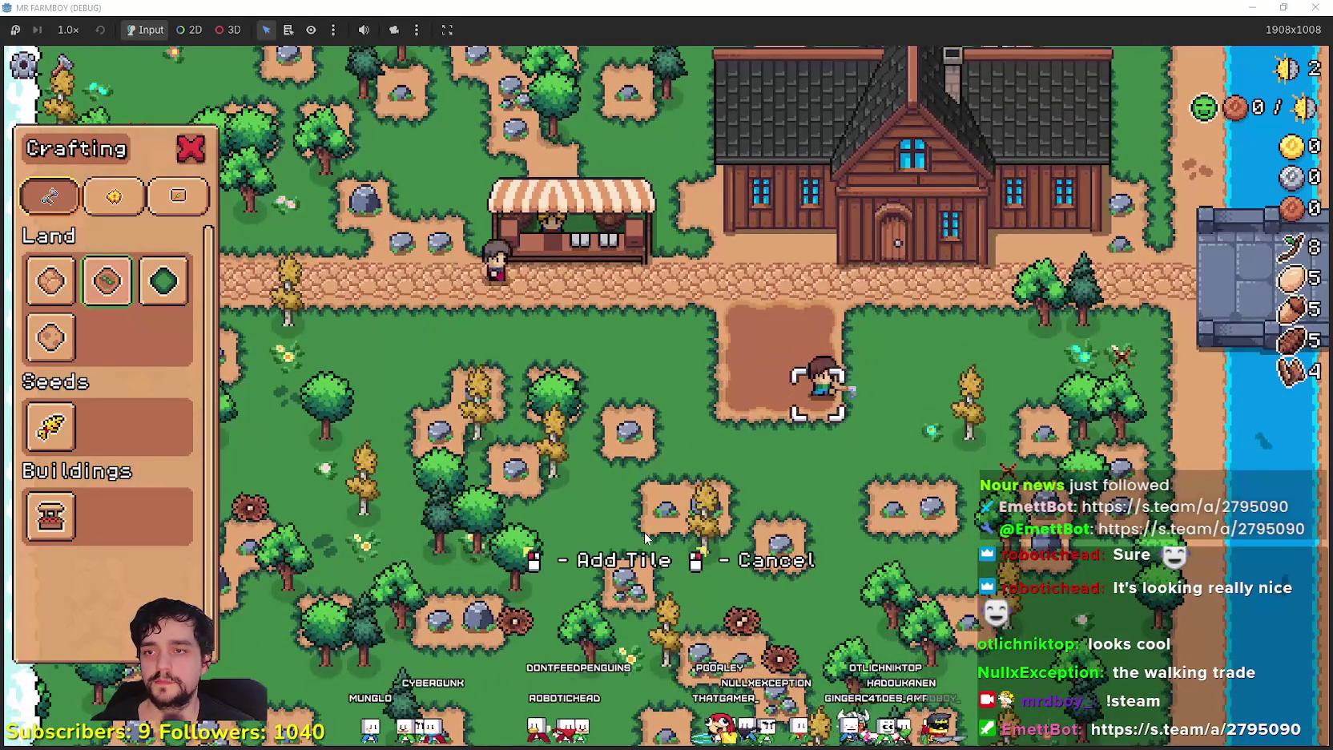
key("s")
left_click(643, 532)
Plant wheat seeds across the tilled dirt patch
key("a")
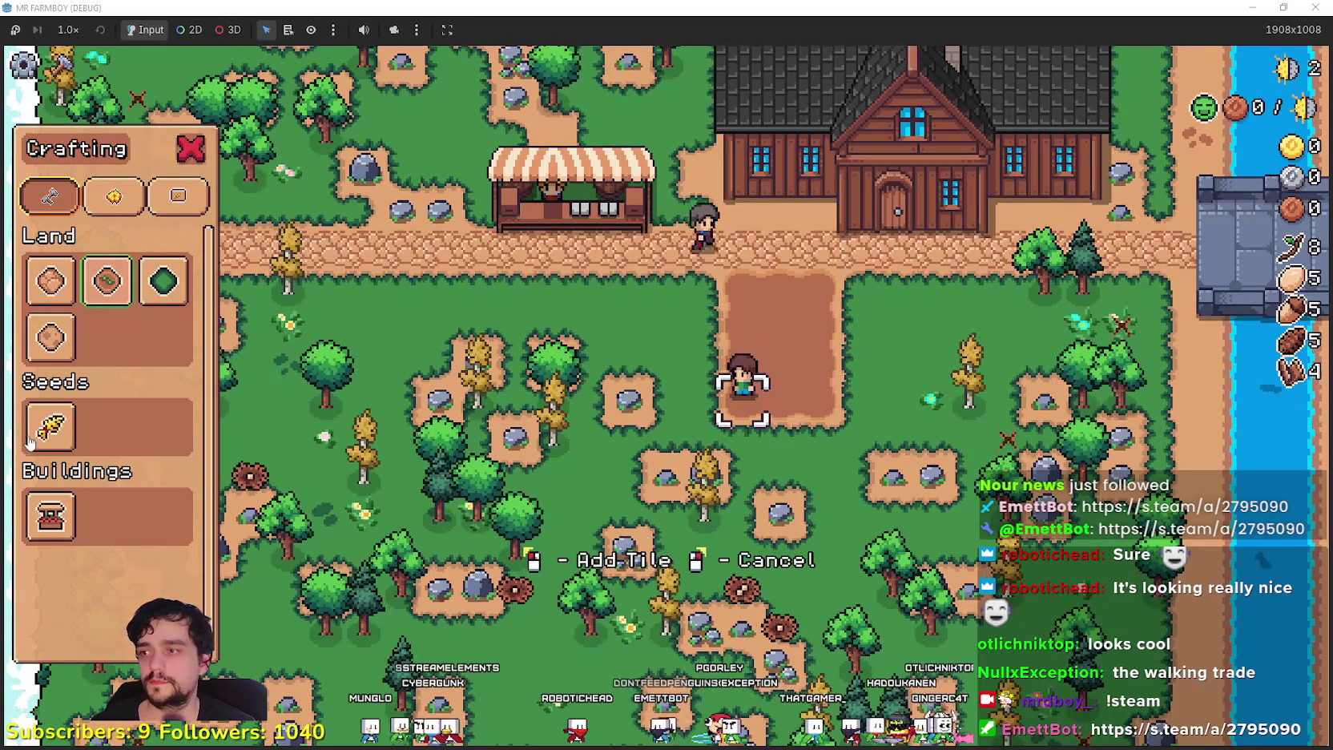
left_click(50, 425)
key("w")
left_click(889, 470)
key("d")
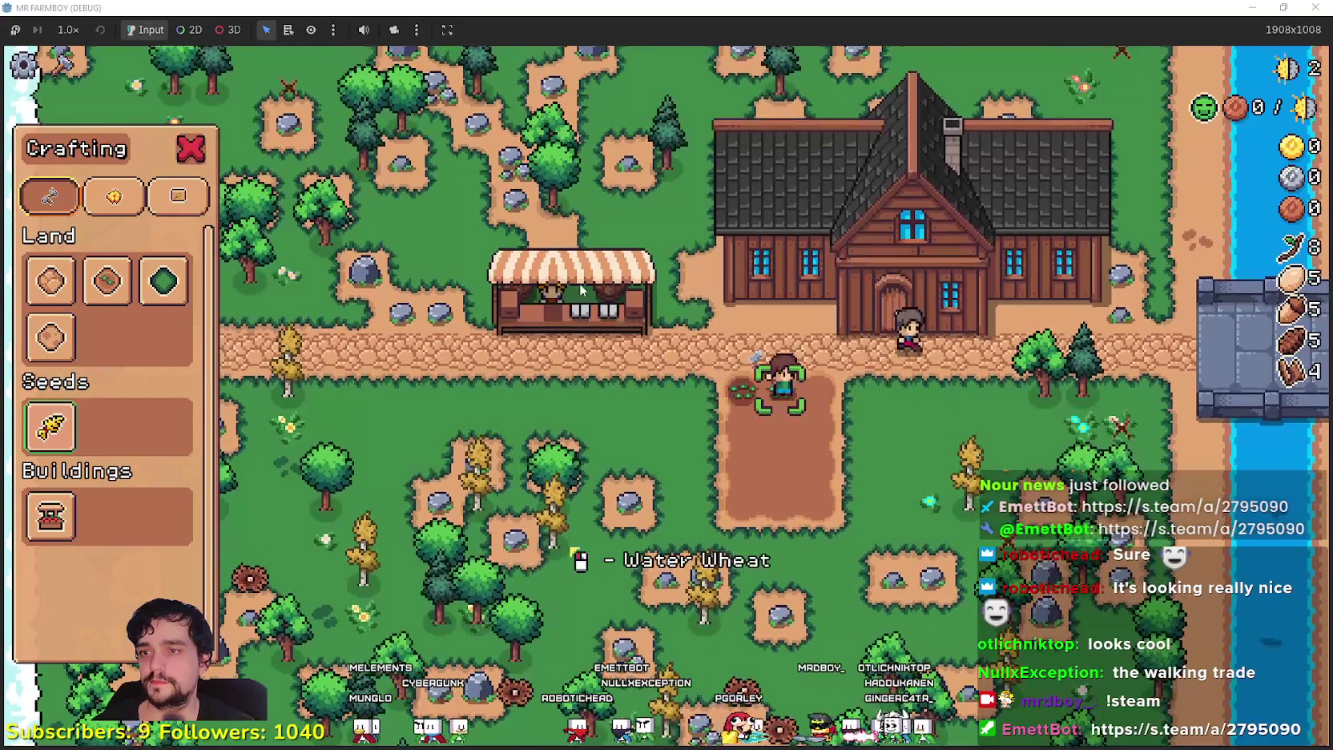
key("s")
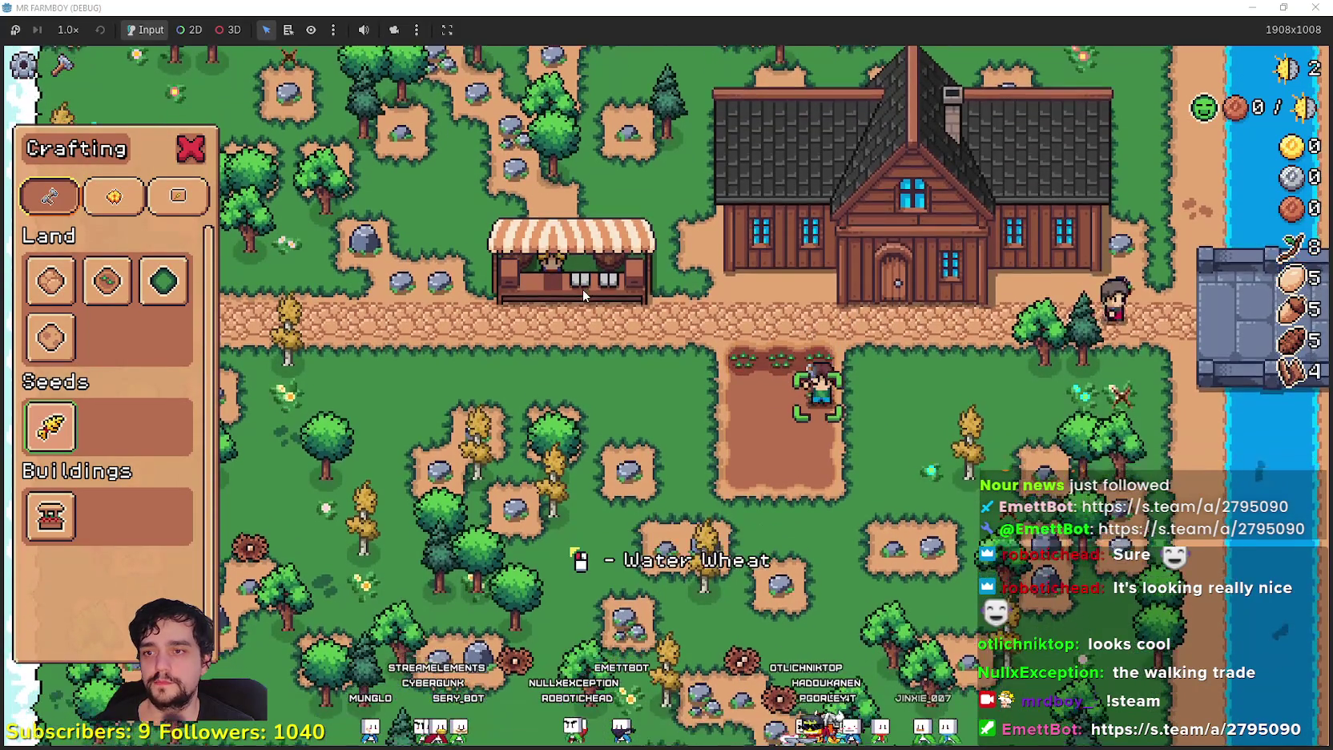
key("a")
left_click(671, 351)
key("s")
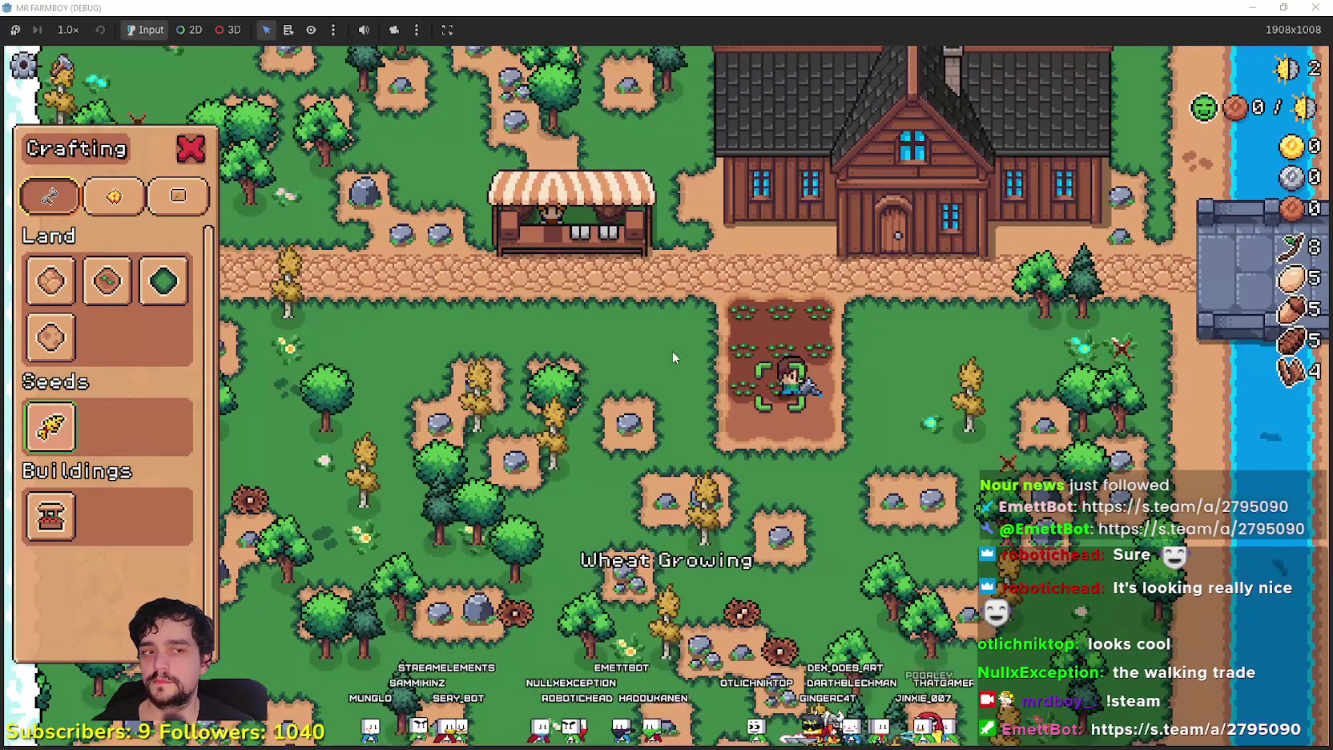
key("d")
key("s")
key("a")
key("a")
key("w")
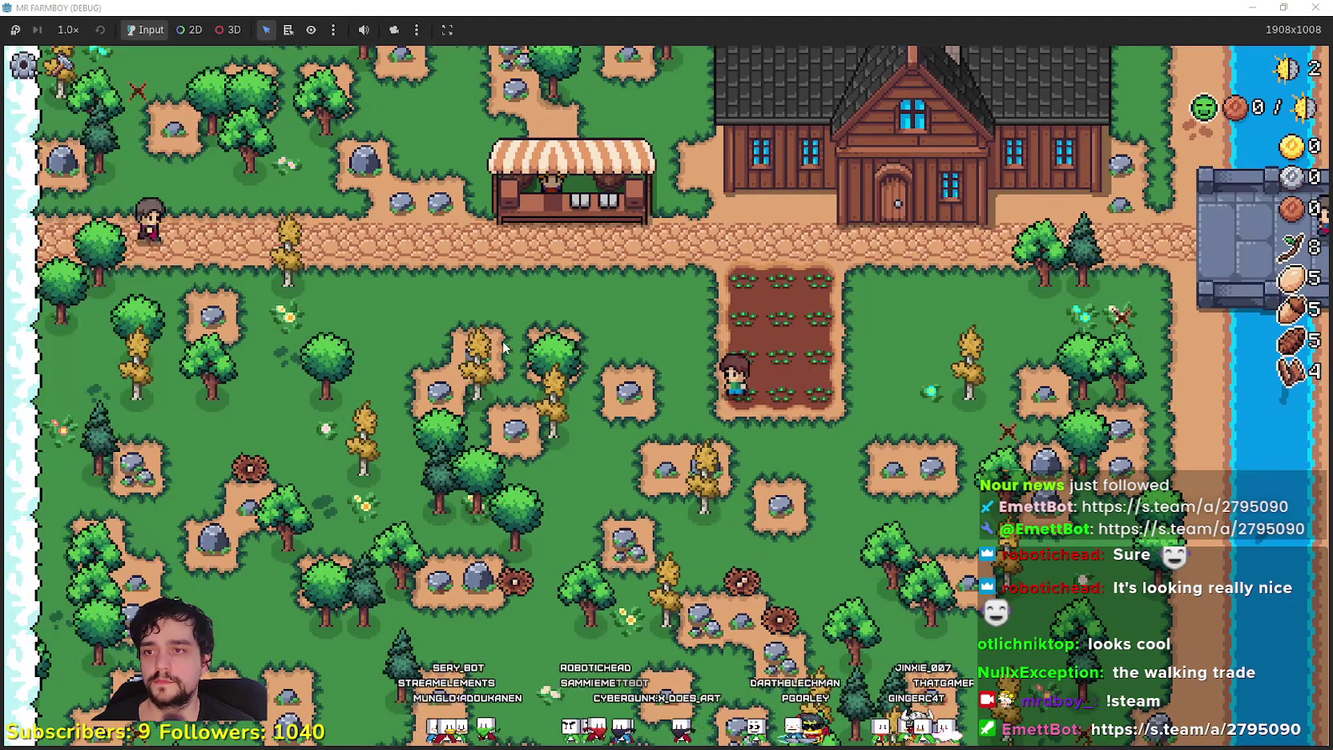
Browse the Decorations crafting items, then reopen the Player House panel at the farmhouse
key("d")
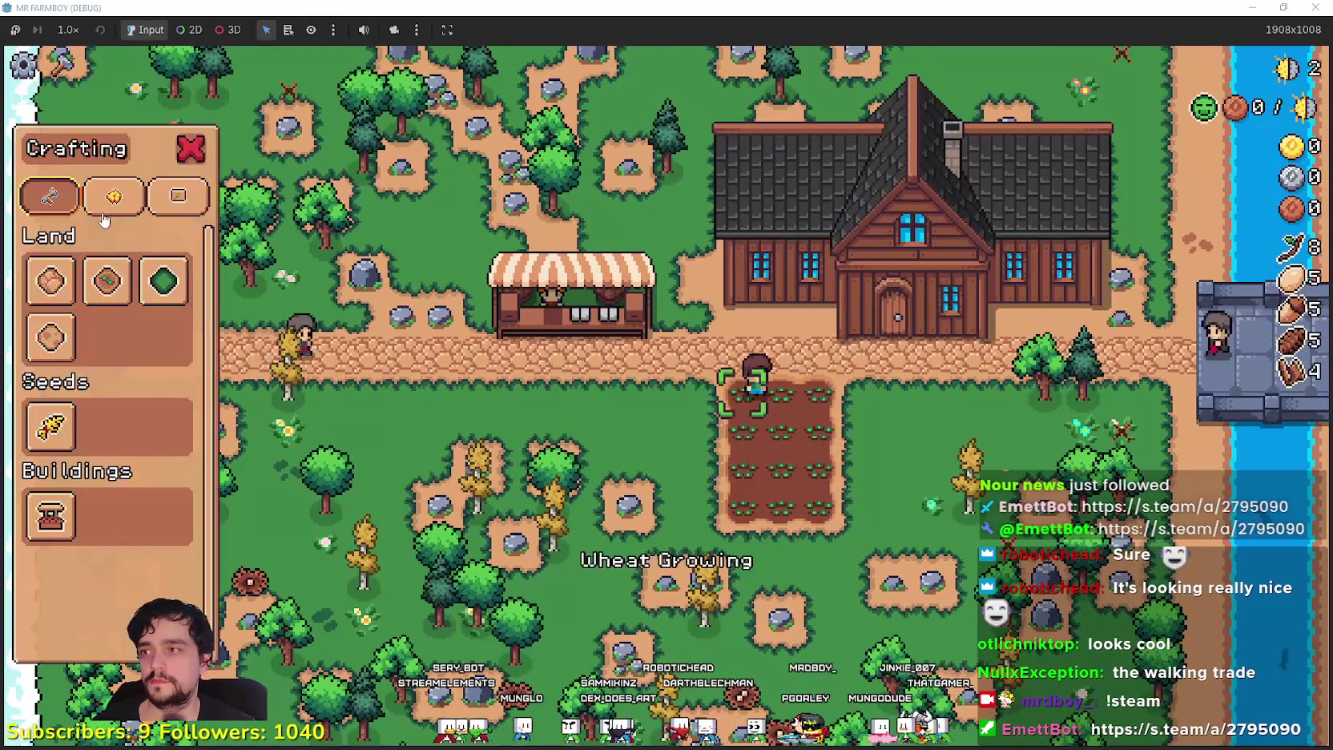
left_click(114, 196)
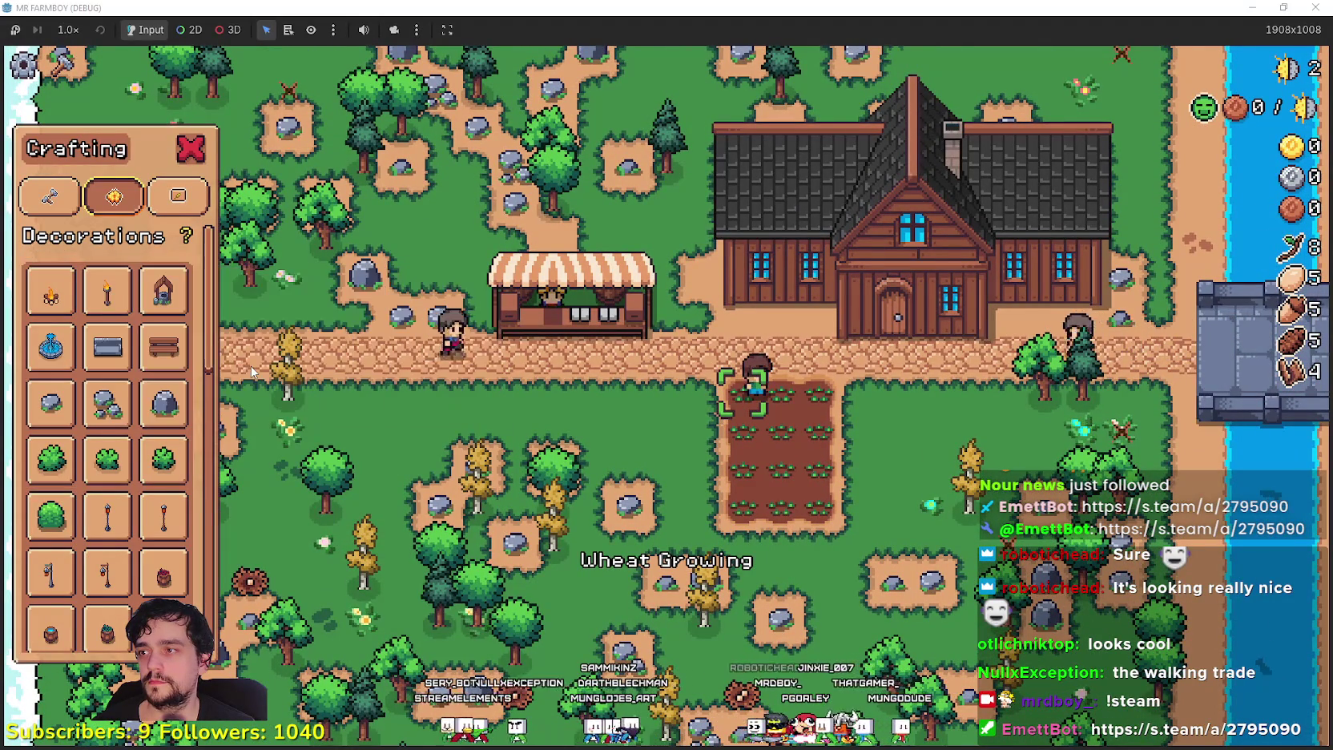
scroll(121, 384, "down", 5)
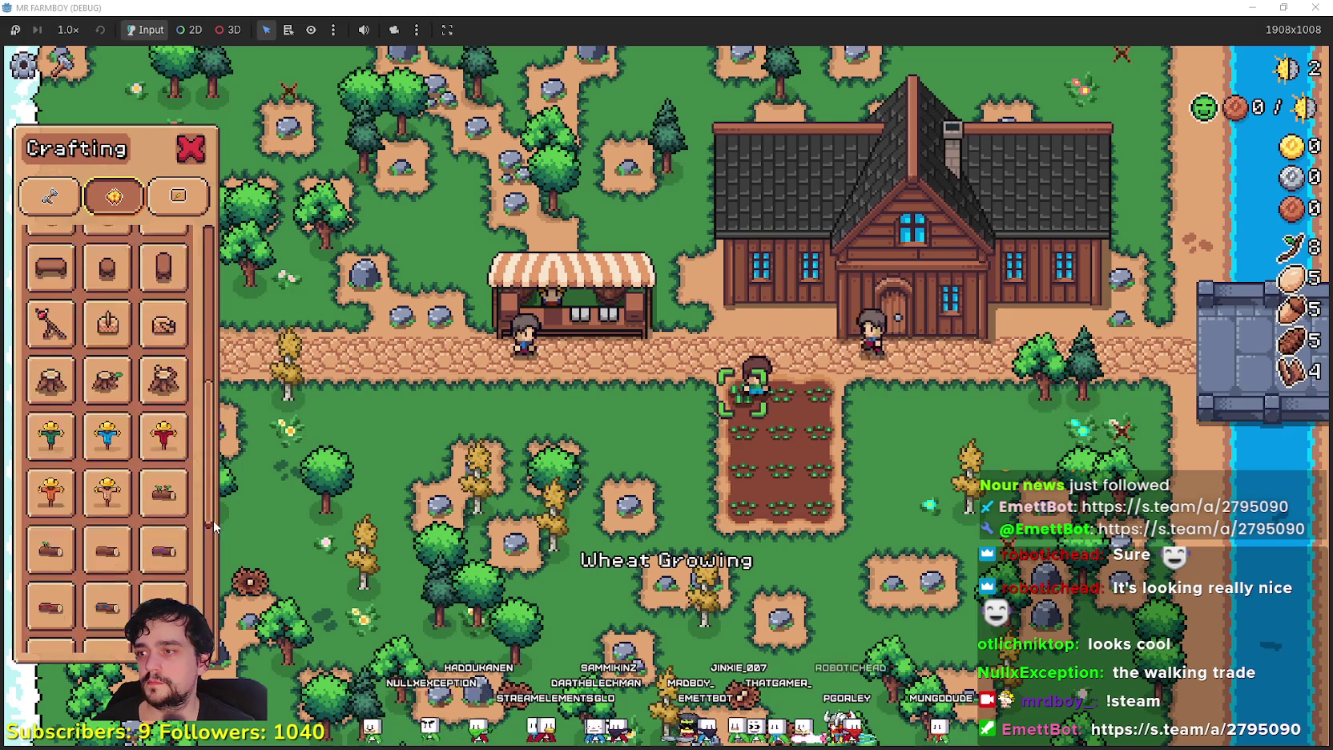
key("d")
key("w")
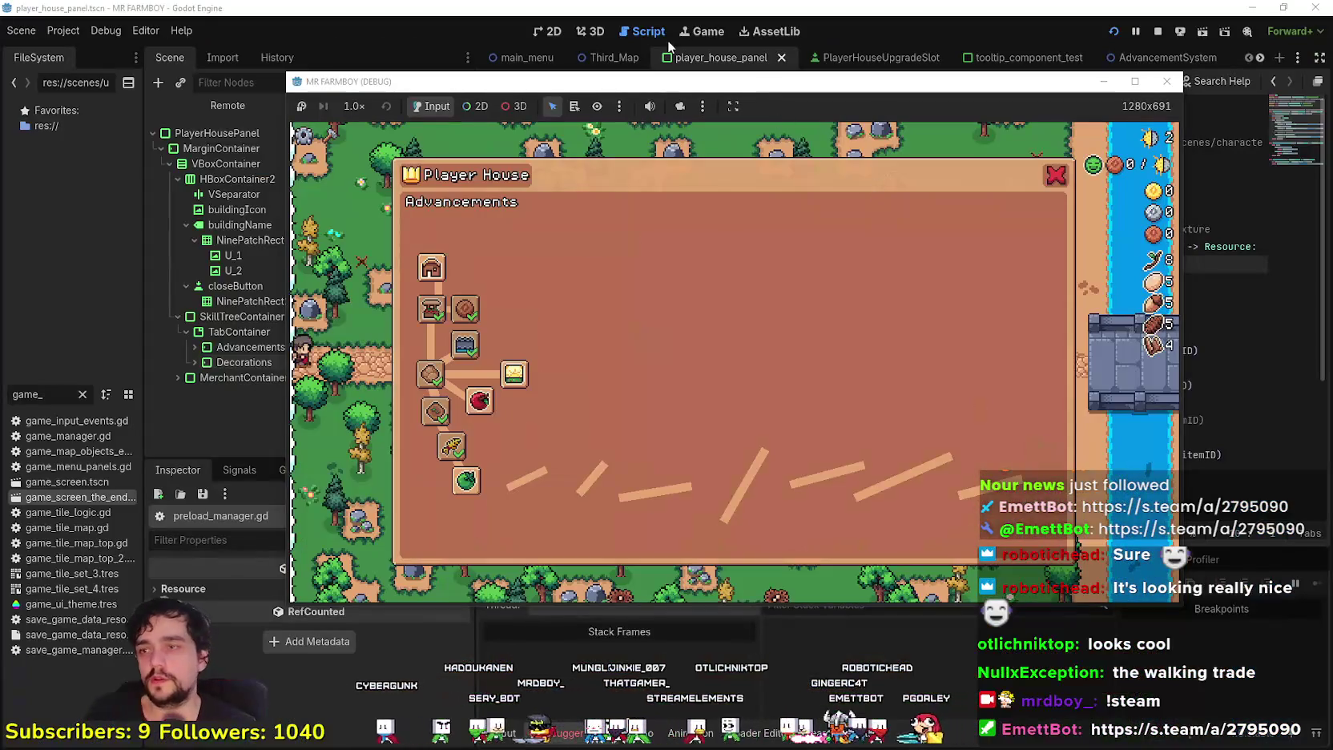
left_click(629, 6)
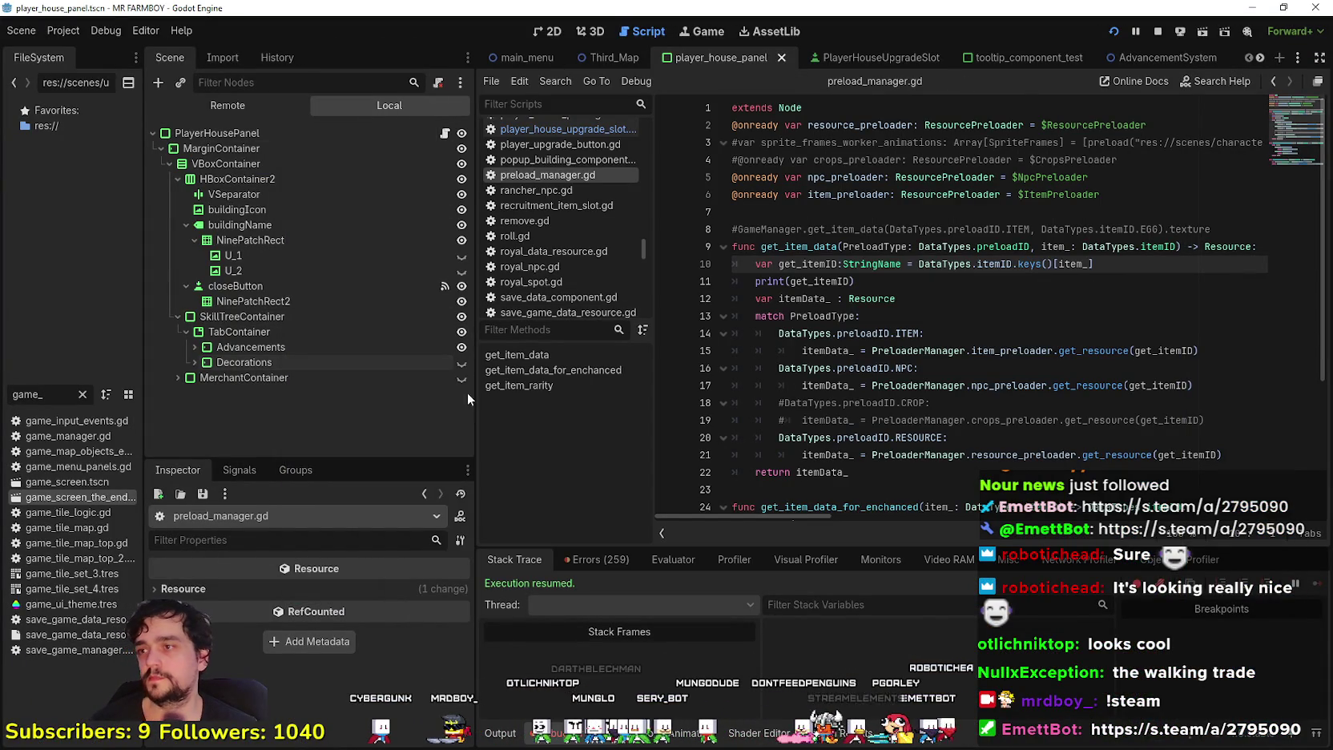
Turn on the Decorations node's visibility and close the Player House panel in the game
left_click(462, 365)
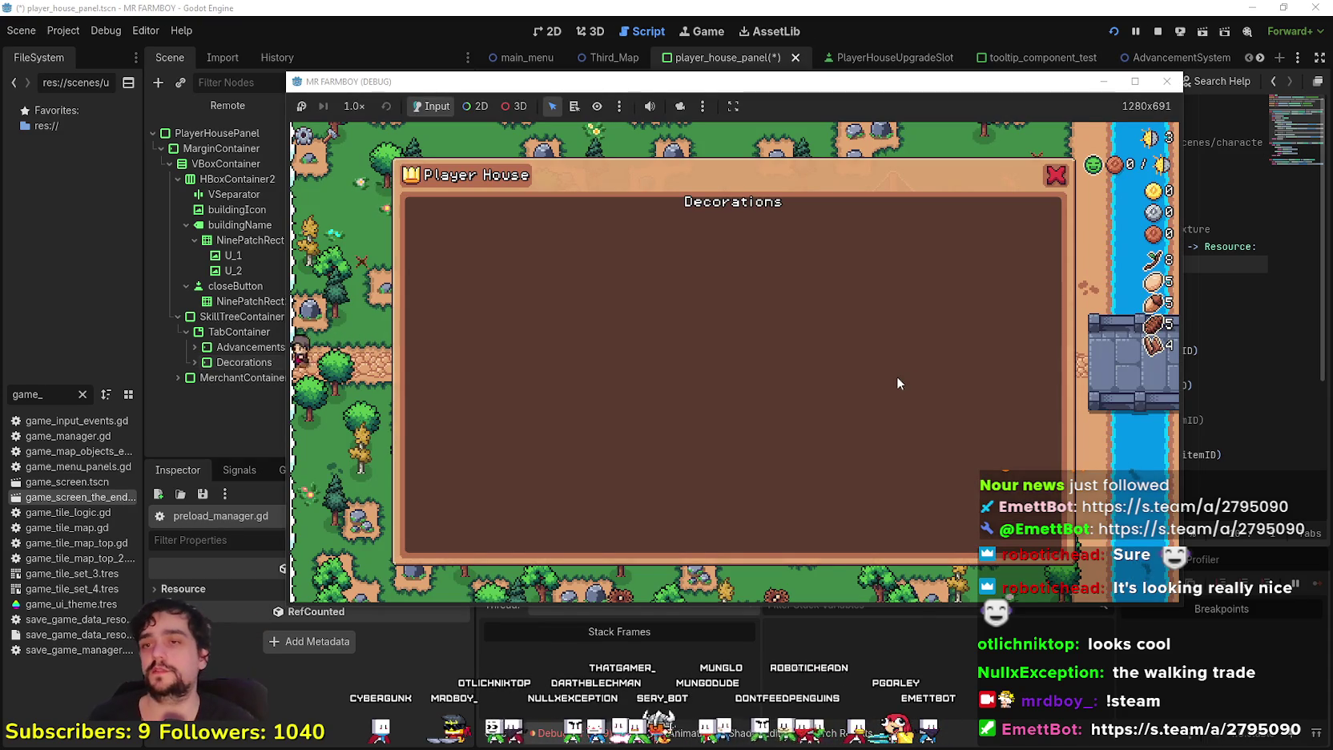
left_click(1057, 177)
left_click(705, 11)
In the 2D view, zoom onto the panel and expand the Decorations node
left_click(560, 31)
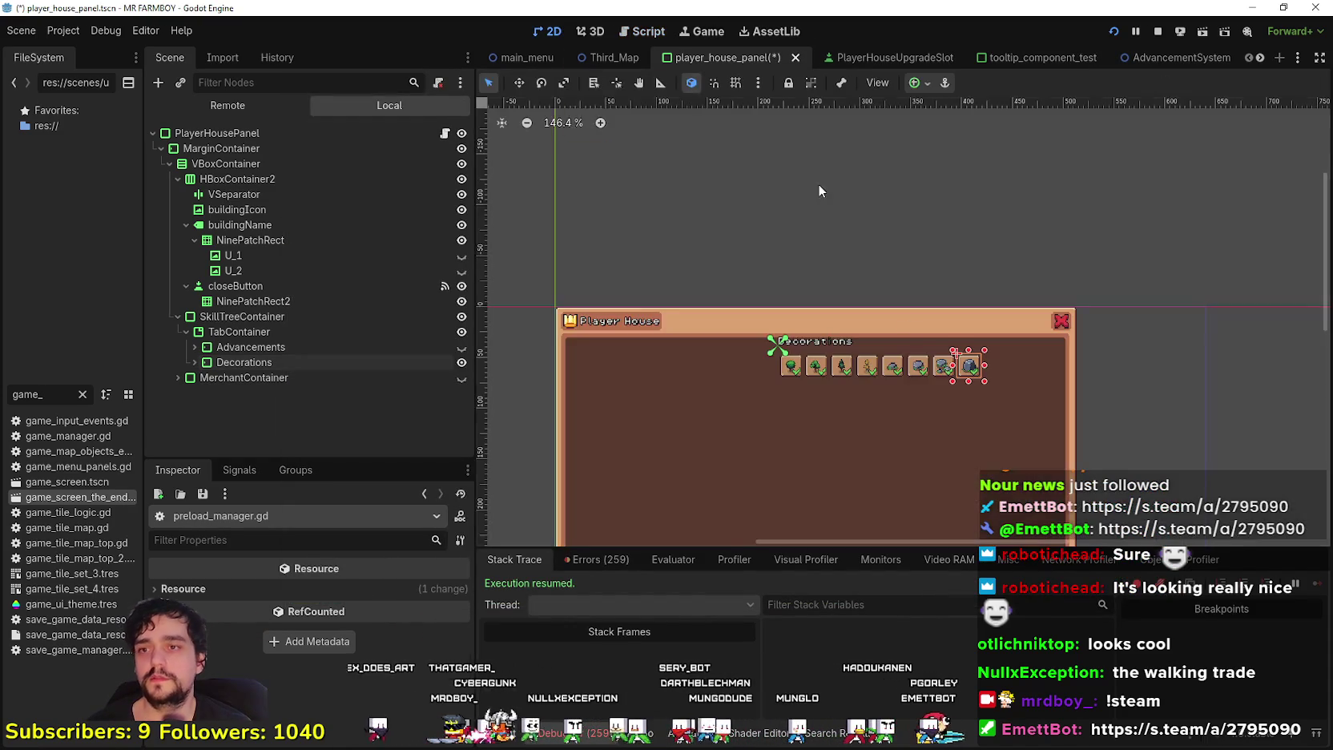
scroll(881, 416, "up", 5)
scroll(801, 336, "down", 5)
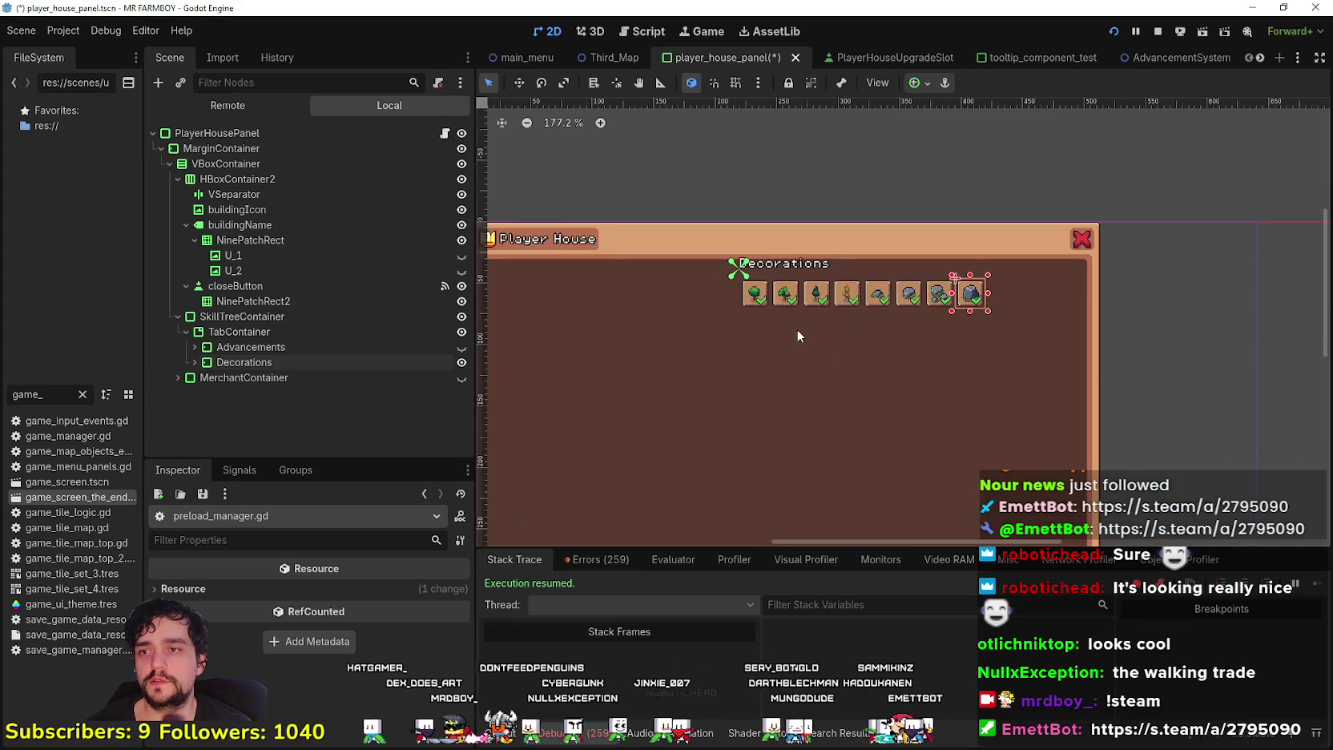
scroll(796, 330, "up", 3)
scroll(929, 288, "down", 2)
scroll(912, 351, "up", 2)
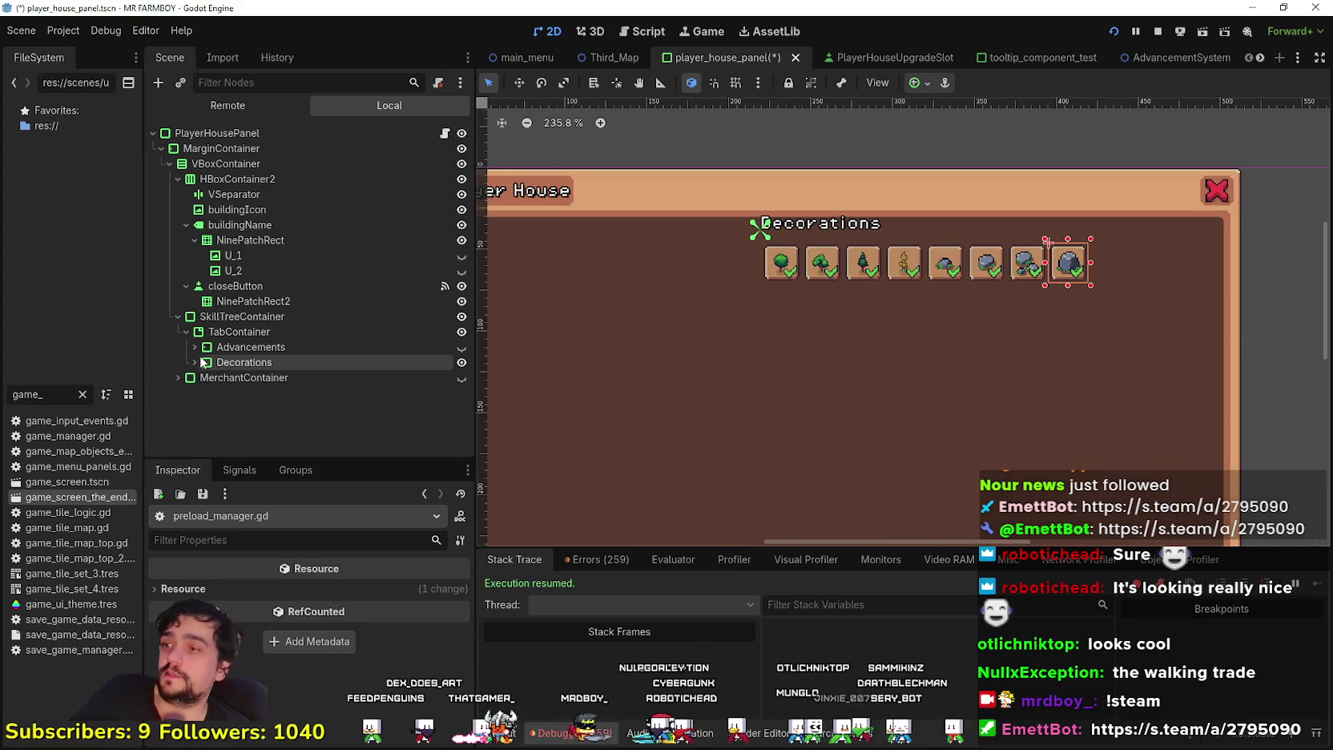
left_click(244, 362)
left_click(195, 362)
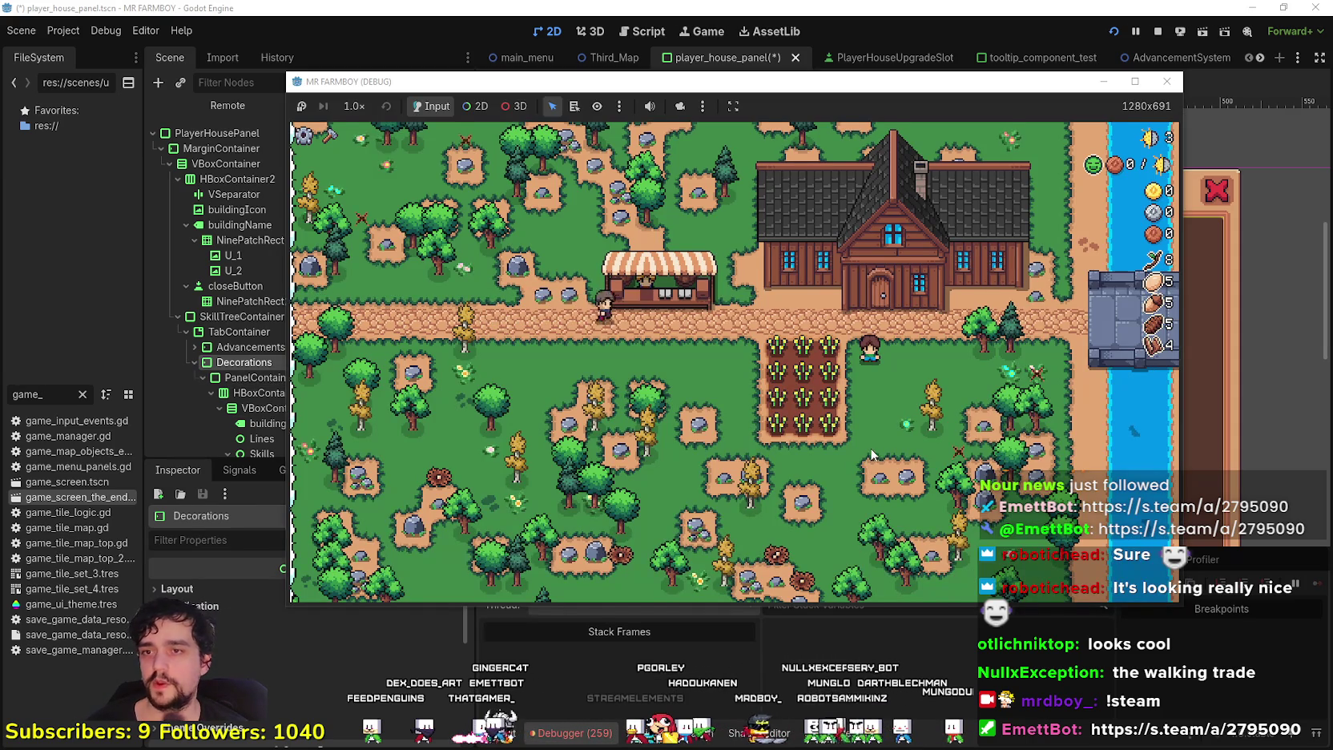
Look over the game's Decorations crafting items, including the torch, then return to the editor
key("w")
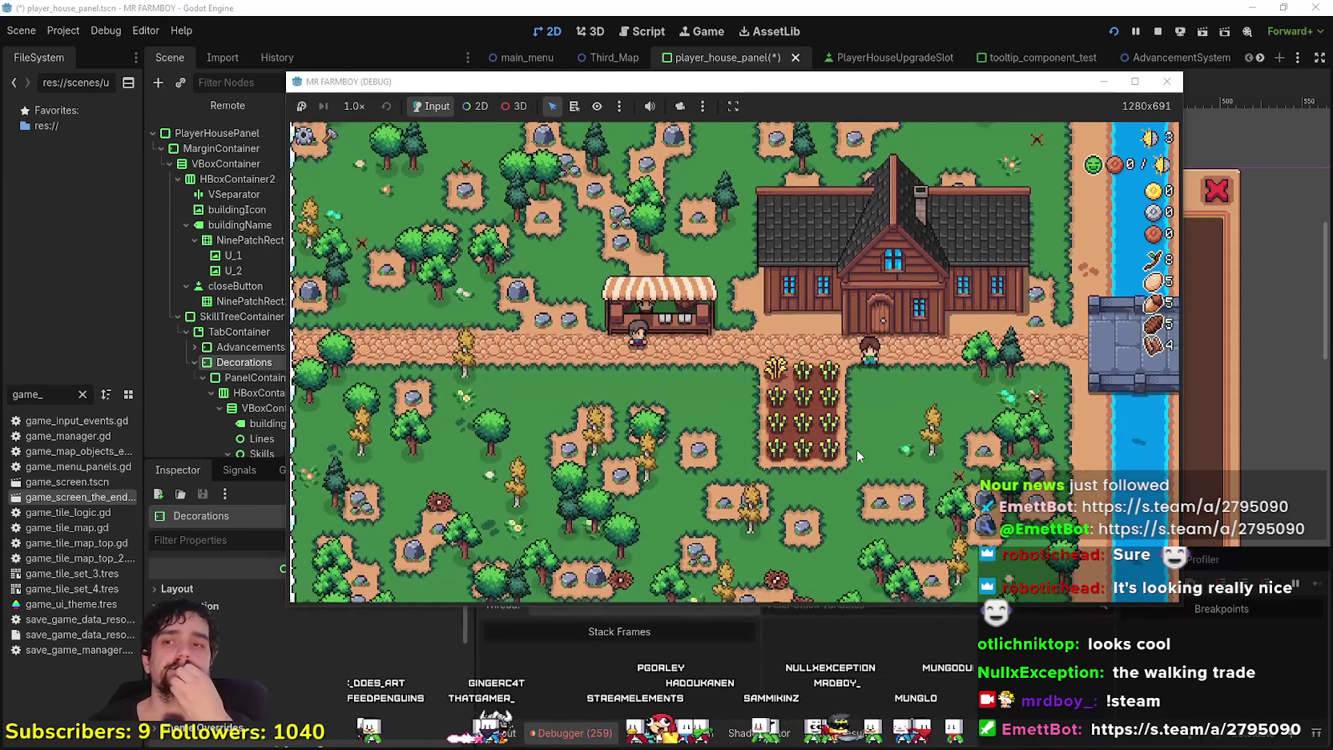
key("c")
key("s")
scroll(361, 385, "up", 5)
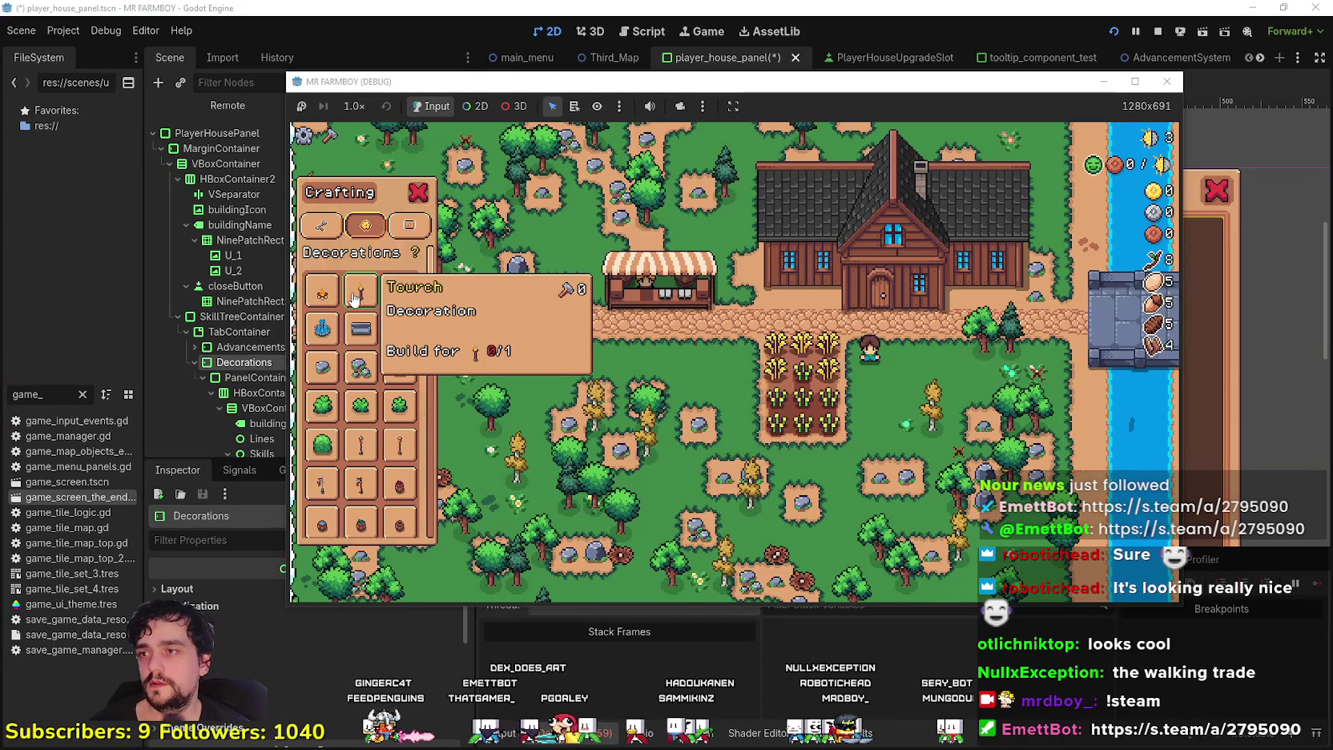
key("alt+Tab")
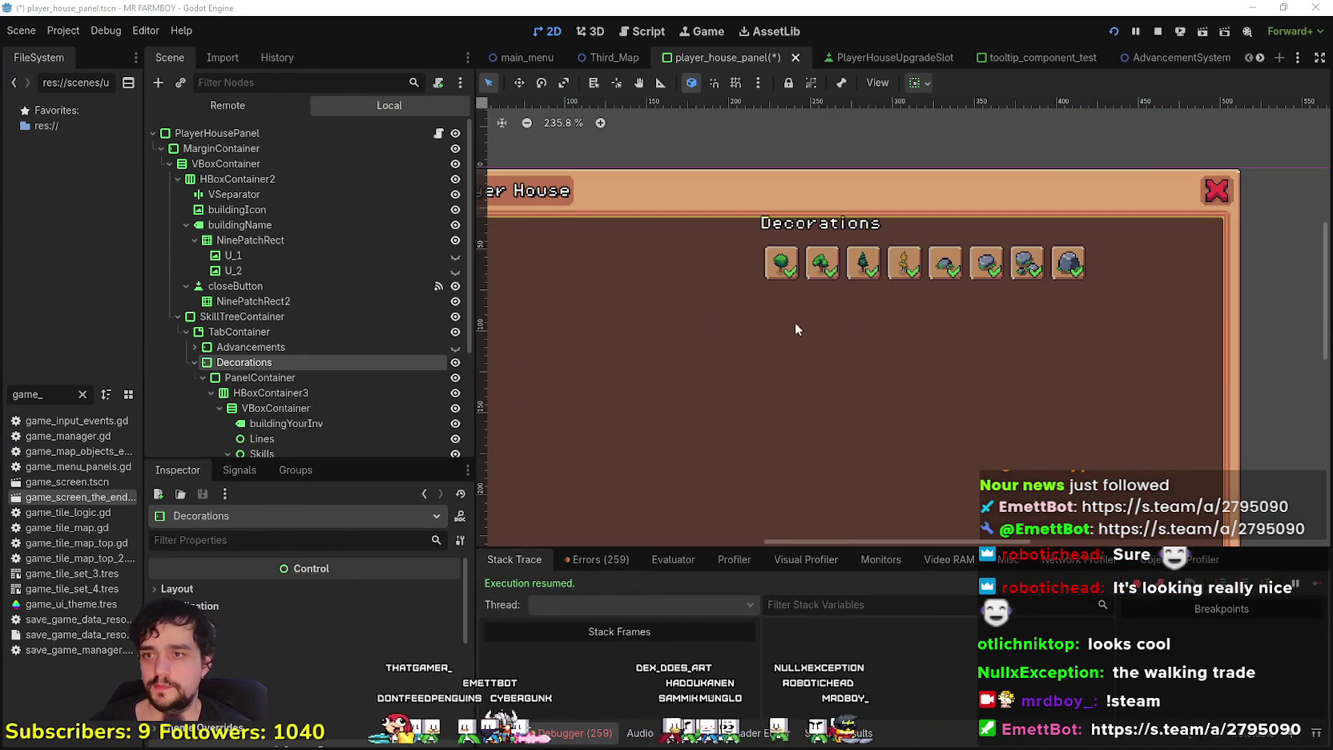
Duplicate small_stone_4 as 'campfire' and drag it below the first decoration slot
scroll(271, 357, "down", 3)
left_click(290, 426)
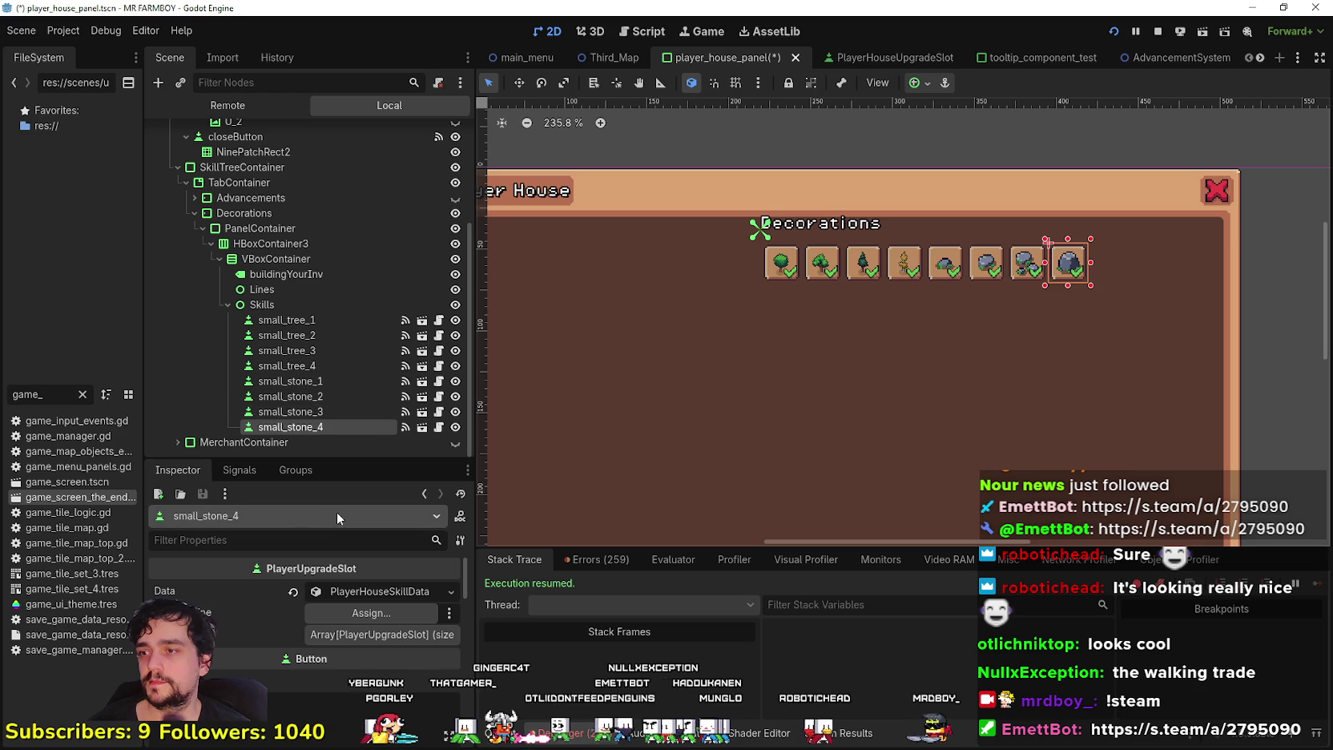
key("ctrl+d")
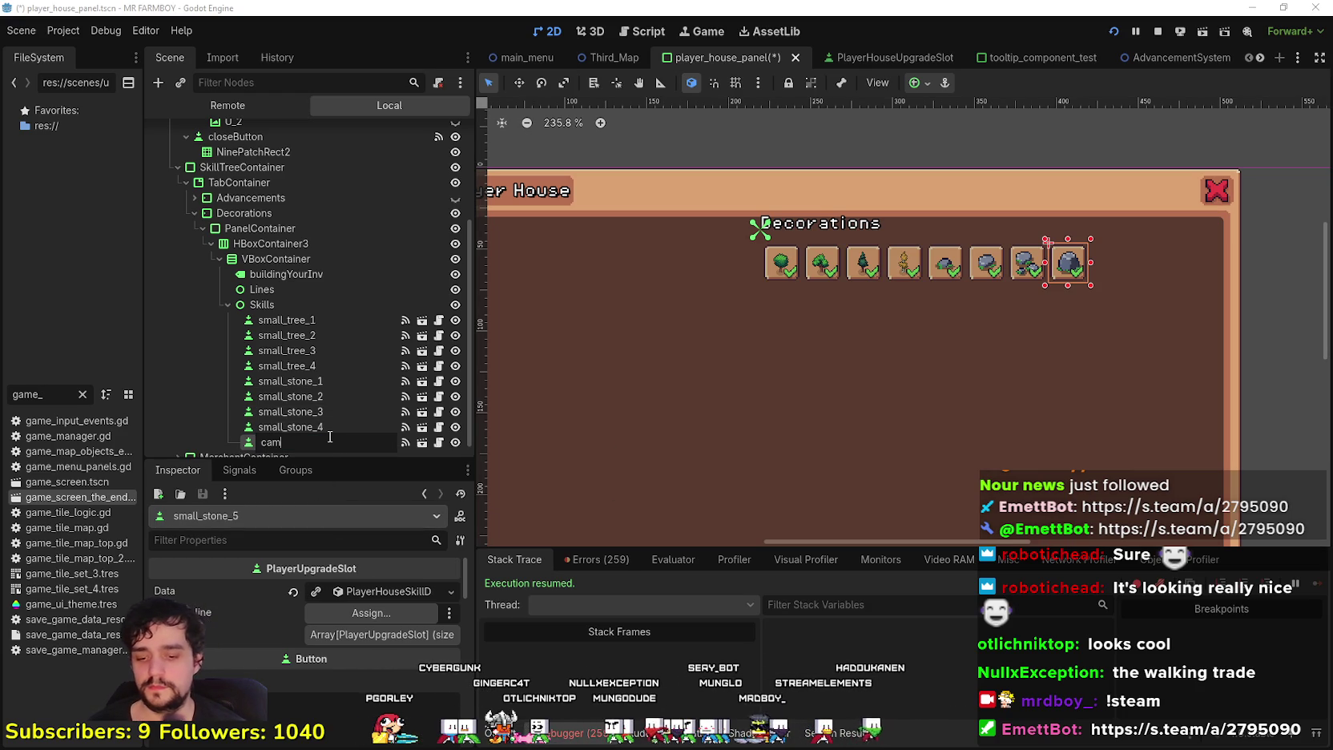
type("campfire")
key("Return")
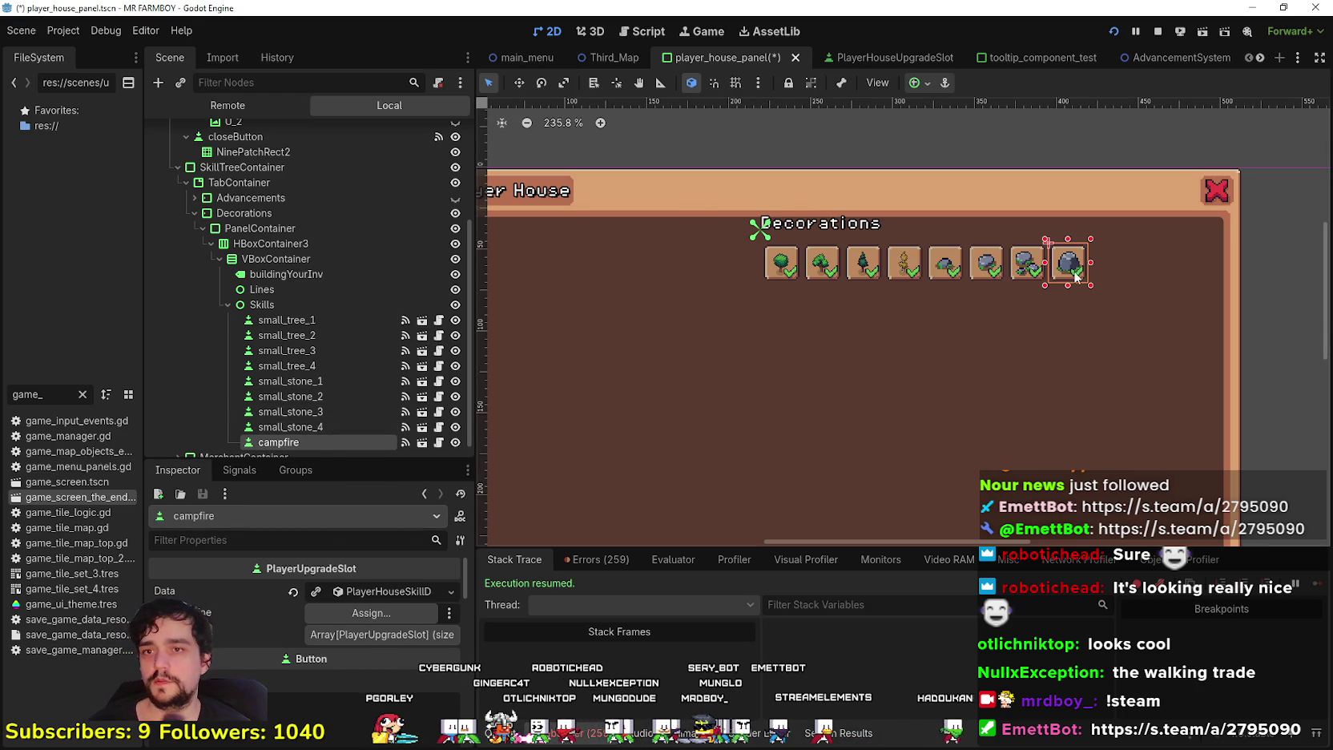
scroll(1073, 272, "up", 2)
scroll(1002, 265, "up", 4)
mouse_move(1101, 285)
left_mouse_down()
mouse_move(677, 421)
mouse_move(620, 333)
mouse_move(615, 349)
left_mouse_up()
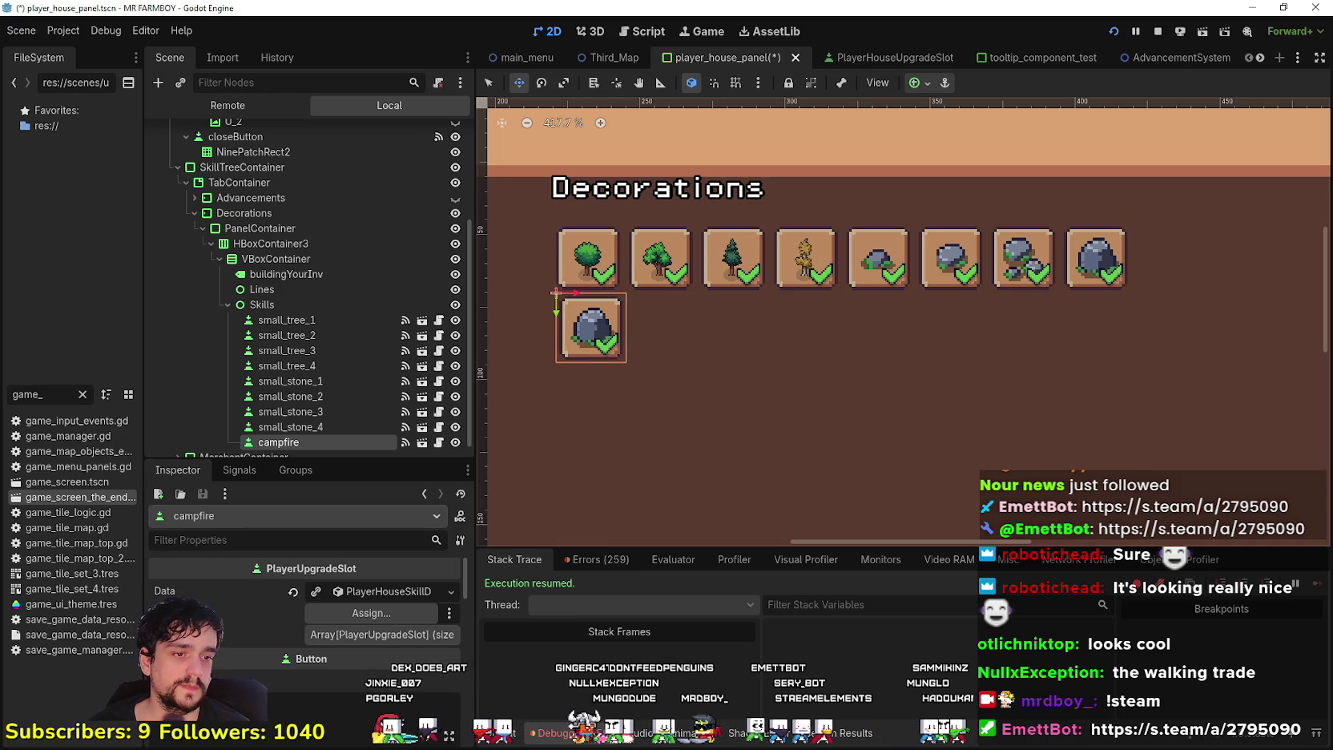
Resume the paused music video in the other window and return to Godot
key("alt+Tab")
left_click(727, 467)
key("alt+Tab")
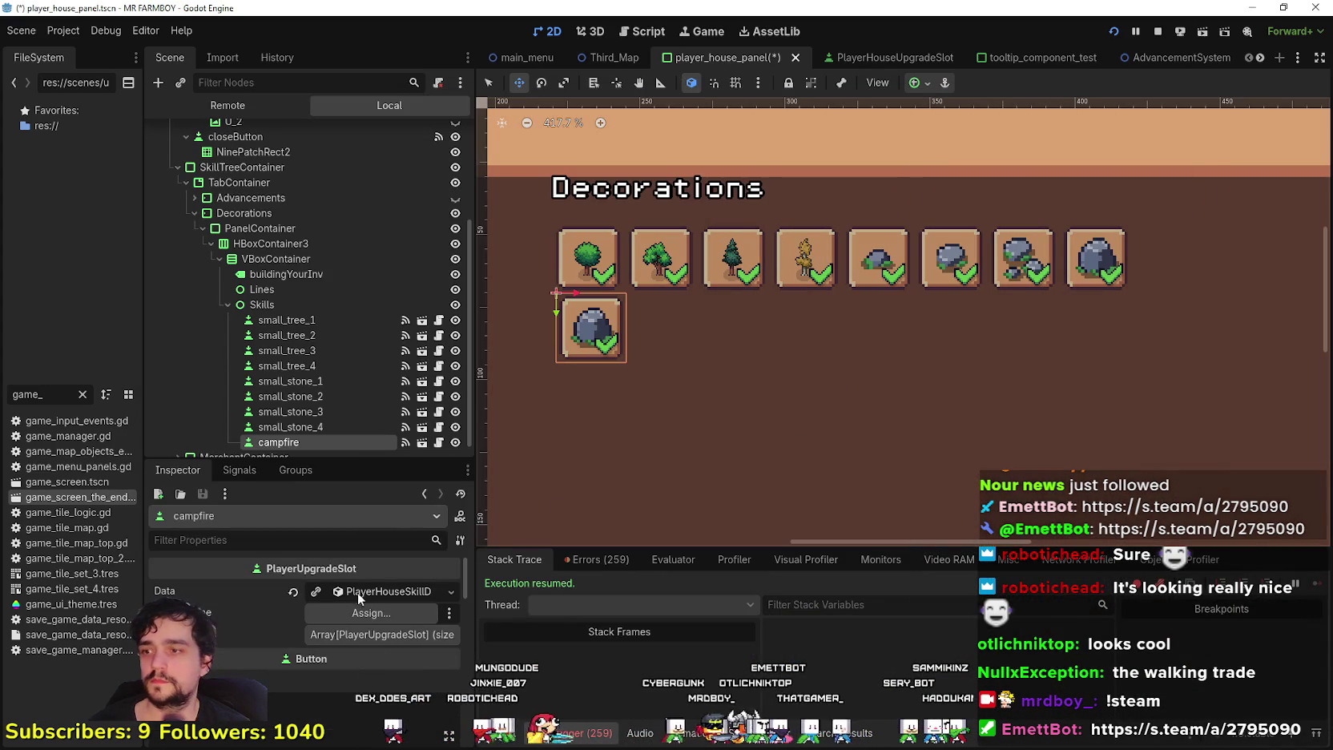
Set the campfire slot's item to Campfire Deco with key tr_decoration_campfire, and save
left_click(350, 594)
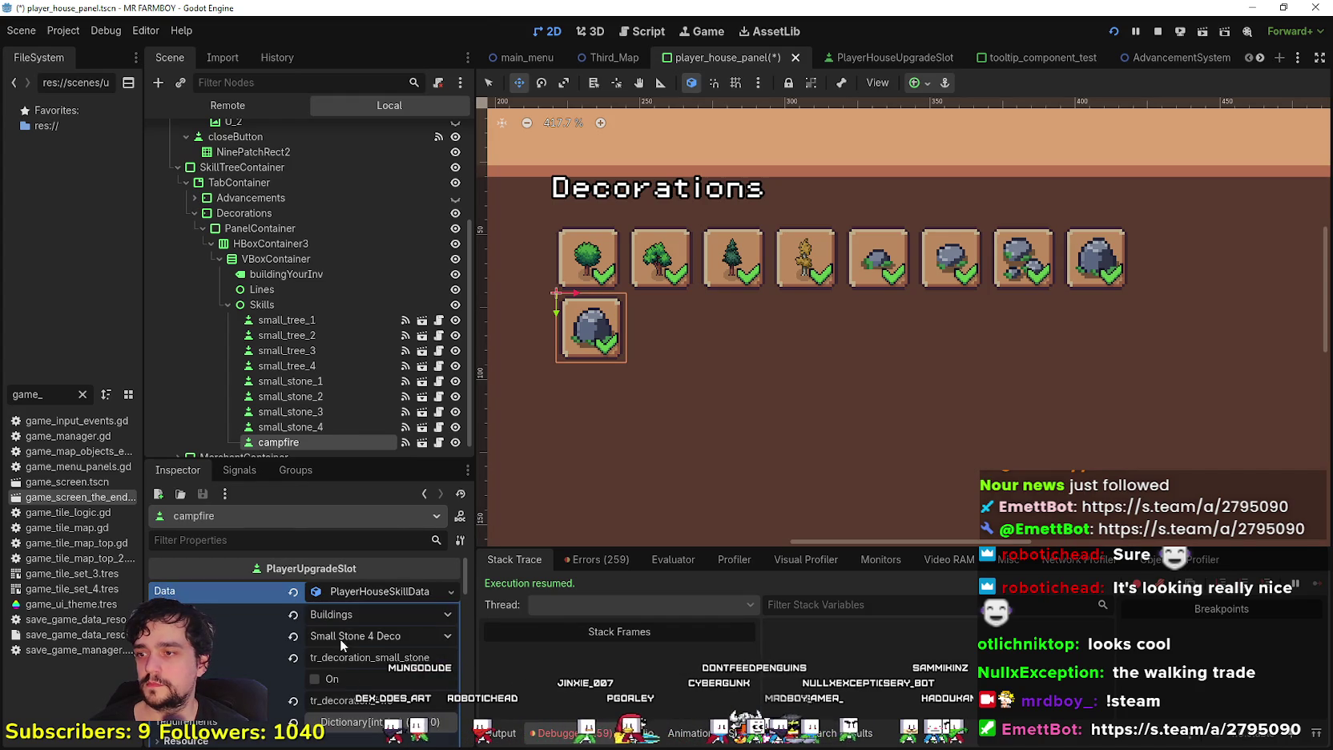
left_click(341, 640)
mouse_move(474, 78)
left_mouse_down()
mouse_move(465, 358)
mouse_move(475, 480)
mouse_move(479, 340)
left_mouse_up()
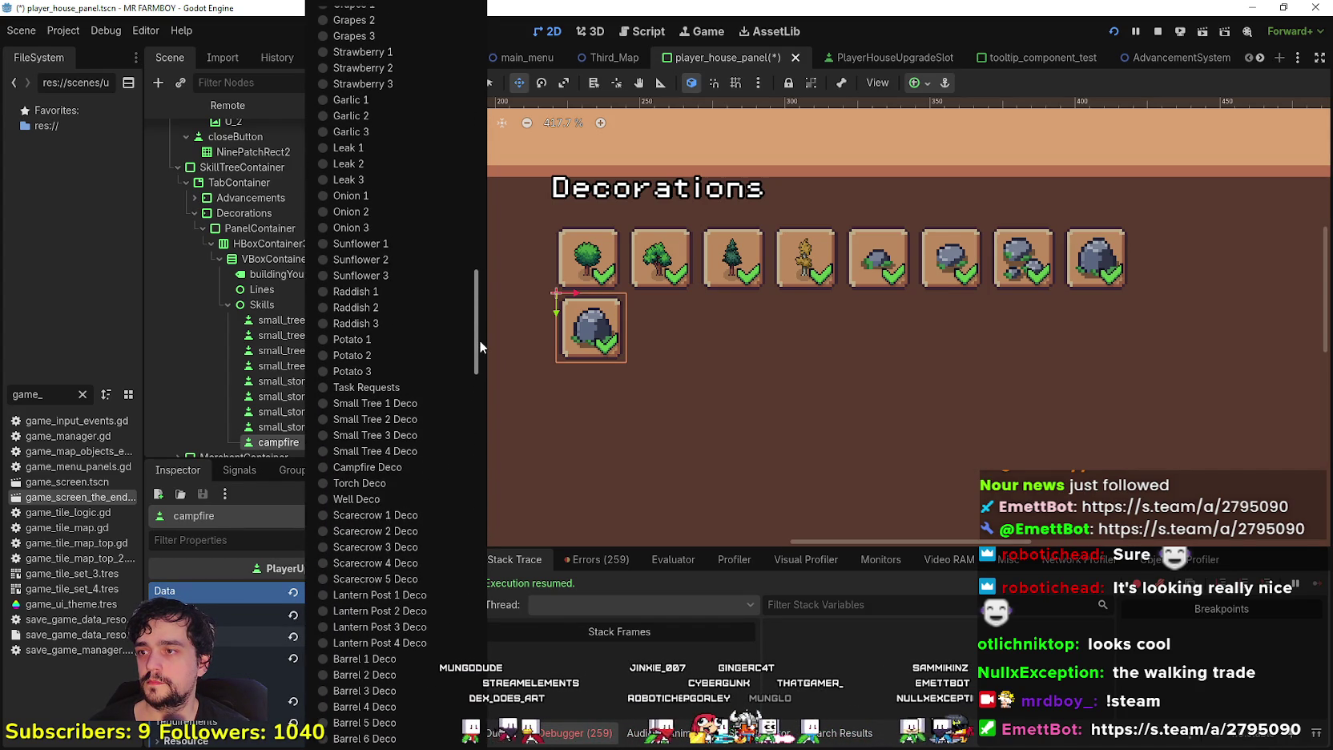
left_click(369, 470)
scroll(385, 606, "down", 1)
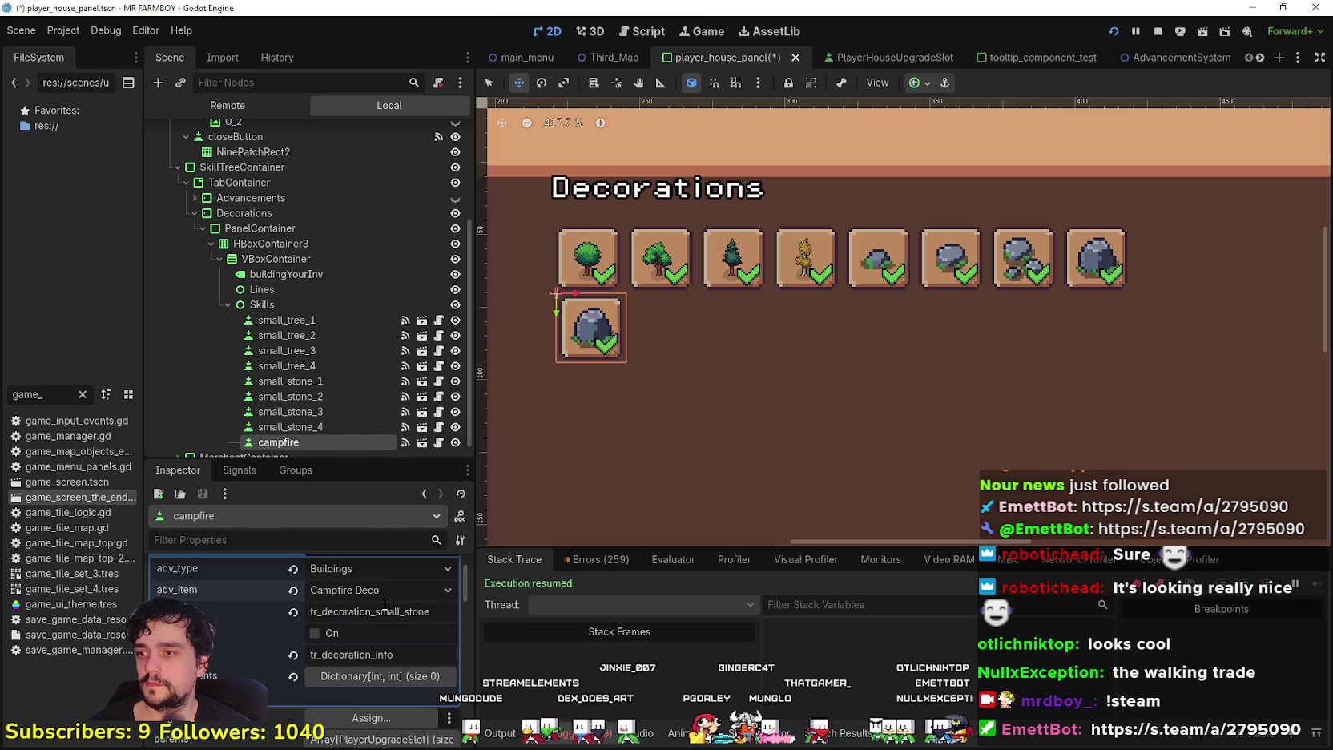
left_click_drag(380, 611, 466, 620)
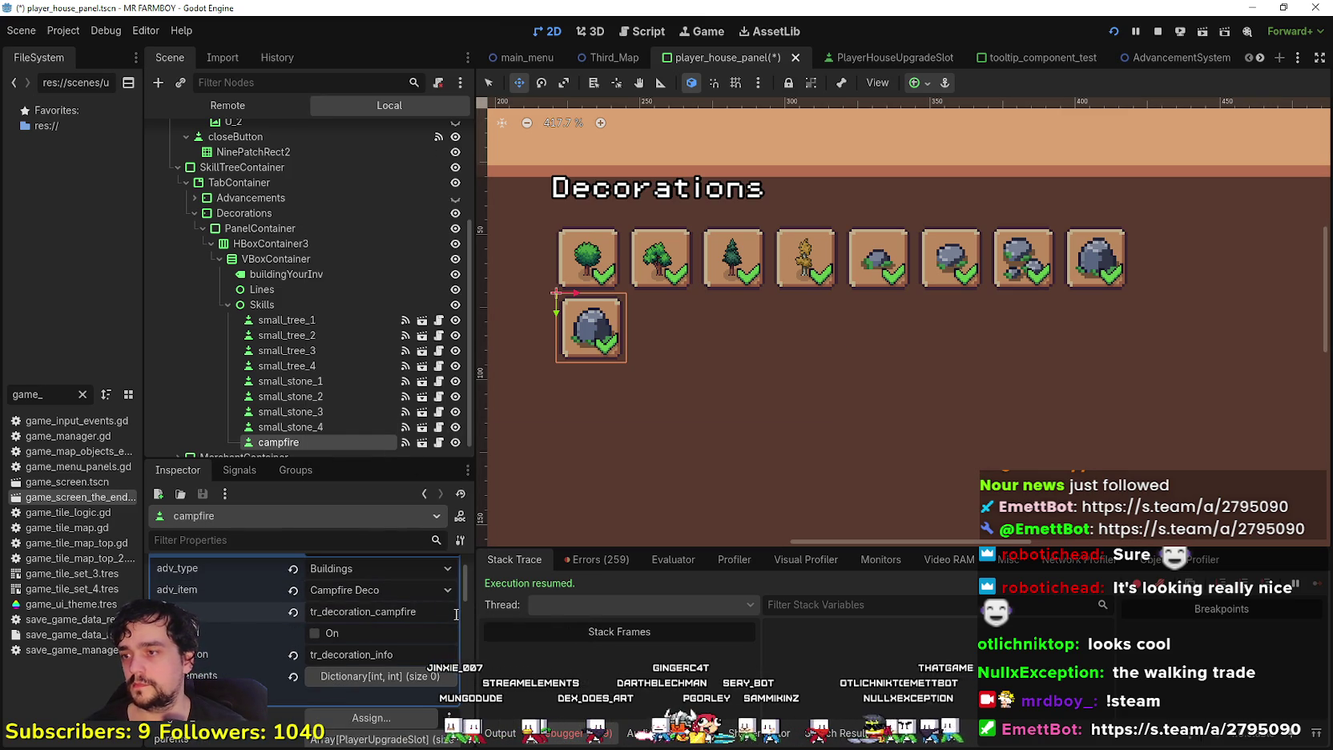
key("ctrl+s")
scroll(337, 674, "down", 3)
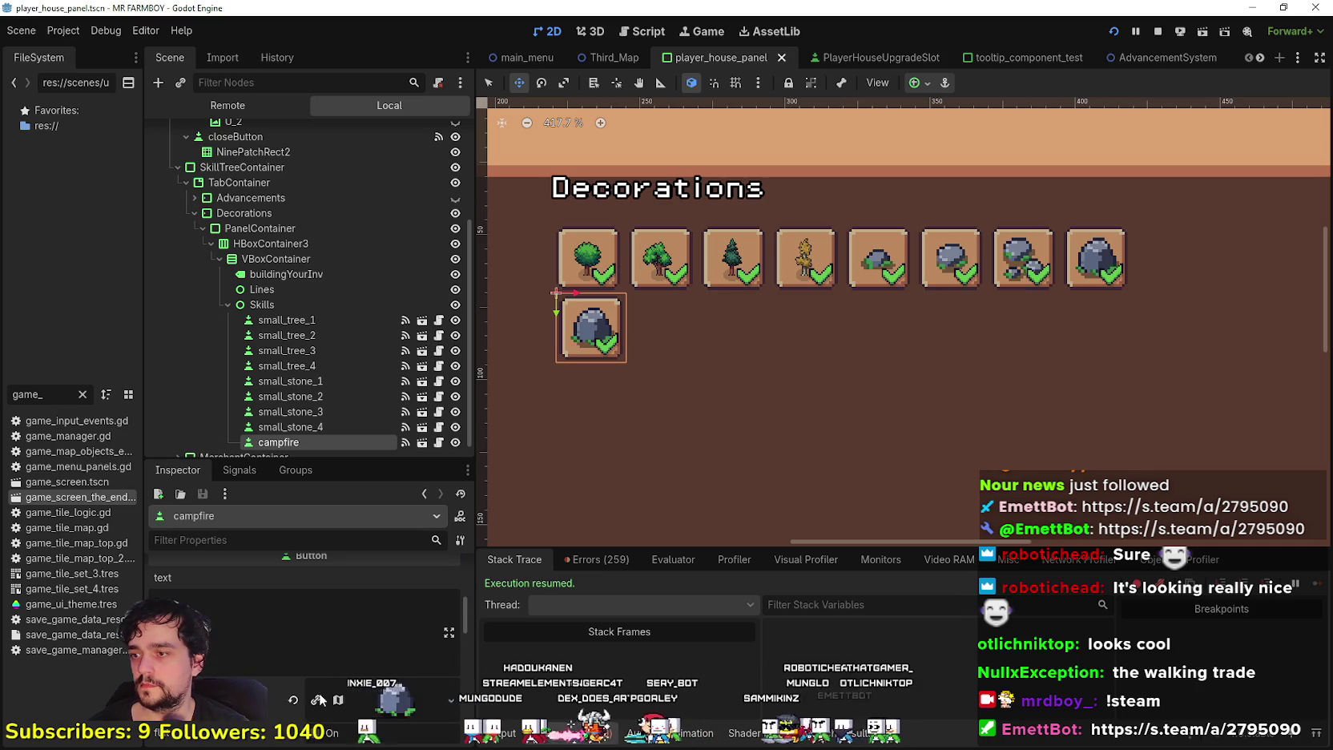
left_click(305, 726)
Enlarge the campfire icon region to 16x24 over a campfire sprite and save the scene
scroll(844, 408, "down", 5)
scroll(749, 332, "down", 5)
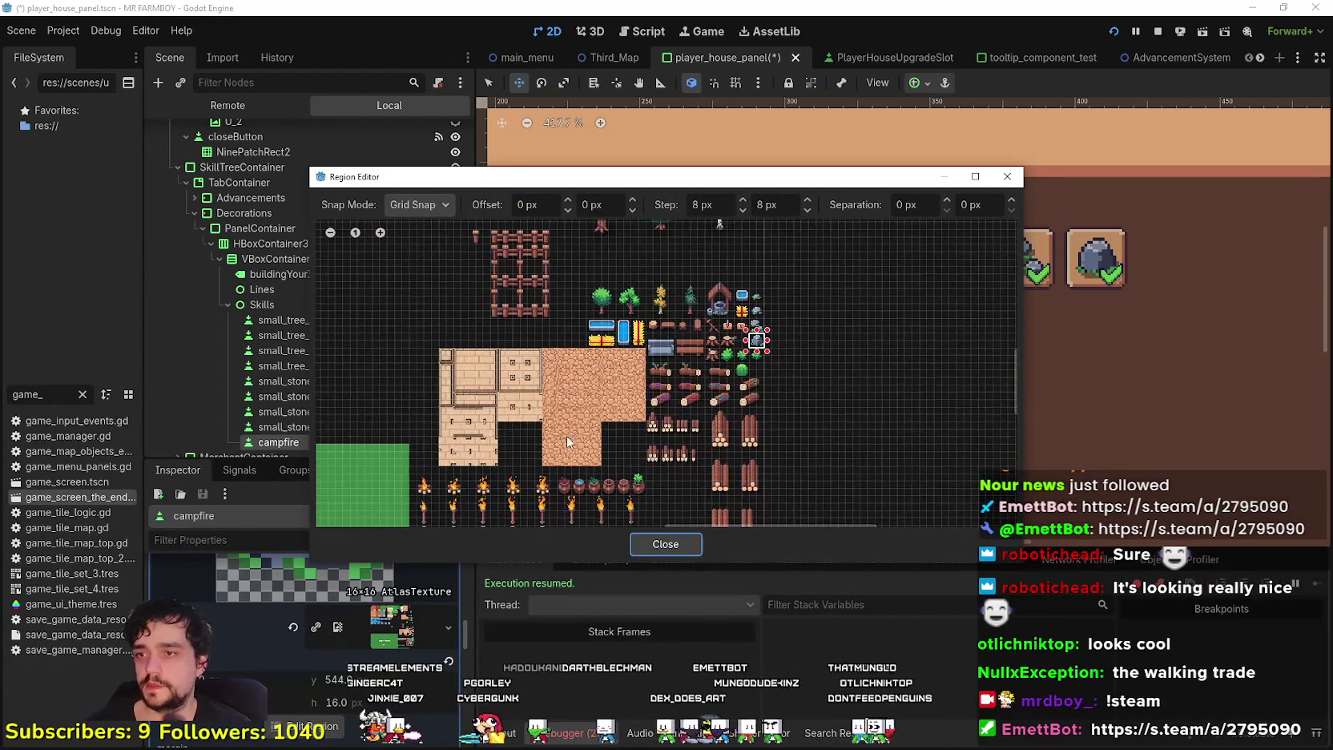
scroll(562, 423, "down", 5)
scroll(688, 400, "up", 3)
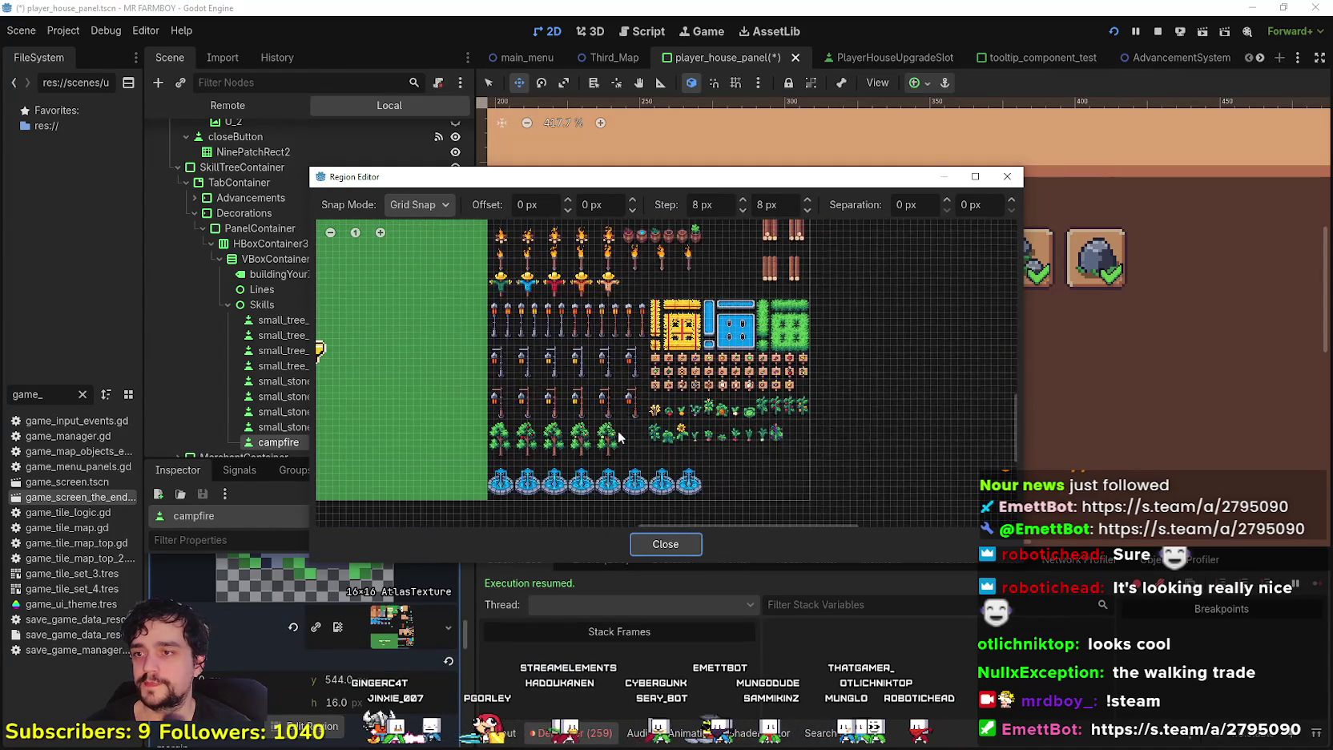
scroll(643, 399, "up", 5)
scroll(626, 304, "up", 5)
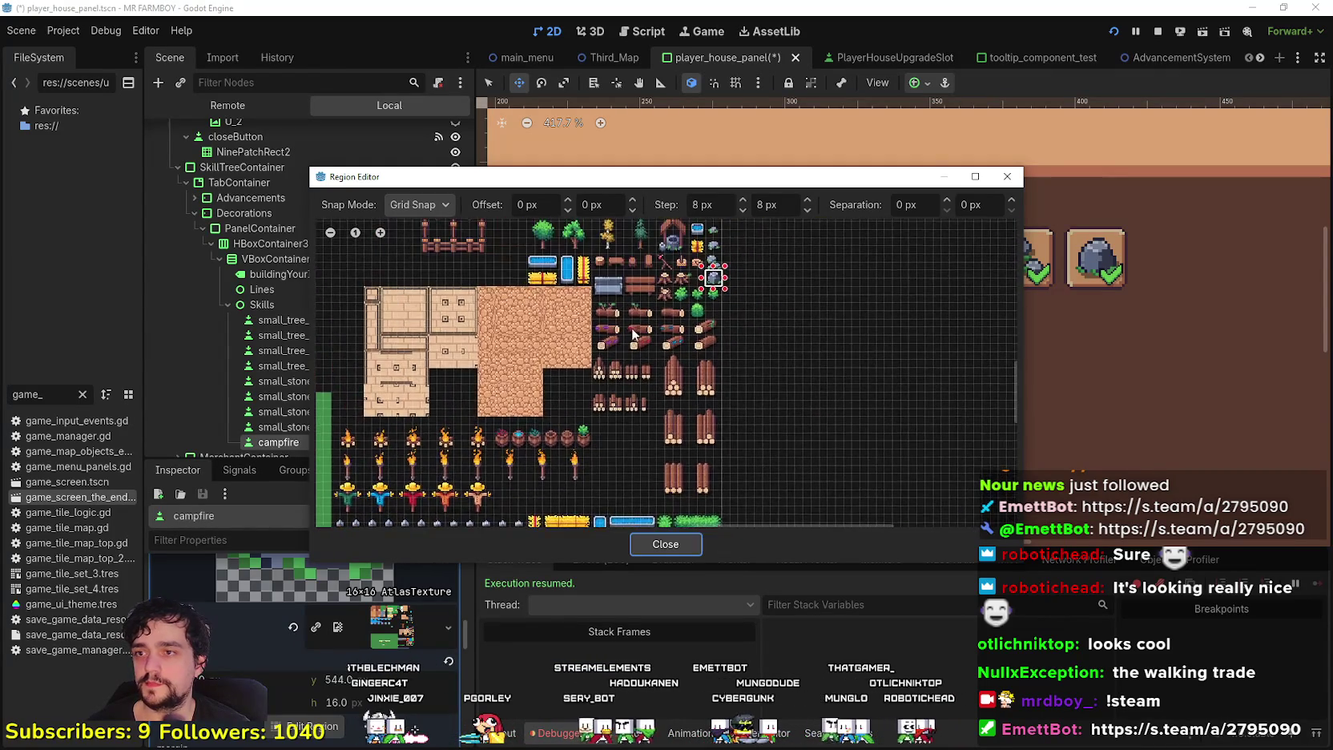
scroll(641, 413, "up", 2)
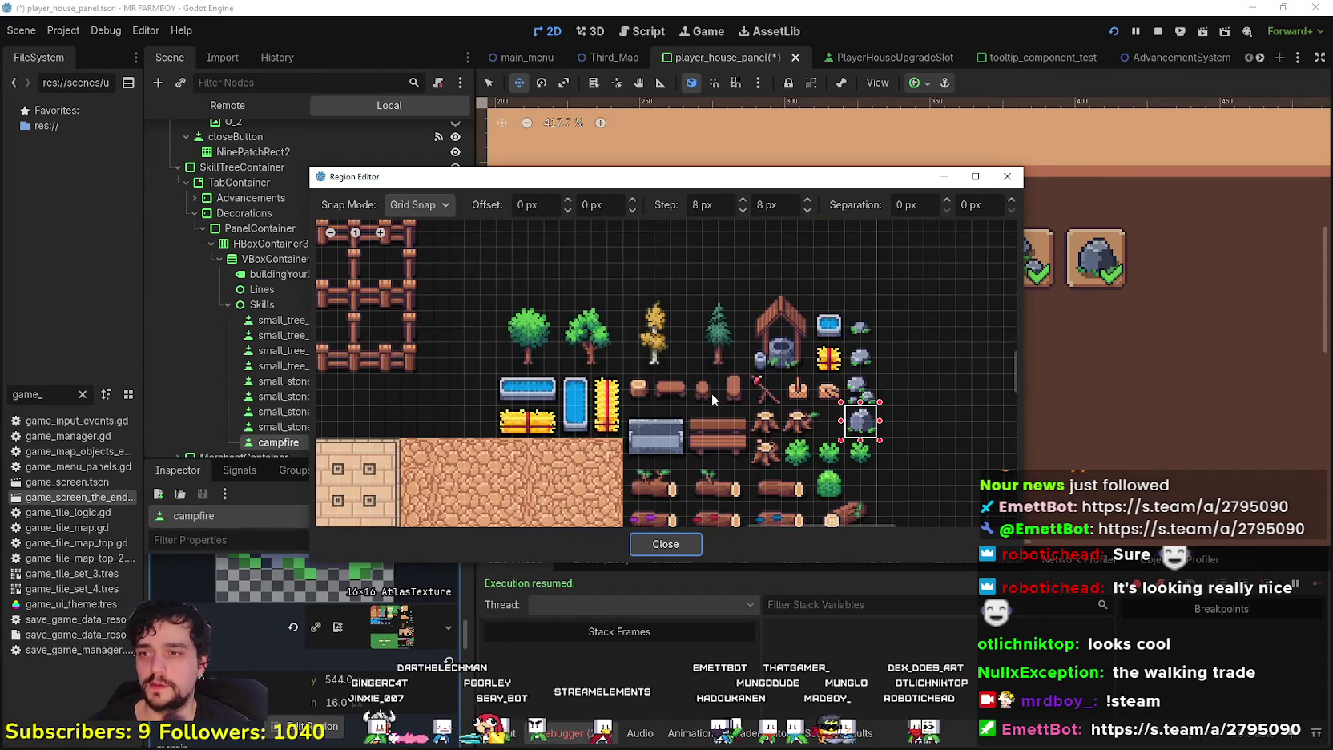
scroll(711, 392, "down", 2)
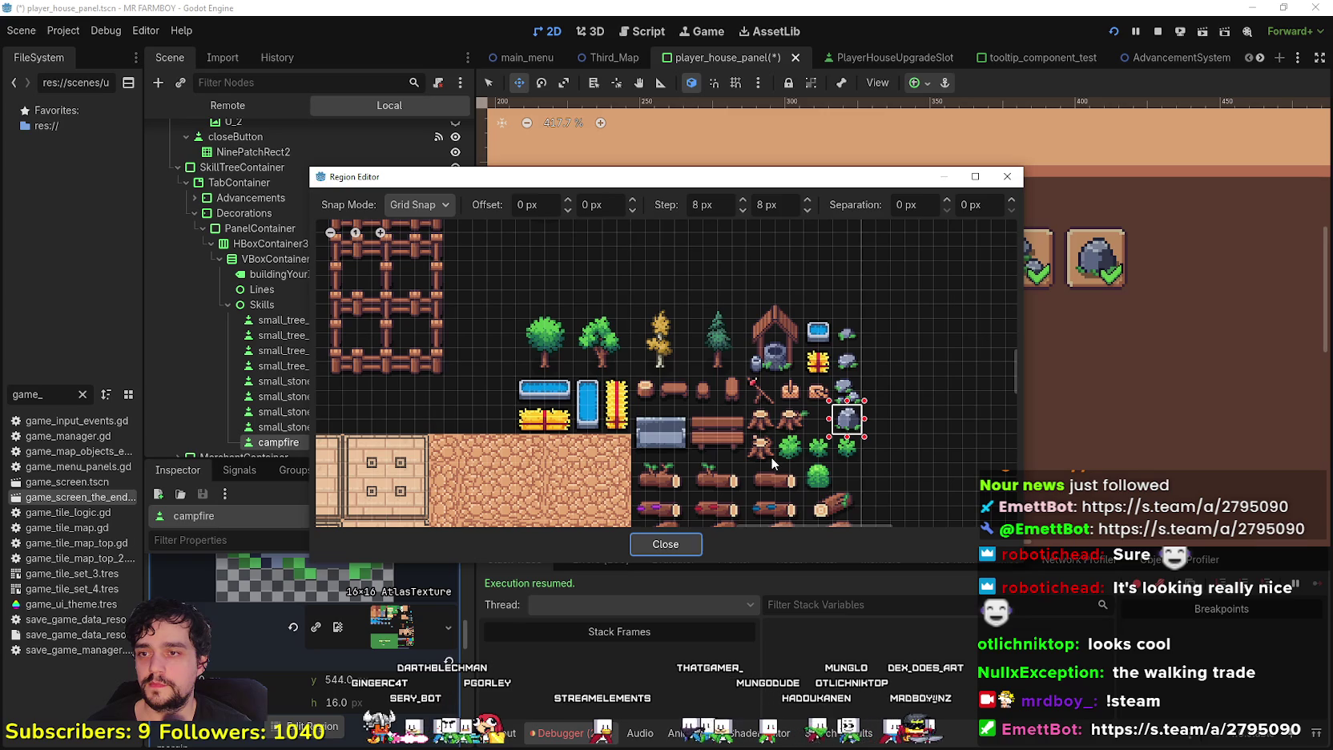
scroll(771, 456, "down", 3)
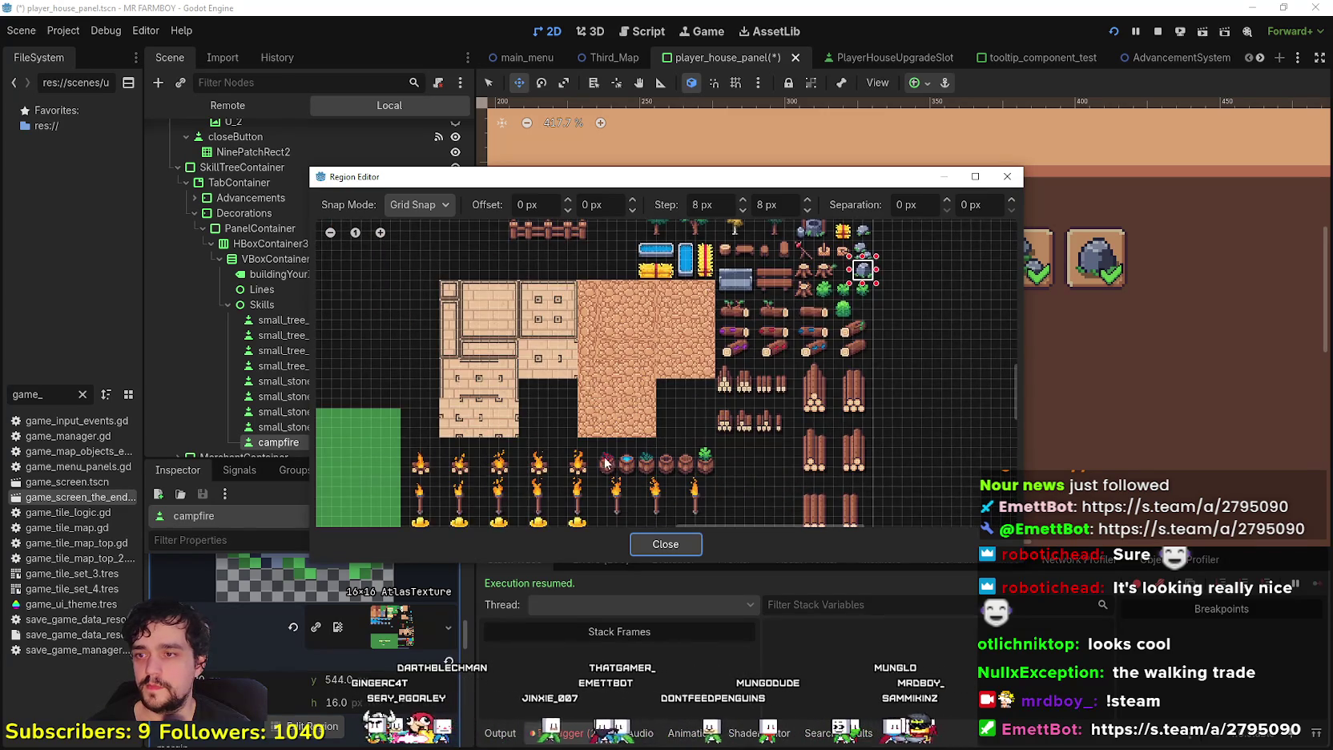
scroll(599, 463, "down", 5)
scroll(674, 416, "down", 4)
scroll(622, 487, "up", 5)
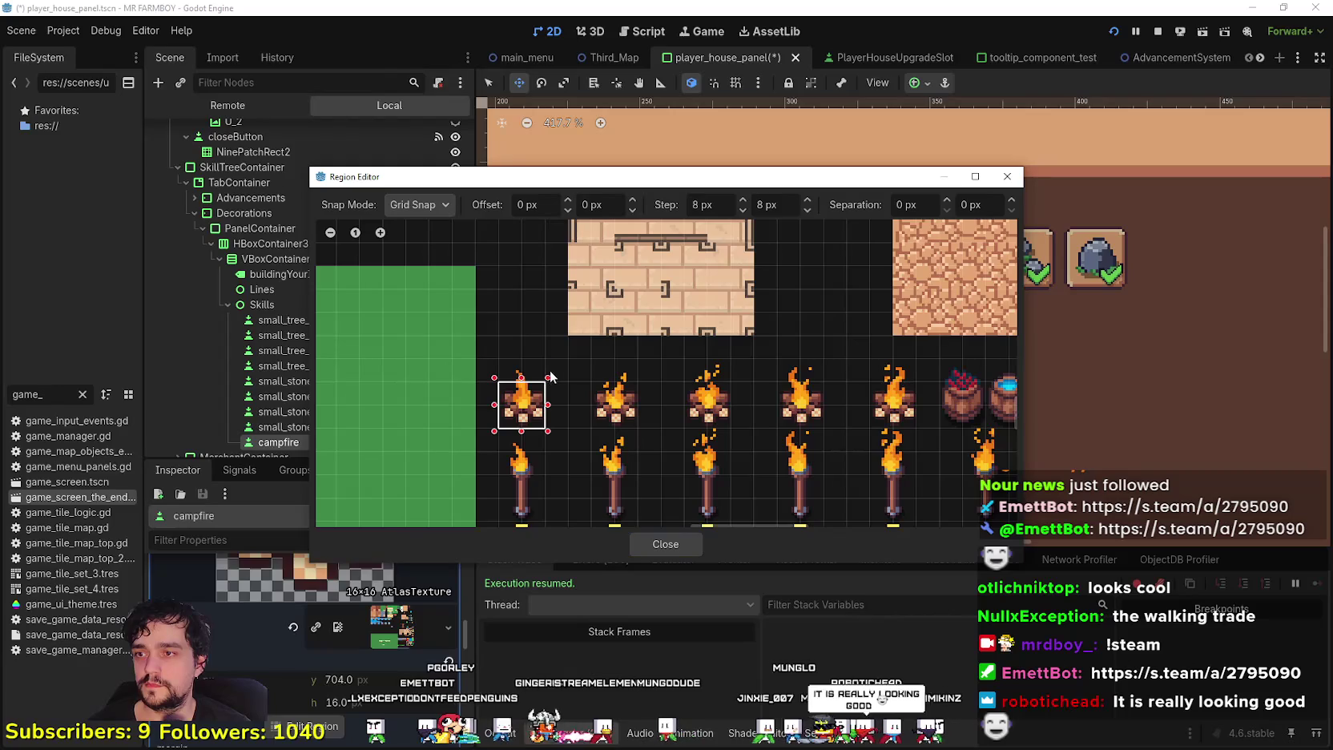
left_click_drag(549, 377, 549, 361)
left_click_drag(615, 432, 642, 374)
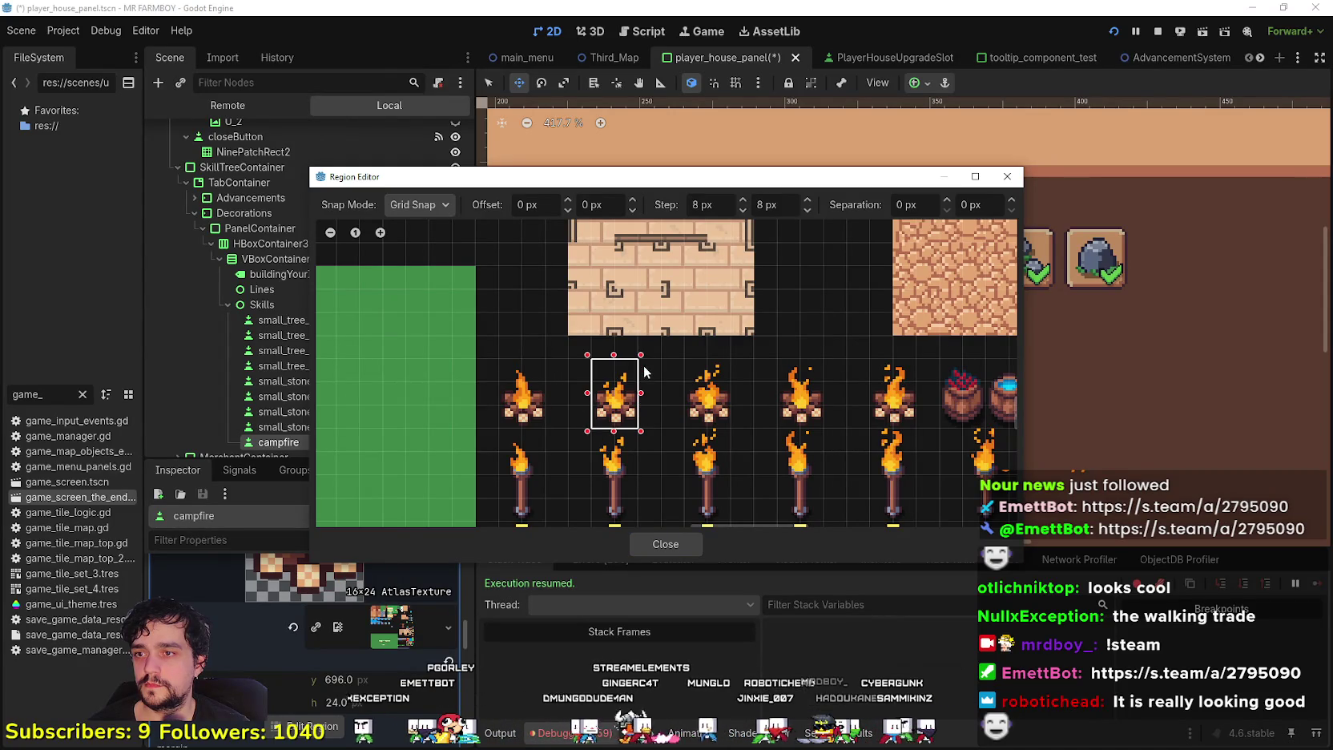
mouse_move(798, 178)
left_mouse_down()
mouse_move(798, 490)
mouse_move(754, 162)
left_mouse_up()
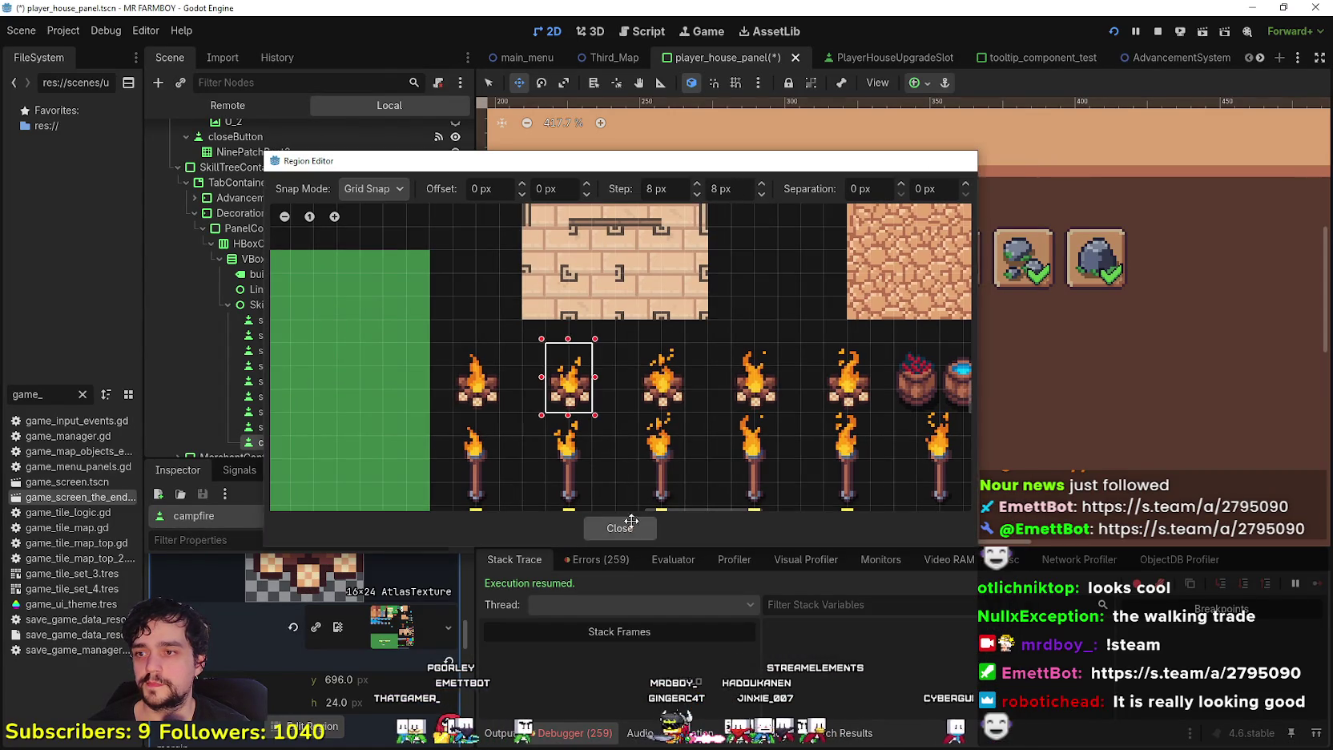
left_click(633, 529)
scroll(569, 329, "down", 4)
key("ctrl+s")
scroll(344, 641, "down", 5)
scroll(355, 635, "up", 5)
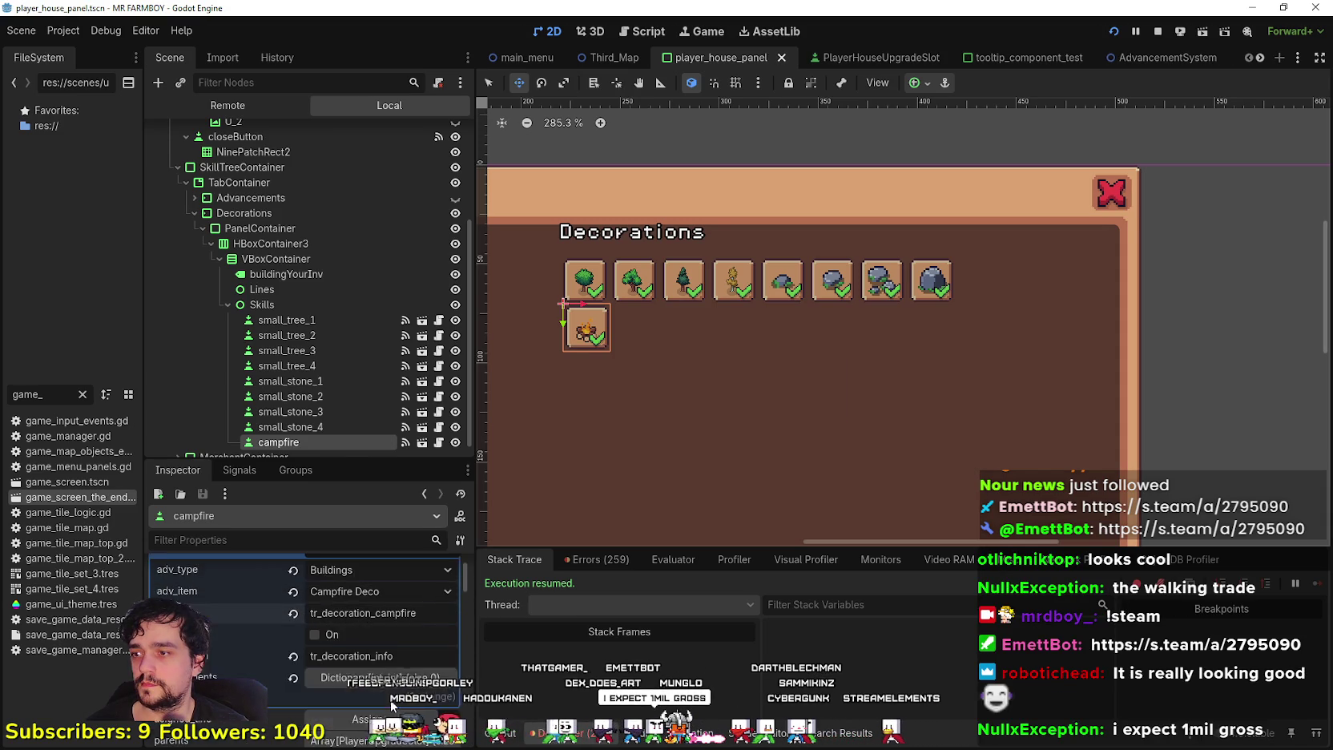
Duplicate the campfire slot, place the copy to its right, set it to Torch Deco, and save
scroll(368, 629, "up", 1)
left_click(357, 597)
scroll(350, 361, "down", 1)
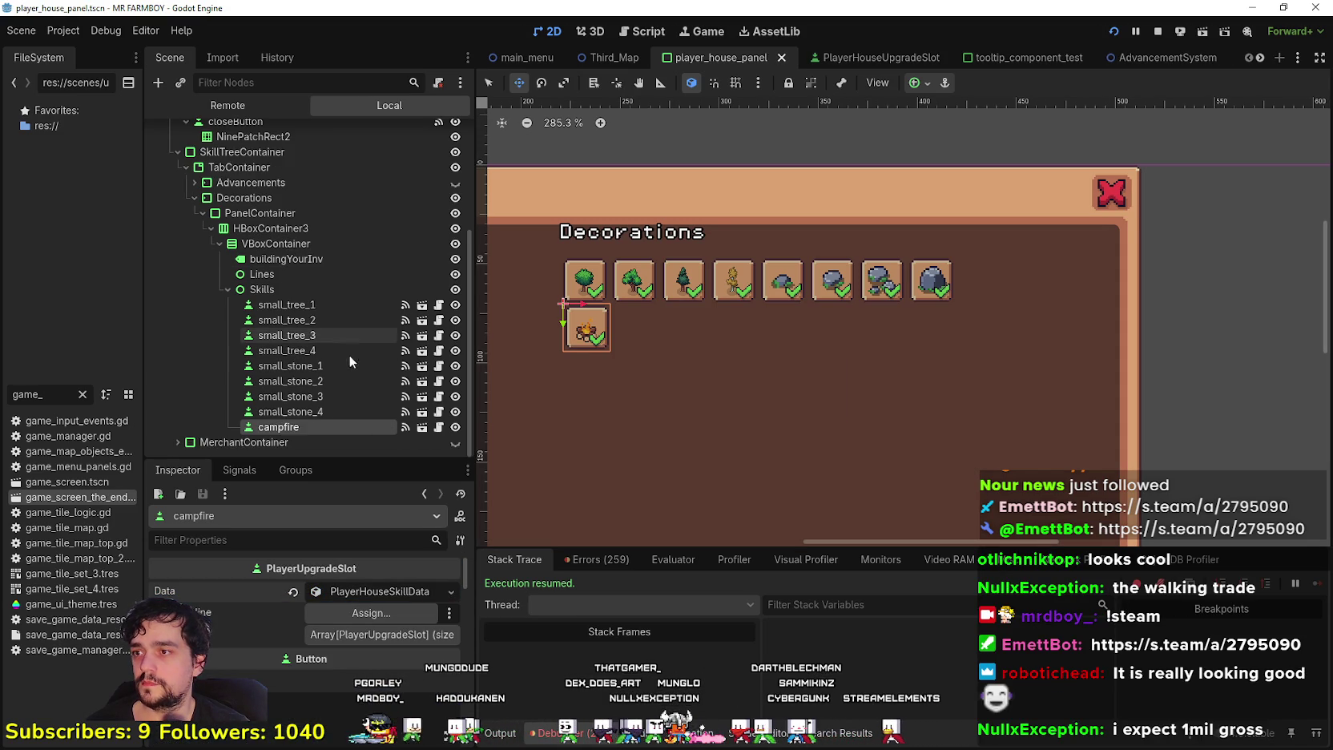
key("ctrl+d")
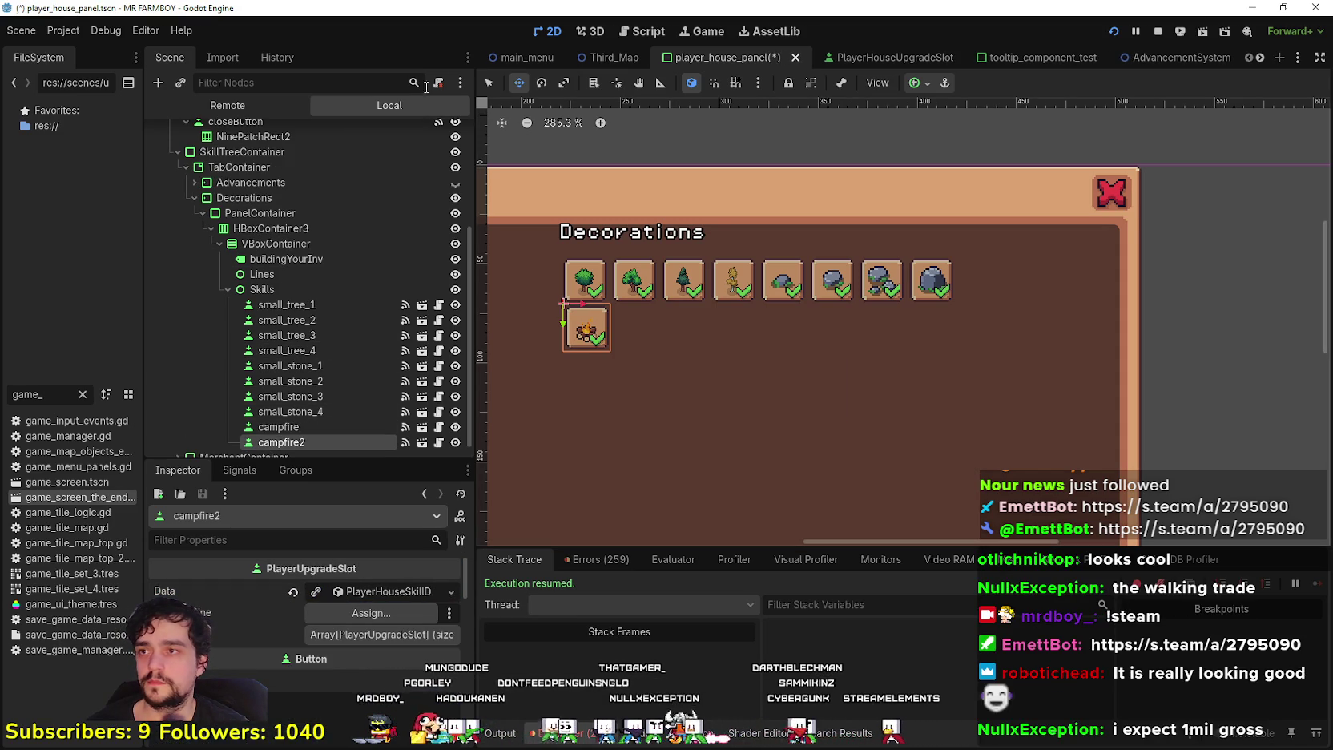
left_click_drag(591, 318, 639, 323)
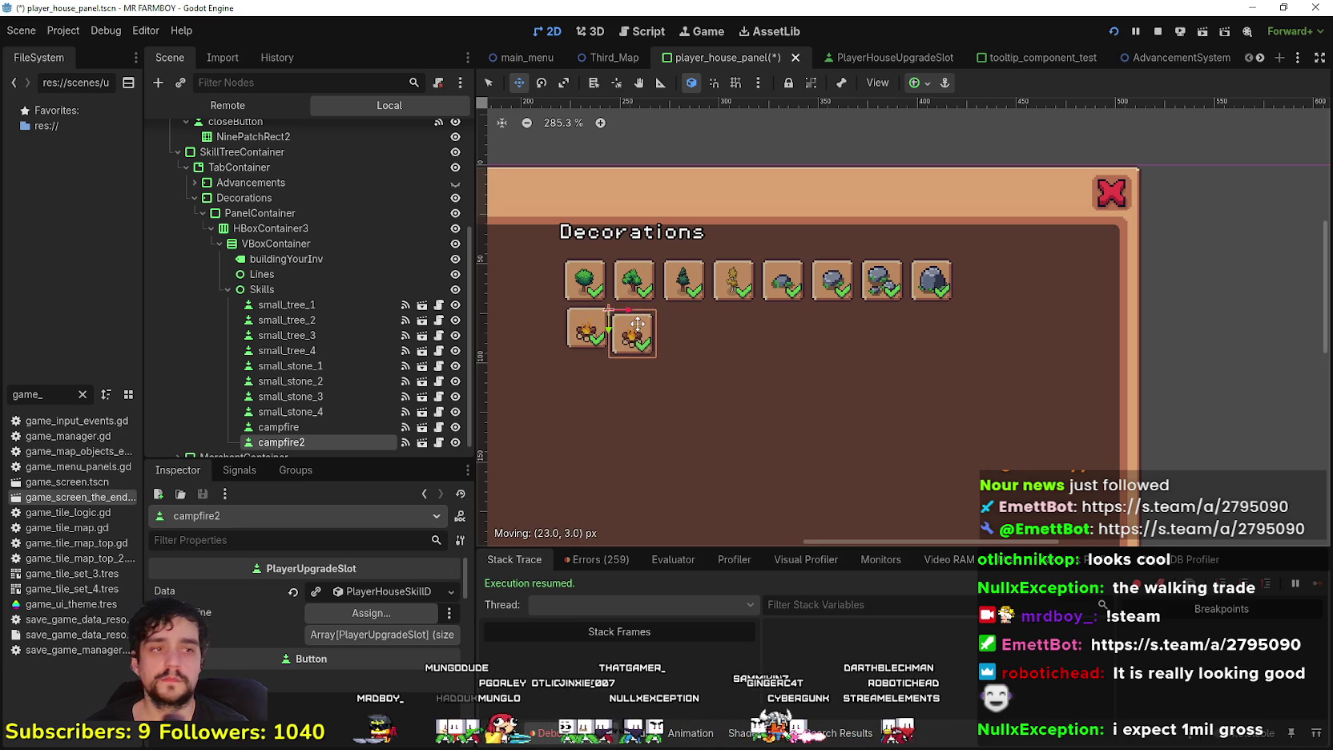
left_click(377, 591)
left_click(376, 636)
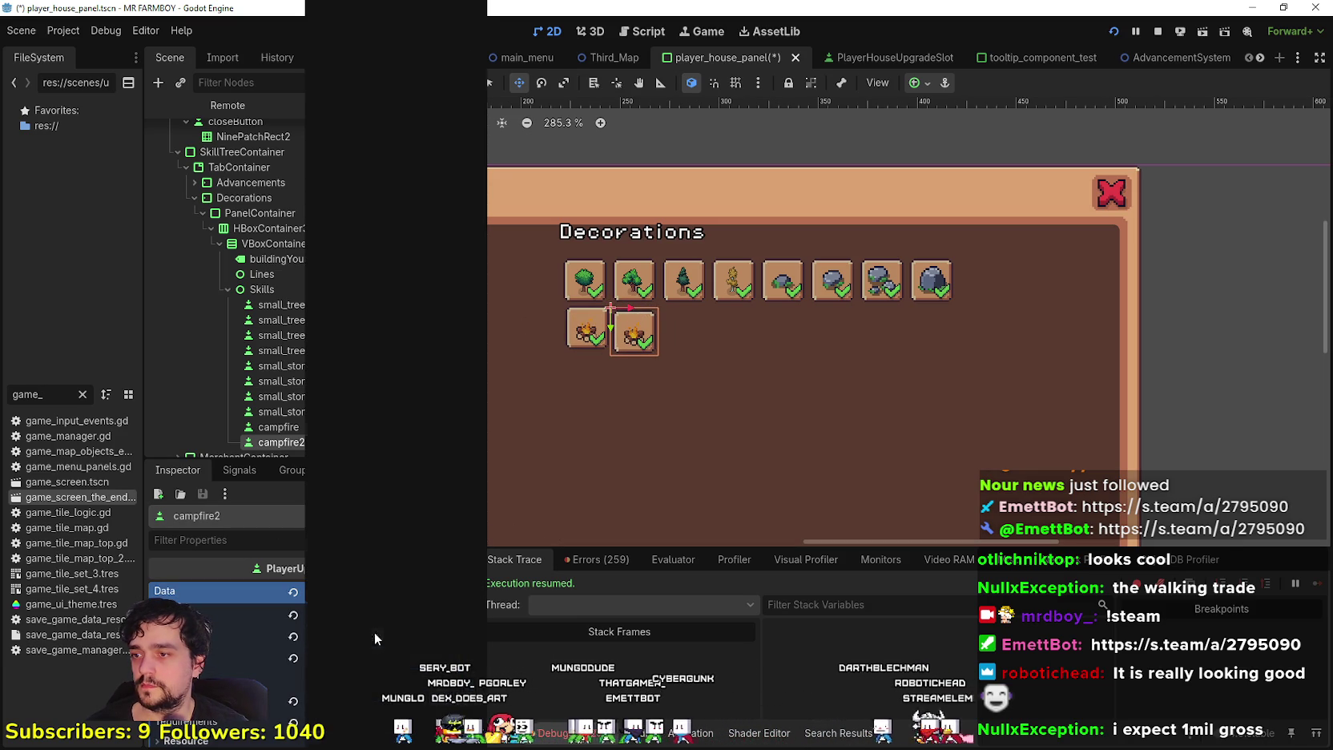
scroll(395, 337, "down", 15)
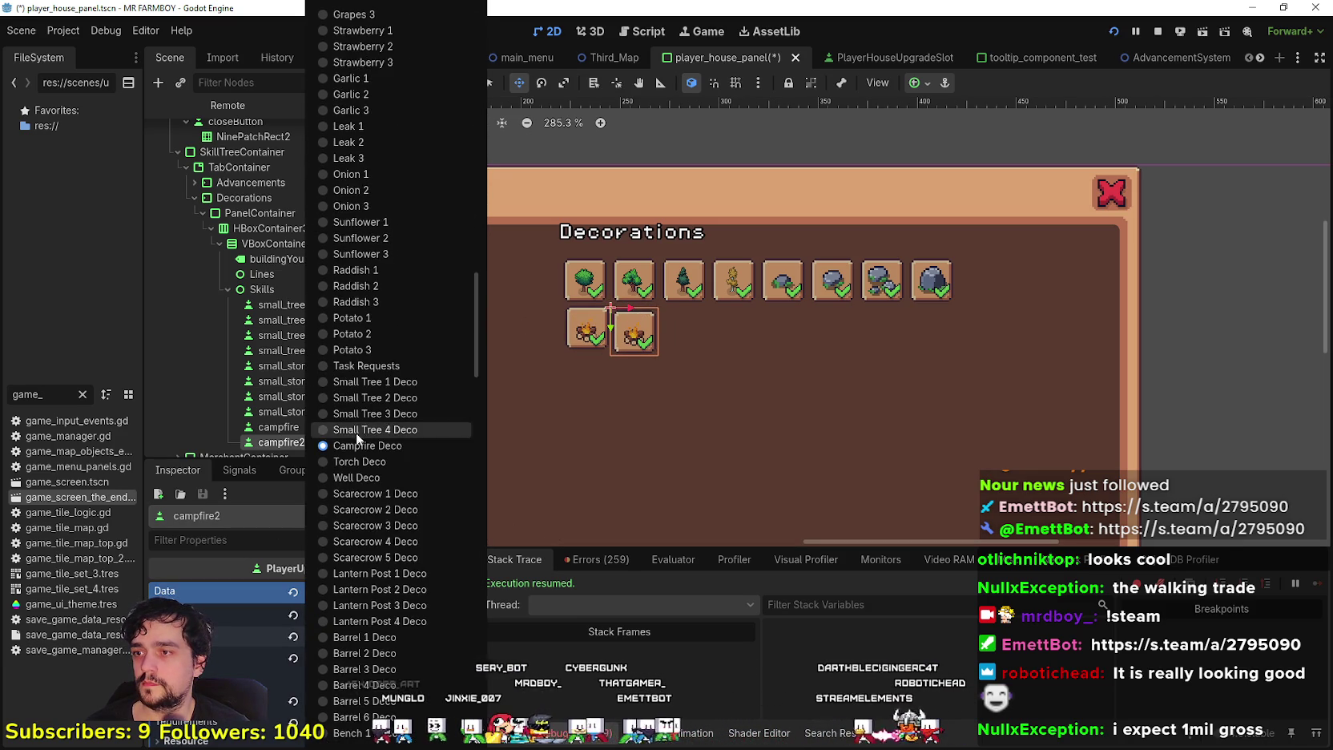
left_click(361, 461)
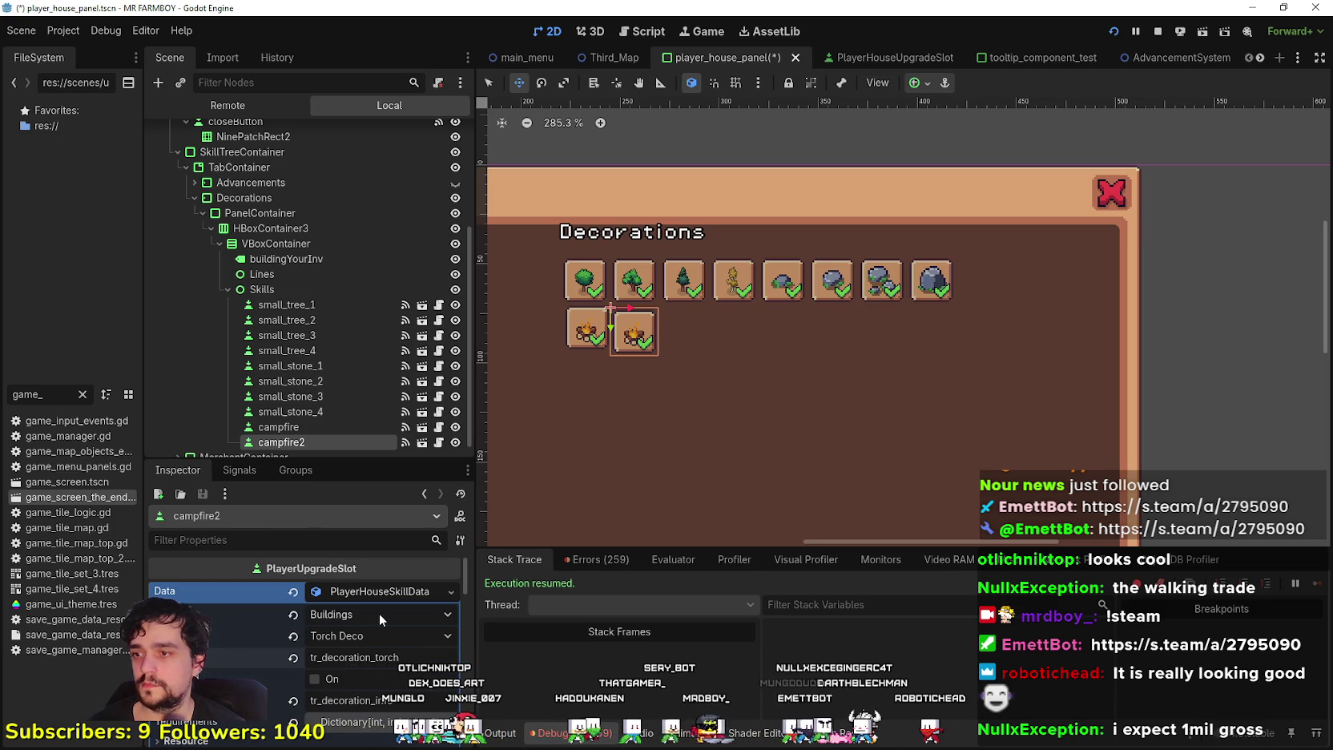
key("ctrl+s")
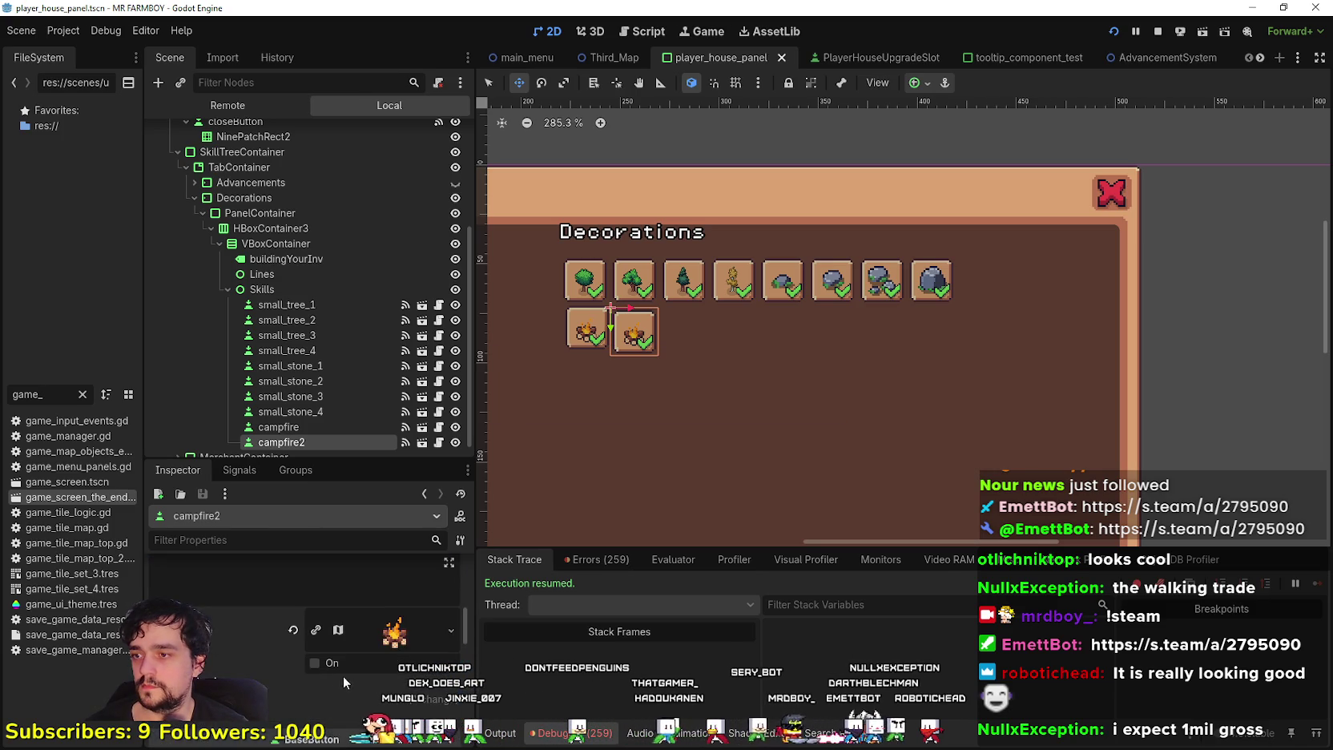
Move the copy's icon region onto the torch sprite
left_click(394, 632)
scroll(324, 702, "down", 2)
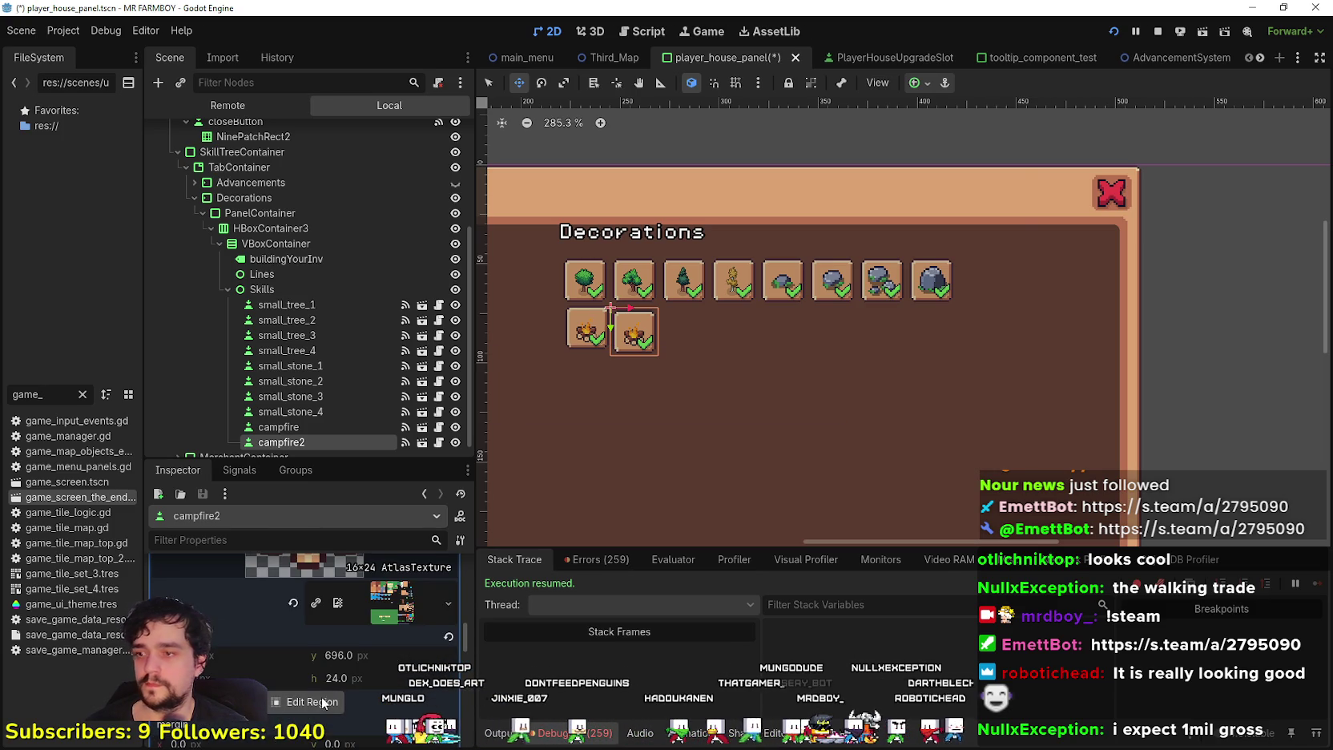
left_click(324, 702)
scroll(494, 391, "down", 6)
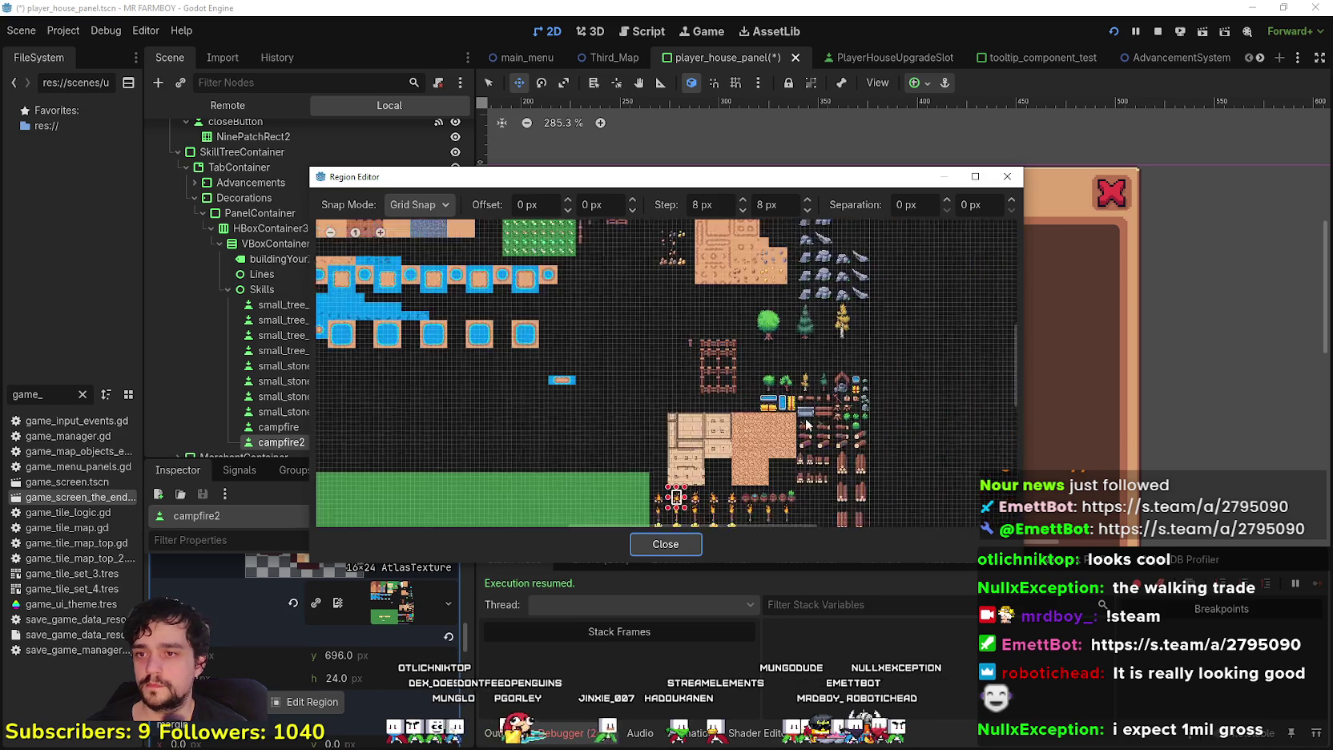
scroll(673, 473, "up", 8)
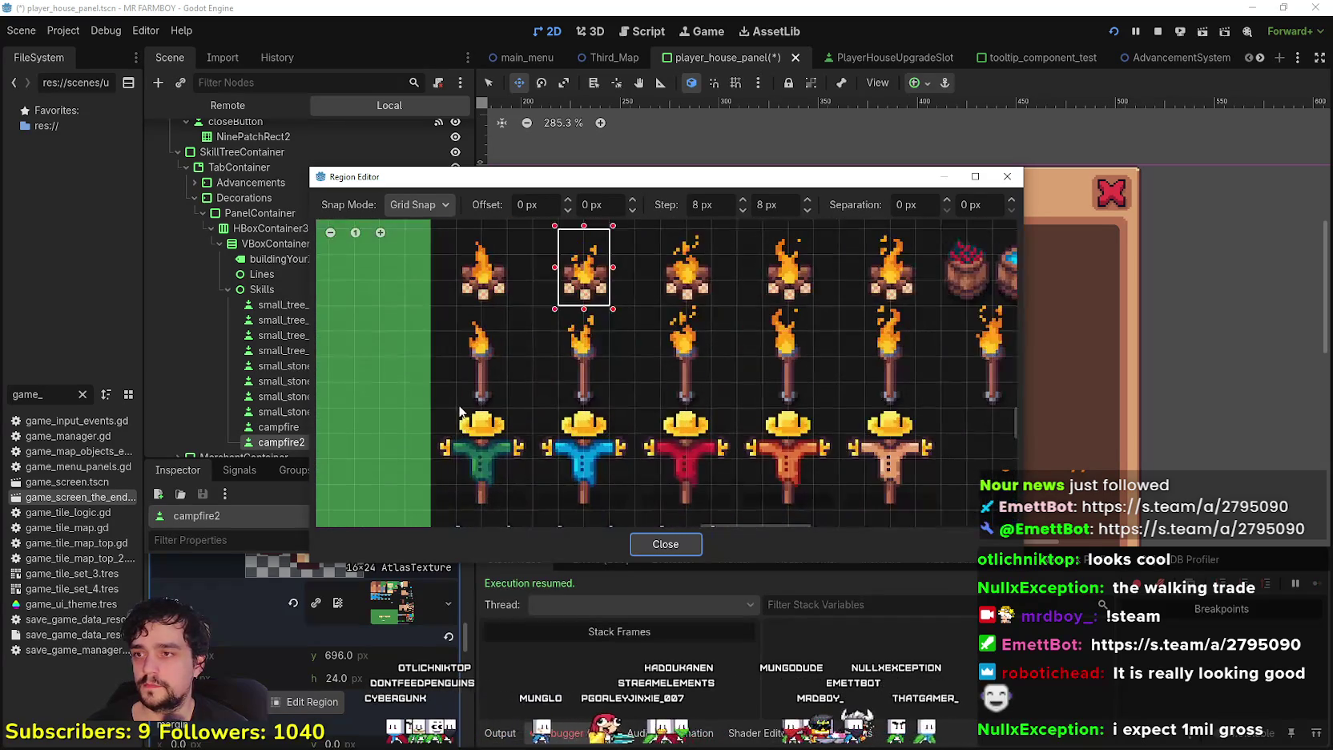
left_click_drag(460, 410, 509, 315)
left_click(665, 544)
scroll(640, 401, "up", 5)
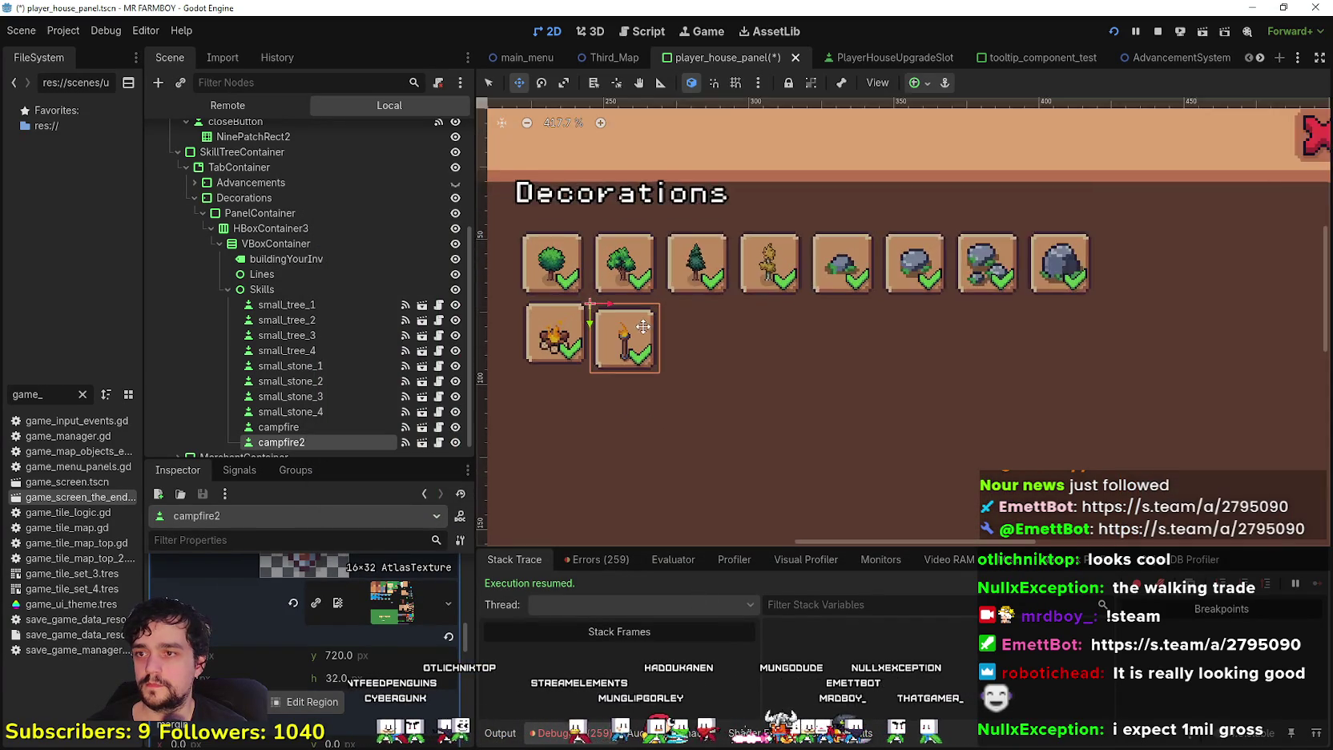
left_click(391, 649)
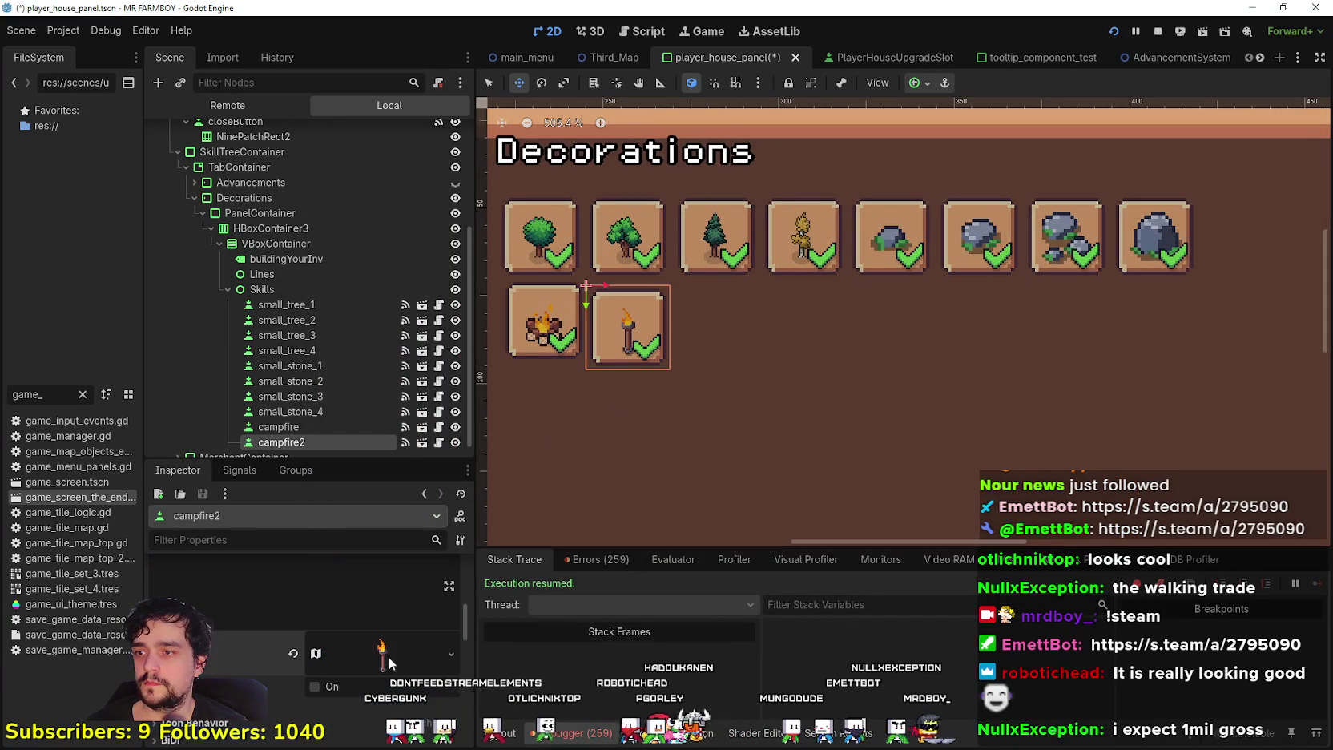
Save, then drag the torch slot level with the campfire slot
key("ctrl+s")
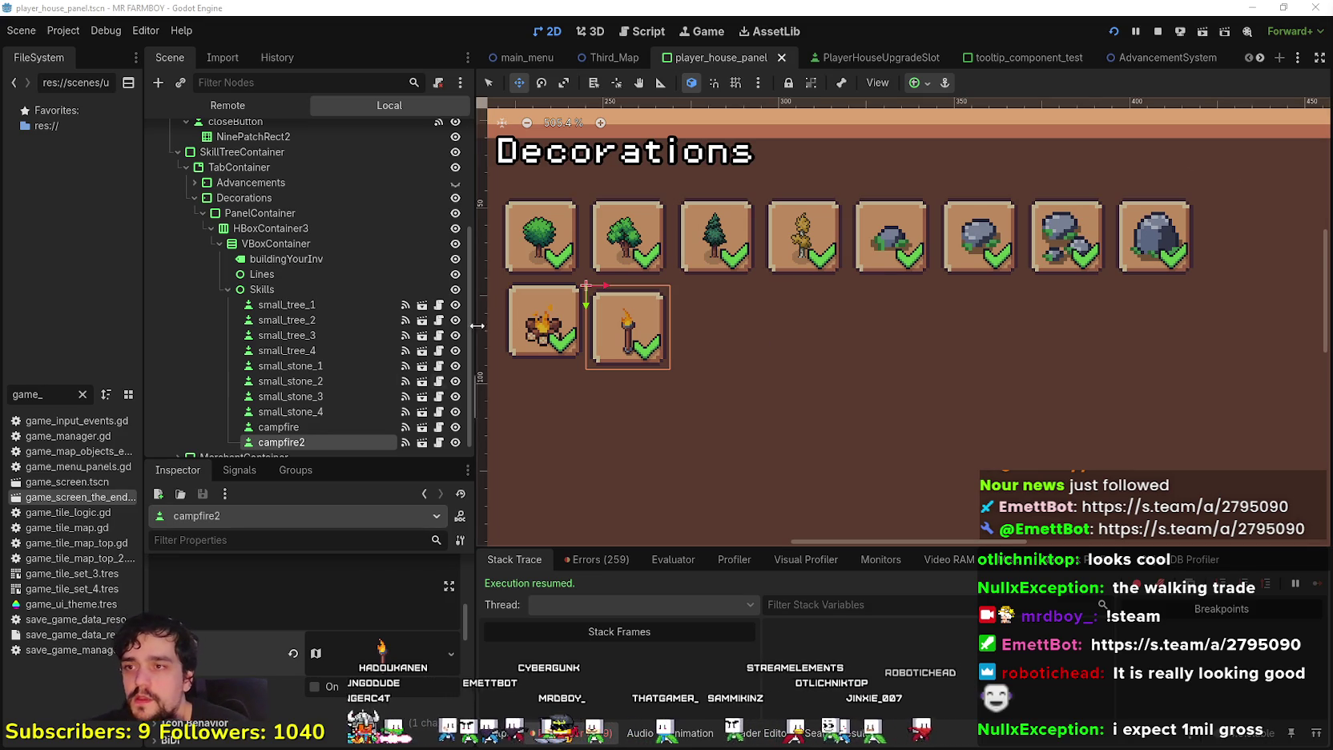
scroll(584, 321, "up", 3)
scroll(716, 409, "up", 2)
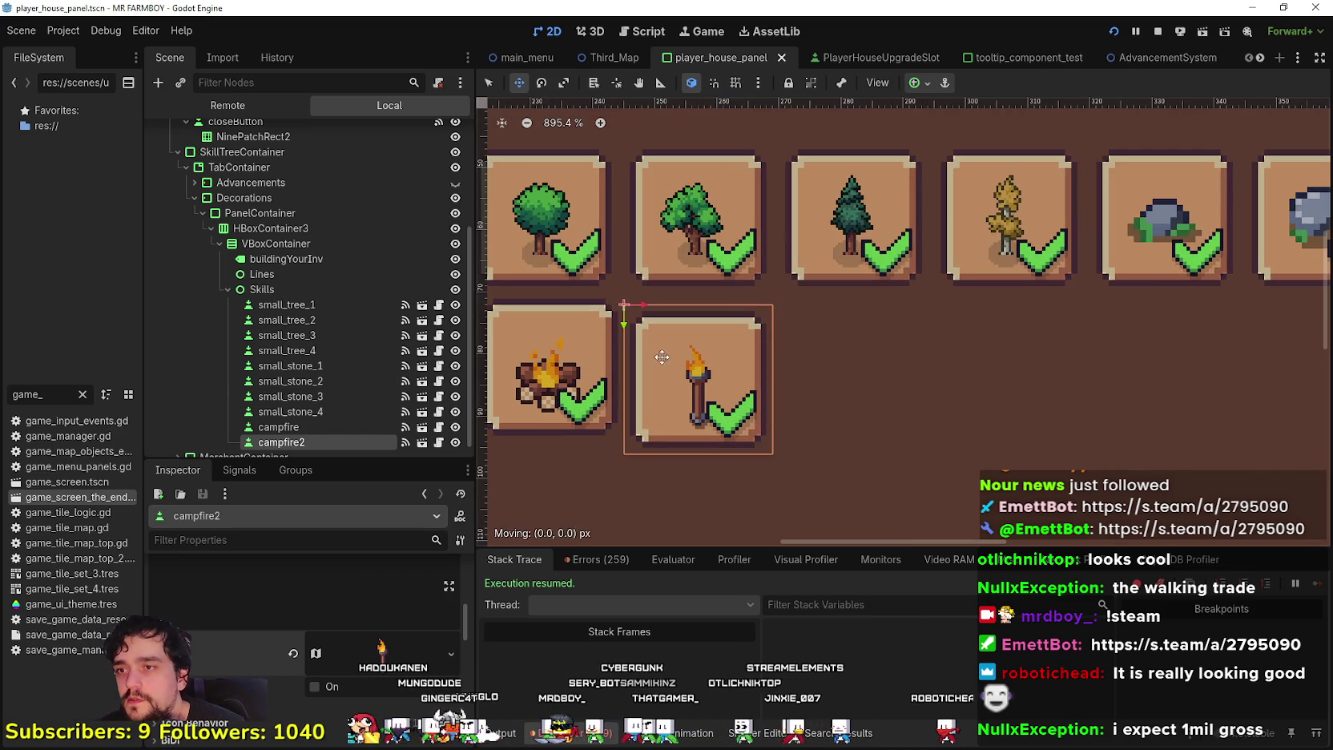
left_click_drag(716, 405, 716, 392)
scroll(674, 327, "up", 5)
Nudge the campfire2 slot right with the arrow keys so it sits beside the campfire
key("Left")
key("Left")
key("Left")
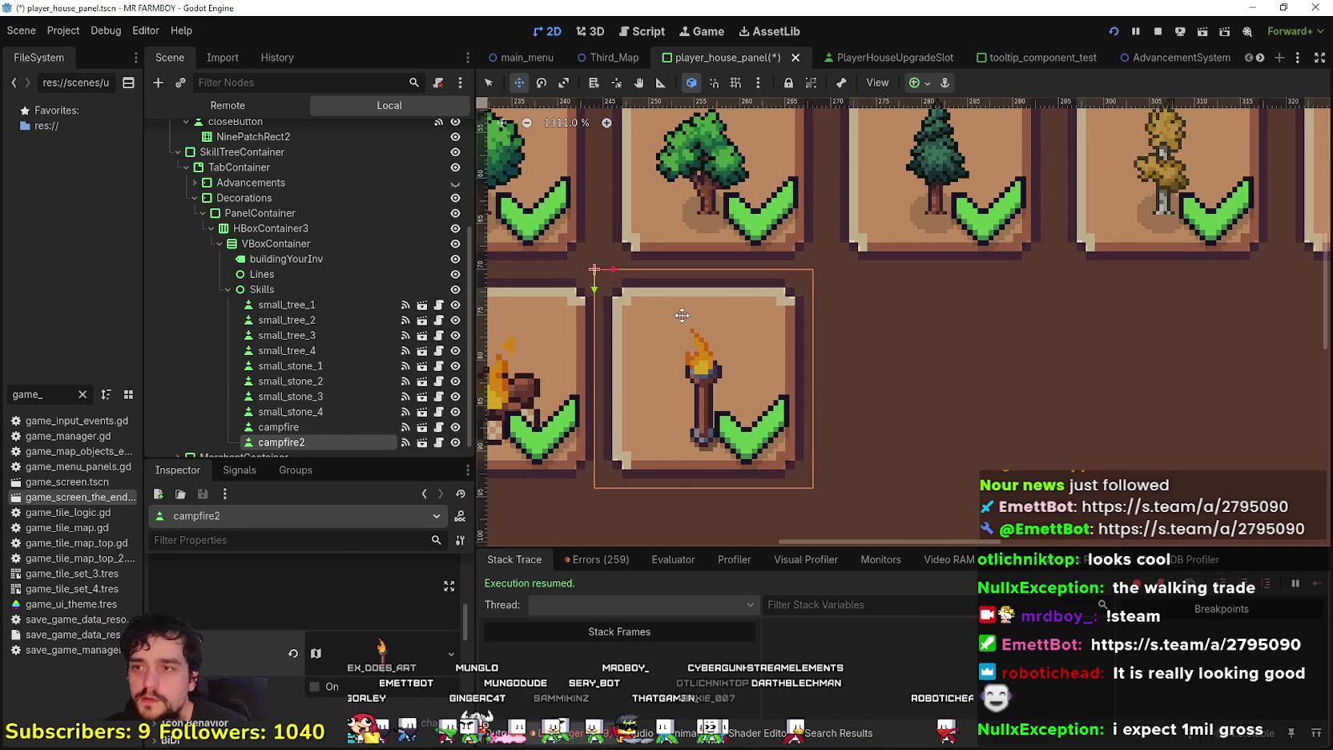
key("Right")
key("Right")
key("Right")
key("Left")
key("Right")
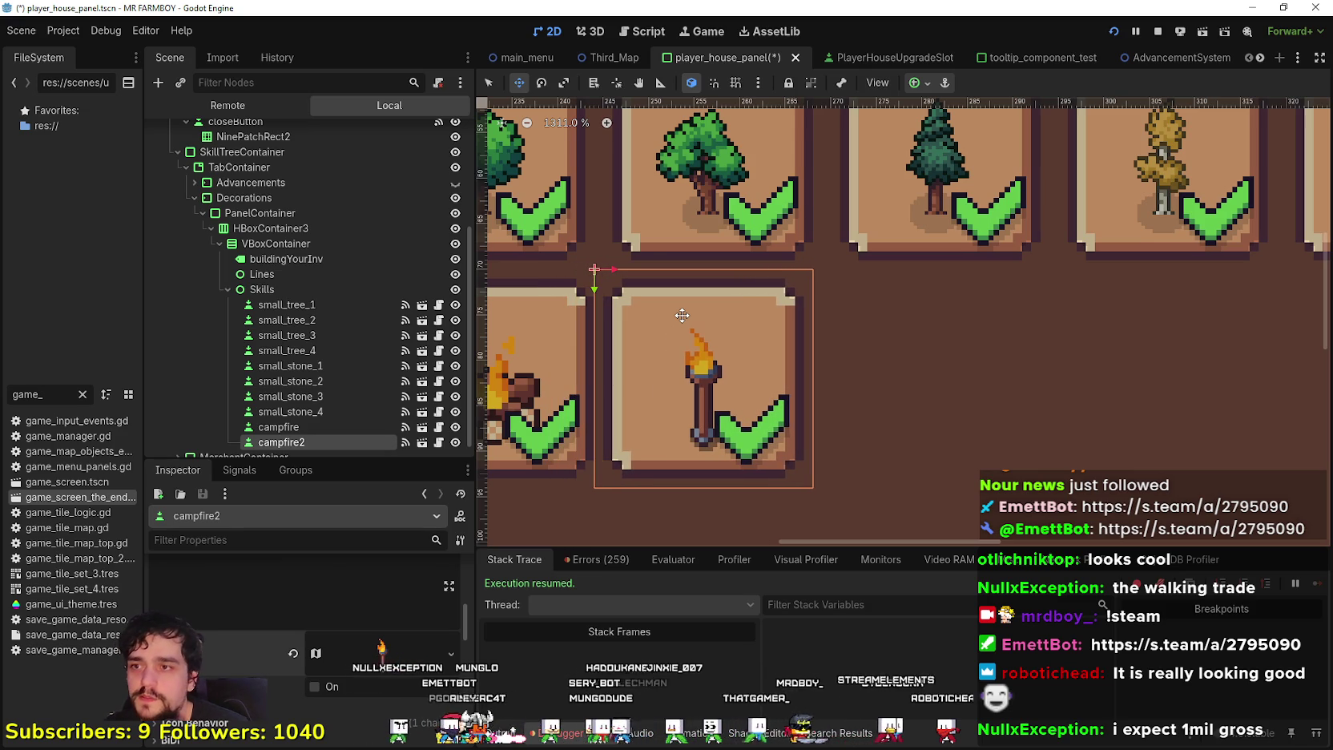
key("Right")
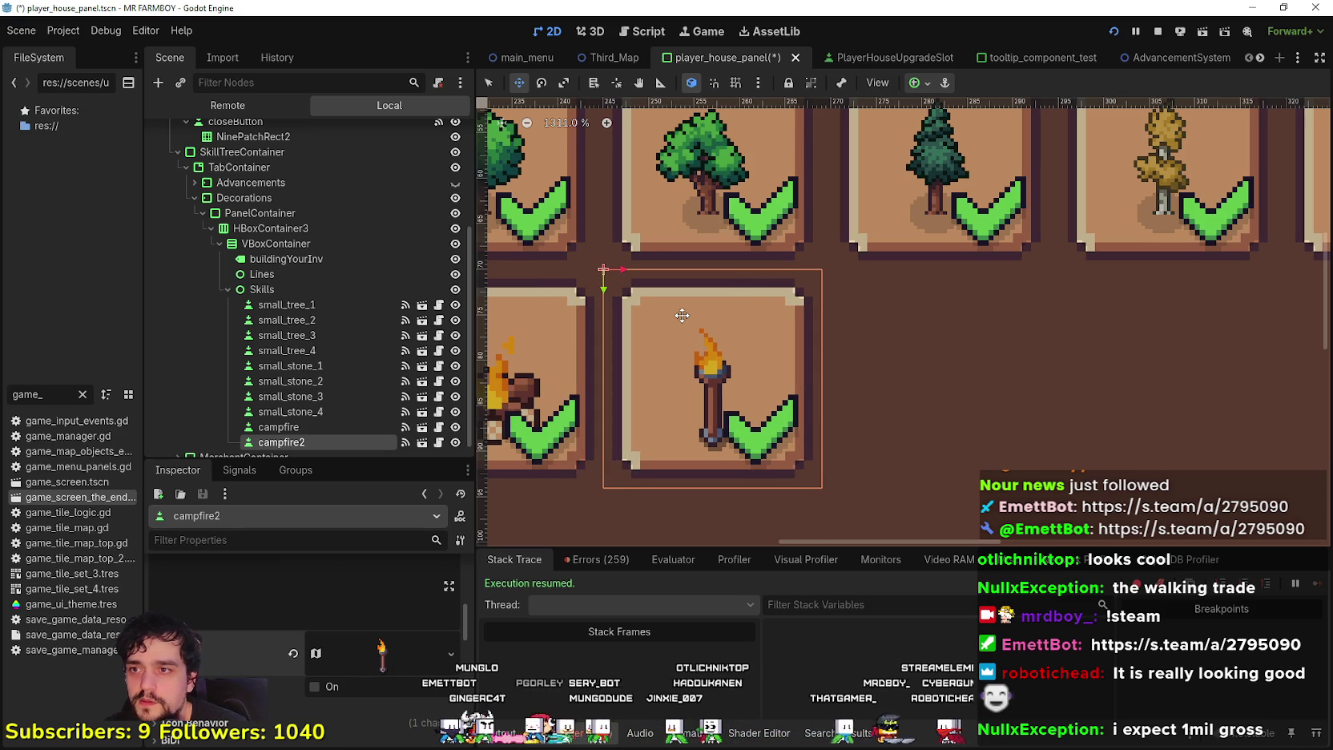
key("Right")
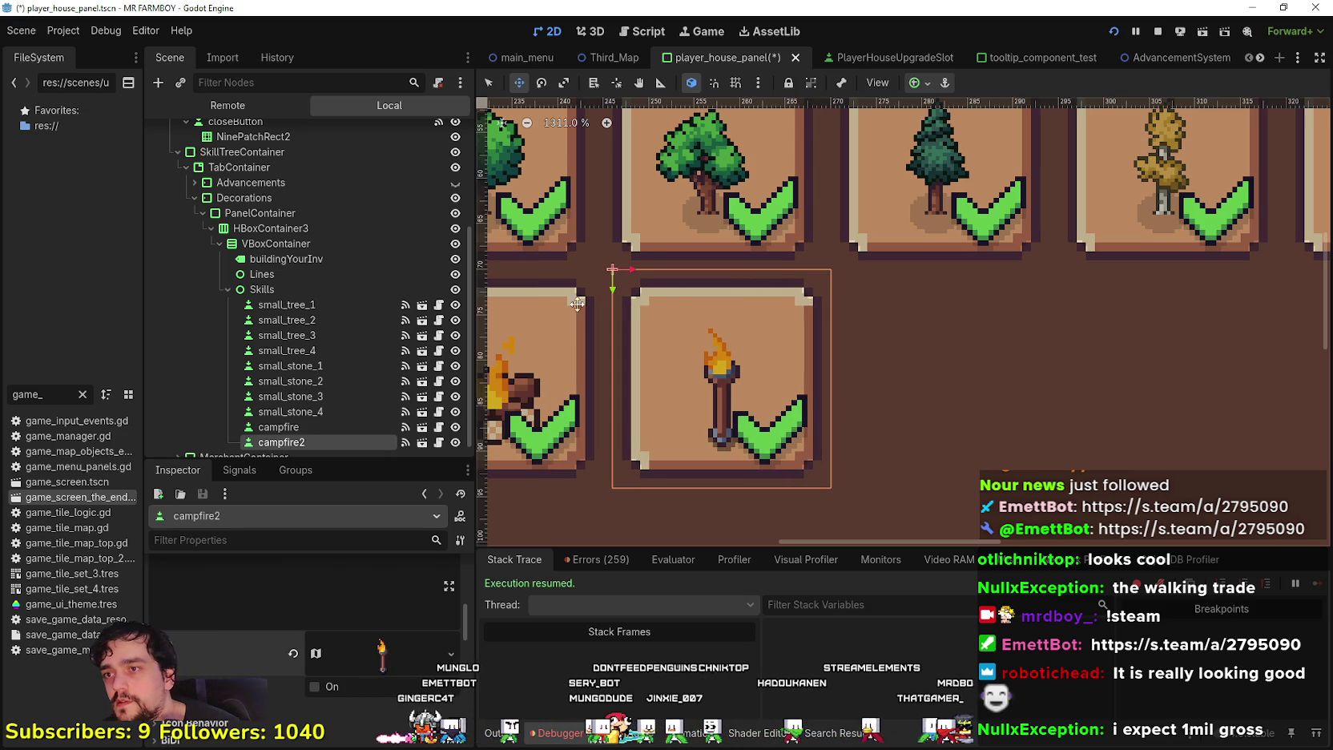
scroll(608, 297, "up", 2)
scroll(633, 288, "down", 3)
scroll(626, 331, "down", 2)
scroll(331, 398, "down", 1)
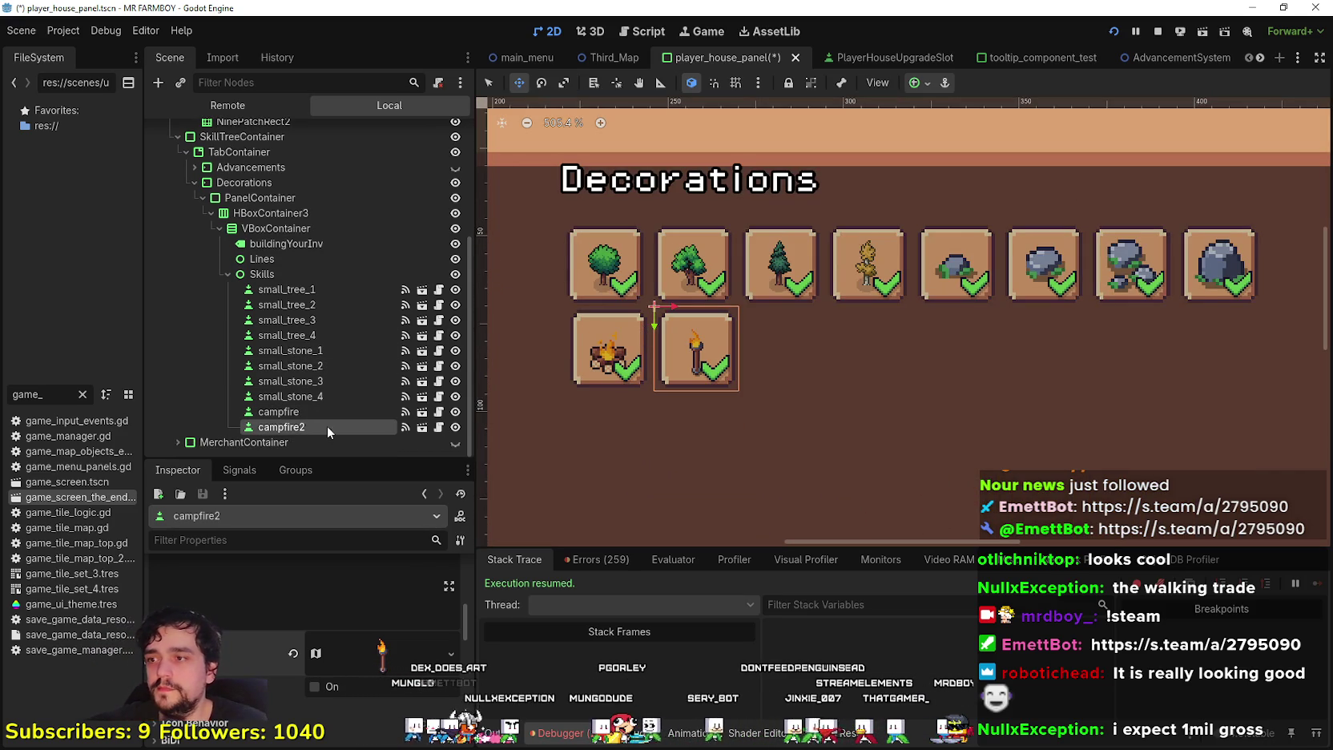
Rename the campfire2 node to 'torch' and save the scene
left_click(327, 429)
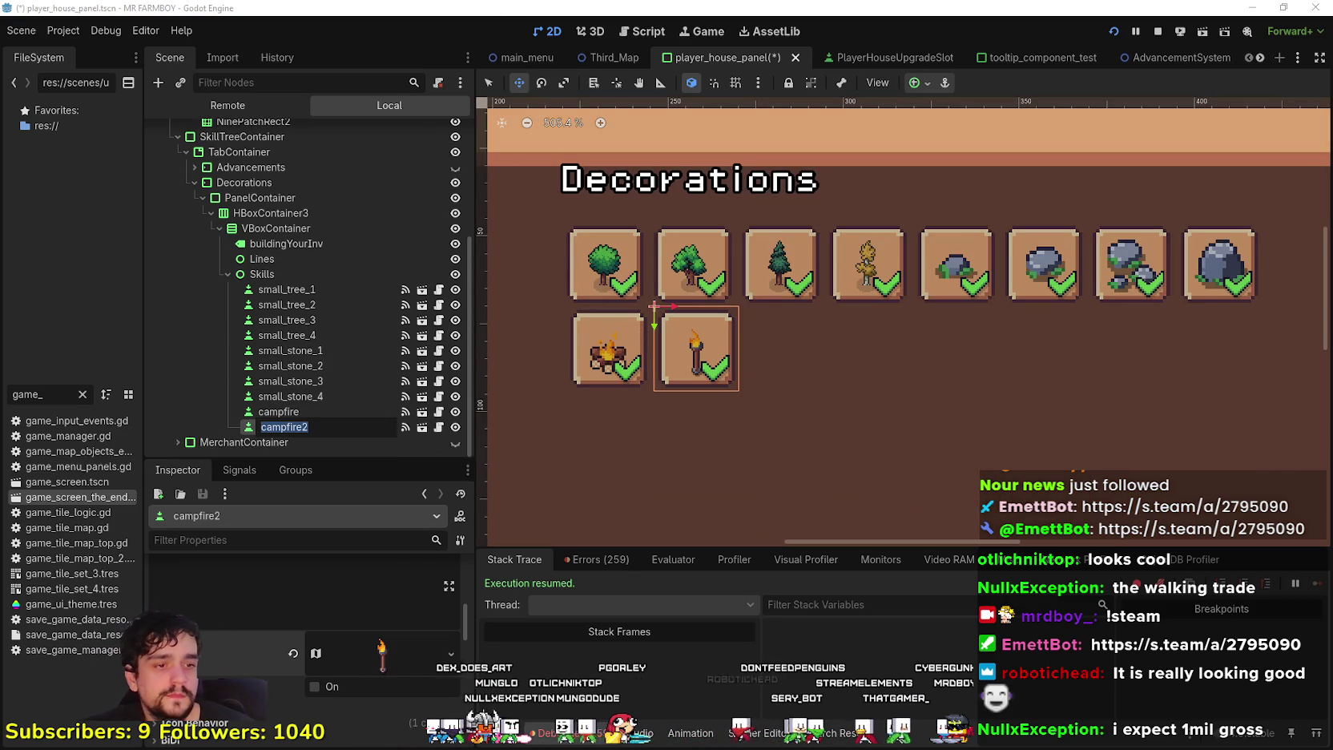
key("Return")
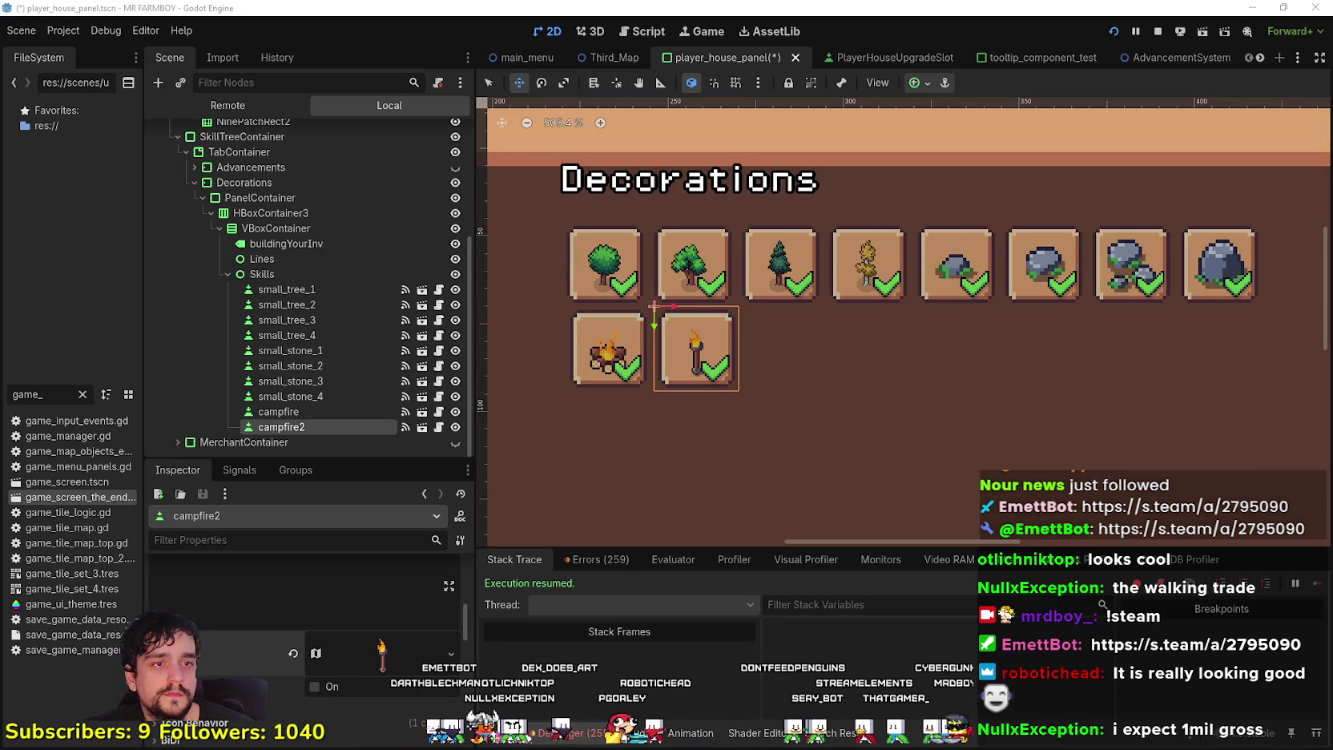
left_click(315, 428)
type("torch")
key("Return")
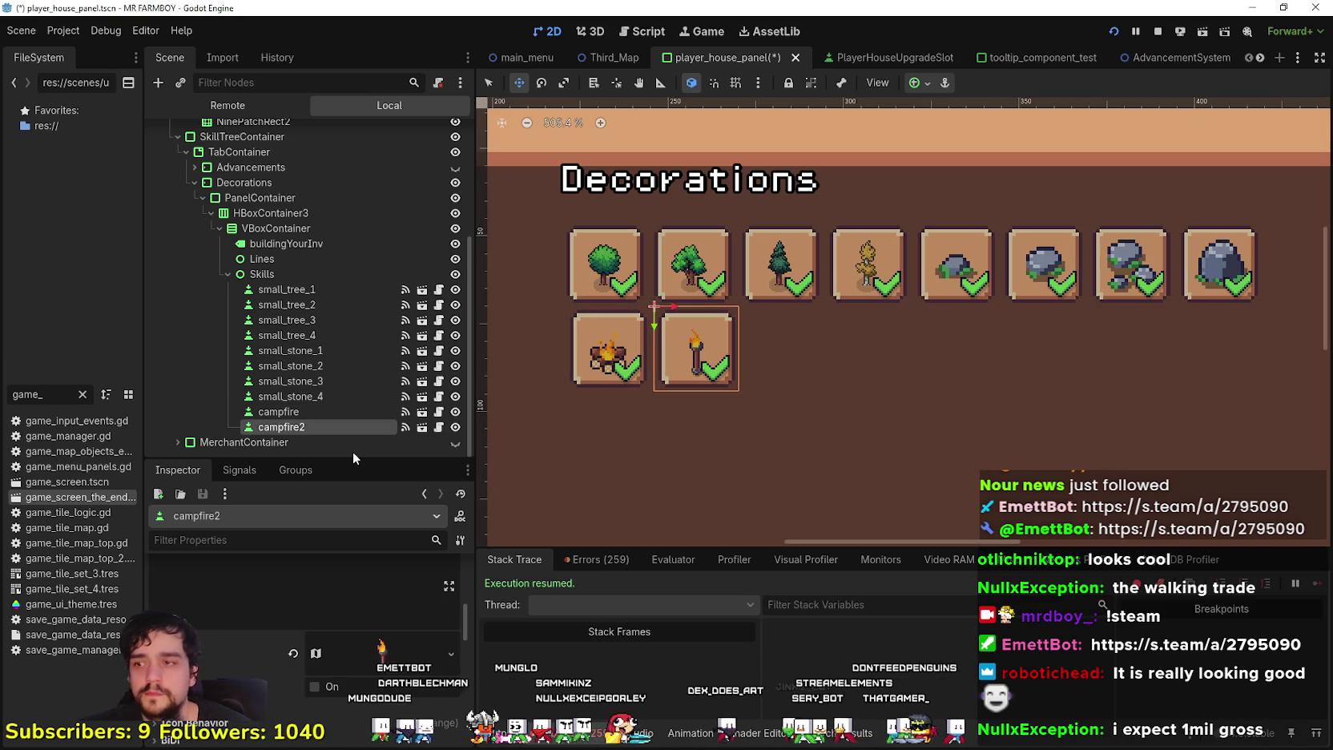
key("ctrl+s")
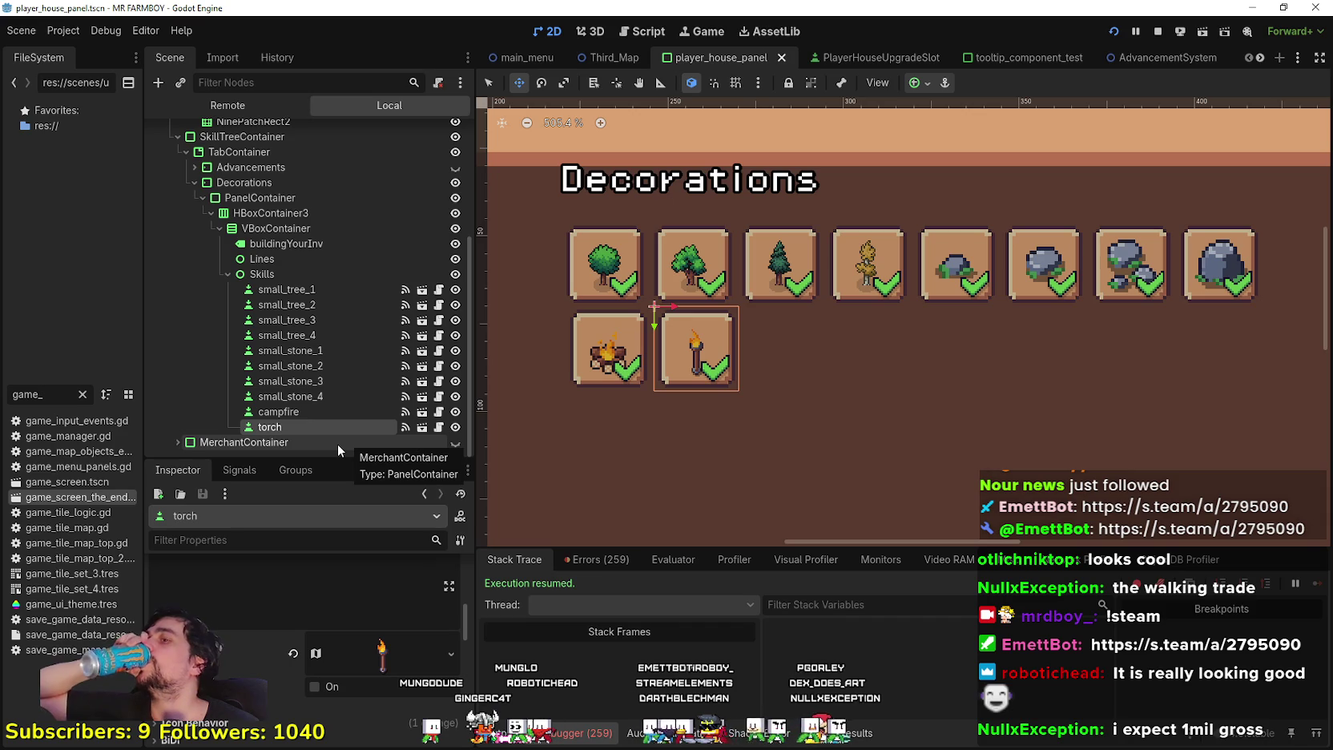
Duplicate the torch node to create torch2
scroll(347, 694, "down", 3)
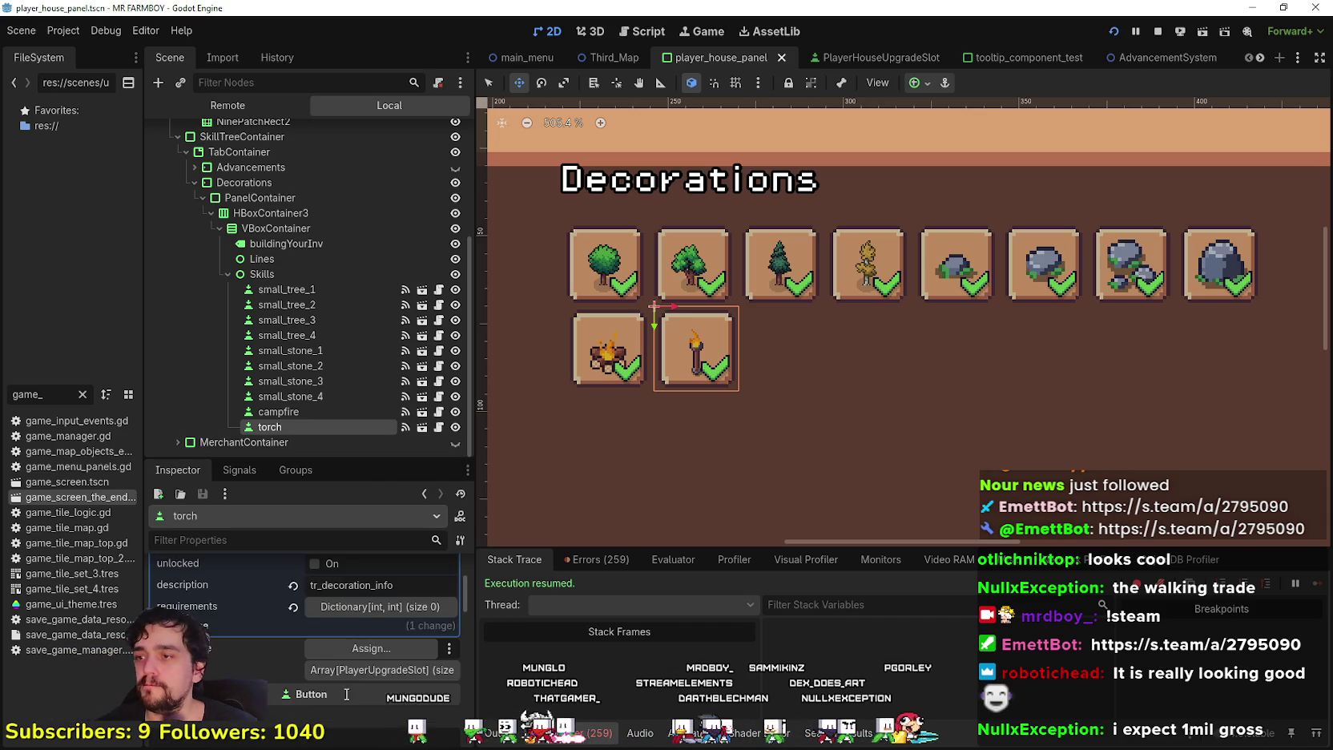
scroll(378, 641, "up", 3)
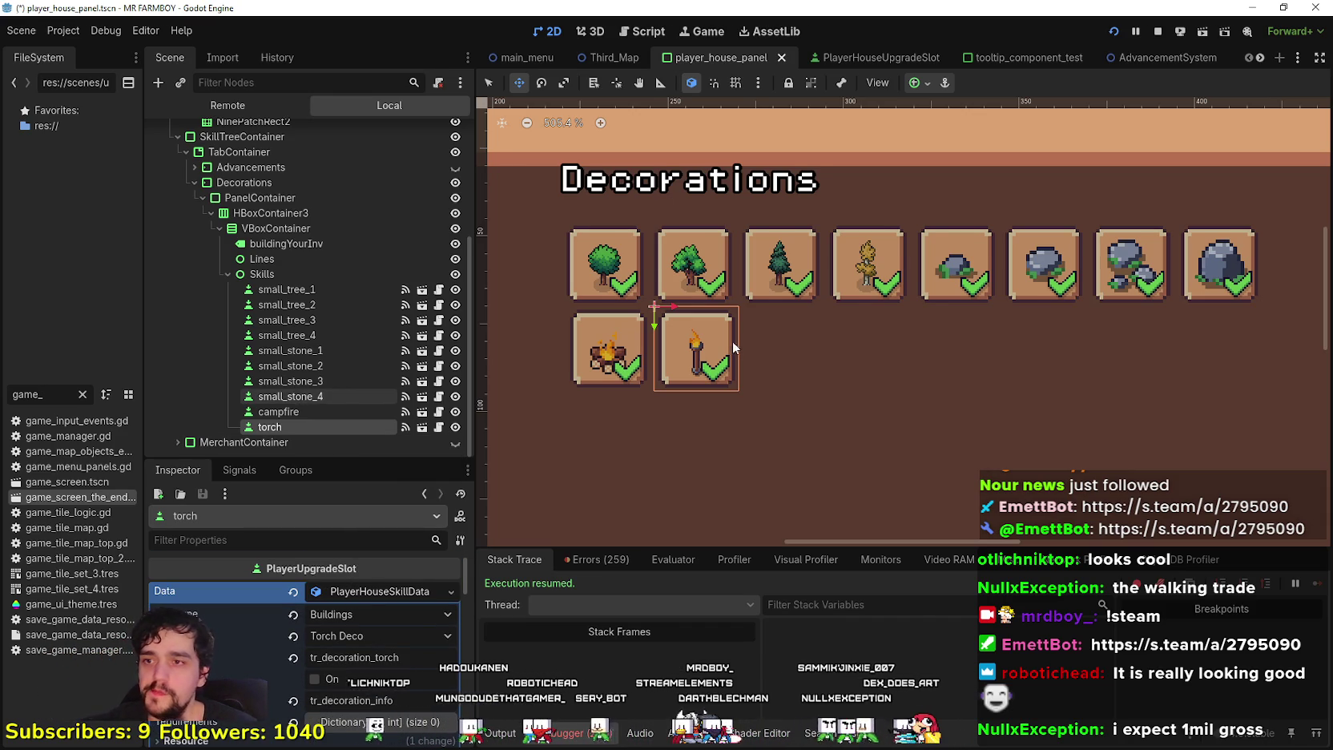
key("ctrl+d")
scroll(736, 349, "up", 1)
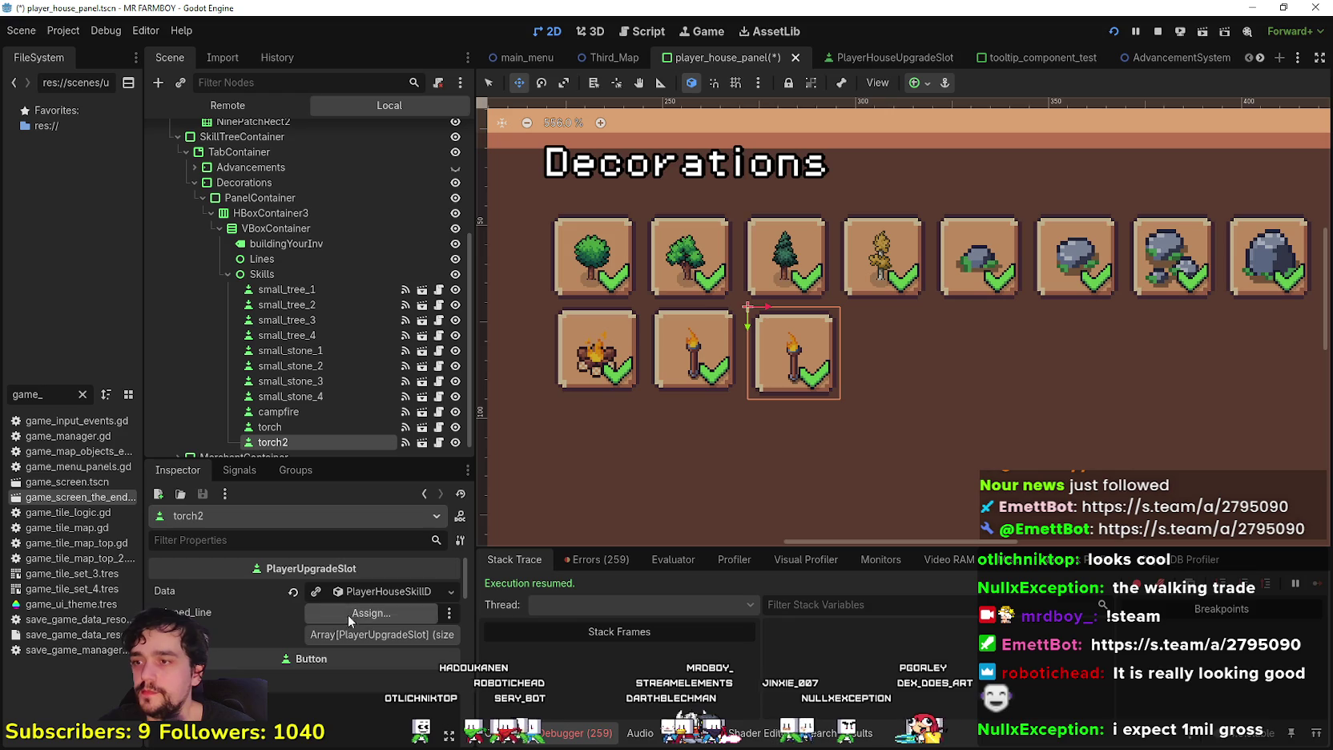
Change torch2's data name key from tr_decoration_torch to tr_decoration_well
left_click(385, 591)
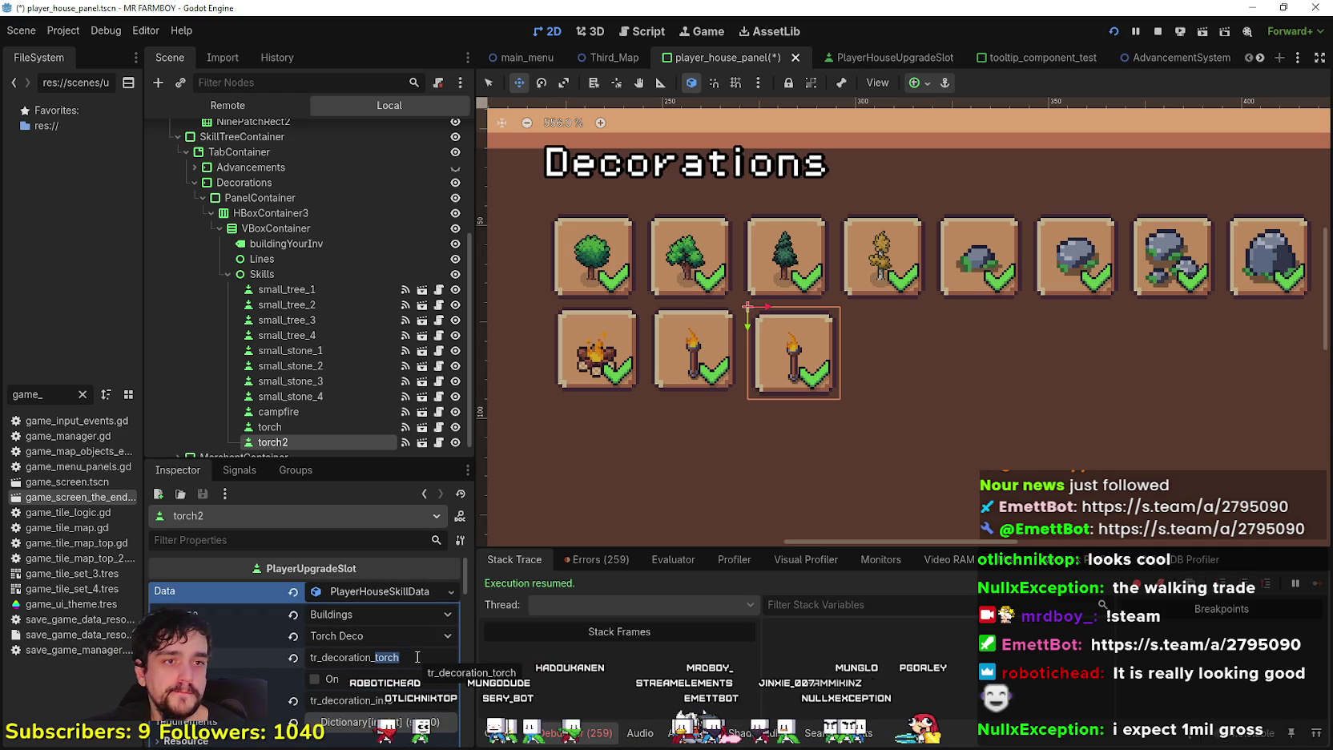
type("well")
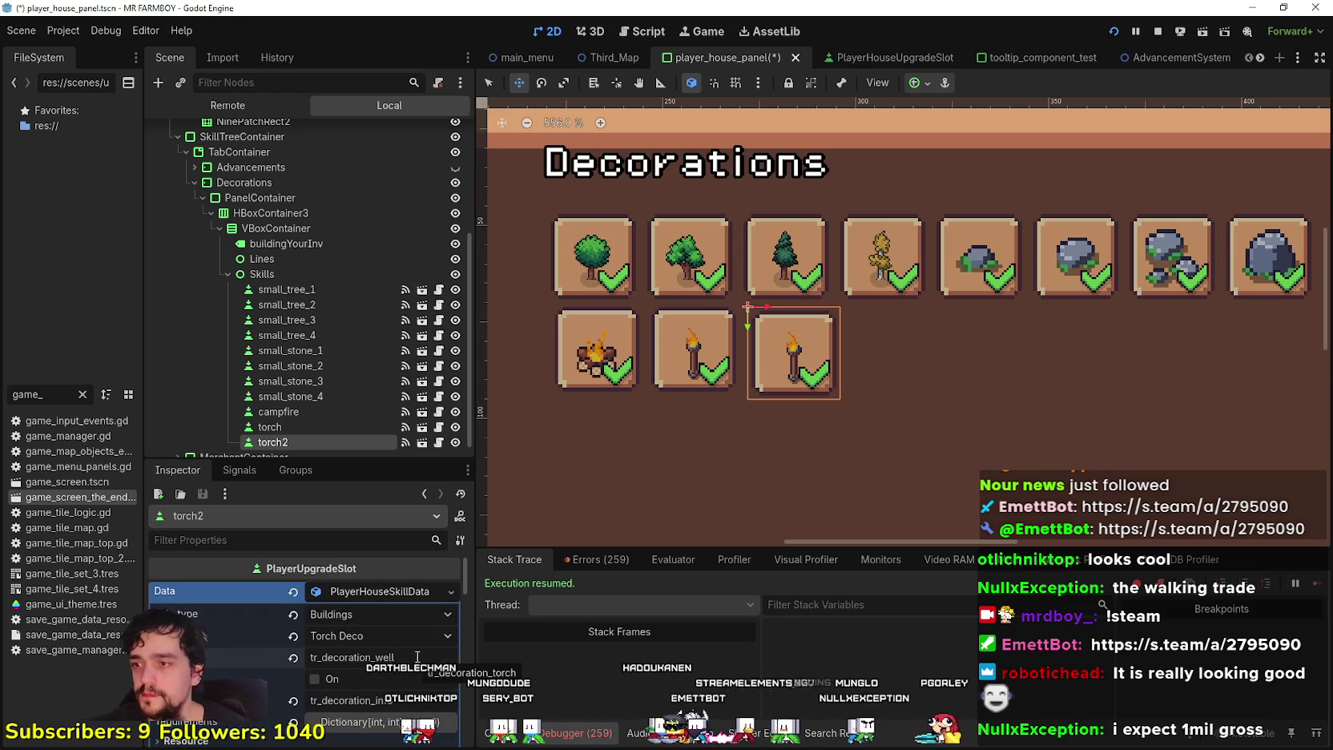
scroll(401, 633, "down", 3)
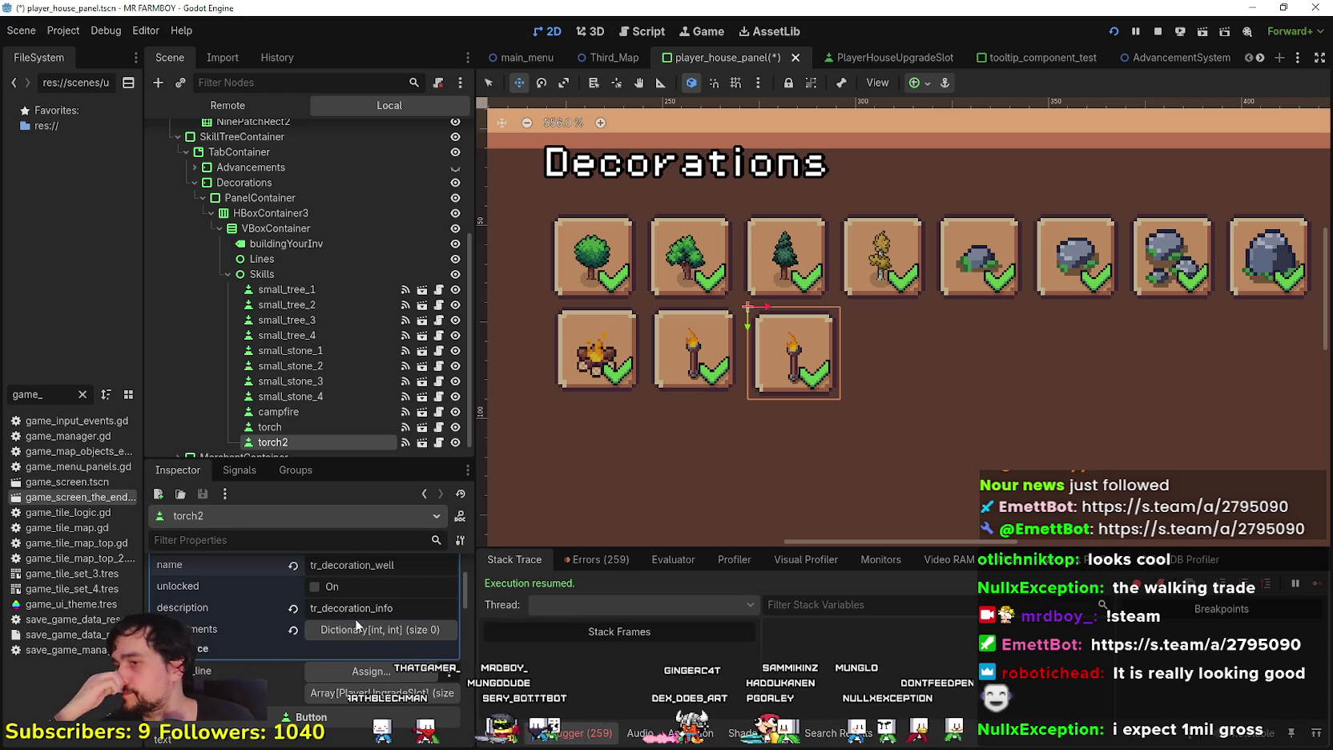
scroll(345, 615, "down", 3)
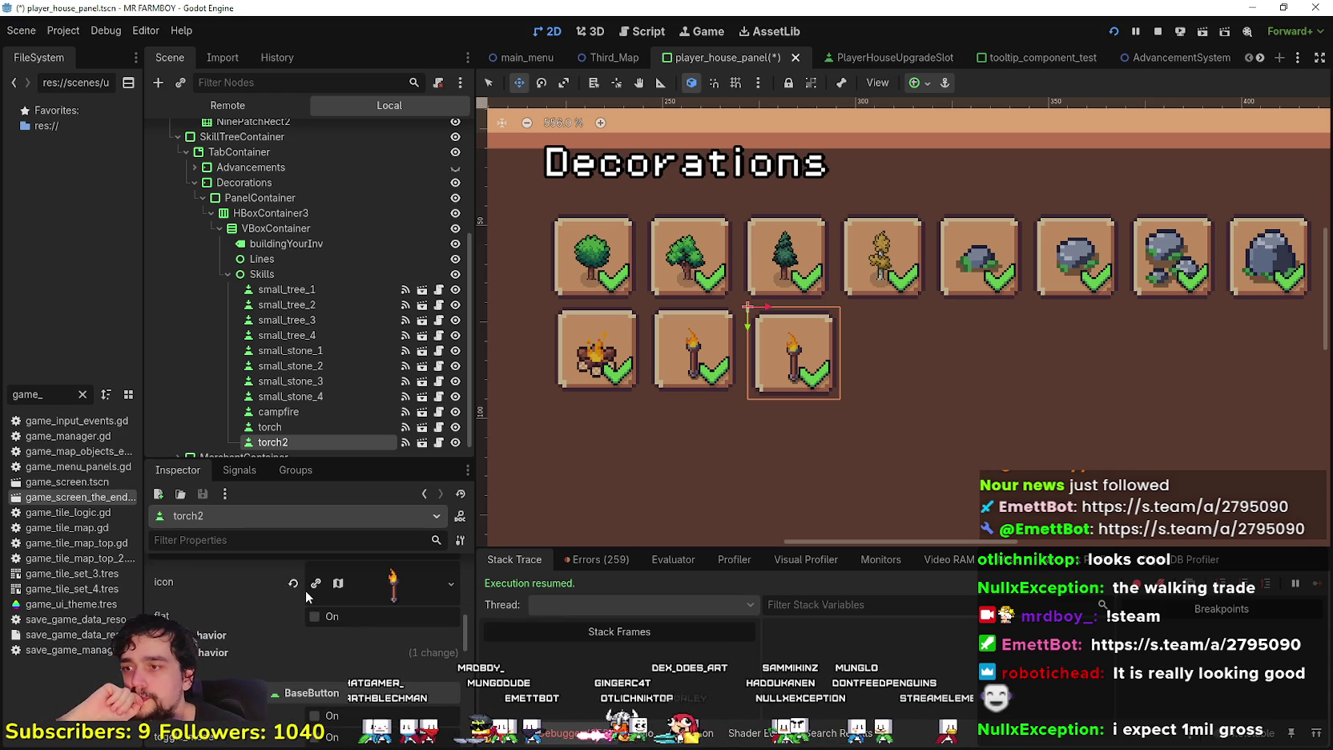
Open the torch2 icon's atlas region editor and browse the atlas for the well sprite
left_click(350, 580)
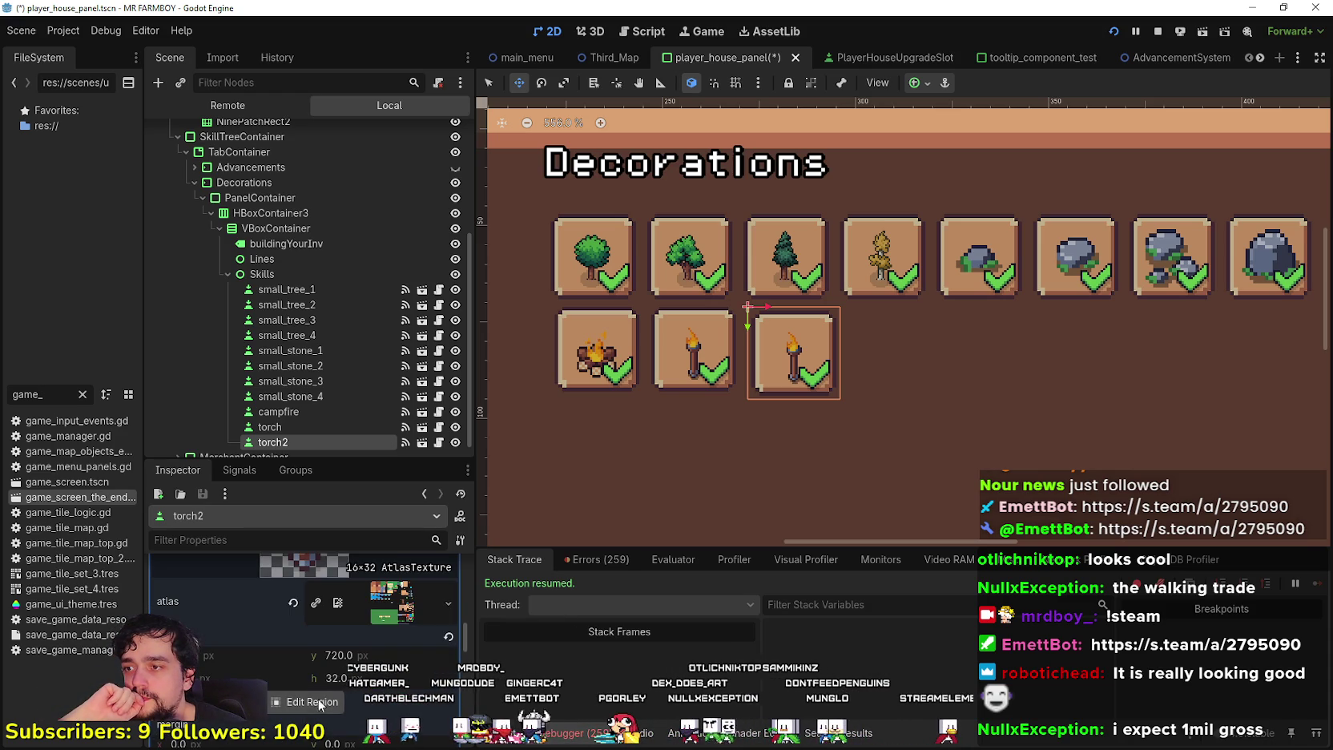
left_click(313, 701)
scroll(482, 331, "down", 3)
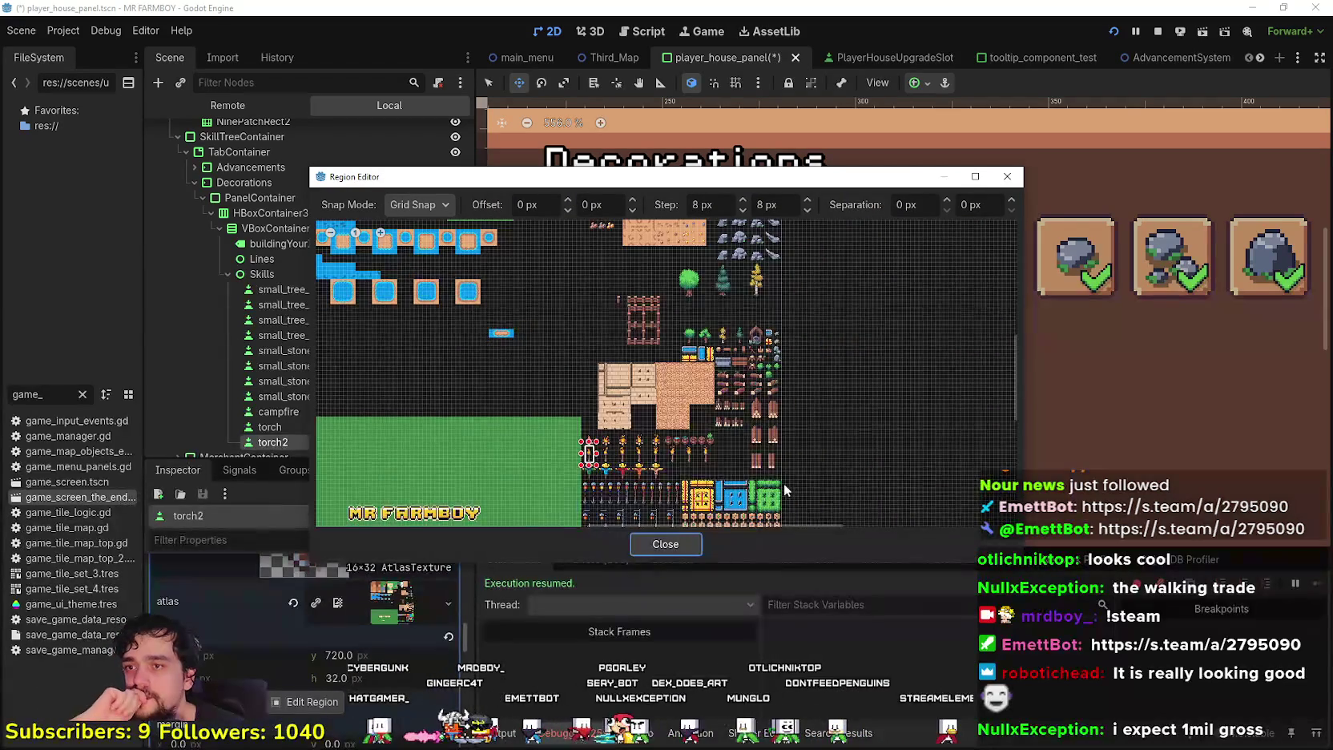
scroll(636, 465, "up", 2)
scroll(634, 474, "up", 4)
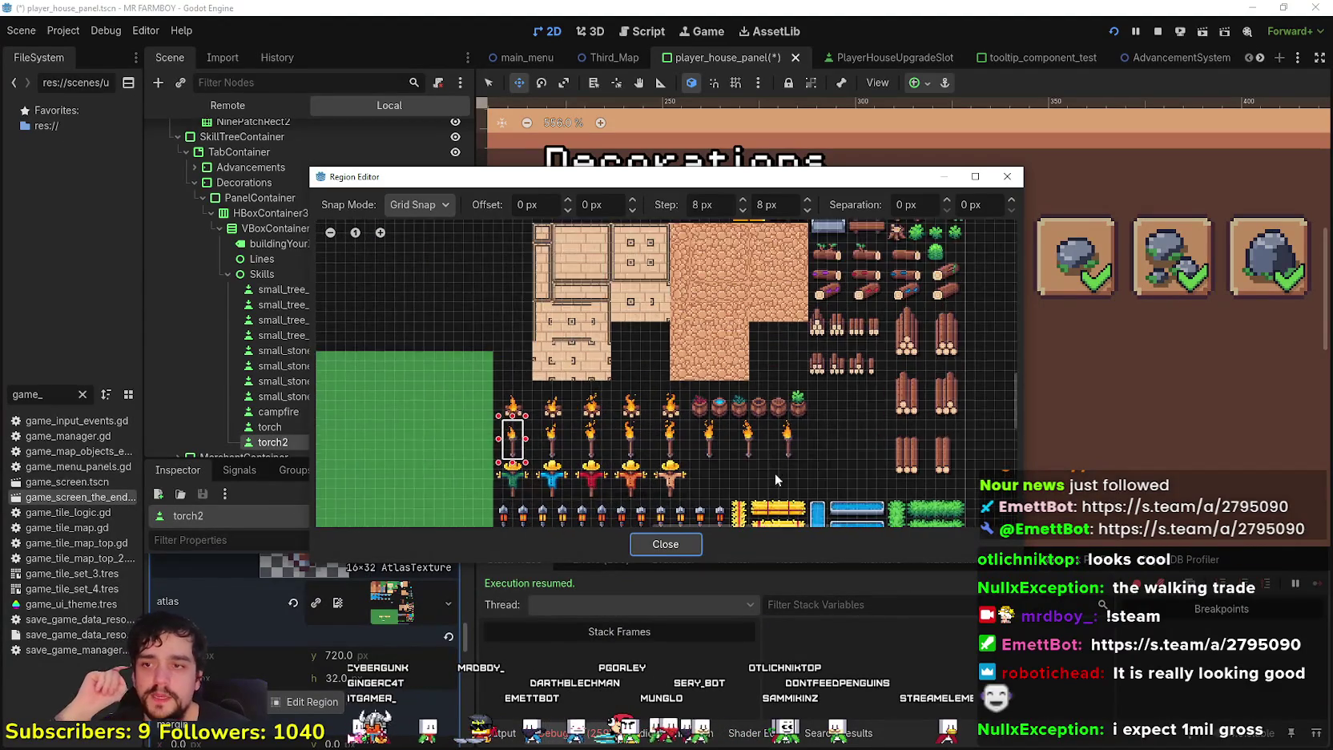
scroll(783, 446, "down", 2)
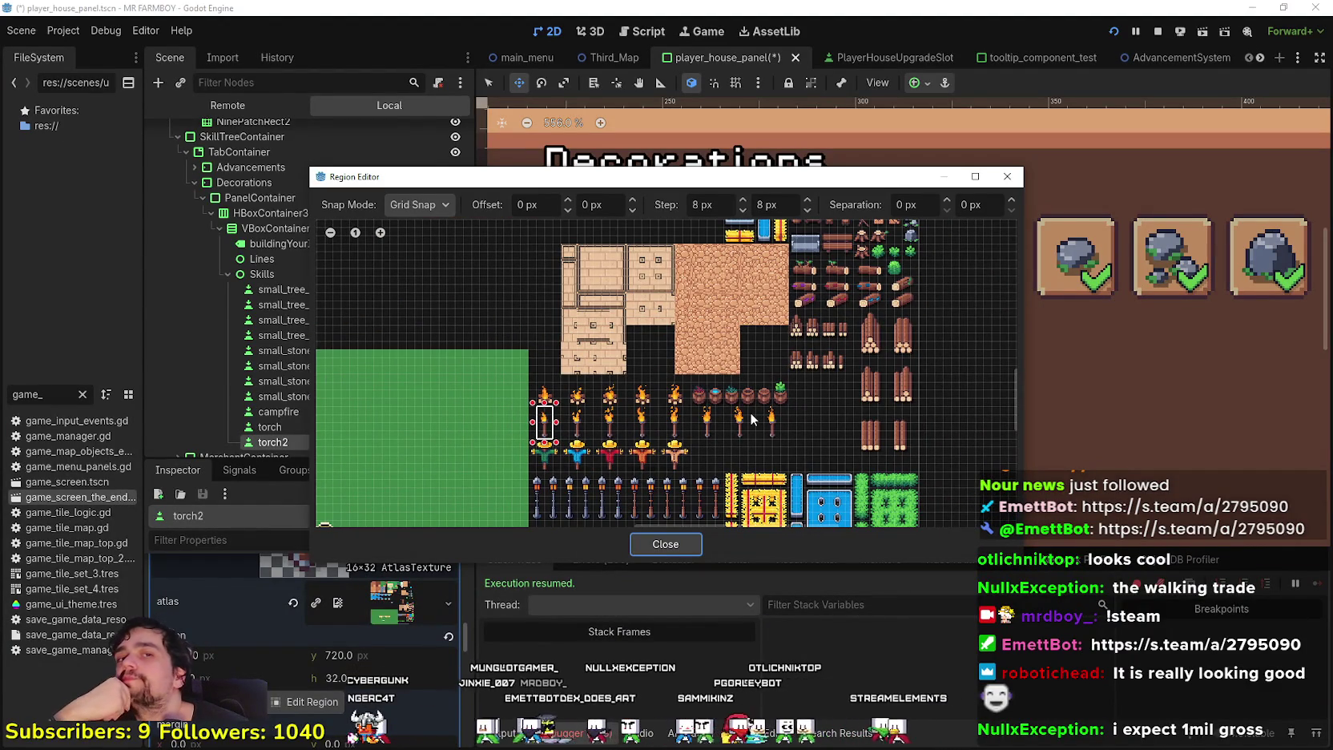
scroll(752, 418, "up", 4)
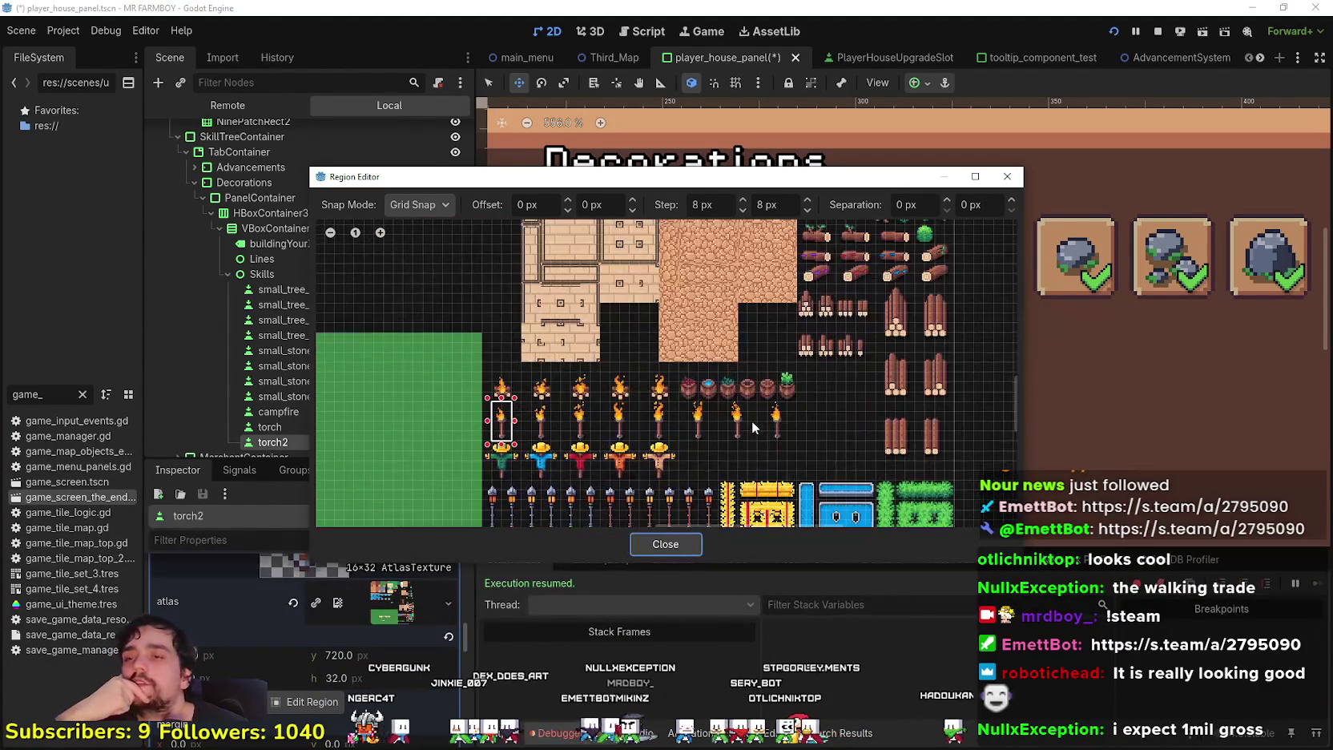
scroll(753, 421, "down", 3)
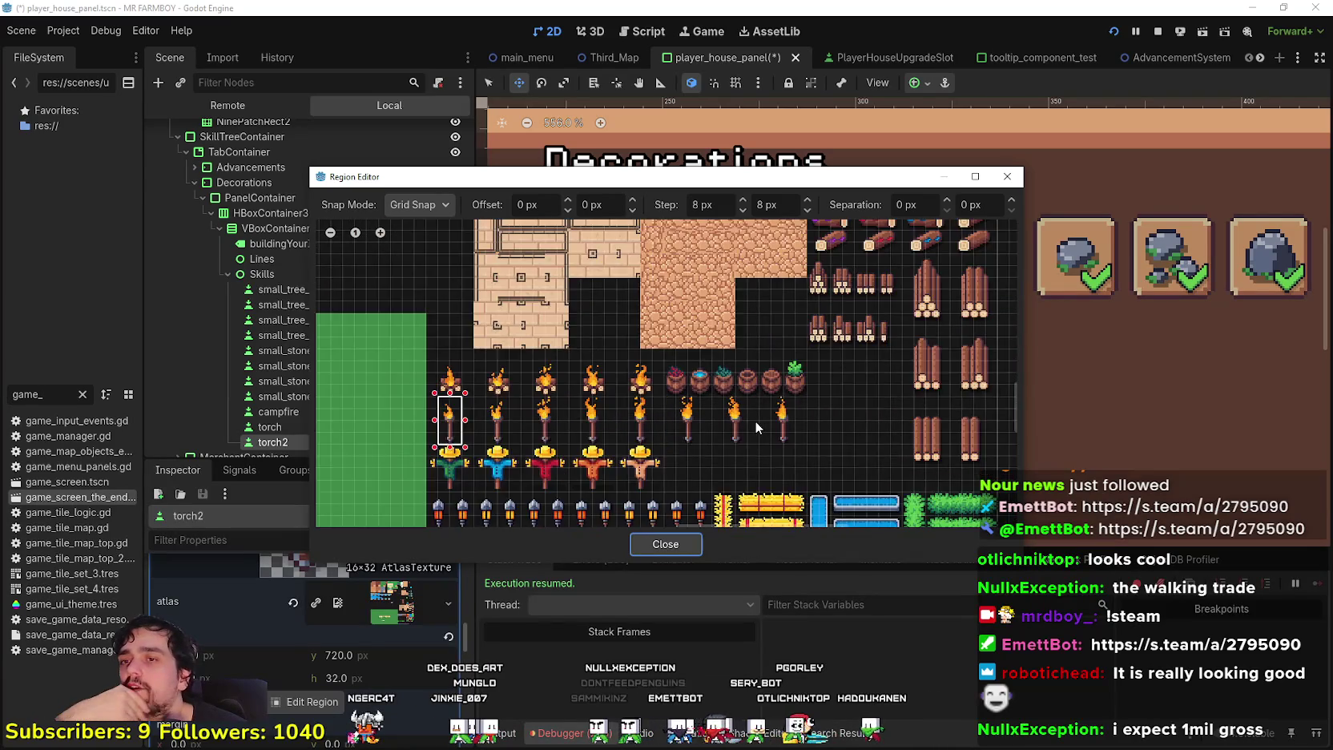
scroll(754, 420, "down", 3)
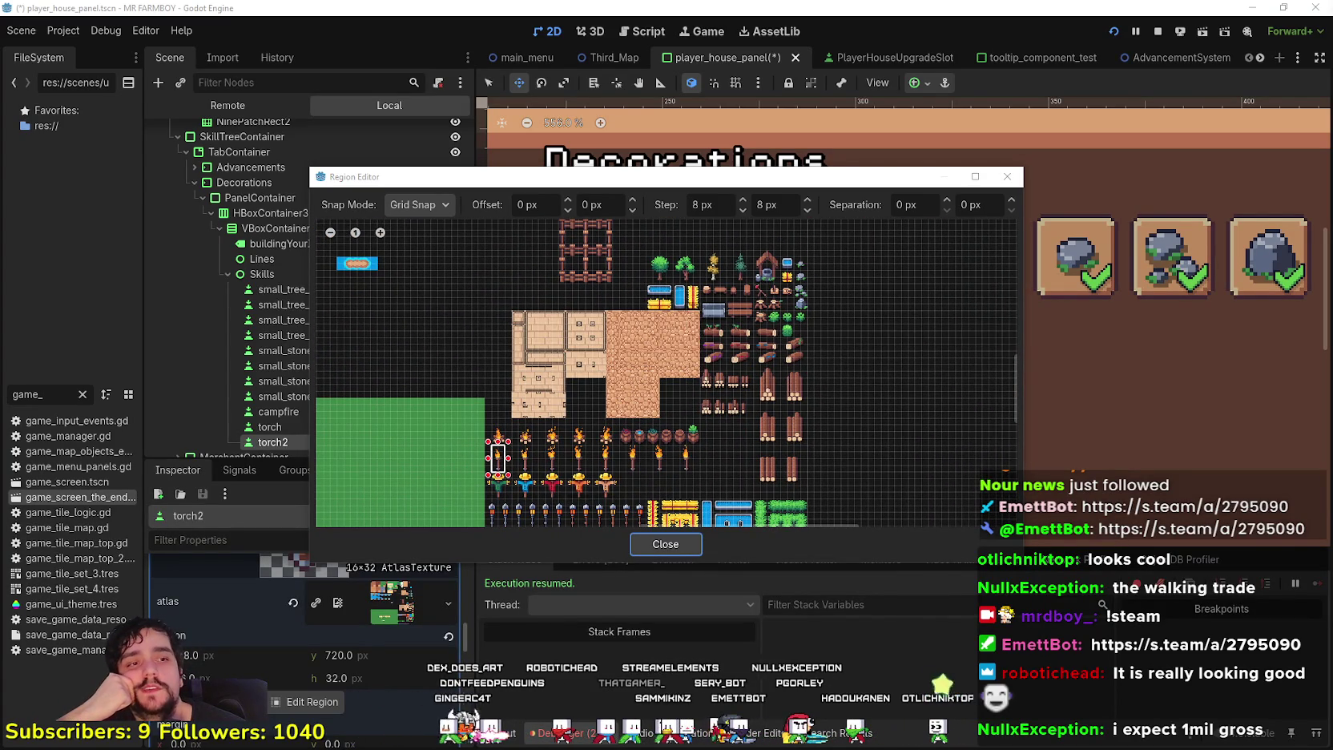
scroll(560, 397, "up", 4)
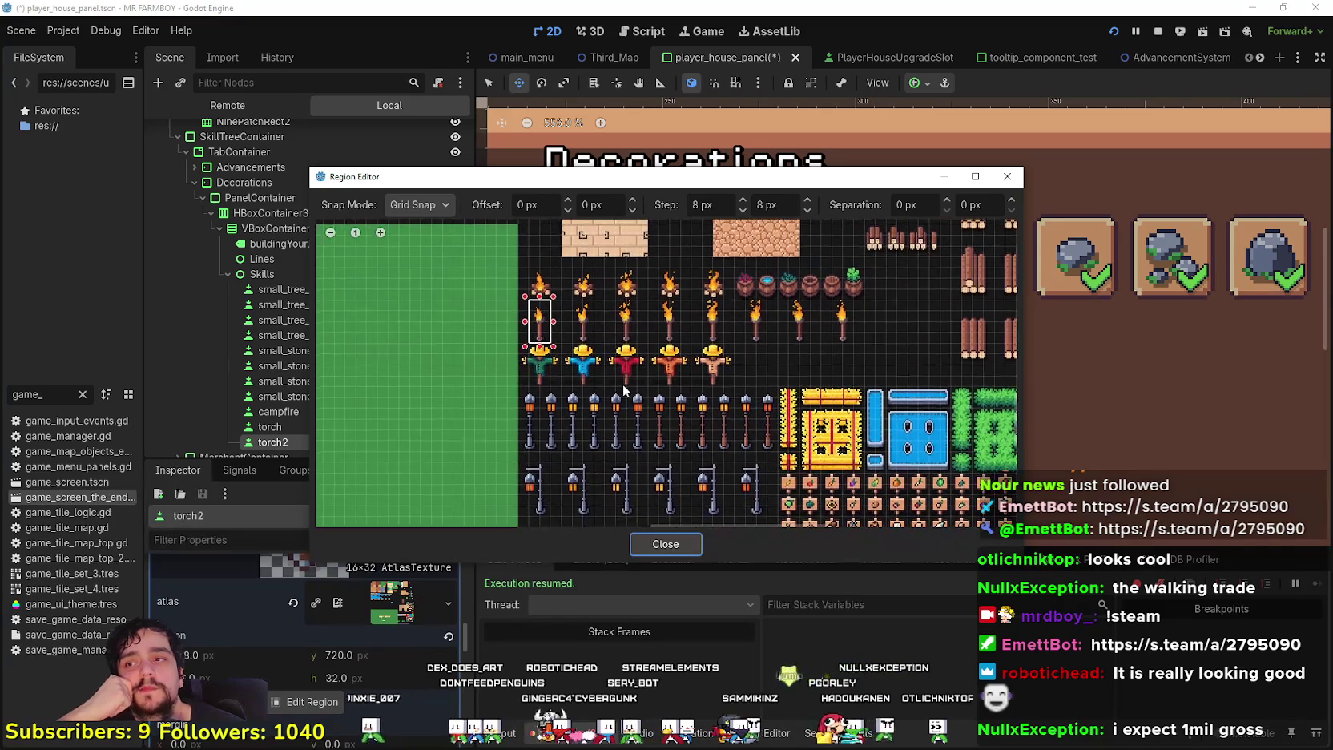
scroll(623, 389, "down", 1)
scroll(718, 481, "down", 2)
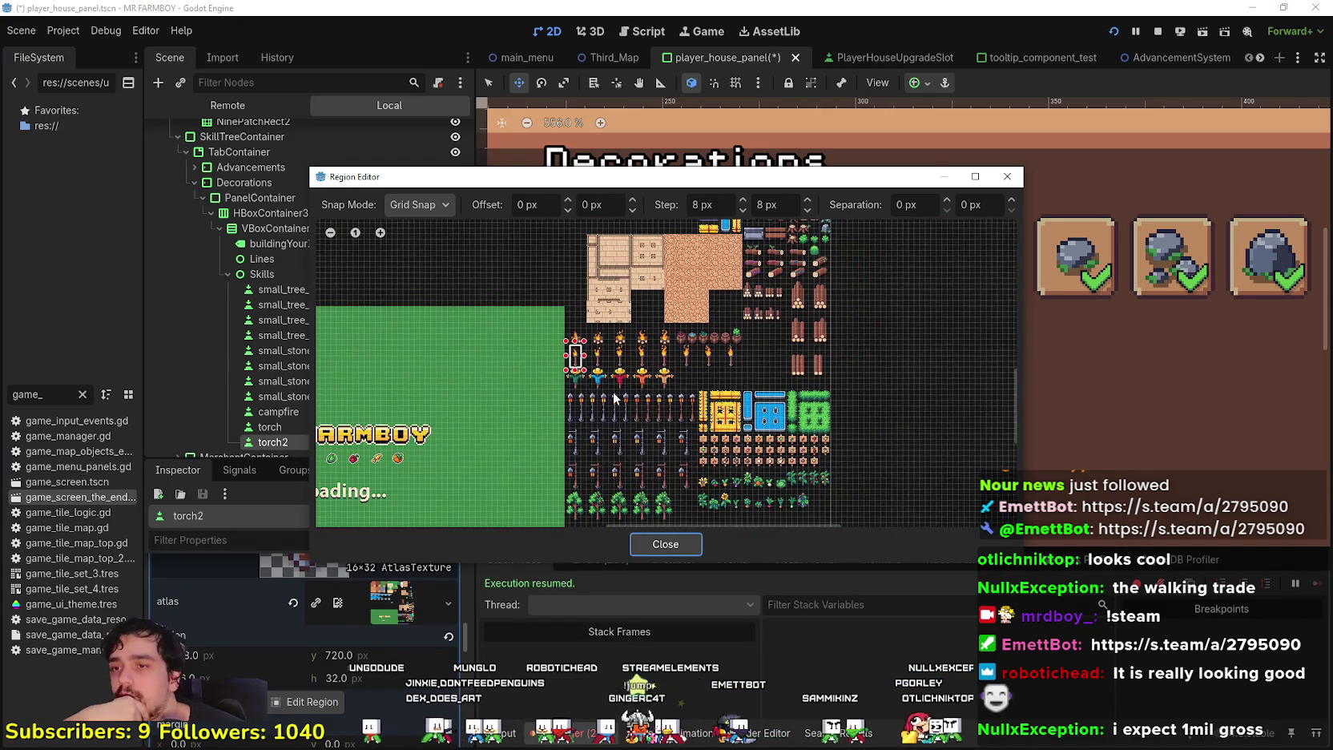
scroll(717, 481, "down", 4)
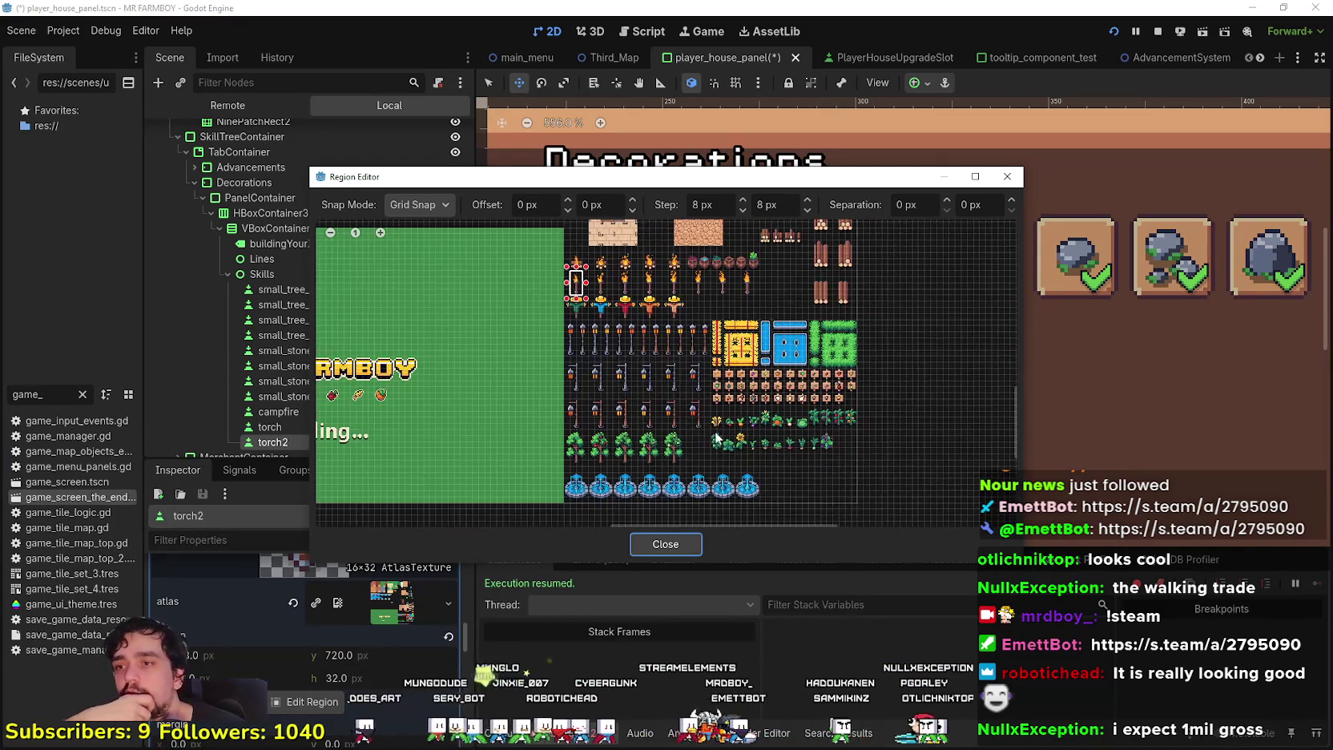
mouse_move(546, 171)
left_mouse_down()
mouse_move(712, 152)
mouse_move(623, 205)
left_mouse_up()
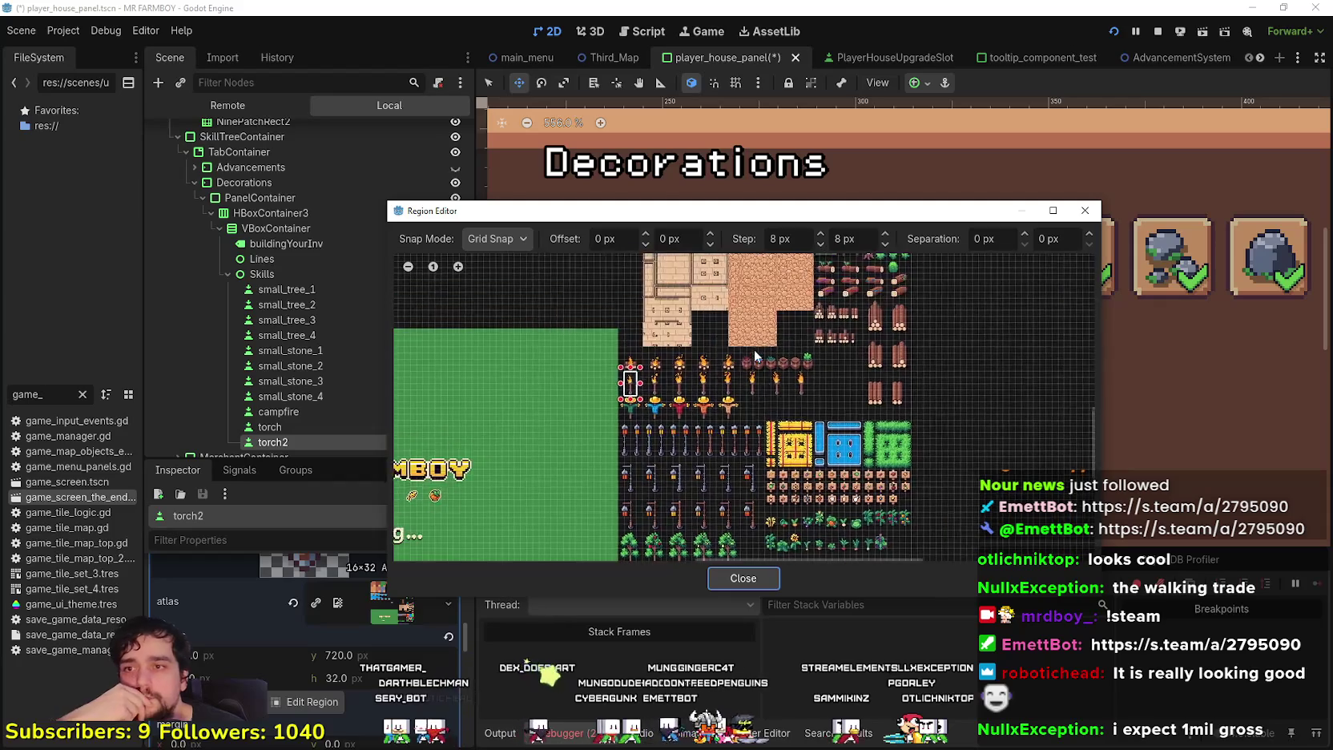
Select the 32×40 well sprite as the icon region and close the editor
scroll(763, 415, "up", 3)
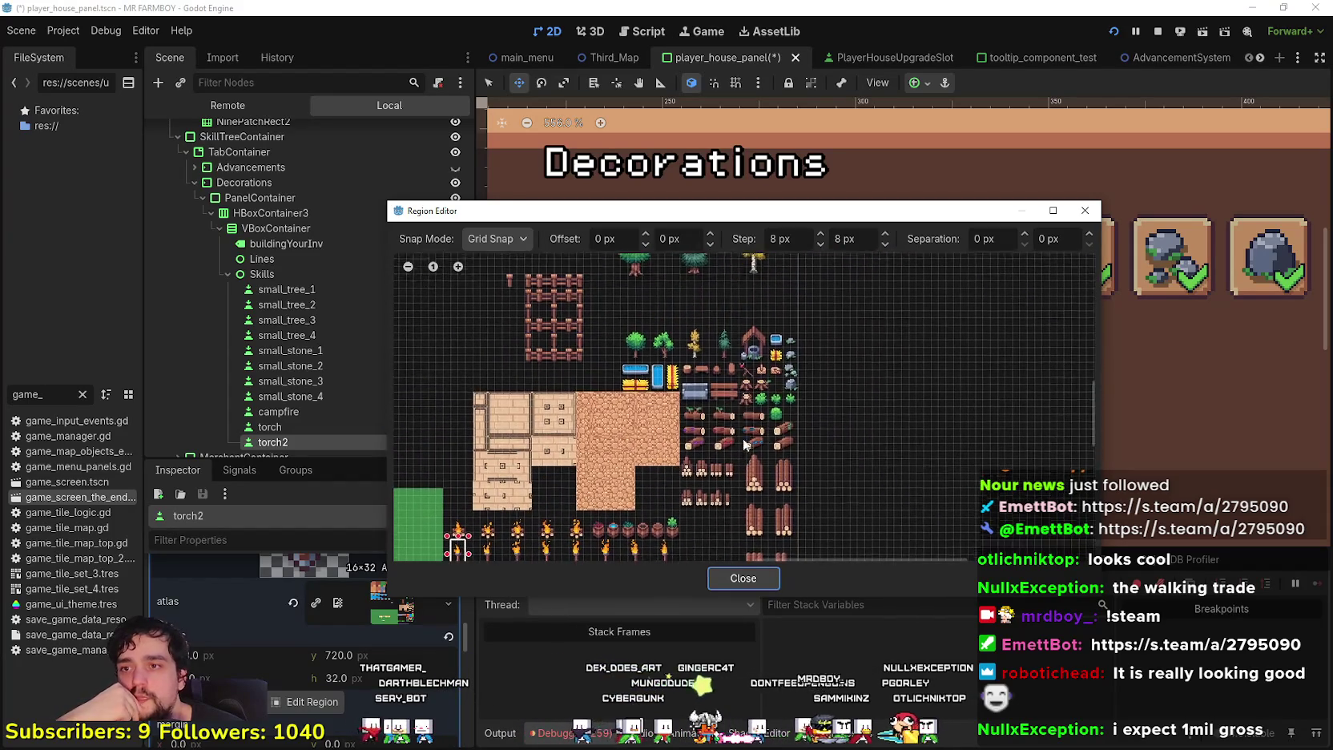
scroll(747, 392, "up", 3)
scroll(596, 473, "down", 5)
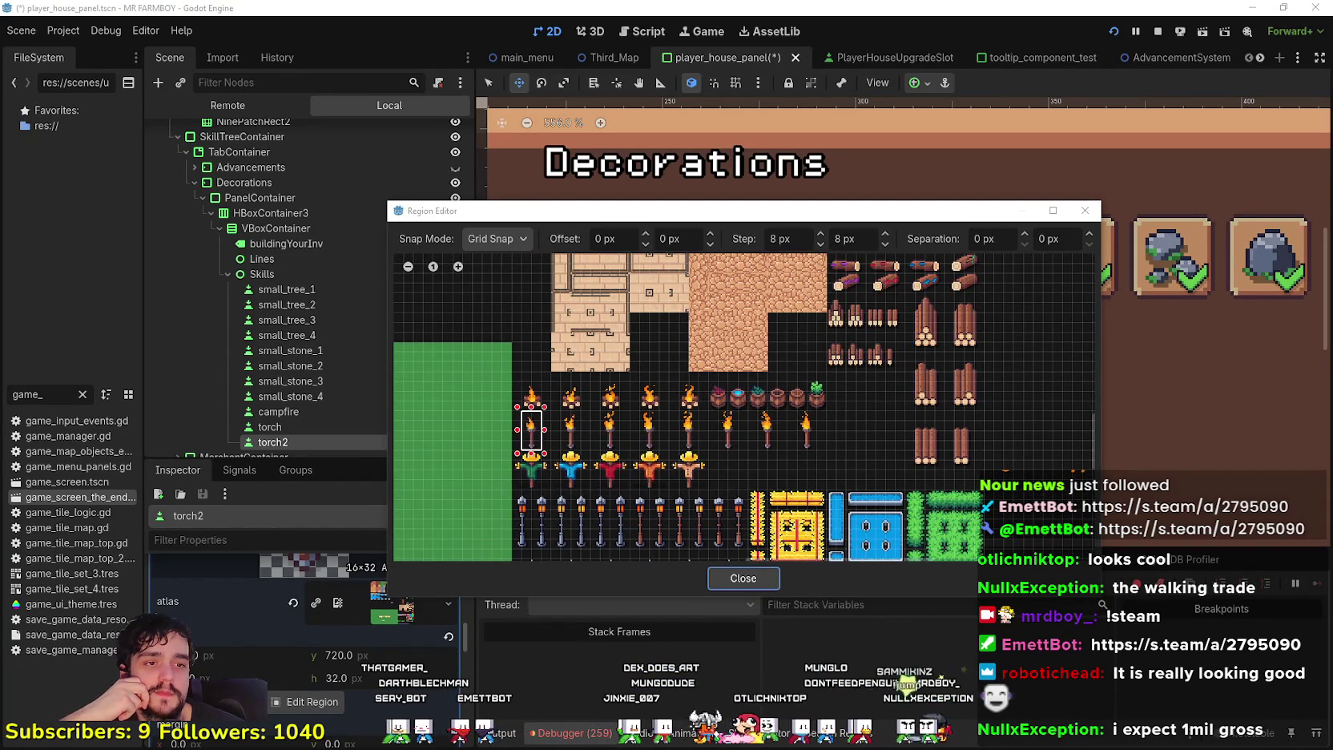
scroll(950, 442, "down", 3)
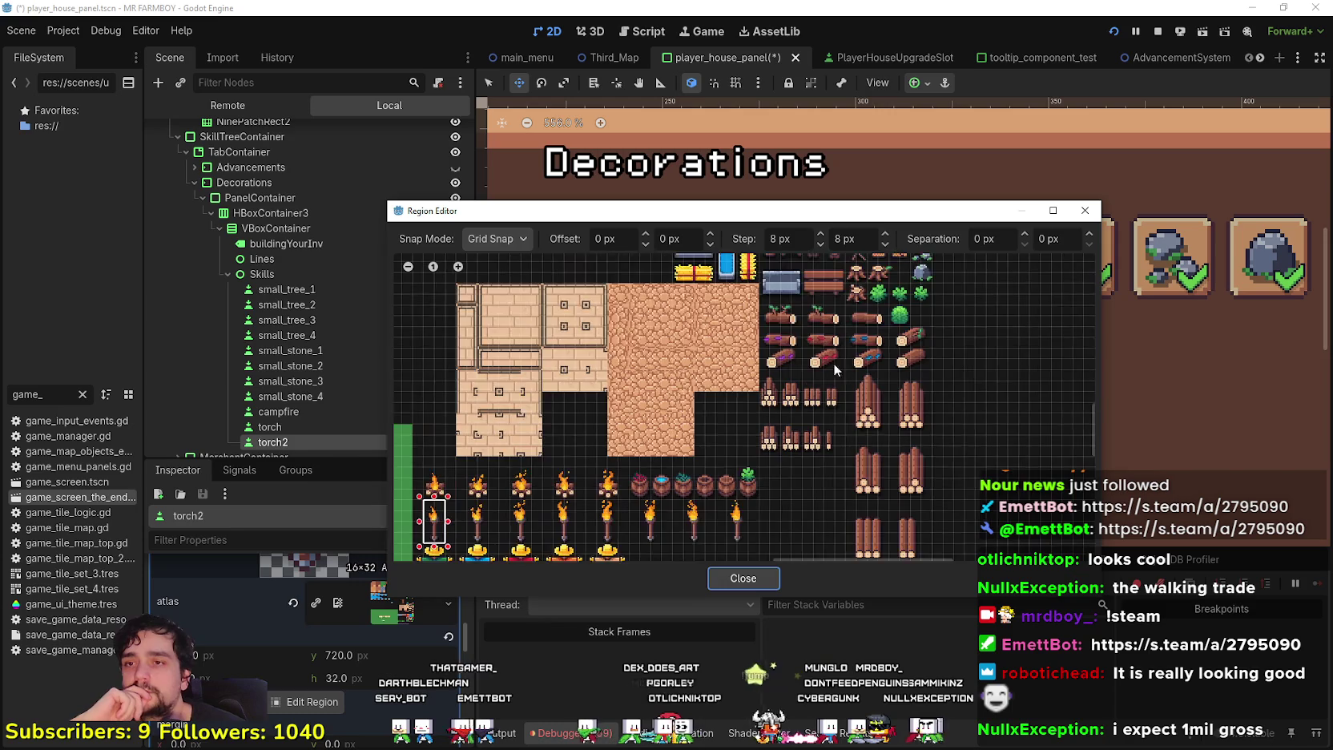
scroll(841, 381, "up", 3)
scroll(751, 414, "up", 2)
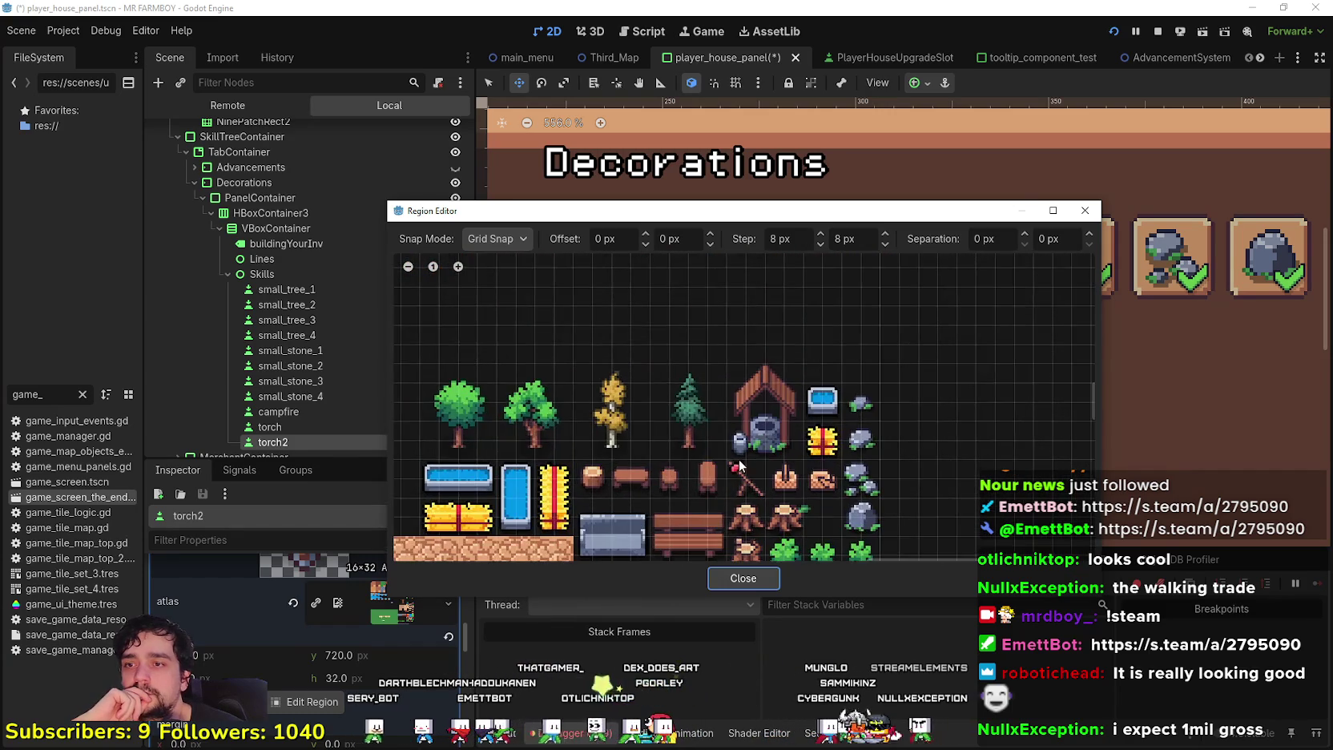
mouse_move(723, 463)
left_mouse_down()
mouse_move(793, 344)
mouse_move(797, 366)
left_mouse_up()
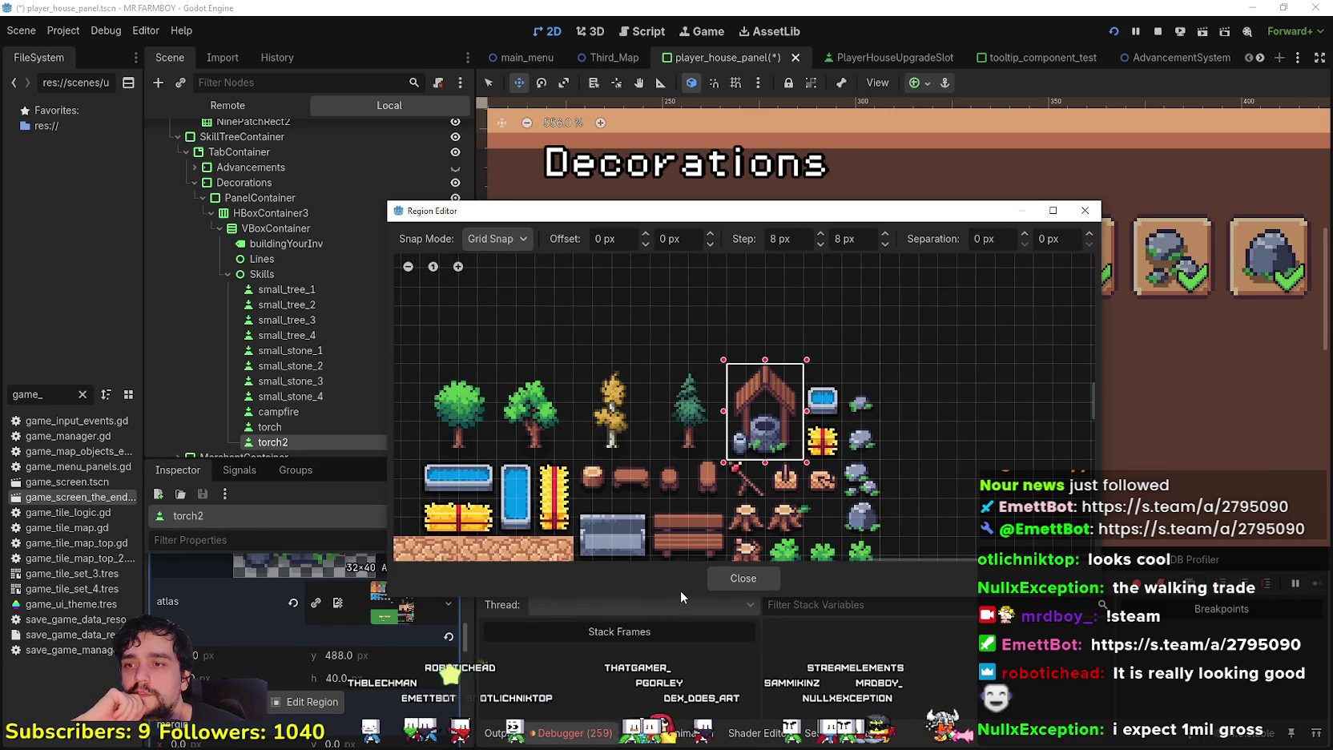
left_click(742, 578)
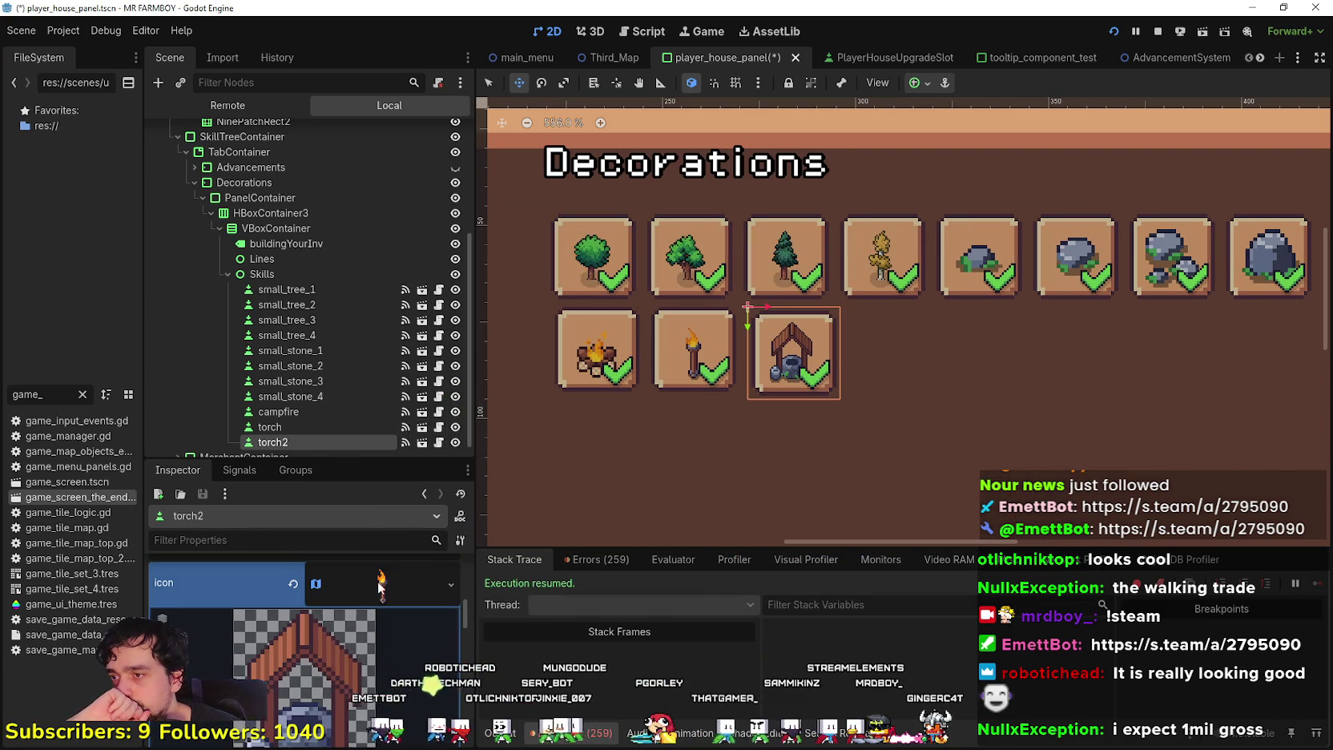
Nudge the well slot slightly left and save the scene
scroll(396, 647, "down", 5)
scroll(945, 377, "down", 3)
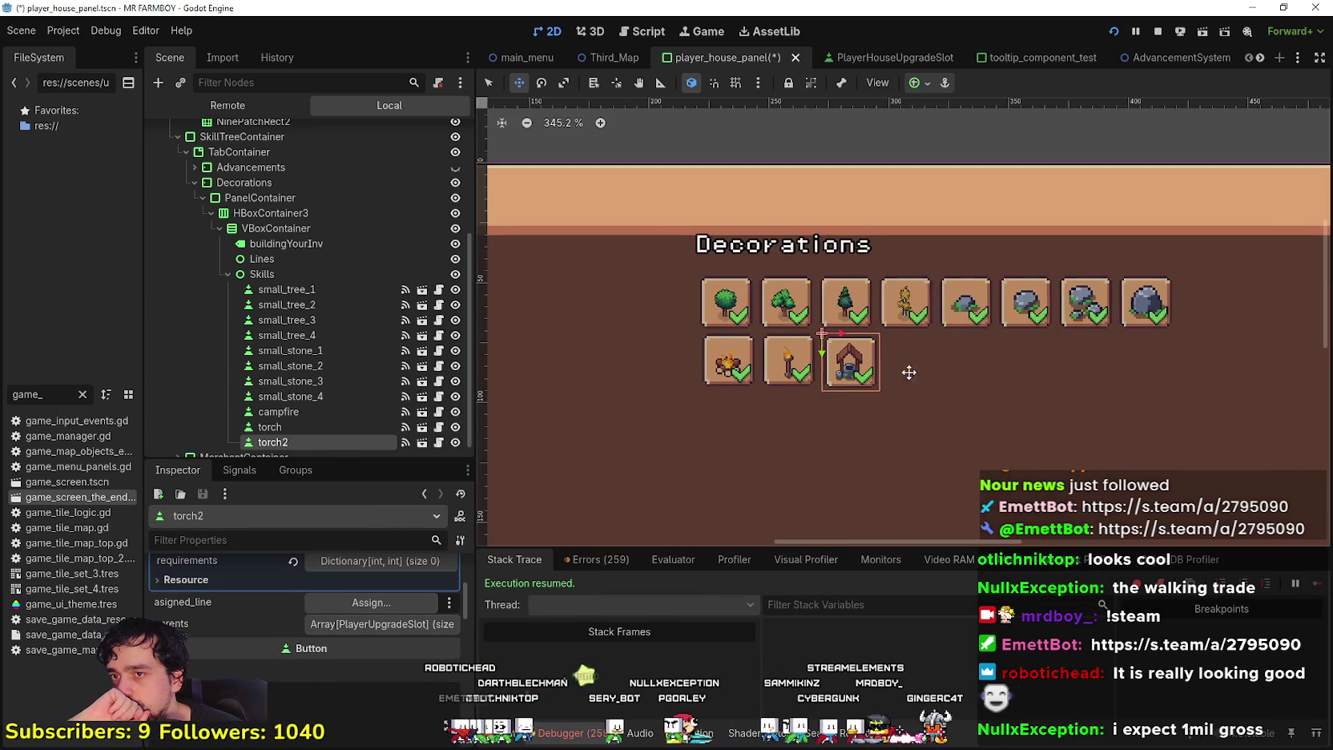
left_click_drag(770, 353, 765, 365)
scroll(360, 688, "up", 5)
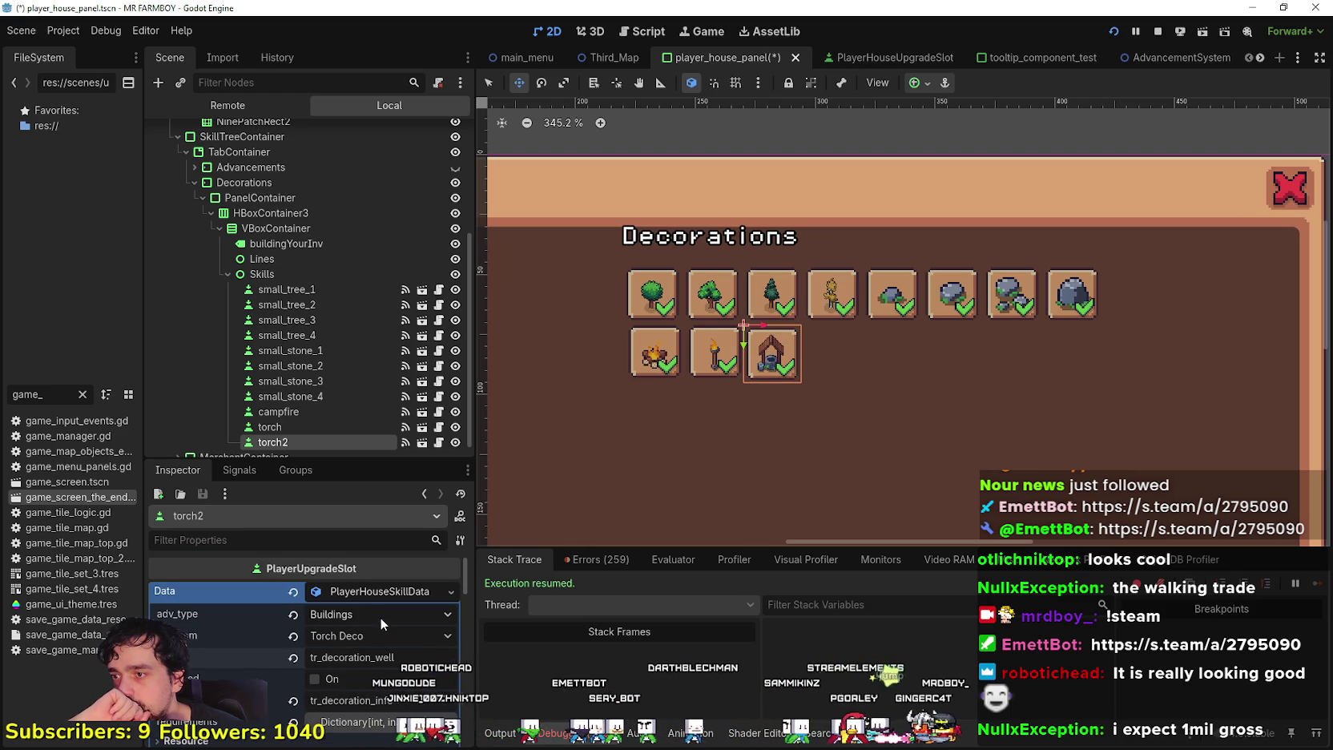
key("ctrl+s")
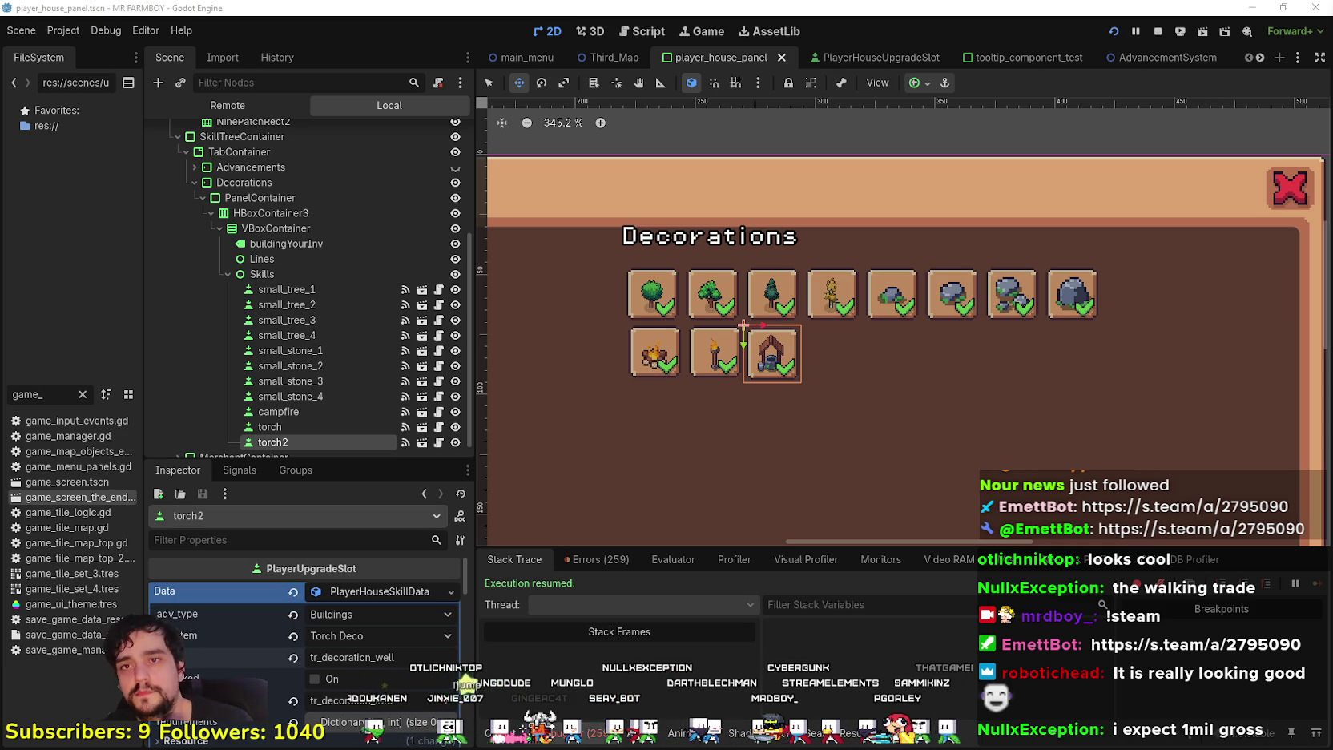
Set the slot's adv_item to Well Deco and save
scroll(1018, 324, "down", 1)
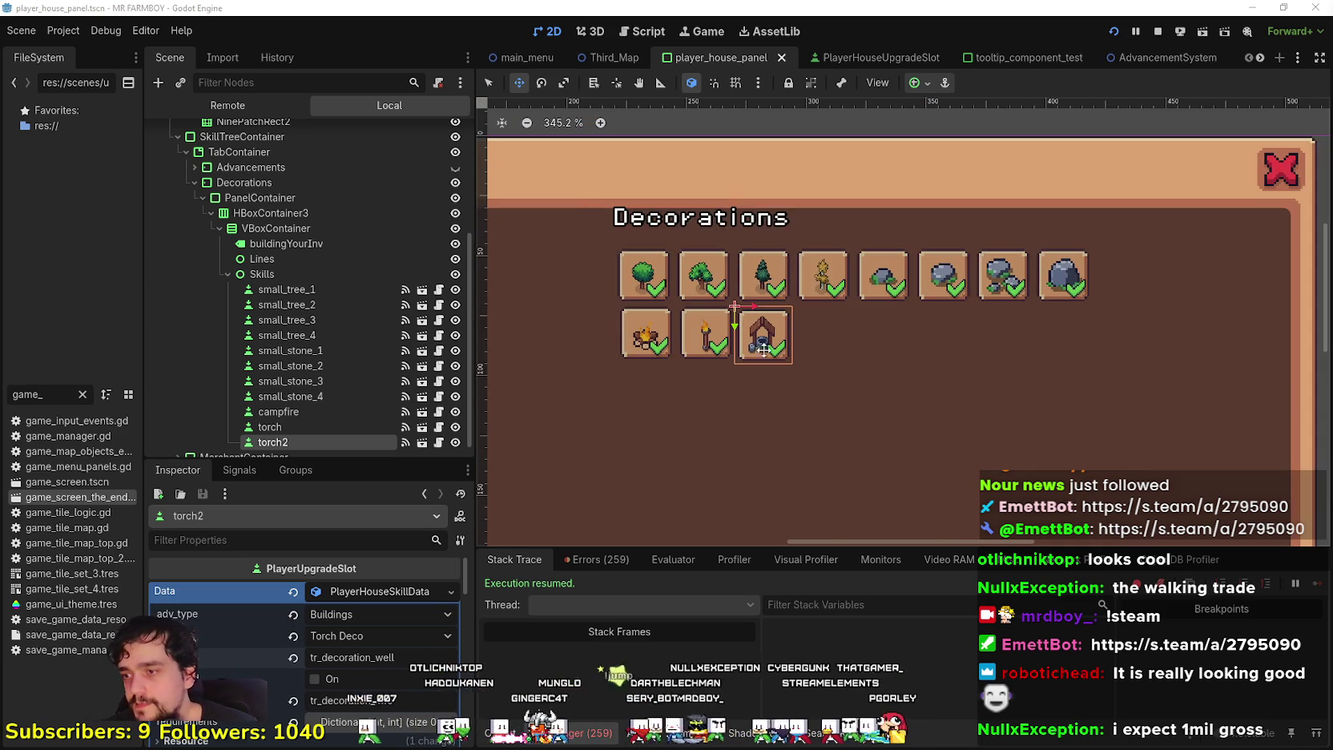
scroll(365, 667, "down", 1)
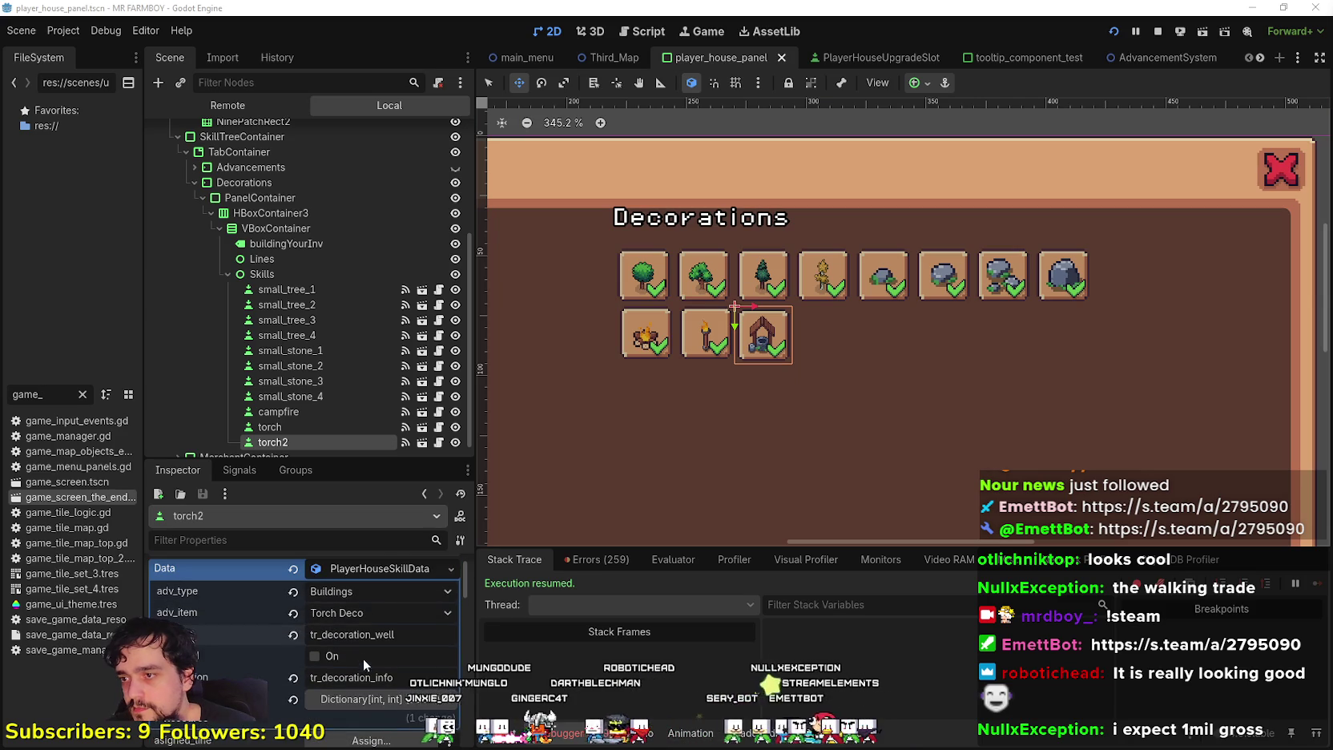
scroll(805, 309, "up", 3)
left_click(385, 612)
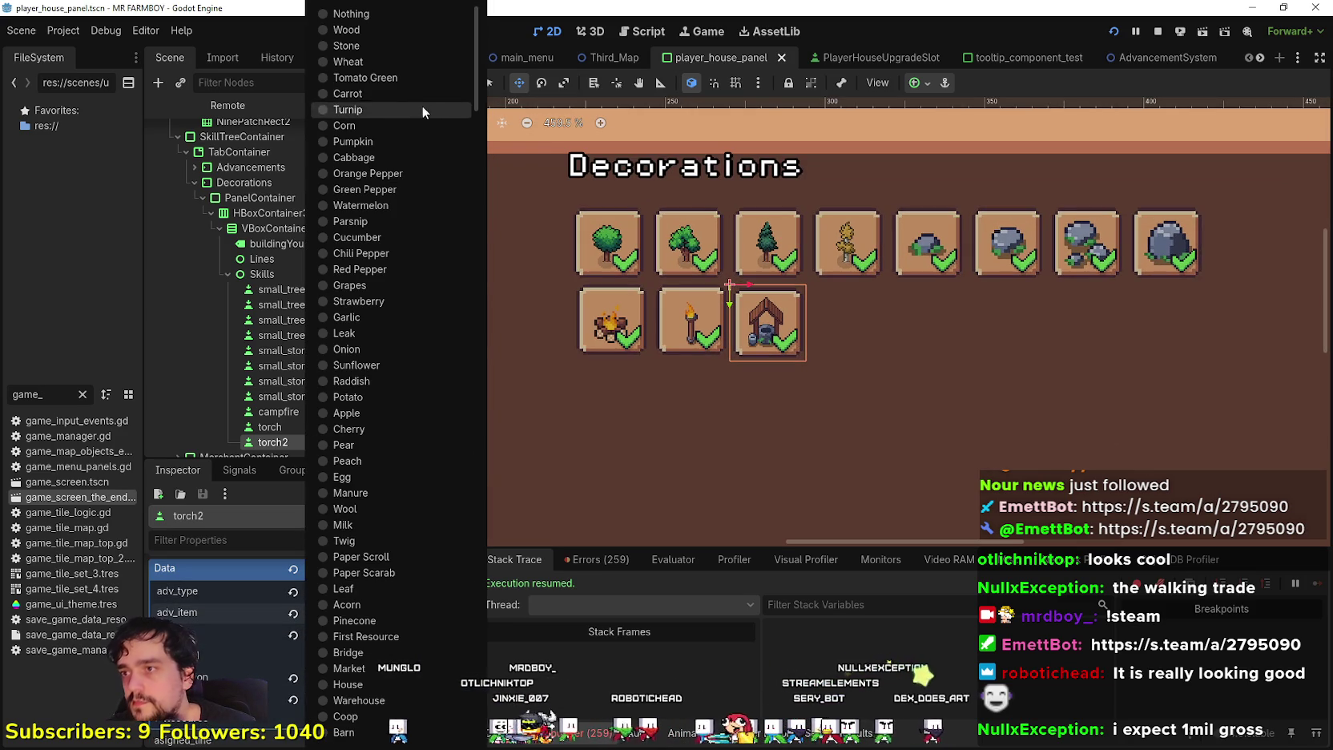
left_click_drag(476, 94, 474, 377)
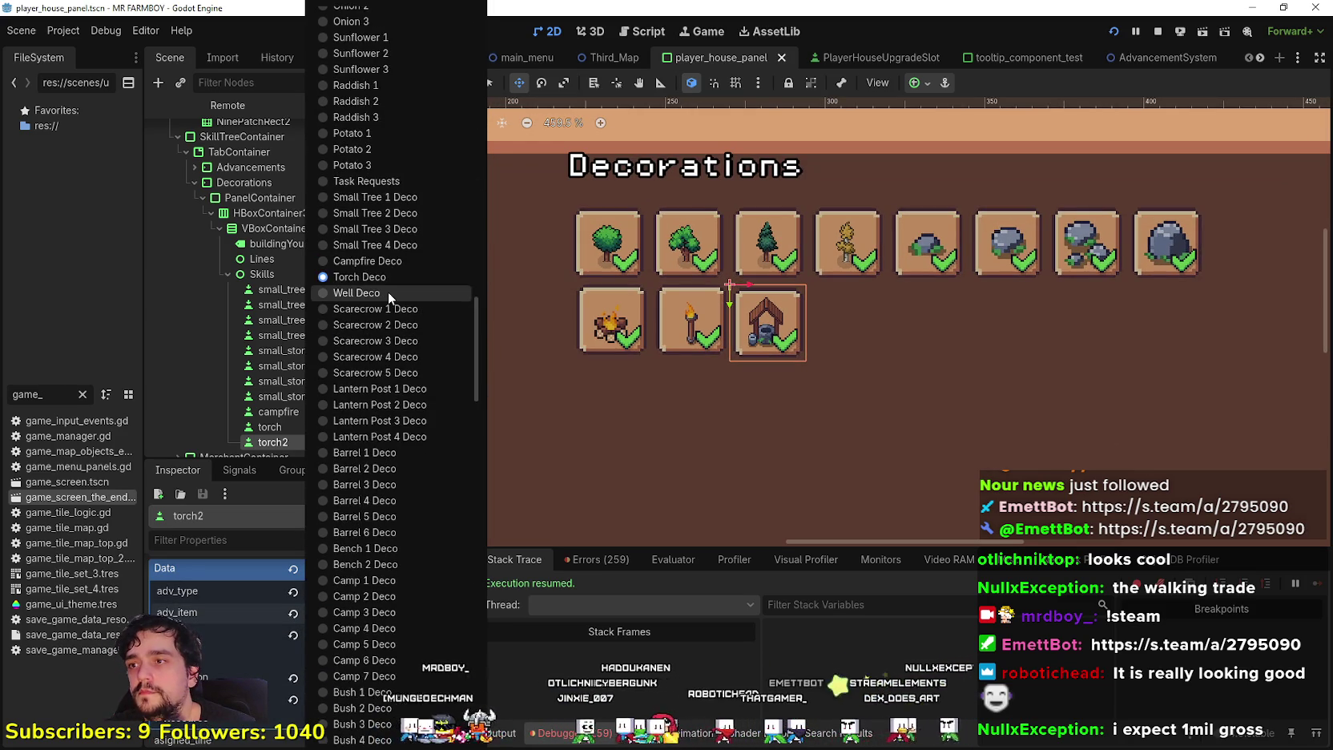
left_click(387, 293)
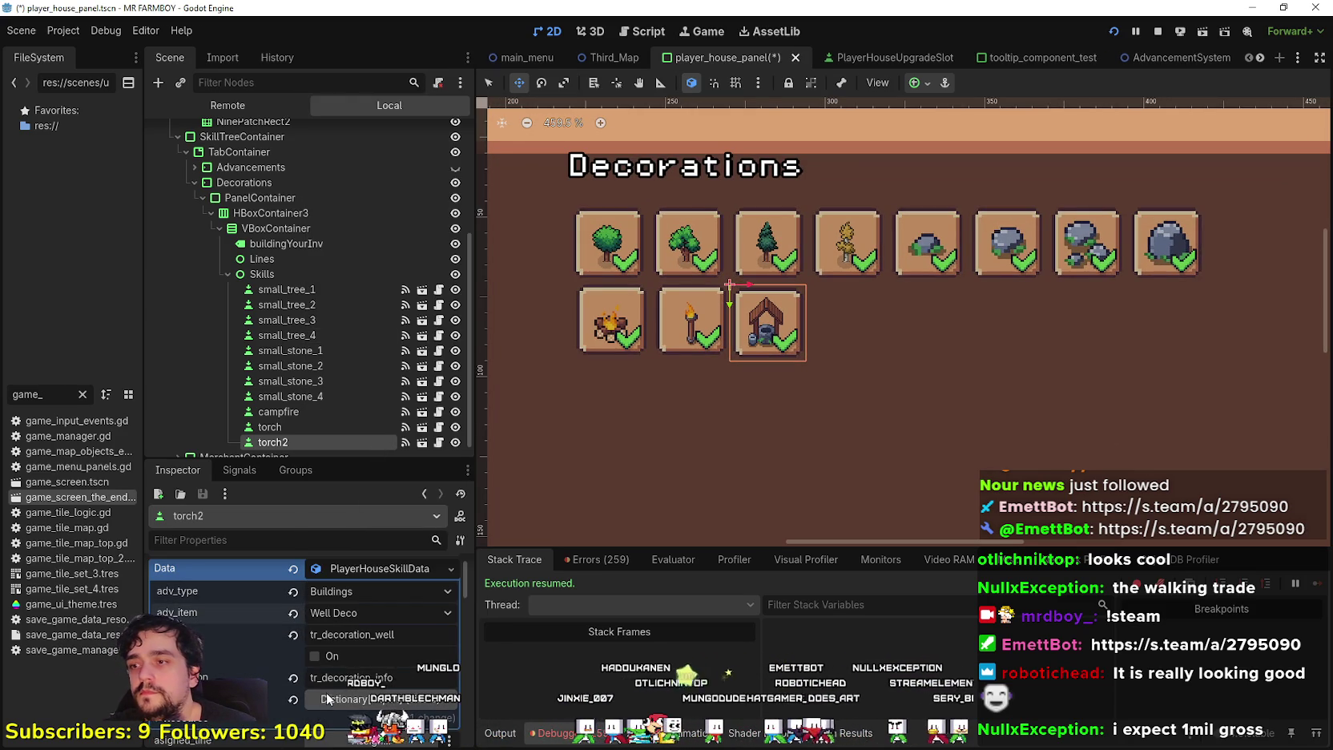
key("ctrl+s")
Rename the torch2 node to well and save the scene
scroll(330, 387, "down", 1)
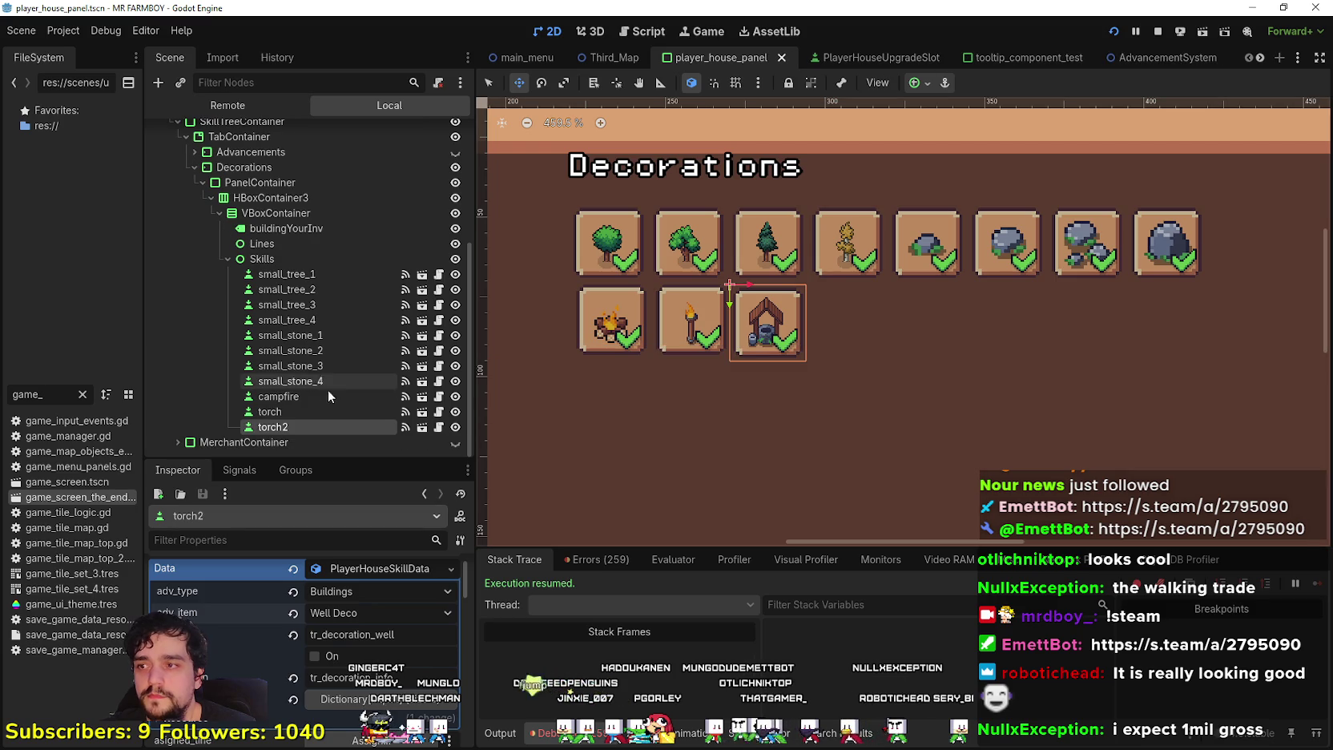
left_click(273, 427)
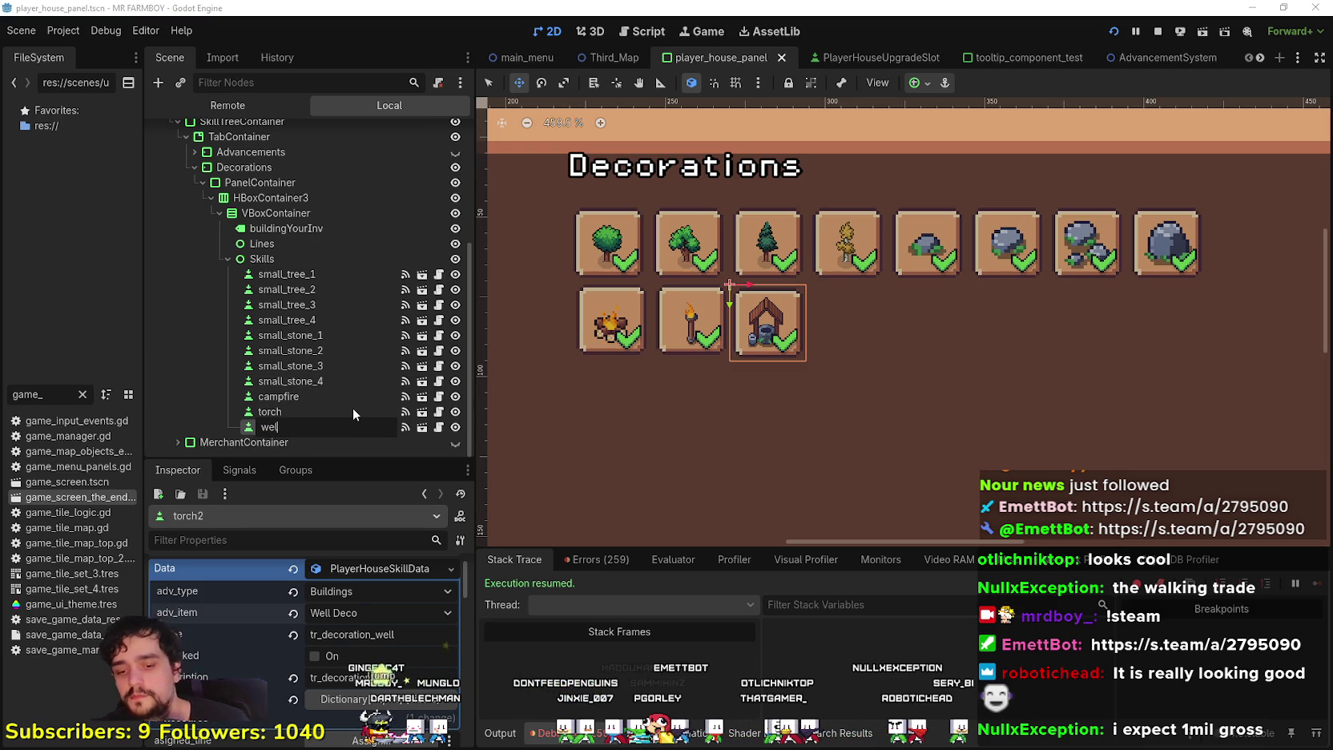
key("Return")
key("F2")
type("well")
key("Return")
key("ctrl+s")
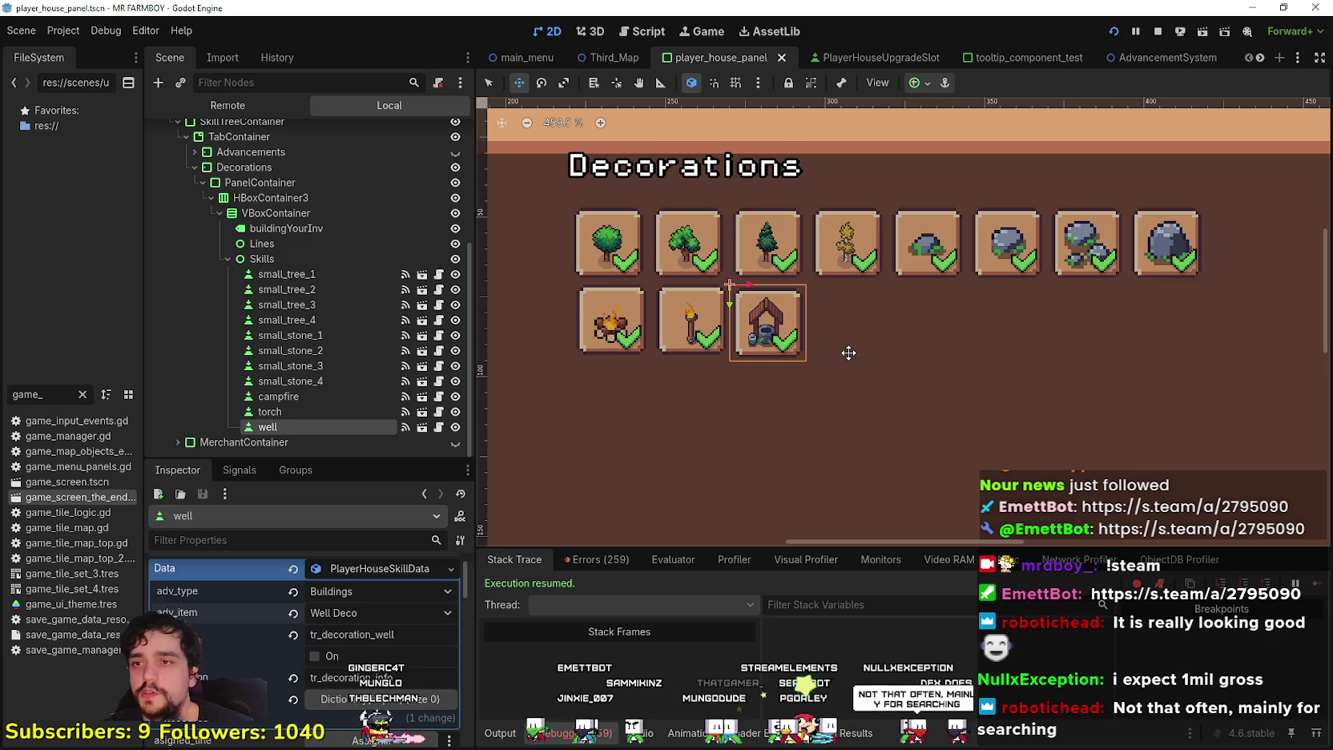
scroll(801, 328, "up", 2)
scroll(801, 329, "down", 1)
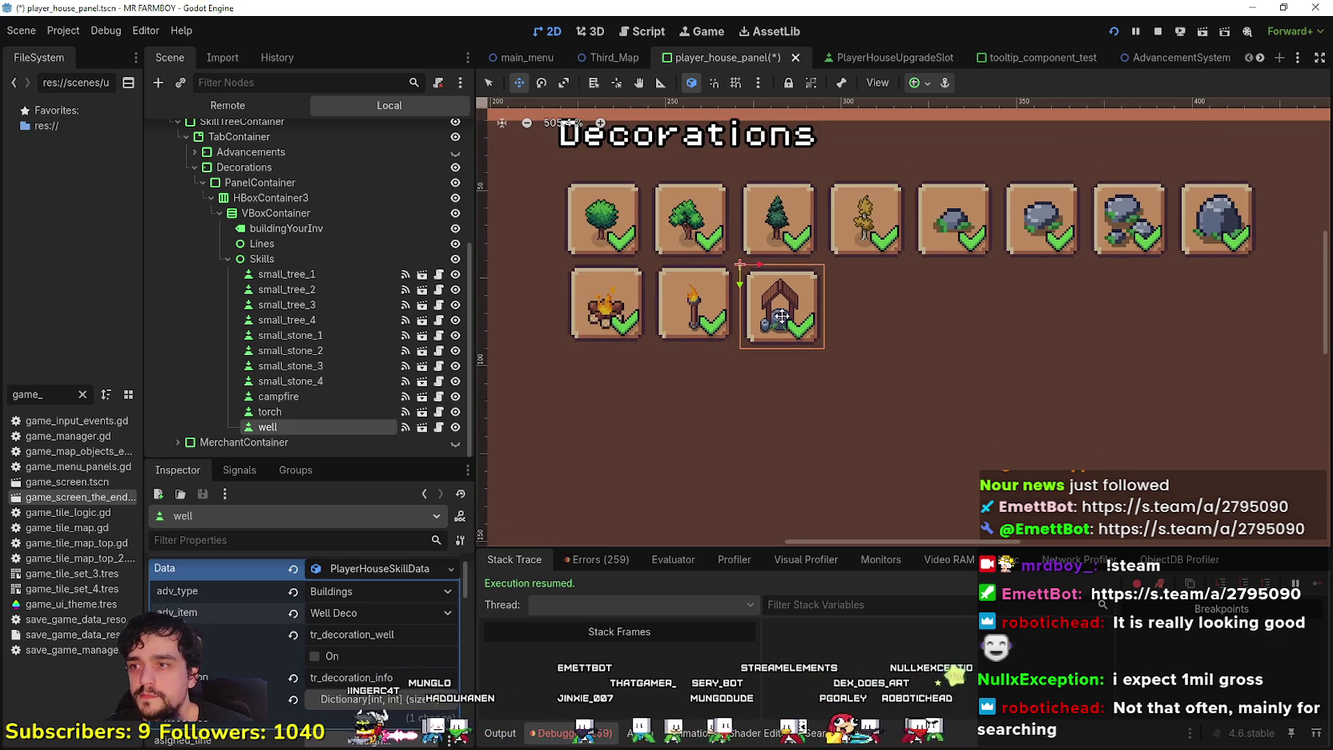
Duplicate the well node into well2, keeping the copied name for now
key("ctrl+d")
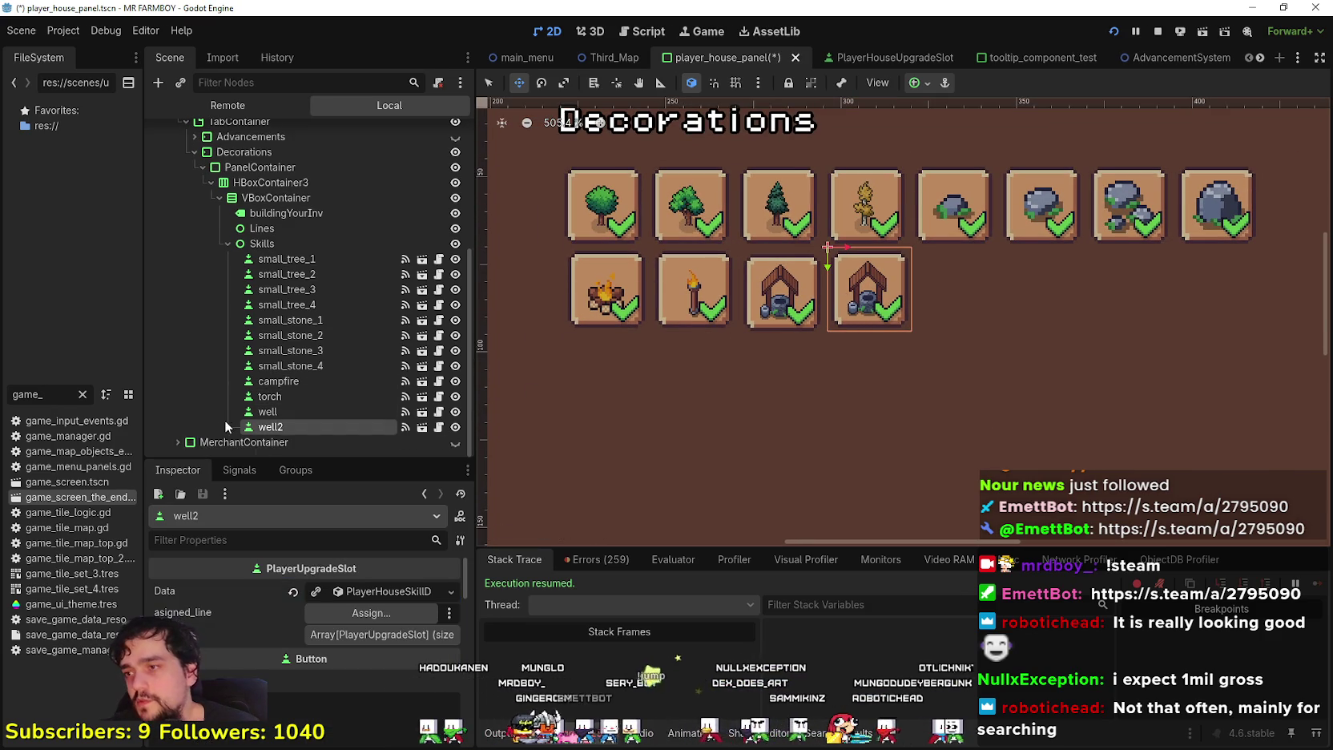
double_click(273, 427)
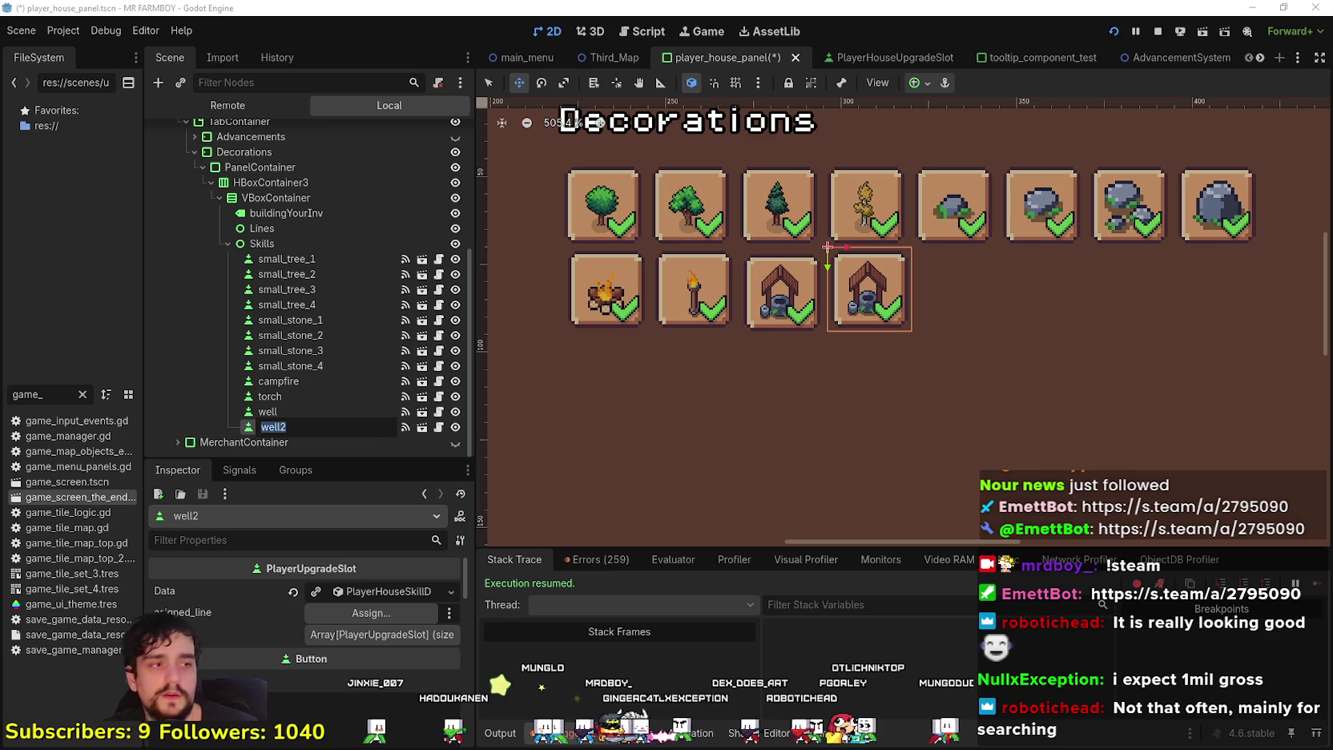
key("Return")
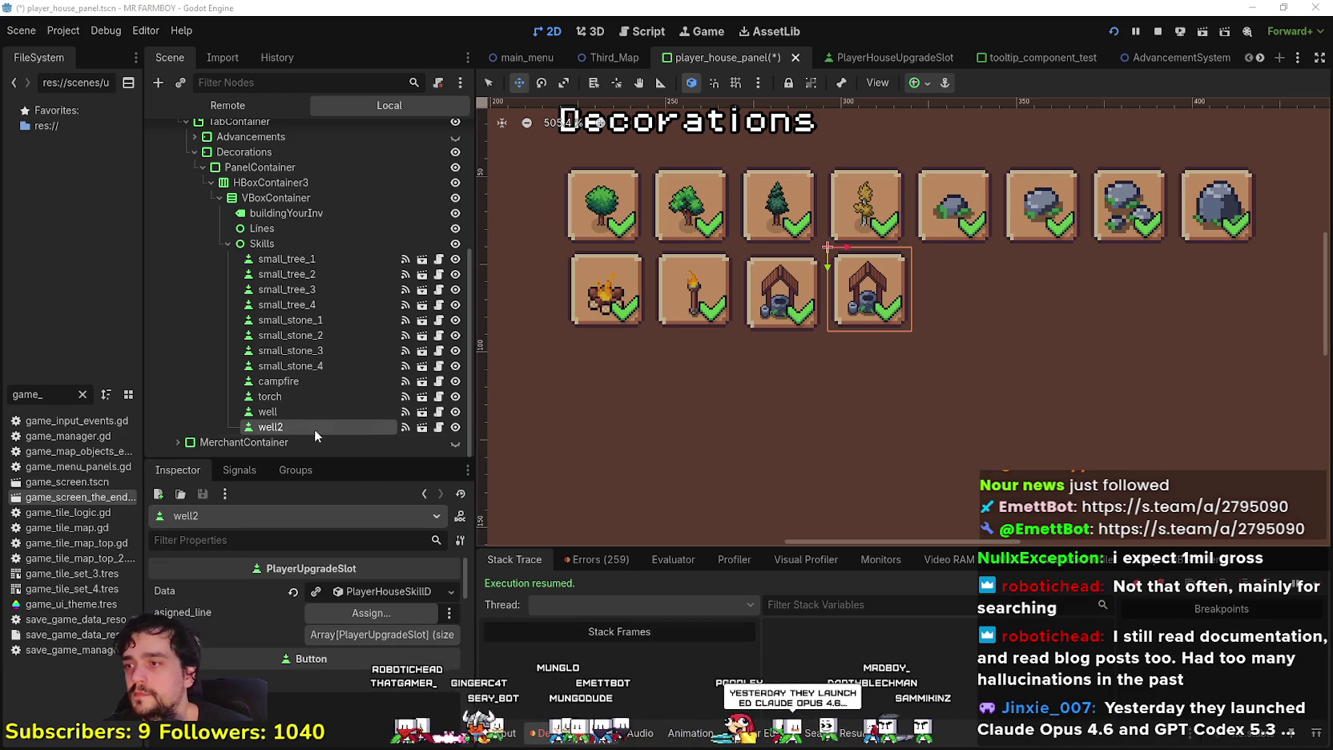
double_click(306, 428)
Rename well2 to fountain and set its adv_item to Fountain Deco
type("fountain")
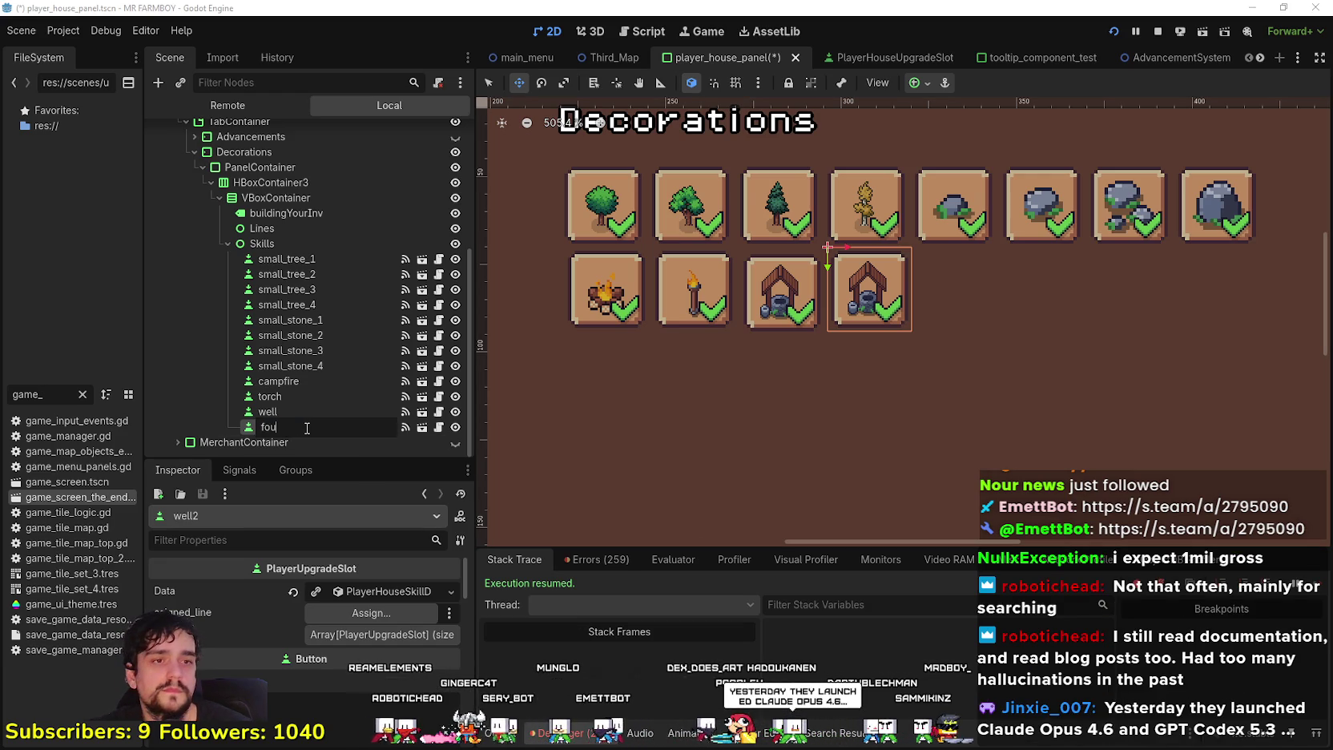
key("Return")
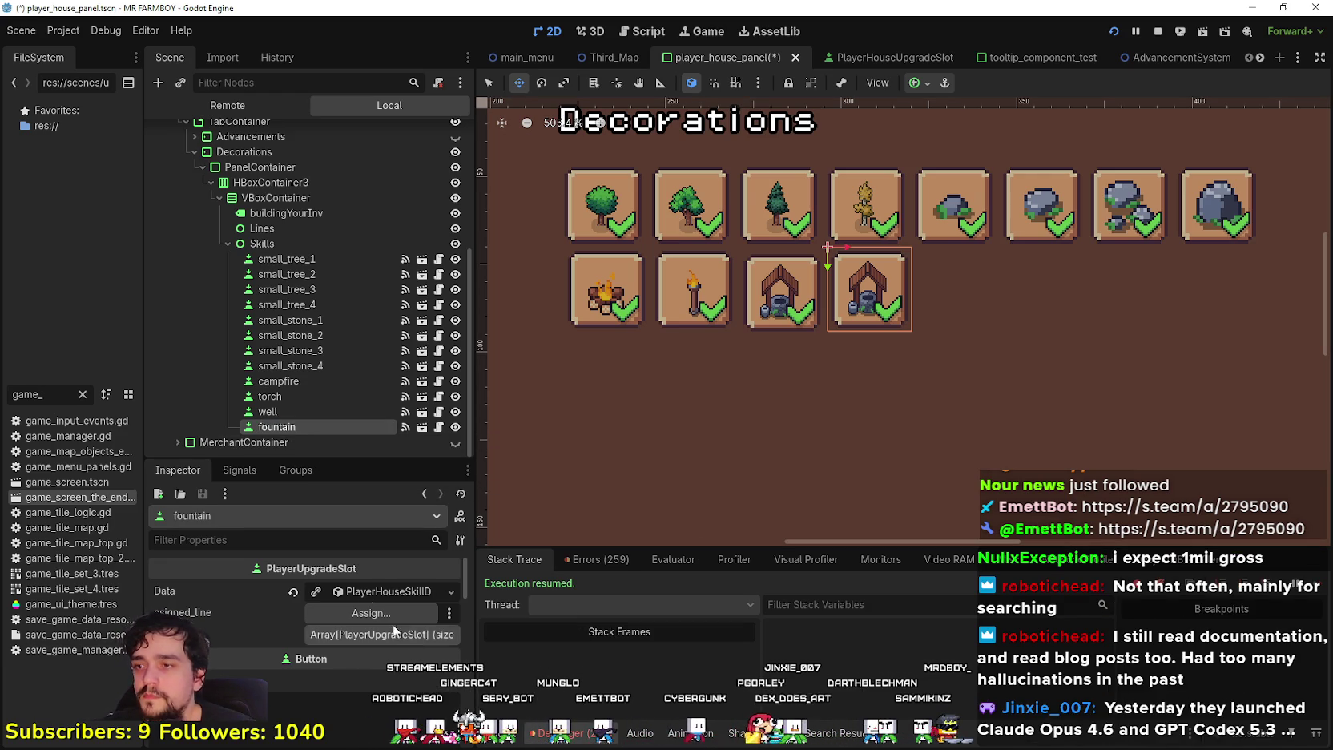
left_click(353, 594)
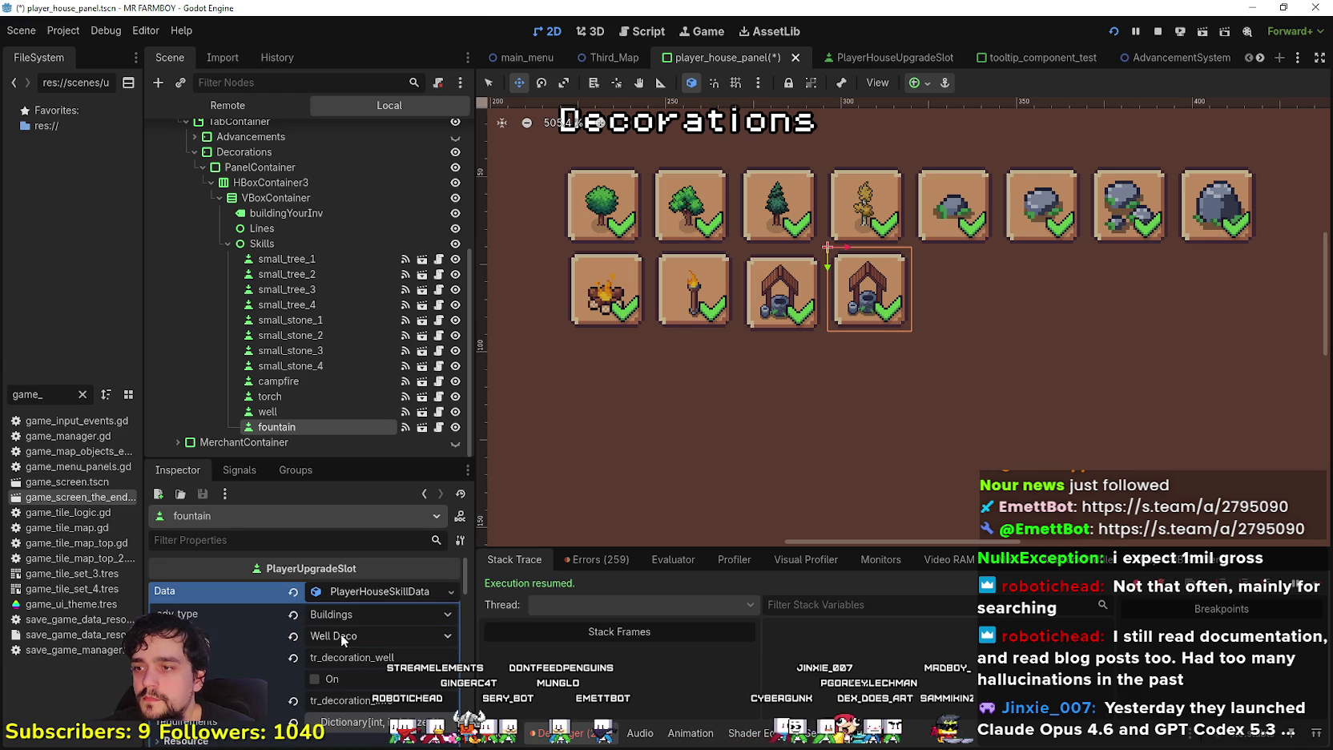
left_click(341, 633)
scroll(370, 466, "down", 10)
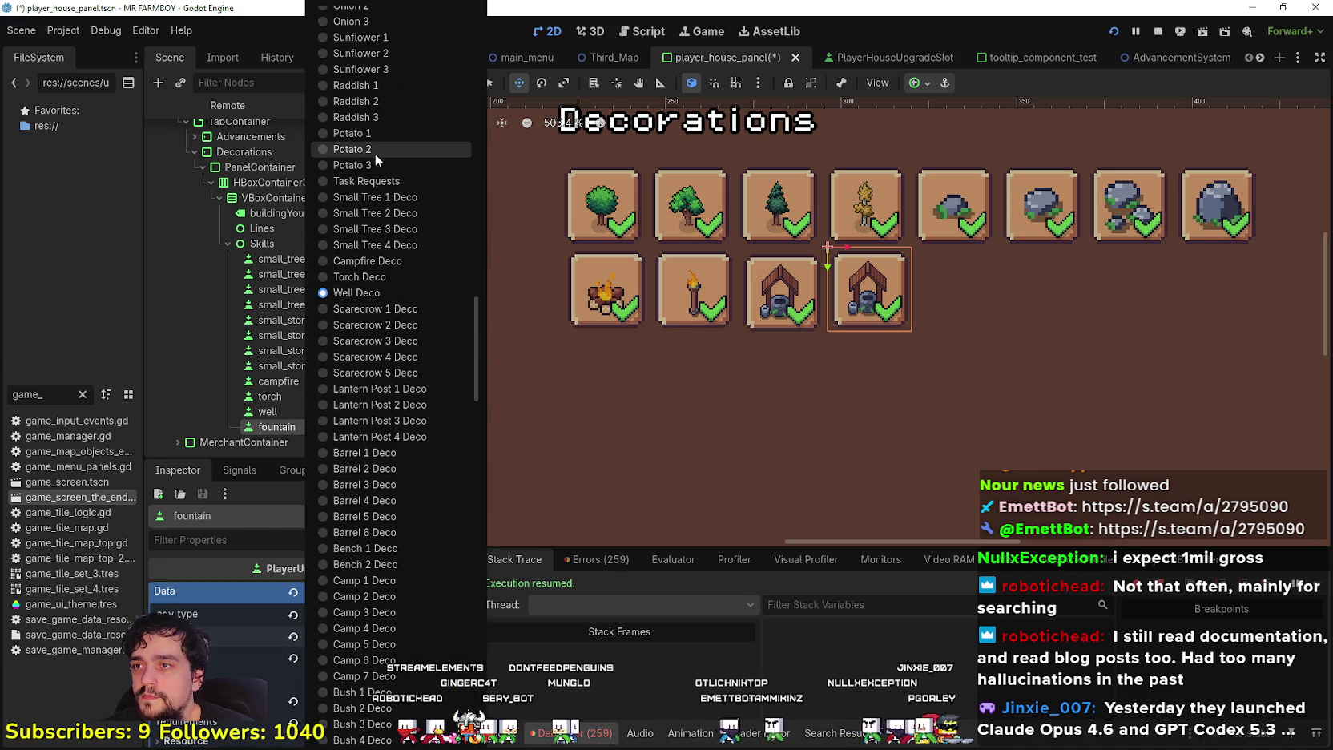
scroll(412, 504, "down", 5)
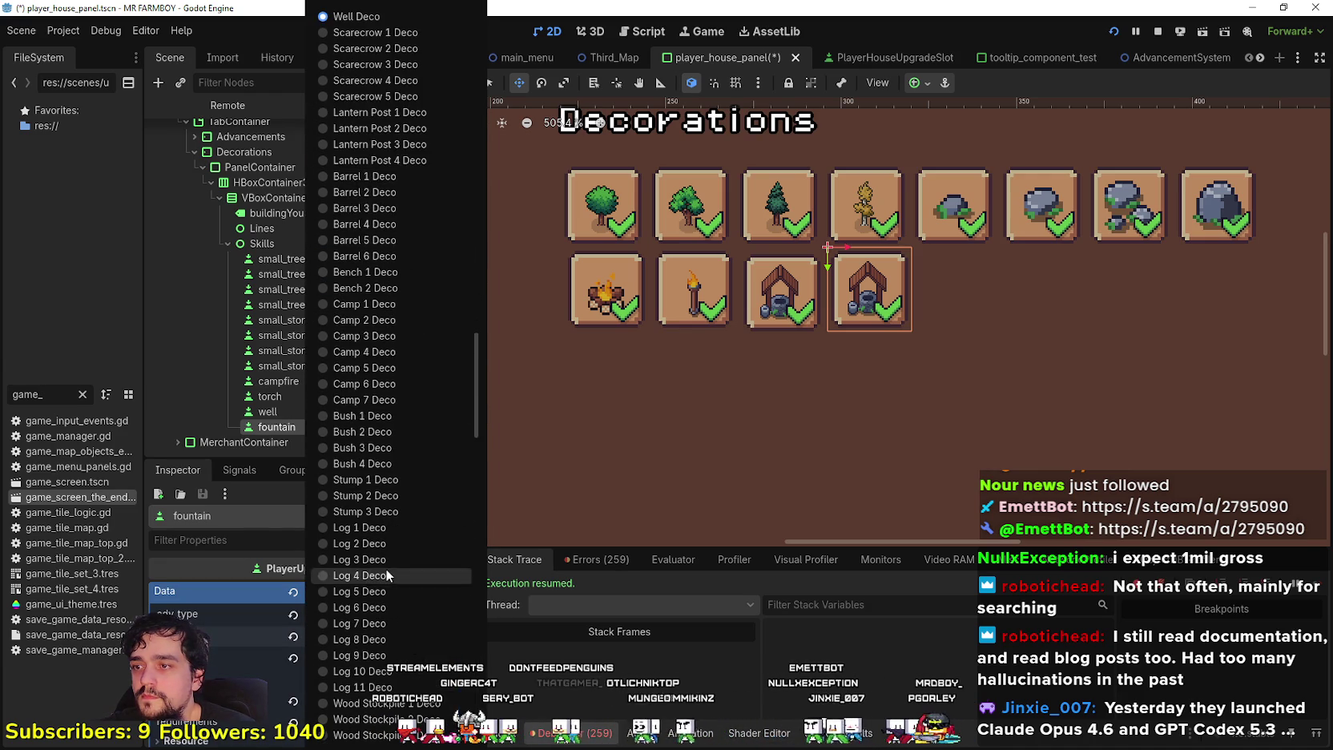
scroll(388, 577, "down", 6)
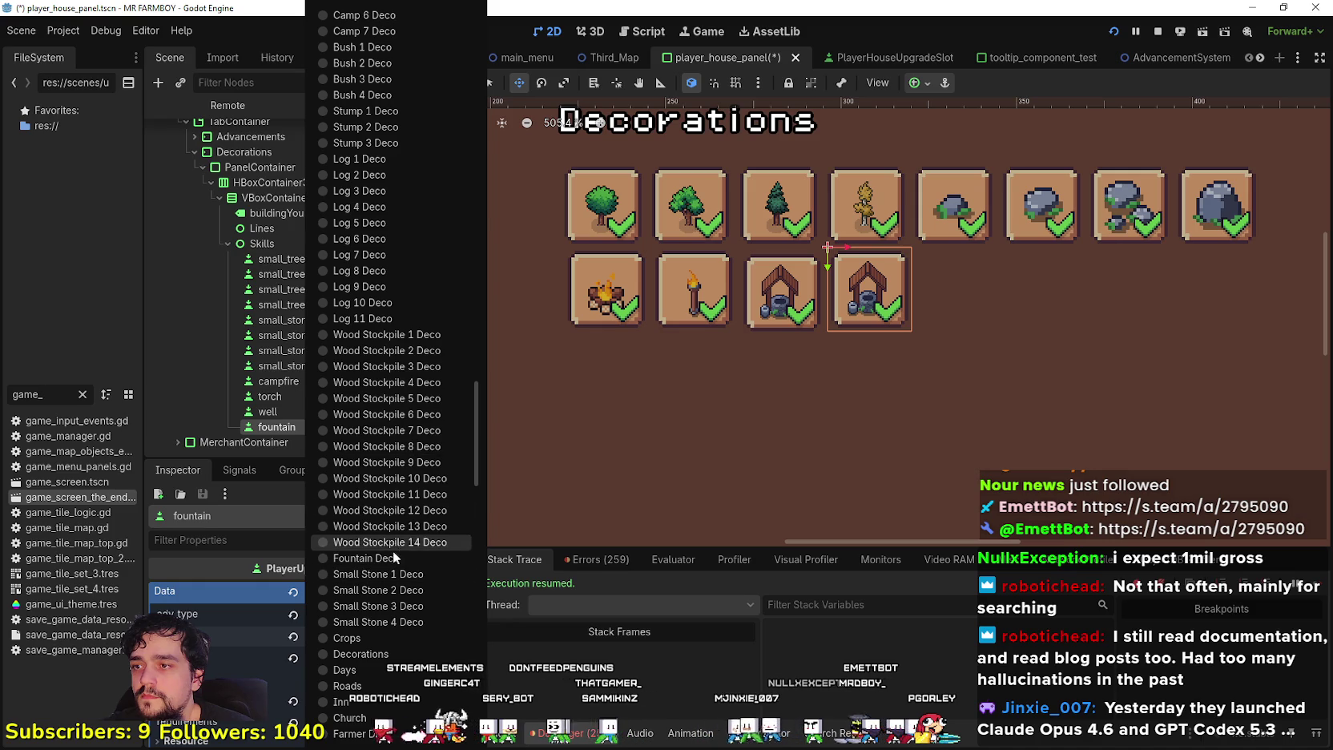
left_click(393, 557)
Change the name key to tr_decoration_fountain and save the scene
double_click(385, 657)
type("fountain")
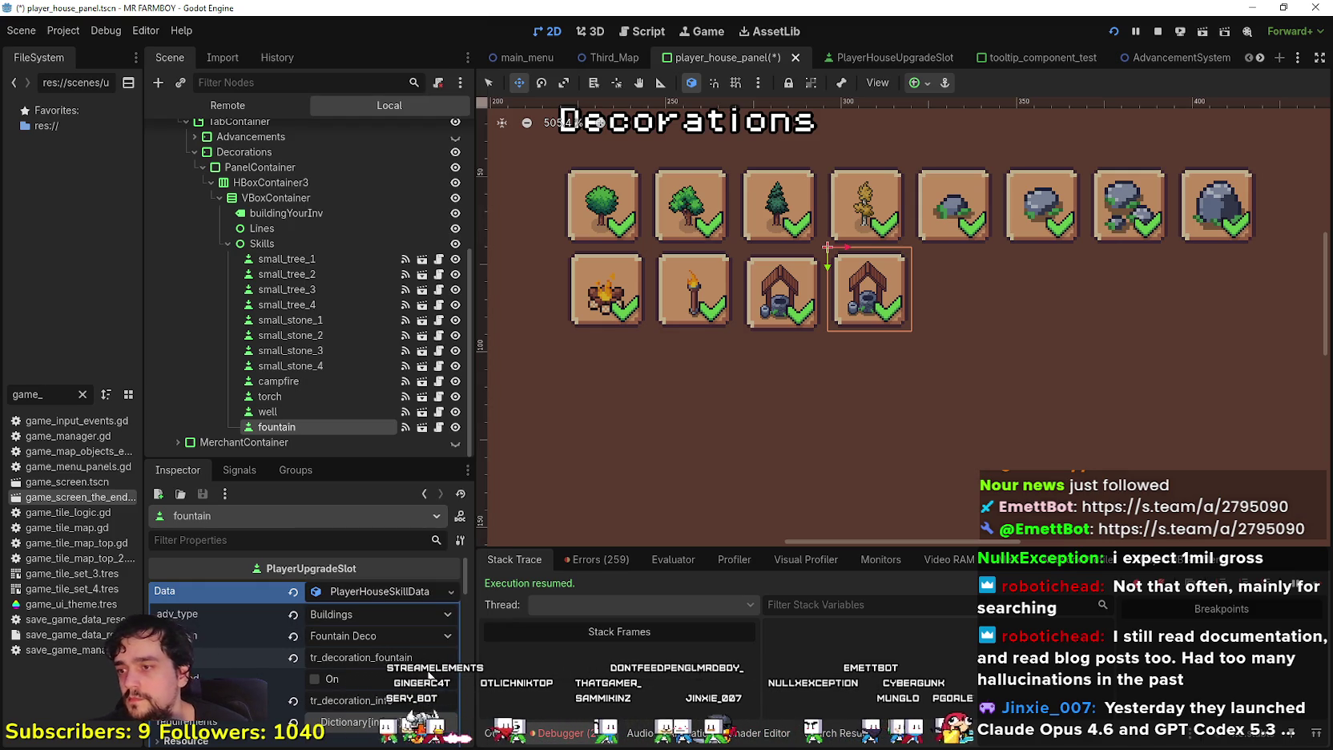
key("ctrl+s")
scroll(386, 702, "down", 2)
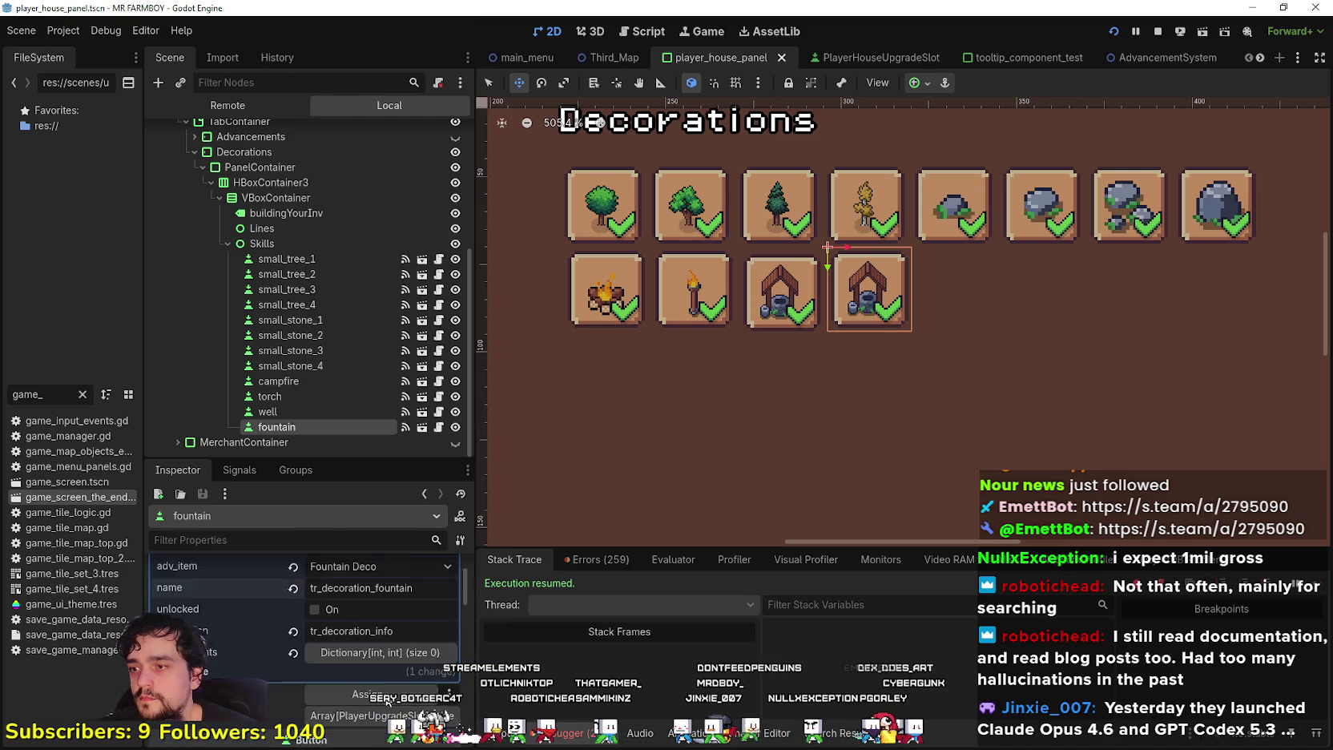
scroll(325, 632, "down", 5)
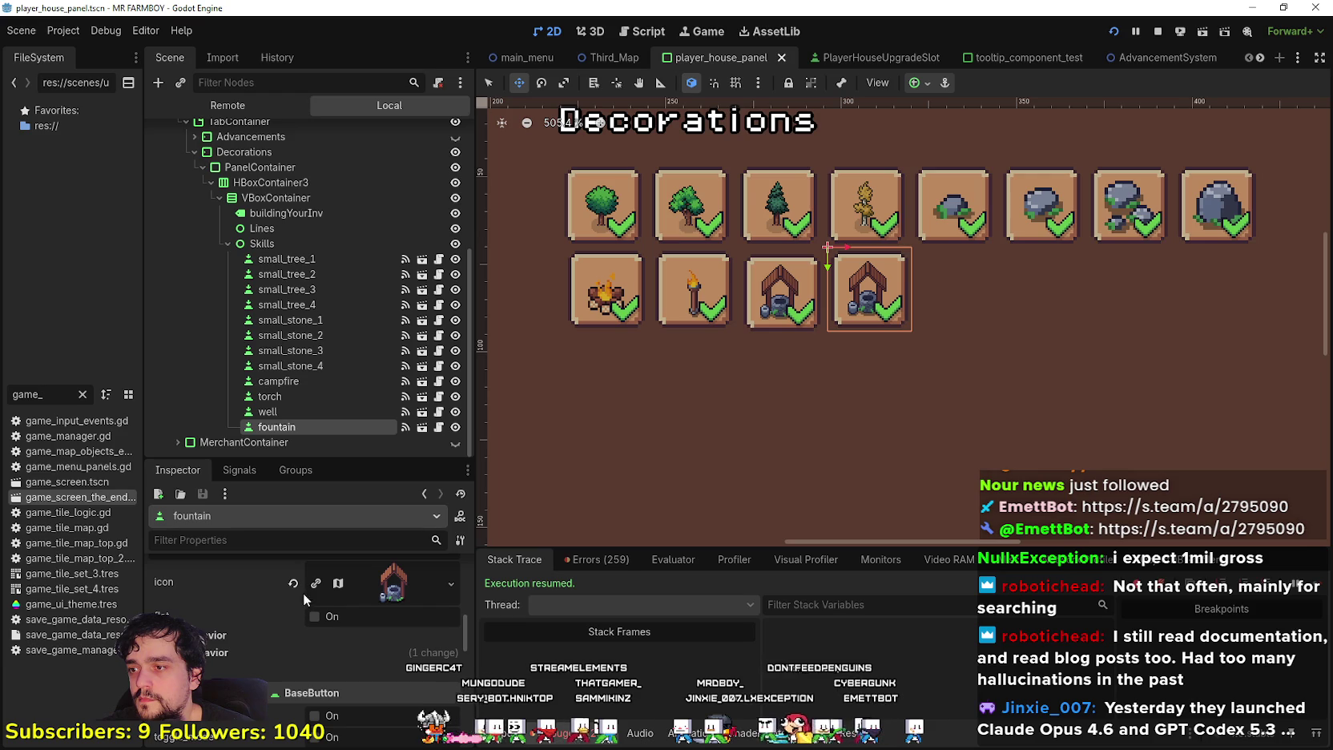
Open the fountain icon's atlas region editor and browse to the fountain sprites
left_click(321, 583)
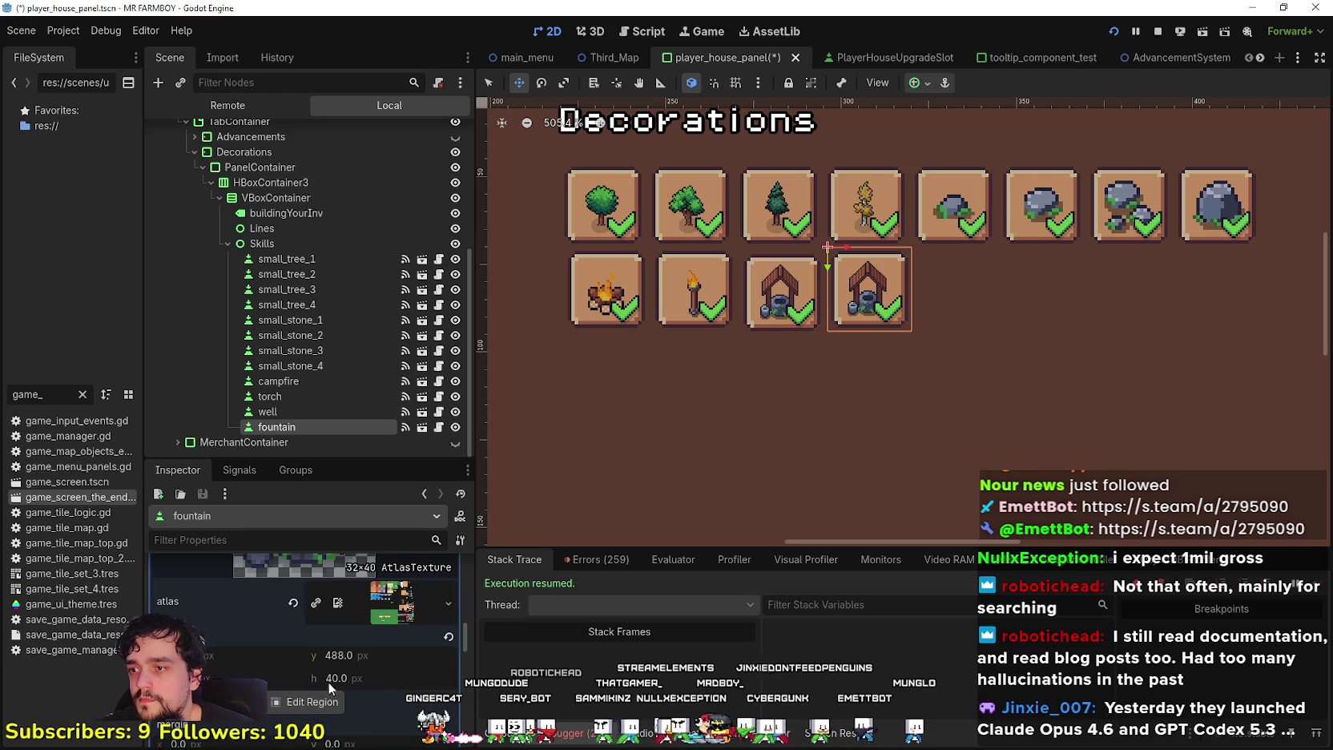
left_click(305, 702)
scroll(559, 288, "down", 5)
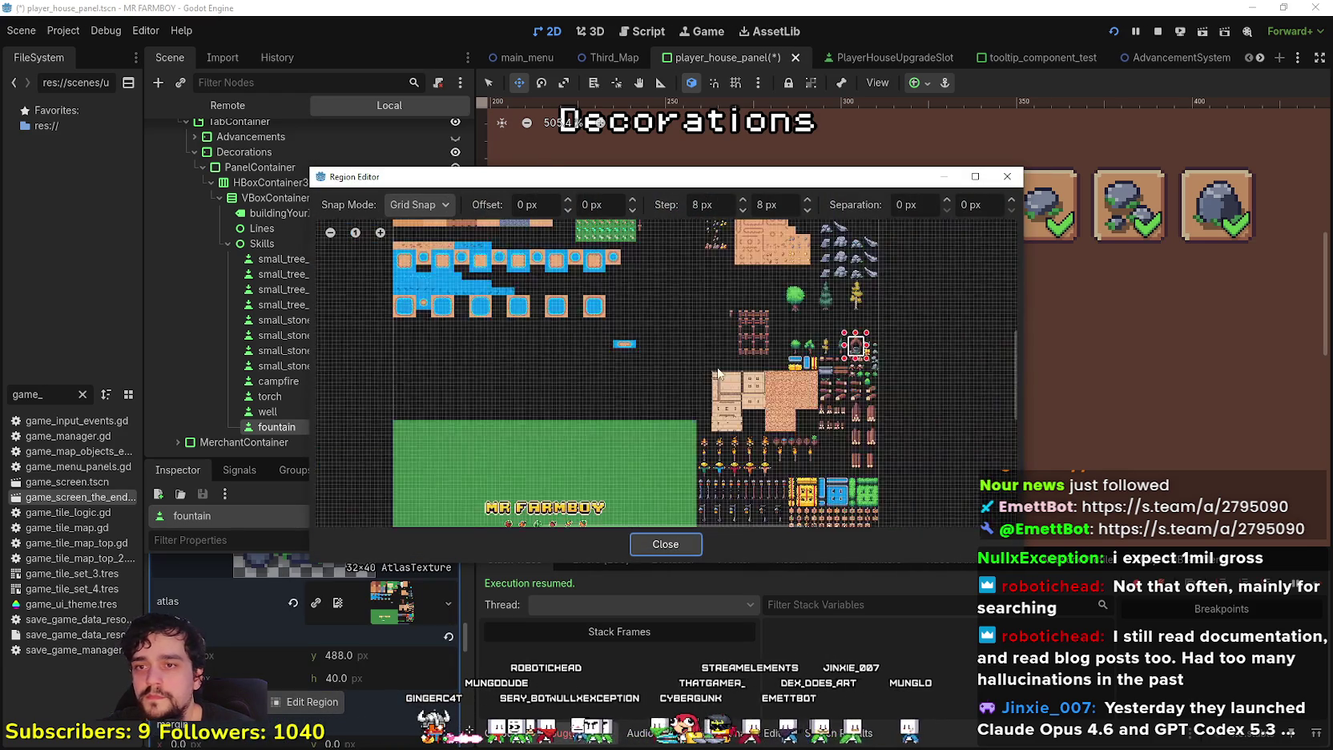
scroll(768, 454, "down", 3)
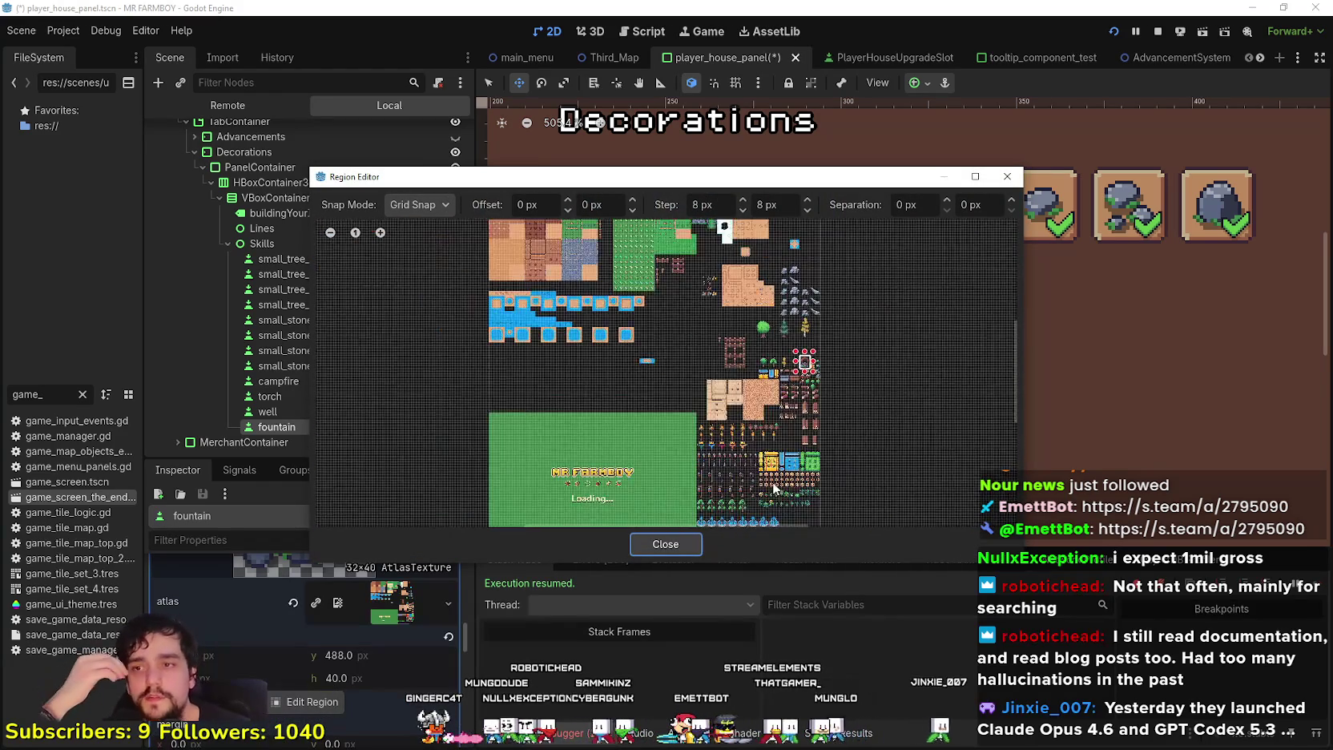
left_click_drag(763, 473, 730, 383)
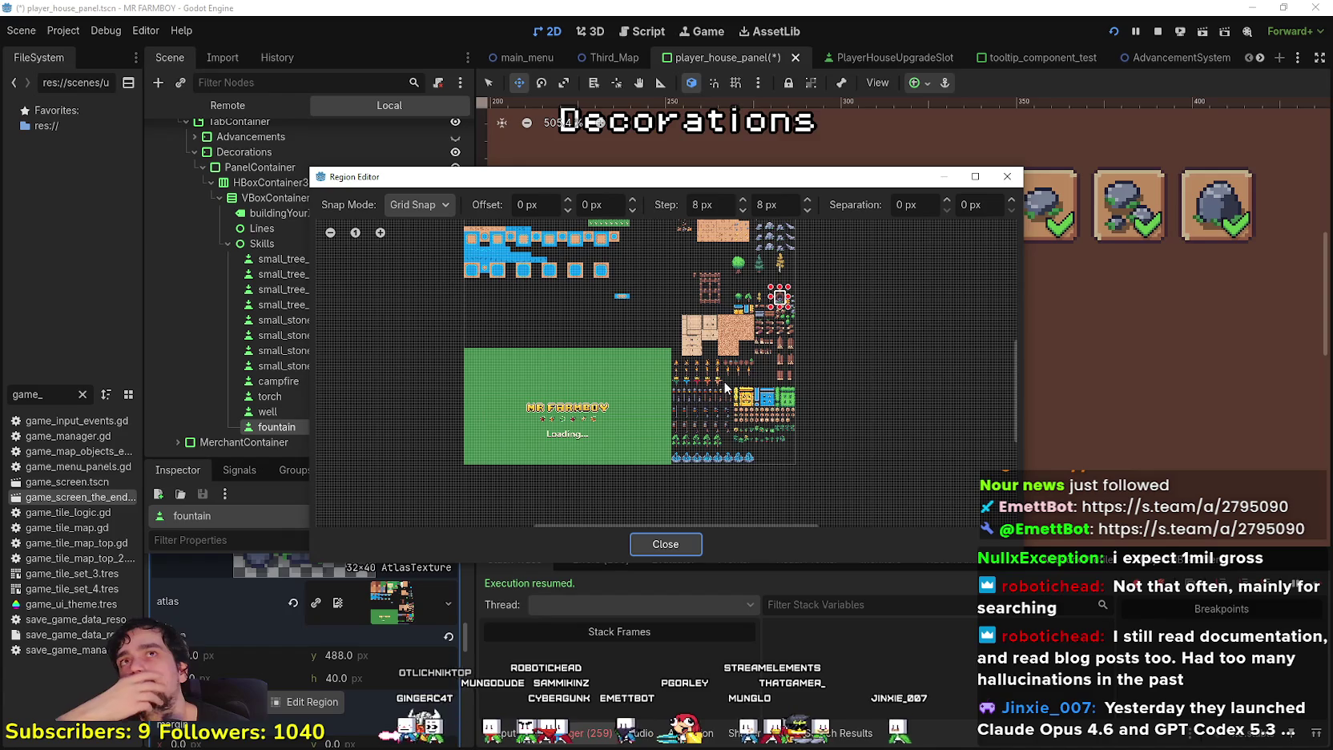
scroll(751, 404, "up", 2)
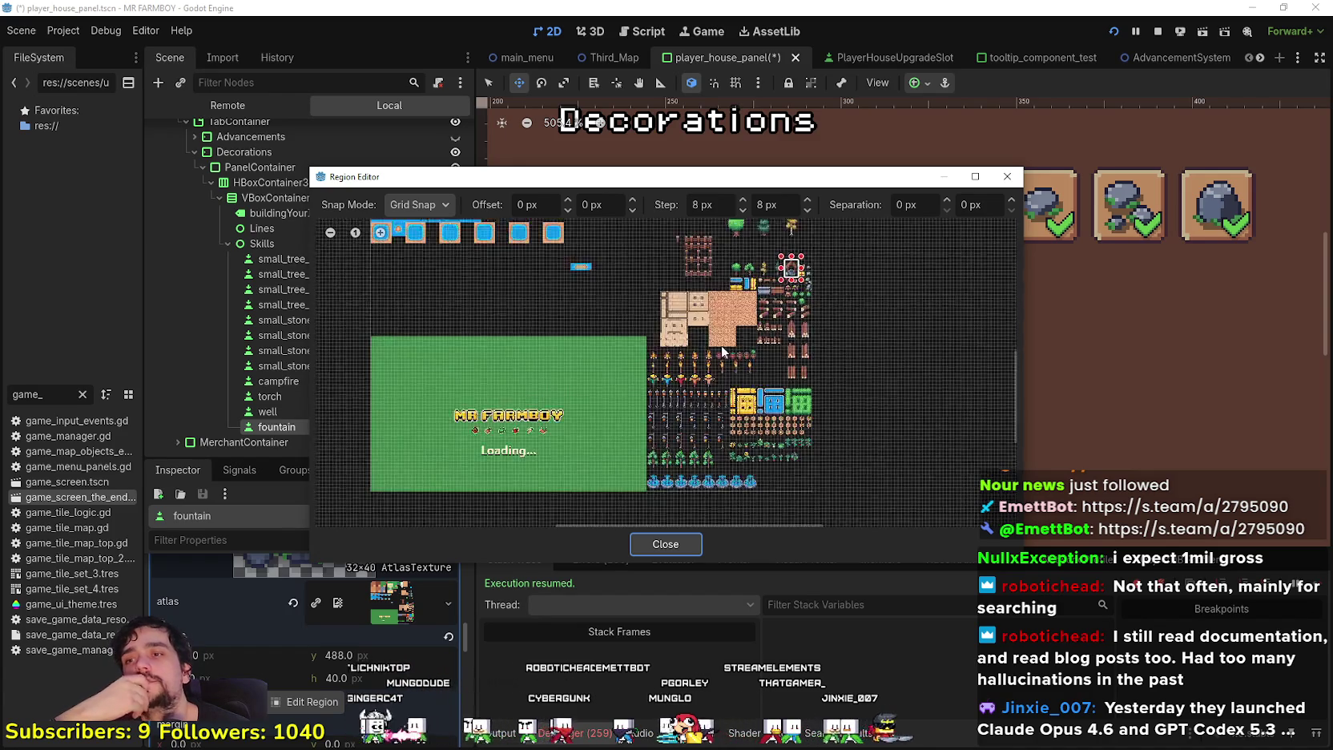
scroll(680, 368, "up", 4)
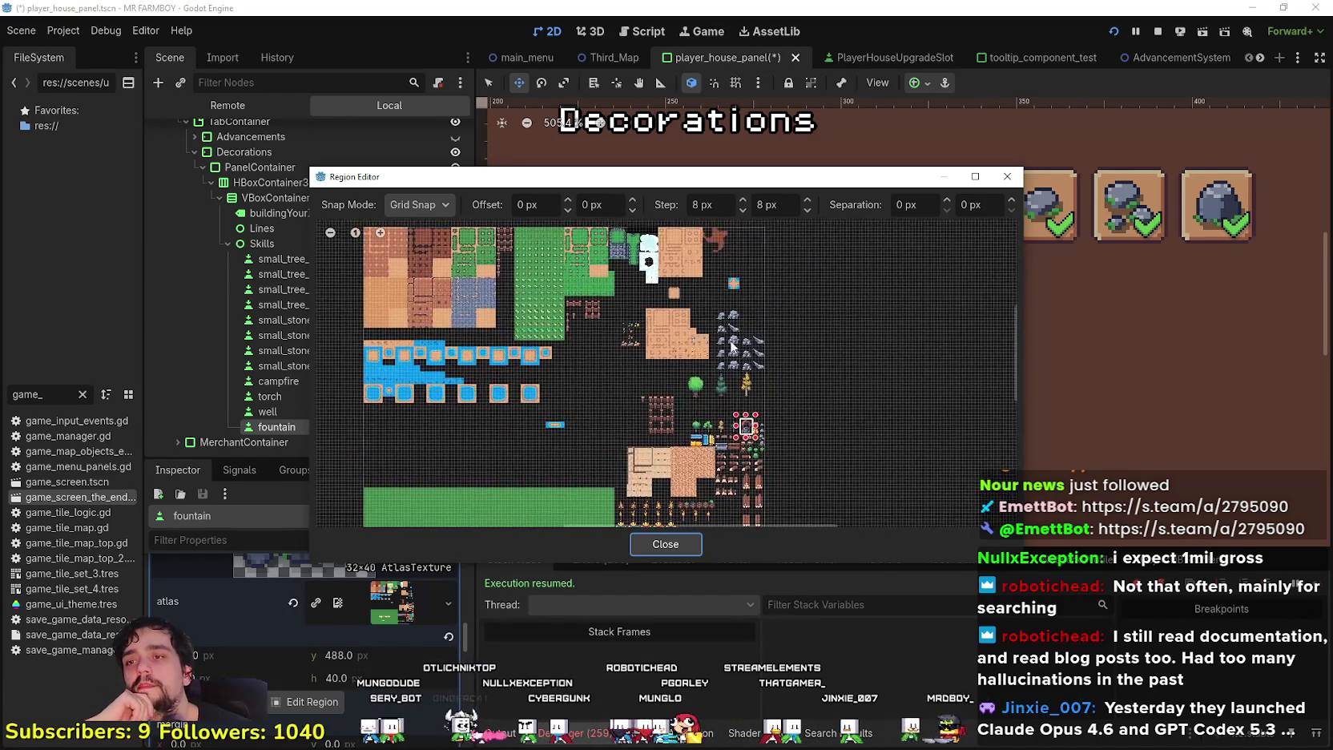
scroll(672, 435, "down", 2)
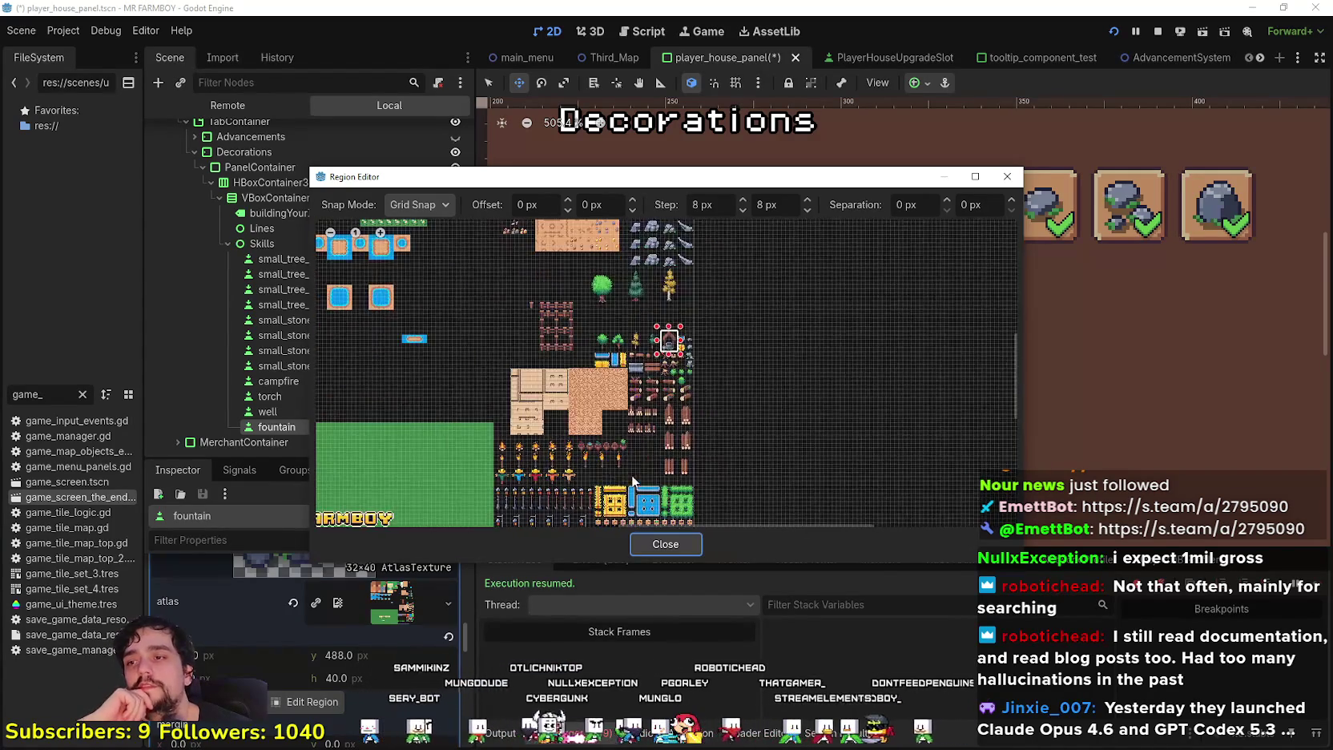
scroll(767, 333, "up", 2)
scroll(578, 370, "up", 6)
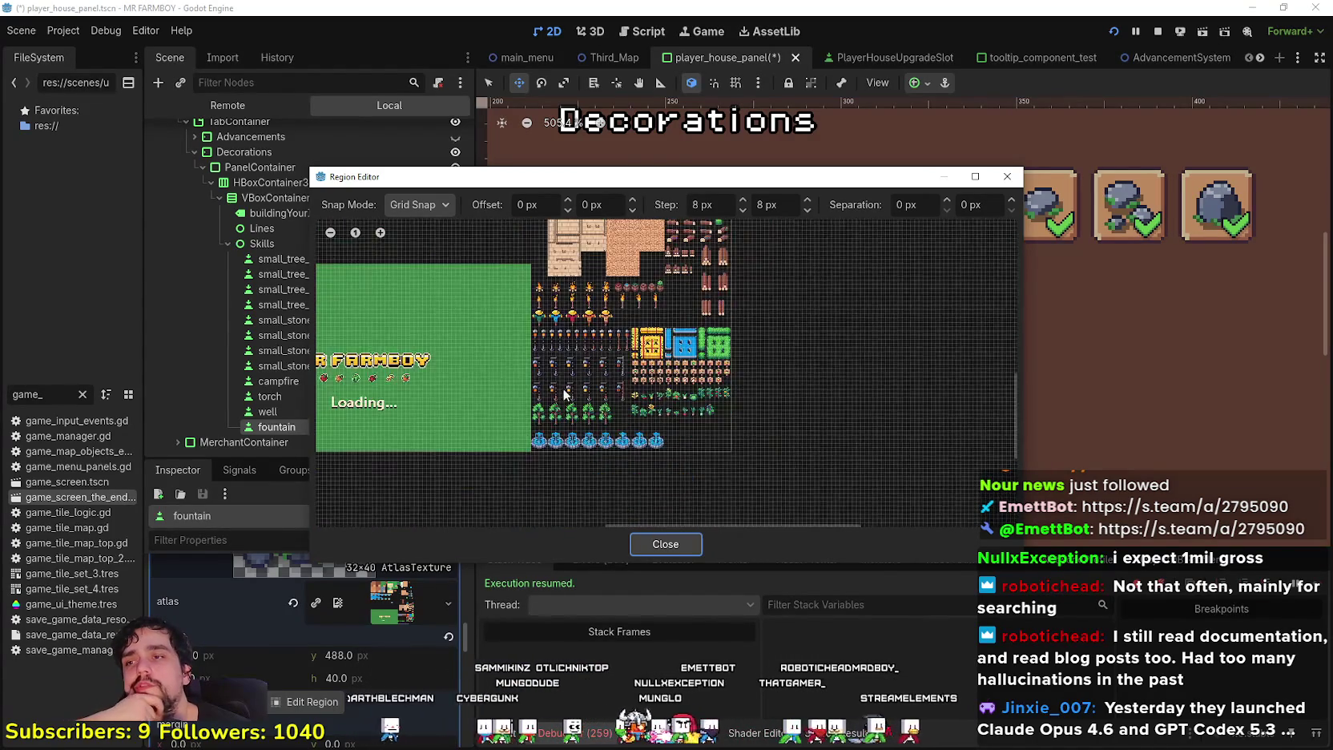
Frame the first fountain tile as a 32×48 icon region and close the editor
left_click_drag(525, 446, 592, 377)
scroll(559, 412, "up", 2)
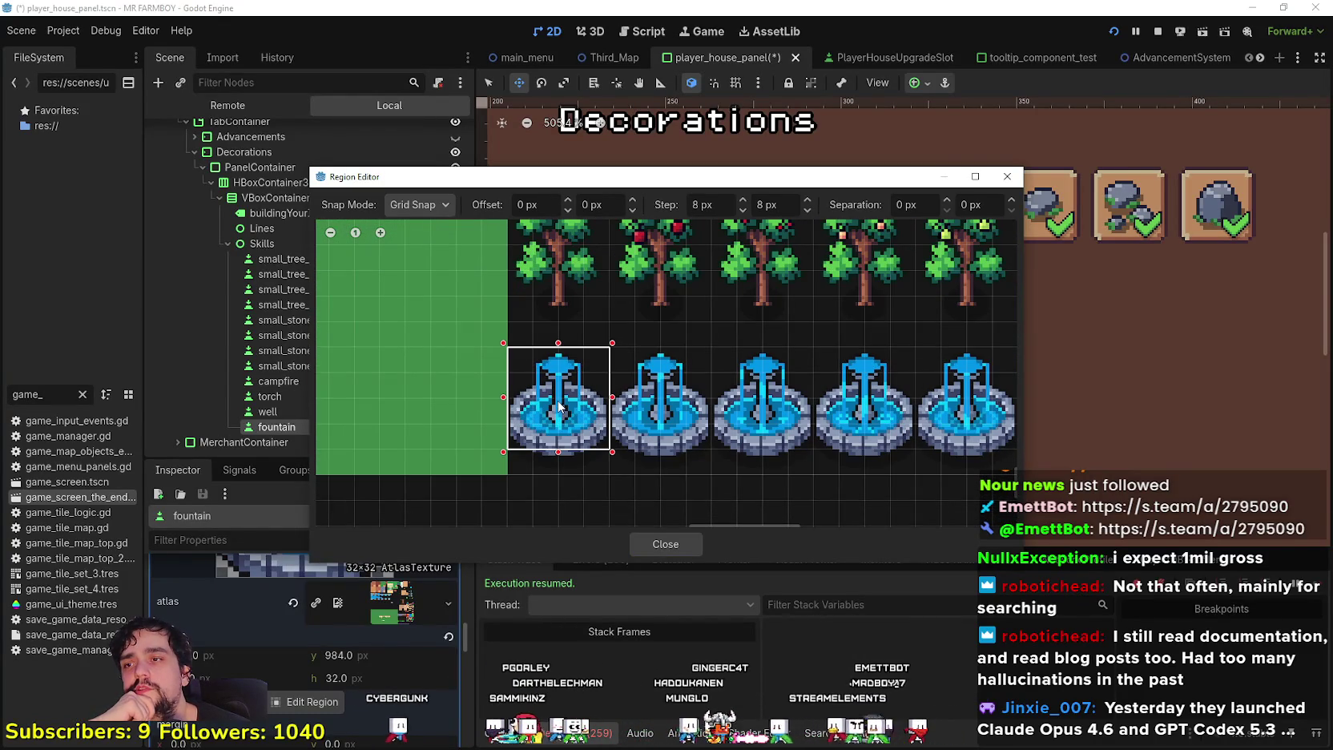
left_click_drag(558, 340, 559, 317)
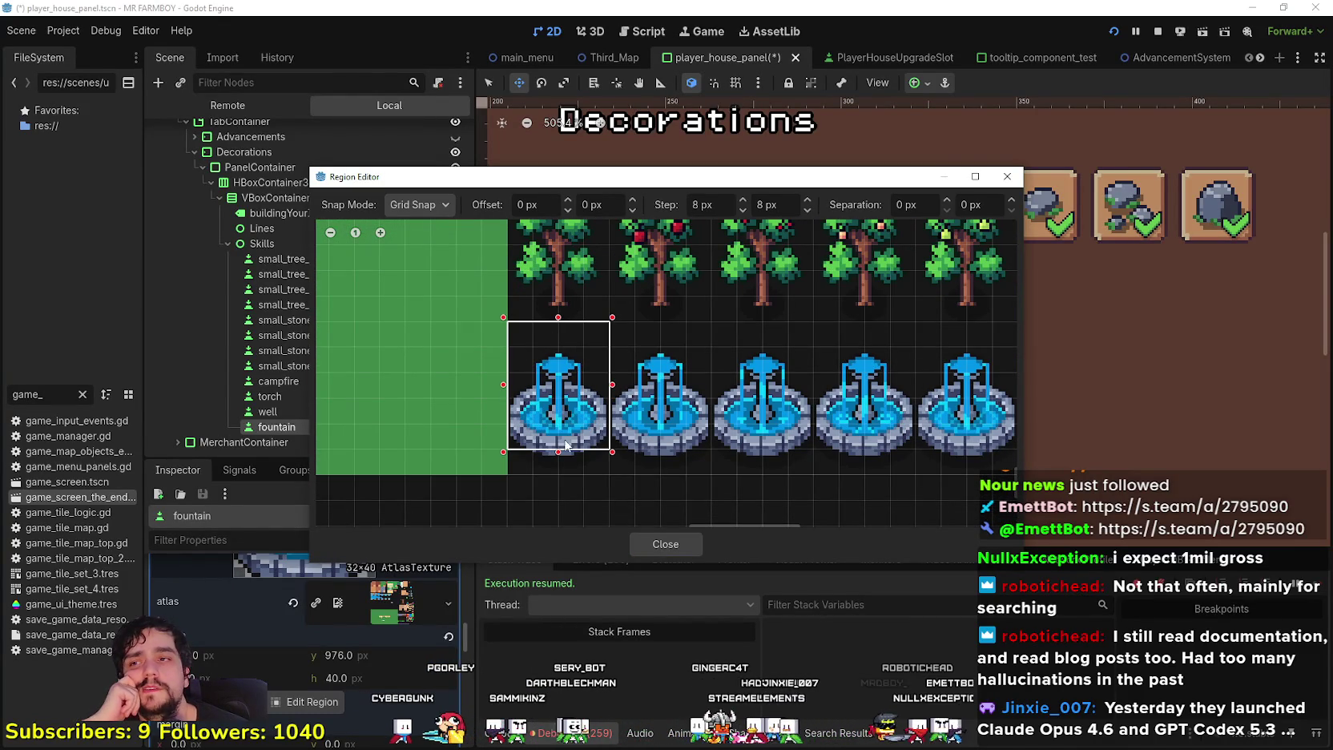
left_click_drag(561, 459, 562, 483)
scroll(562, 480, "down", 2)
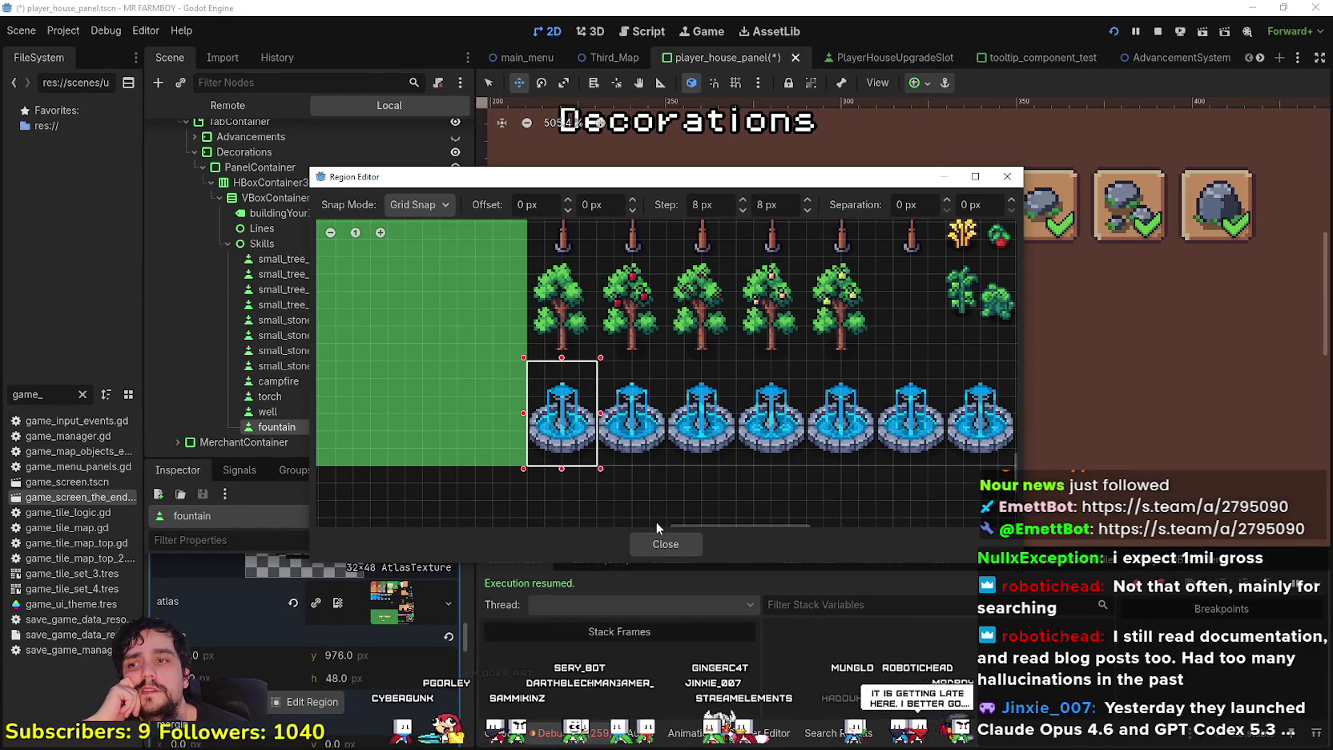
left_click(677, 542)
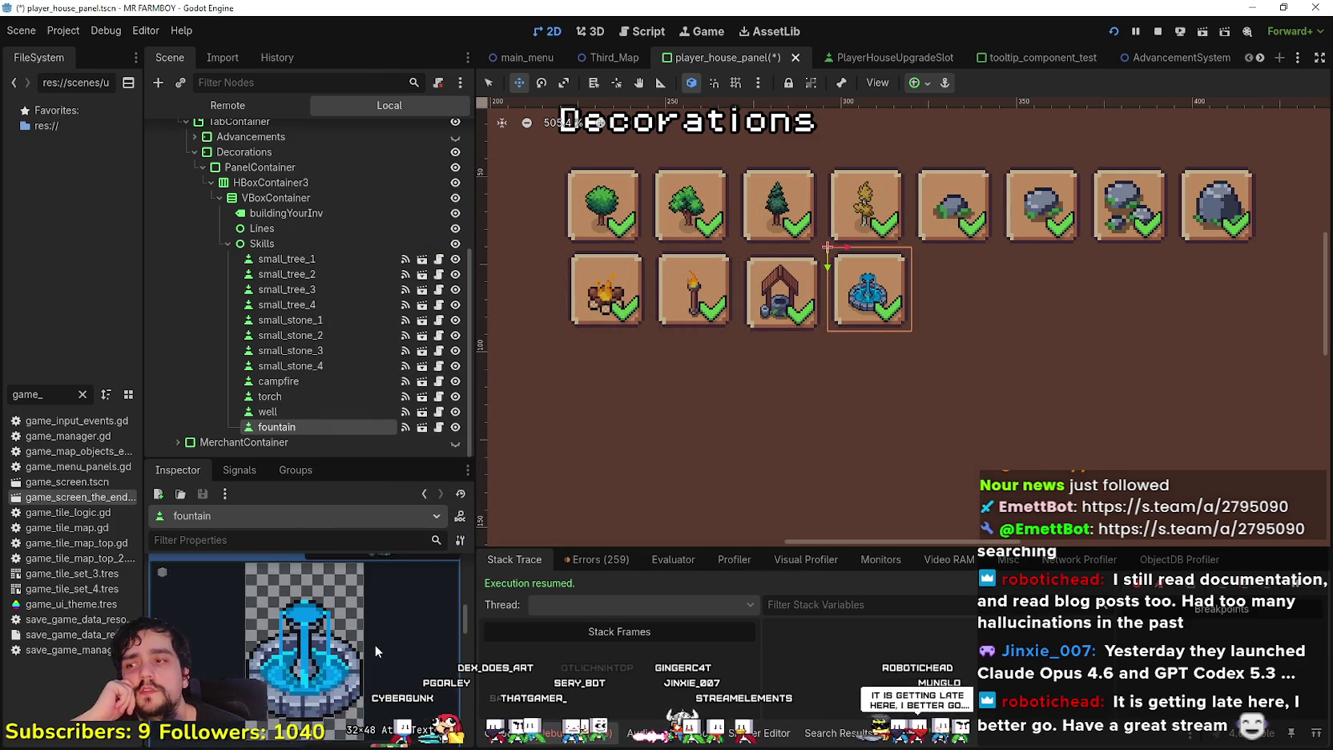
Nudge the fountain icon two pixels right within its slot and save the scene
left_click(379, 597)
scroll(366, 698, "up", 5)
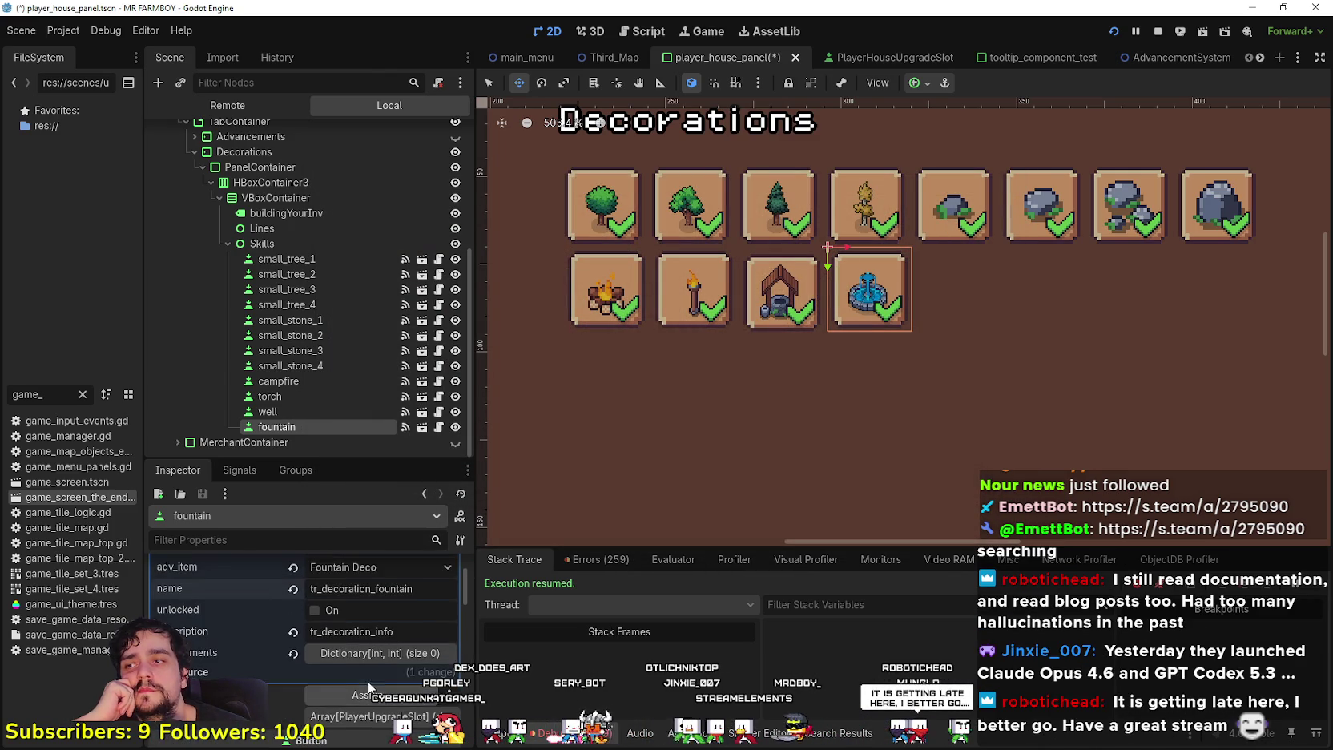
scroll(377, 659, "down", 3)
scroll(865, 321, "up", 2)
left_click_drag(871, 337, 839, 335)
scroll(859, 337, "up", 5)
key("Right")
key("Right")
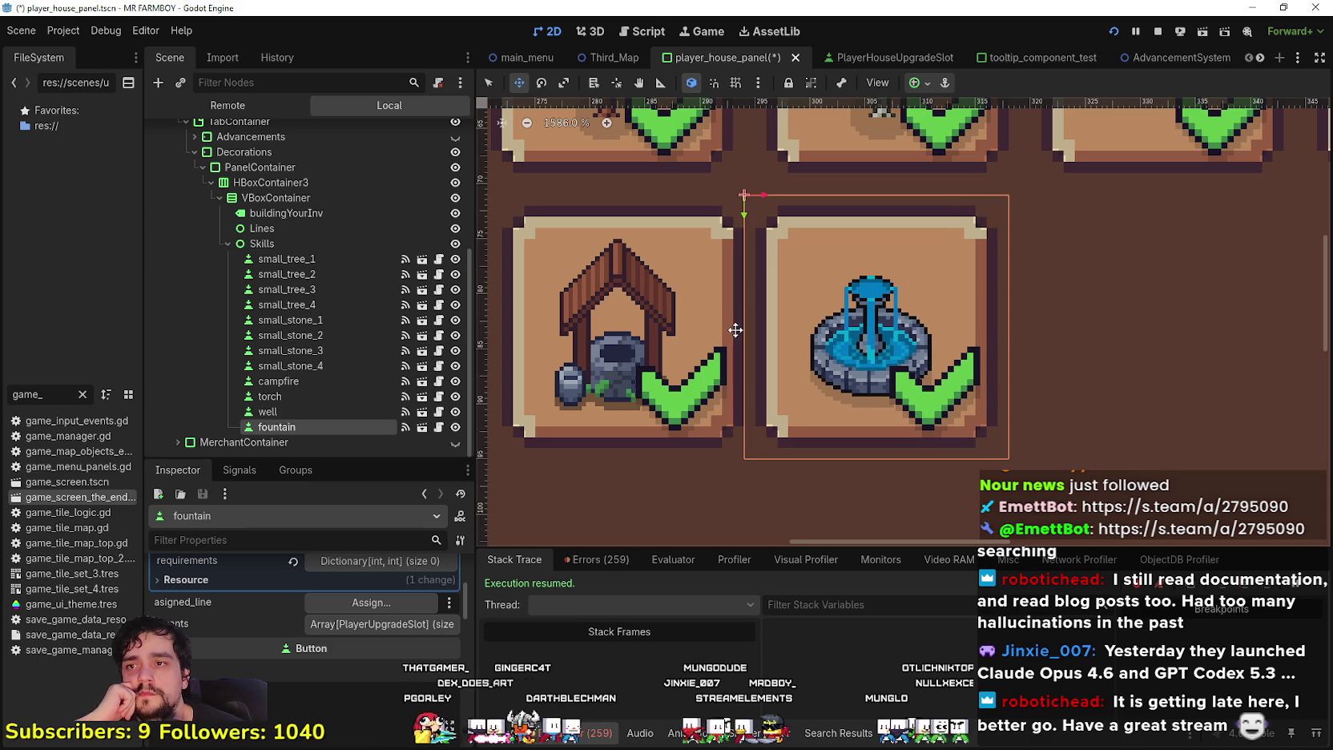
key("Right")
scroll(632, 317, "down", 6)
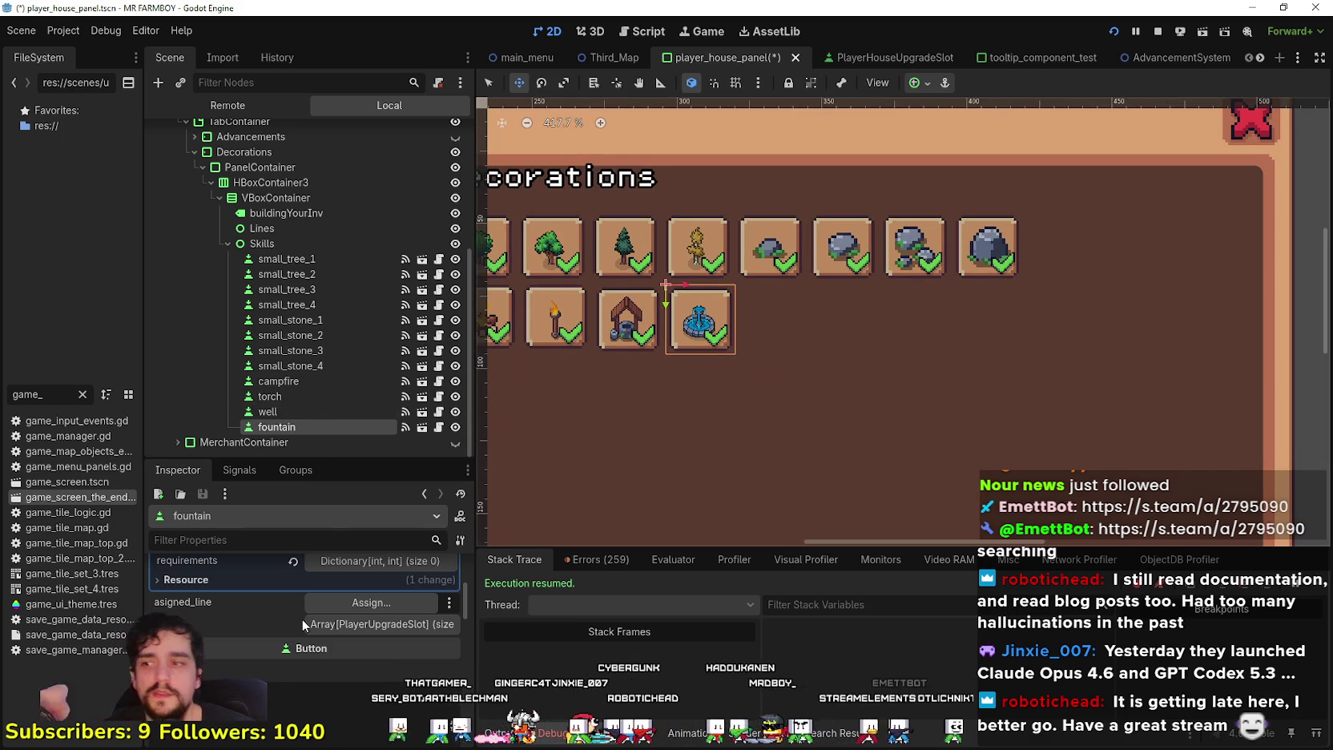
scroll(302, 618, "up", 3)
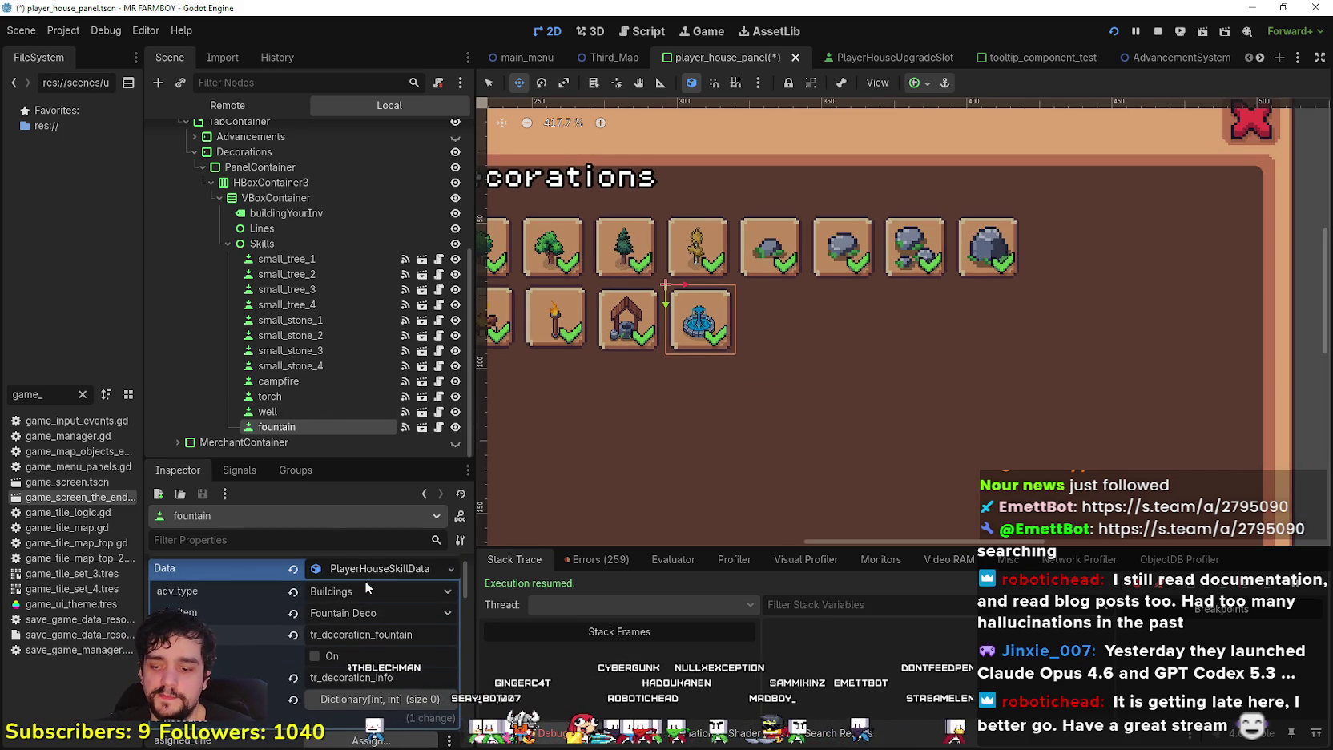
key("ctrl+s")
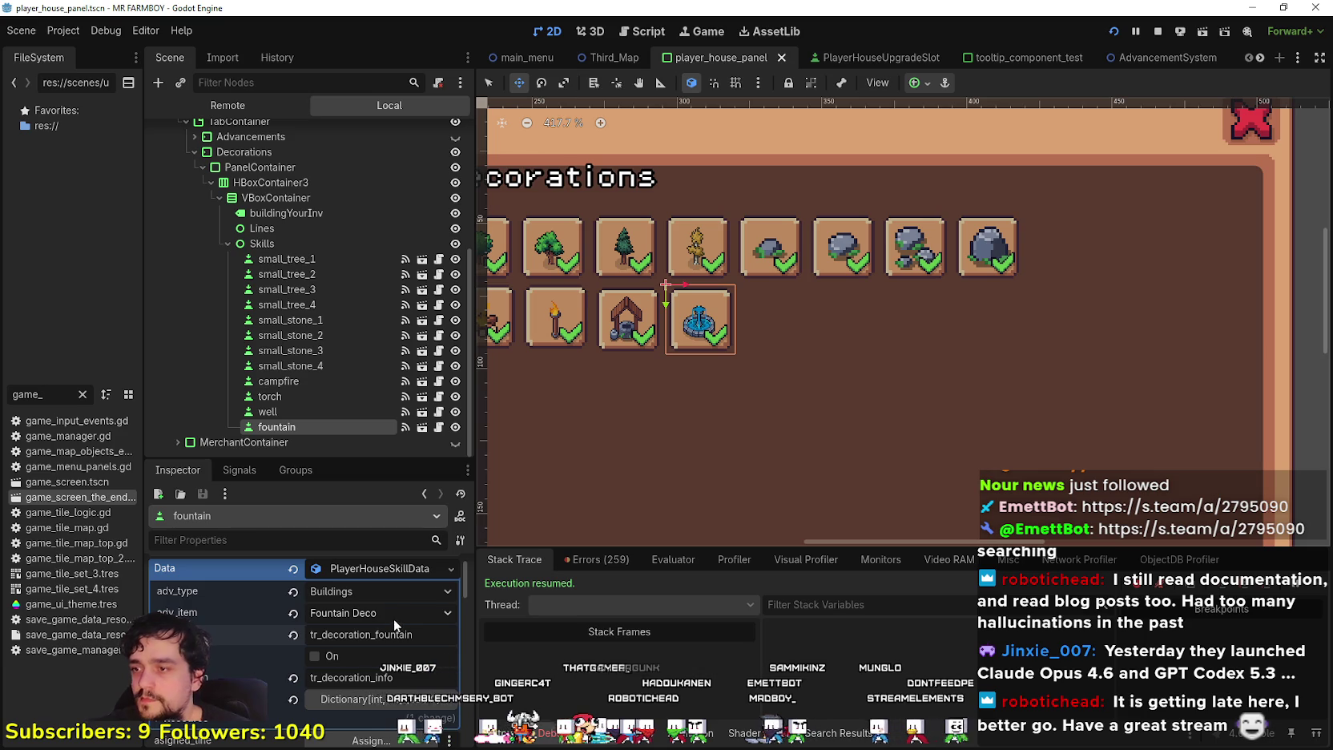
Shift the fountain icon a few pixels left and save the player house panel again
scroll(393, 618, "down", 3)
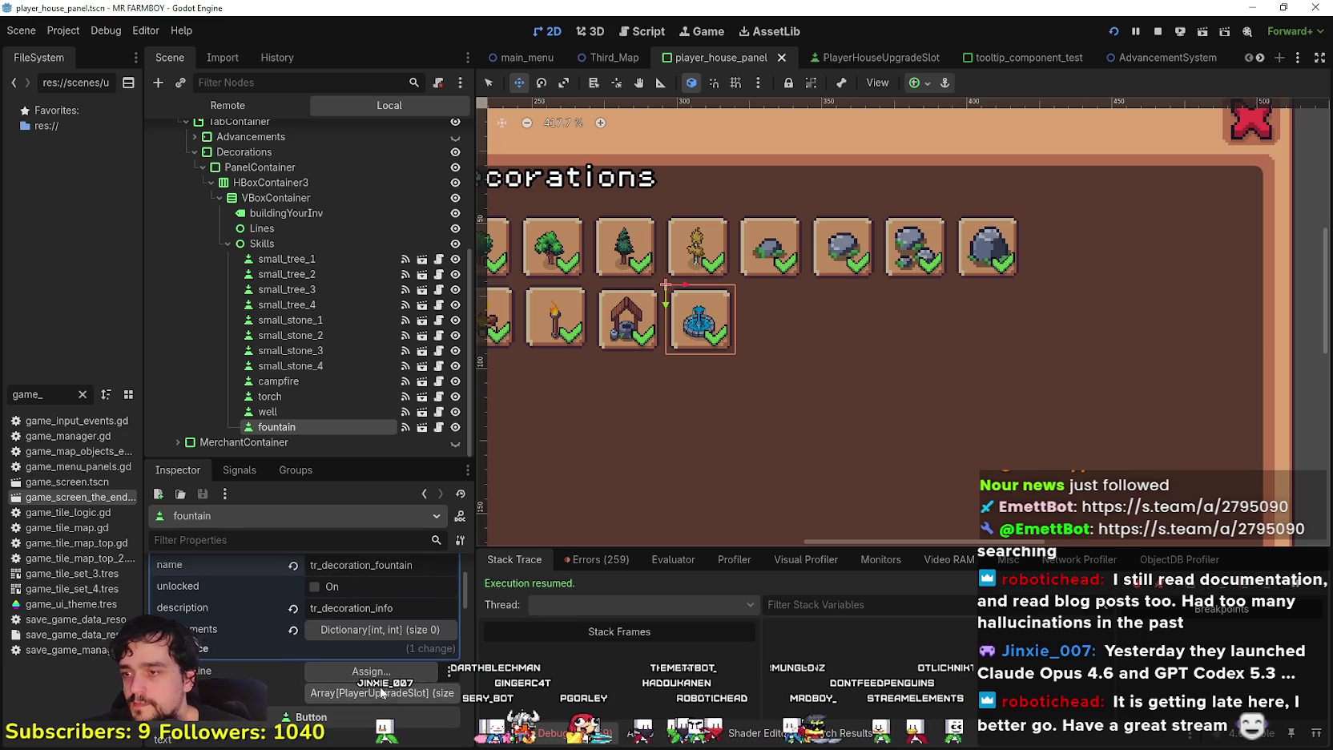
scroll(367, 694, "up", 2)
scroll(367, 694, "up", 2)
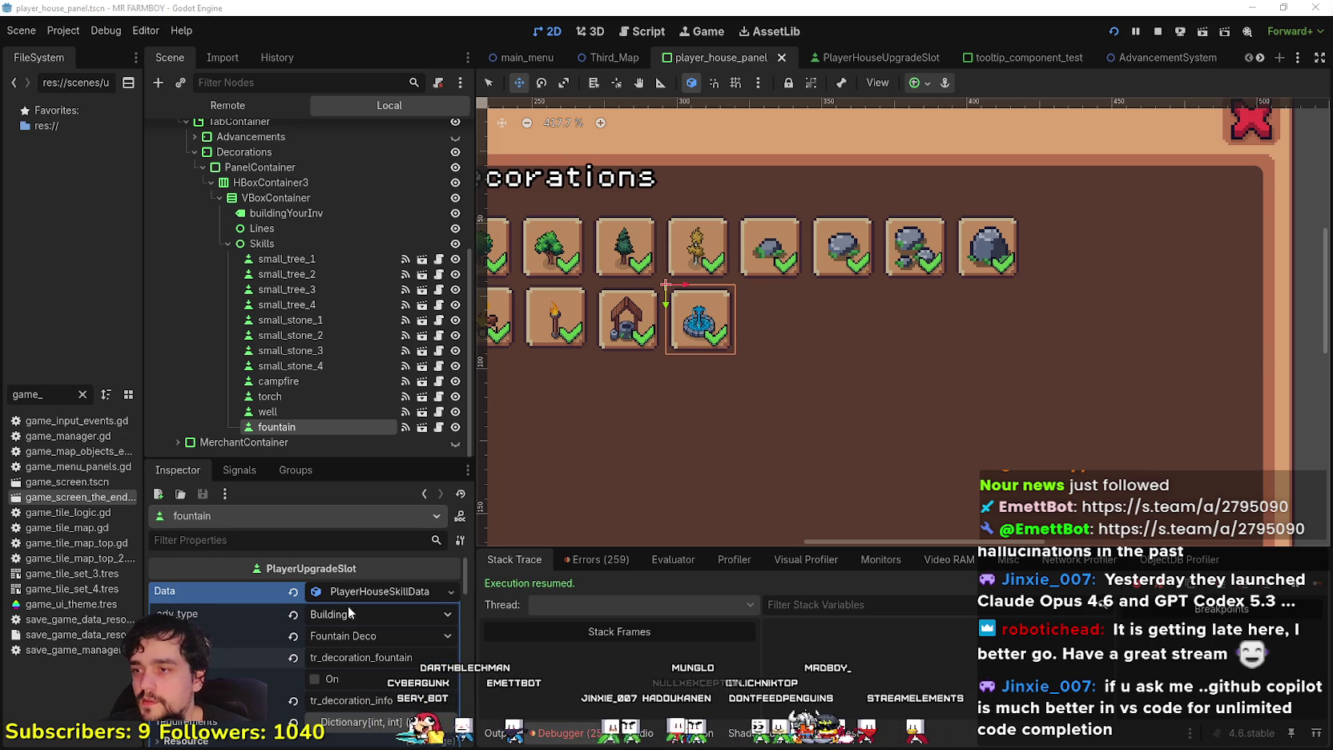
scroll(562, 399, "up", 1)
scroll(756, 359, "down", 1)
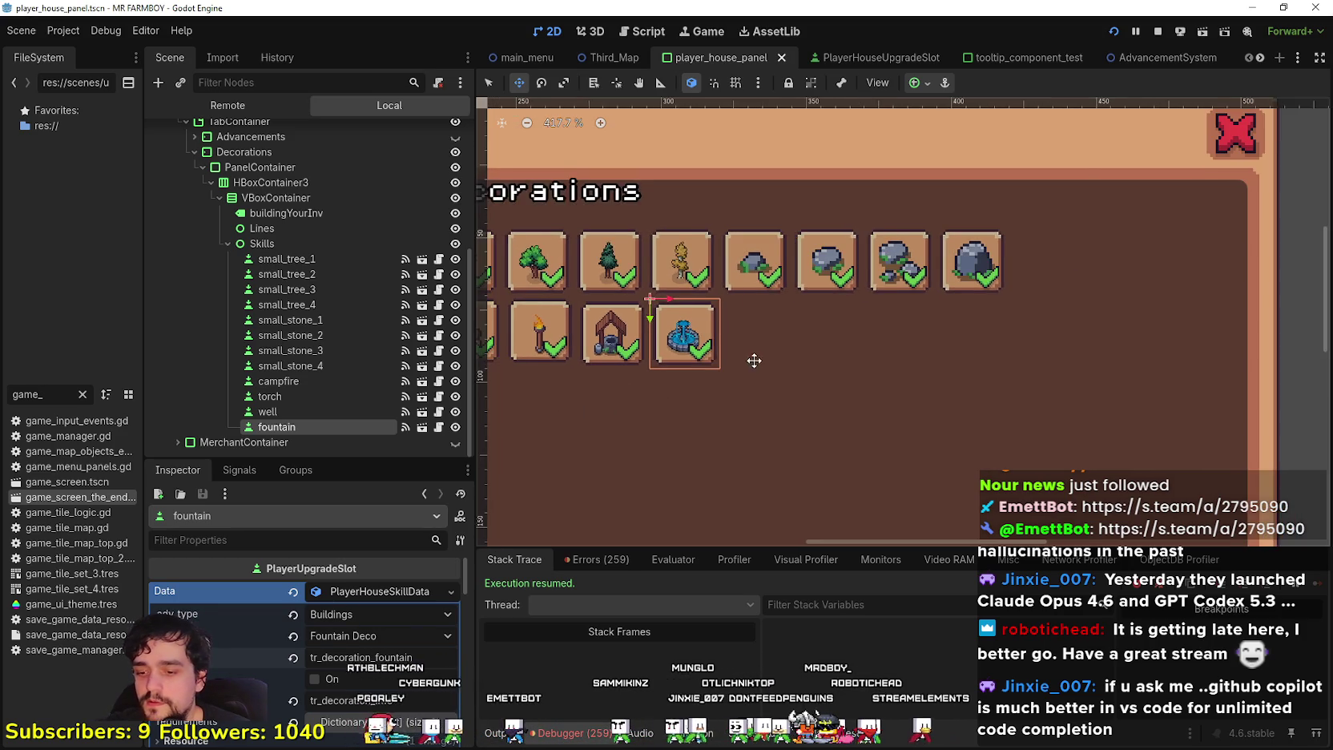
scroll(763, 328, "up", 2)
scroll(717, 306, "up", 3)
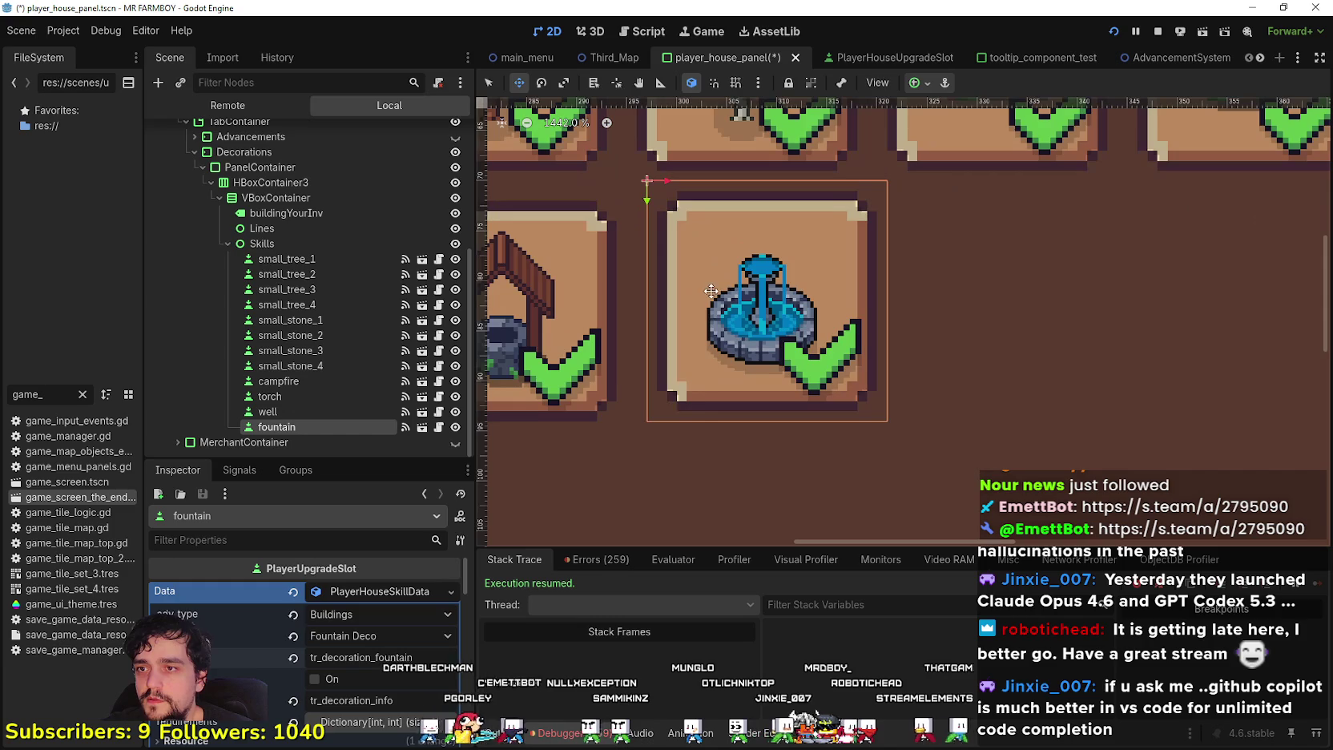
left_click_drag(711, 290, 681, 298)
scroll(691, 292, "down", 3)
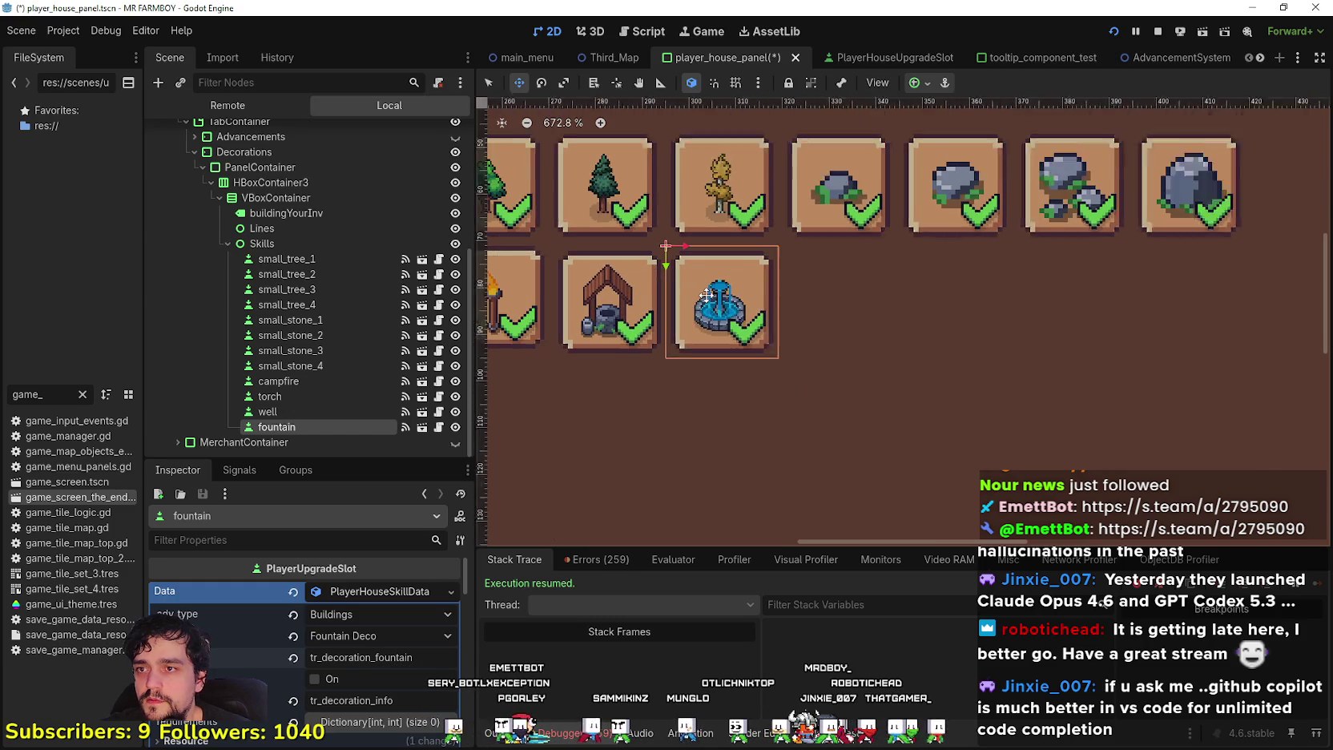
key("ctrl+s")
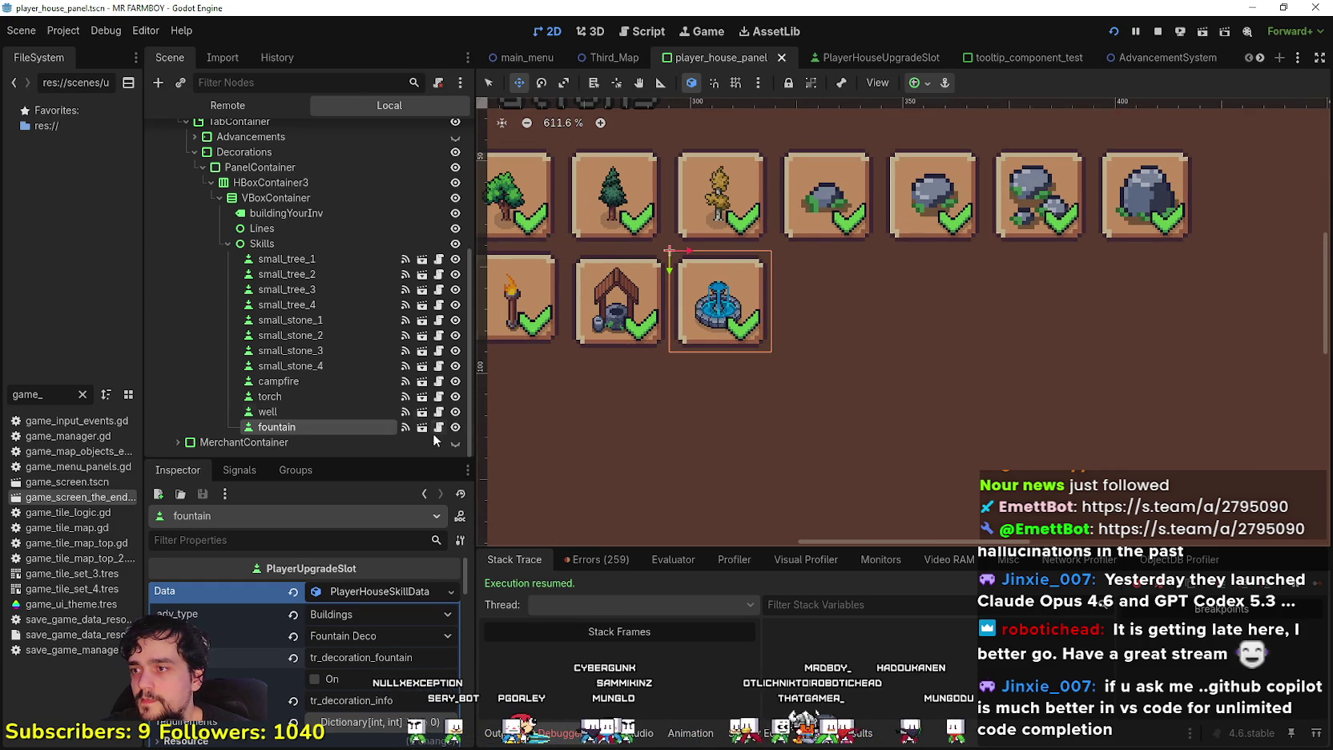
scroll(400, 648, "down", 2)
scroll(399, 648, "up", 2)
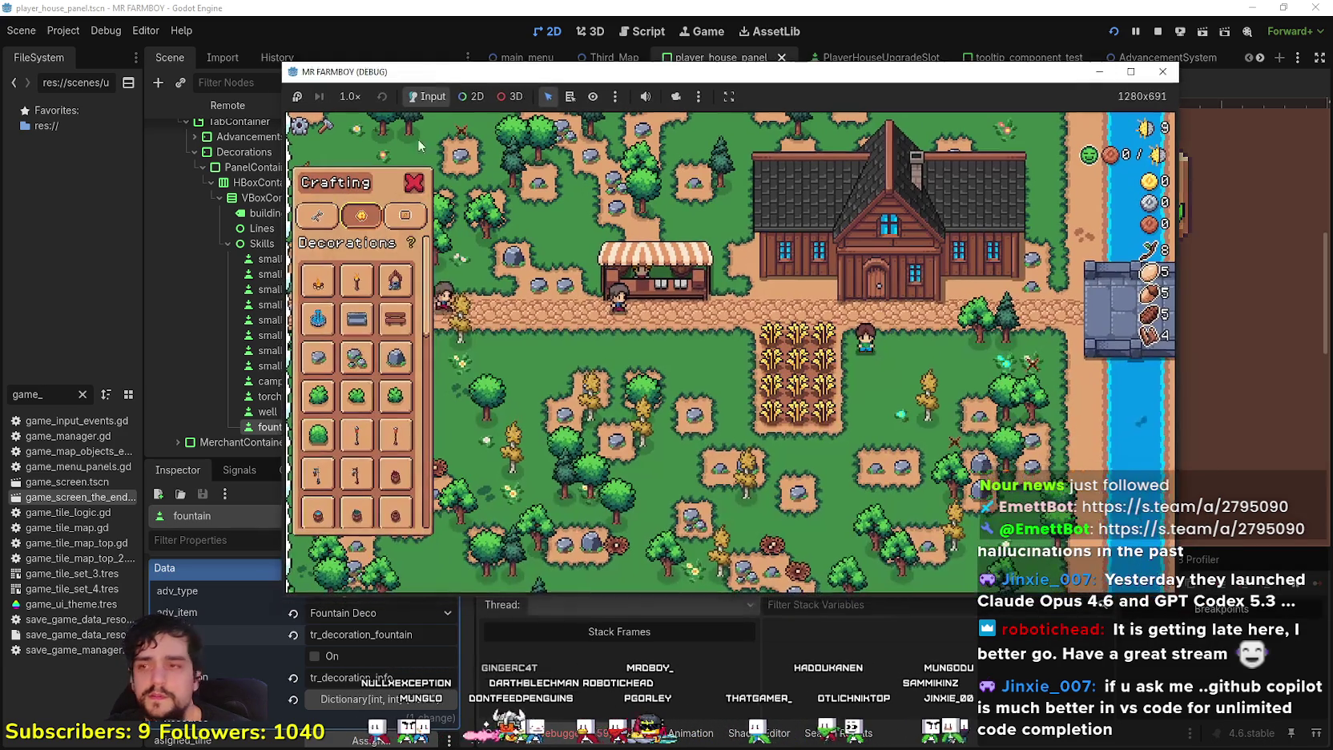
mouse_move(362, 318)
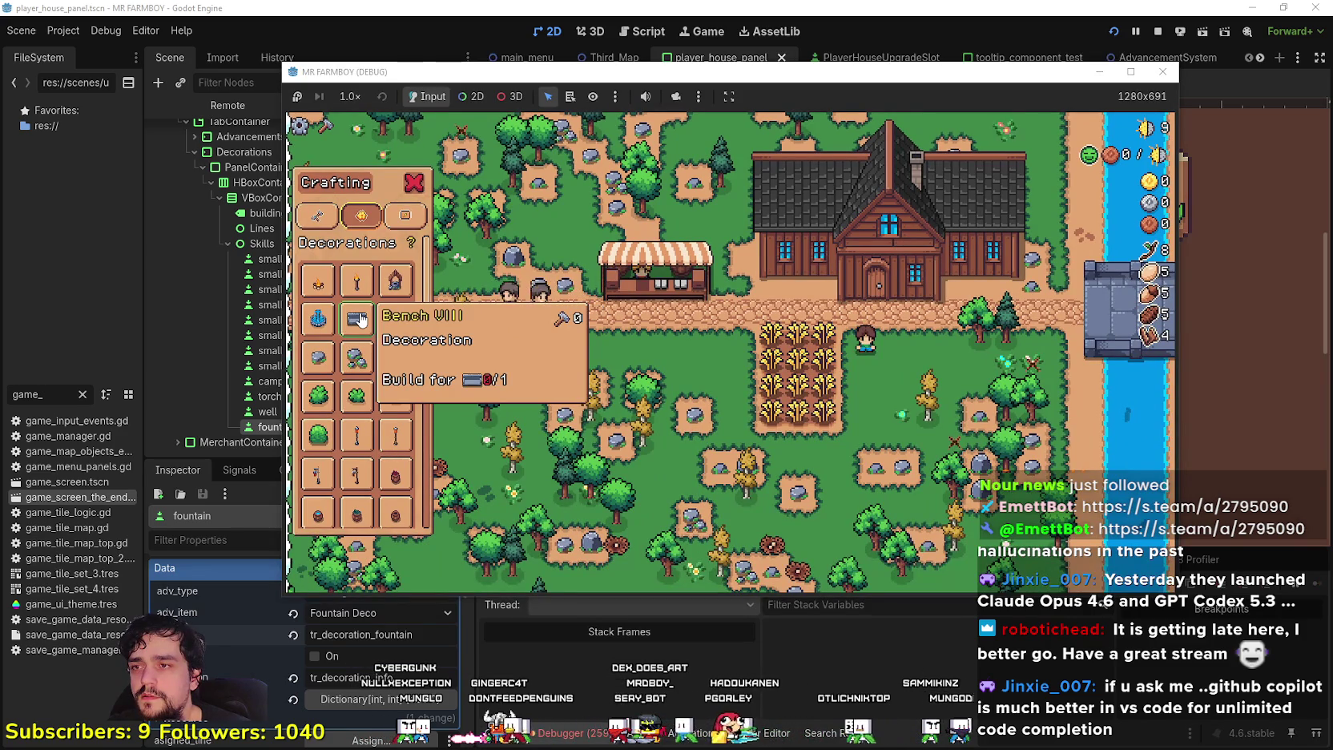
Check the bench's name in the maximized game window, then switch to the localization spreadsheet
key("super+Up")
mouse_move(134, 366)
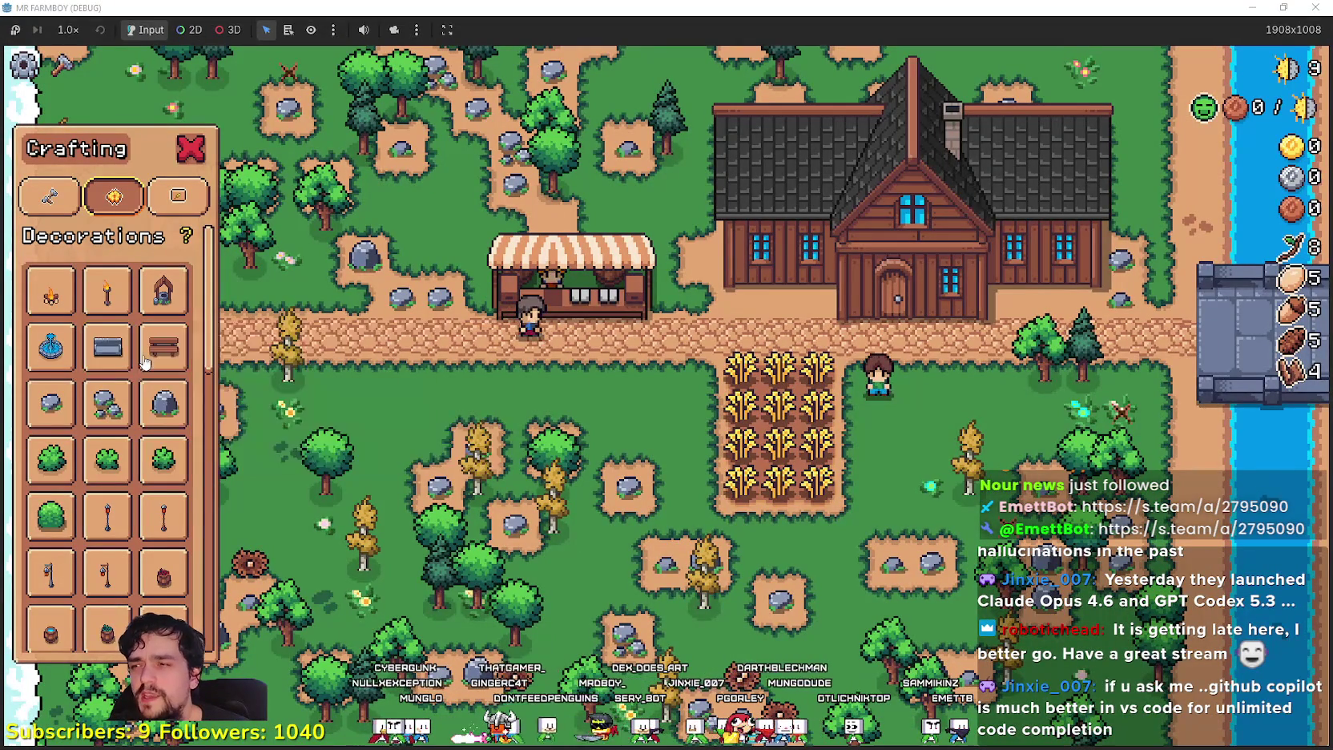
key("super+Down")
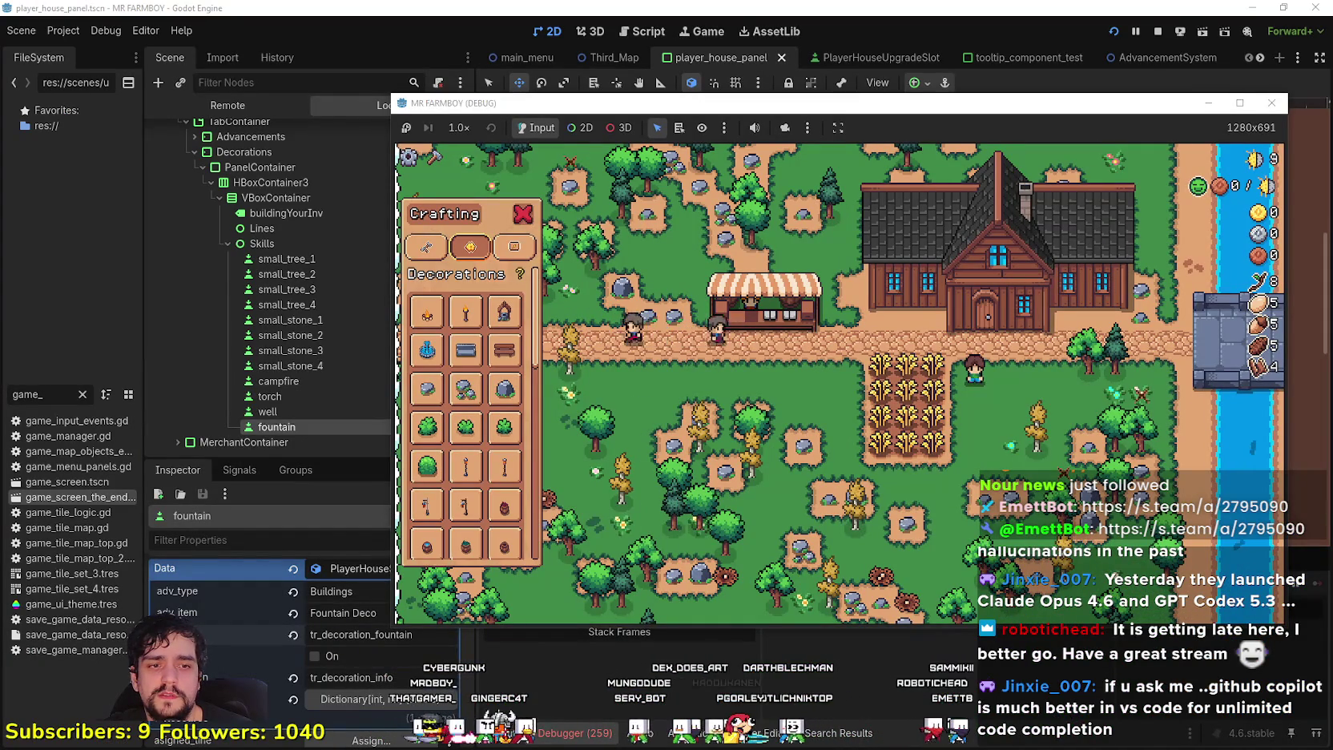
key("alt+Tab")
key("alt+Tab")
key("alt+Tab")
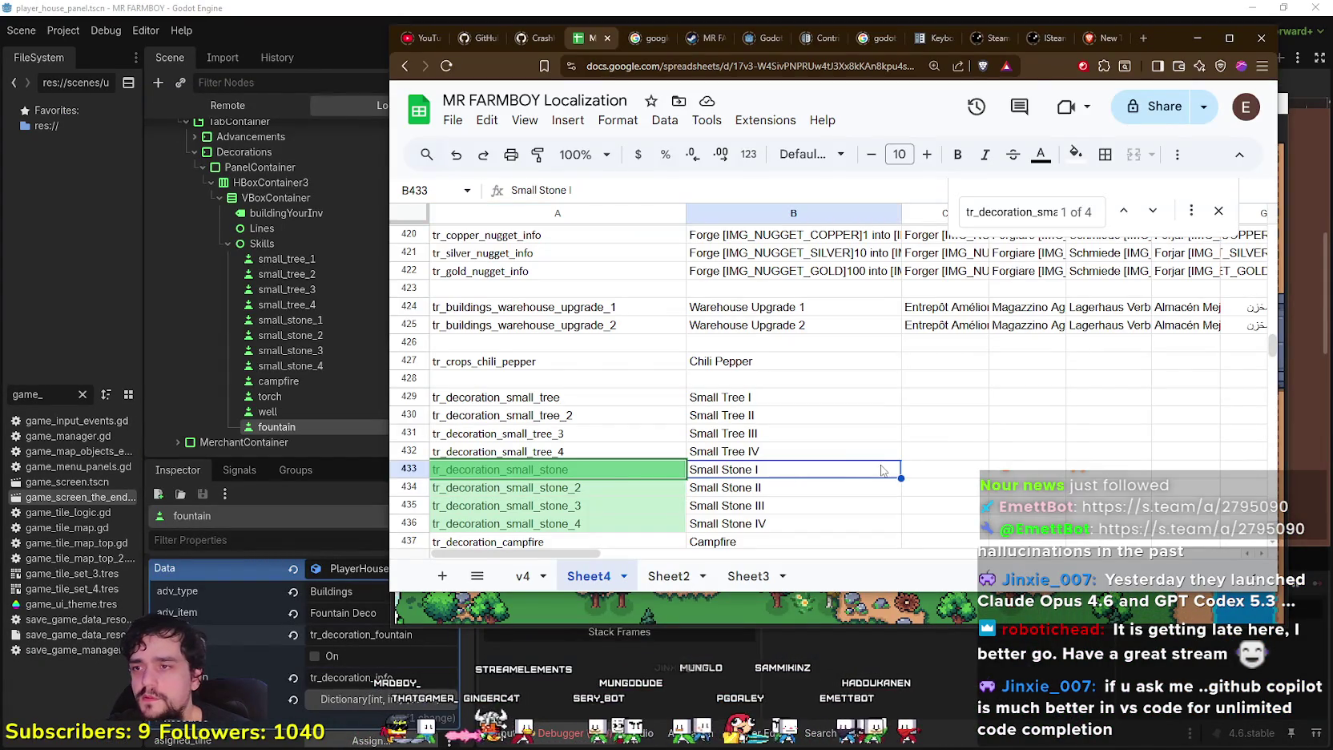
Change B455 to 'Bench I' and B456 to 'Bench II'
scroll(797, 439, "down", 3)
scroll(724, 368, "down", 3)
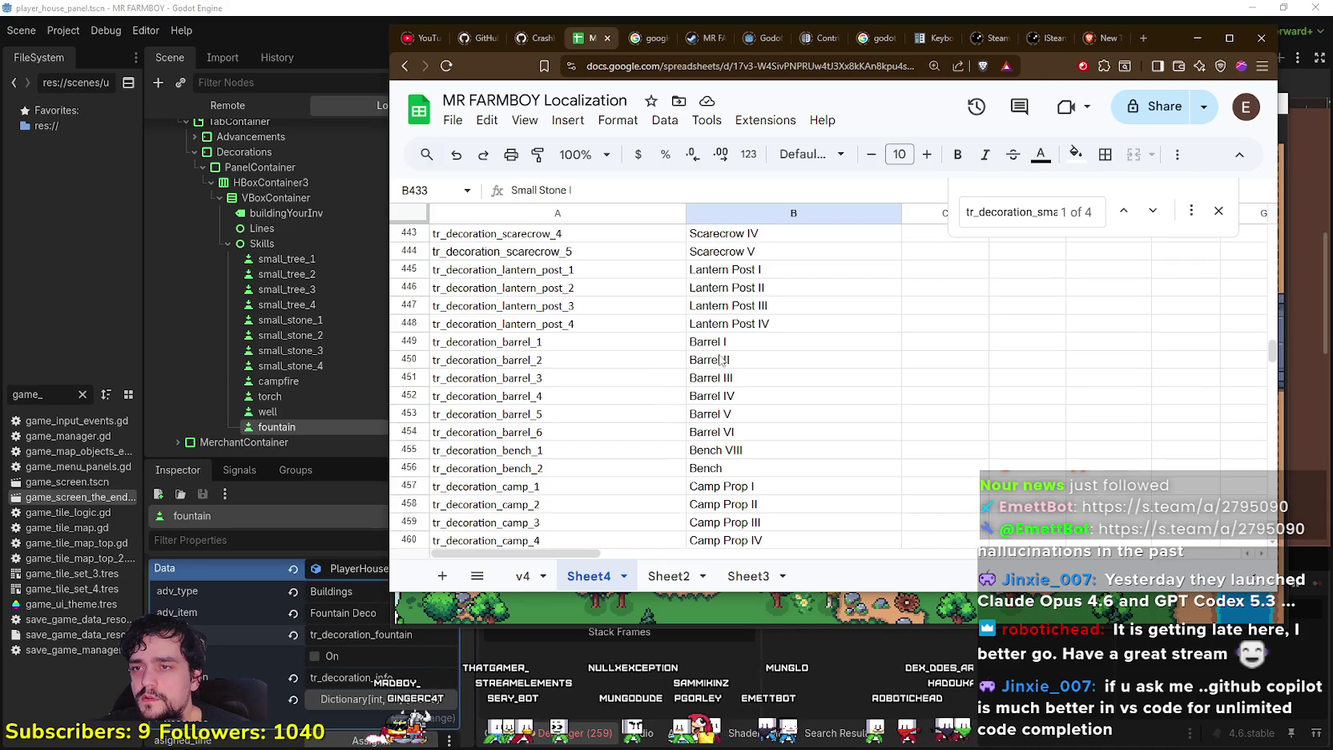
left_click(717, 317)
double_click(730, 312)
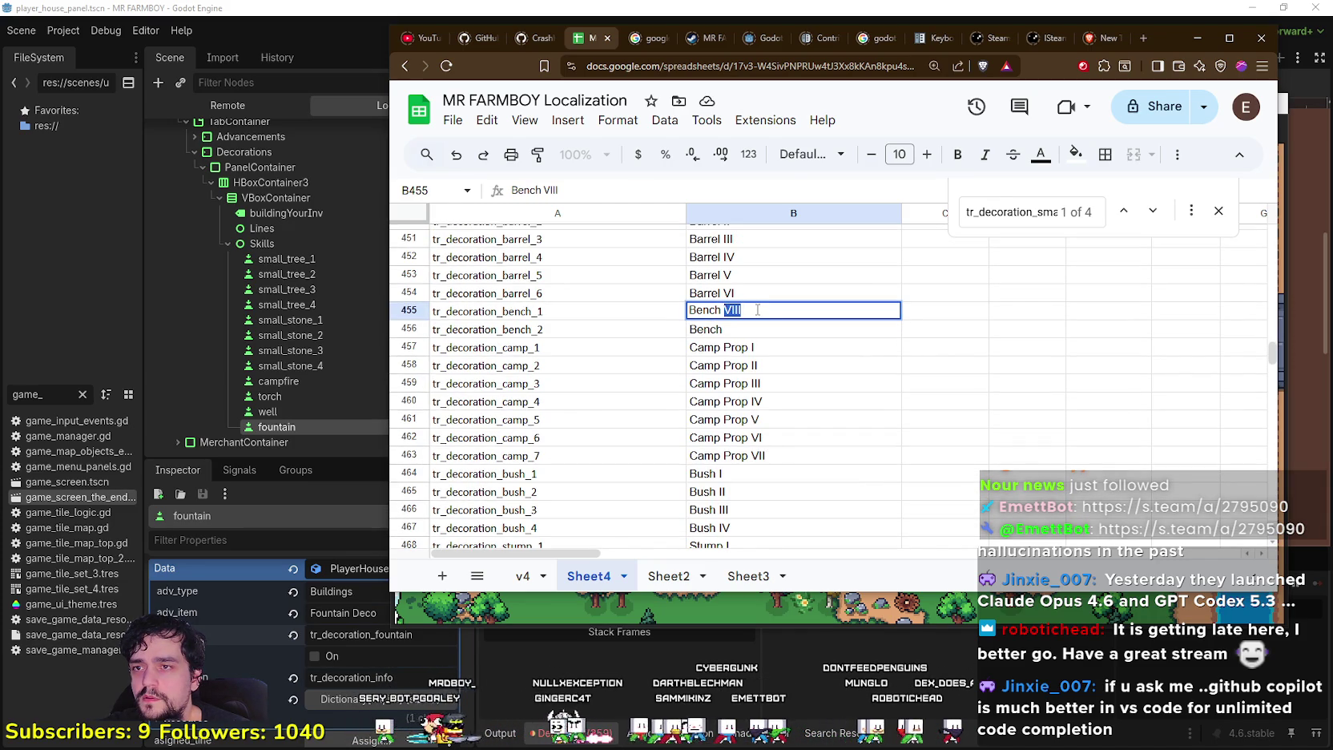
left_click(768, 349)
double_click(741, 328)
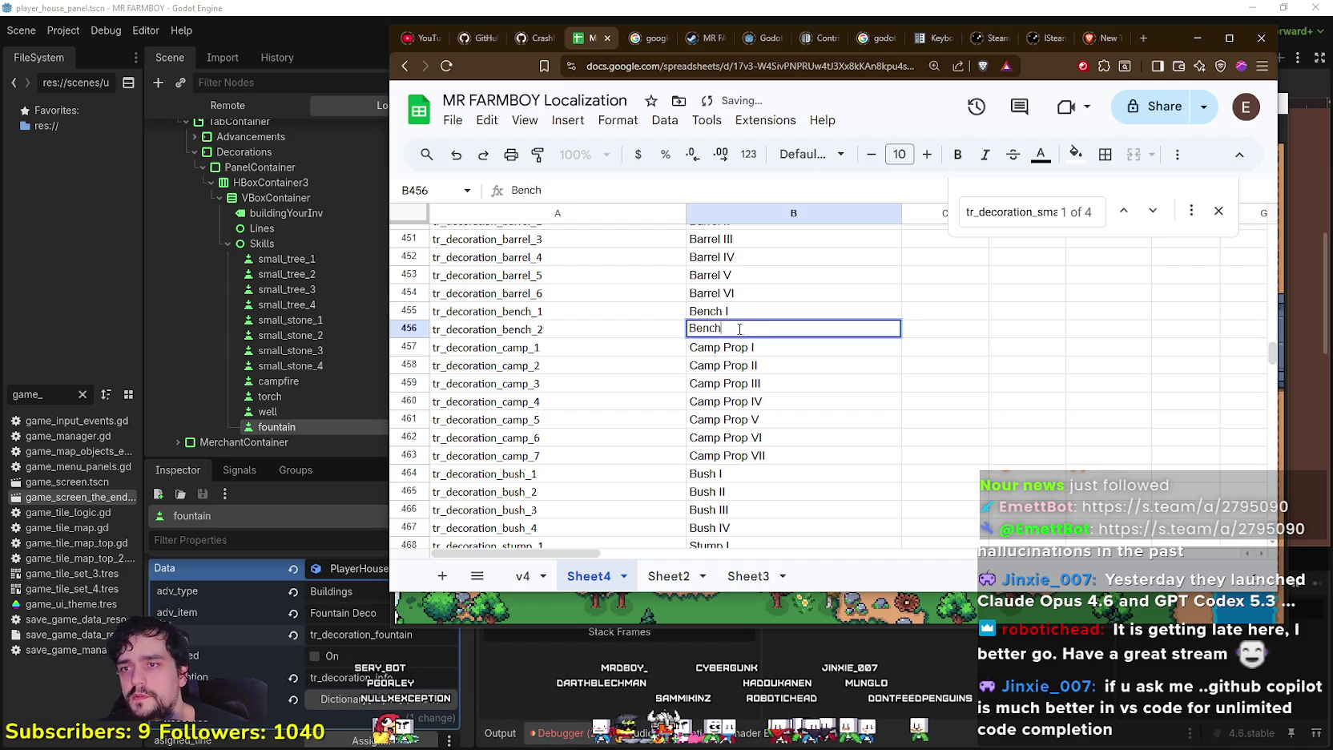
type("II")
key("Return")
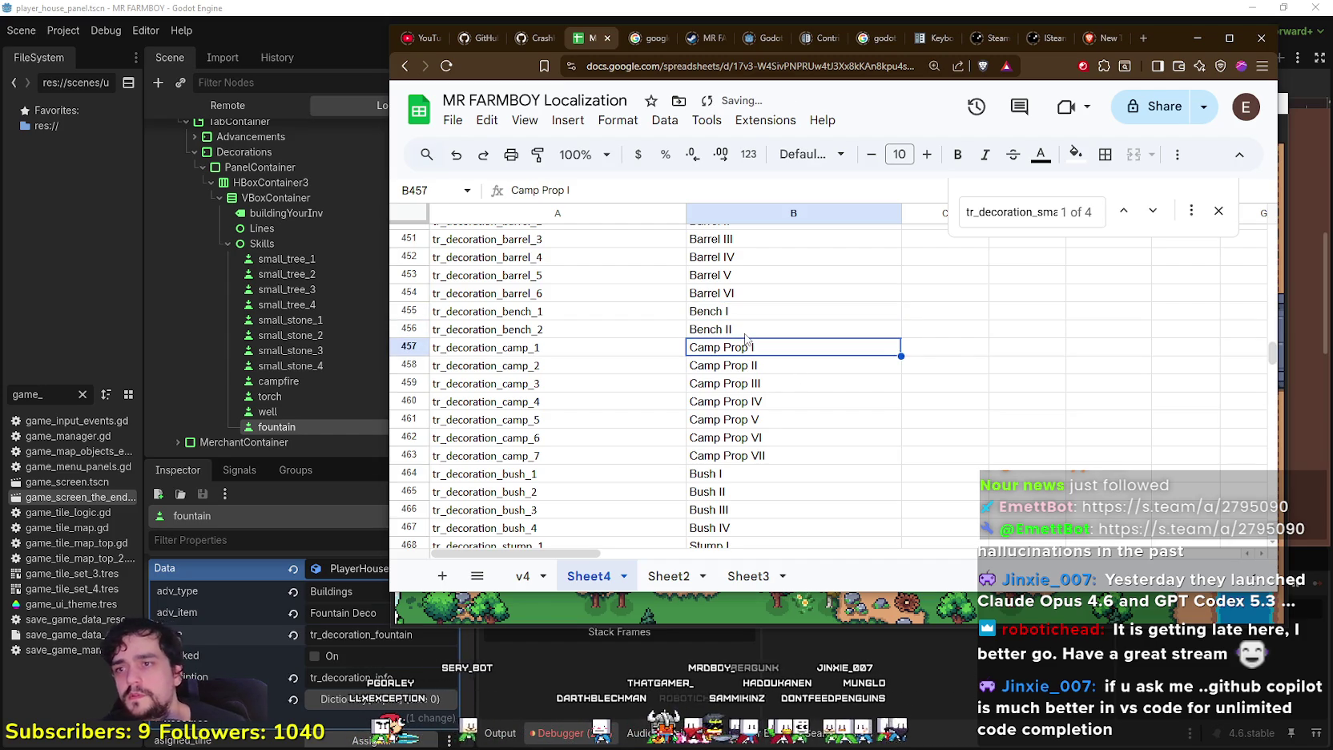
Download the sheet as CSV, replacing the existing translations.csv
left_click(462, 120)
mouse_move(491, 330)
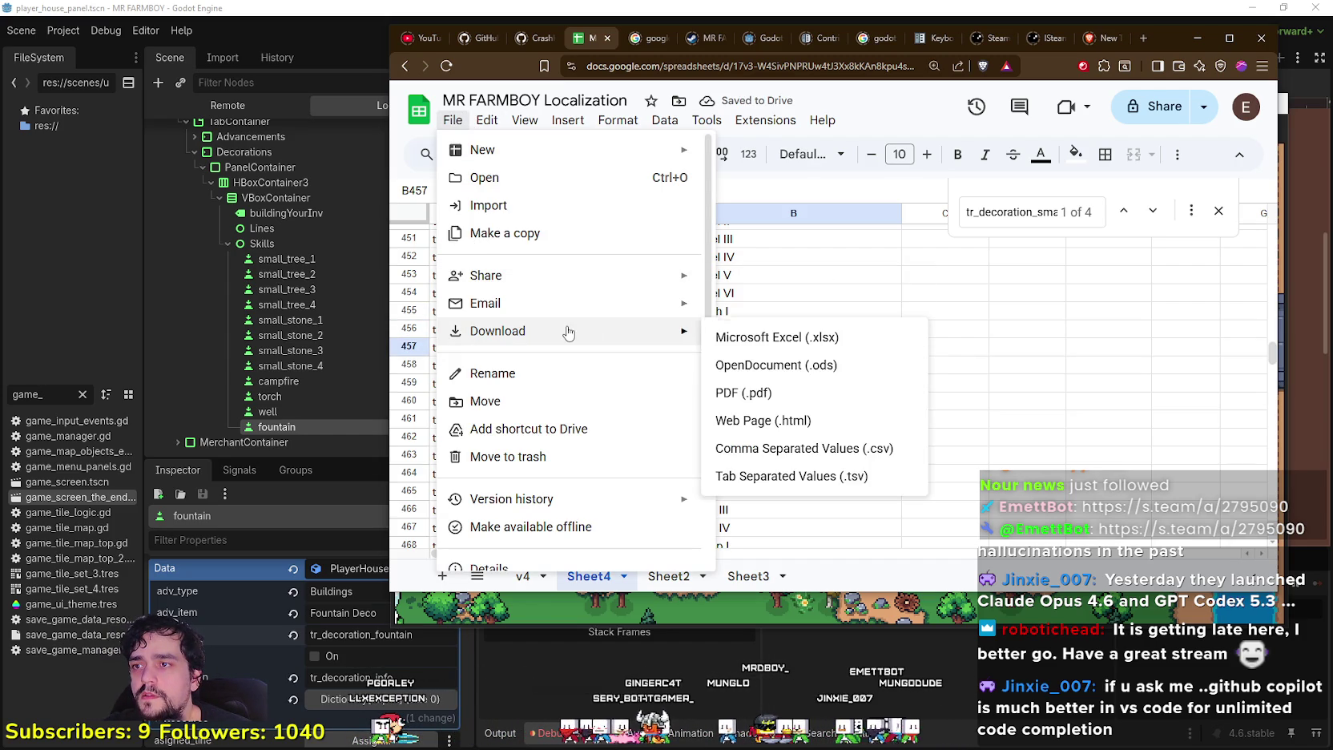
left_click(796, 455)
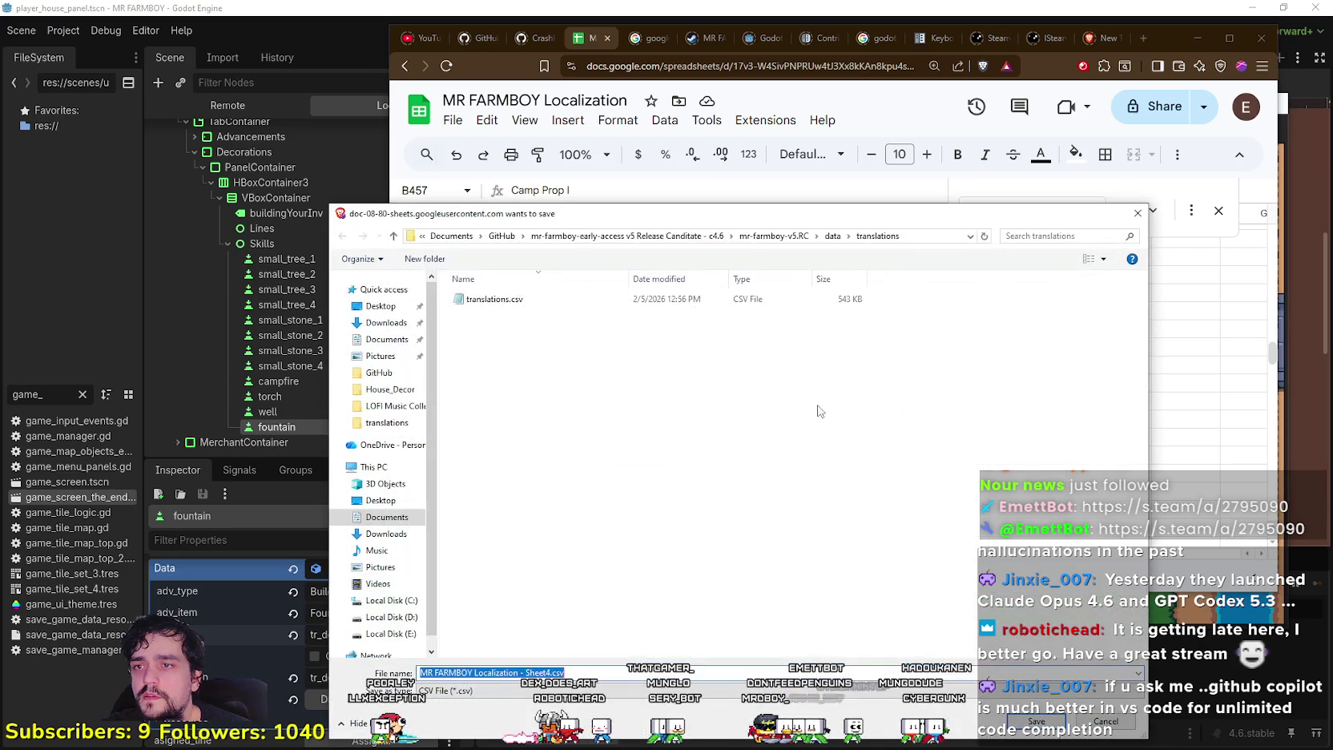
left_click(546, 302)
key("Return")
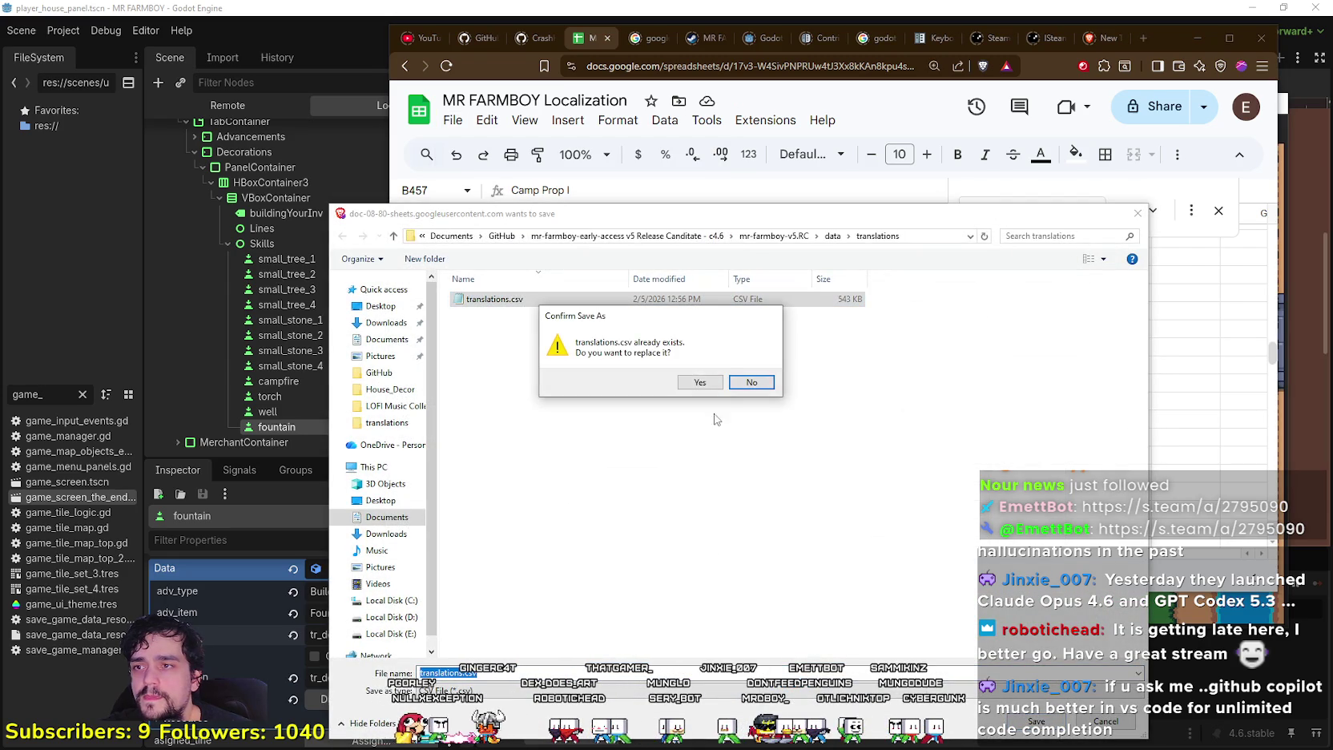
left_click(692, 381)
left_click(917, 401)
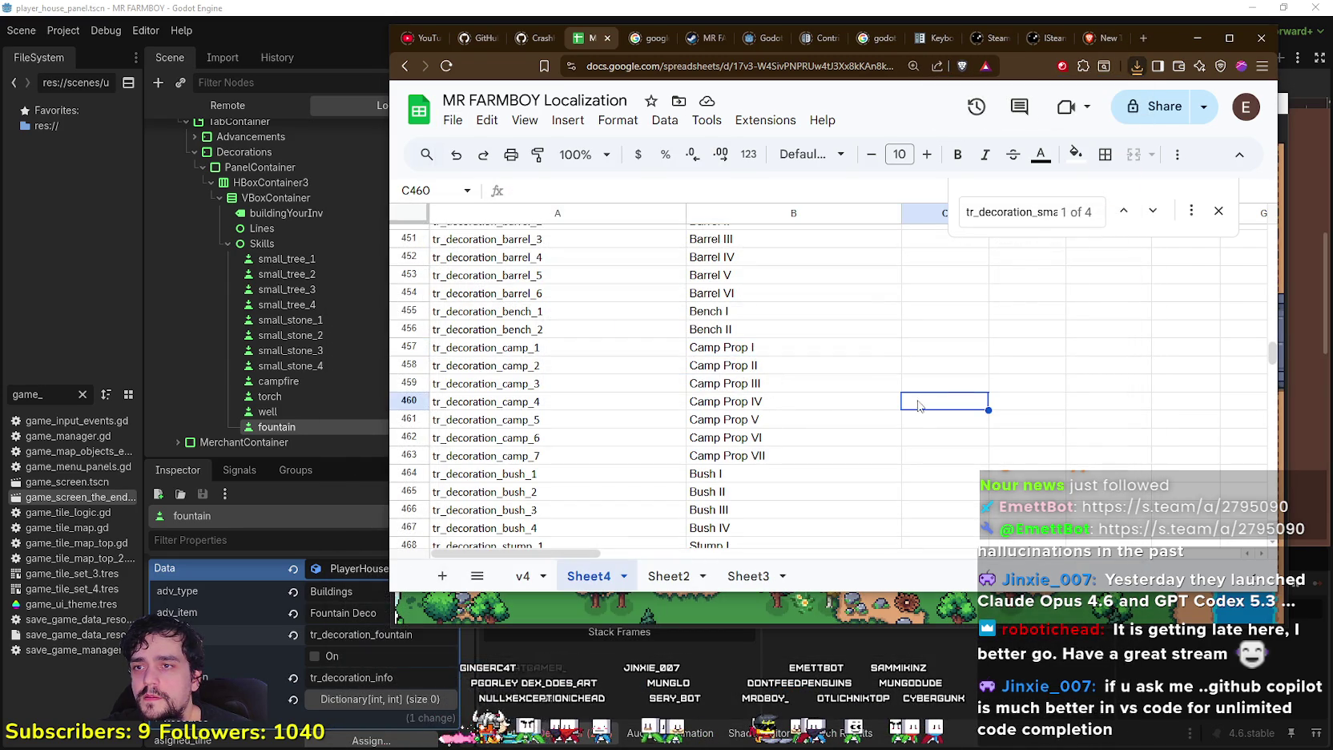
key("alt+Tab")
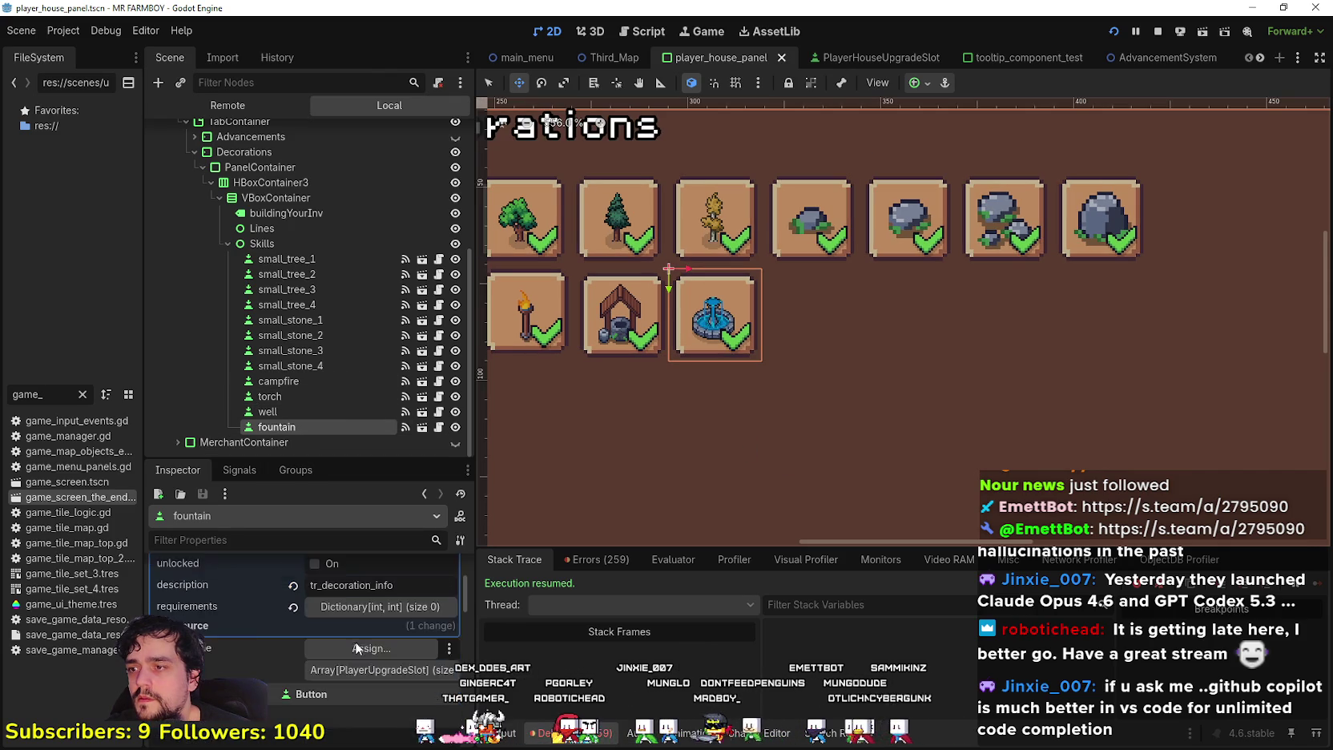
Collapse the fountain slot's Data section in the Inspector
left_click(371, 593)
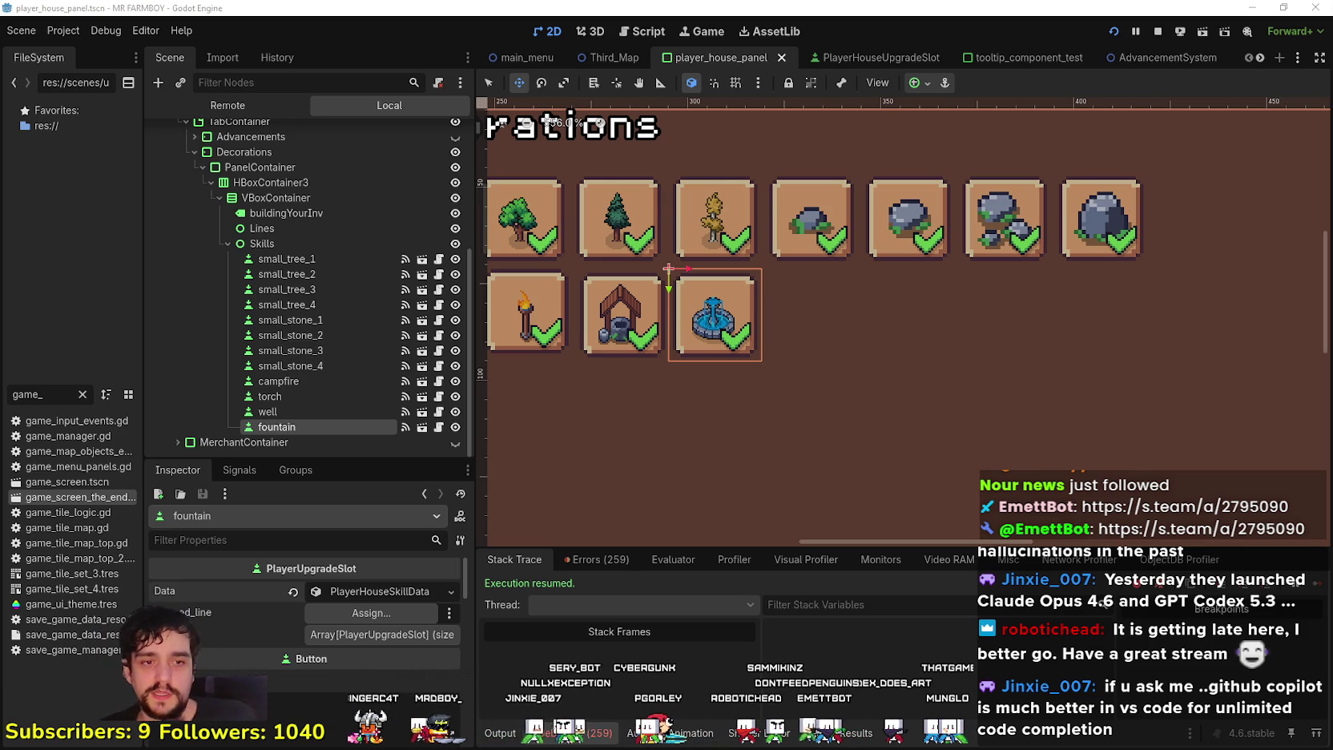
scroll(849, 453, "down", 2)
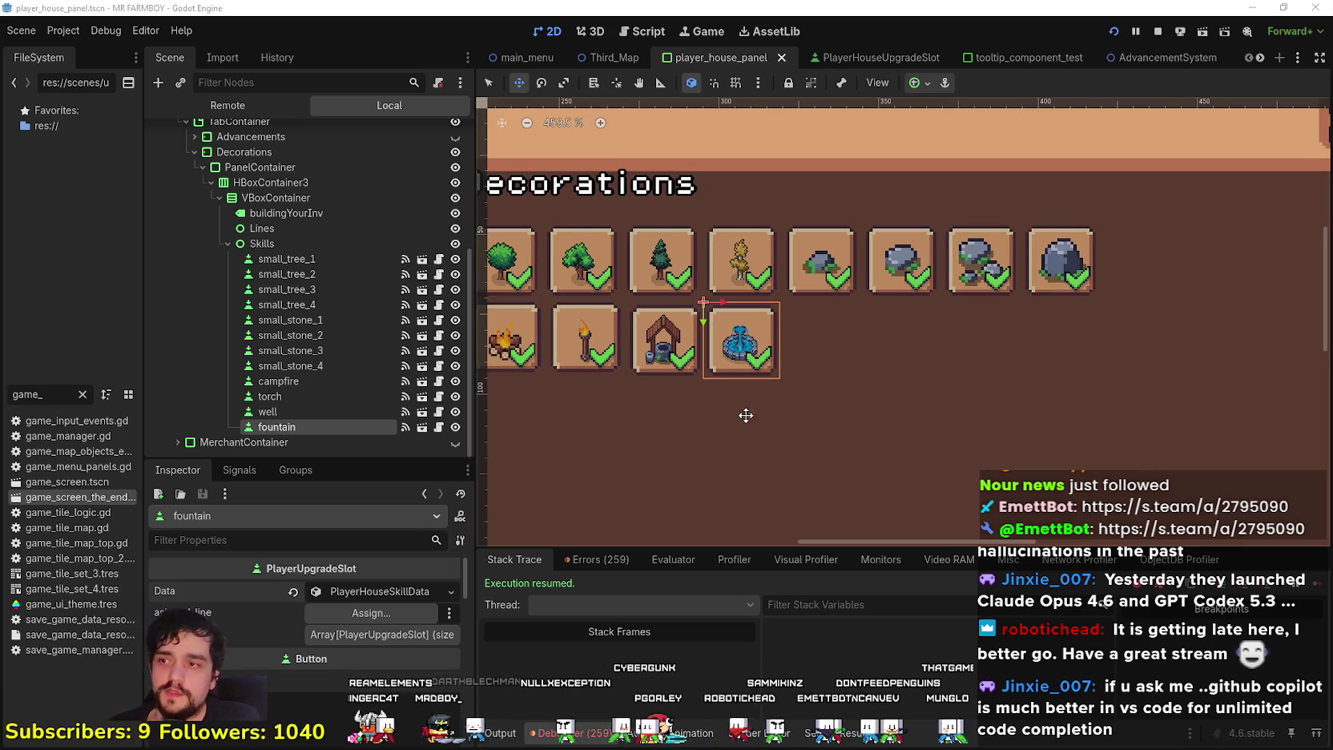
Duplicate the fountain slot and place the copy in the next second-row grid position
scroll(345, 661, "down", 5)
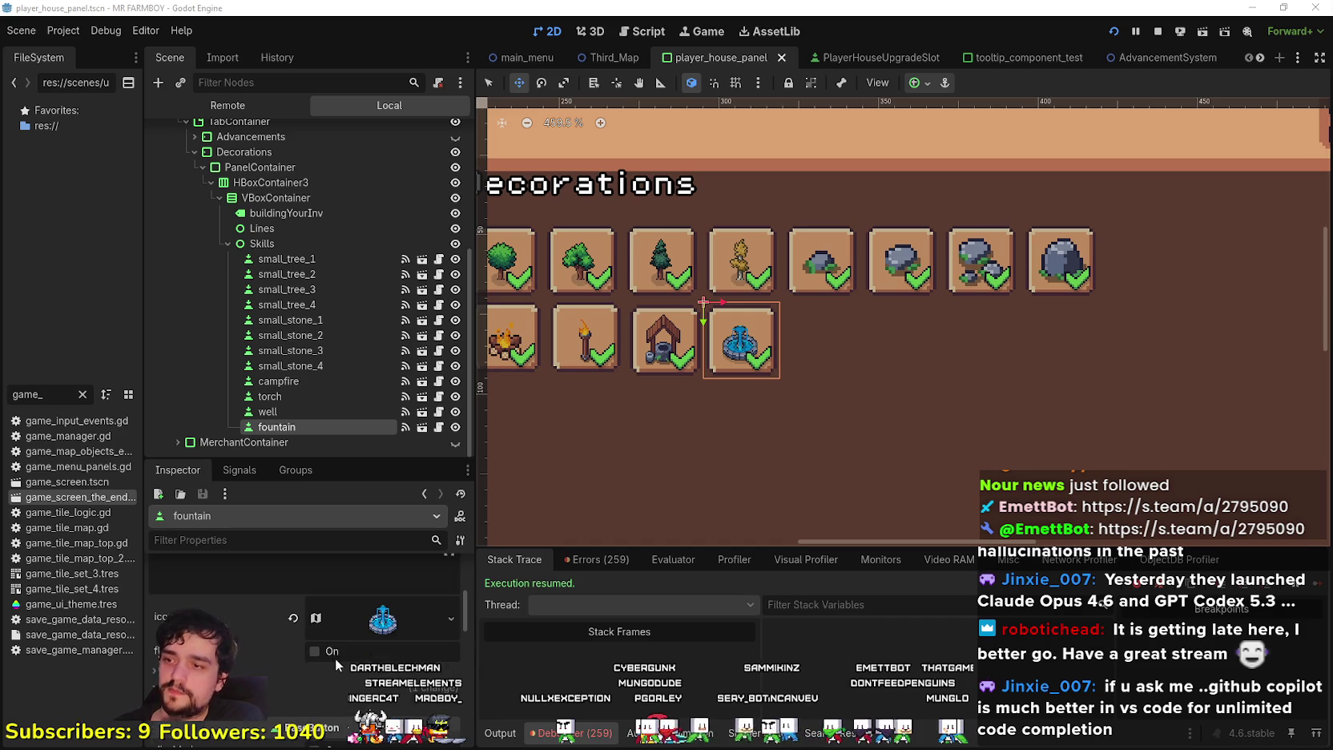
scroll(335, 653, "up", 3)
left_click_drag(819, 380, 825, 382)
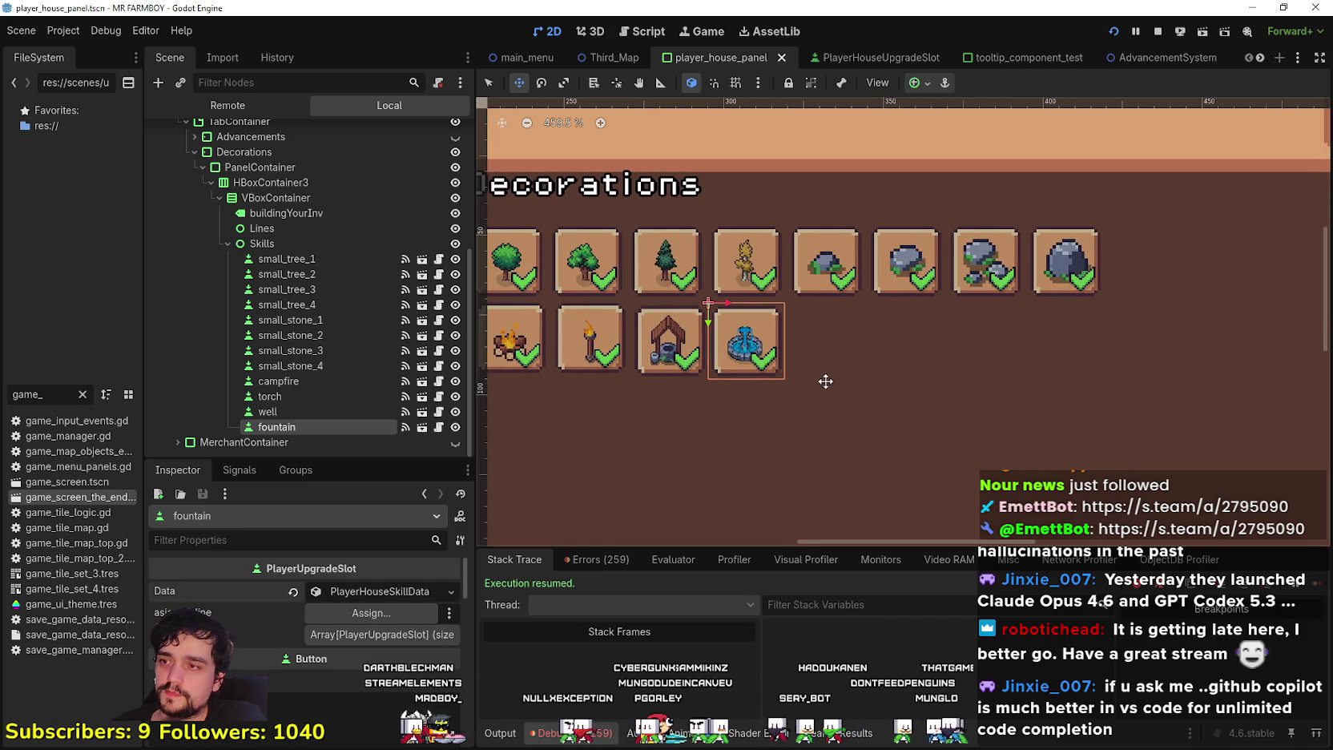
key("ctrl+d")
mouse_move(736, 348)
left_mouse_down()
mouse_move(848, 346)
mouse_move(822, 344)
left_mouse_up()
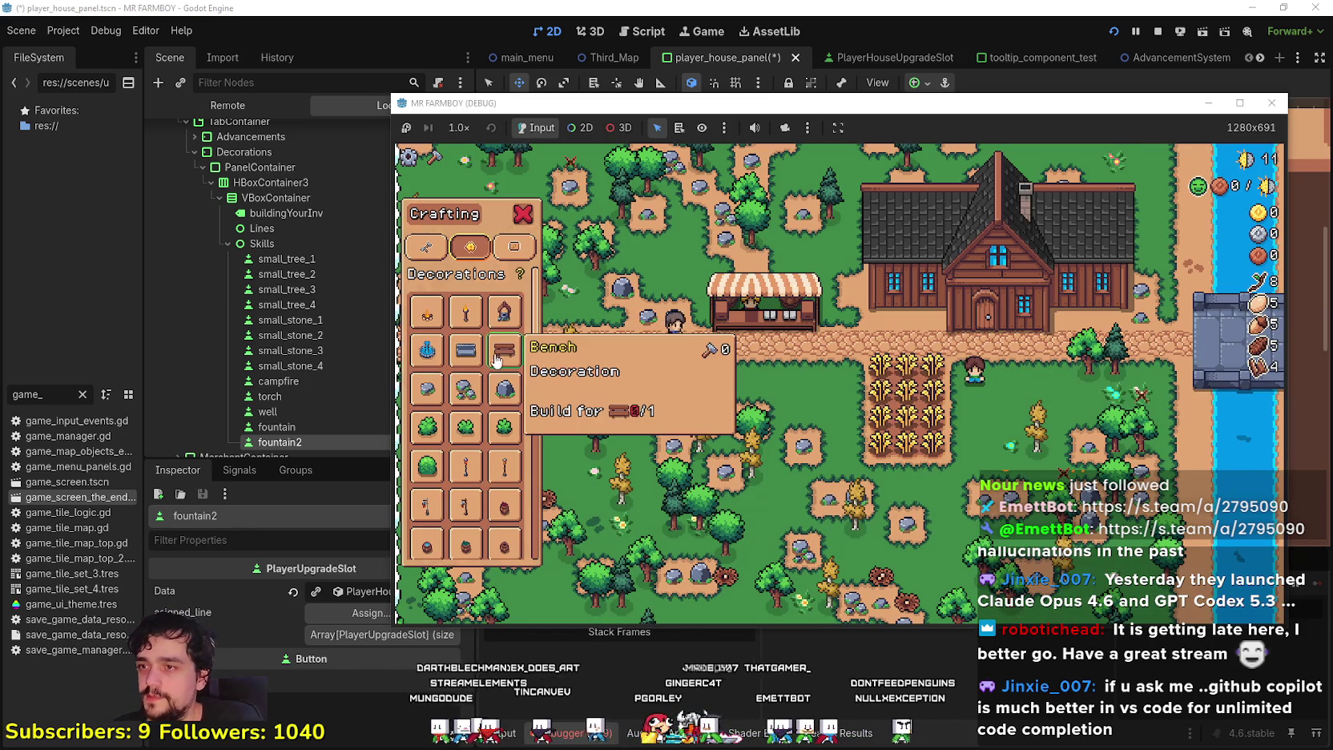
left_click(512, 6)
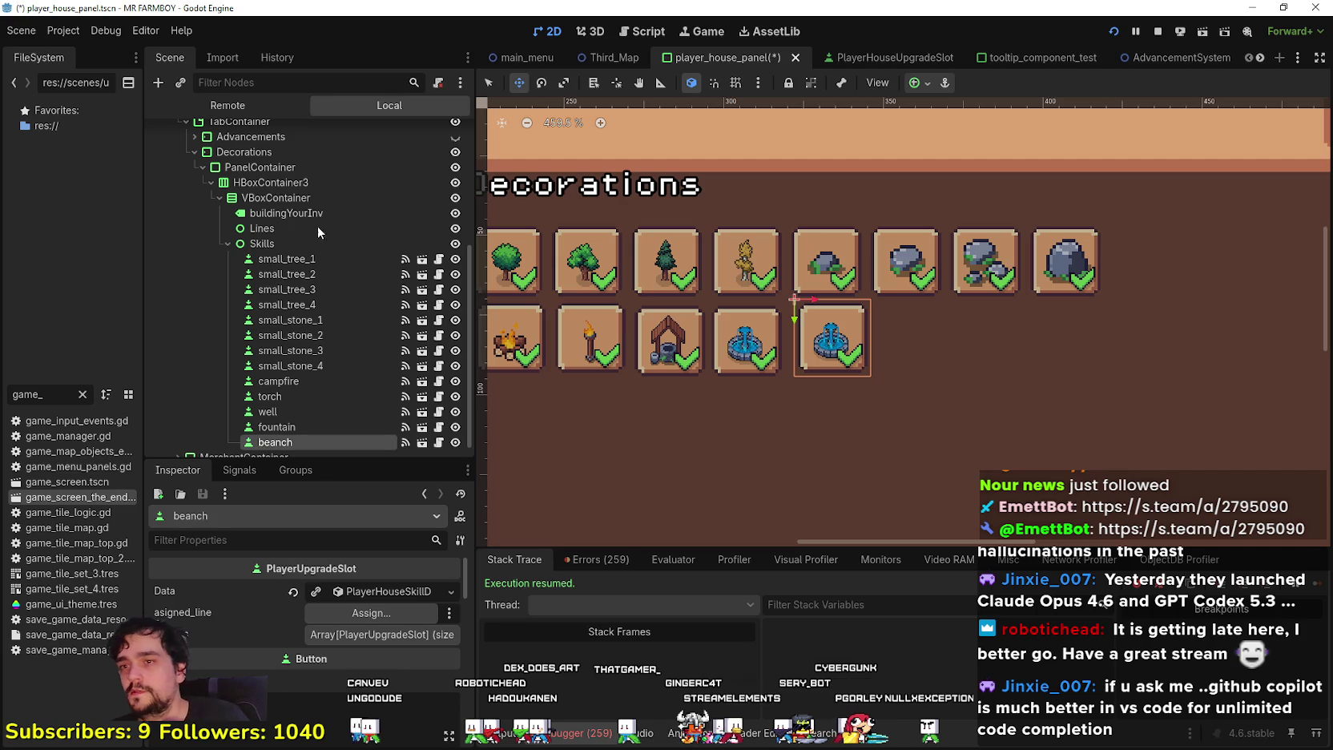
scroll(629, 425, "up", 3)
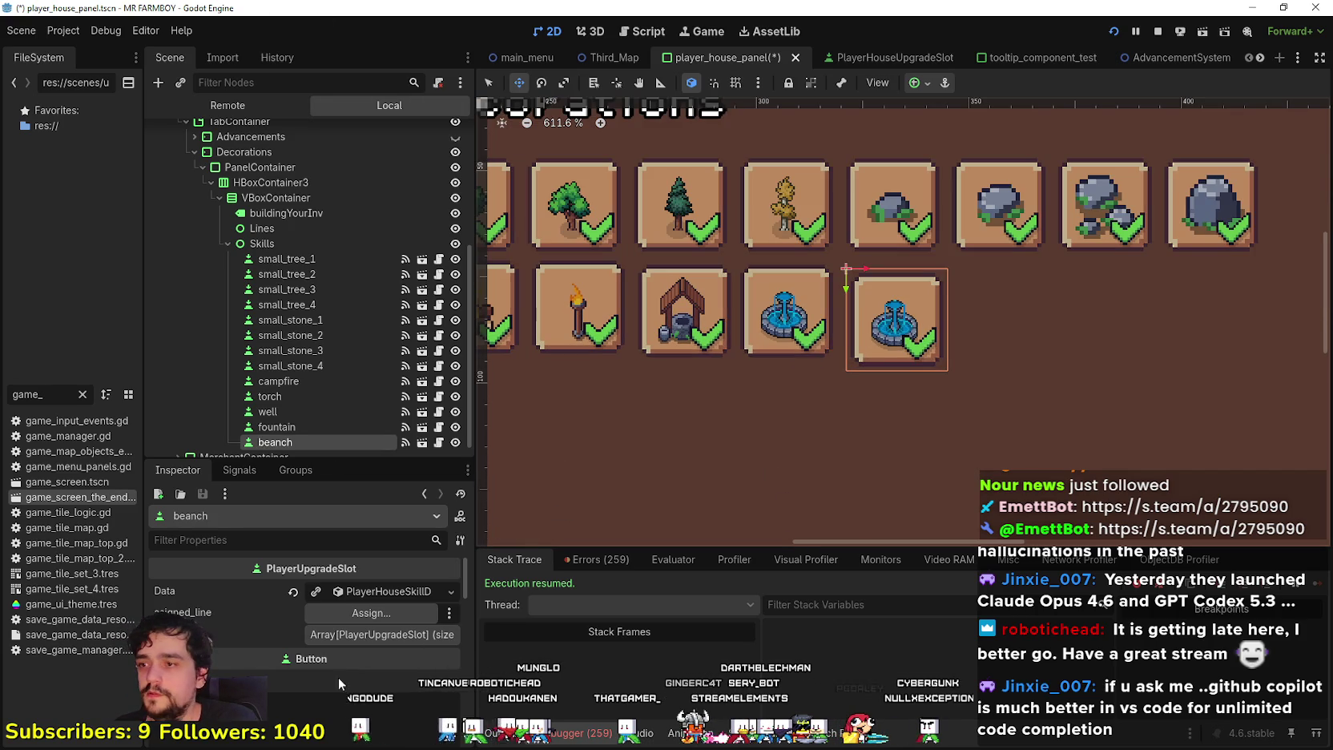
Set the new slot's adv_item to Bench 1 Deco
left_click(376, 593)
left_click(364, 643)
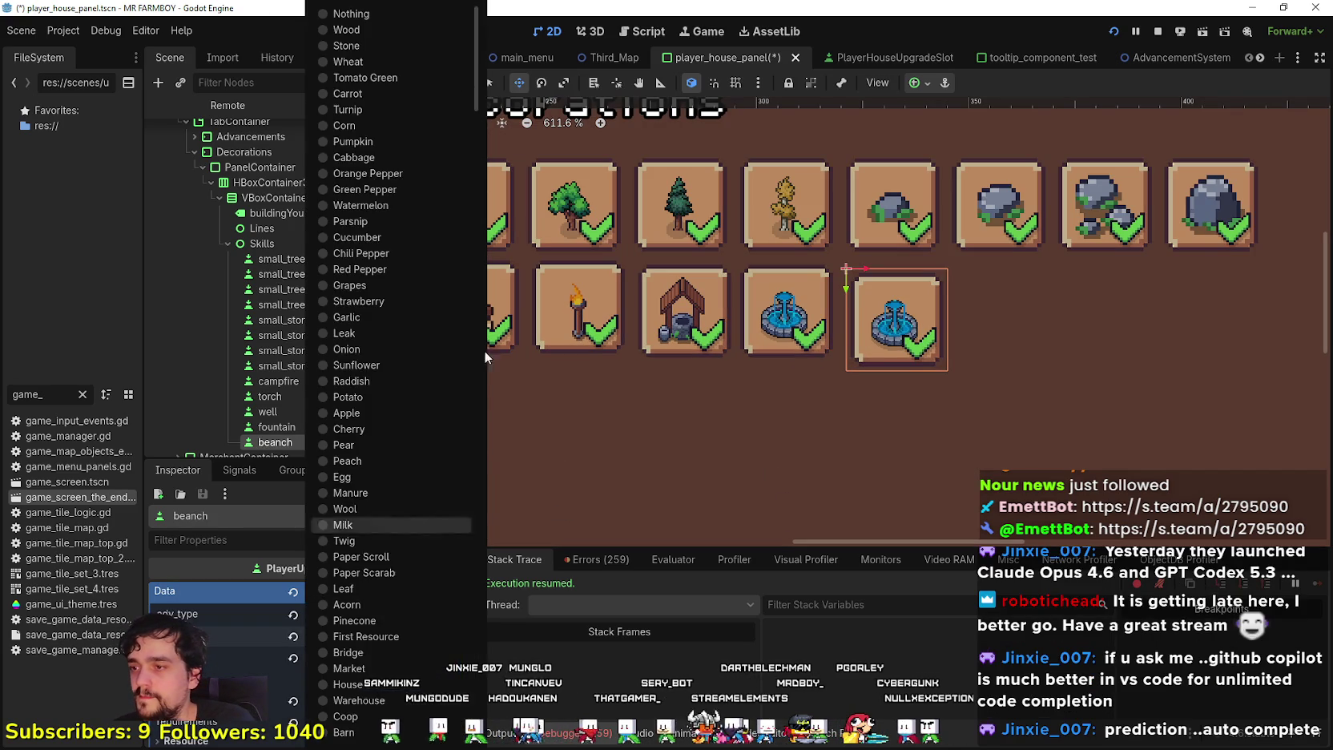
scroll(392, 685, "down", 20)
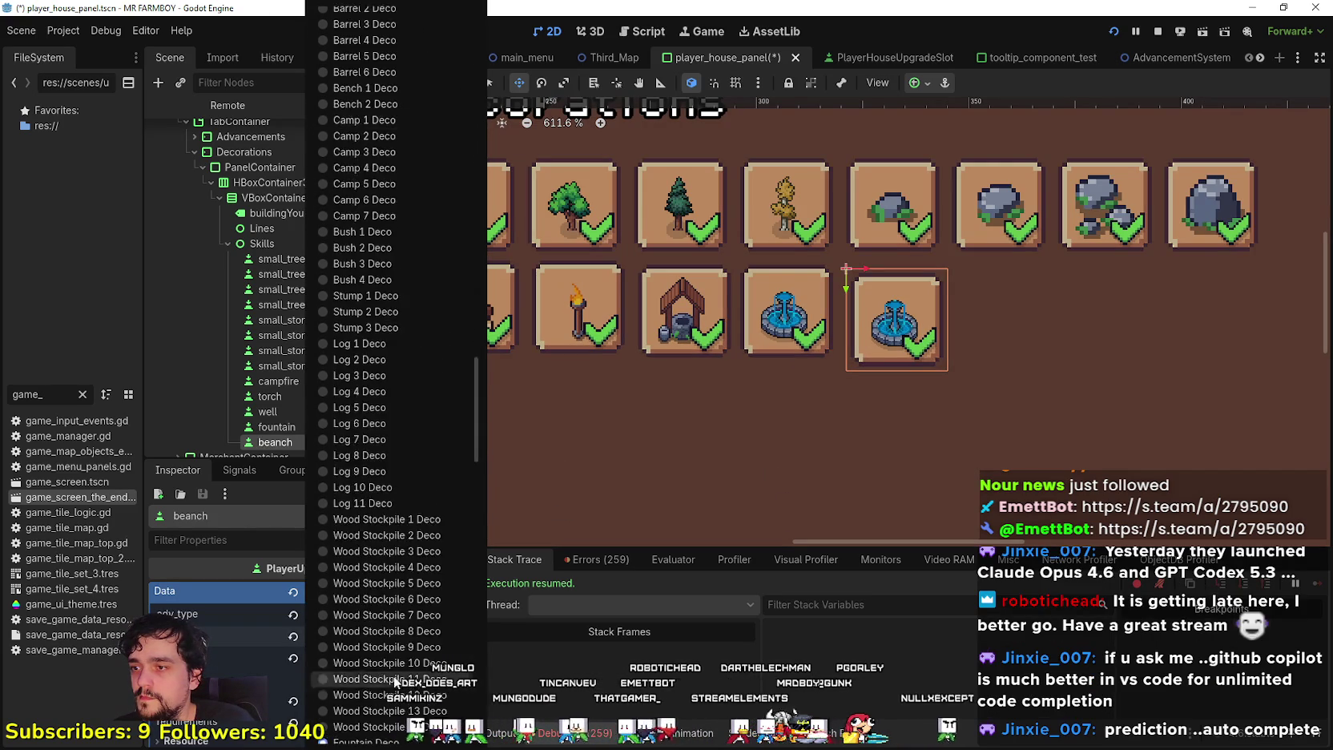
scroll(394, 681, "down", 5)
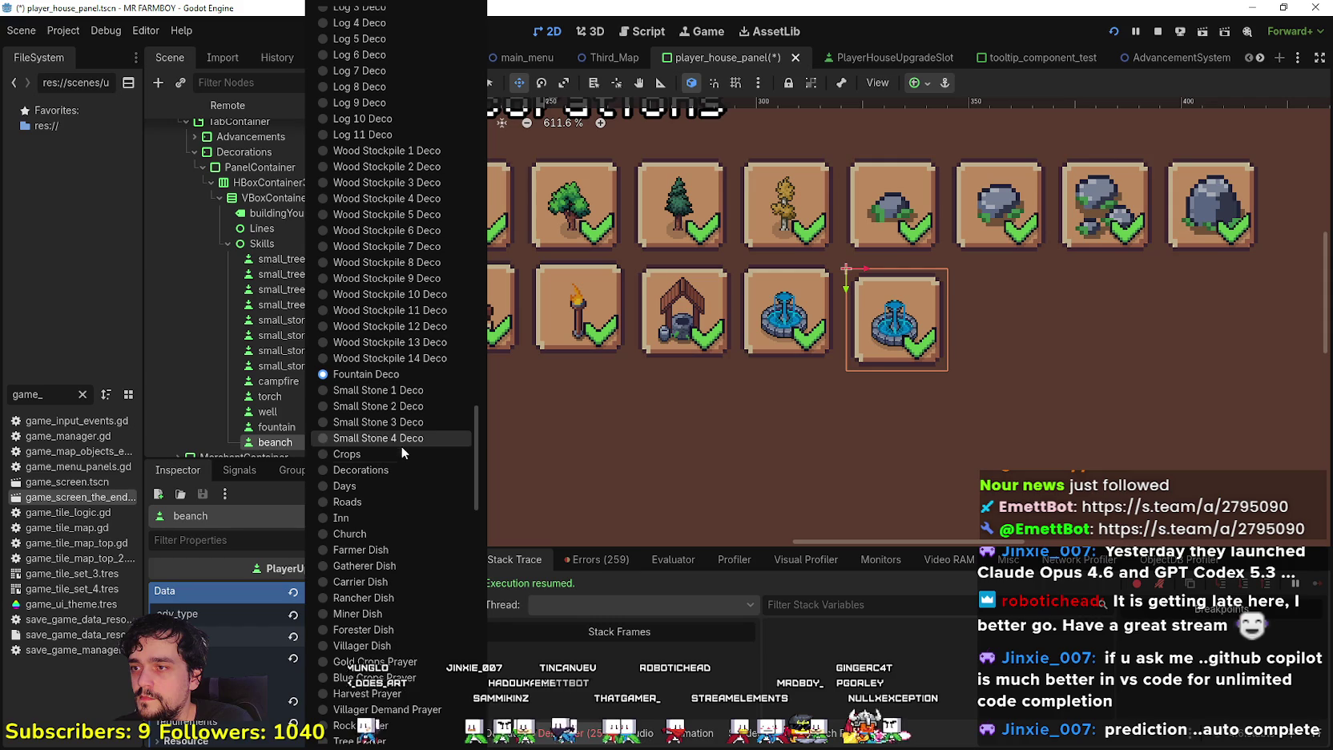
scroll(400, 352, "up", 5)
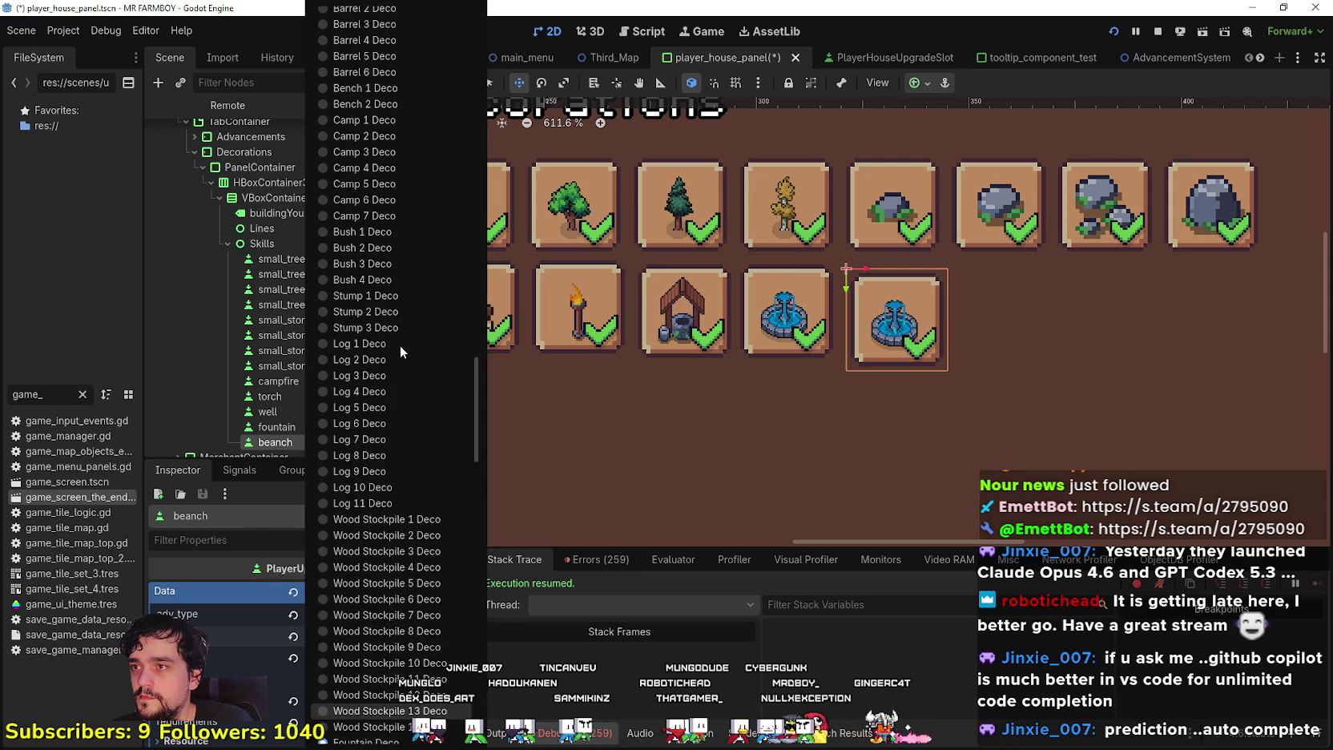
scroll(400, 346, "up", 3)
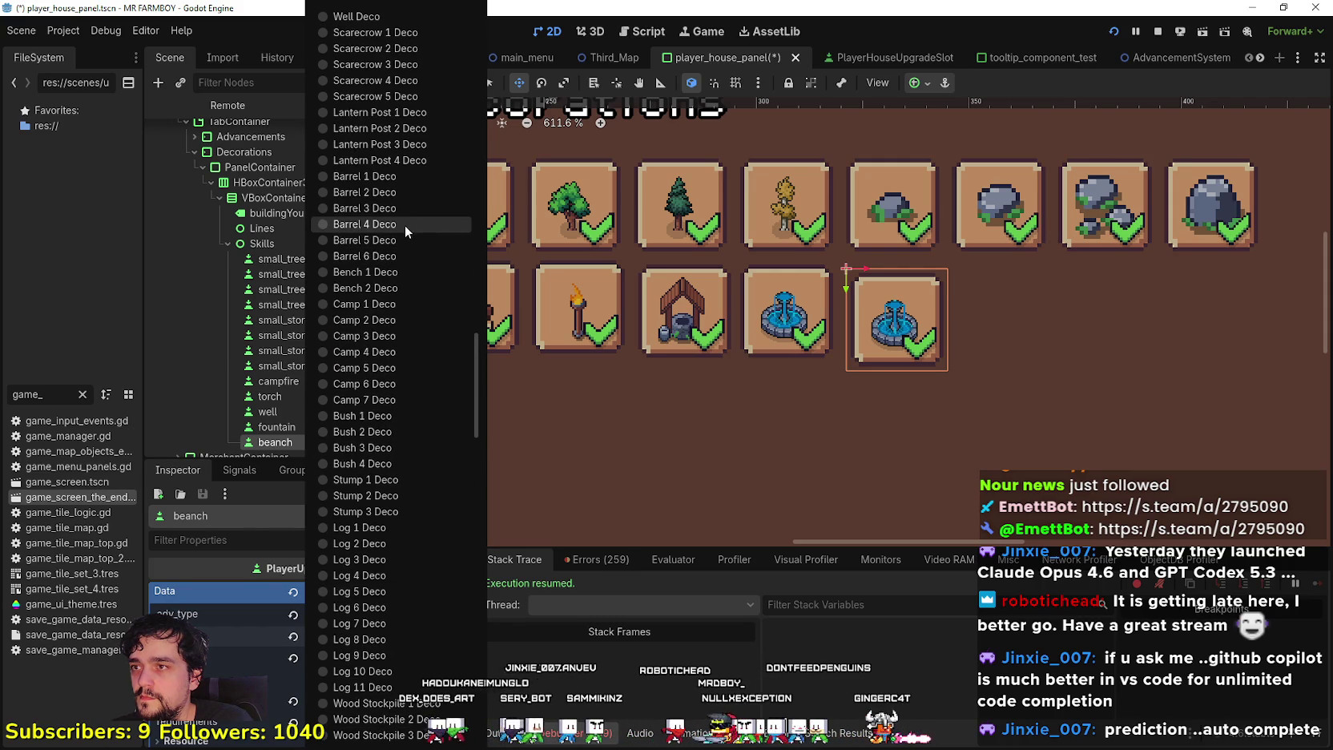
scroll(399, 240, "down", 5)
scroll(364, 397, "up", 10)
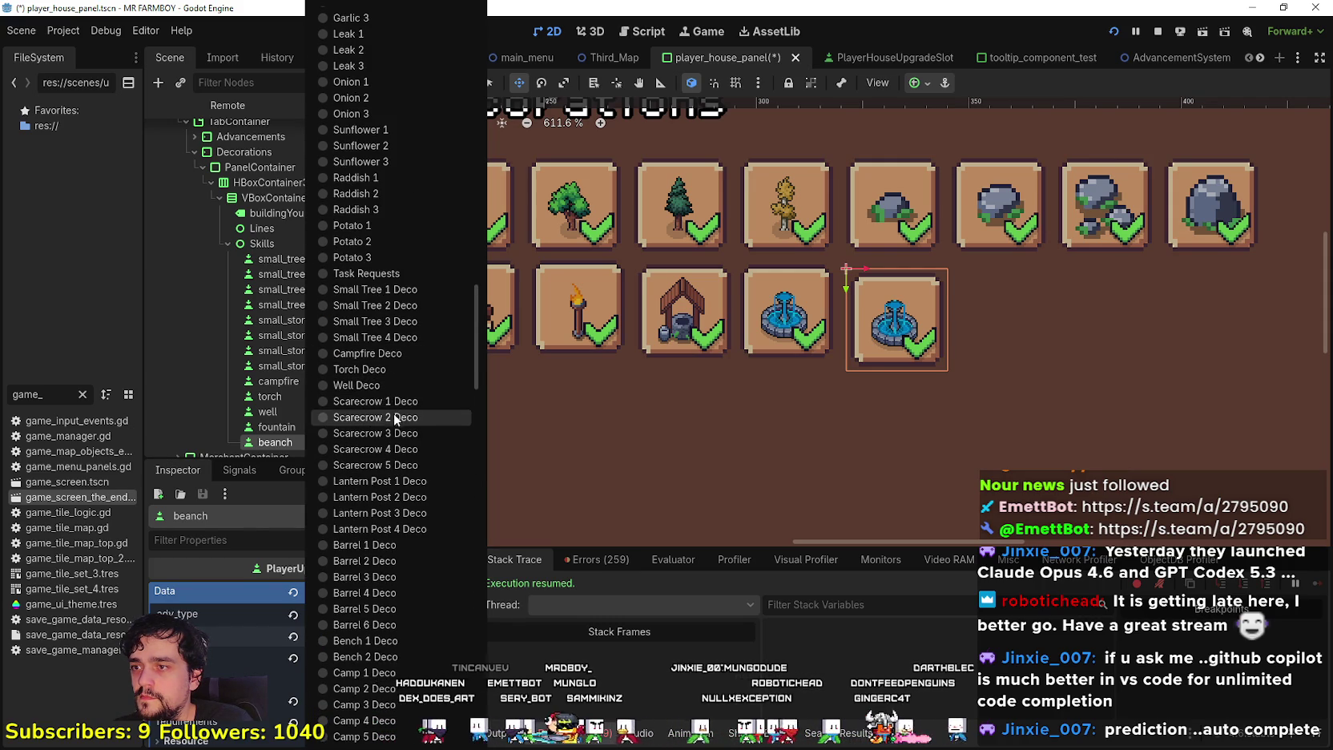
scroll(393, 419, "down", 5)
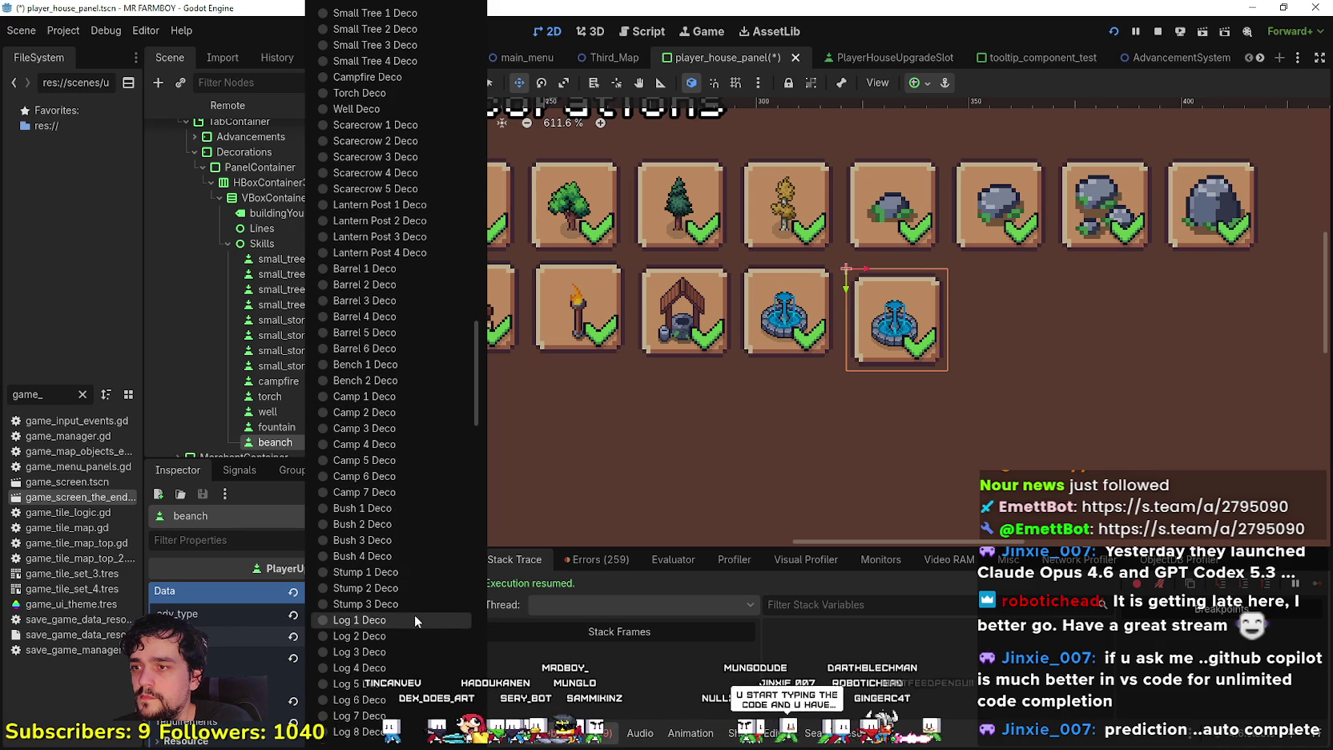
left_click(386, 366)
Replace 'fountain' with 'bench' in the slot's name key and save the scene
left_click(453, 658)
key("BackSpace")
key("BackSpace")
key("BackSpace")
type("be")
type("nch")
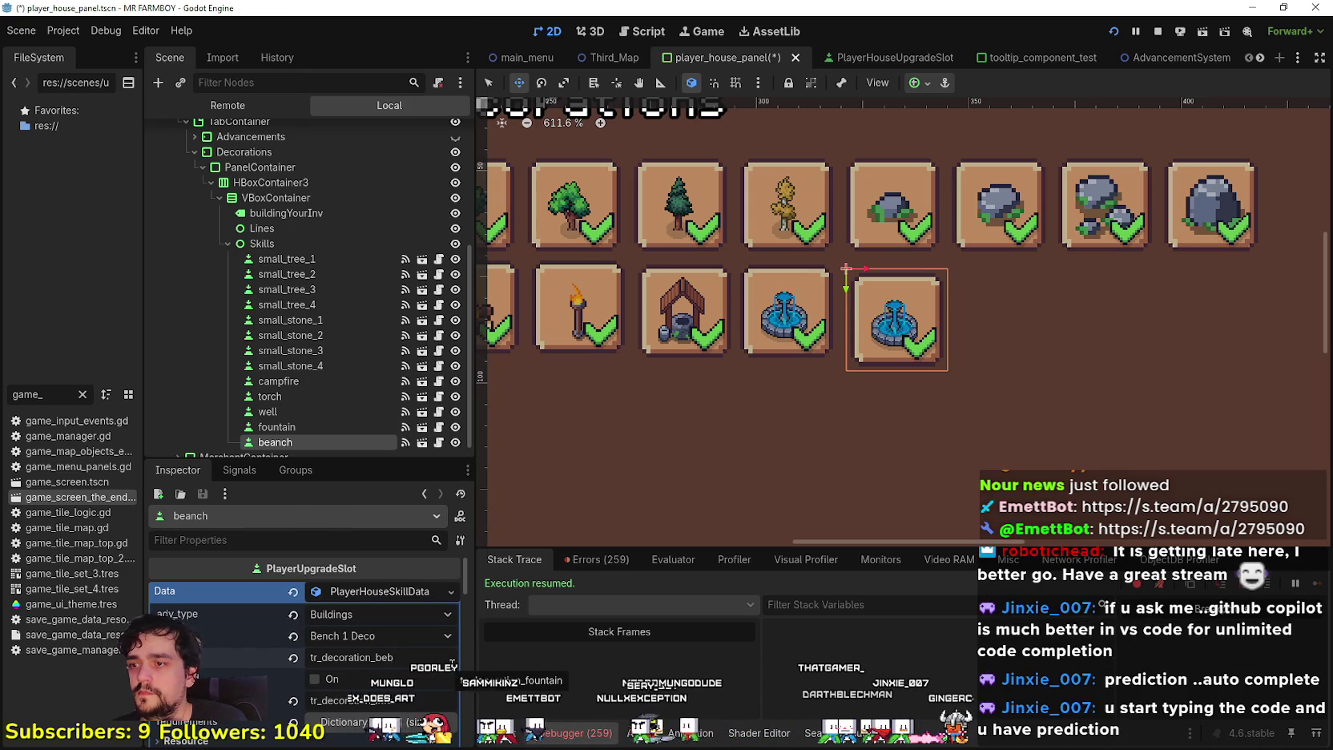
key("ctrl+s")
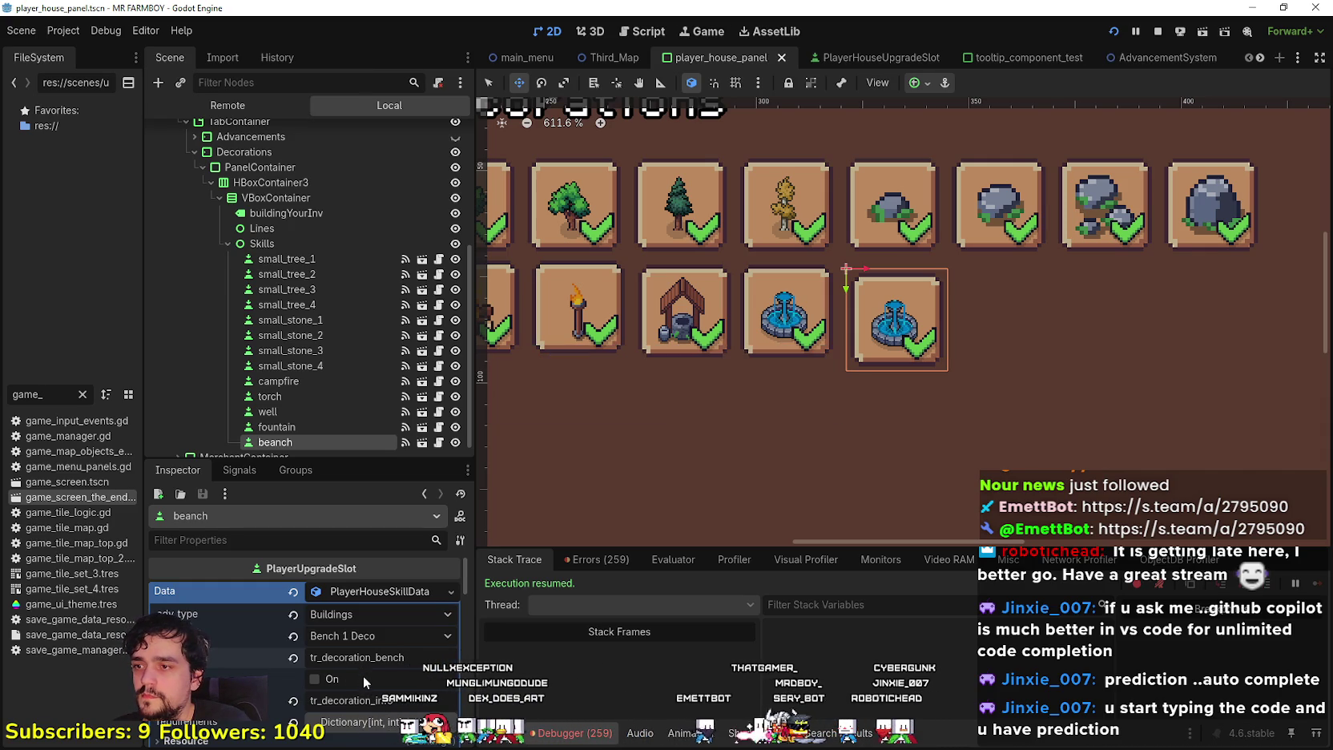
scroll(362, 675, "down", 3)
scroll(364, 673, "up", 3)
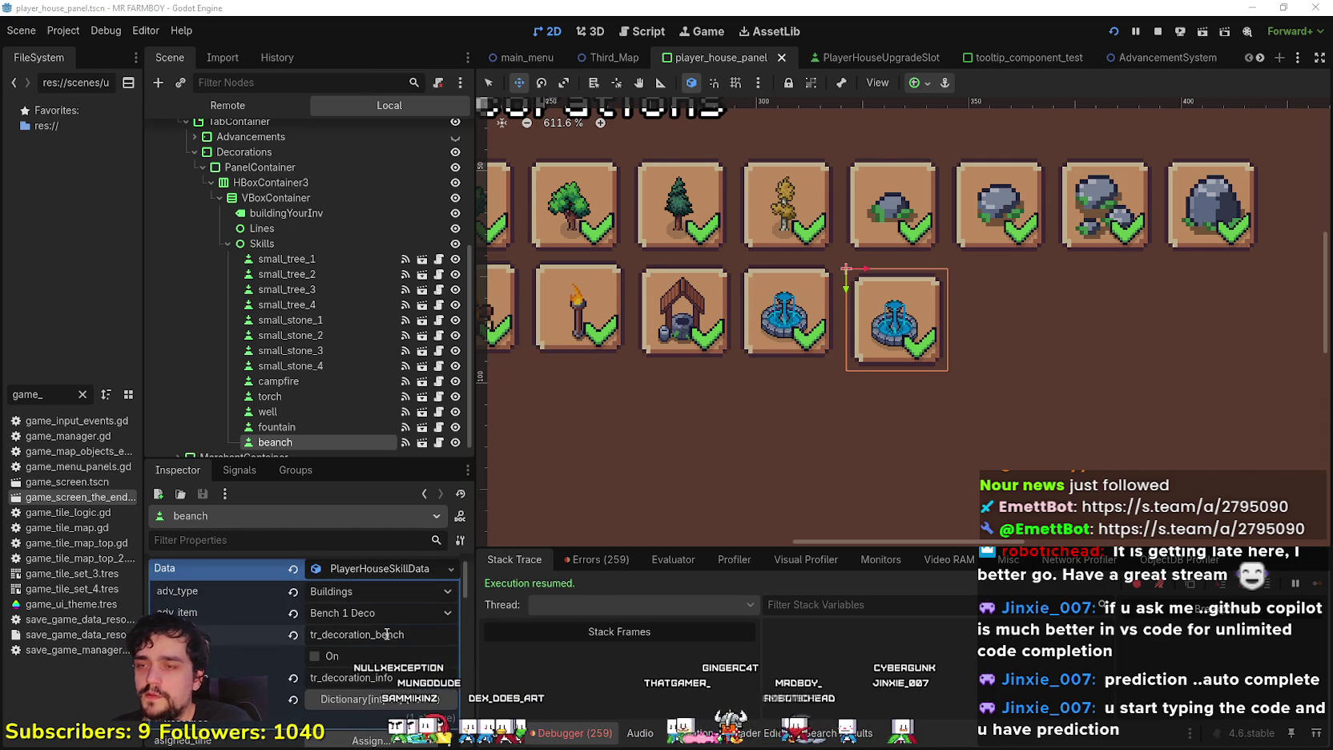
Check the localization sheet, complete the key as tr_decoration_bench_1, and save
key("F5")
key("alt+Tab")
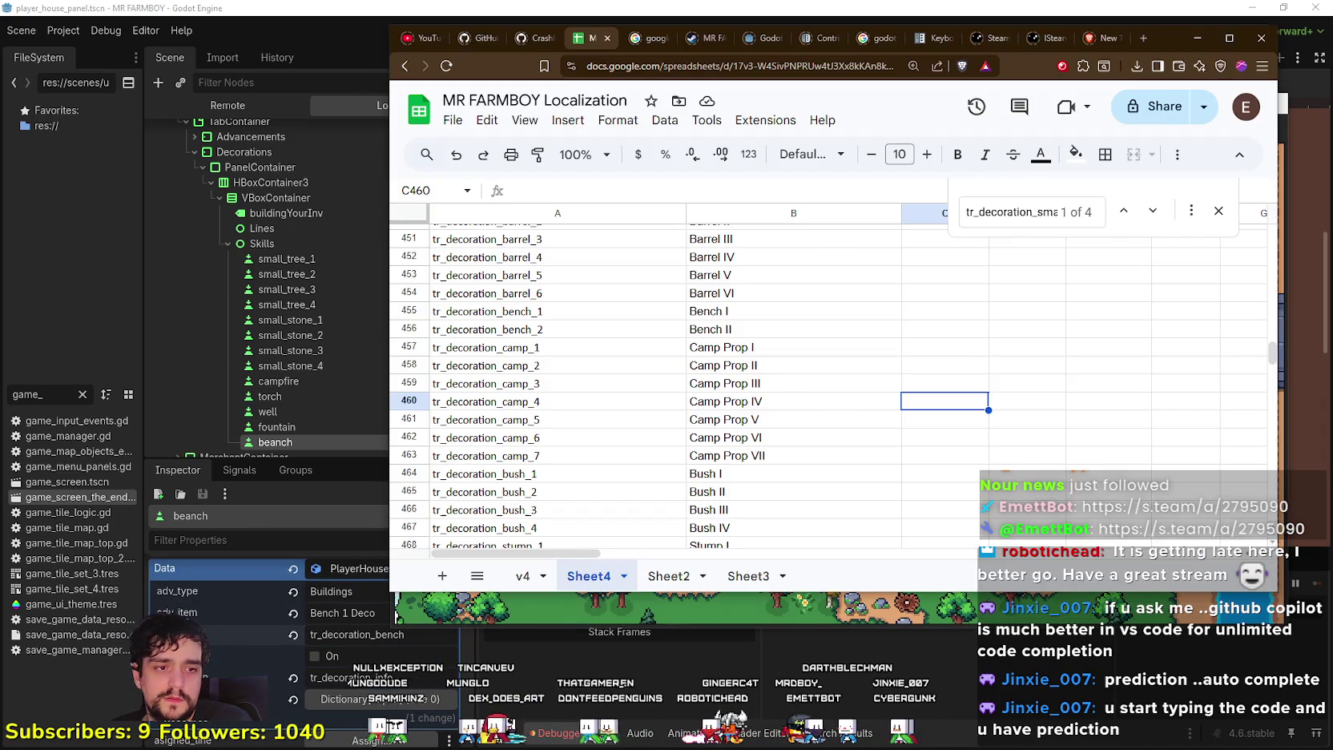
left_click(487, 311)
left_click(410, 627)
left_click(423, 634)
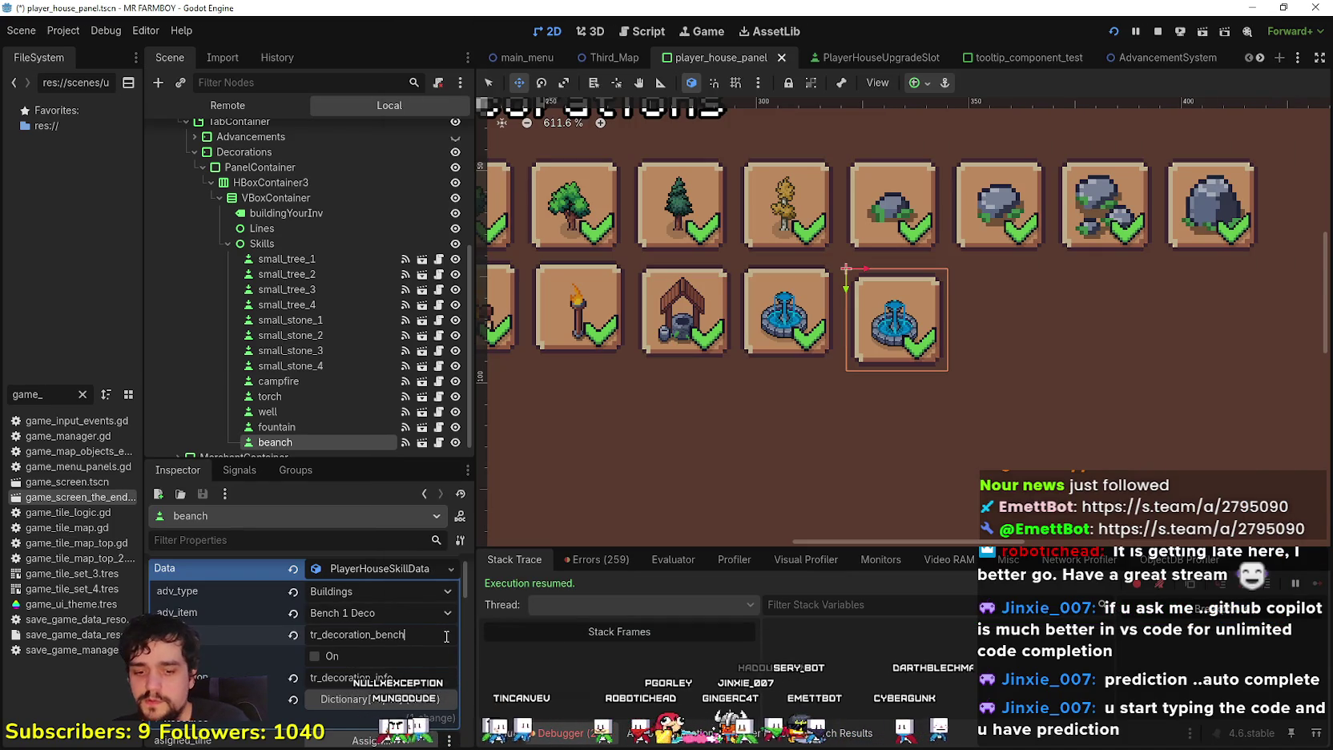
type("_1")
key("ctrl+s")
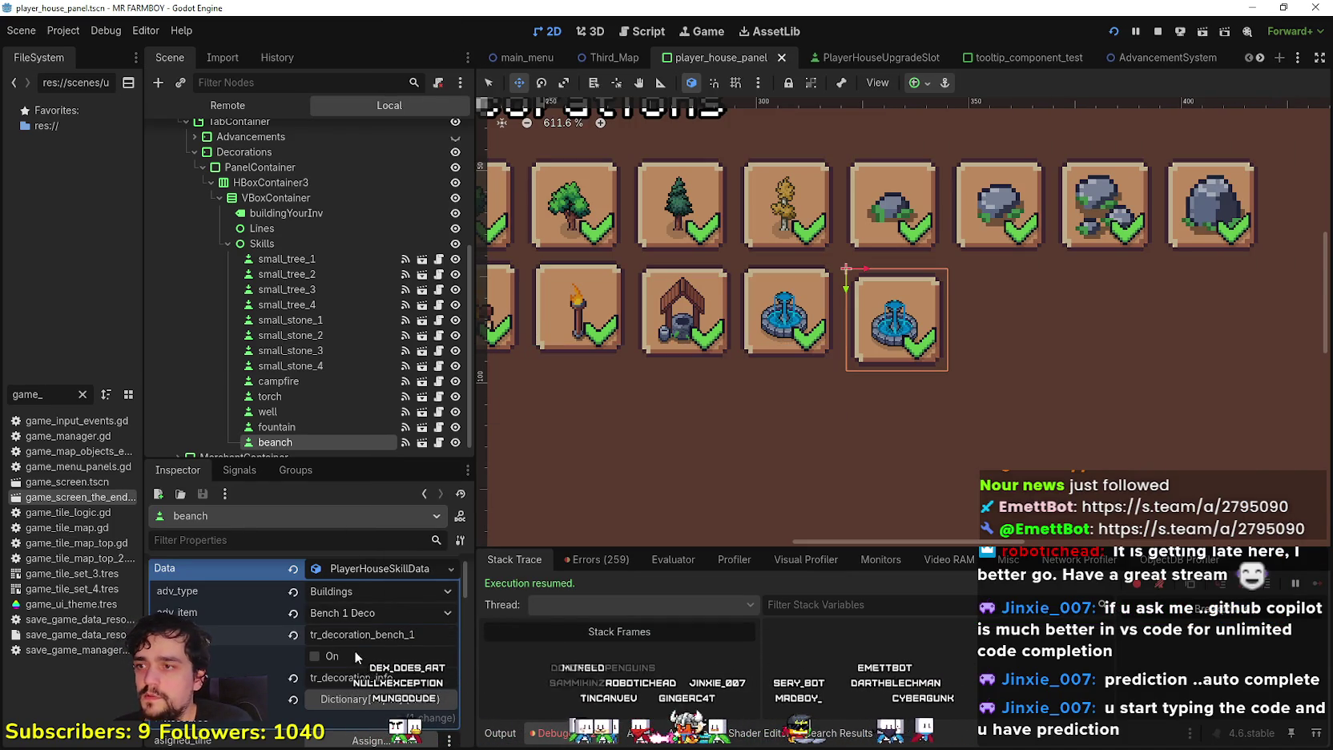
Open the atlas region editor for the slot's icon texture
scroll(357, 657, "down", 3)
left_click(381, 633)
scroll(361, 636, "down", 3)
left_click(316, 678)
scroll(735, 329, "down", 2)
scroll(795, 309, "right", 5)
scroll(720, 345, "up", 5)
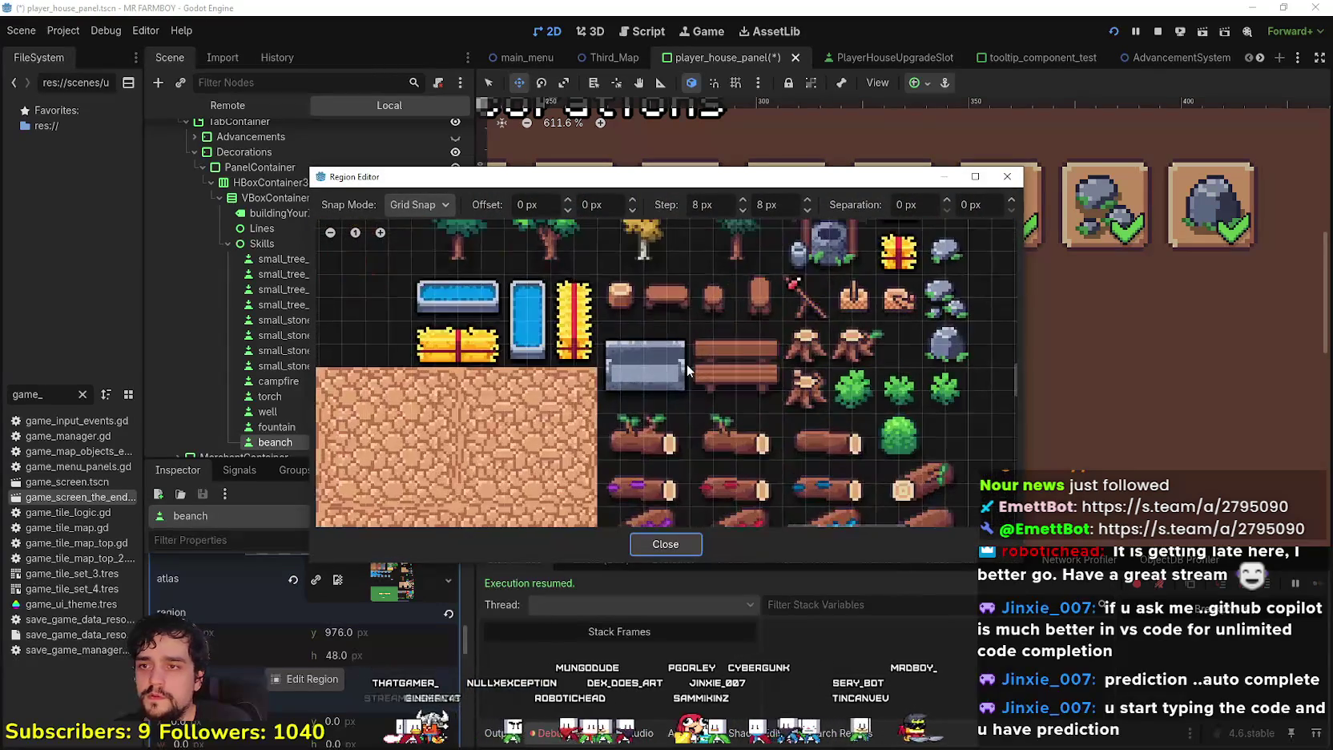
Frame the grey bench tile as the beanch icon, save, and duplicate the slot as beanch2
key("alt+Tab")
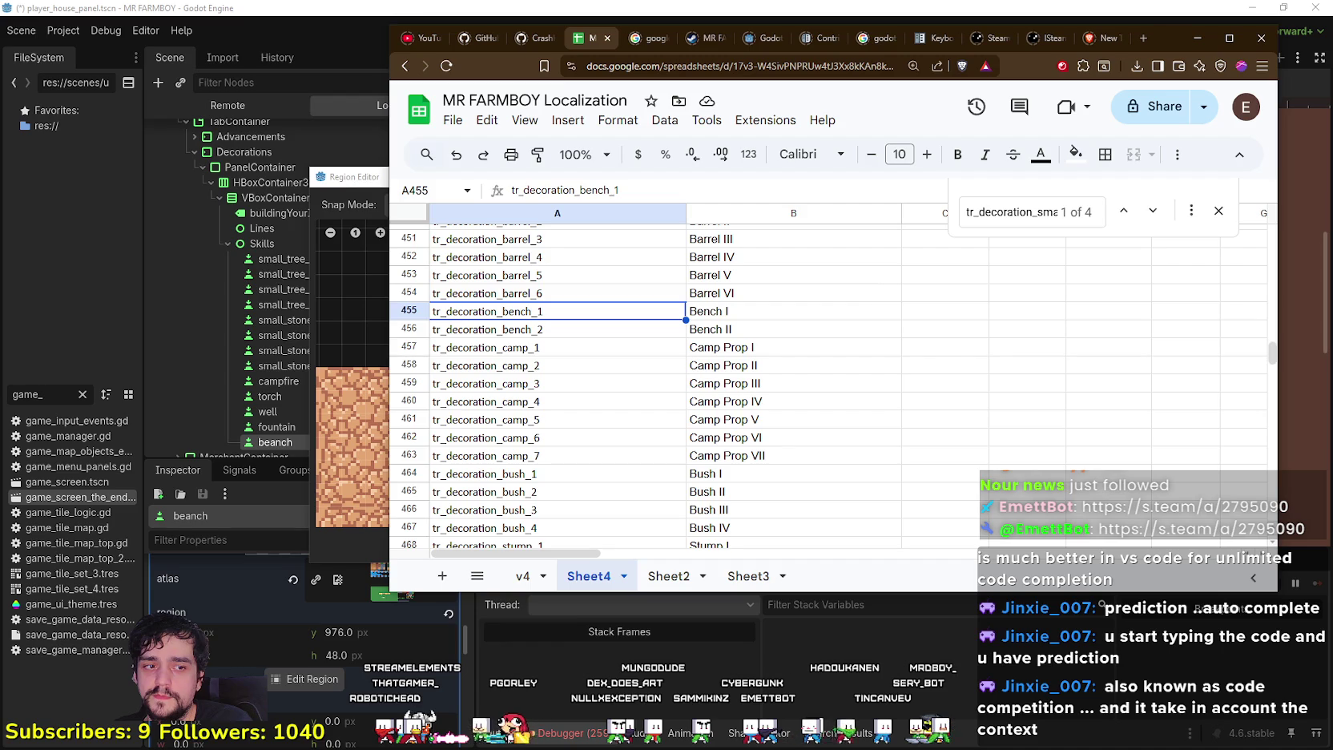
left_click(694, 7)
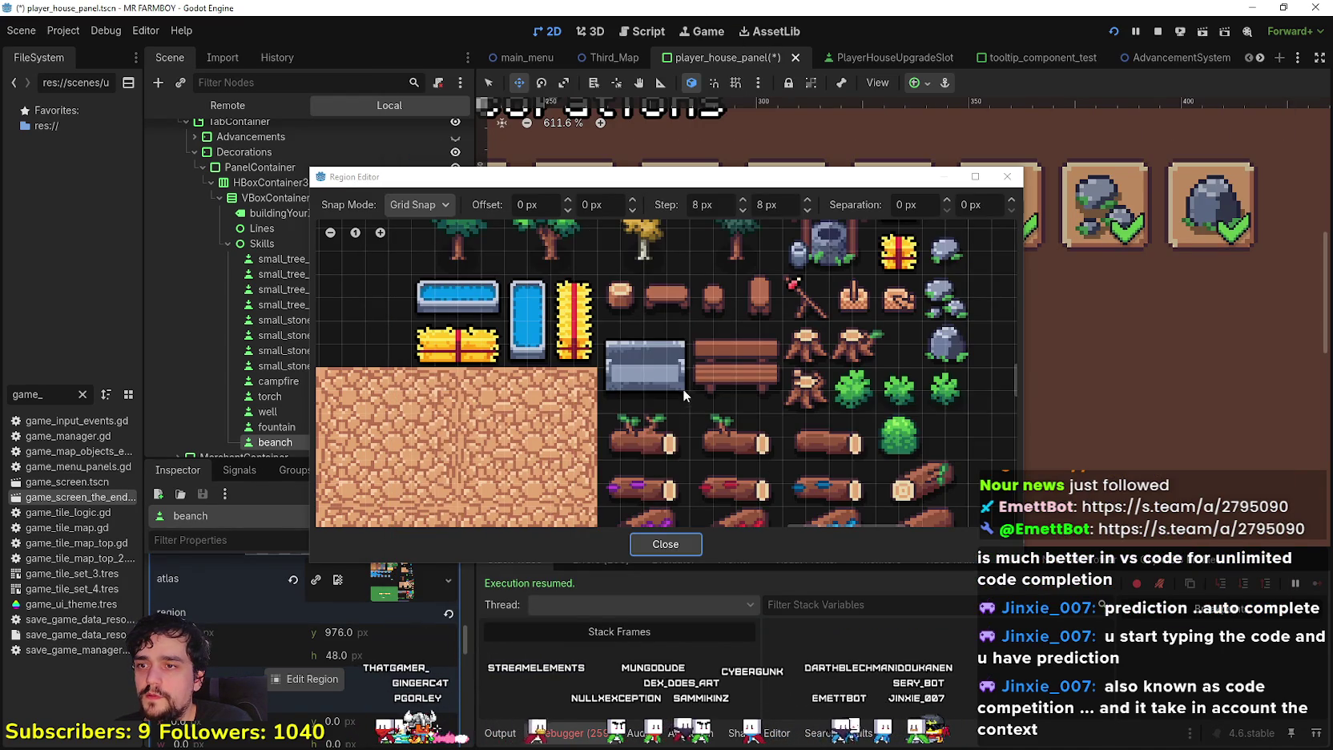
left_click_drag(682, 390, 603, 337)
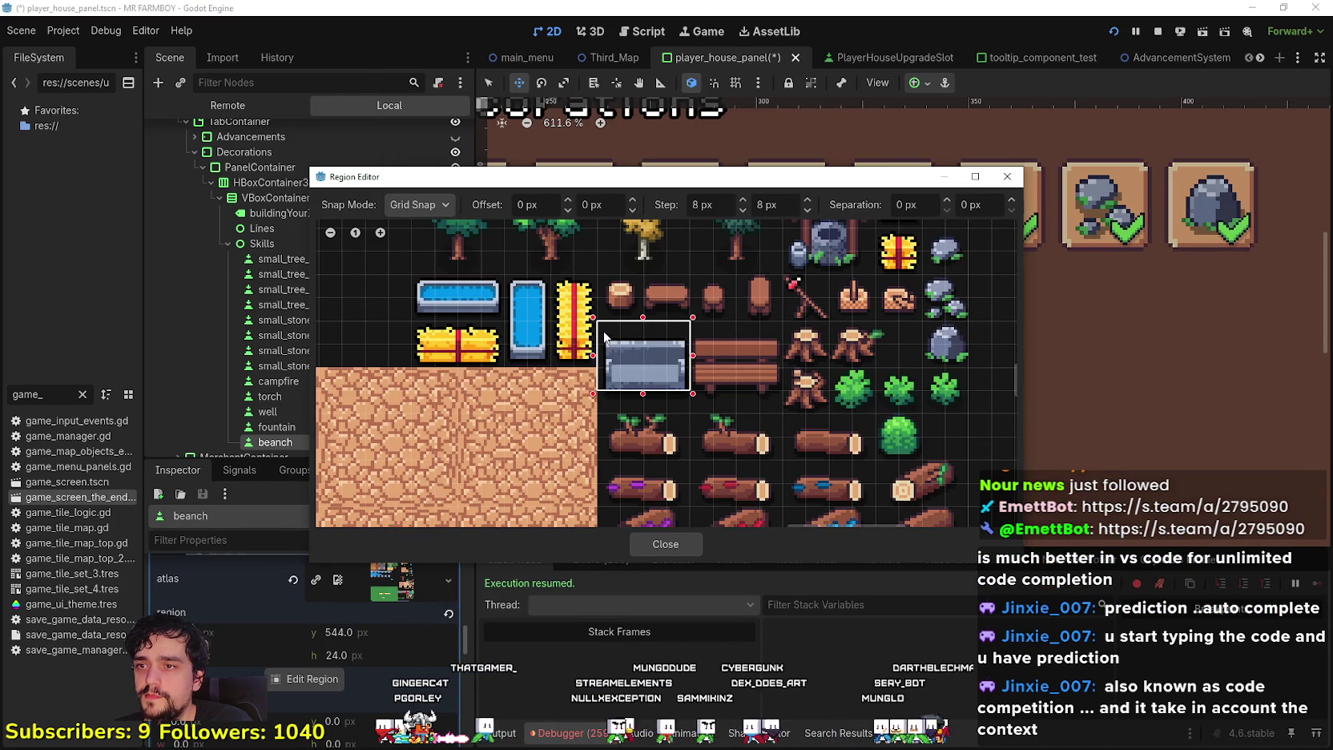
left_click(680, 548)
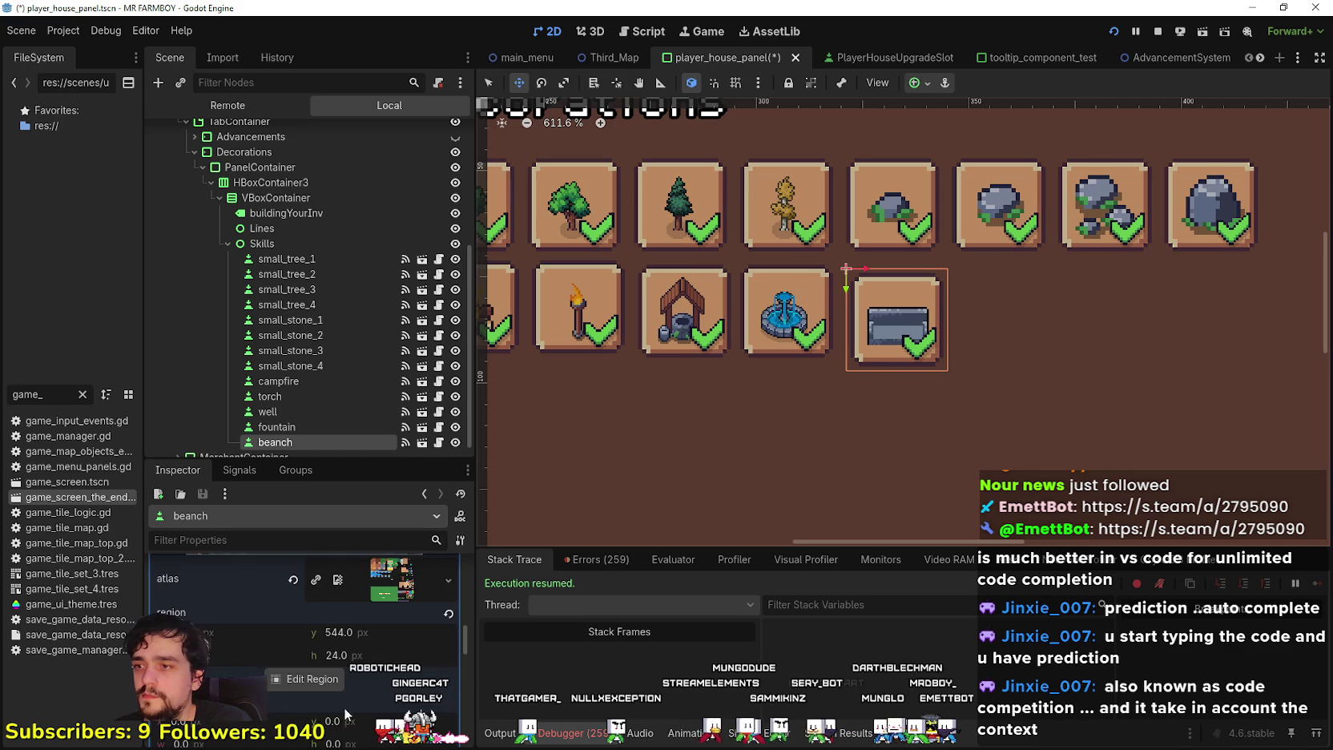
scroll(374, 671, "down", 5)
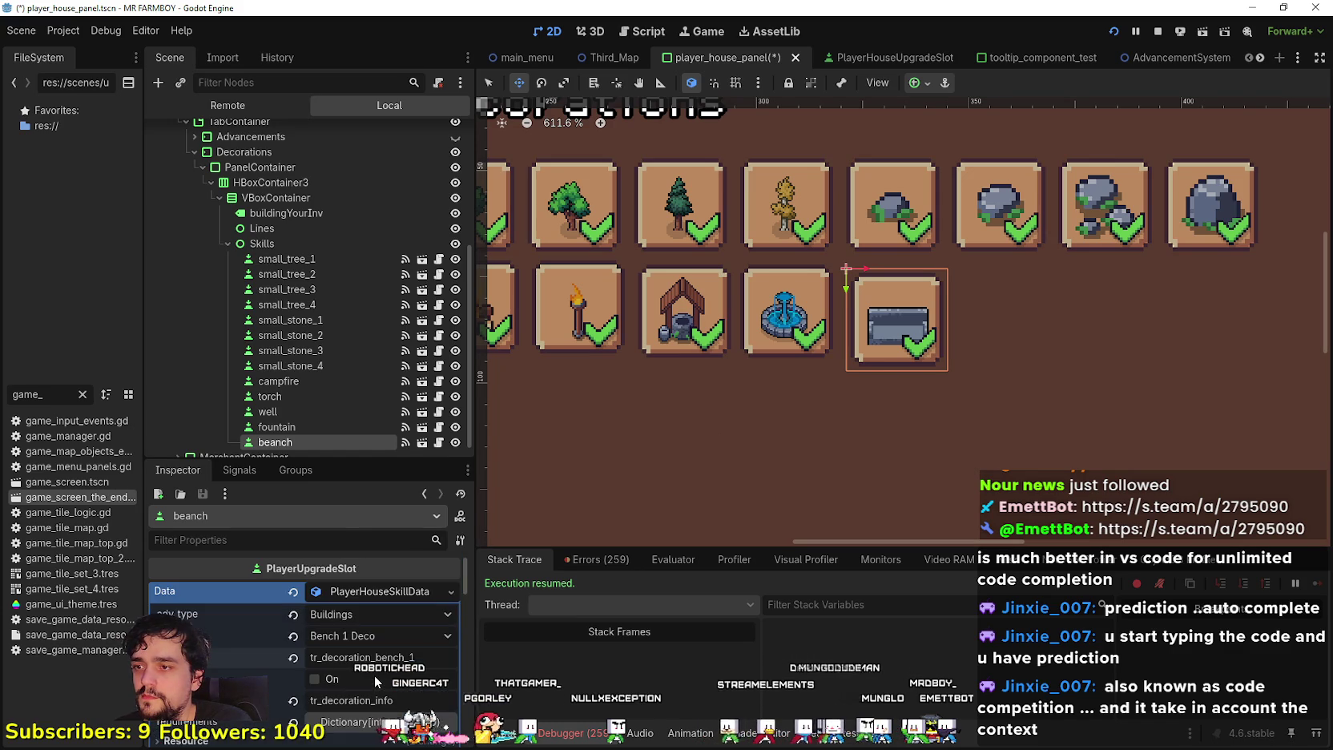
key("ctrl+s")
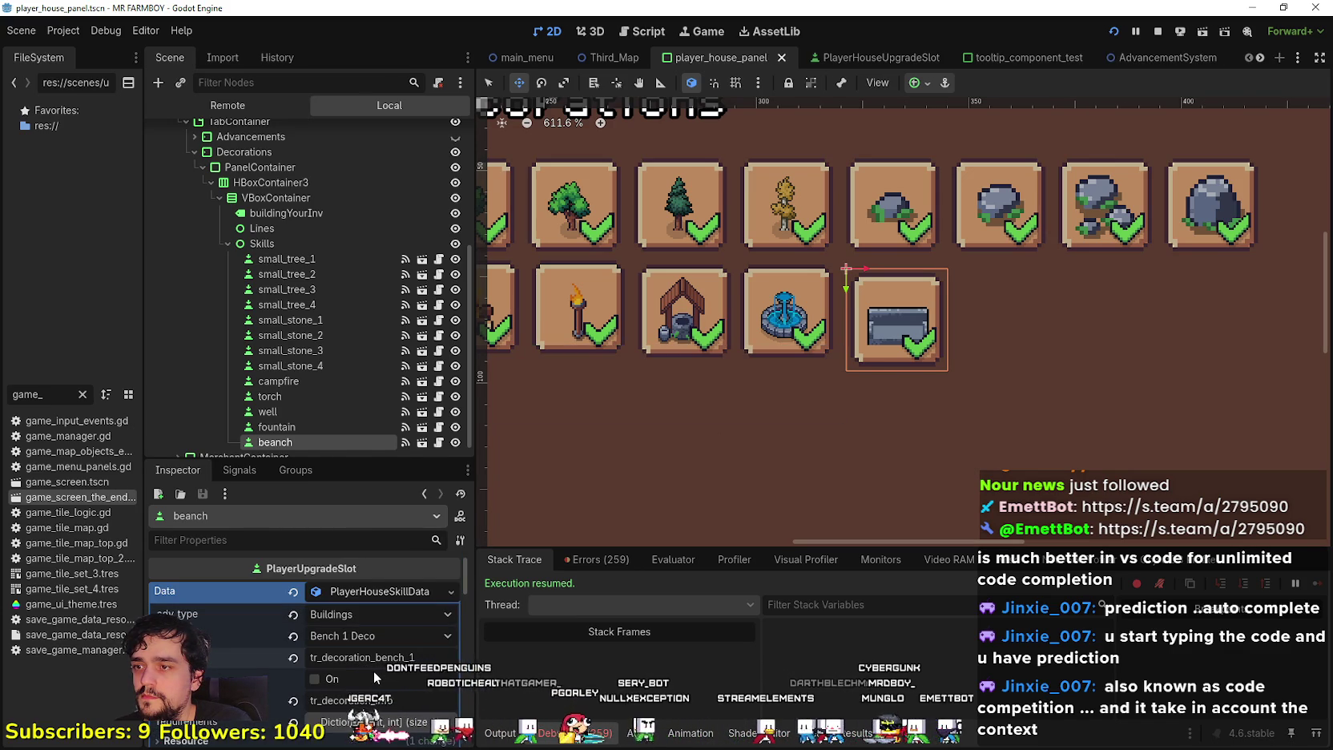
key("ctrl+d")
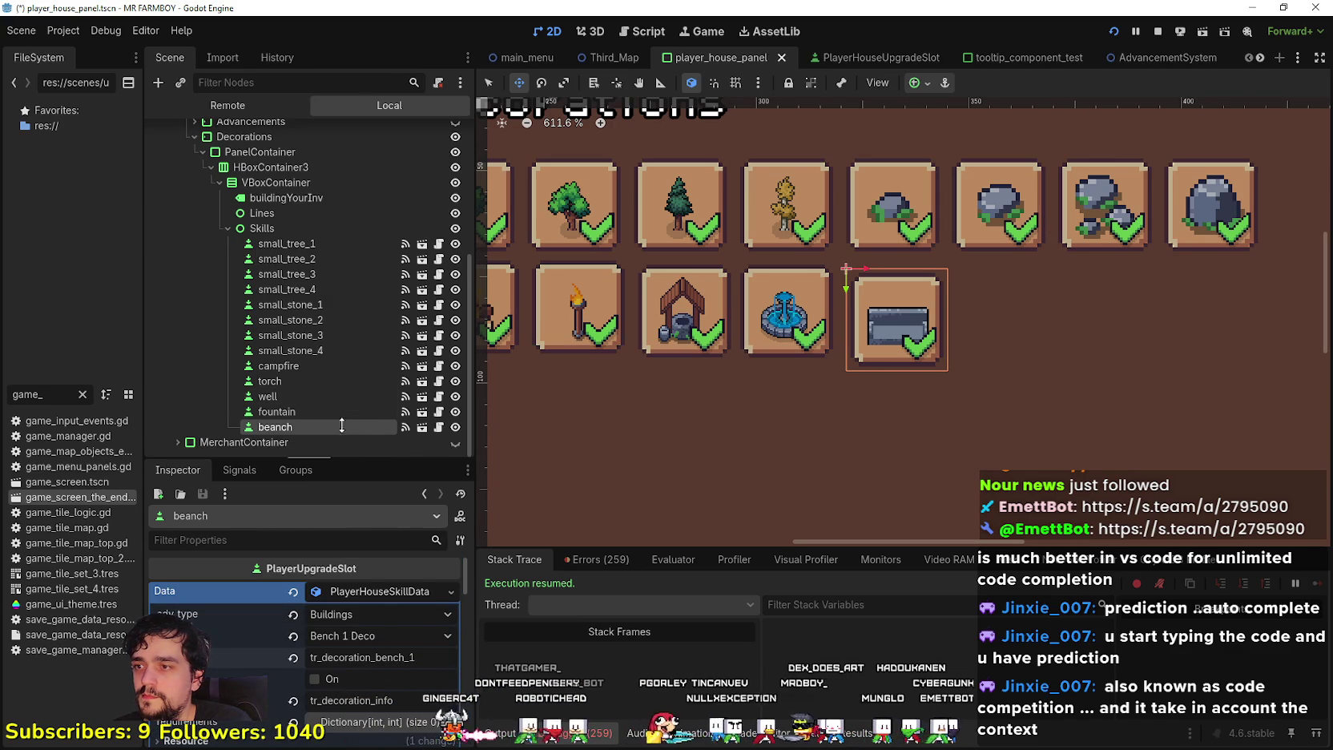
scroll(333, 410, "down", 1)
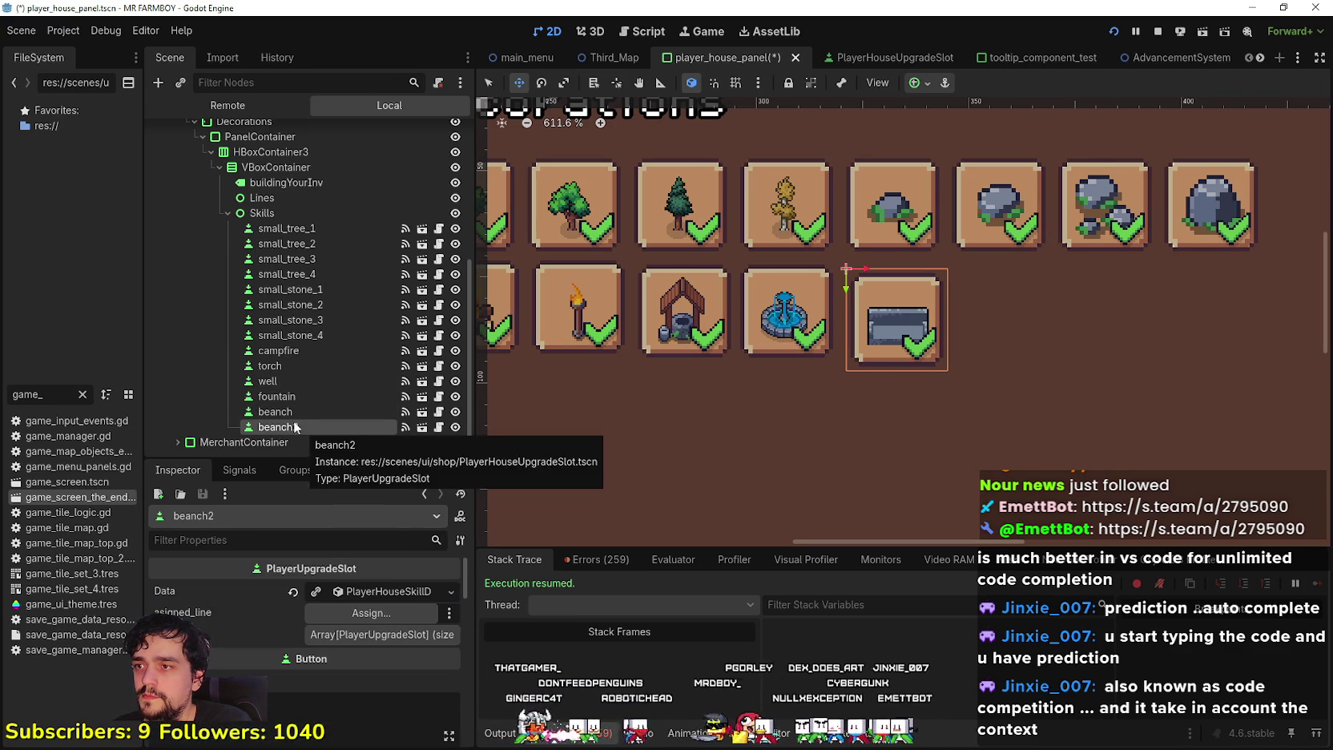
Set the beanch2 slot's adv_item to Bench 2 Deco and save
left_click(318, 594)
left_click(378, 640)
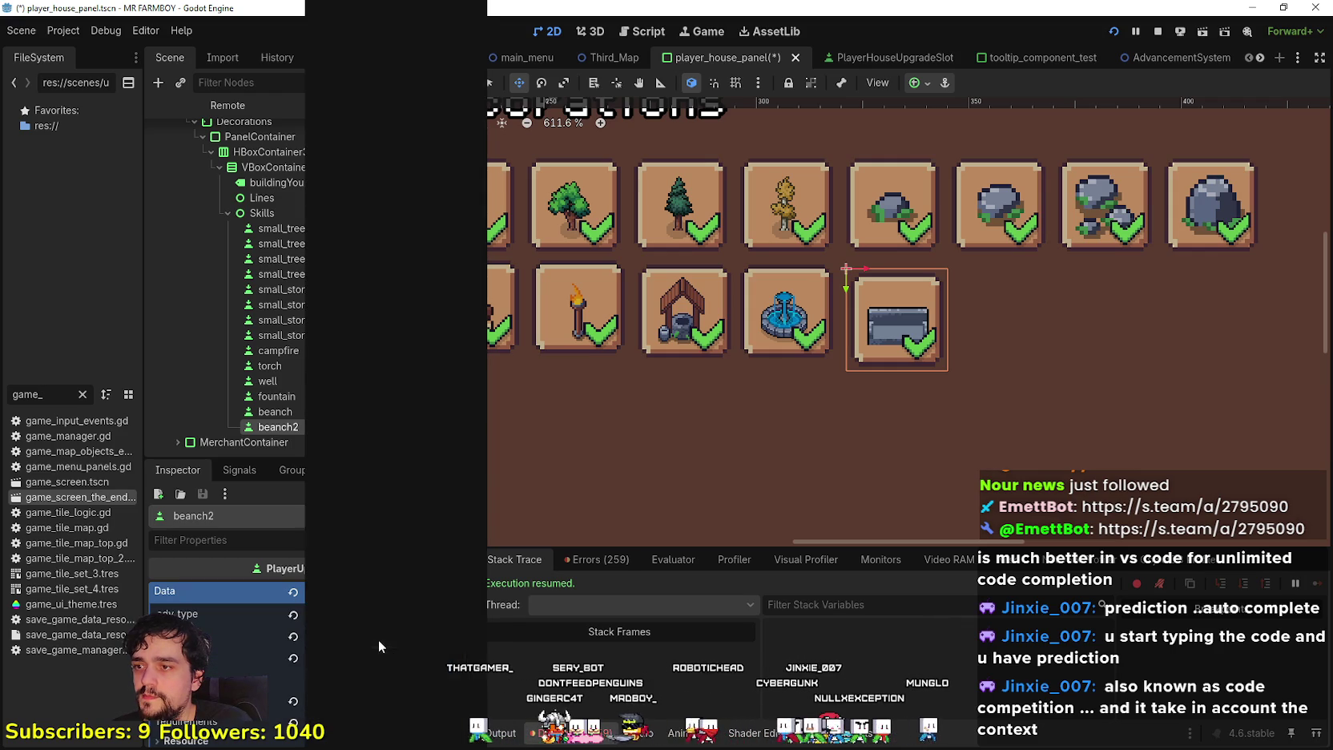
scroll(400, 289, "down", 3)
scroll(370, 465, "down", 10)
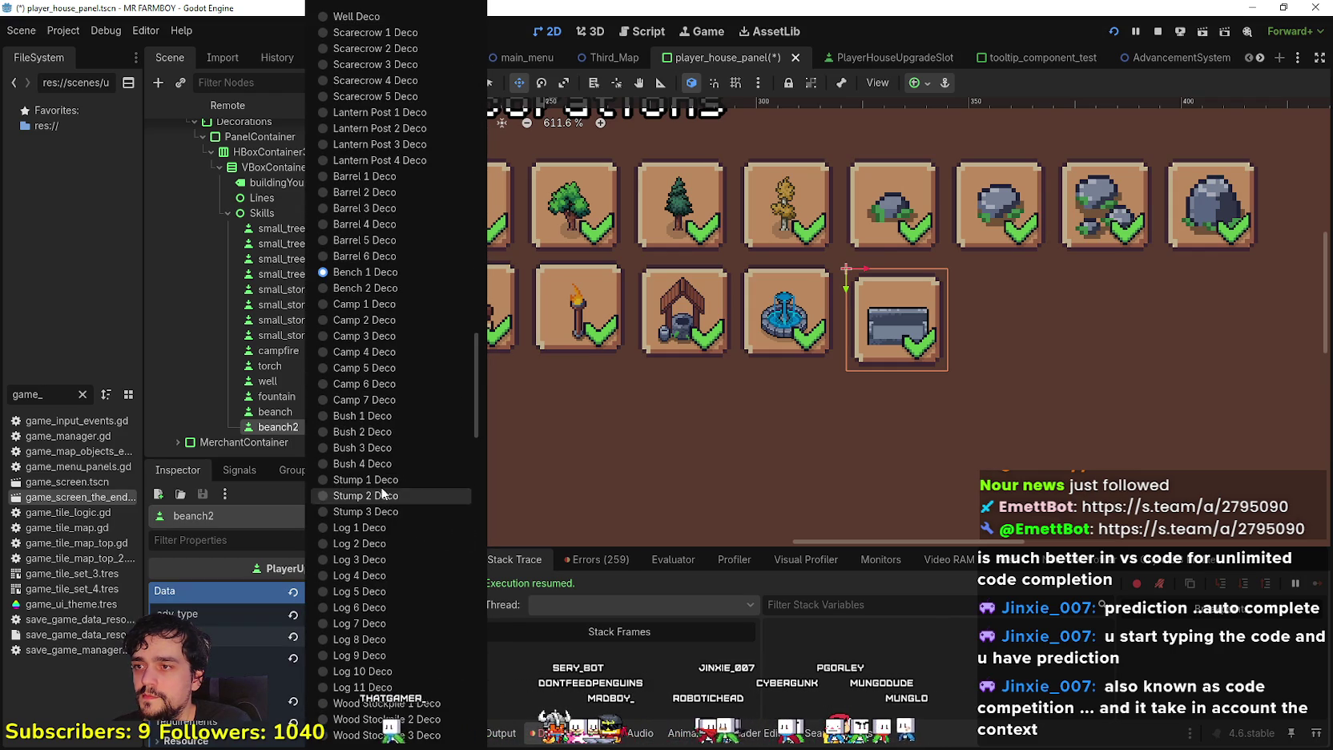
left_click(365, 289)
key("ctrl+s")
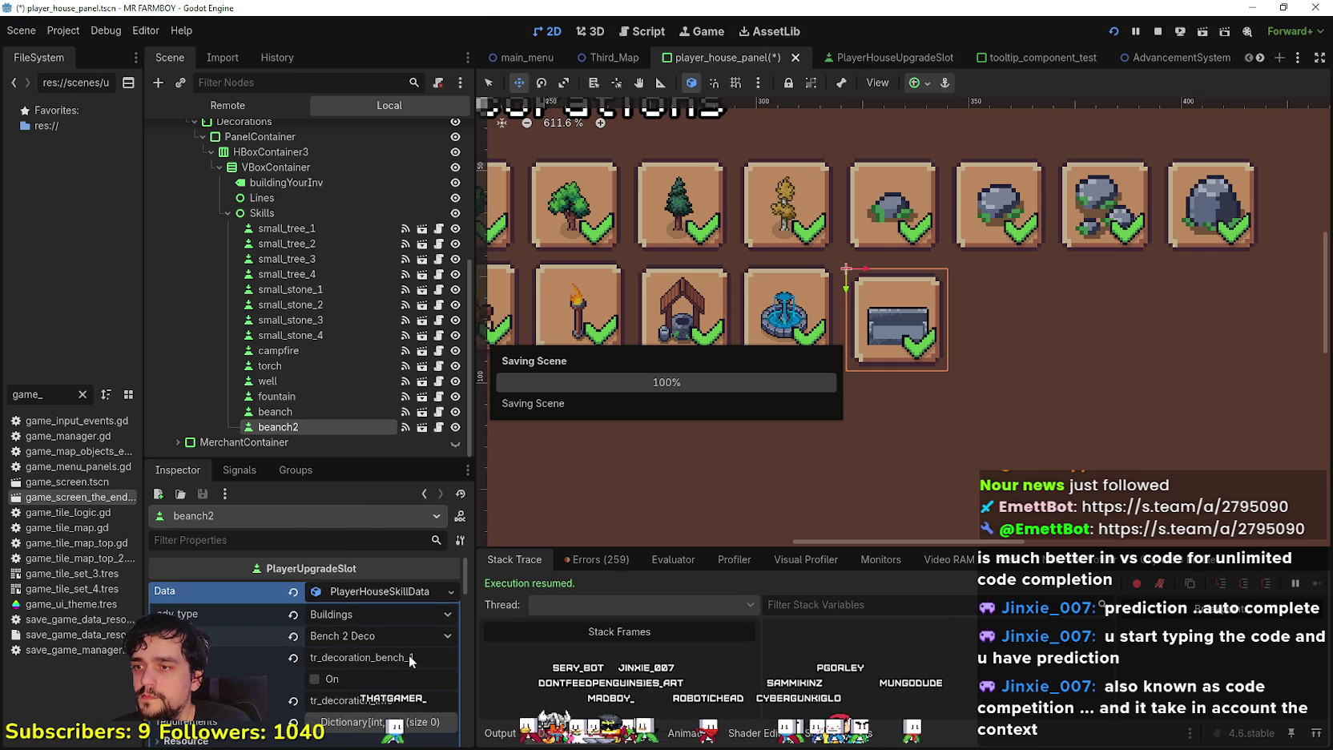
Change the beanch2 name key to tr_decoration_bench_2 and save the scene
left_click(417, 658)
key("BackSpace")
type("2")
key("ctrl+s")
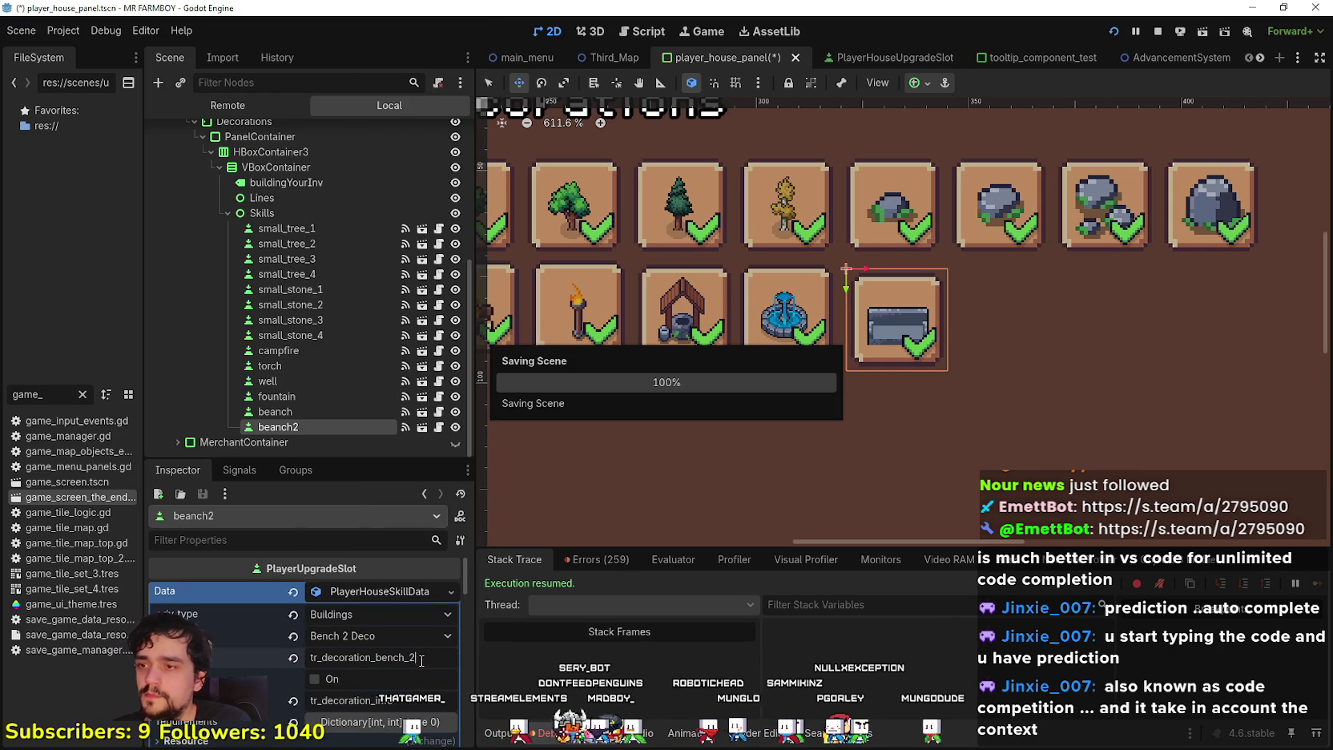
scroll(414, 653, "down", 2)
mouse_move(1194, 73)
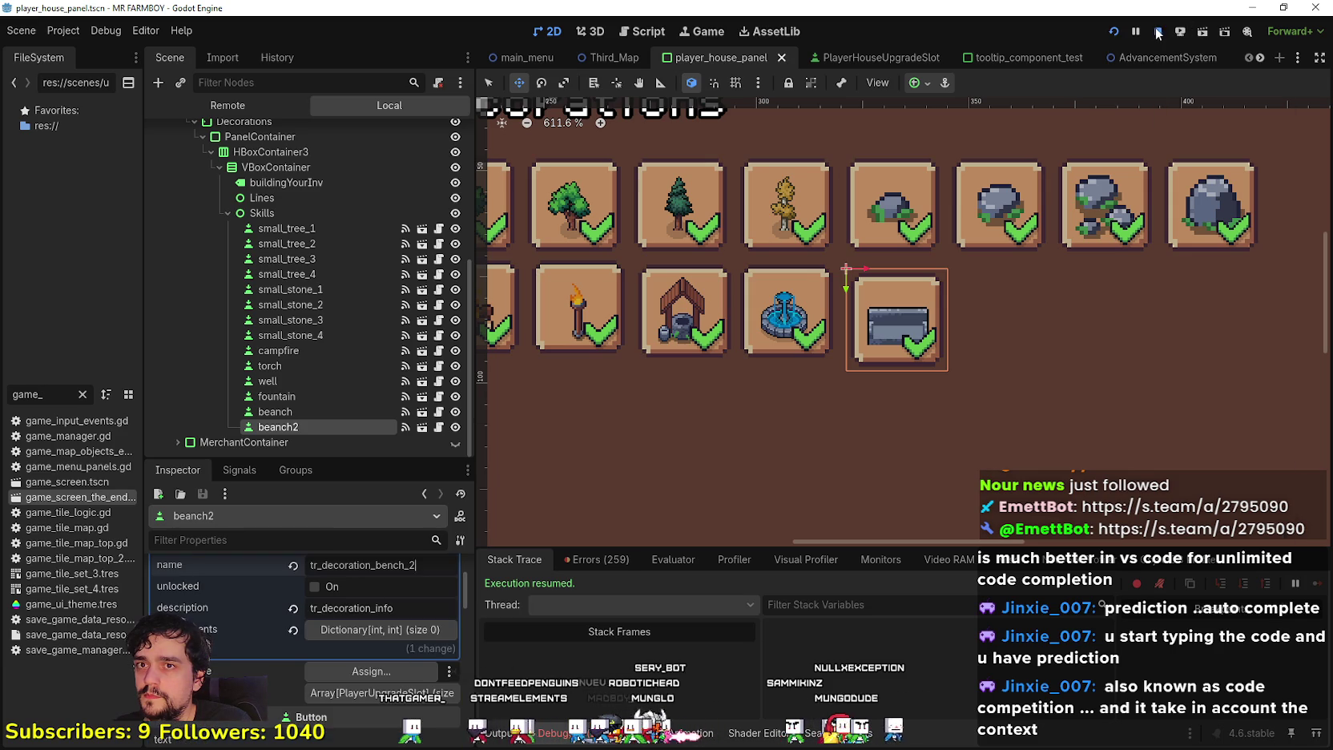
scroll(391, 683, "down", 1)
scroll(391, 682, "down", 3)
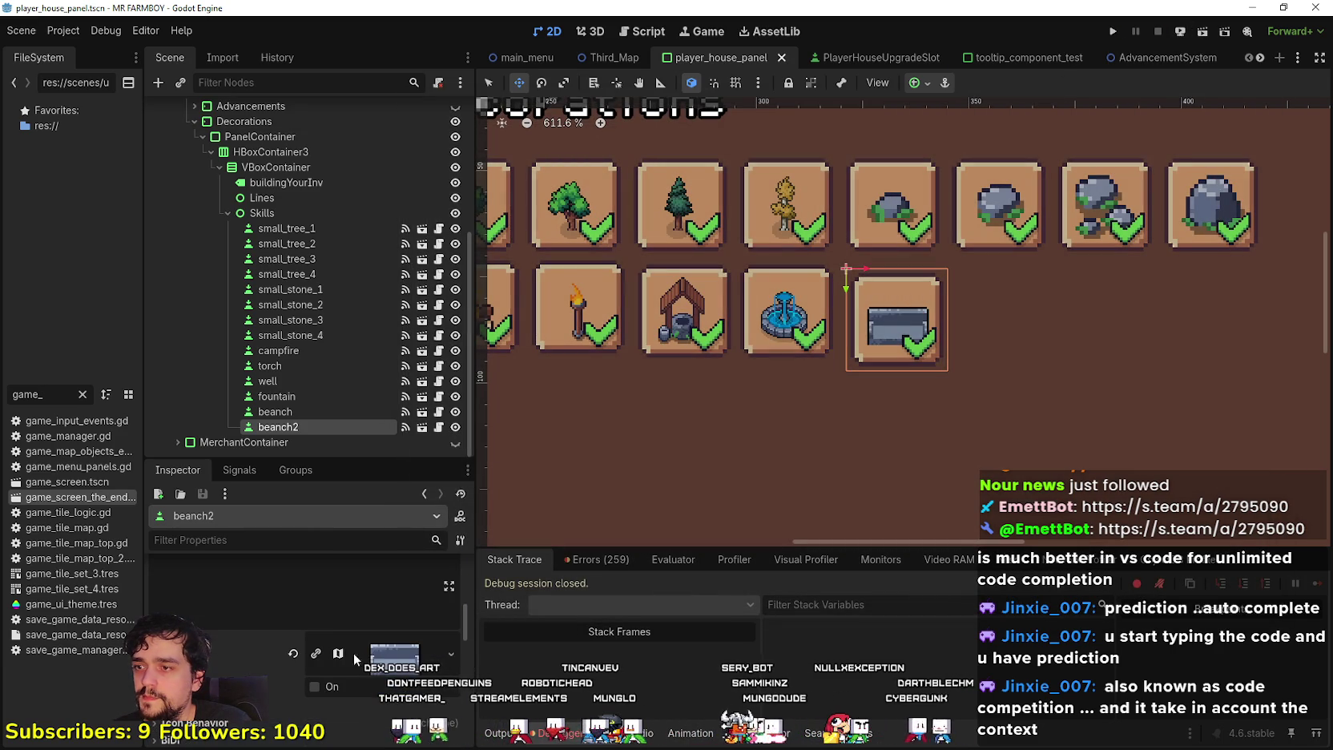
Move the beanch2 icon region onto the wooden bench sprite and save
left_click(322, 661)
left_click(346, 661)
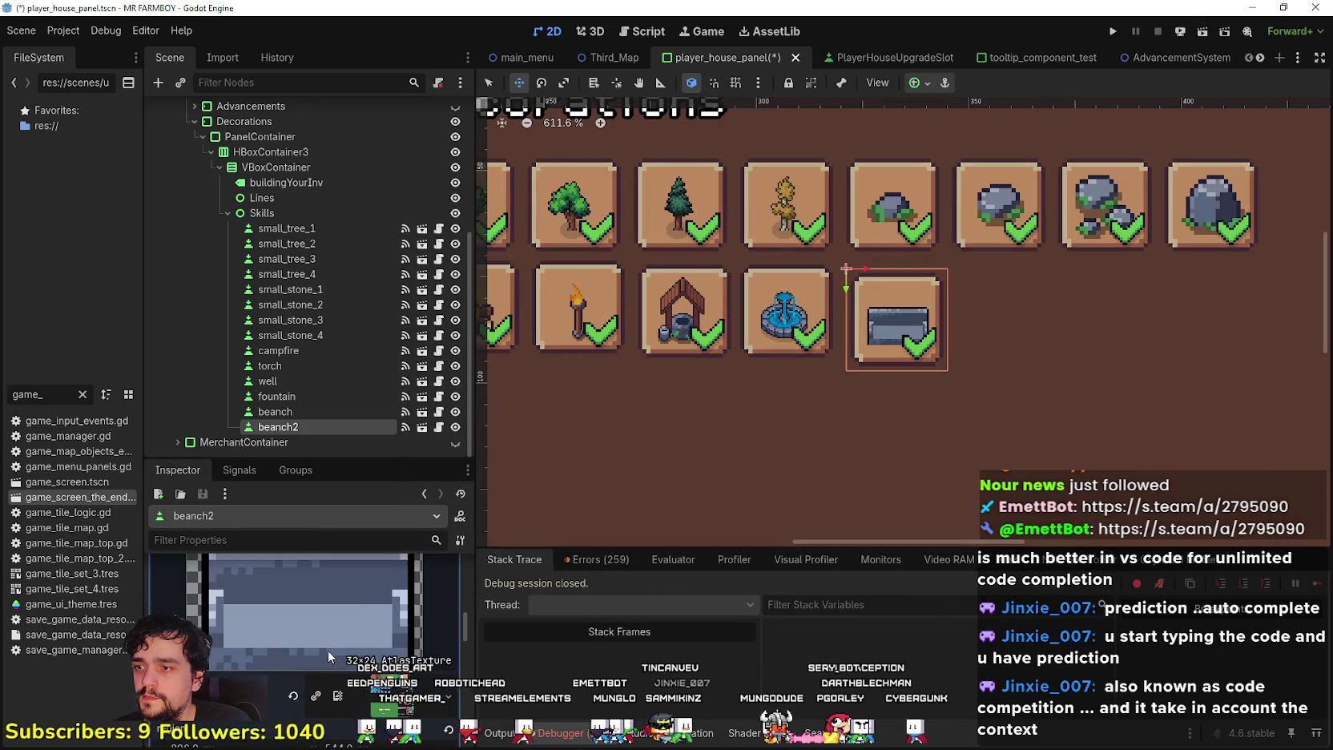
left_click(304, 725)
scroll(566, 355, "down", 3)
scroll(687, 338, "up", 5)
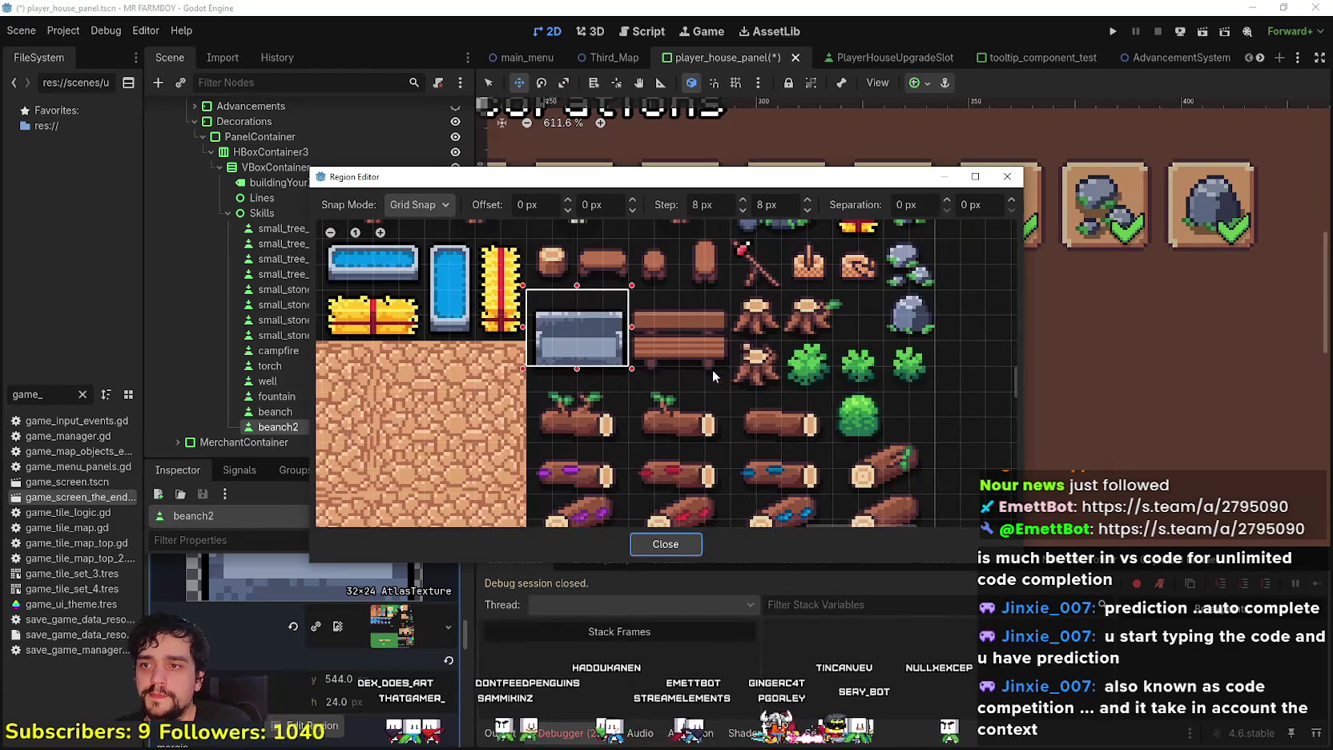
scroll(691, 370, "up", 1)
left_click_drag(625, 394, 737, 284)
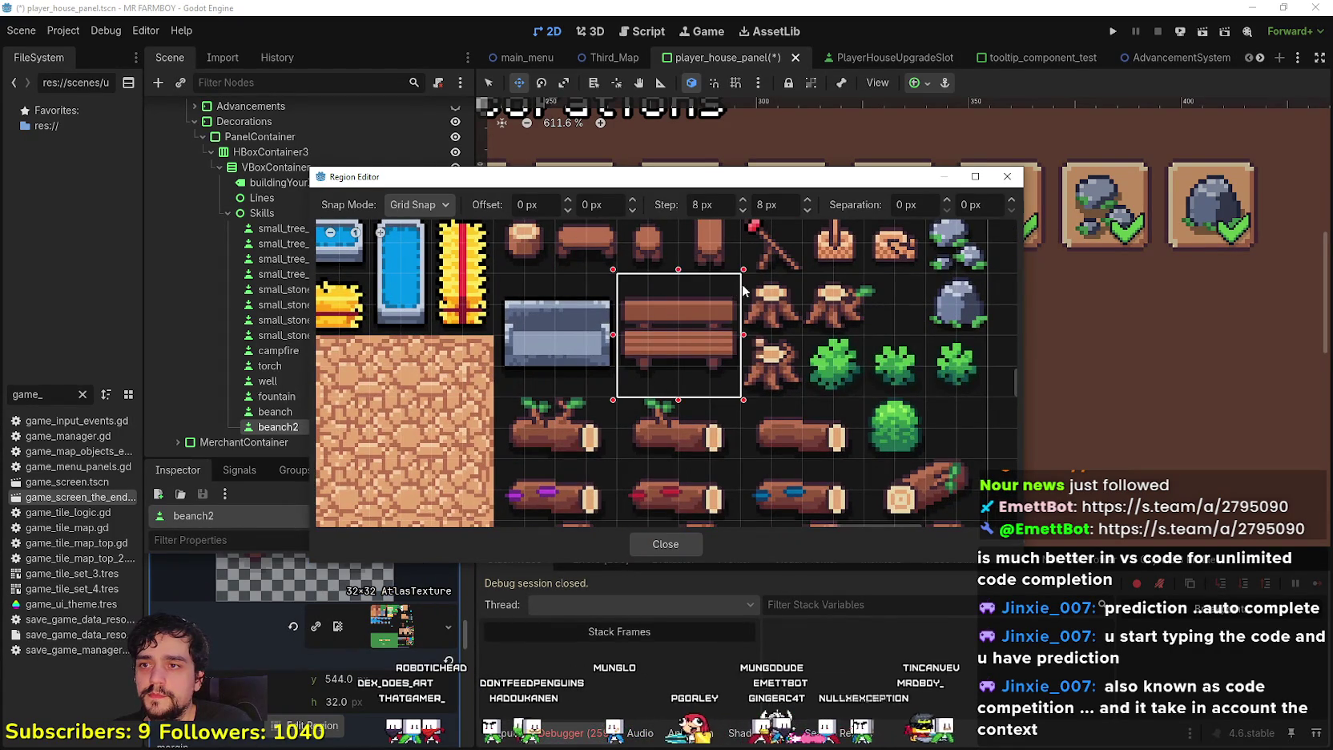
left_click(663, 543)
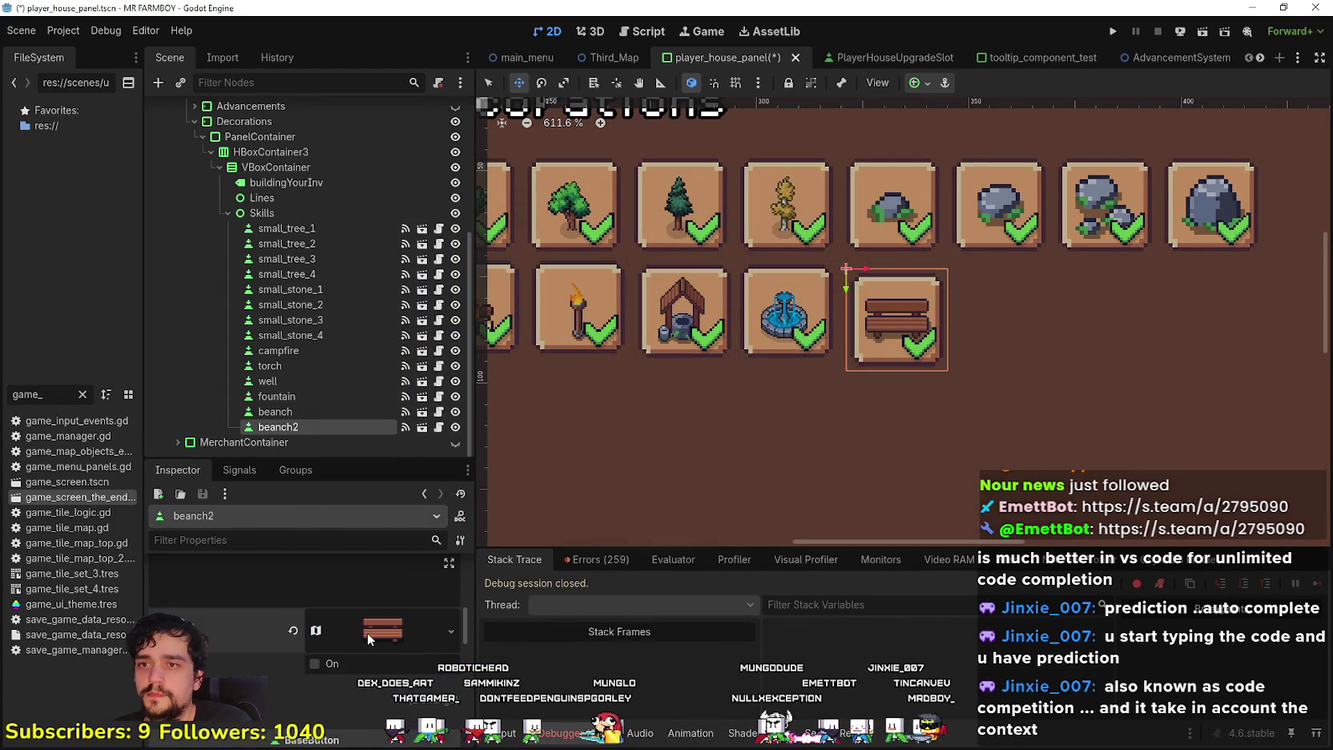
key("ctrl+s")
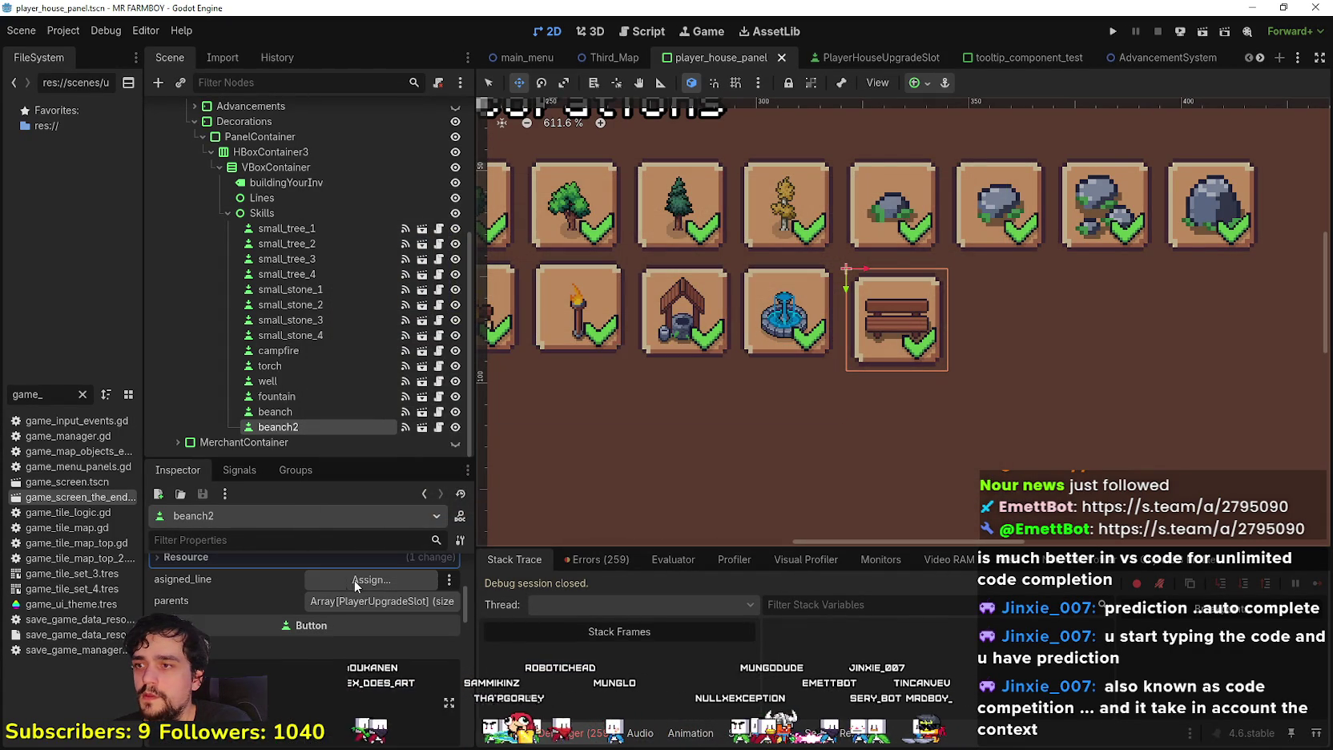
Extend the stone bench icon region on beanch to 32 pixels high and save
left_click(358, 411)
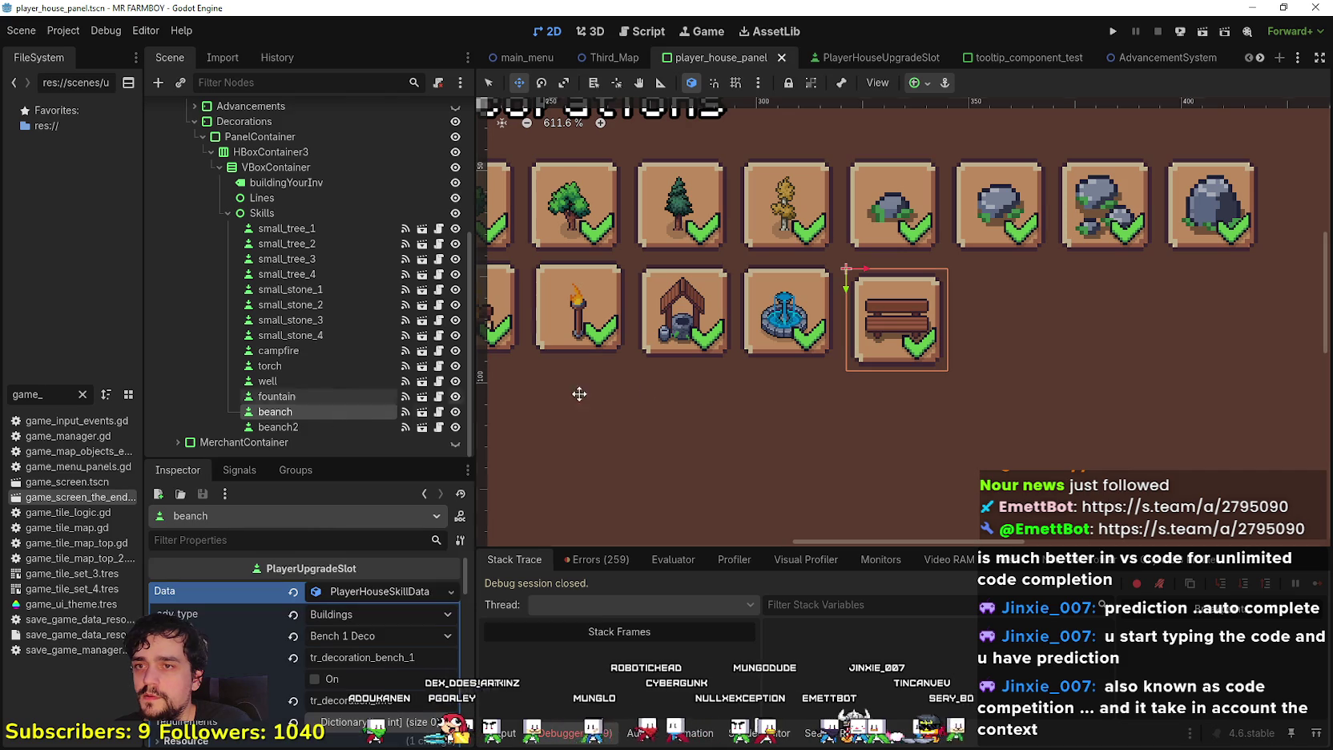
scroll(354, 635, "down", 5)
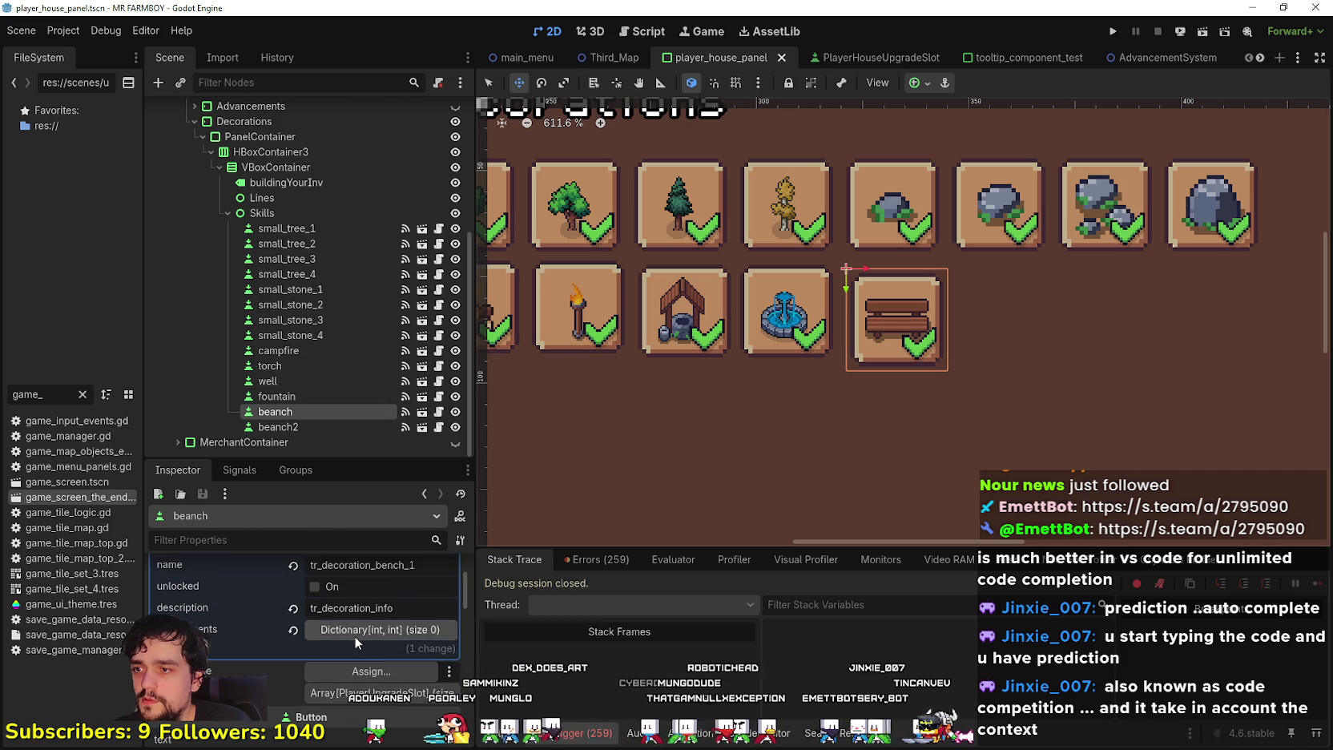
left_click(354, 665)
scroll(354, 664, "down", 3)
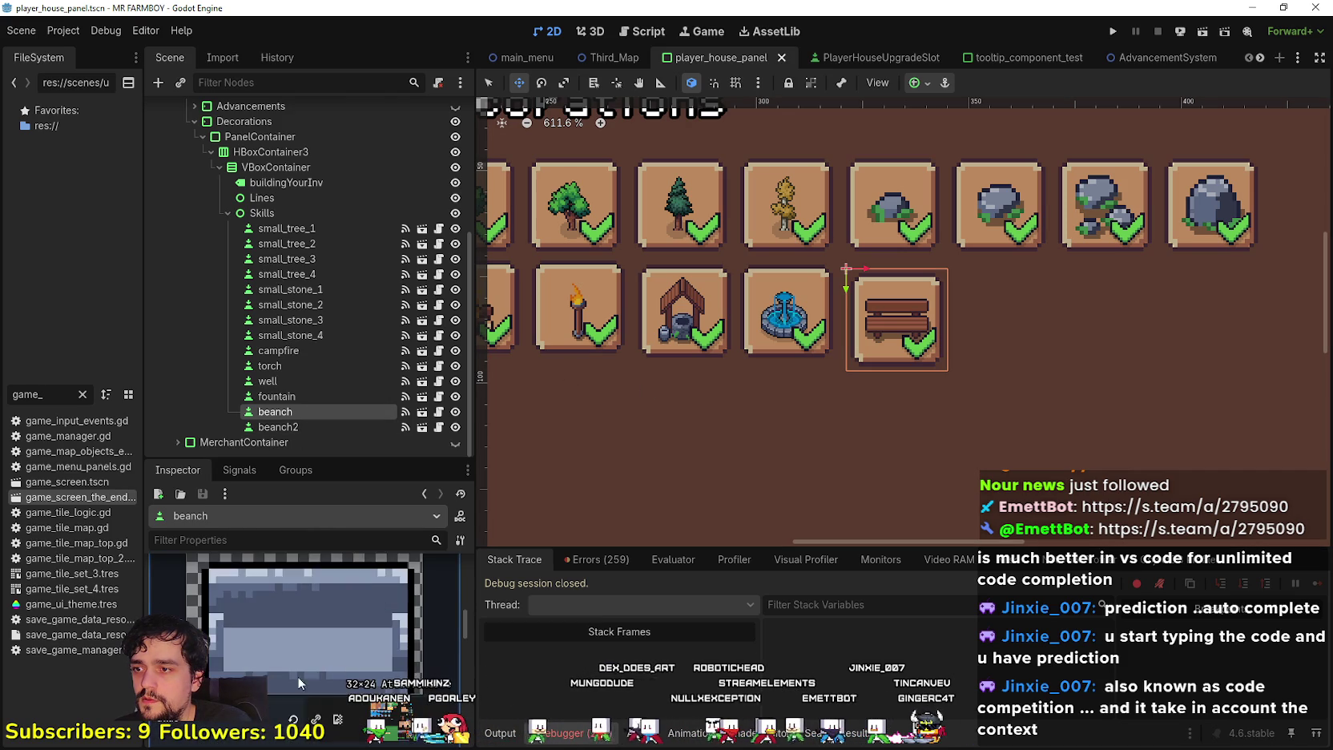
left_click(307, 725)
scroll(560, 433, "down", 5)
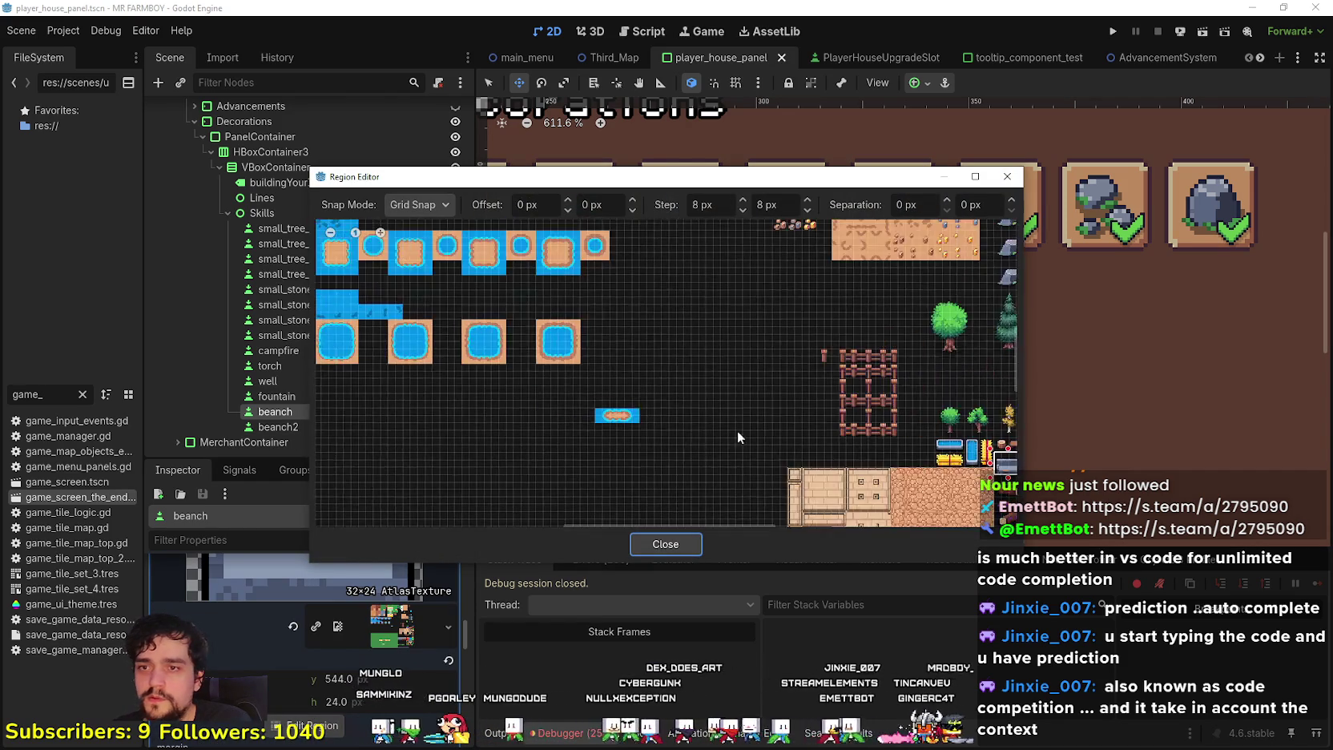
scroll(627, 411, "up", 3)
left_click_drag(667, 419, 668, 433)
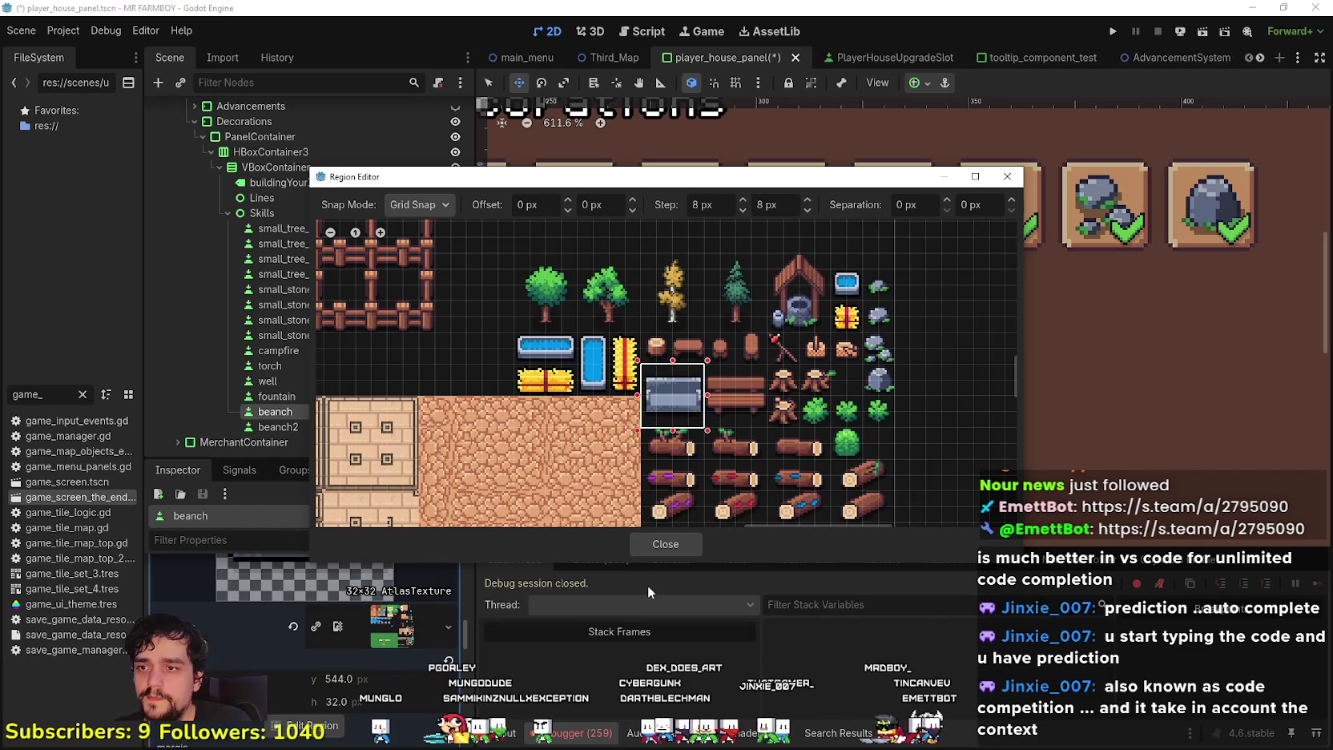
left_click(670, 546)
key("ctrl+s")
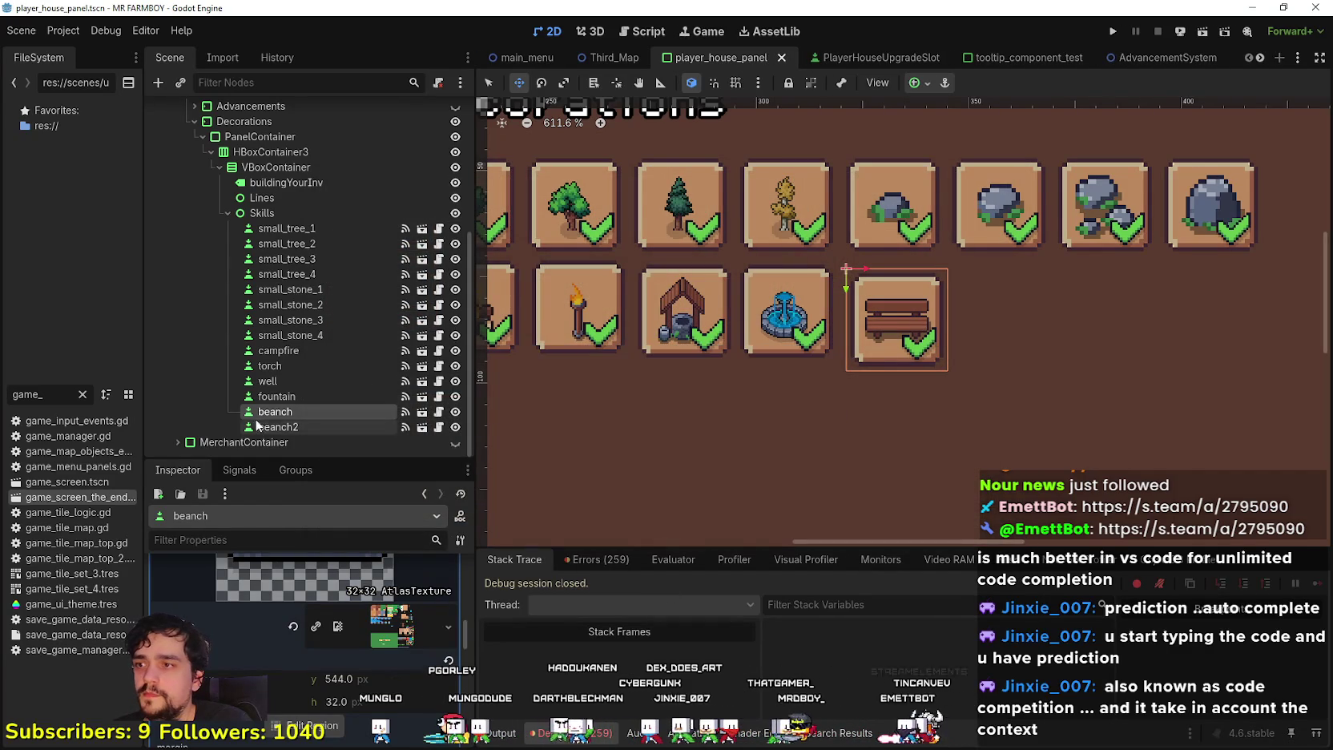
scroll(962, 285, "down", 3)
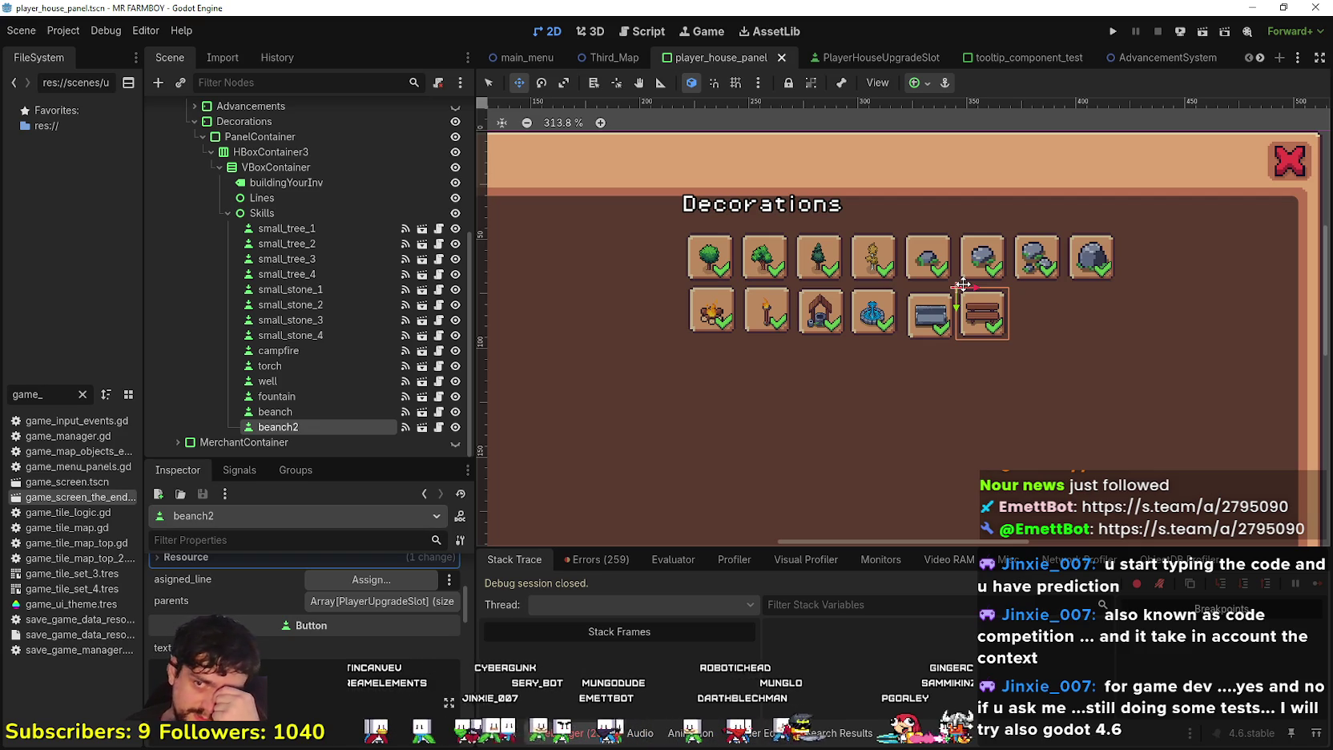
Shift the stone bench icon within its slot, nudging it down one pixel
scroll(940, 287, "up", 2)
scroll(955, 342, "up", 4)
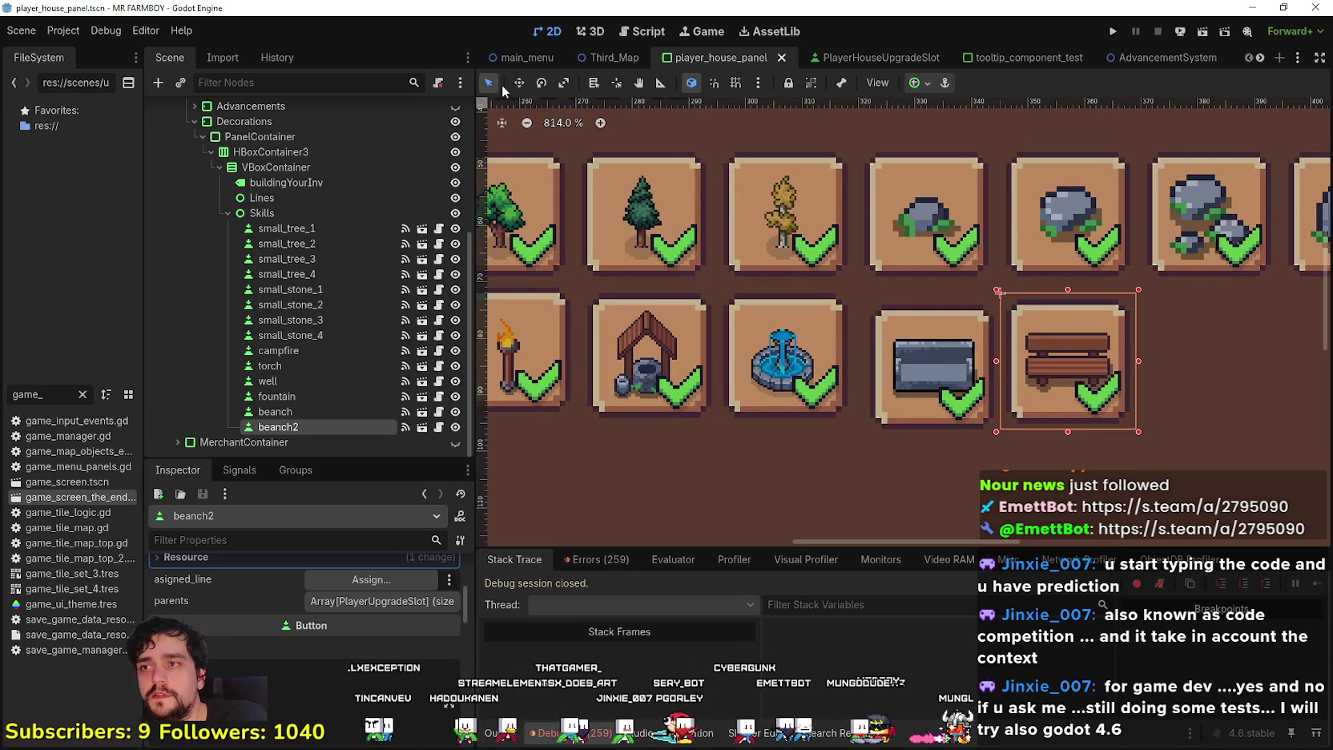
left_click(982, 358)
scroll(969, 352, "down", 5)
scroll(945, 341, "up", 7)
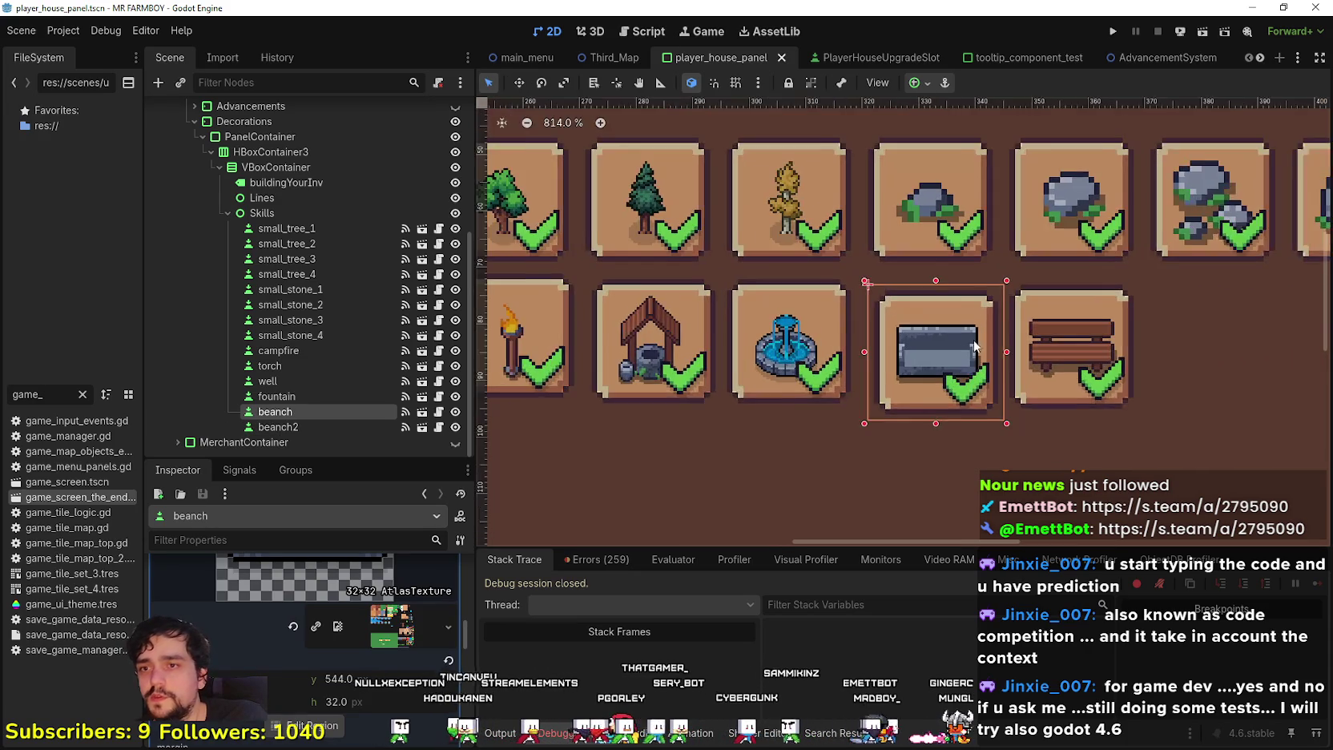
left_click_drag(940, 330, 933, 309)
scroll(933, 309, "up", 3)
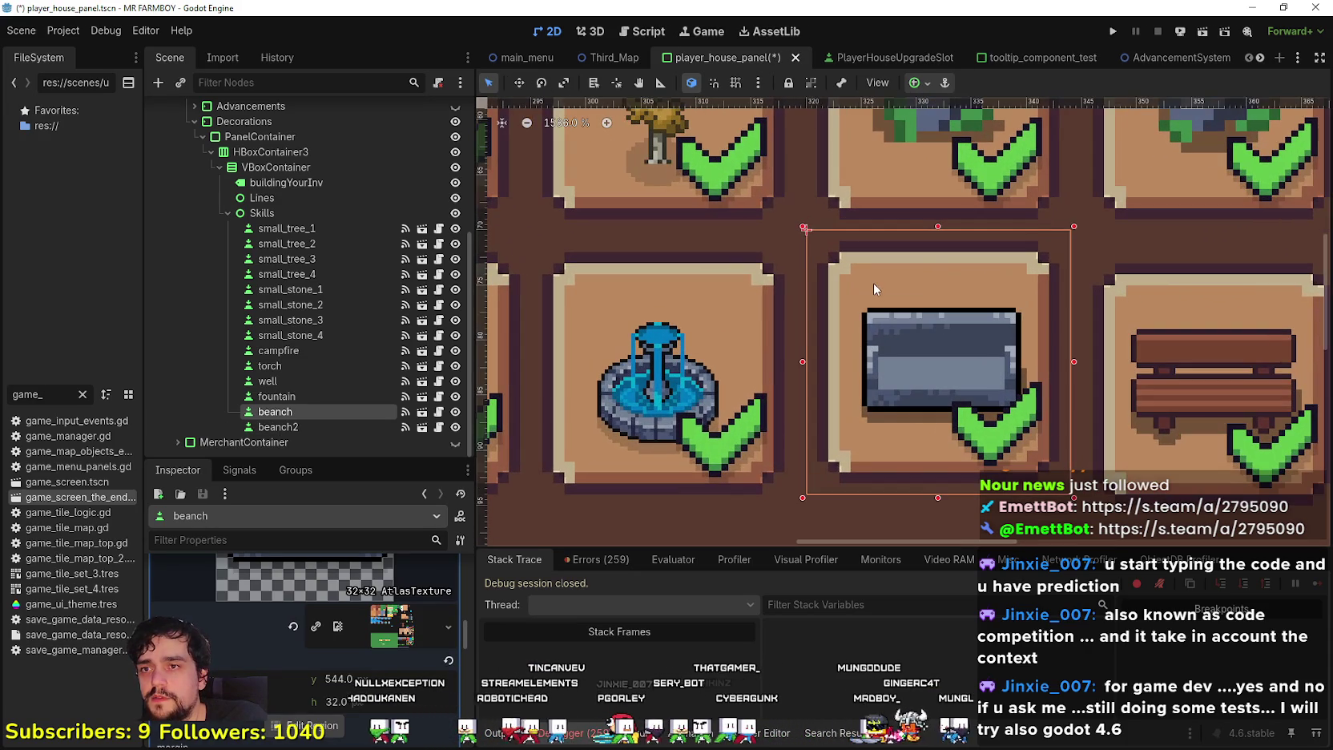
key("Down")
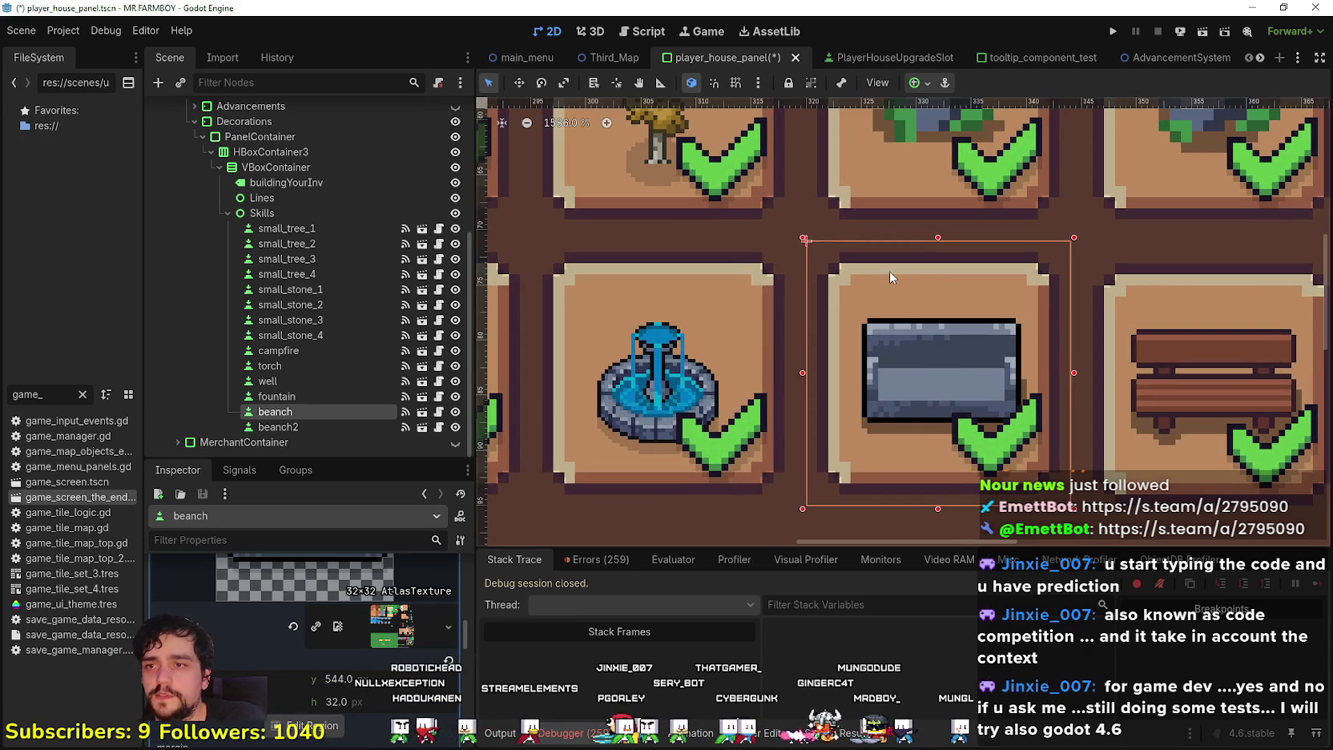
scroll(889, 270, "down", 5)
Nudge the wooden bench icon up one pixel and save the scene
left_click(1011, 342)
scroll(1009, 334, "up", 5)
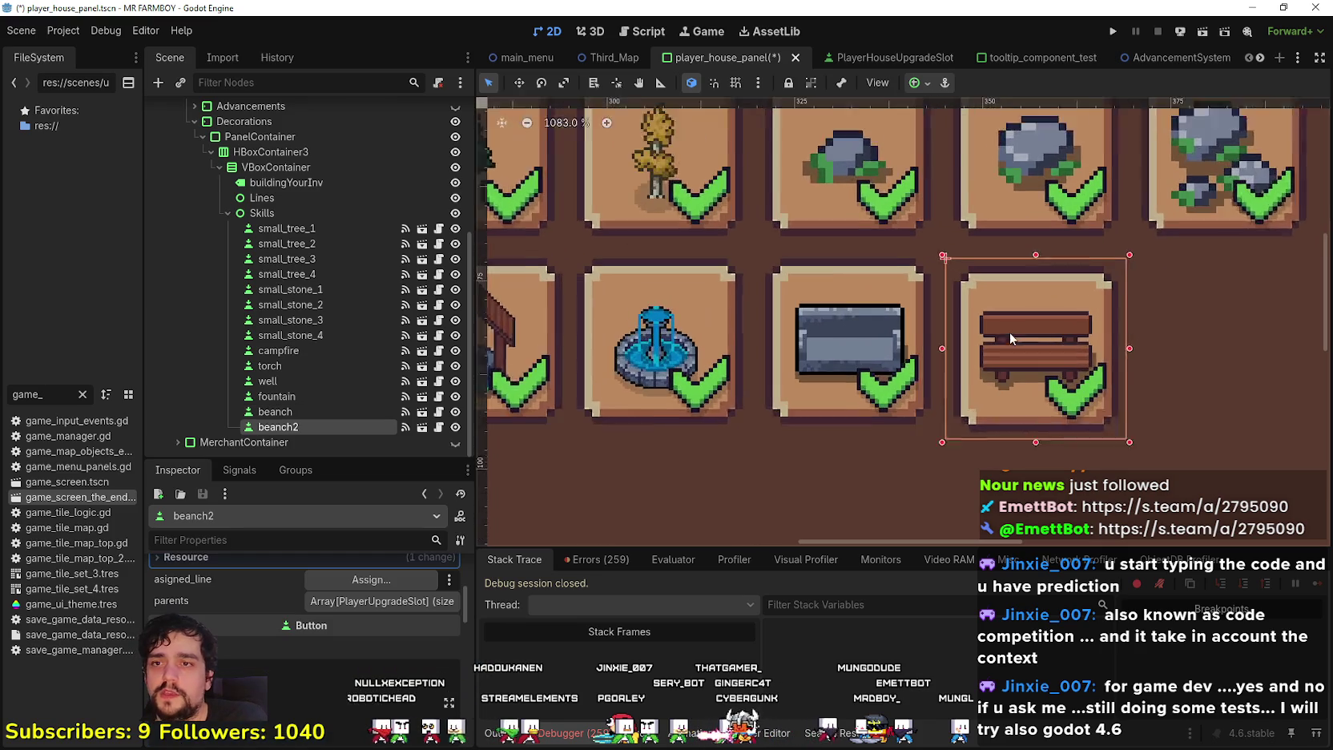
key("Up")
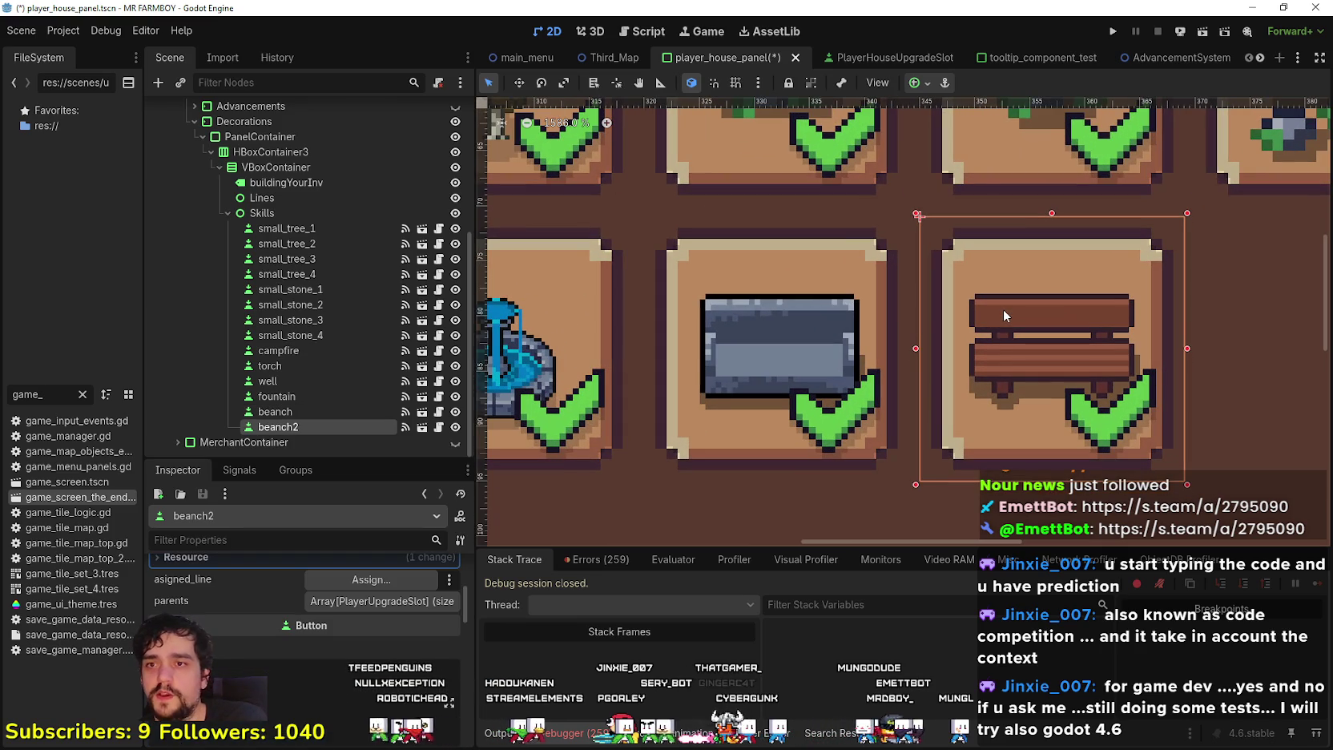
scroll(997, 306, "down", 6)
key("ctrl+s")
scroll(519, 373, "down", 3)
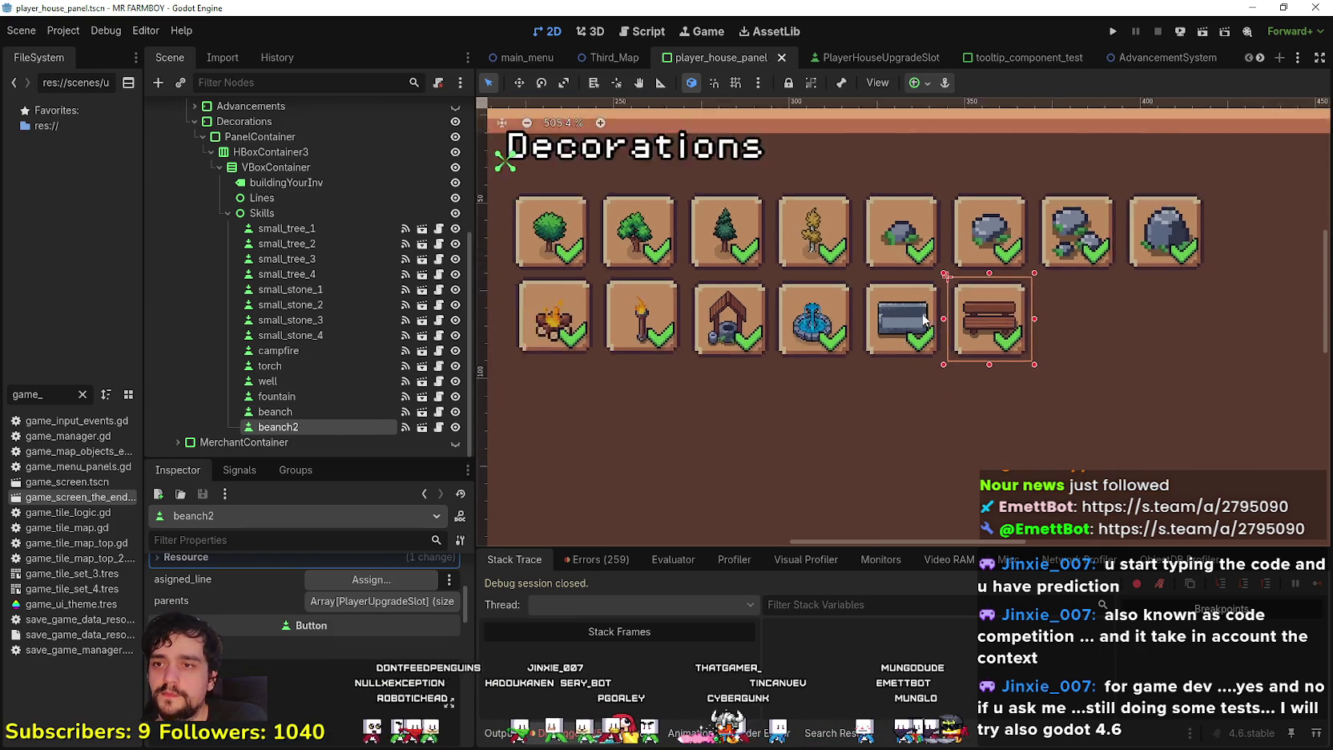
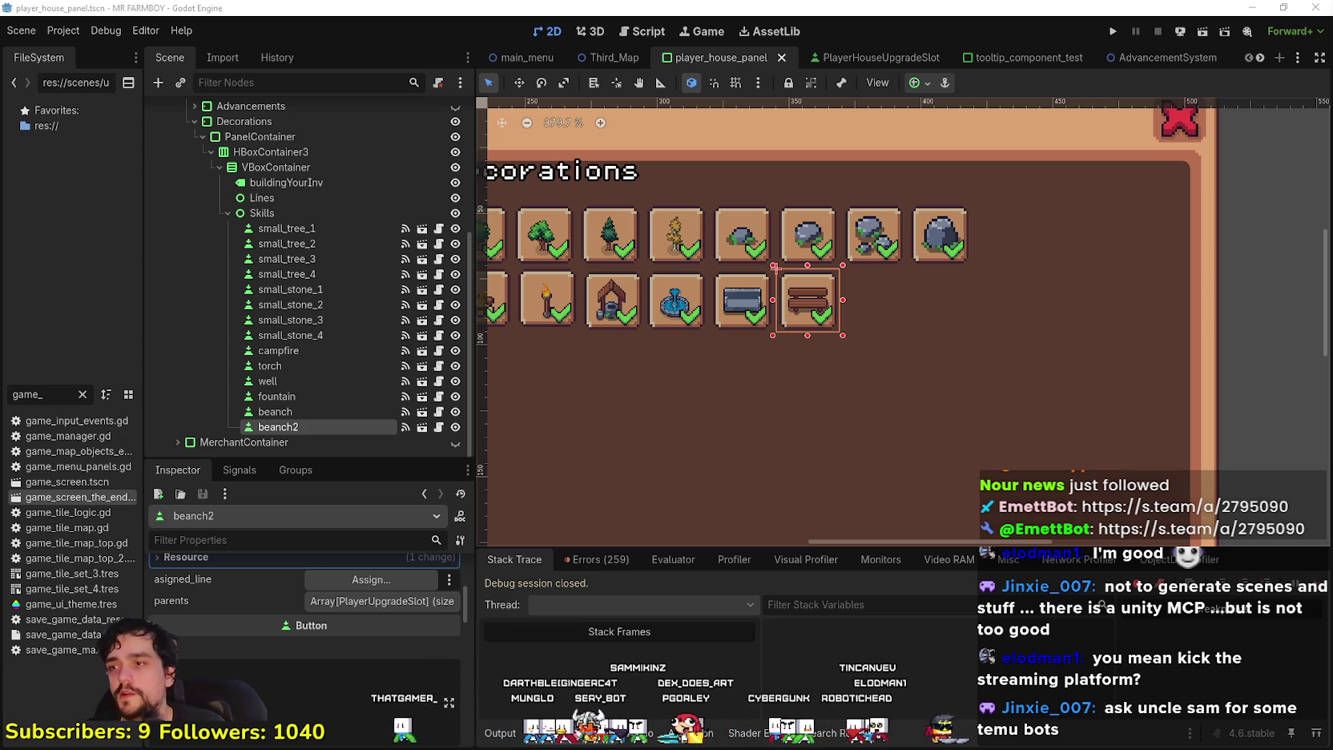
Collapse and re-expand the current slot's decoration data while scrolling the Inspector
scroll(328, 641, "up", 3)
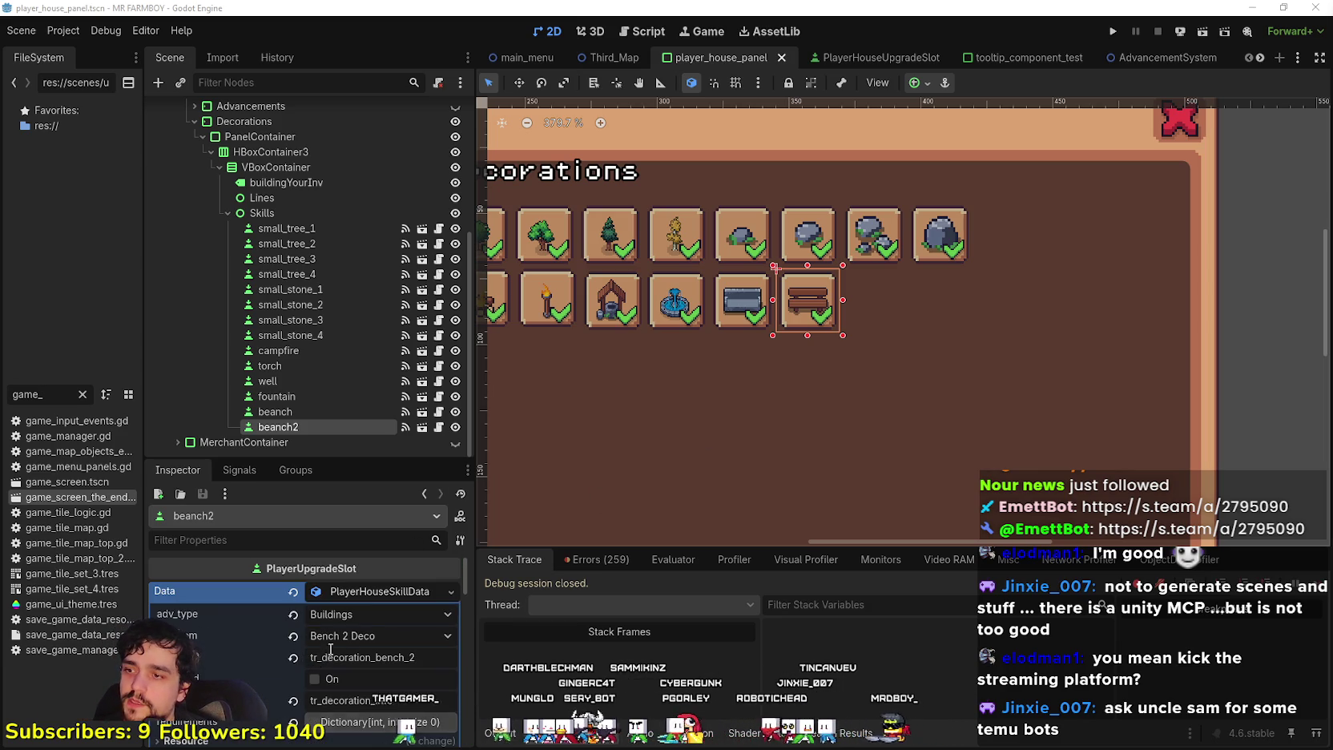
left_click(355, 595)
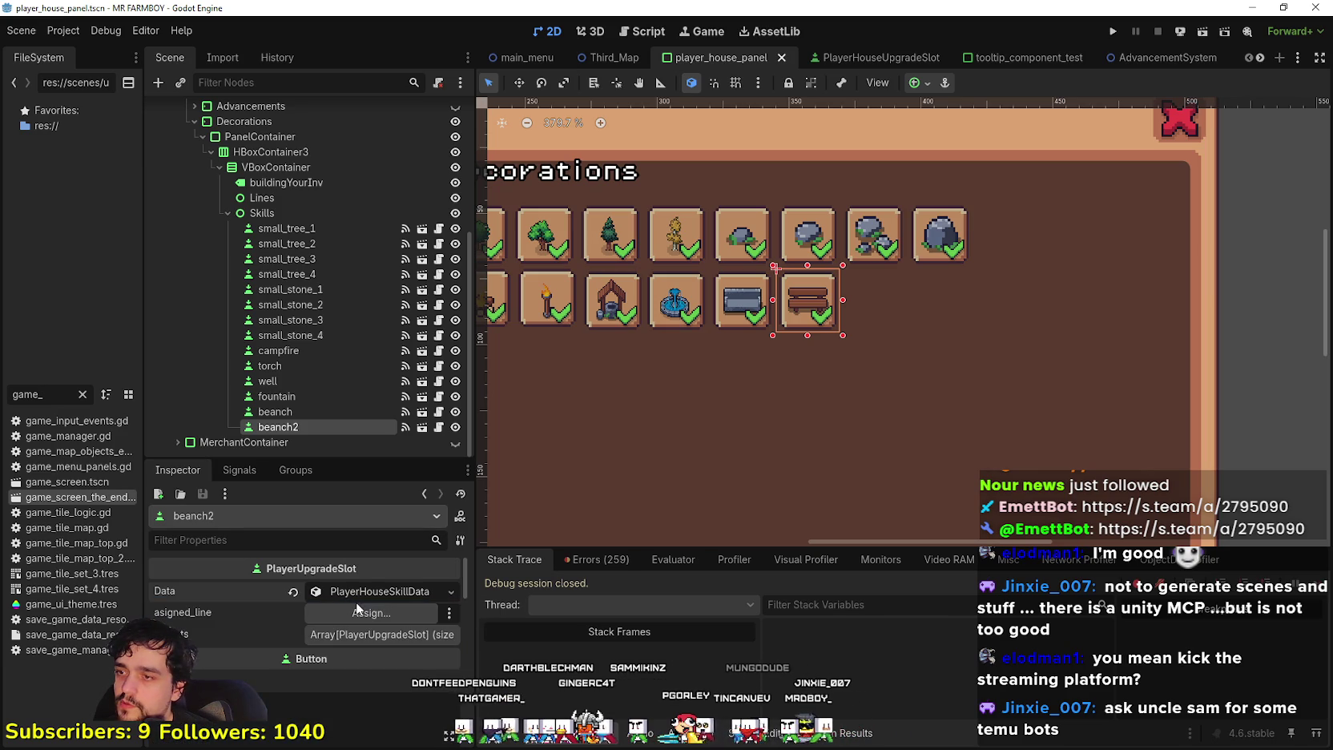
left_click(356, 594)
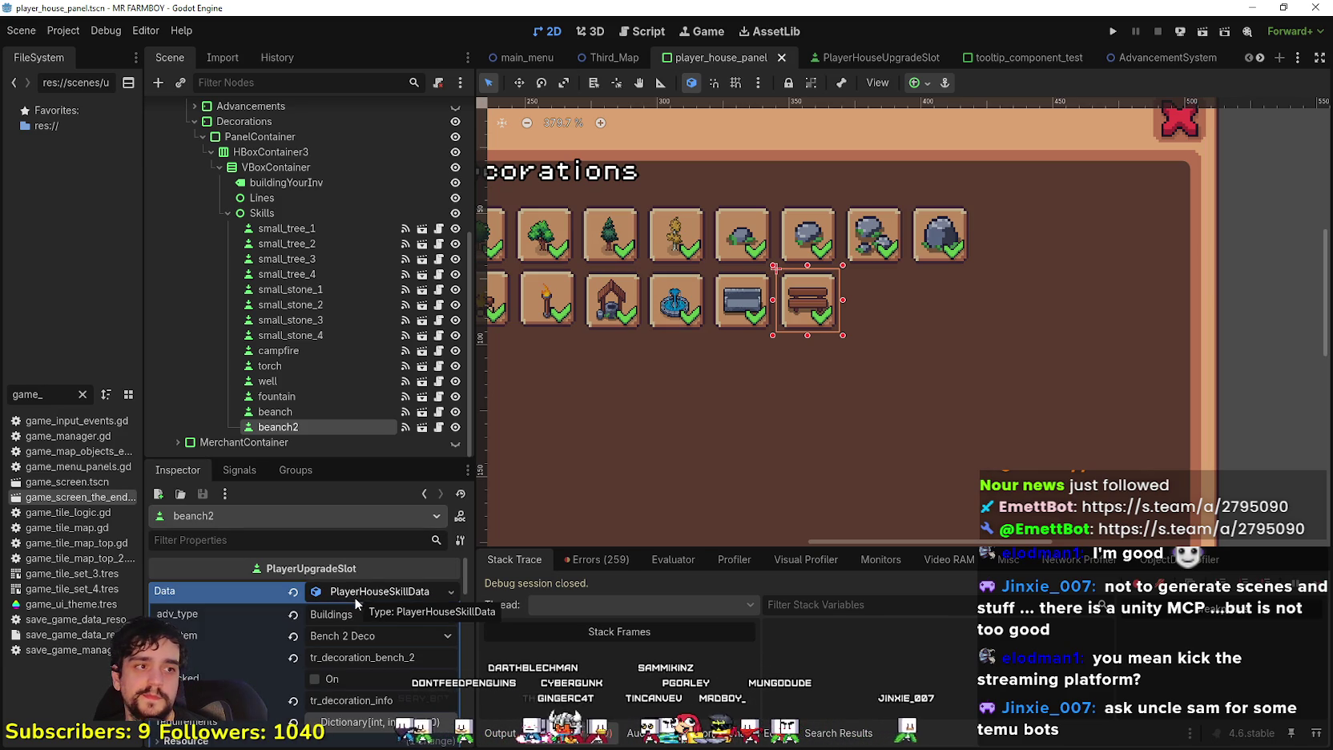
left_click(388, 591)
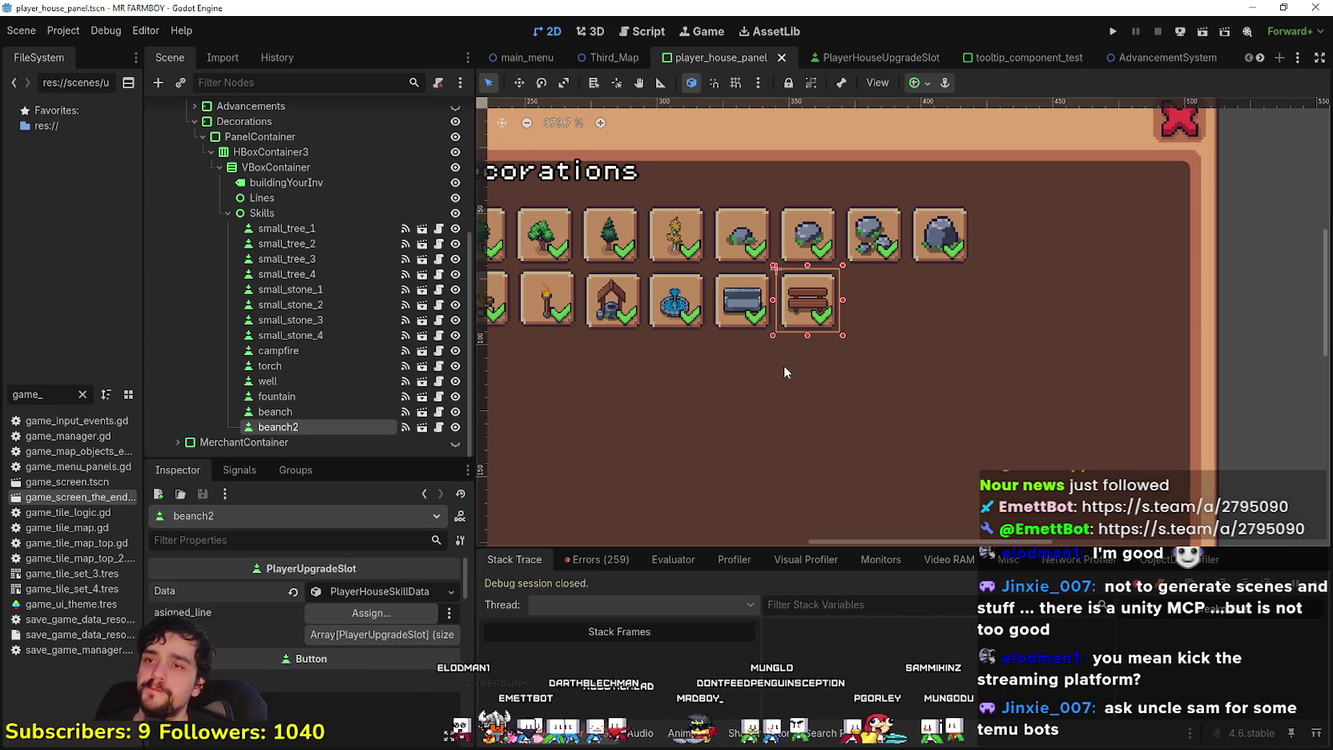
scroll(900, 350, "up", 2)
scroll(393, 612, "down", 2)
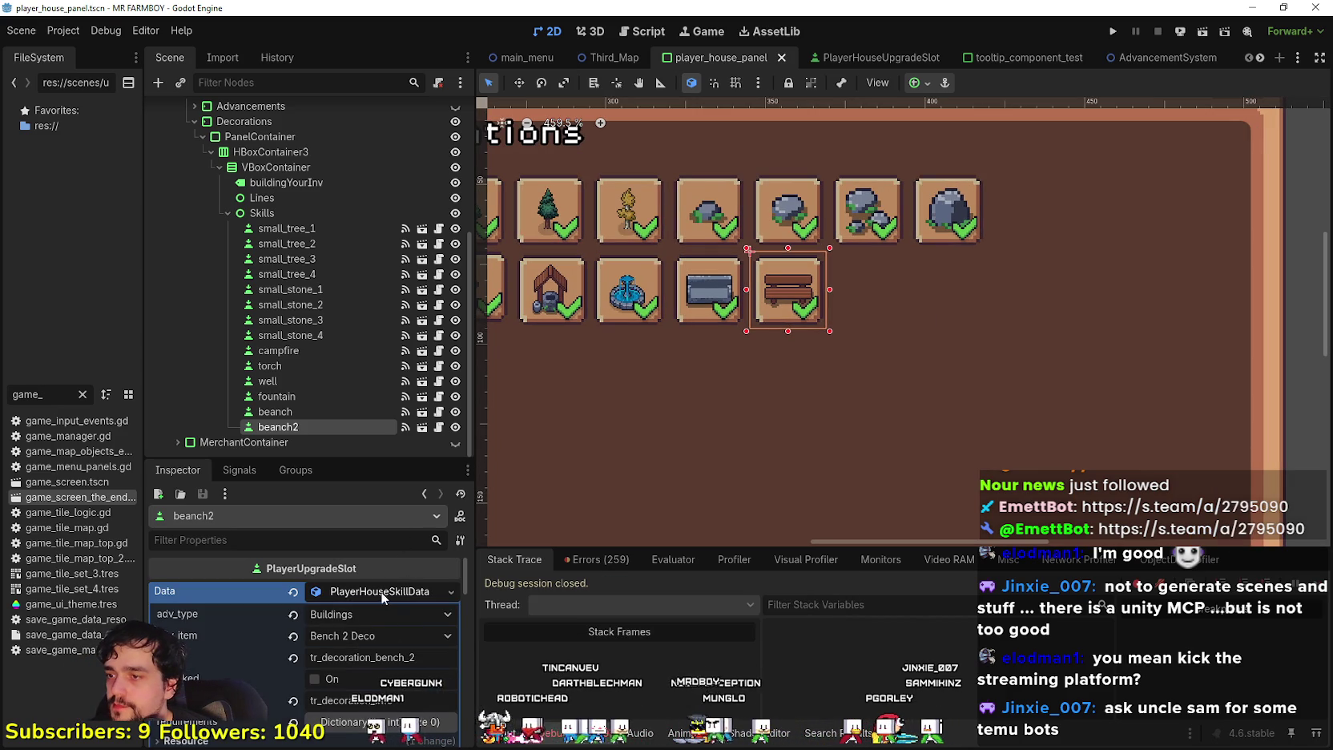
scroll(380, 588, "down", 3)
scroll(372, 689, "up", 2)
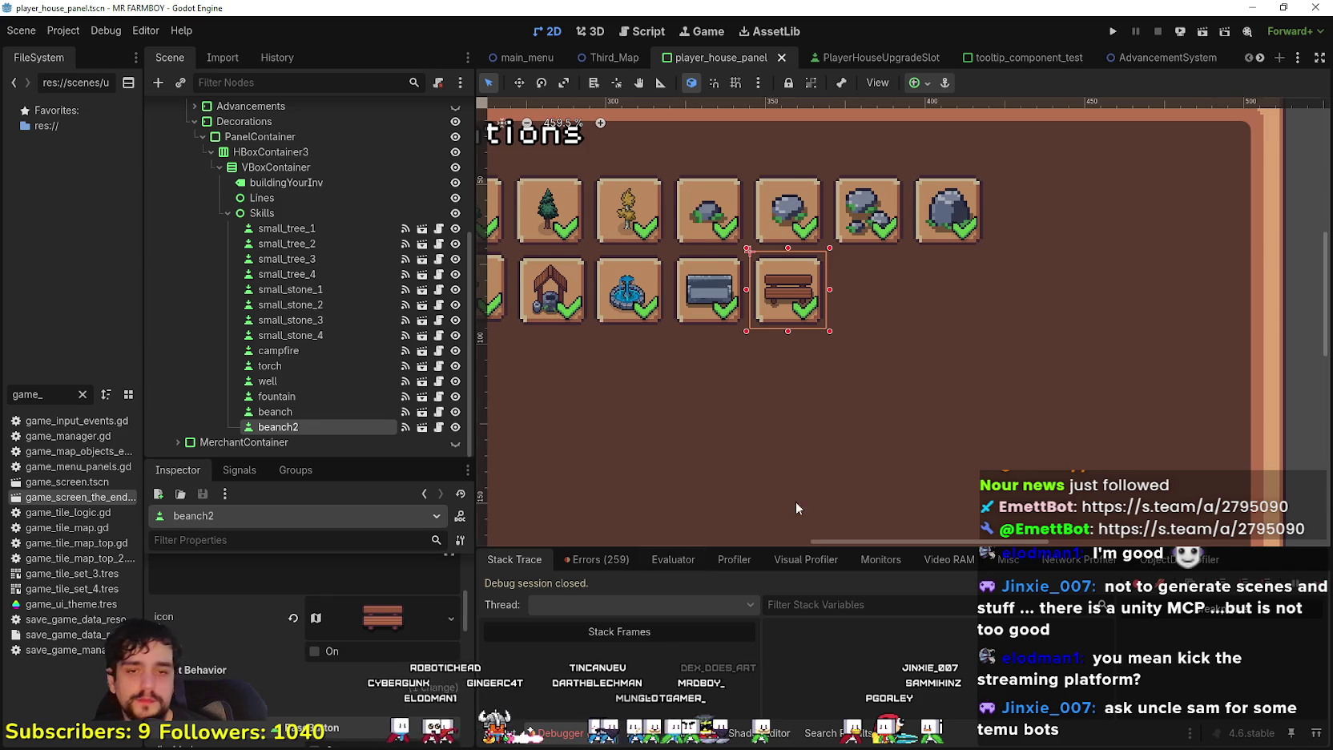
scroll(919, 381, "down", 2)
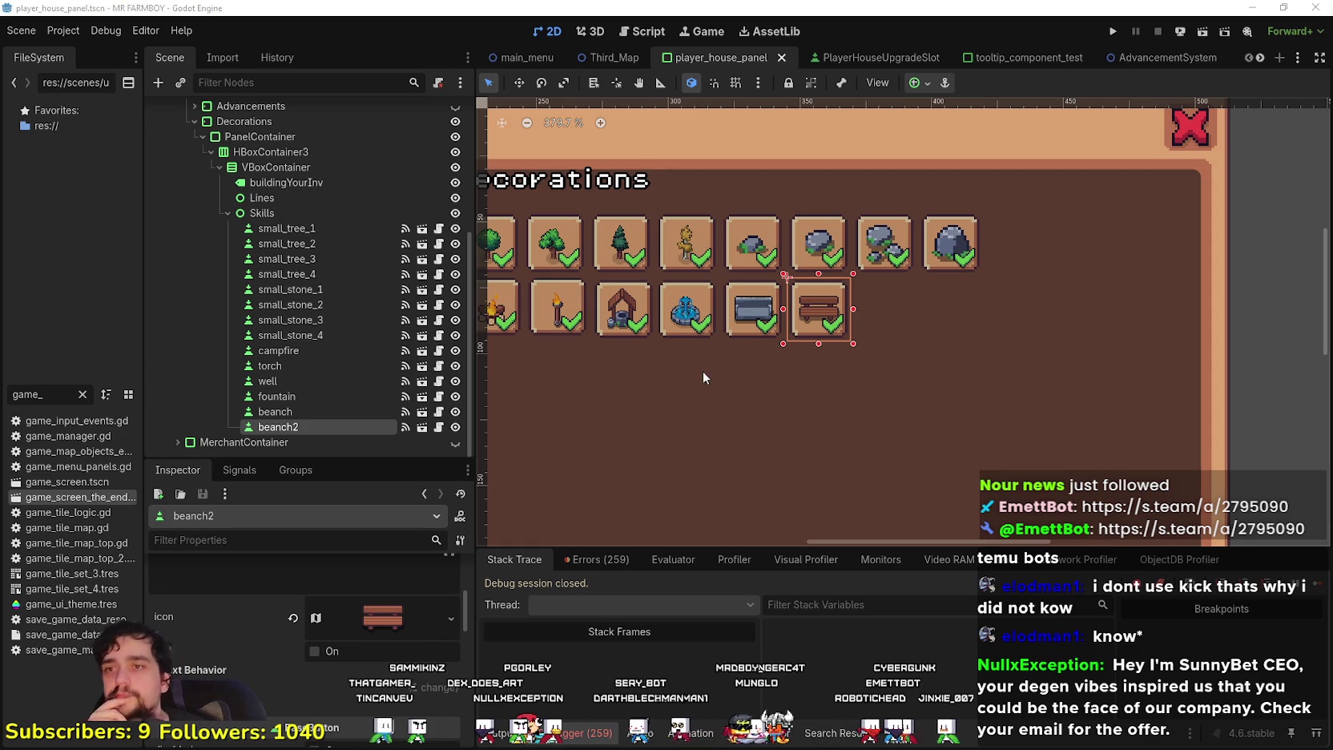
scroll(911, 329, "up", 1)
scroll(847, 370, "down", 2)
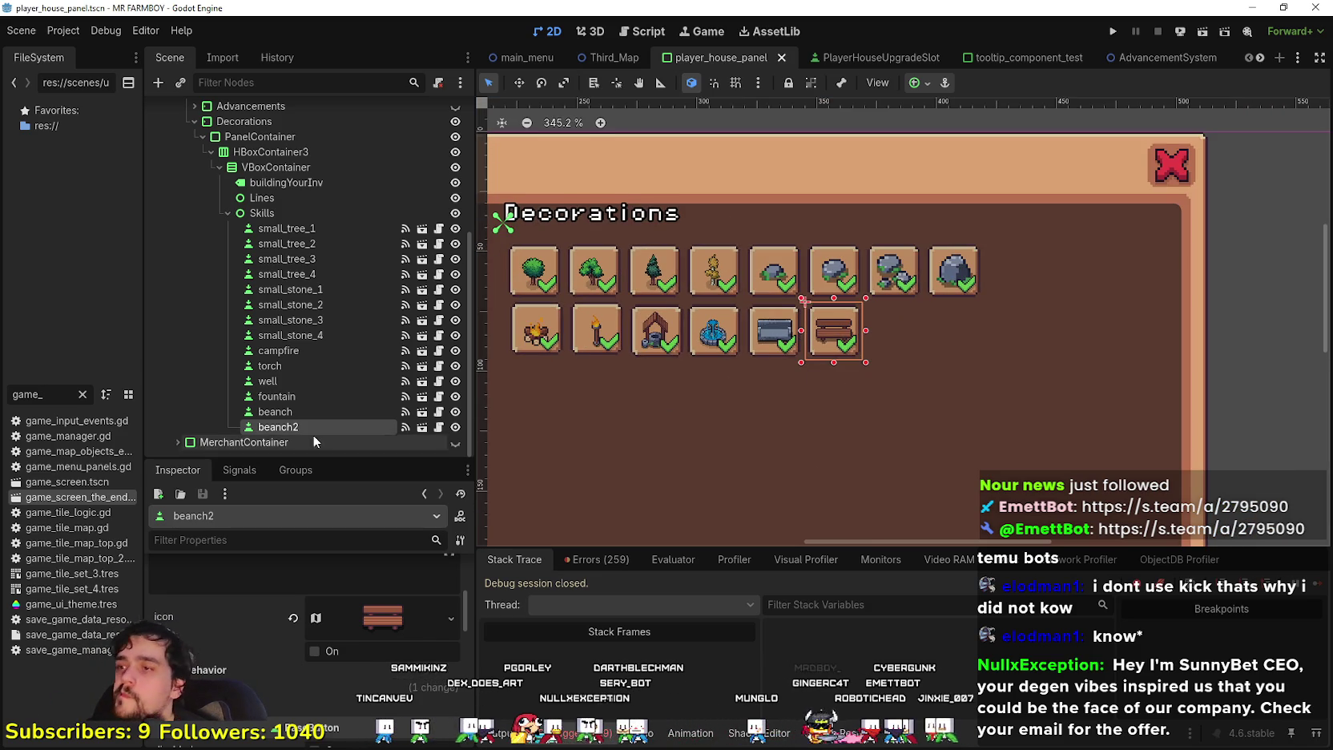
Select beanch2 and expand its Data to show Bench 2 Deco and tr_decoration_bench_2
left_click(309, 415)
left_click(305, 426)
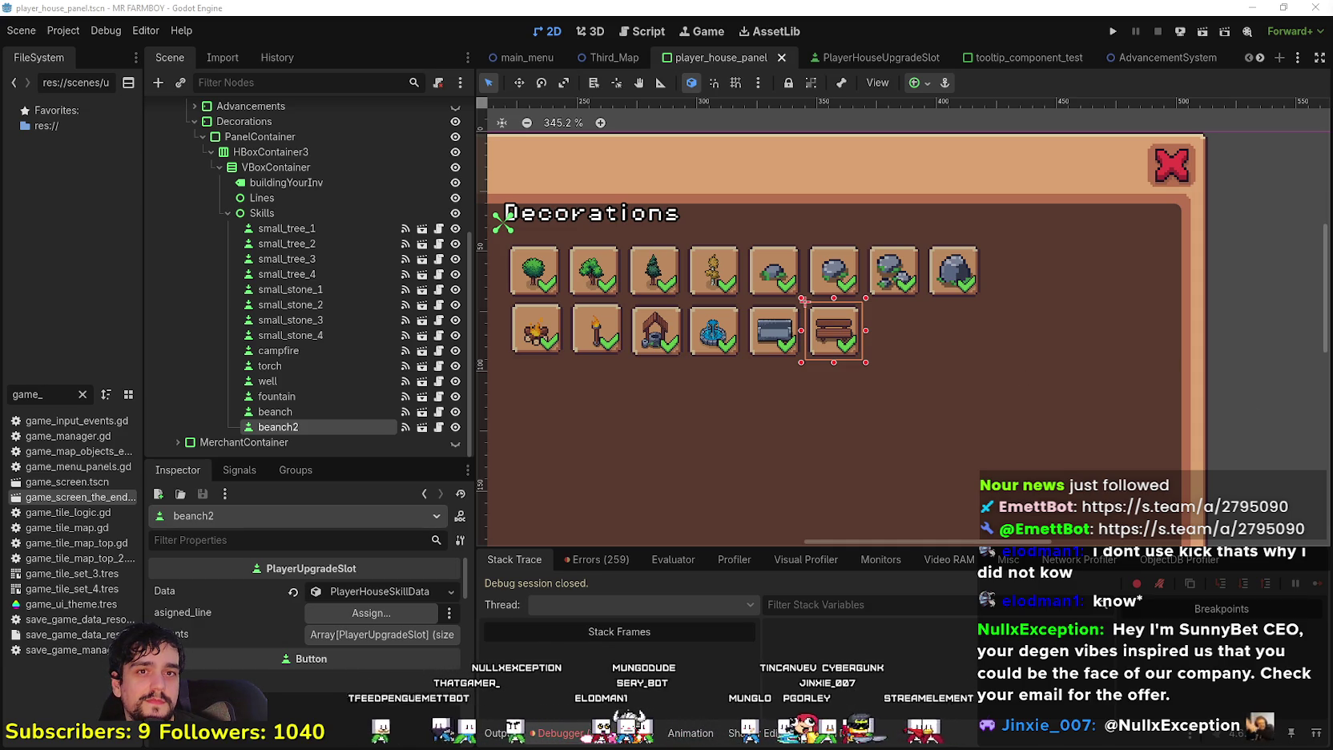
scroll(842, 382, "down", 1)
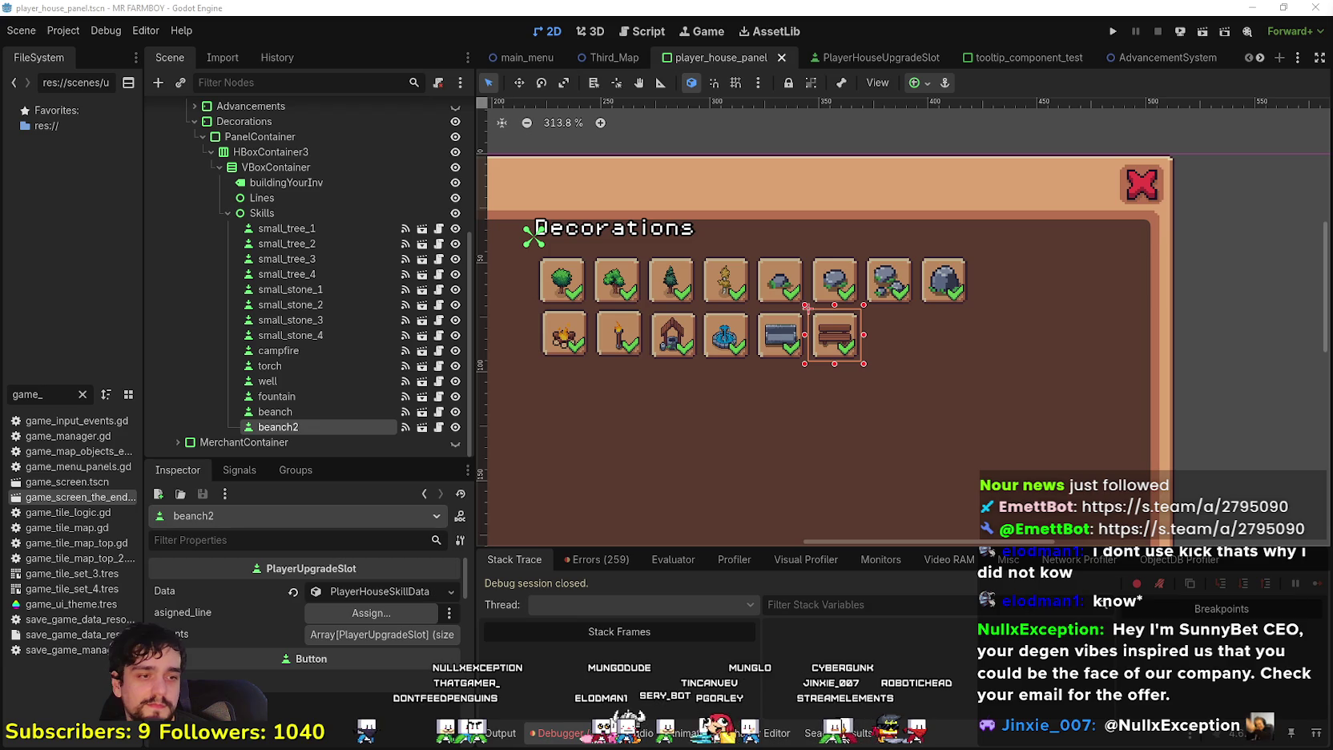
left_click(370, 590)
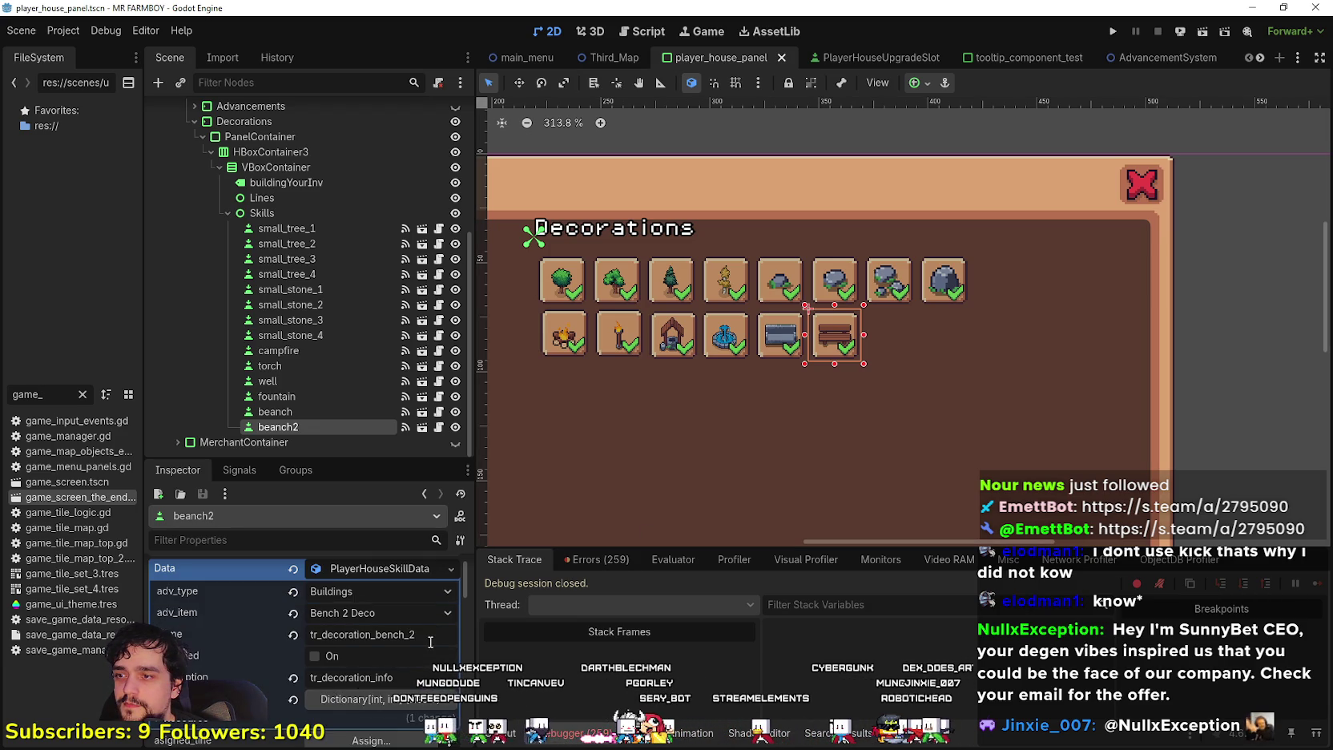
left_click(838, 367)
Duplicate beanch2 as beanch3 and drag the copy one slot right in the grid
key("ctrl+d")
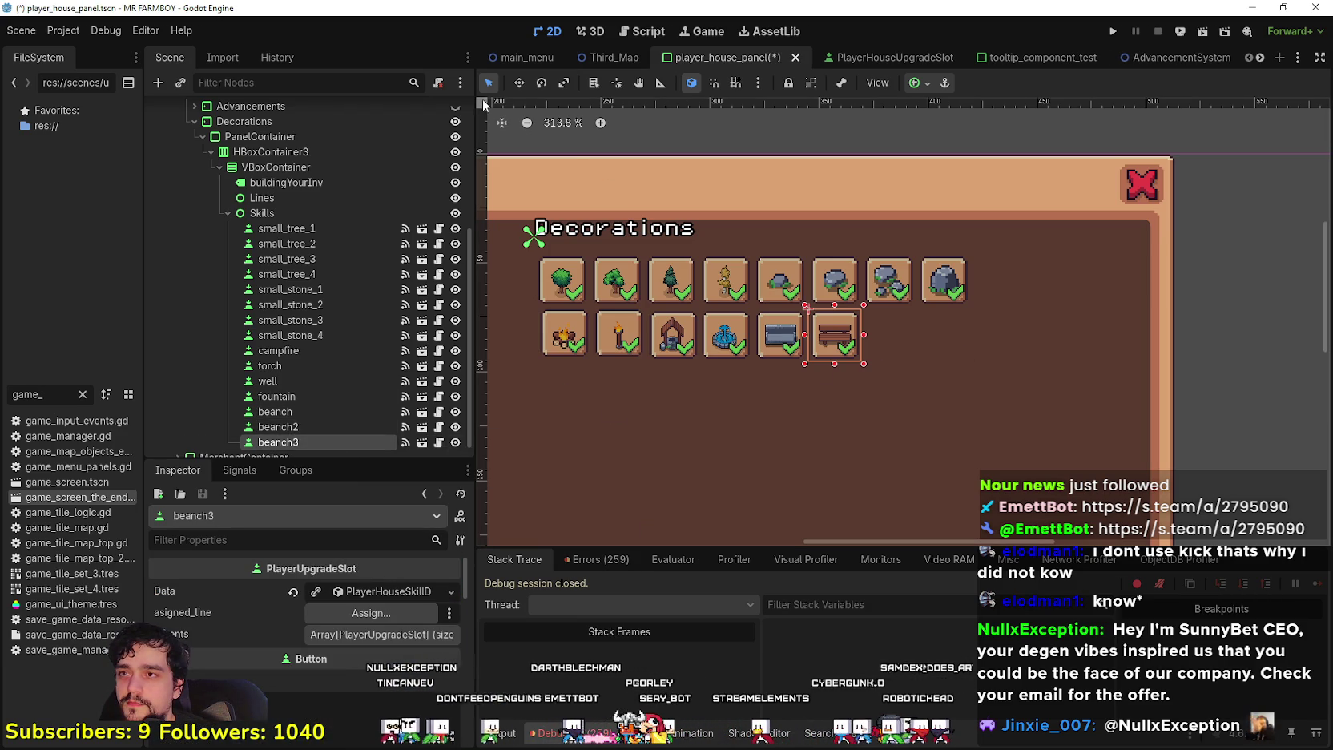
left_click(519, 83)
left_click_drag(859, 355, 913, 355)
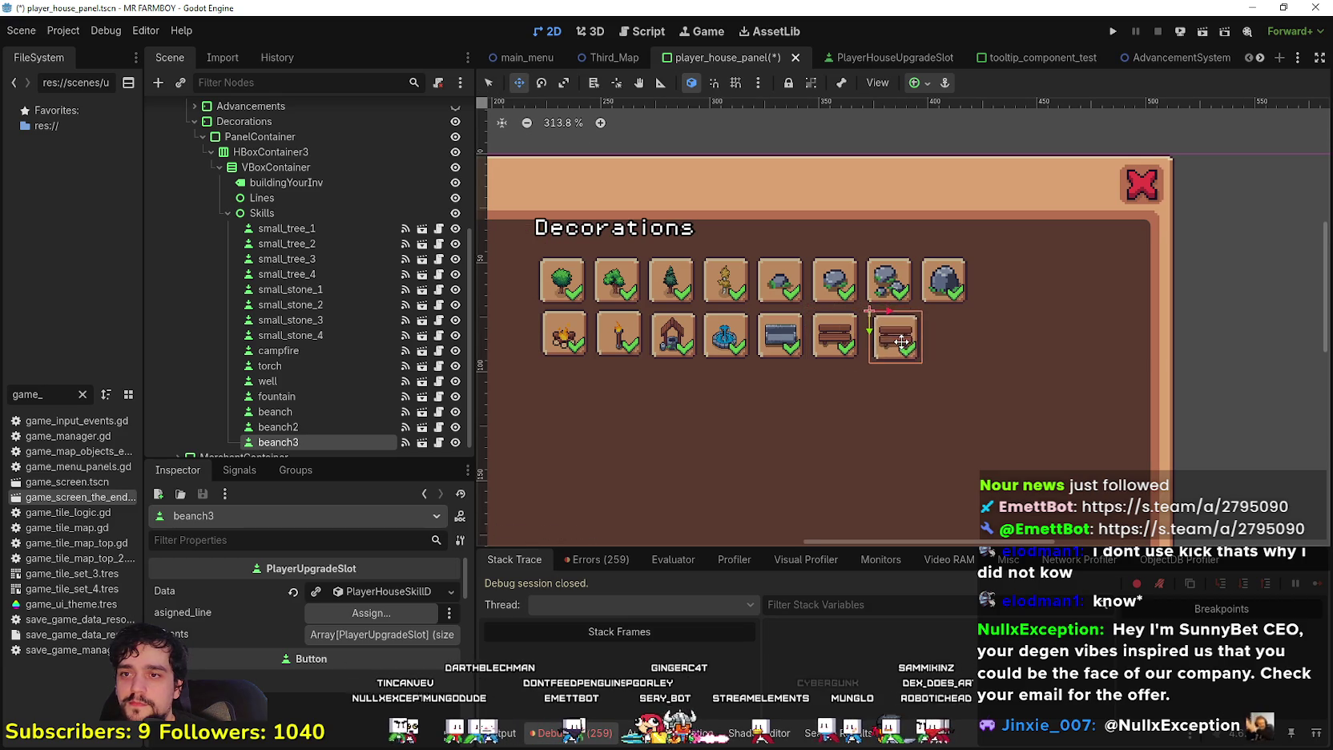
scroll(891, 338, "up", 7)
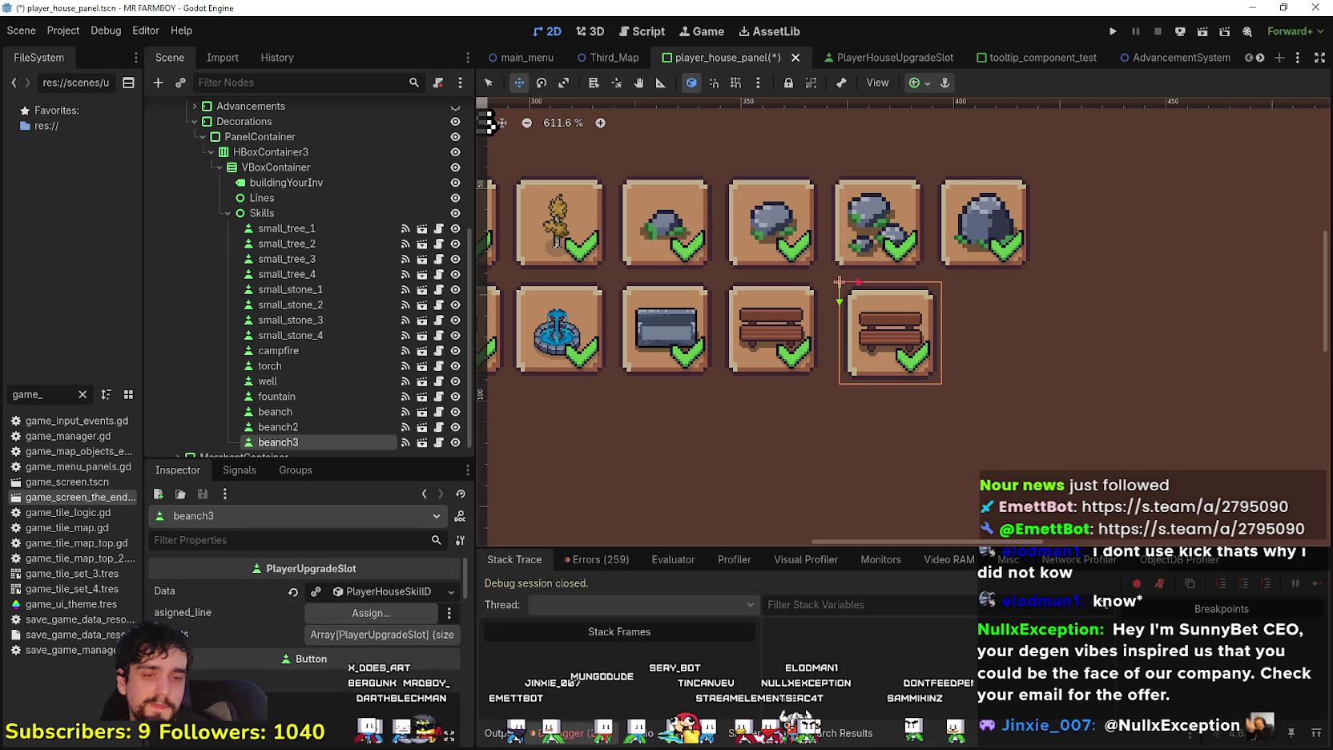
left_click(318, 594)
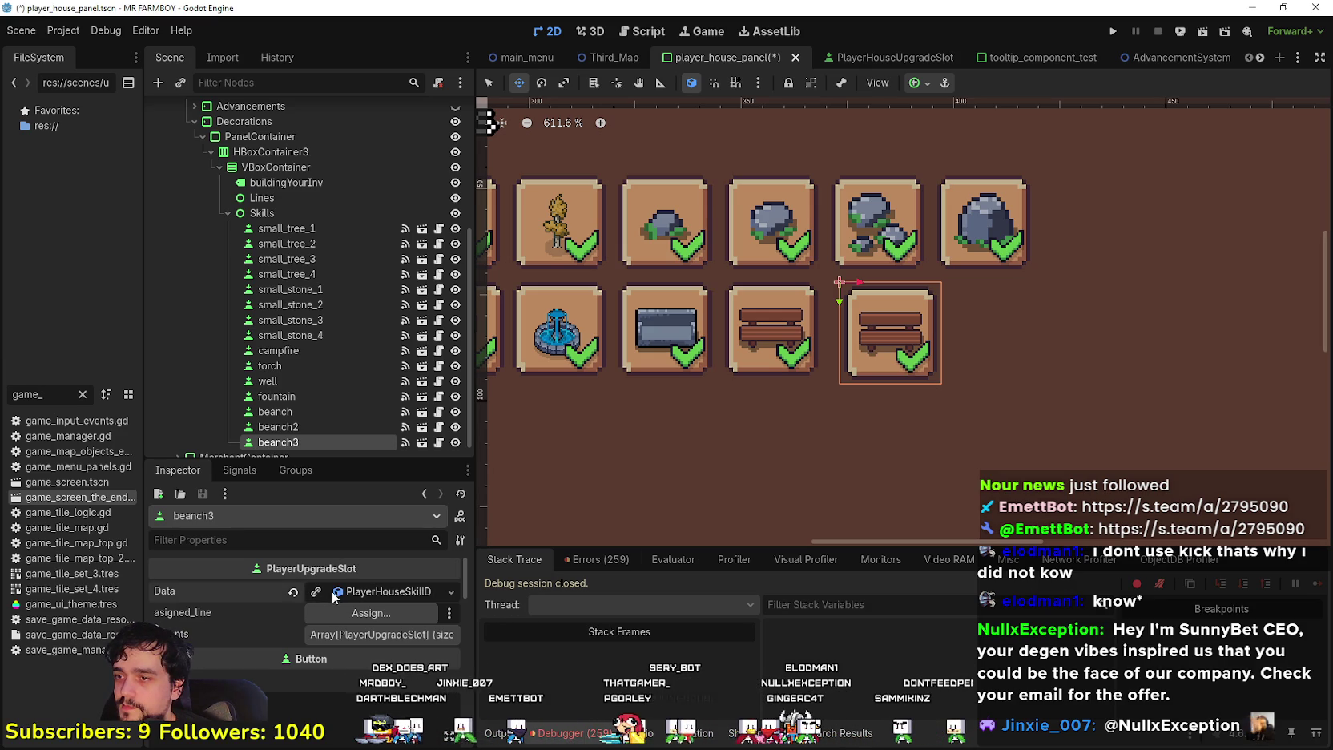
Set beanch3's item to Scarecrow 1 Deco and its key to tr_decoration_scarecrow_1
left_click(362, 635)
scroll(398, 376, "down", 10)
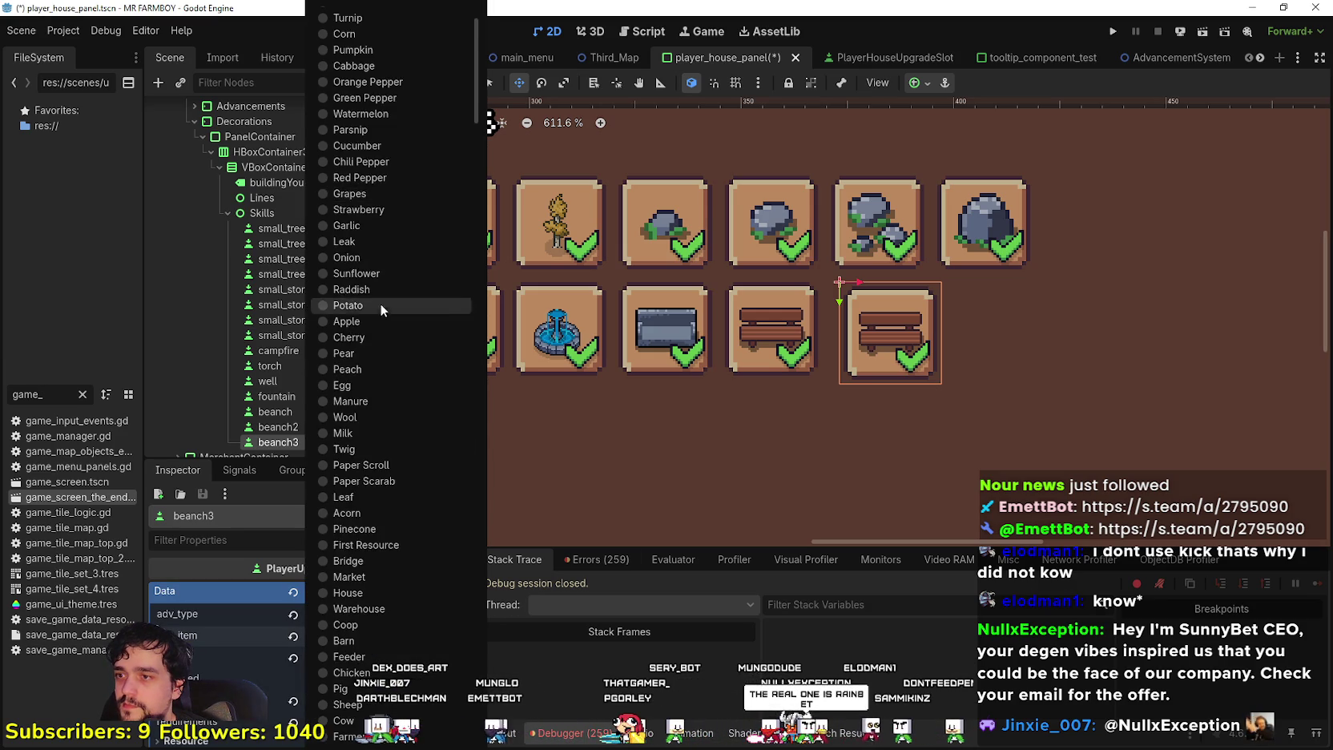
scroll(408, 408, "down", 10)
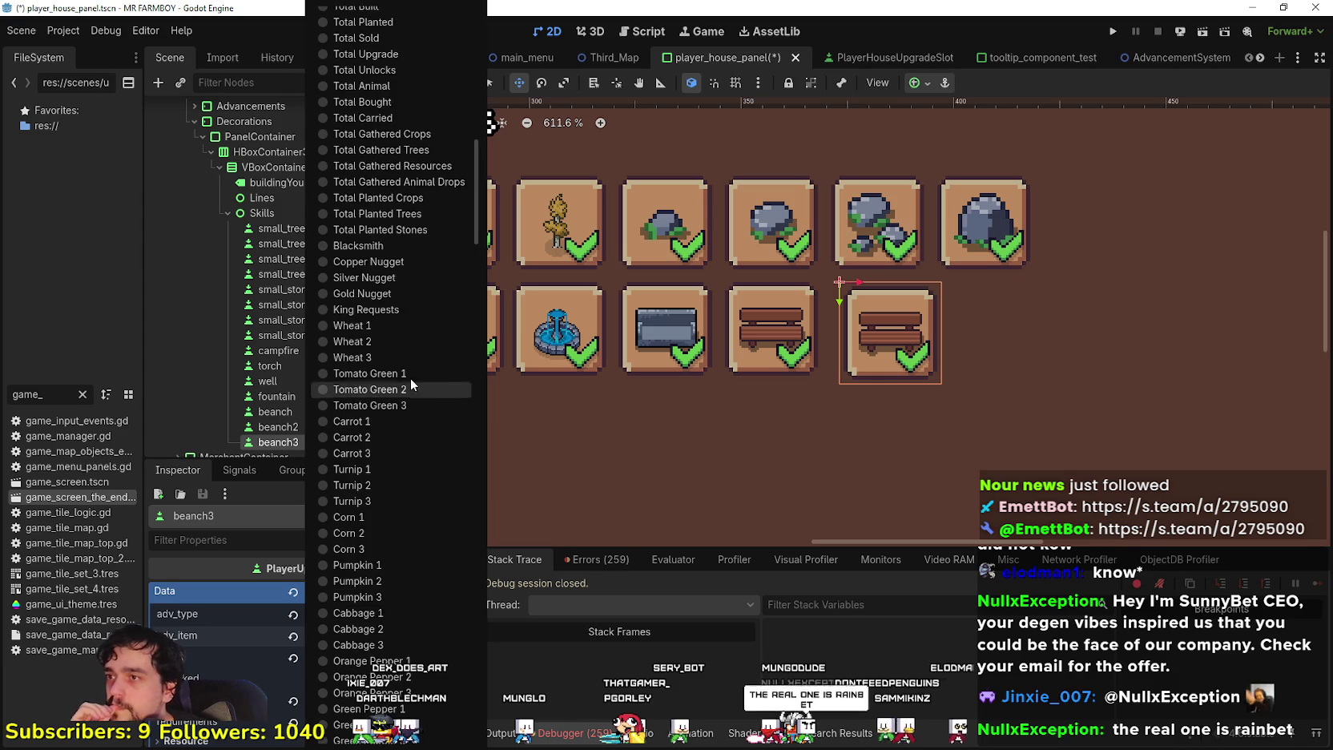
scroll(423, 421, "down", 10)
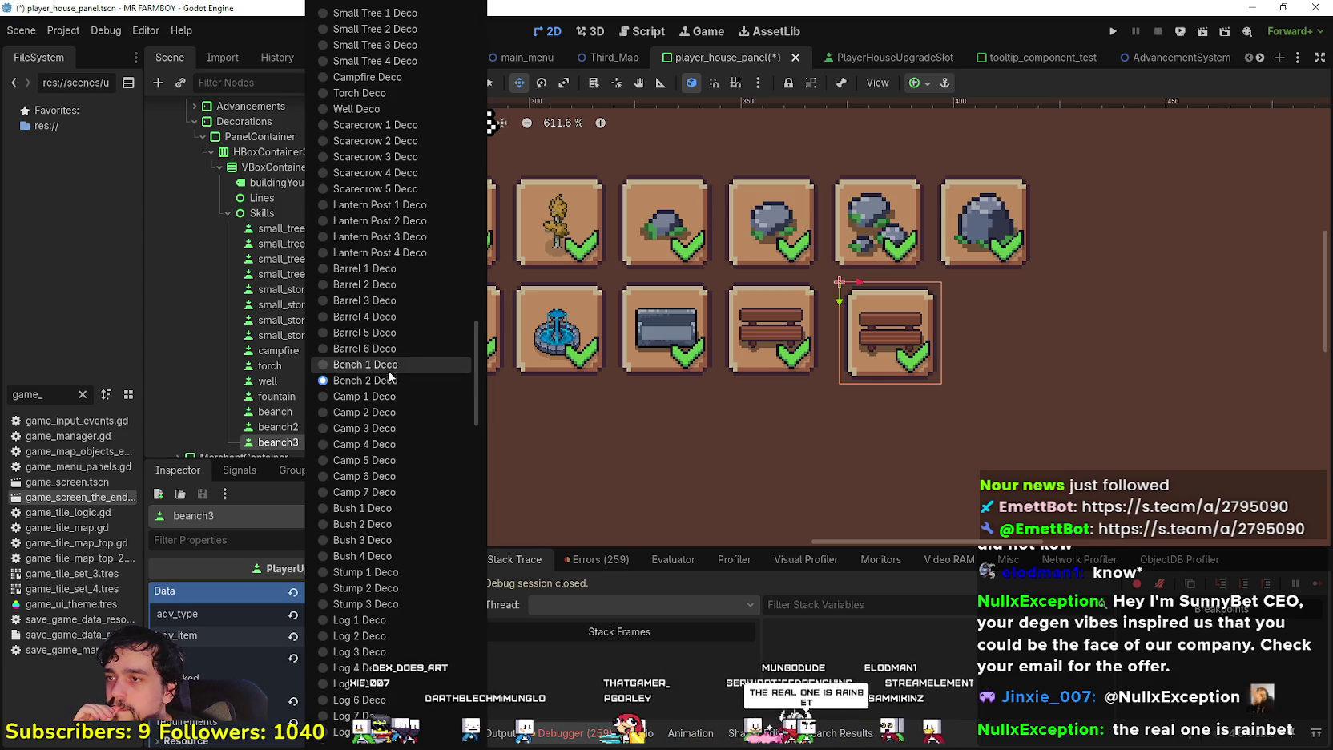
scroll(390, 264, "up", 3)
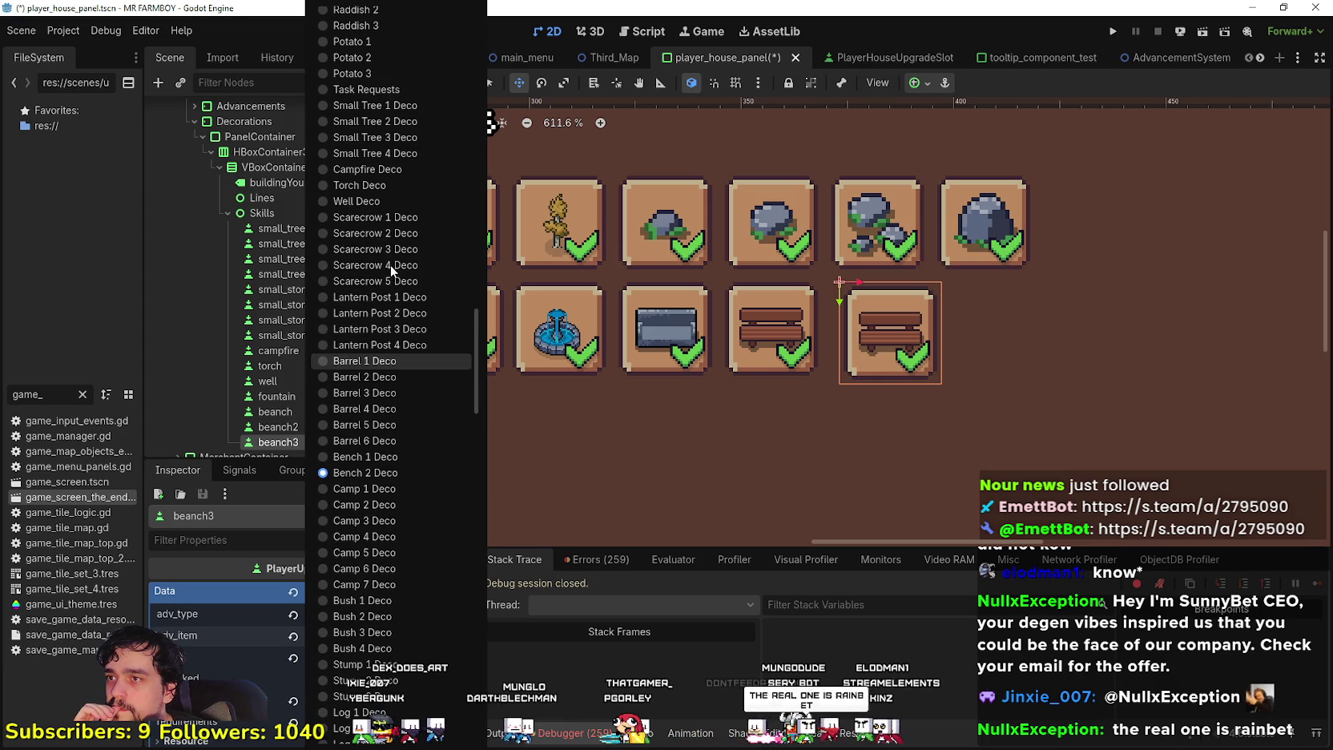
left_click(371, 221)
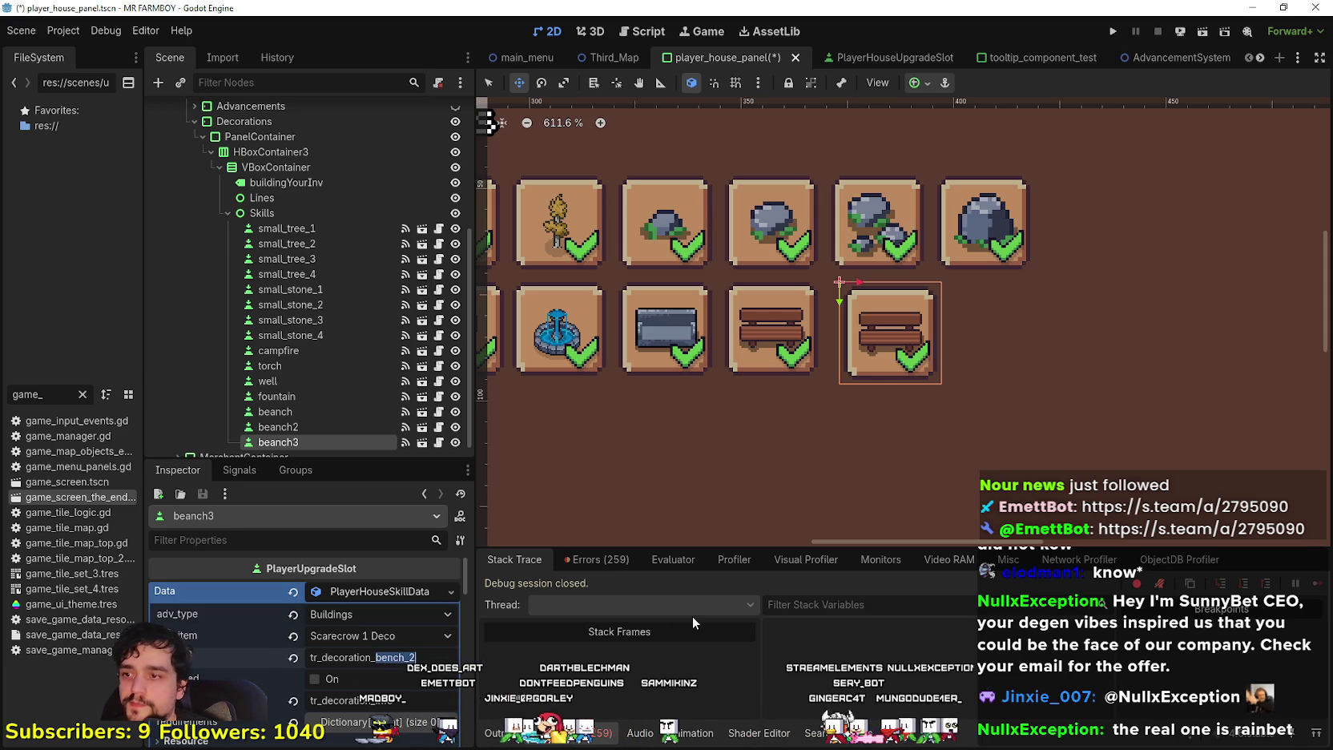
type("s")
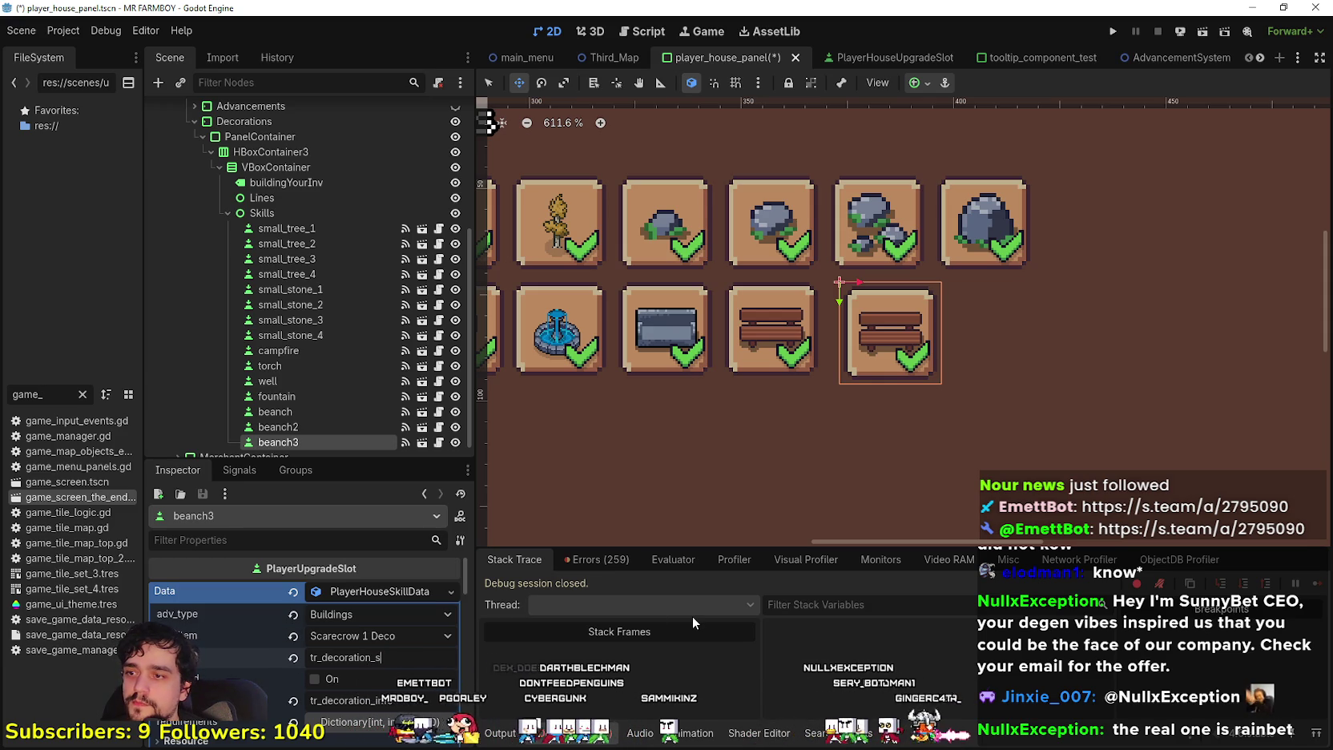
type("carecrow_1")
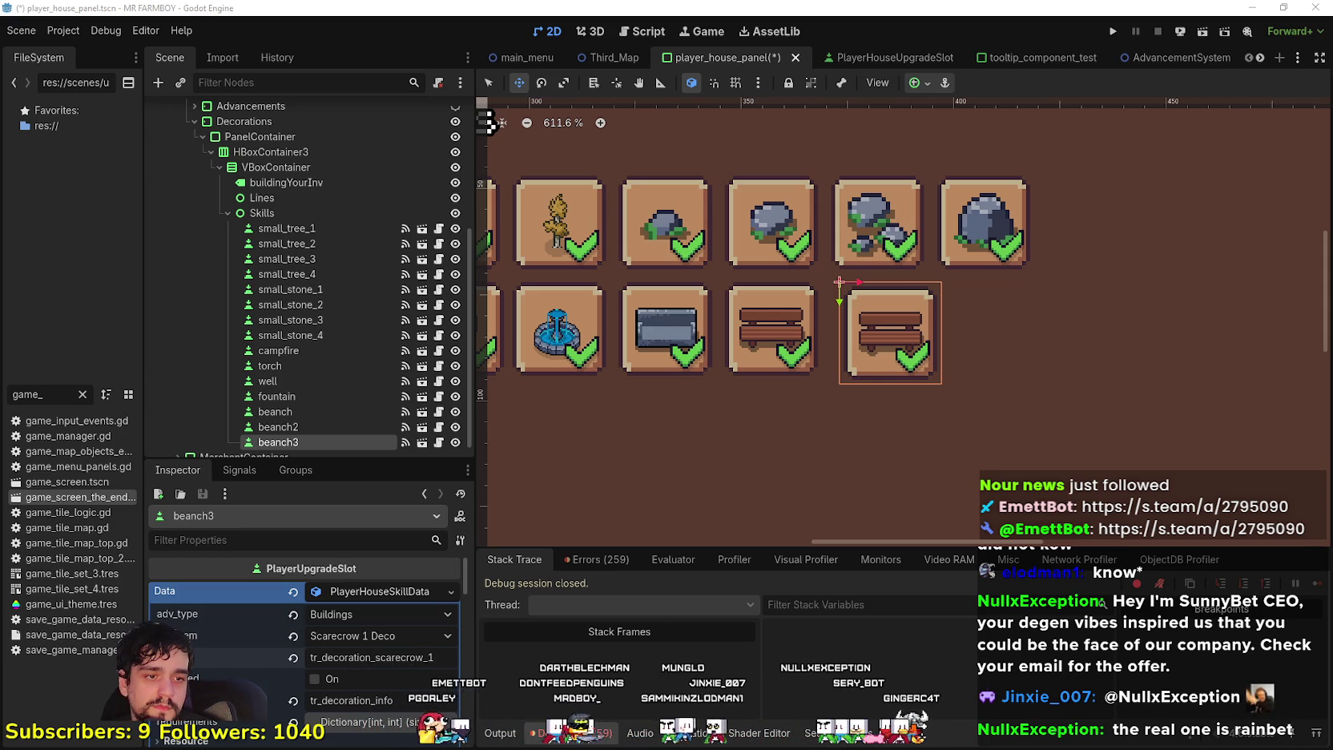
Confirm tr_decoration_scarecrow_1 exists in the localization spreadsheet, then return to Godot
key("alt+Tab")
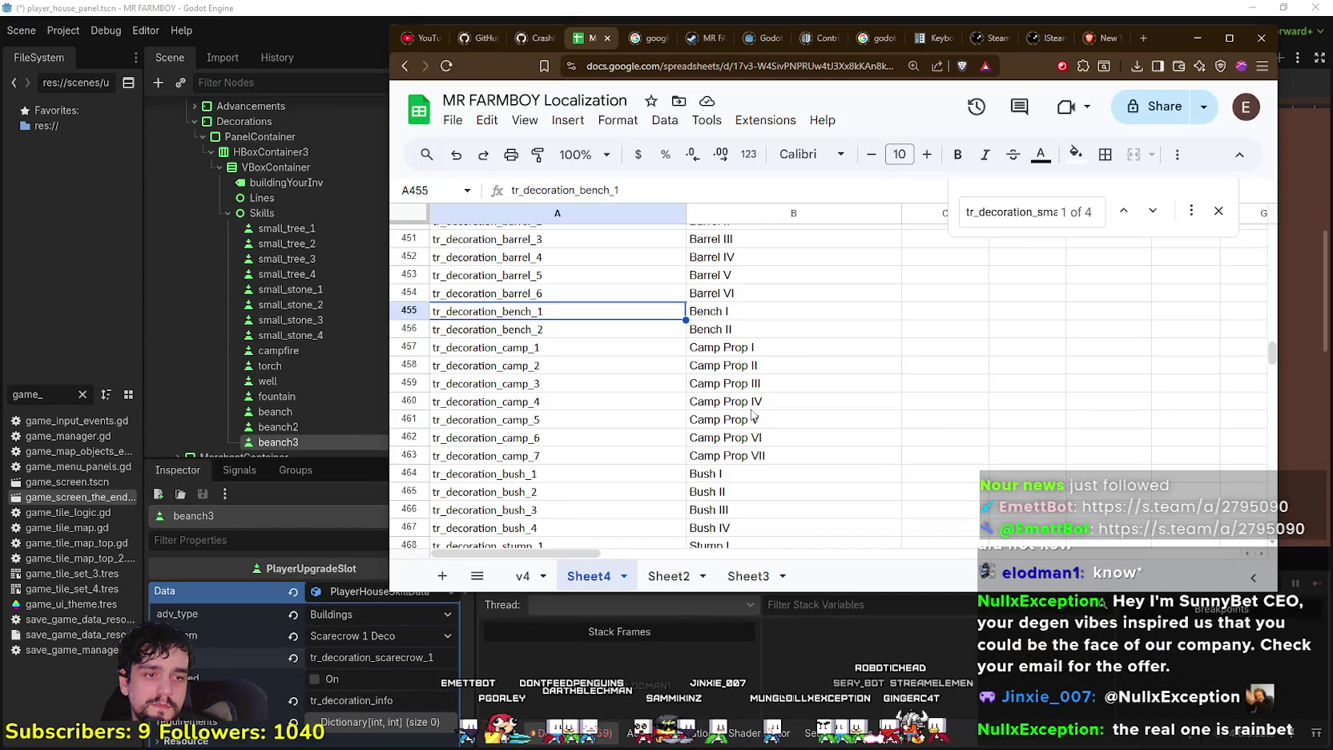
left_click(627, 358)
scroll(627, 357, "down", 3)
scroll(637, 393, "up", 8)
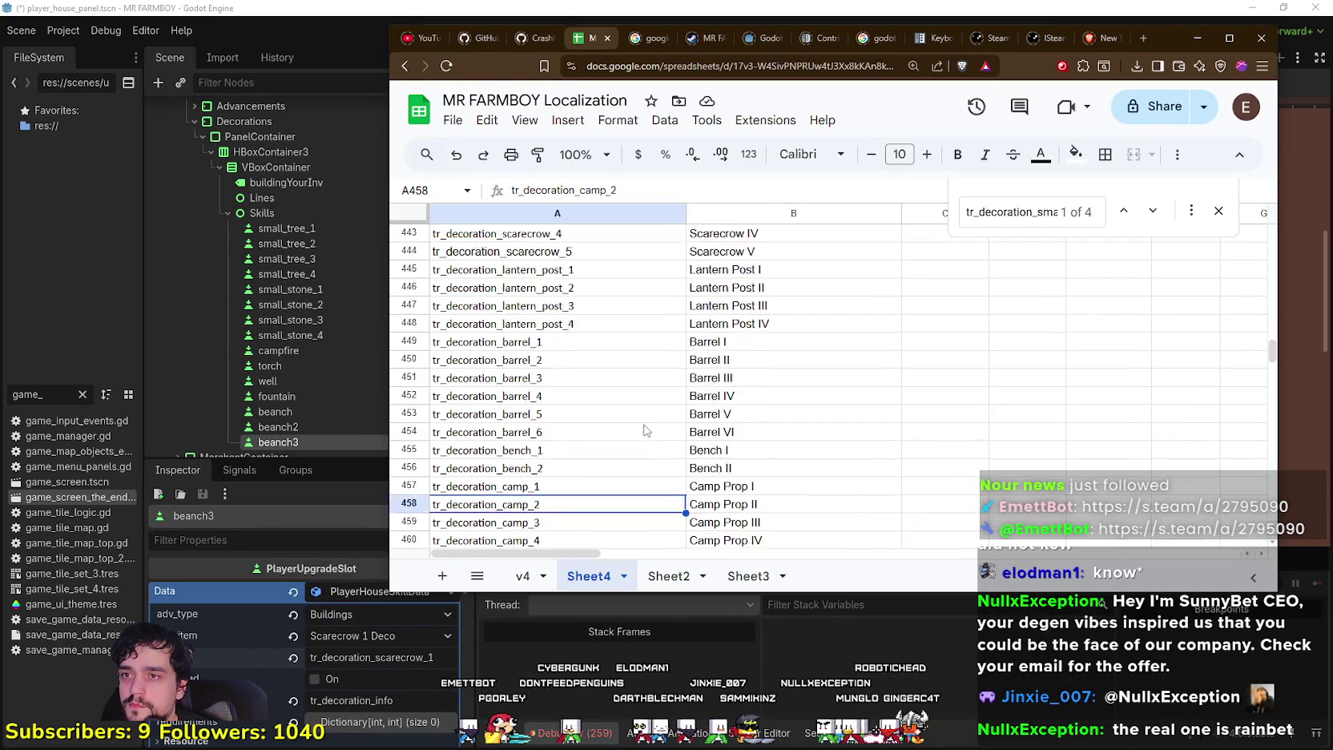
left_click(639, 462)
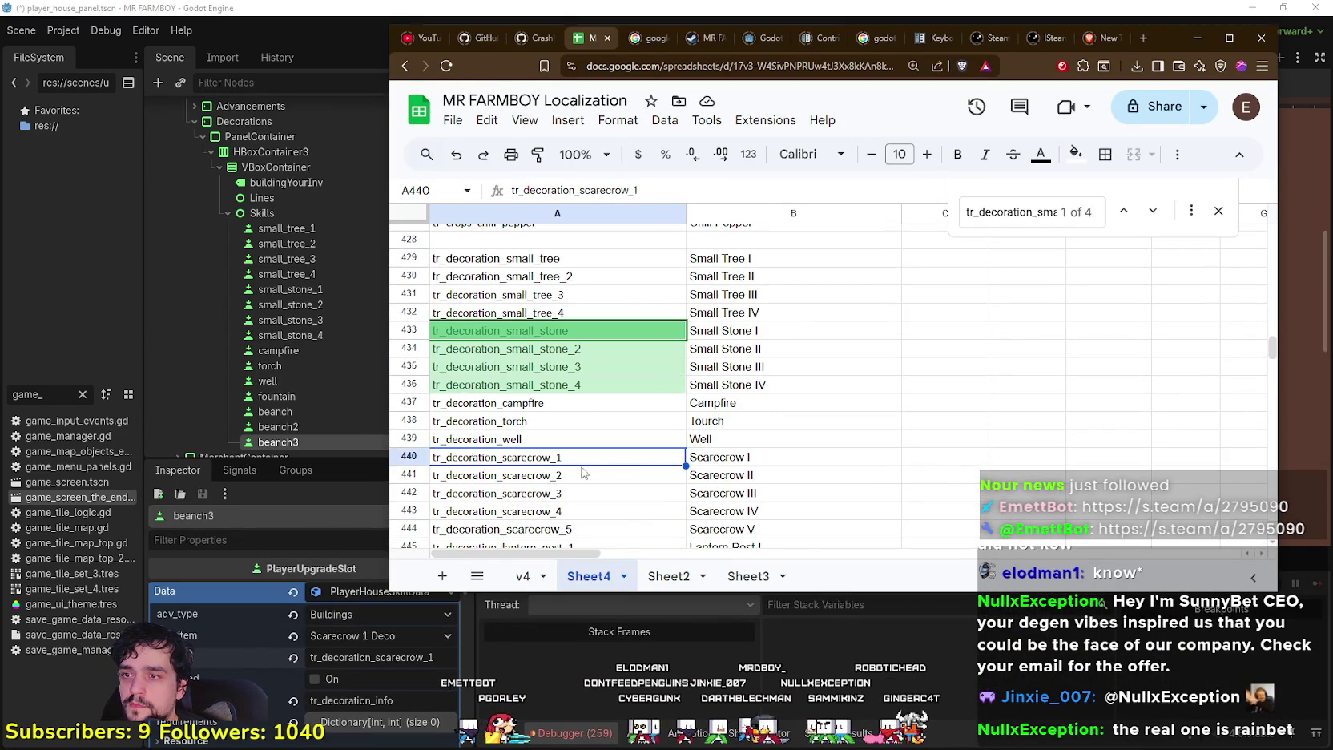
left_click(380, 658)
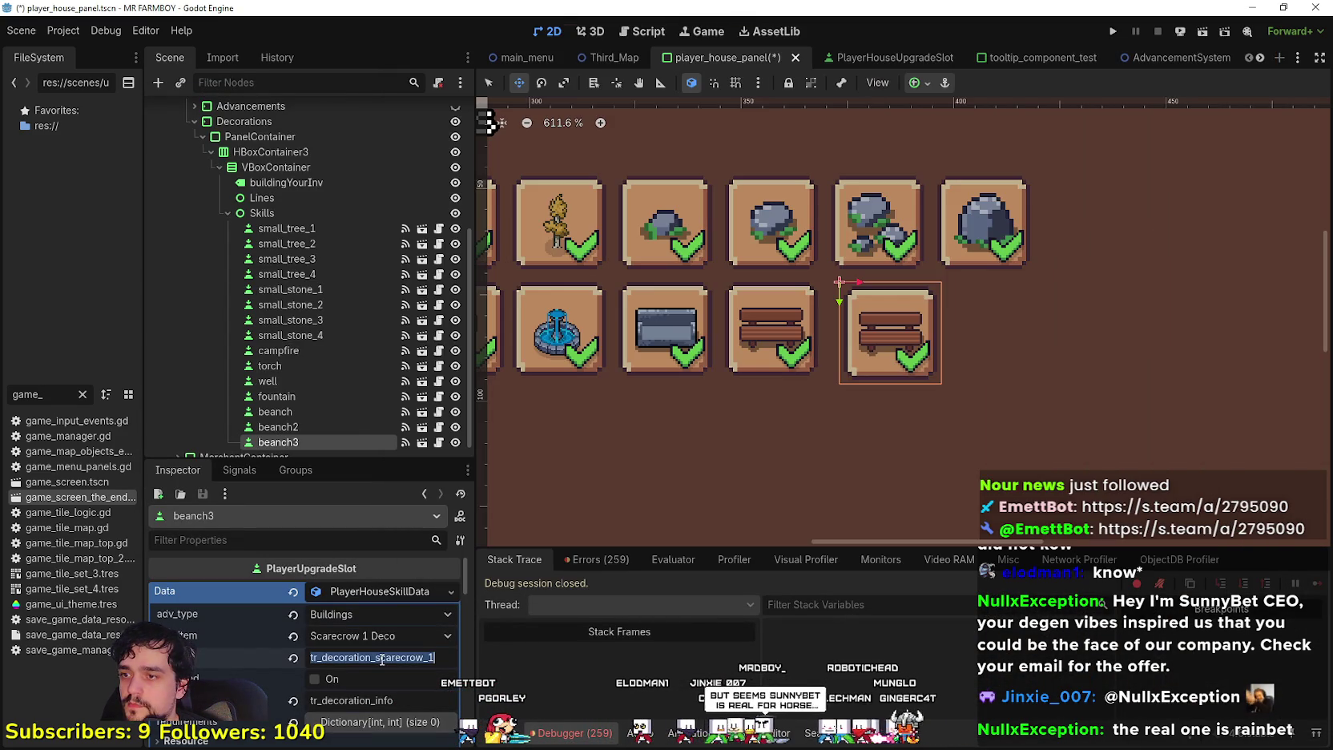
Rename the beanch3 node to scarecrow_1
left_click(312, 427)
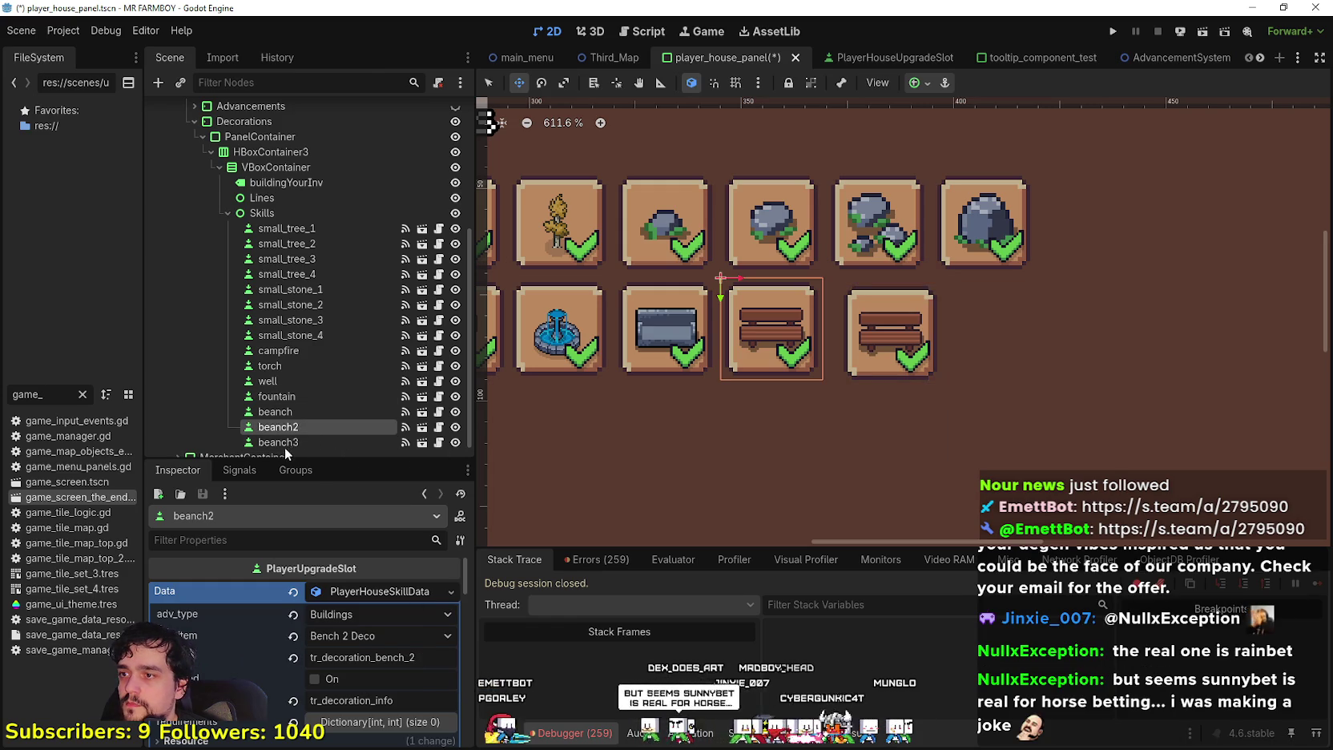
left_click(287, 443)
double_click(281, 442)
type("scarecro")
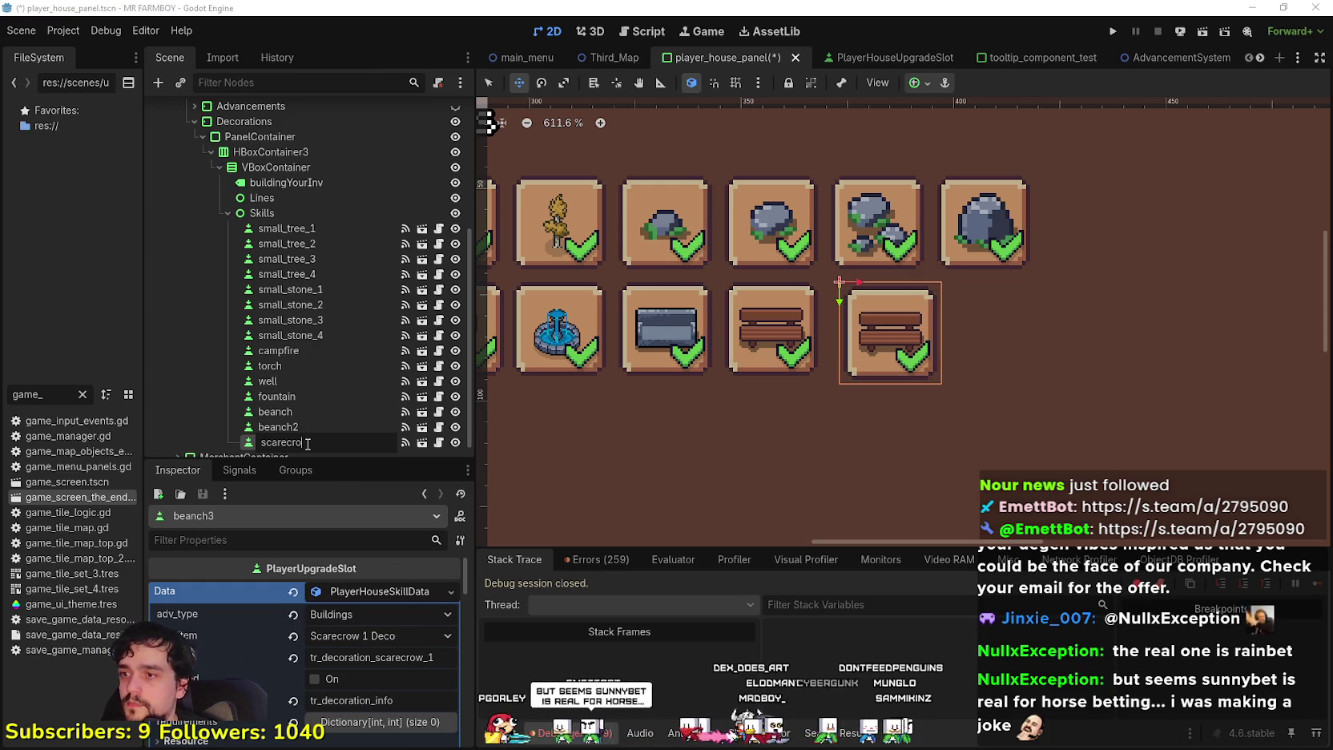
type("w_1")
key("Return")
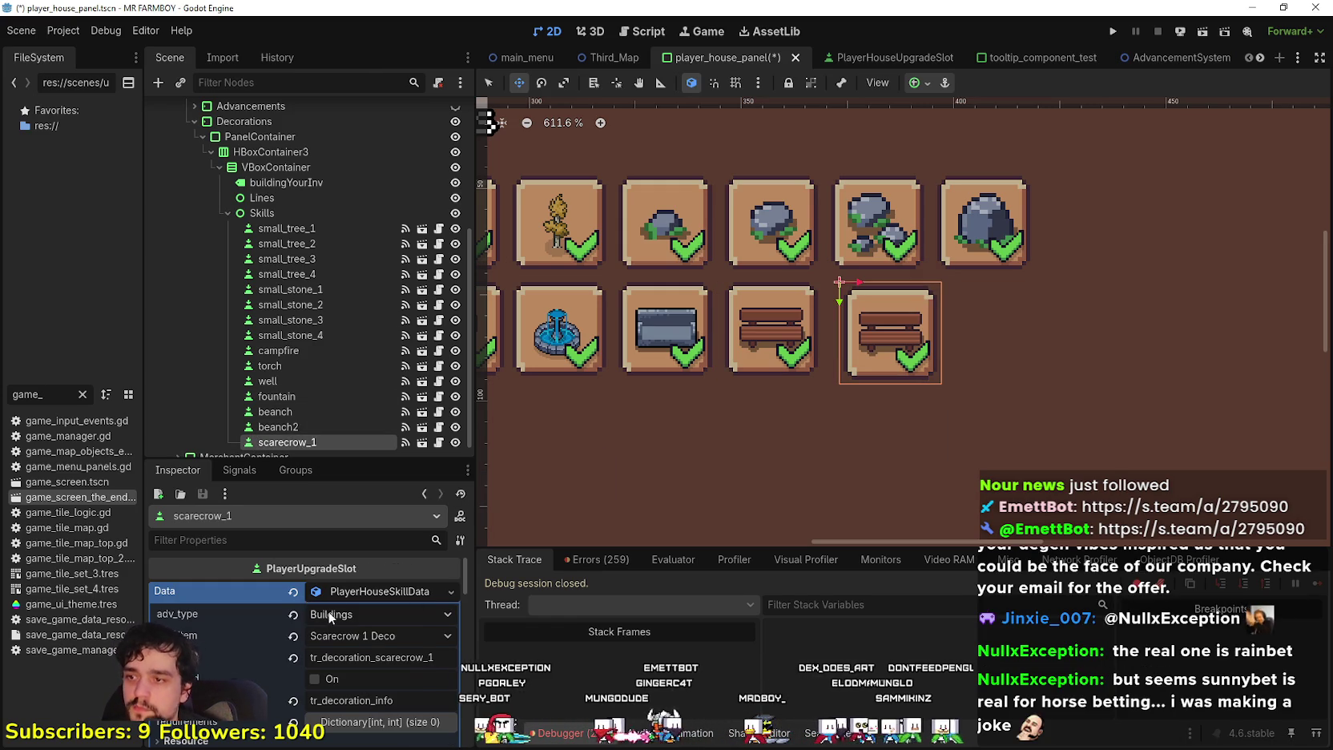
Expand scarecrow_1's icon texture and open its Edit Region editor
scroll(337, 591, "down", 5)
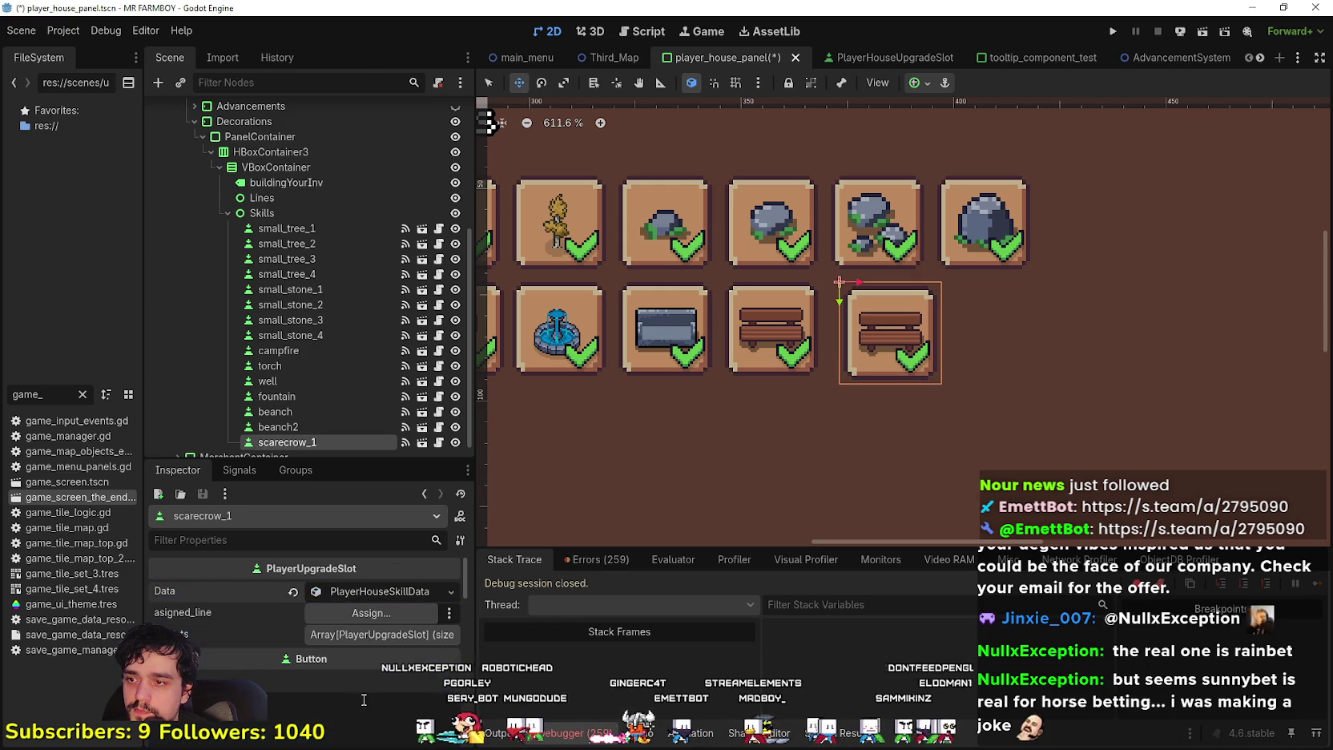
left_click(370, 644)
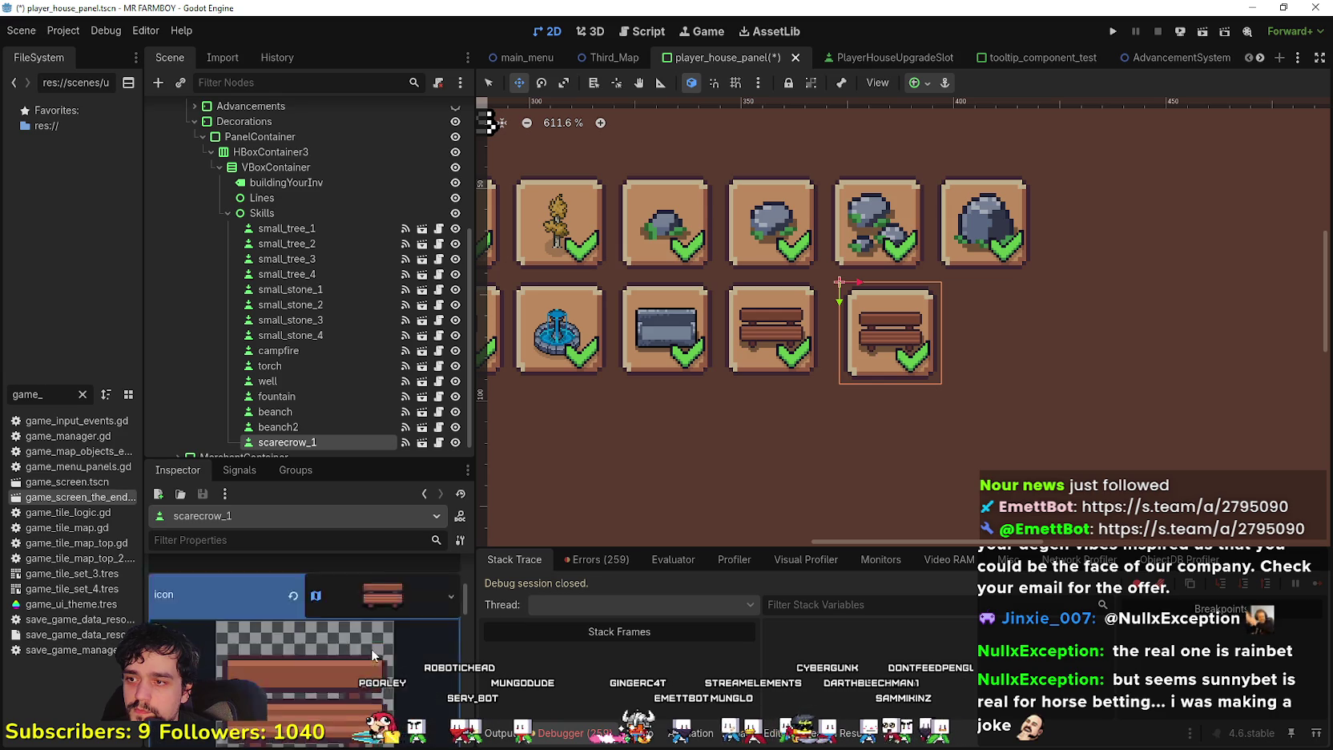
scroll(345, 665, "down", 2)
scroll(322, 684, "down", 3)
left_click(322, 689)
Pan and zoom the tileset atlas in the region editor to find the scarecrow sprites
scroll(370, 472, "down", 4)
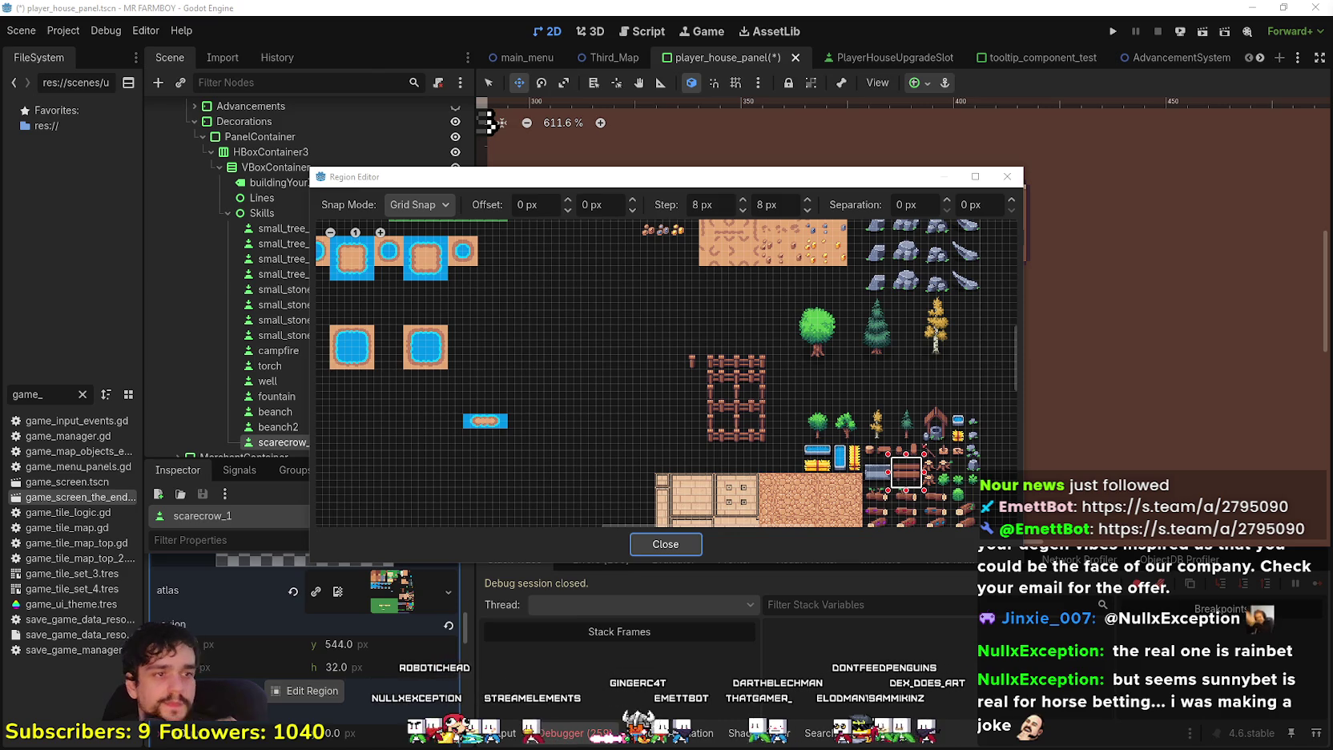
left_click_drag(905, 495, 686, 344)
scroll(801, 414, "down", 1)
scroll(687, 344, "down", 4)
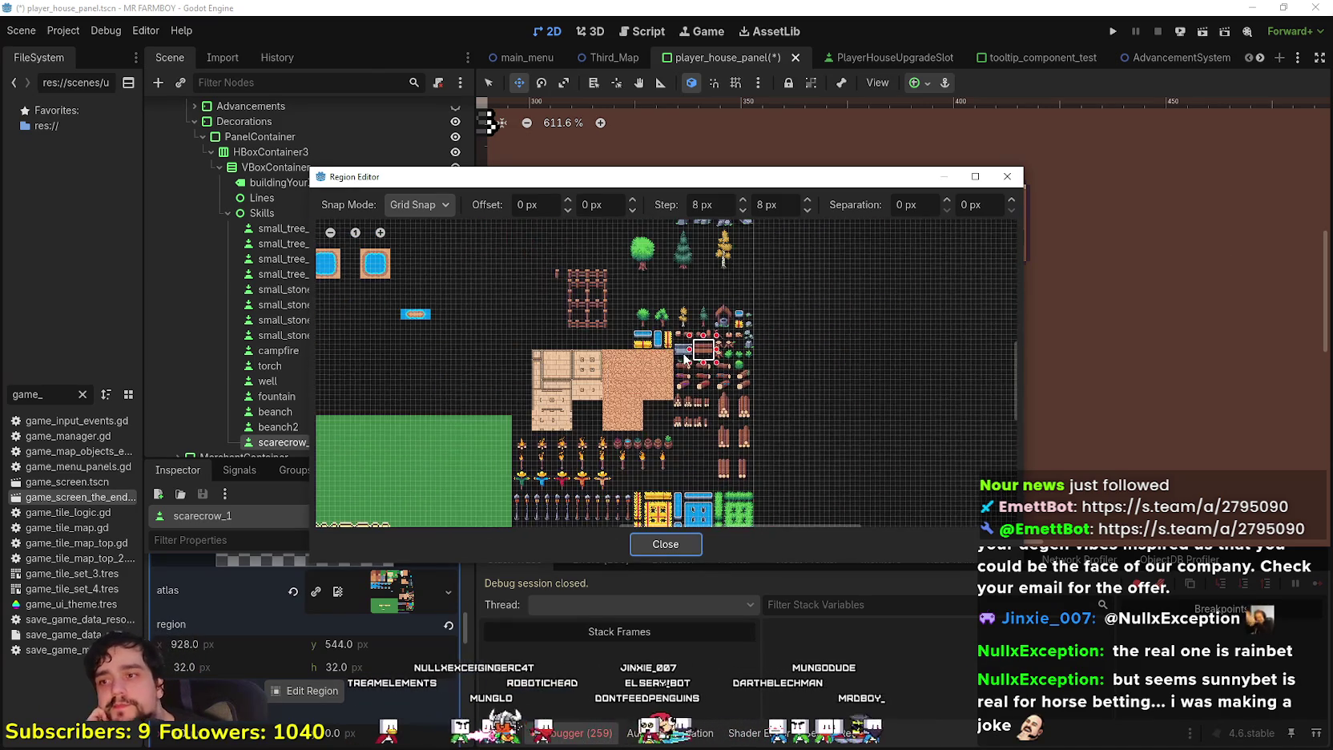
scroll(767, 362, "up", 1)
left_click_drag(767, 362, 689, 376)
left_click_drag(677, 188, 687, 160)
mouse_move(750, 261)
left_mouse_down()
mouse_move(696, 421)
mouse_move(641, 409)
mouse_move(602, 420)
left_mouse_up()
scroll(683, 397, "up", 1)
scroll(602, 420, "down", 4)
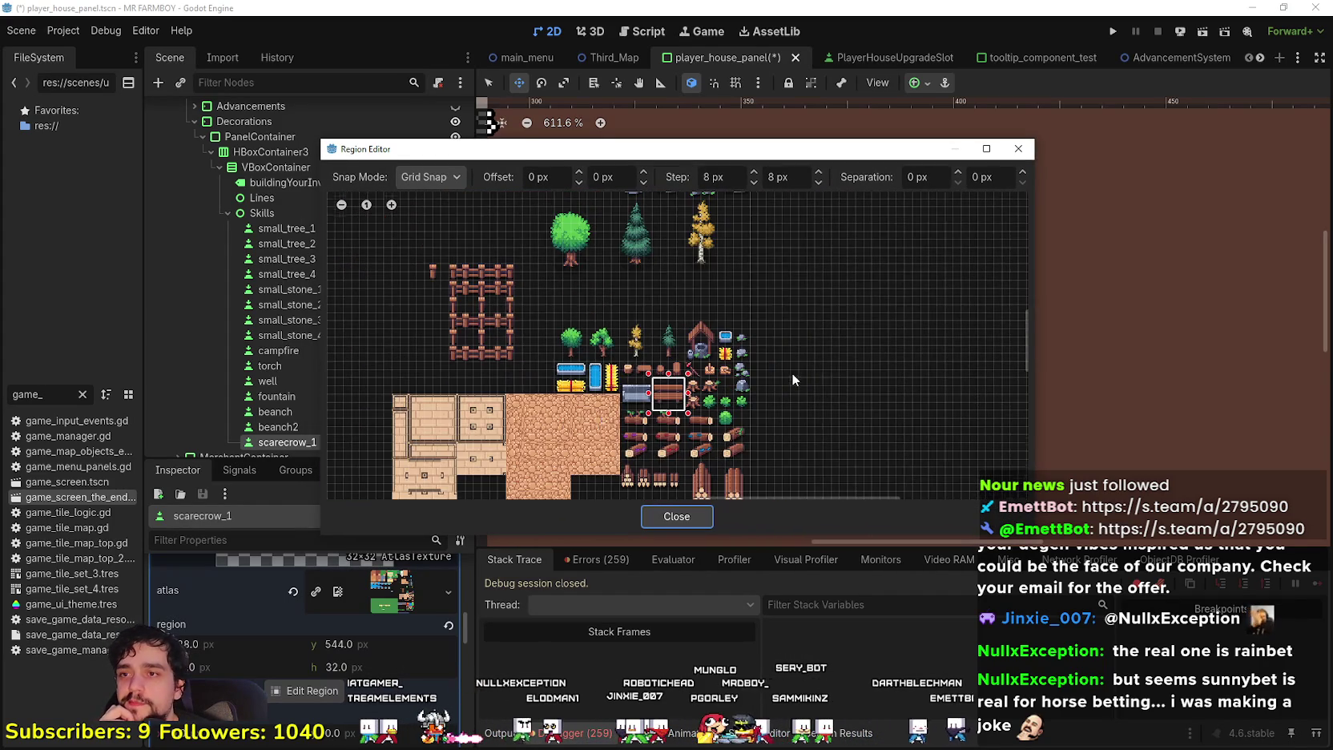
scroll(664, 472, "up", 4)
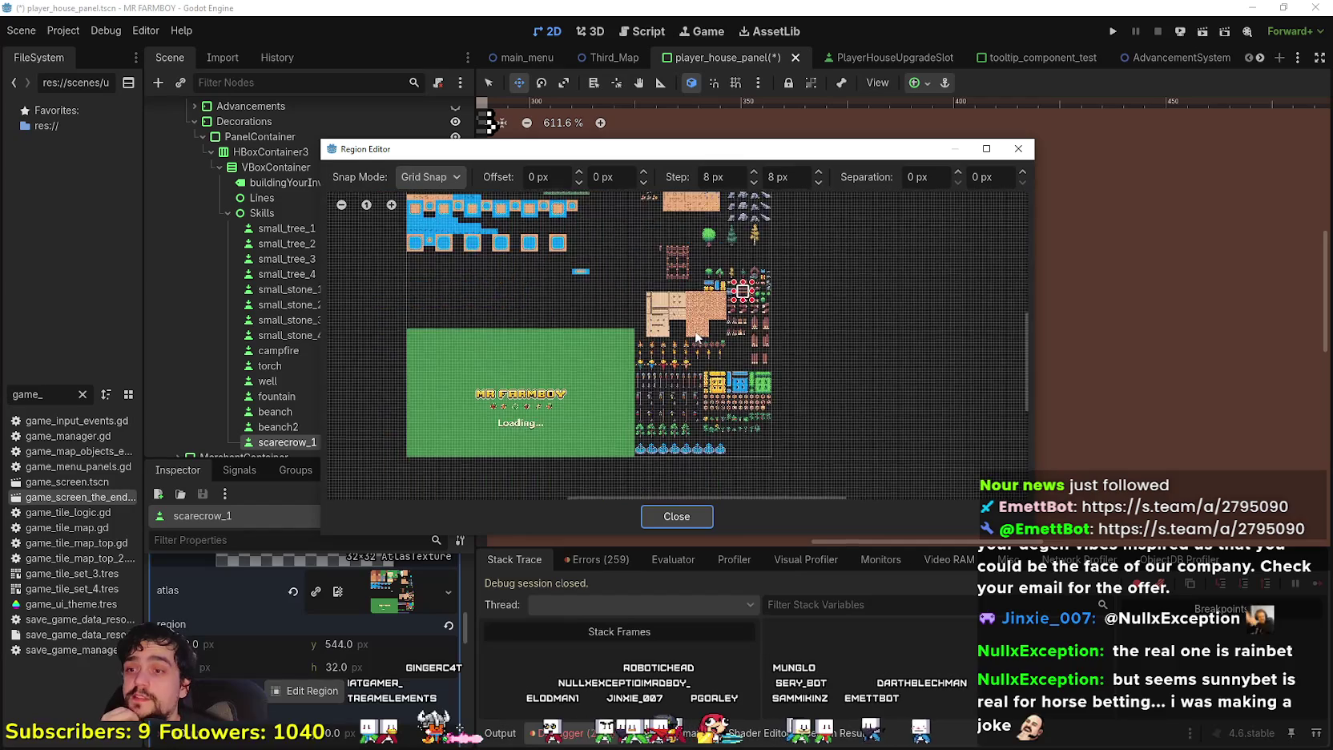
left_click_drag(773, 302, 712, 399)
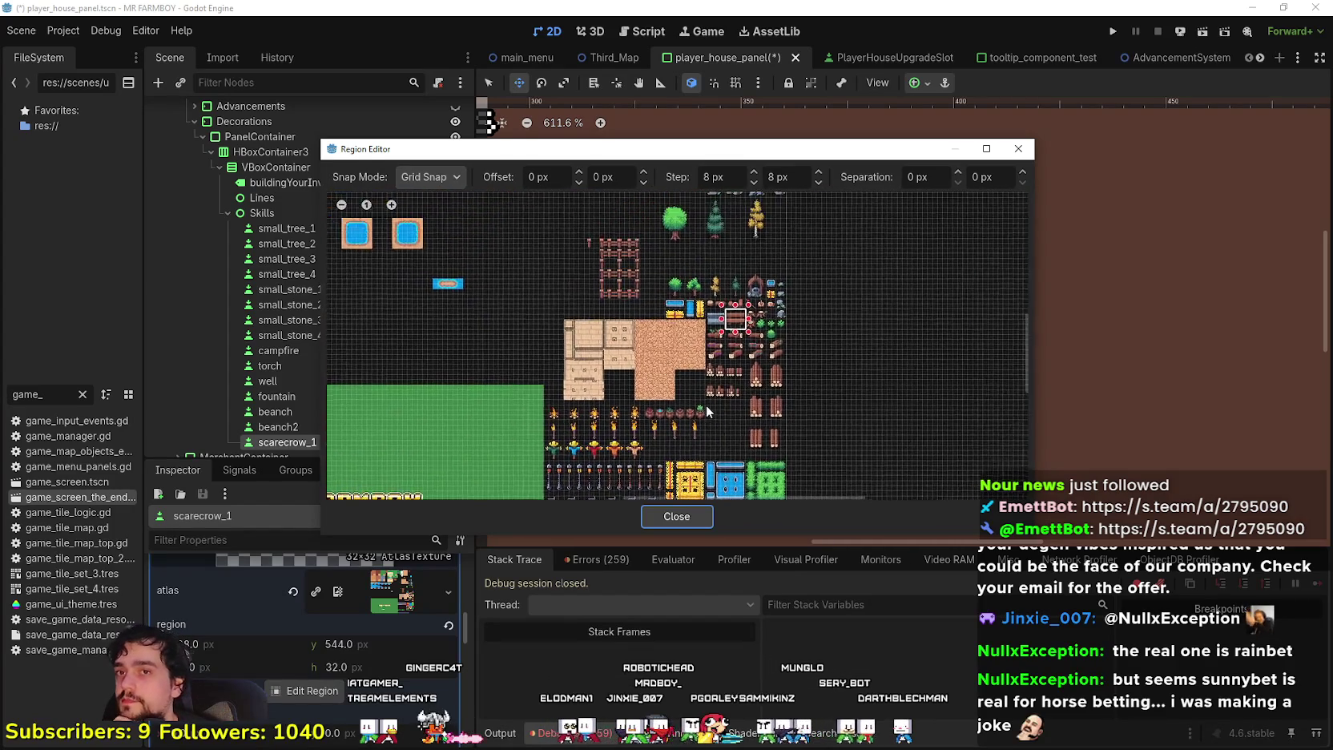
left_click_drag(632, 277, 632, 353)
scroll(785, 319, "up", 1)
left_click_drag(785, 319, 763, 350)
scroll(763, 350, "up", 2)
scroll(754, 366, "down", 3)
scroll(754, 366, "down", 5)
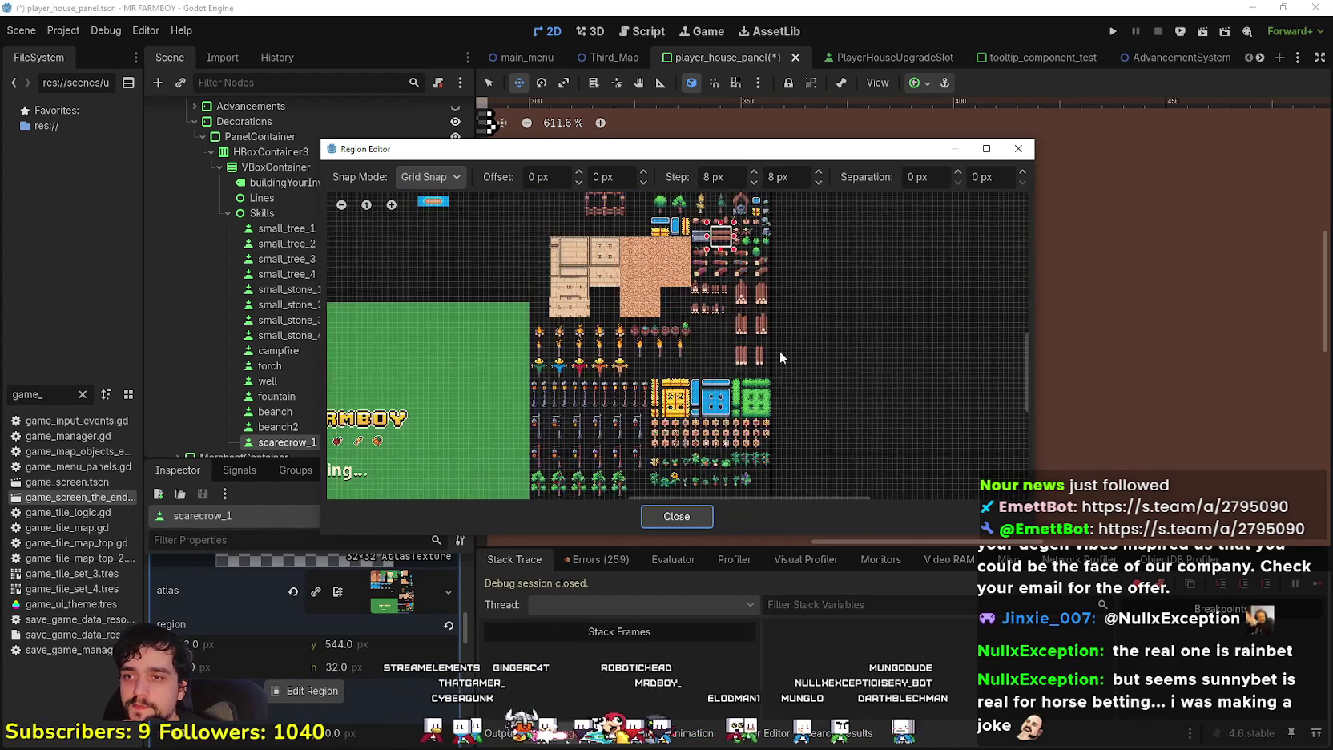
scroll(753, 443, "down", 3)
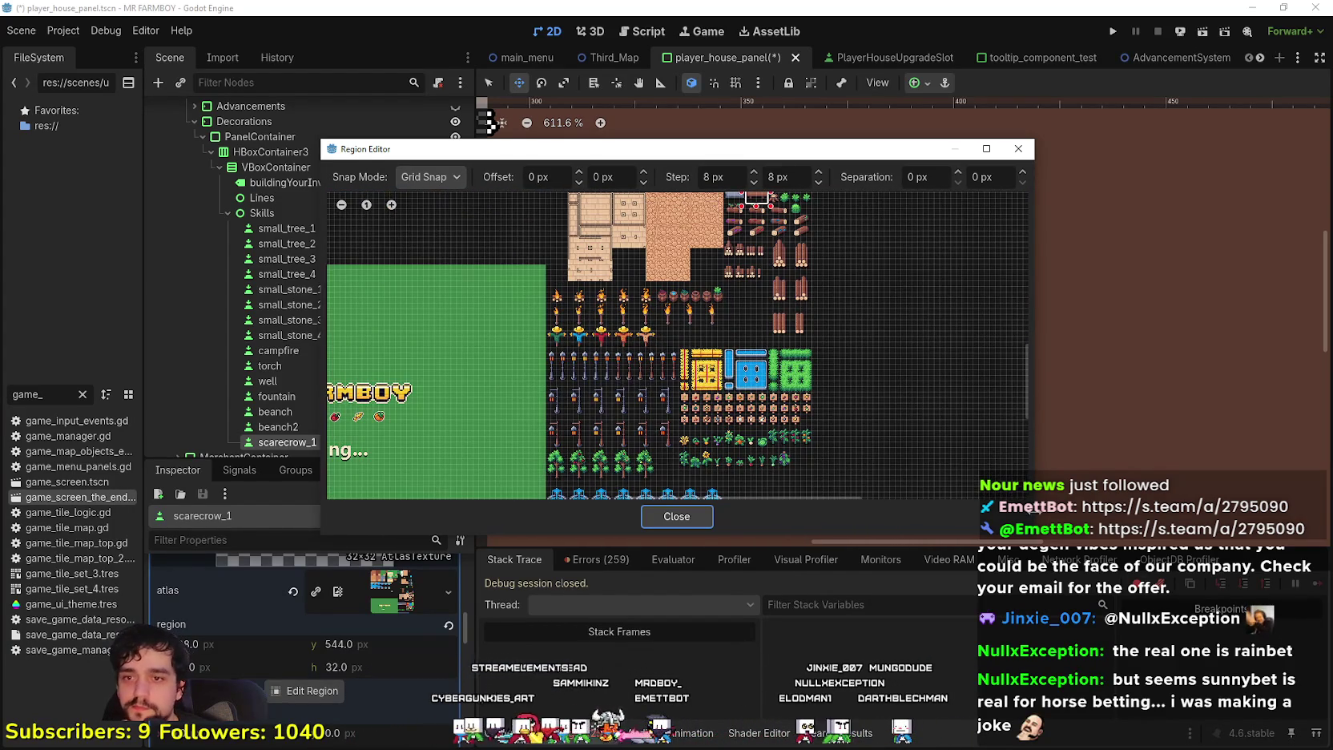
Draw the icon region around the green scarecrow sprite and close the region editor
left_click_drag(1036, 537, 1035, 628)
scroll(753, 452, "down", 2)
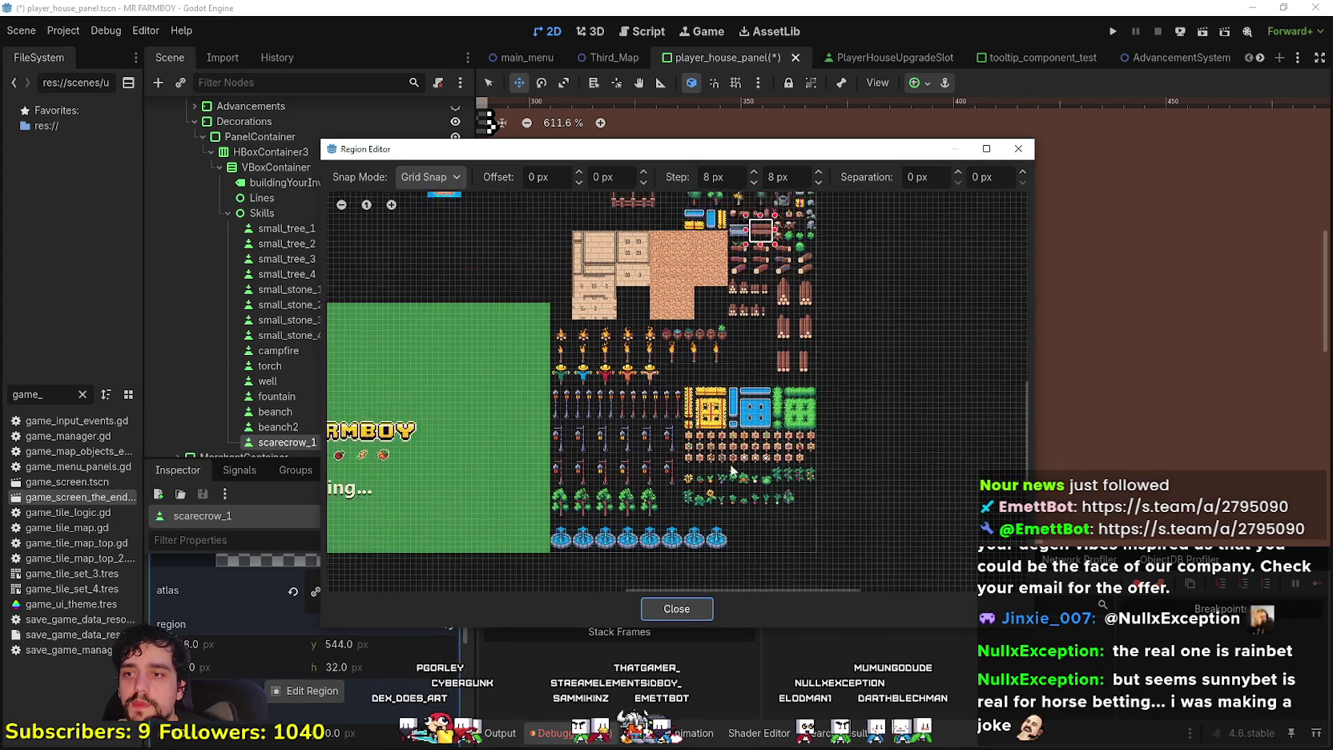
scroll(752, 453, "up", 4)
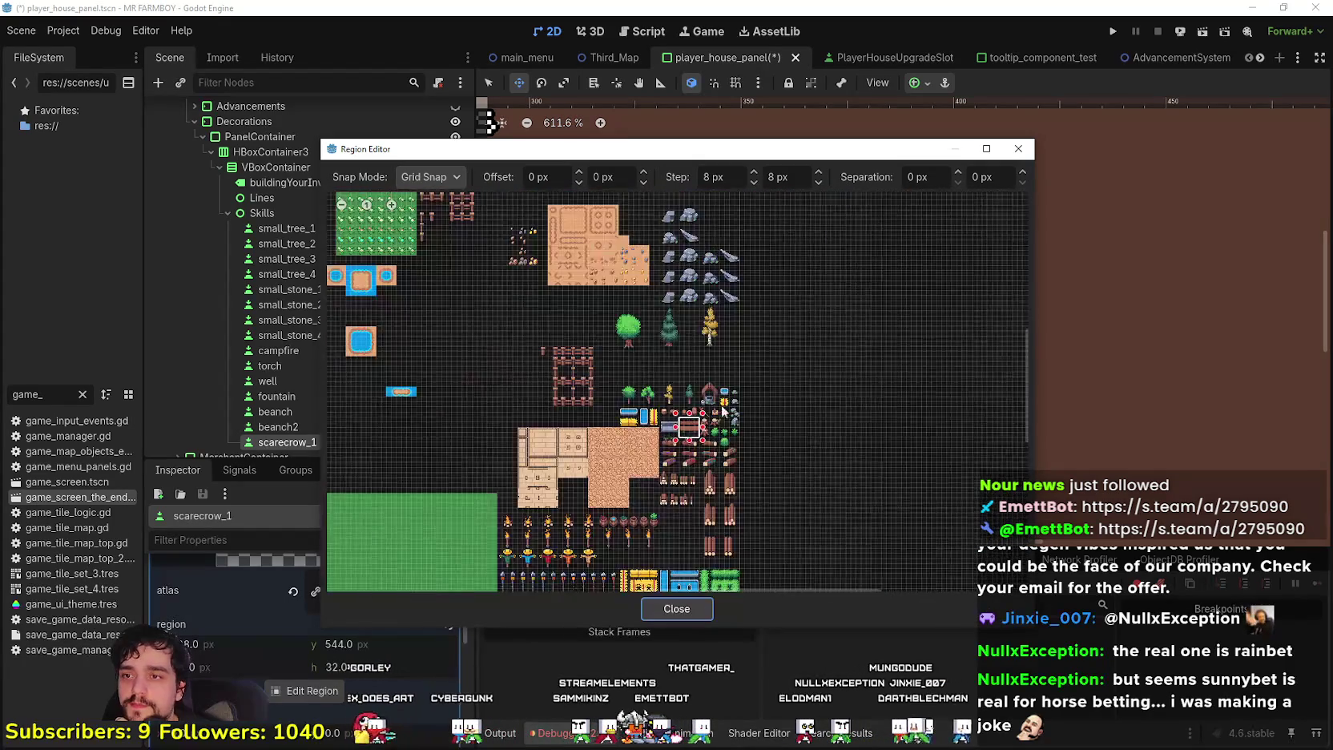
mouse_move(531, 155)
left_mouse_down()
mouse_move(671, 121)
mouse_move(548, 133)
left_mouse_up()
scroll(515, 496, "up", 5)
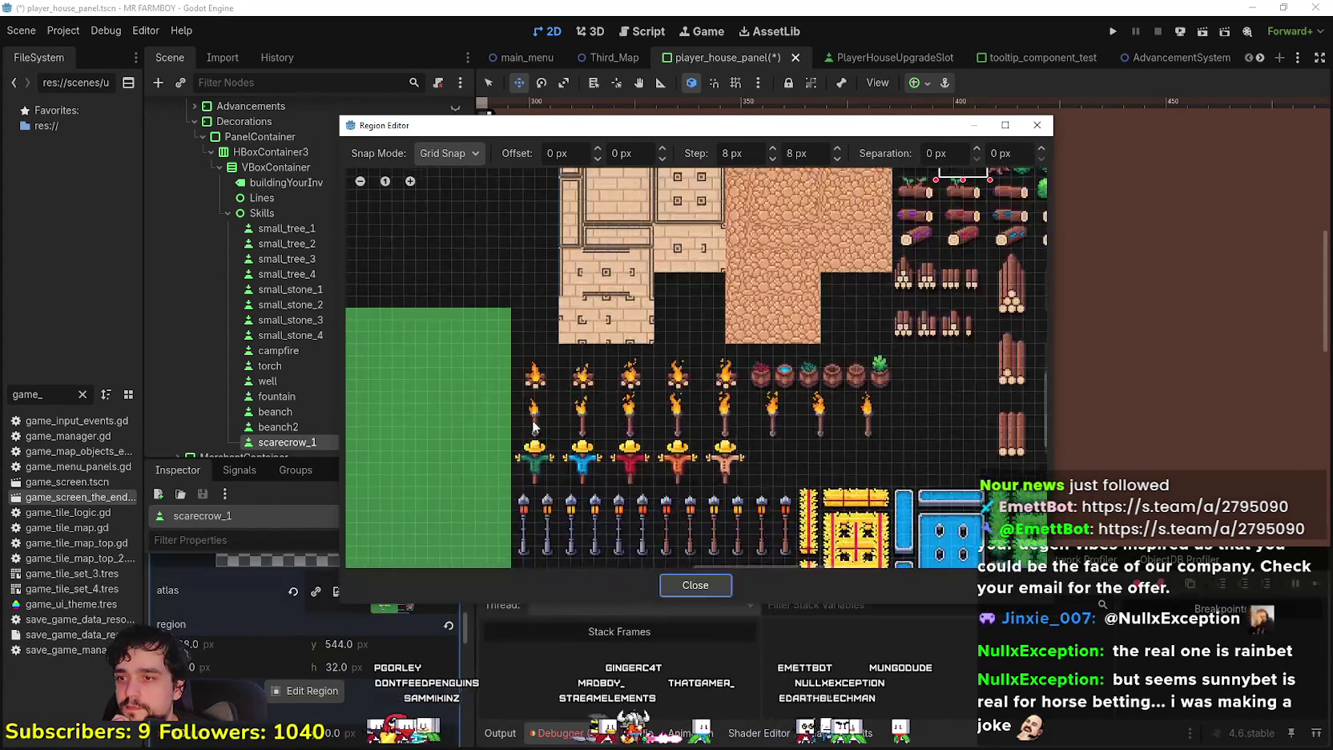
left_click_drag(515, 496, 575, 422)
scroll(552, 449, "up", 2)
left_click(695, 584)
scroll(901, 281, "down", 5)
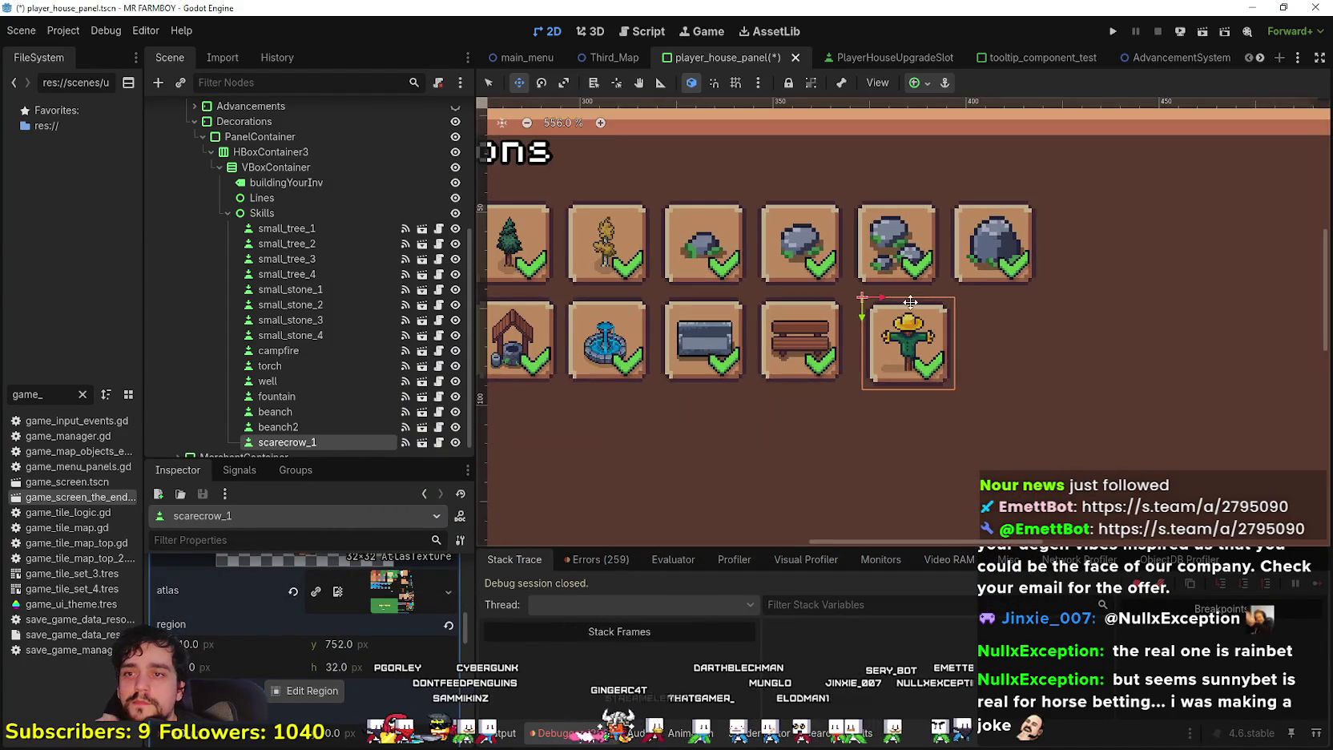
Save the scene and review scarecrow_1's decoration data
key("ctrl+s")
scroll(877, 269, "up", 5)
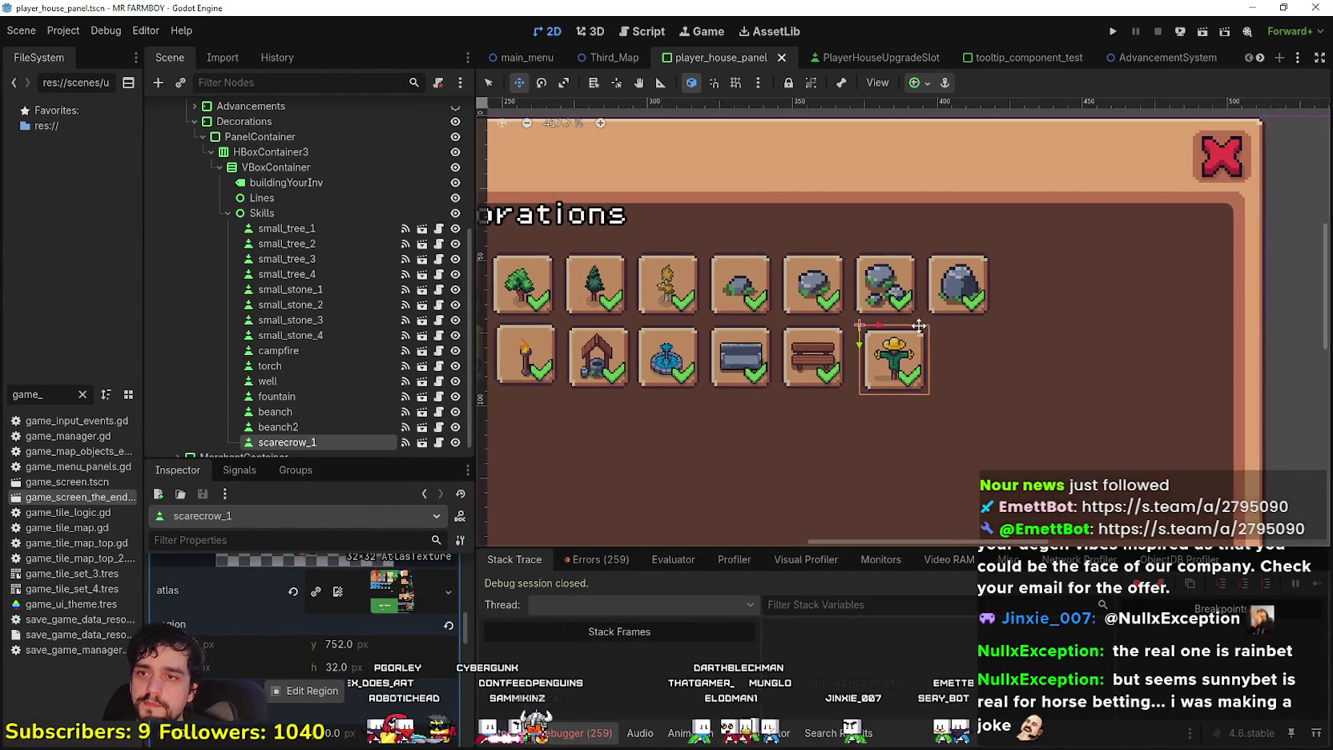
left_click_drag(878, 409, 872, 397)
scroll(820, 281, "down", 1)
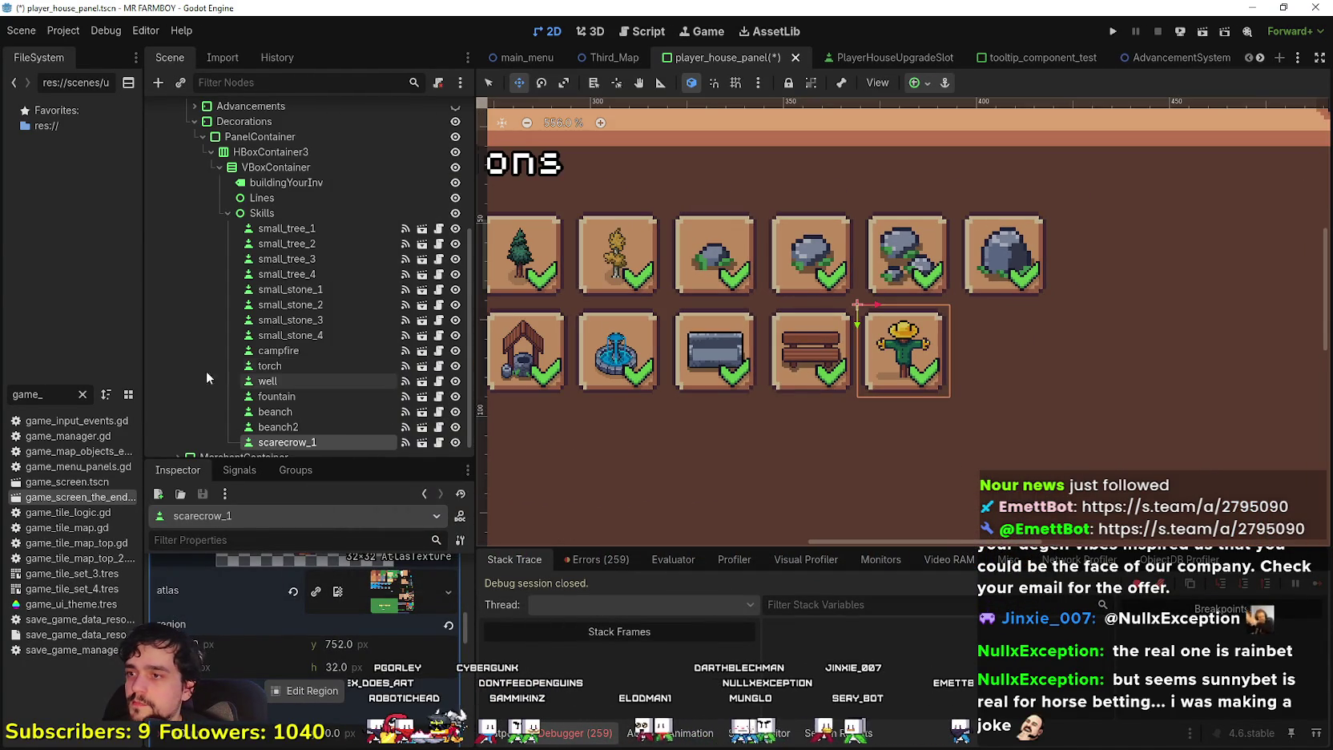
scroll(319, 661, "up", 10)
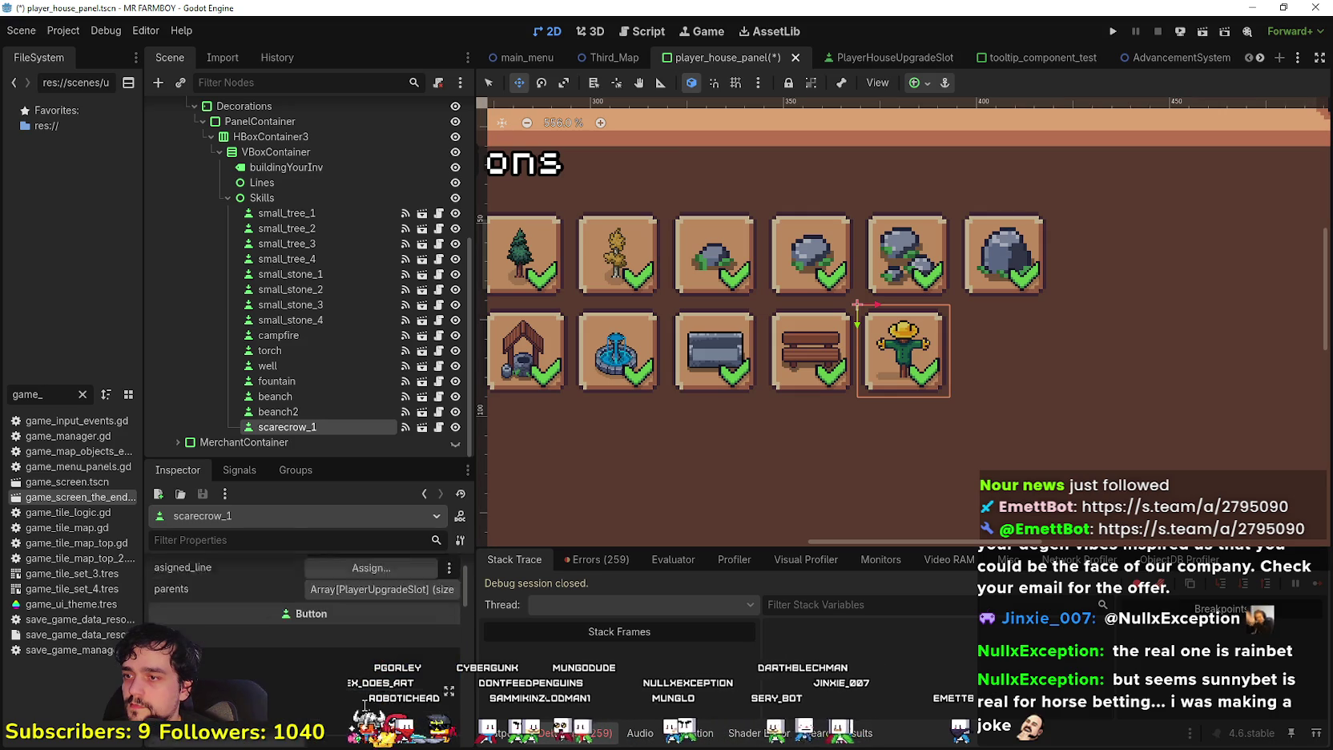
left_click(362, 597)
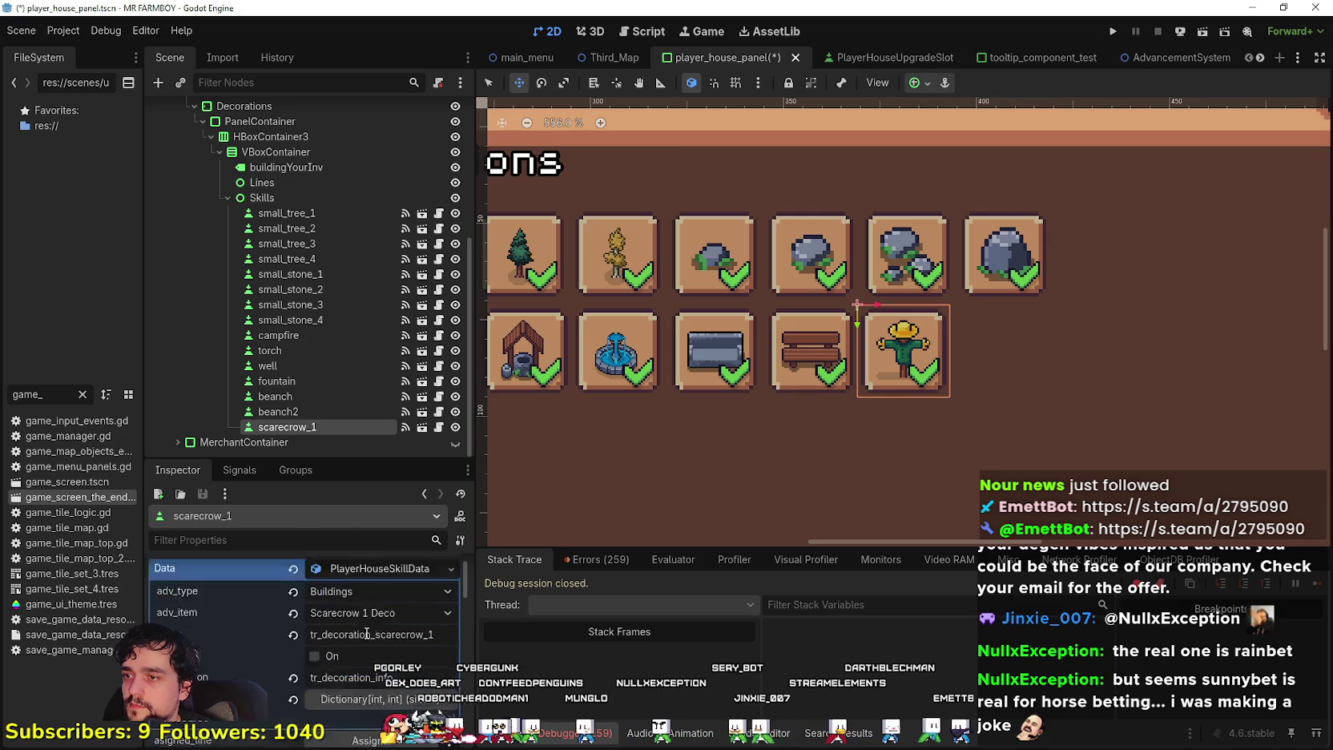
left_click(368, 591)
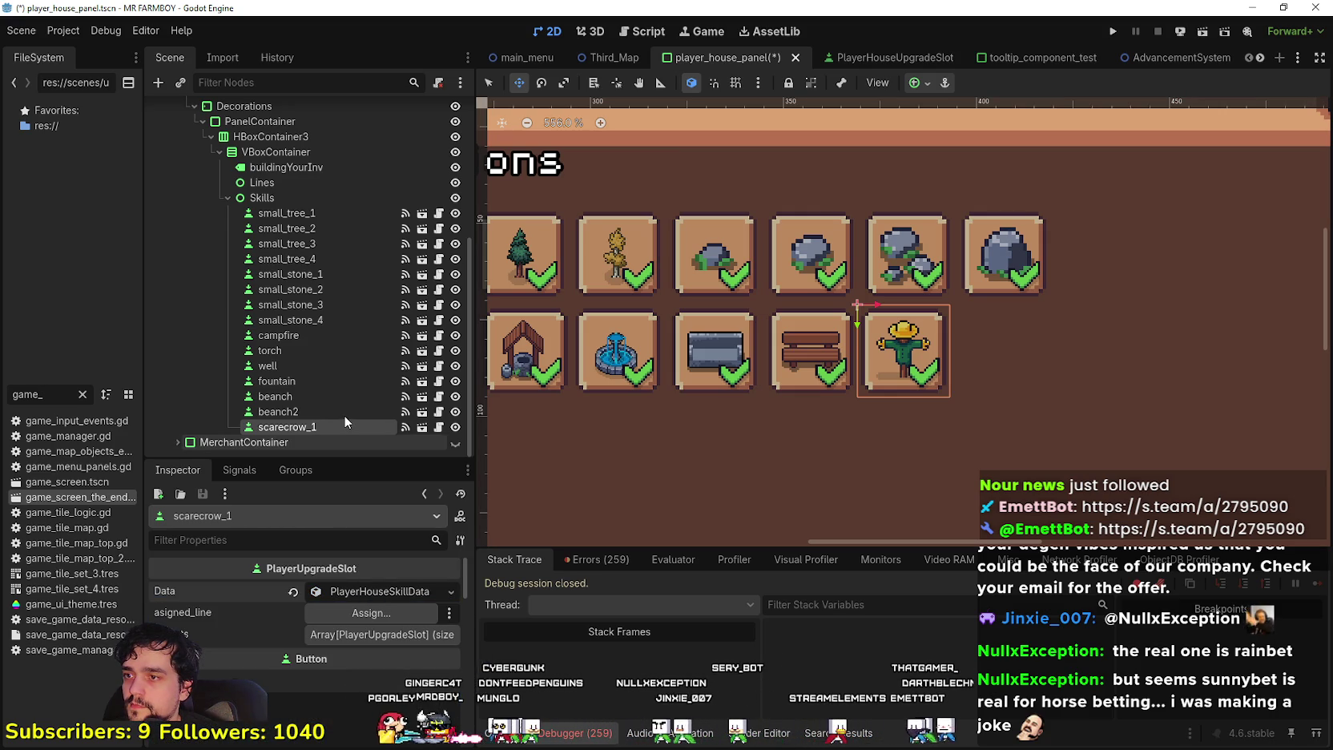
Duplicate scarecrow_1 as scarecrow_2 into the empty slot ending the row, then save
key("ctrl+d")
left_click_drag(966, 327, 1074, 327)
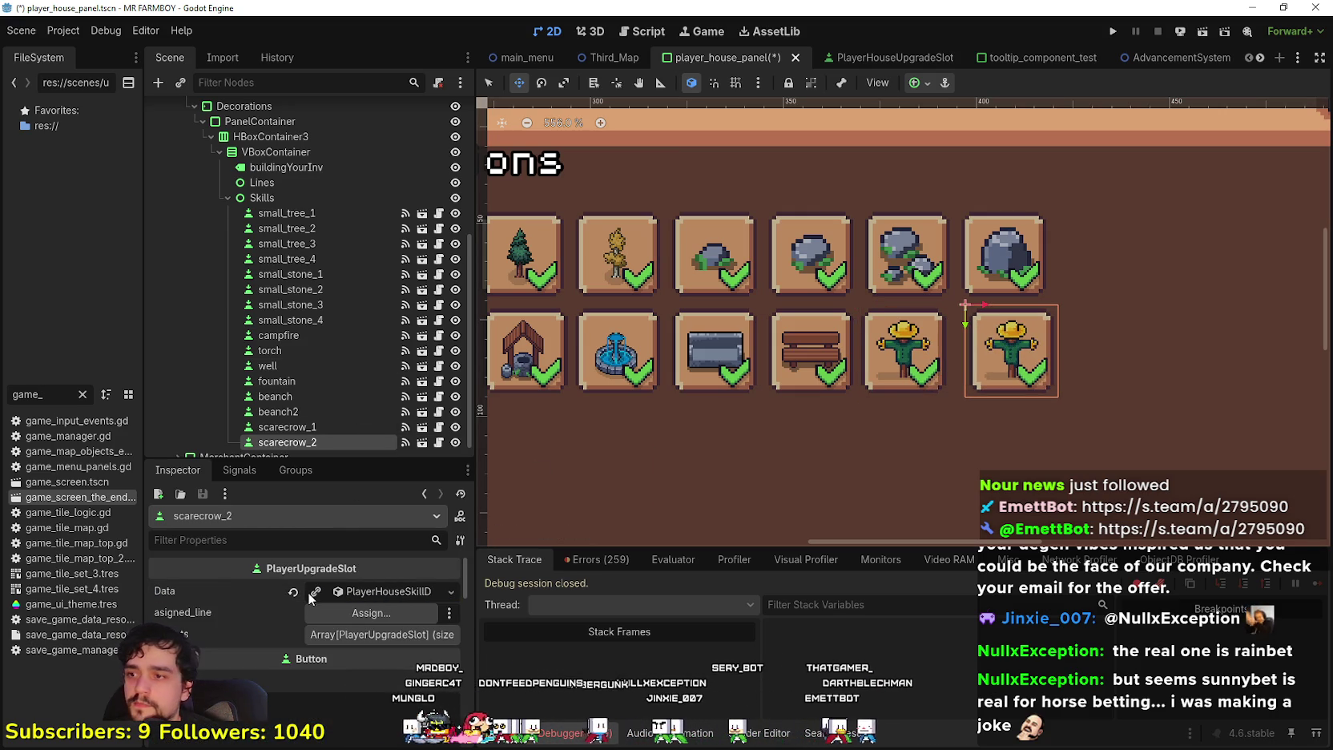
left_click(380, 610)
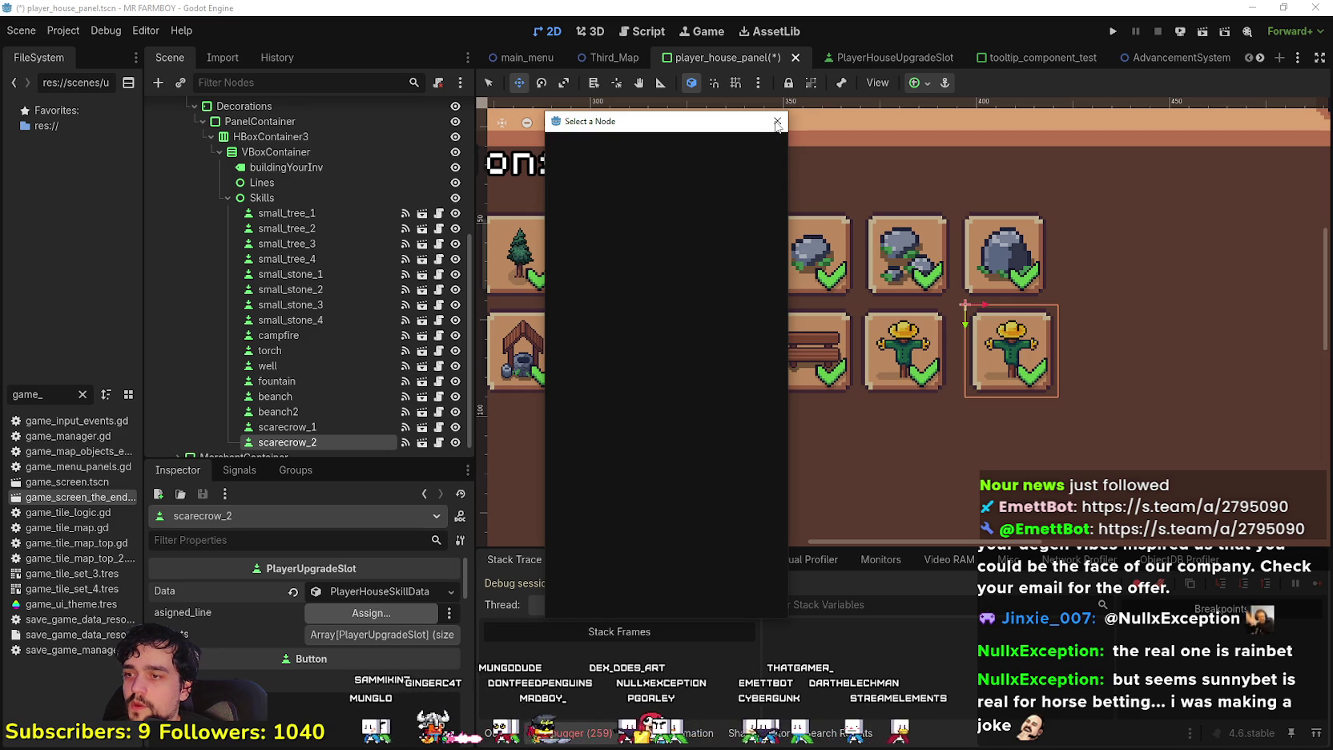
left_click(776, 122)
left_click(384, 591)
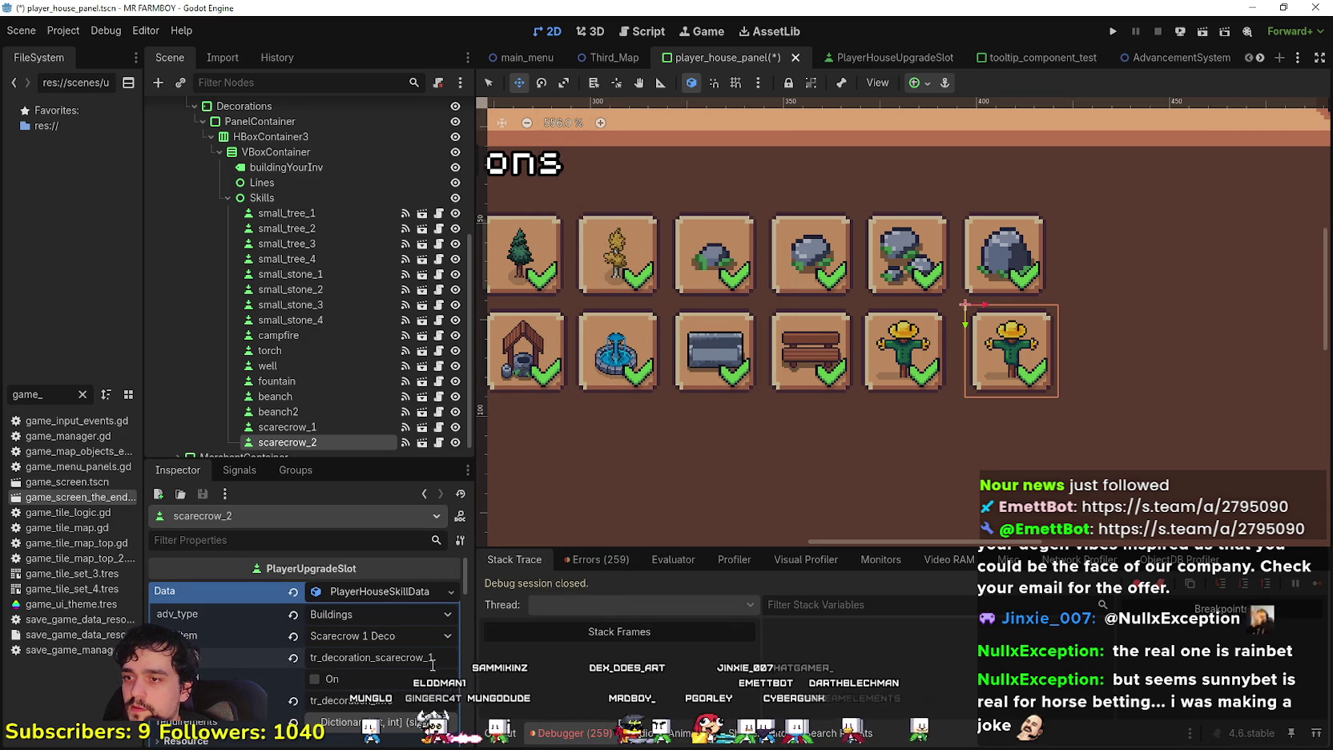
key("ctrl+s")
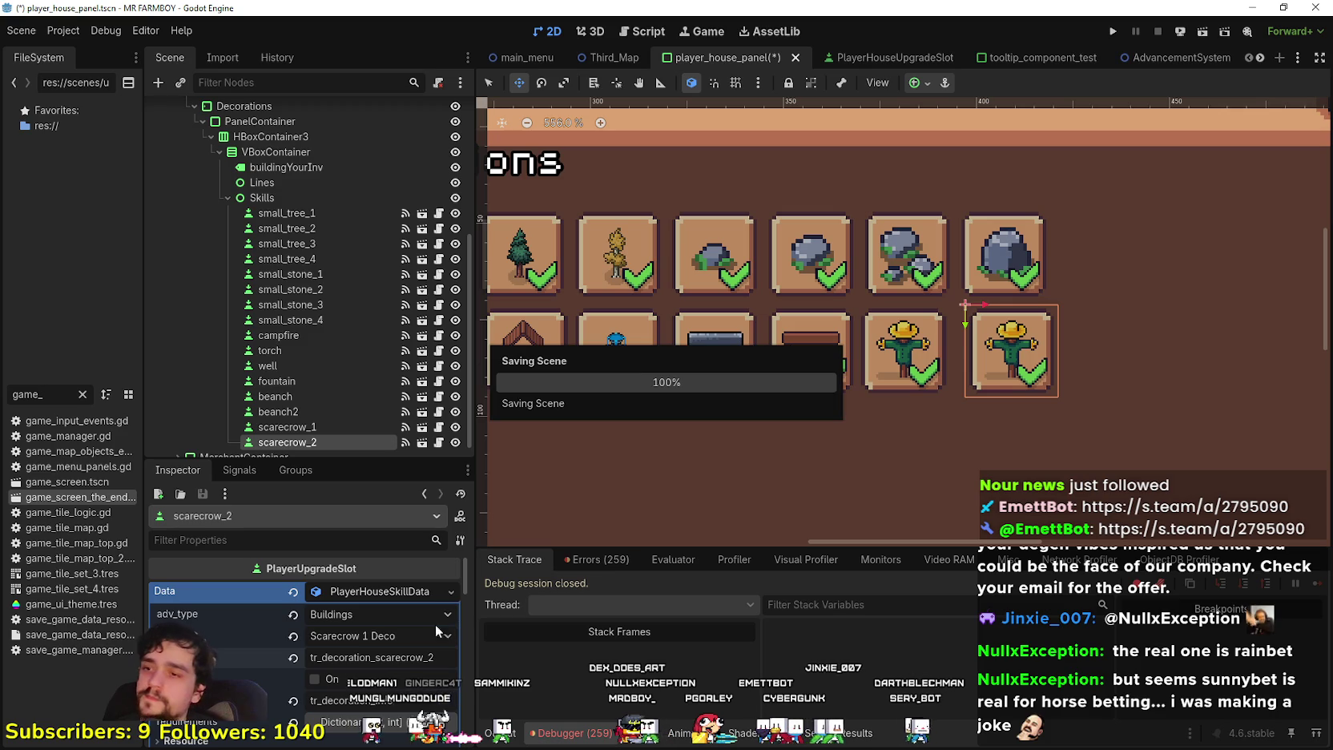
Set scarecrow_2's decoration item to Scarecrow 2 Deco and save
left_click(374, 635)
scroll(444, 258, "down", 20)
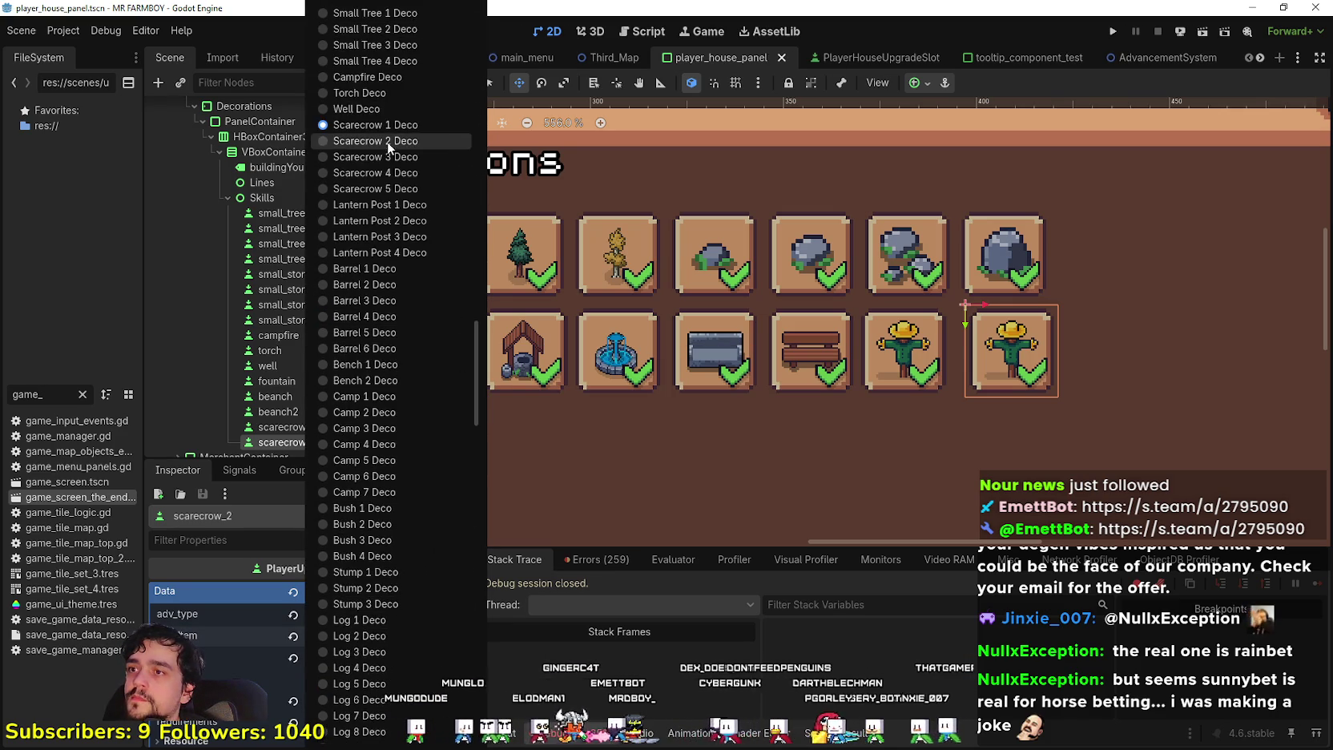
left_click(387, 141)
key("ctrl+s")
Make scarecrow_2's icon unique showing the blue scarecrow, save, and duplicate it as scarecrow_3
scroll(351, 680, "down", 5)
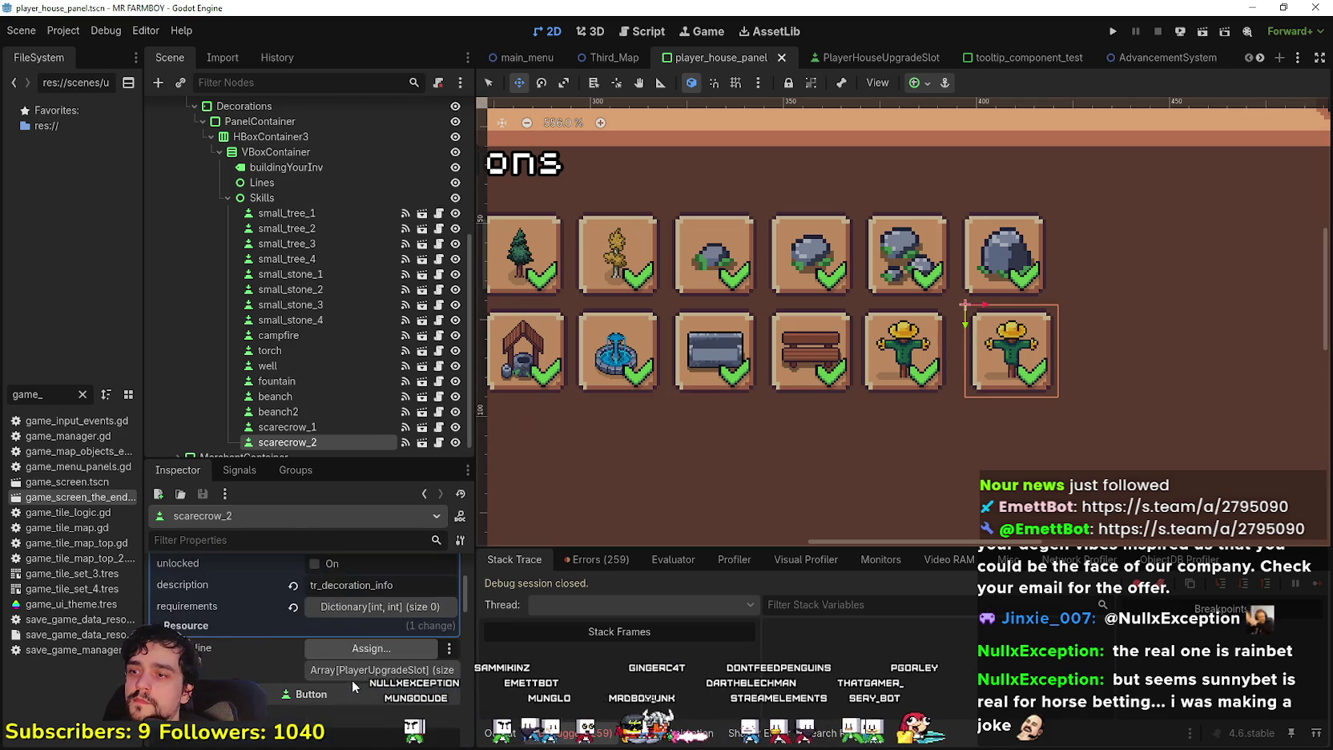
left_click(317, 650)
scroll(328, 641, "down", 3)
left_click(308, 702)
scroll(555, 449, "down", 3)
scroll(512, 336, "up", 5)
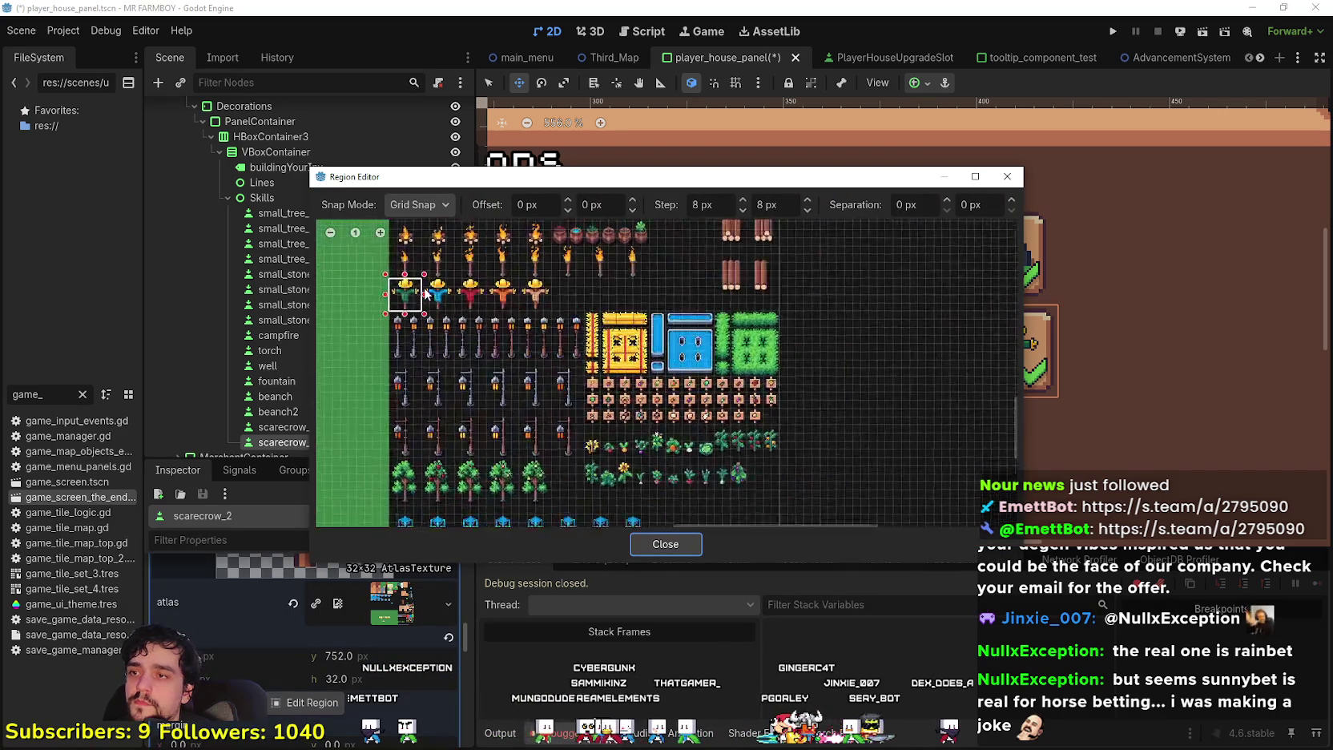
left_click_drag(487, 338, 411, 246)
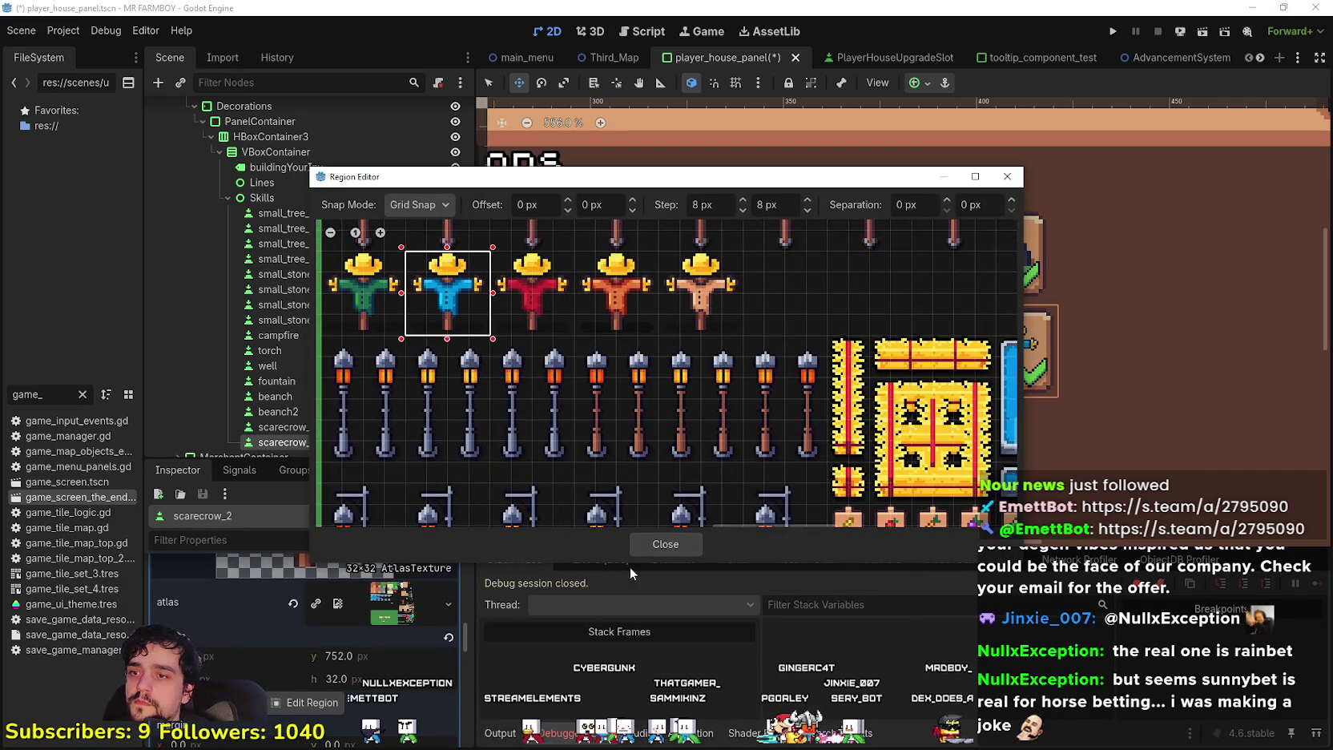
left_click(665, 544)
key("ctrl+s")
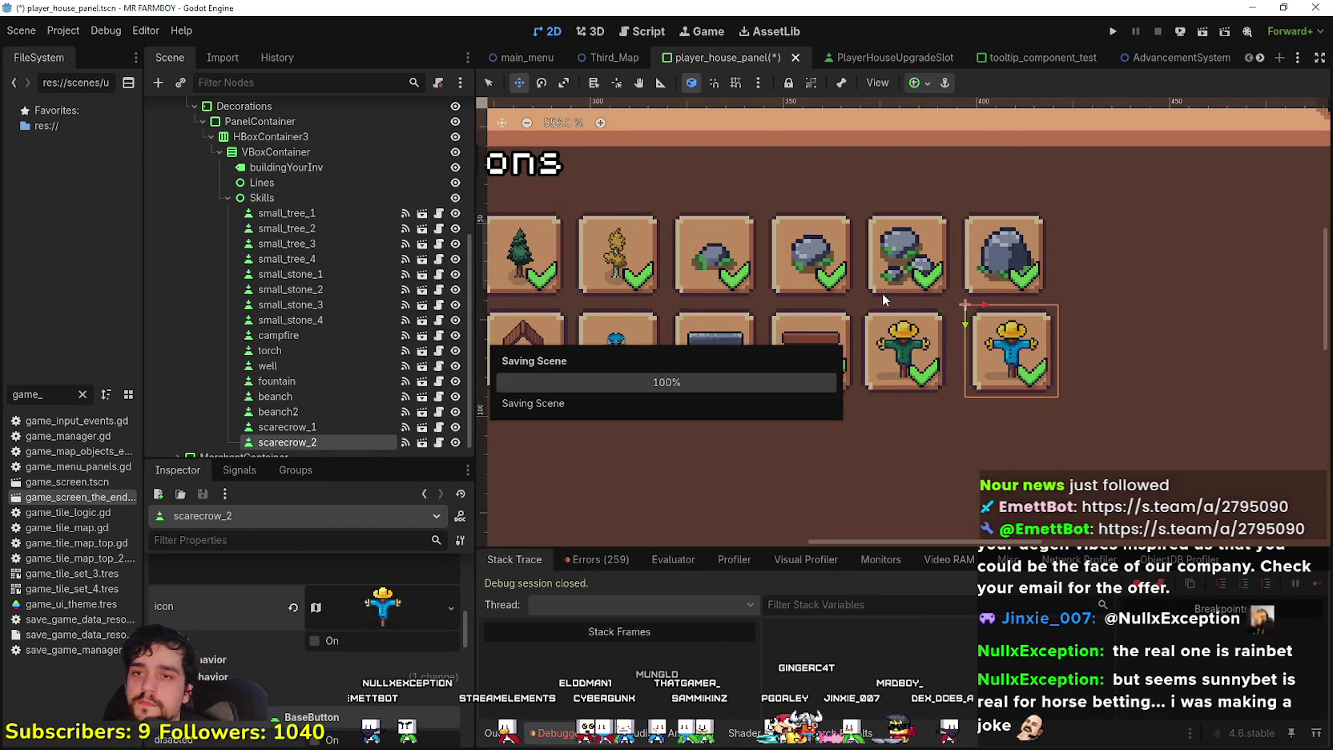
scroll(961, 378, "down", 5)
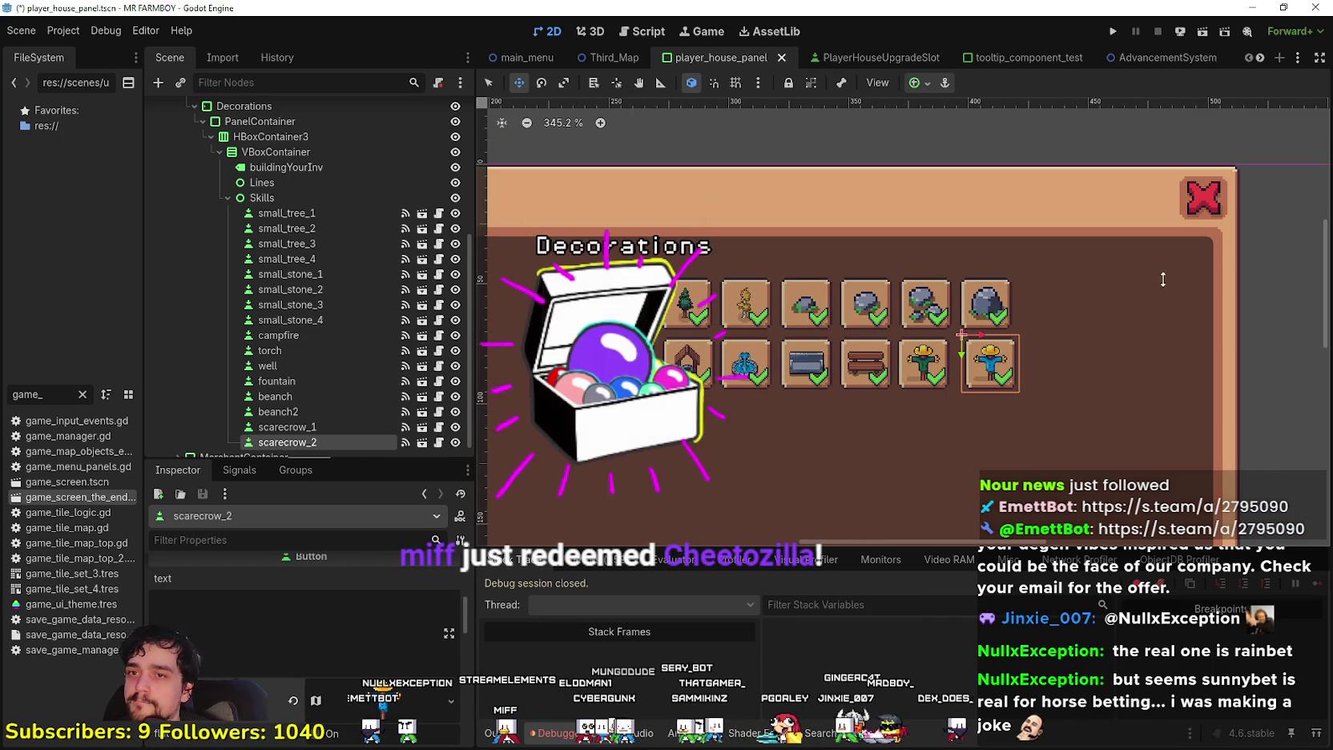
key("ctrl+d")
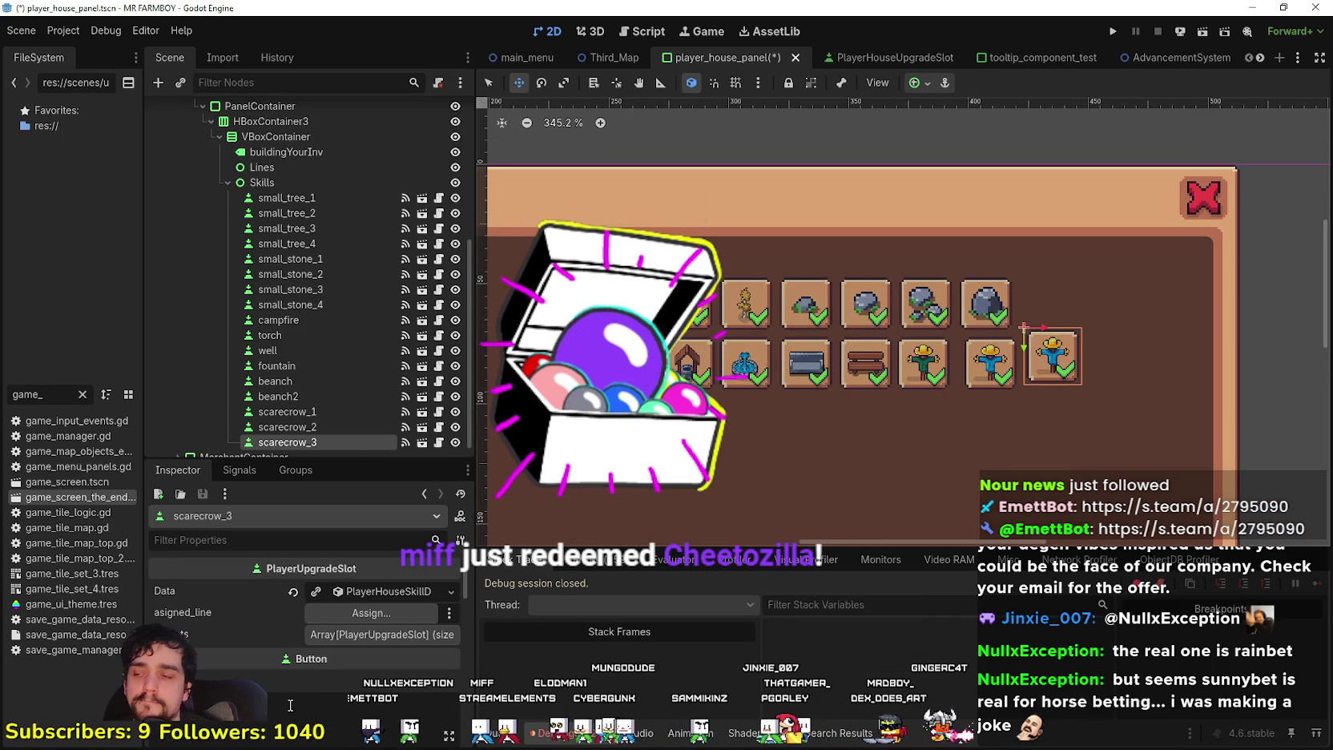
left_click(317, 593)
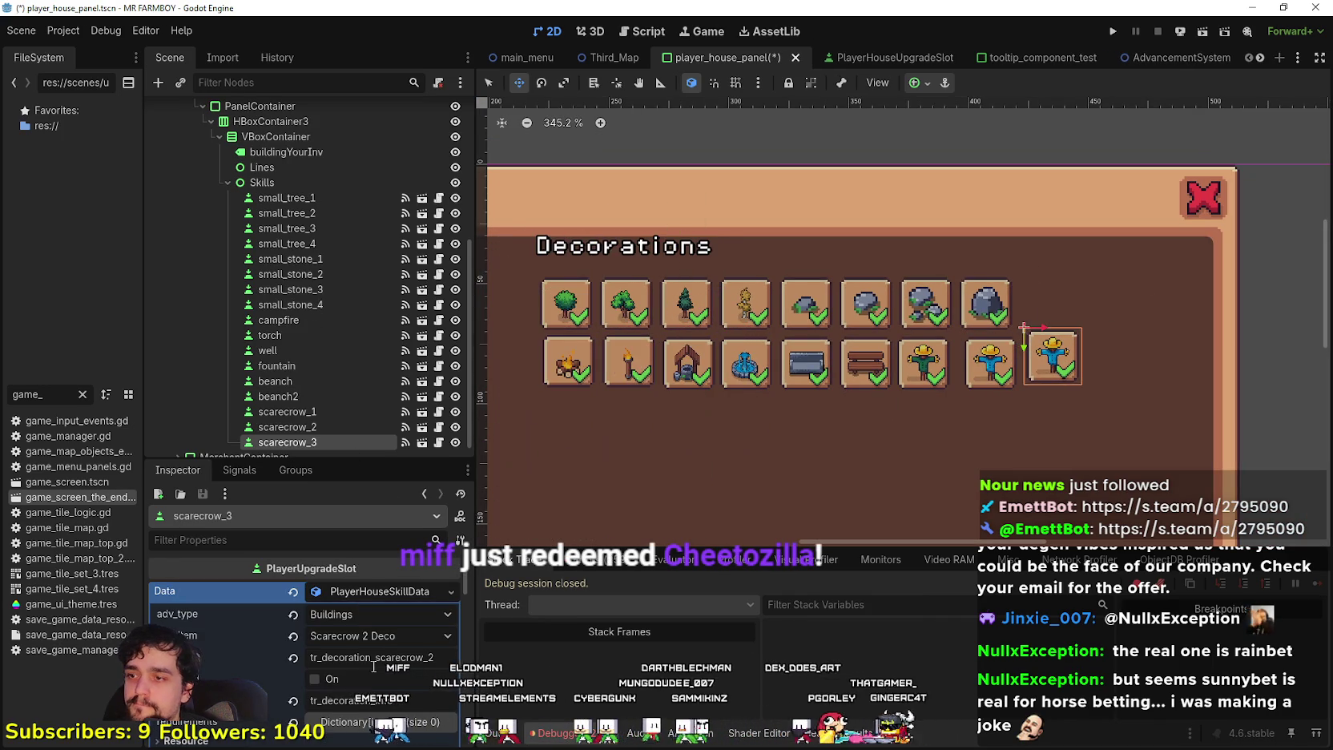
left_click(403, 635)
scroll(424, 389, "up", 10)
scroll(421, 394, "down", 10)
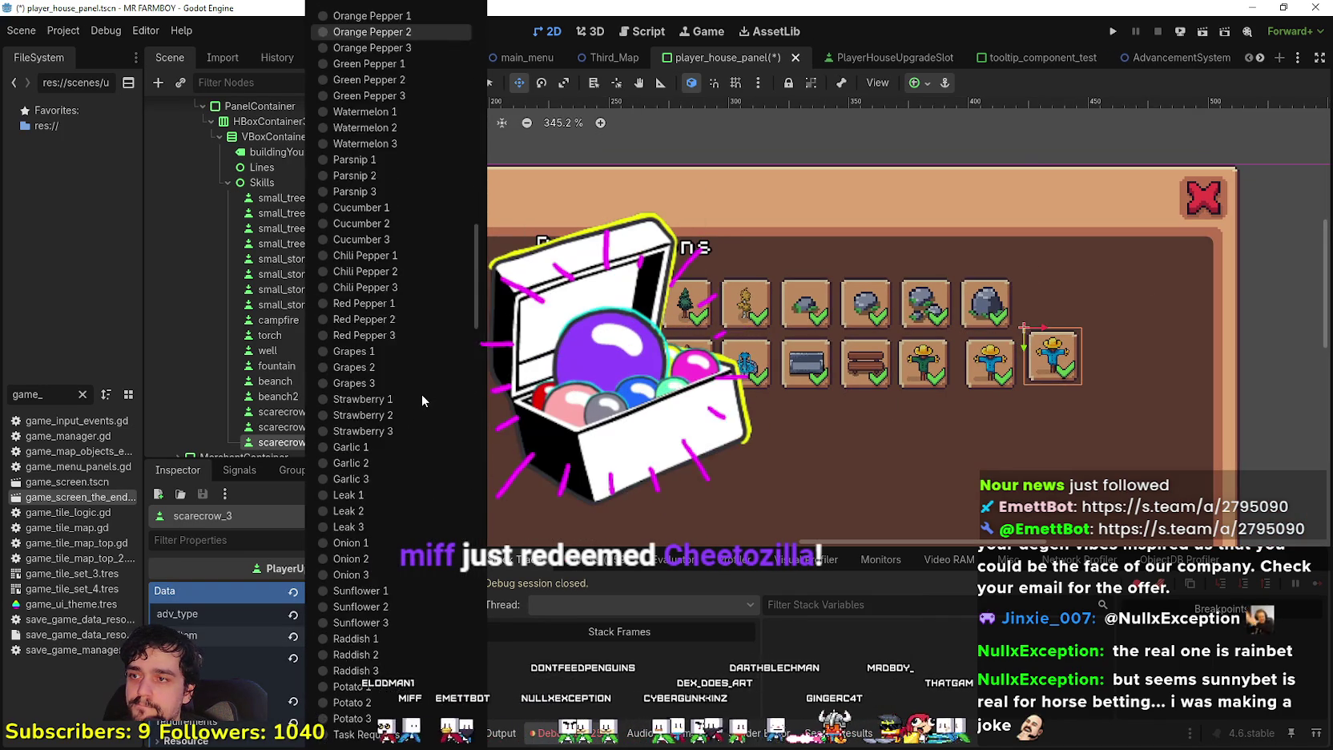
left_click(377, 237)
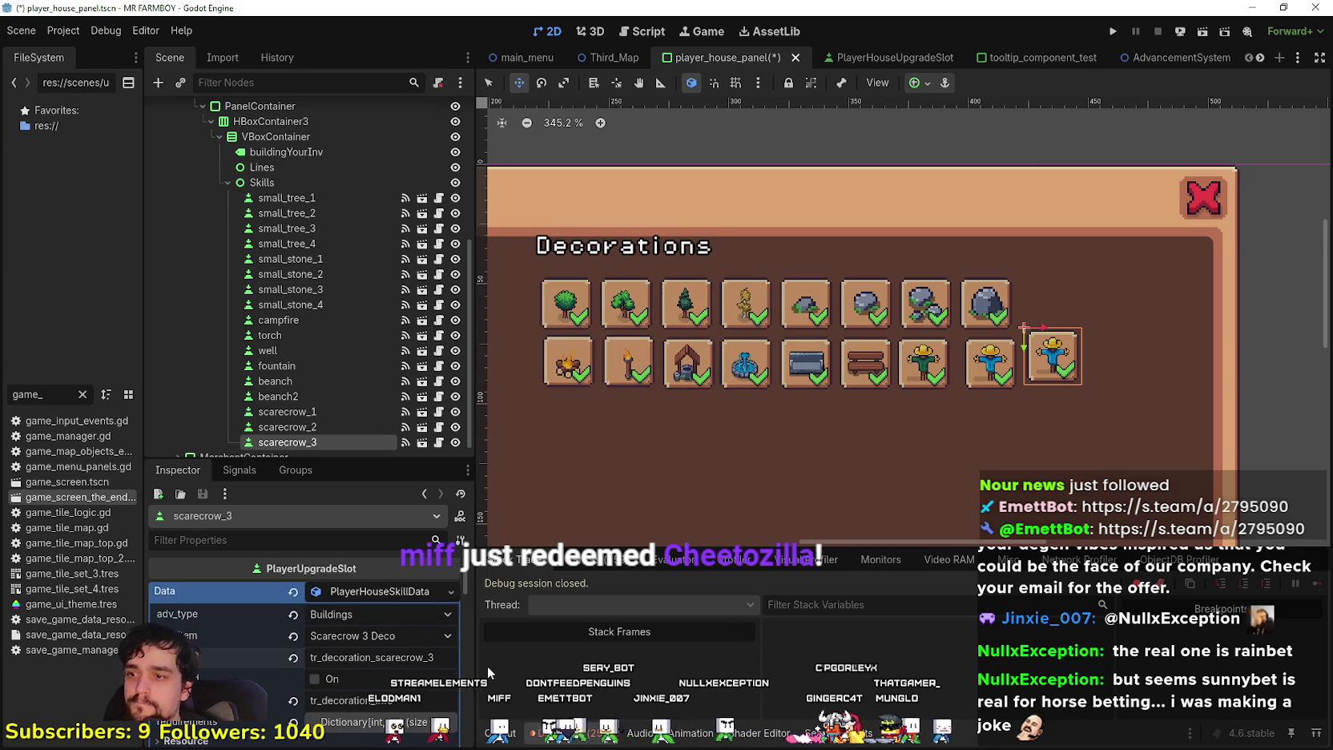
key("ctrl+s")
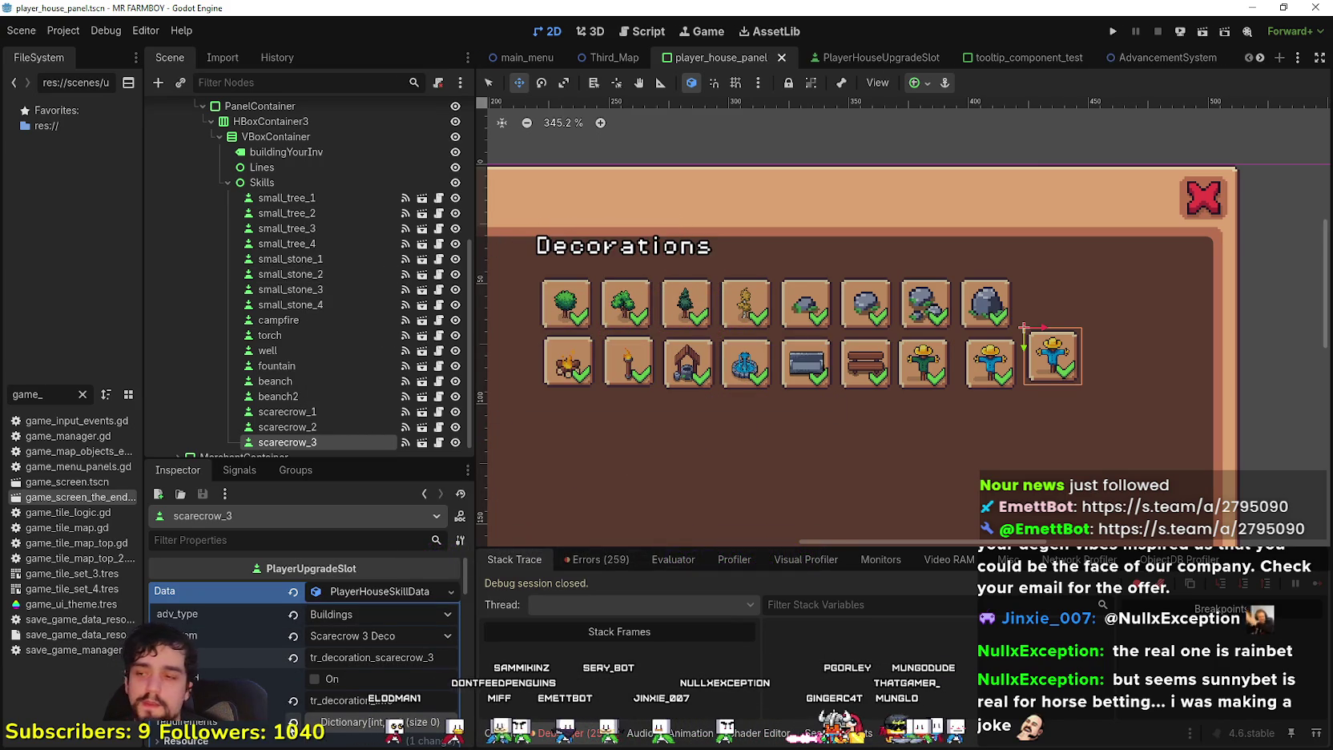
scroll(335, 653, "down", 1)
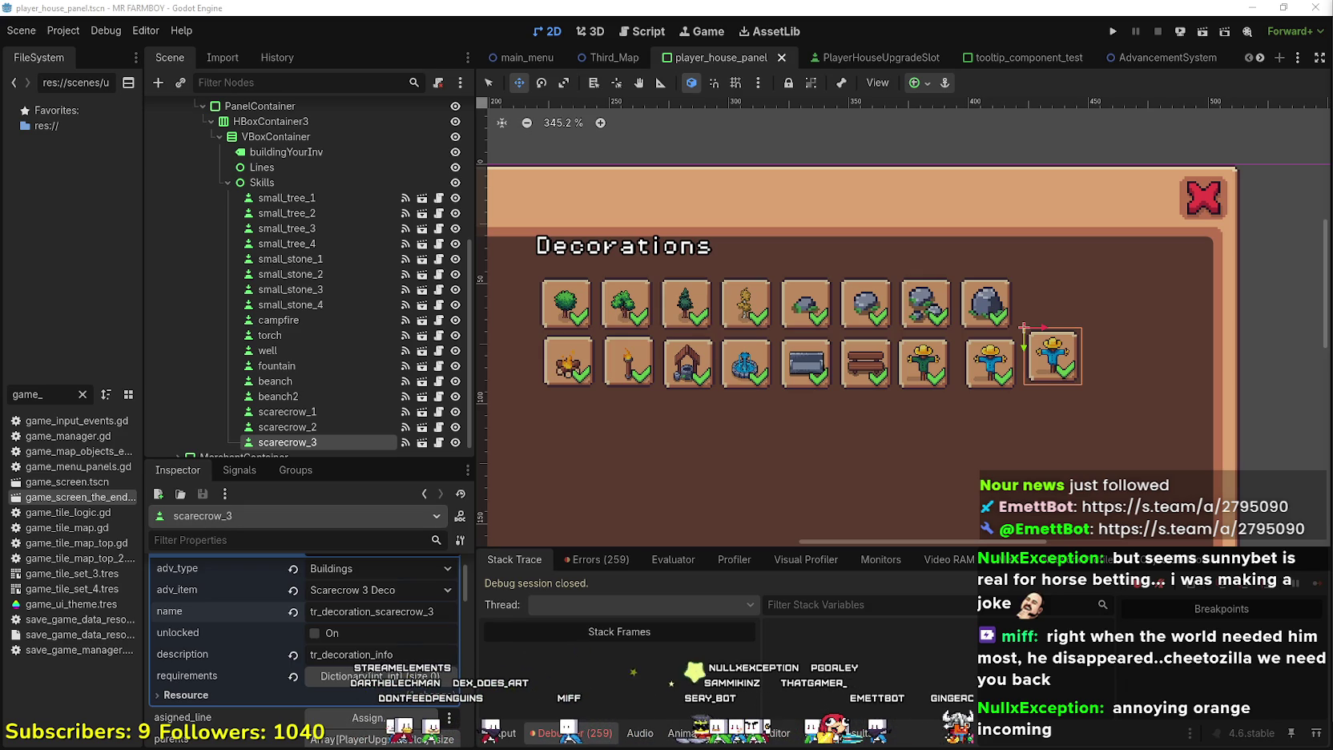
Zoom onto scarecrow_3 and drag it a few pixels down and right into alignment
scroll(1106, 399, "down", 2)
scroll(1061, 369, "up", 4)
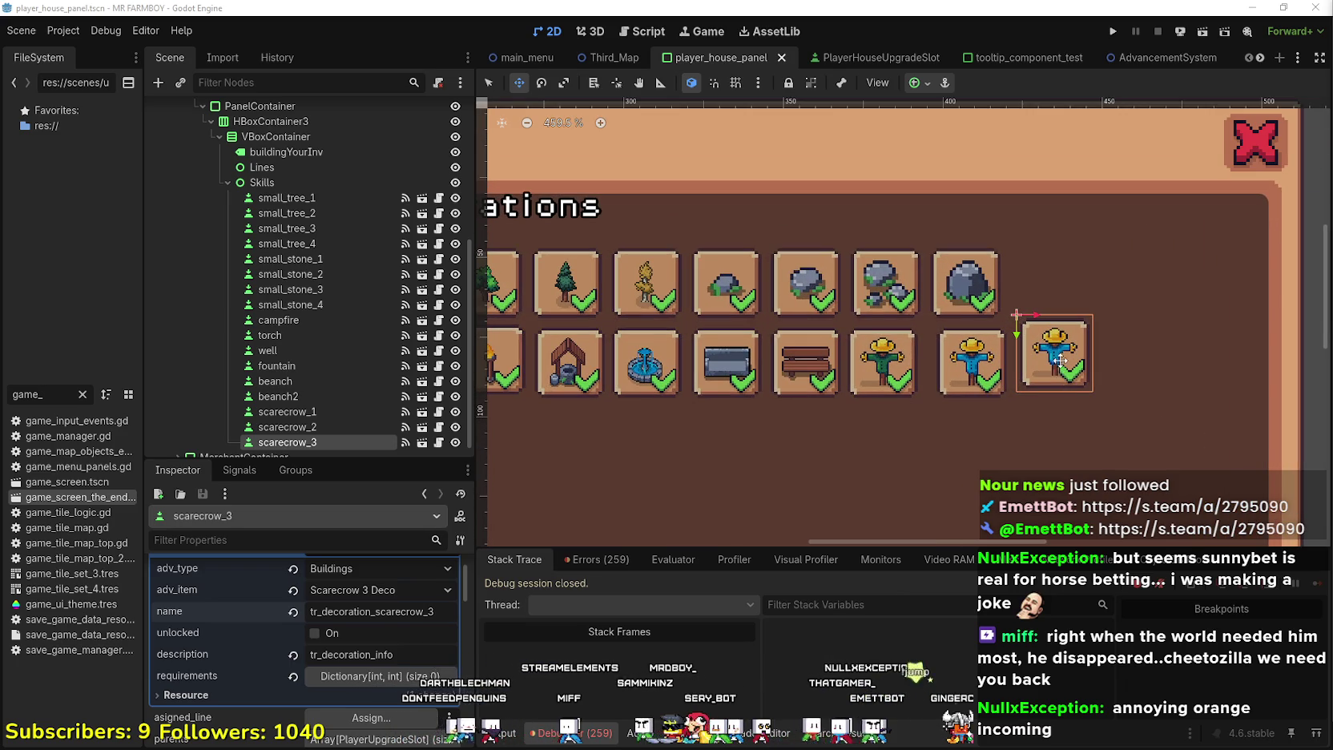
left_click_drag(1061, 370, 1064, 379)
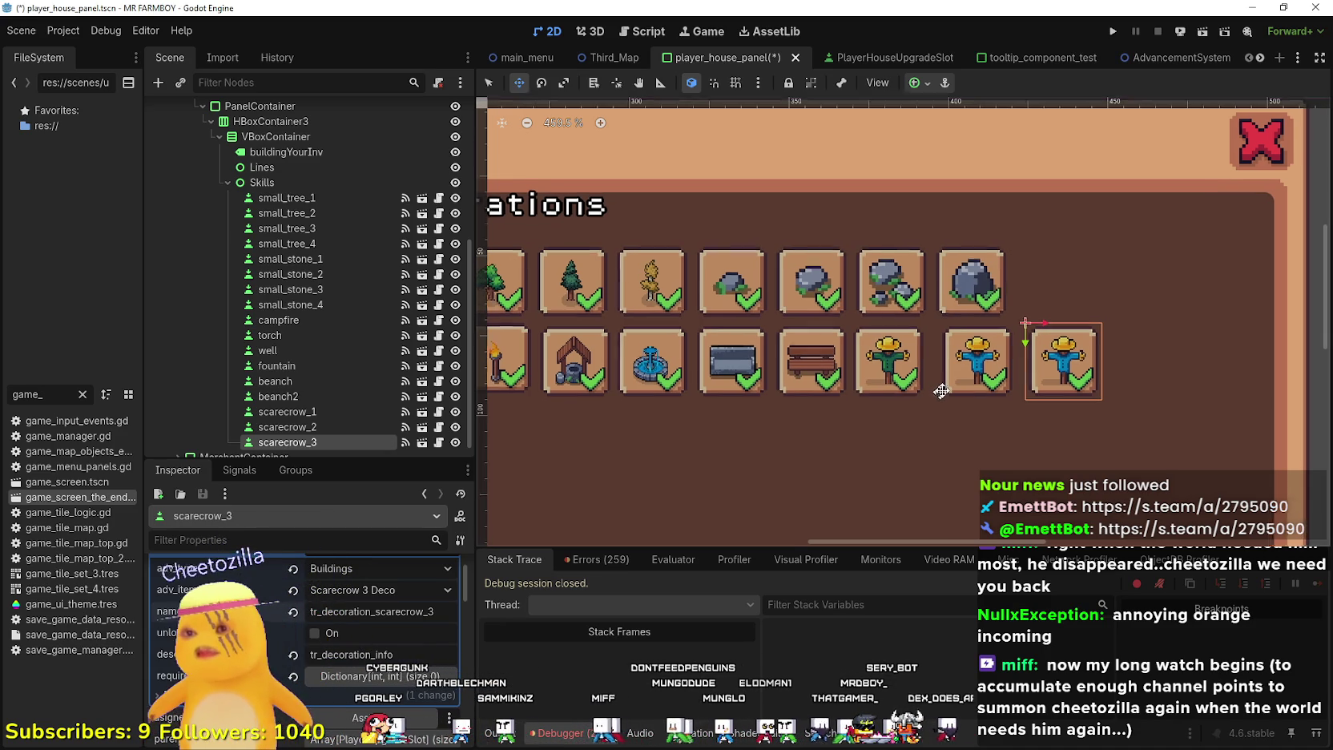
Expand scarecrow_3's icon AtlasTexture and open its Edit Region editor
scroll(938, 387, "down", 3)
scroll(941, 389, "up", 2)
scroll(313, 641, "down", 2)
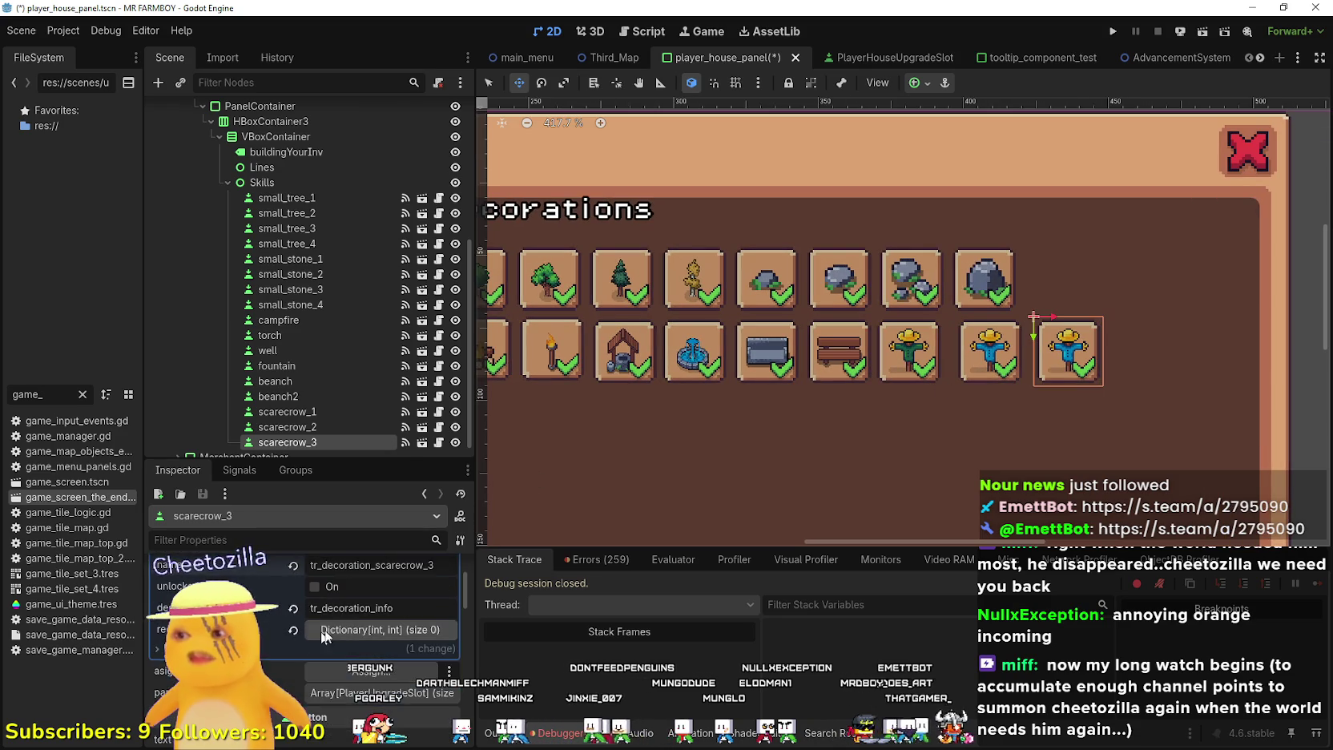
scroll(346, 629, "down", 5)
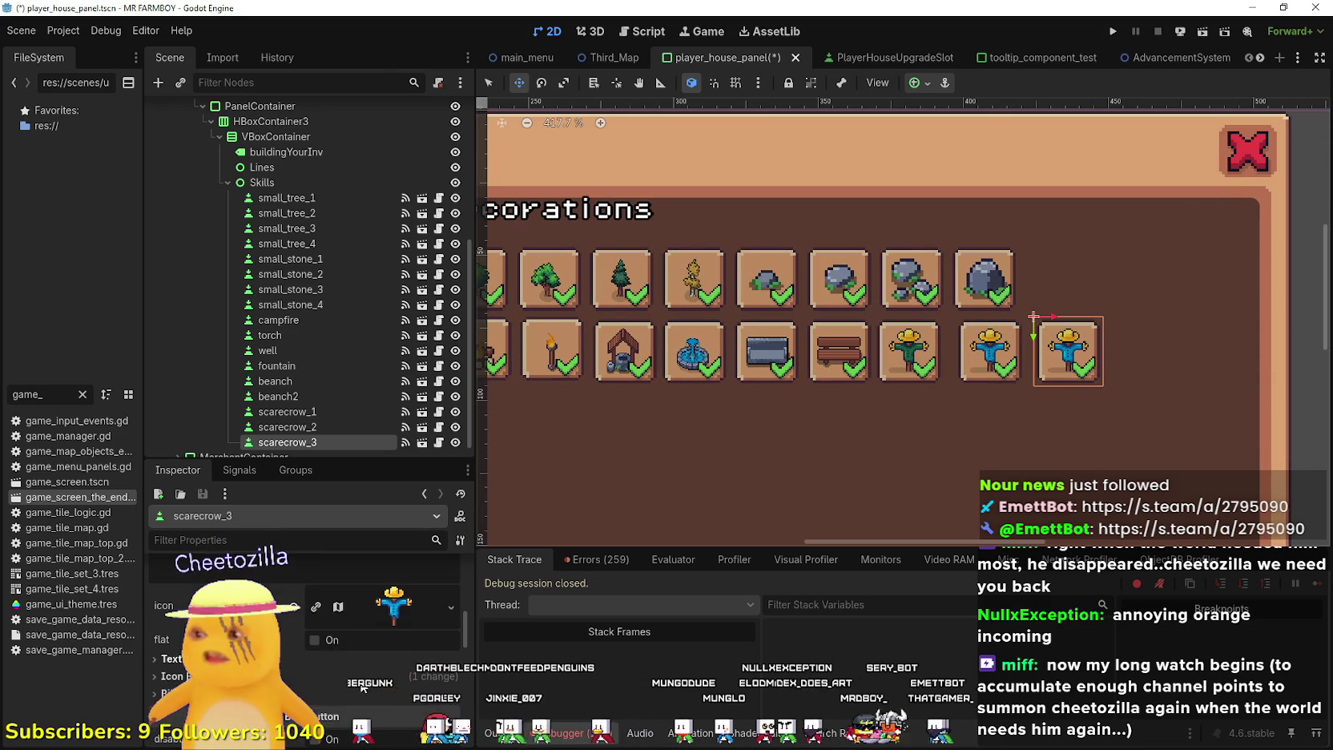
left_click(394, 565)
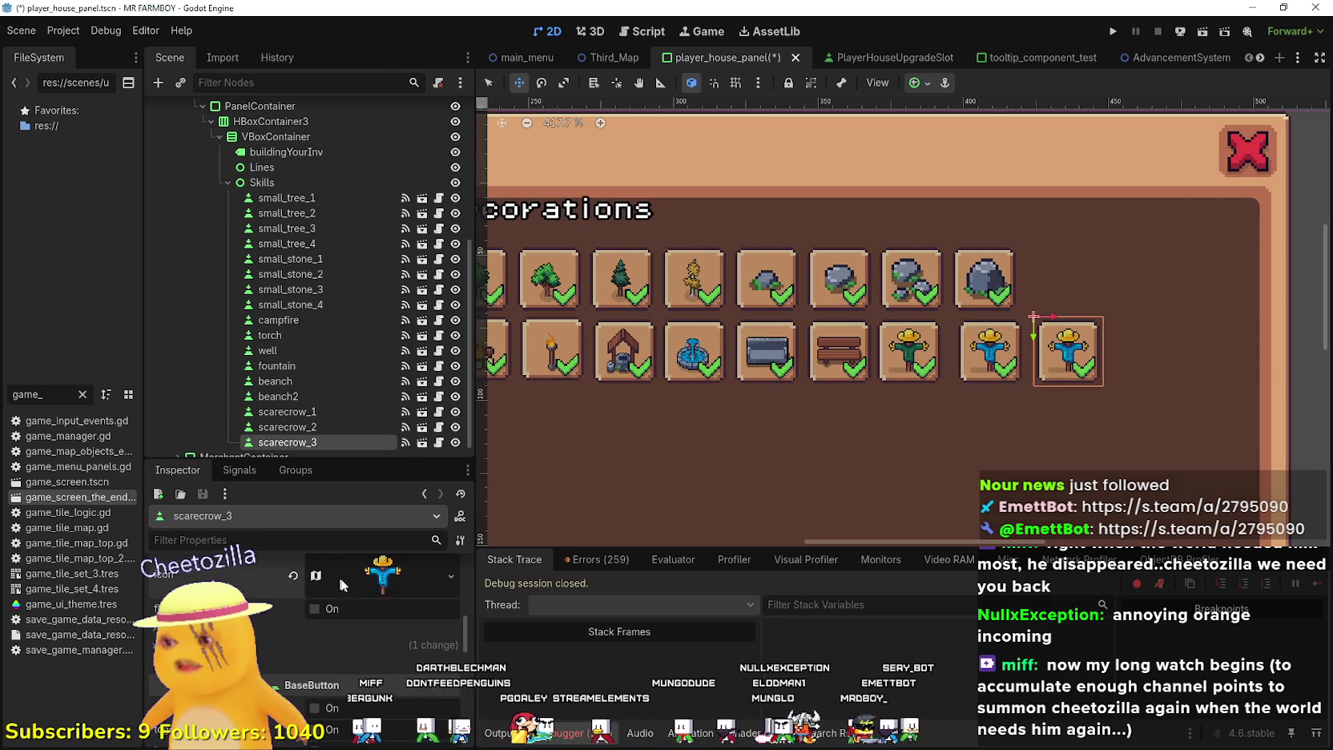
scroll(335, 673, "down", 2)
left_click(335, 681)
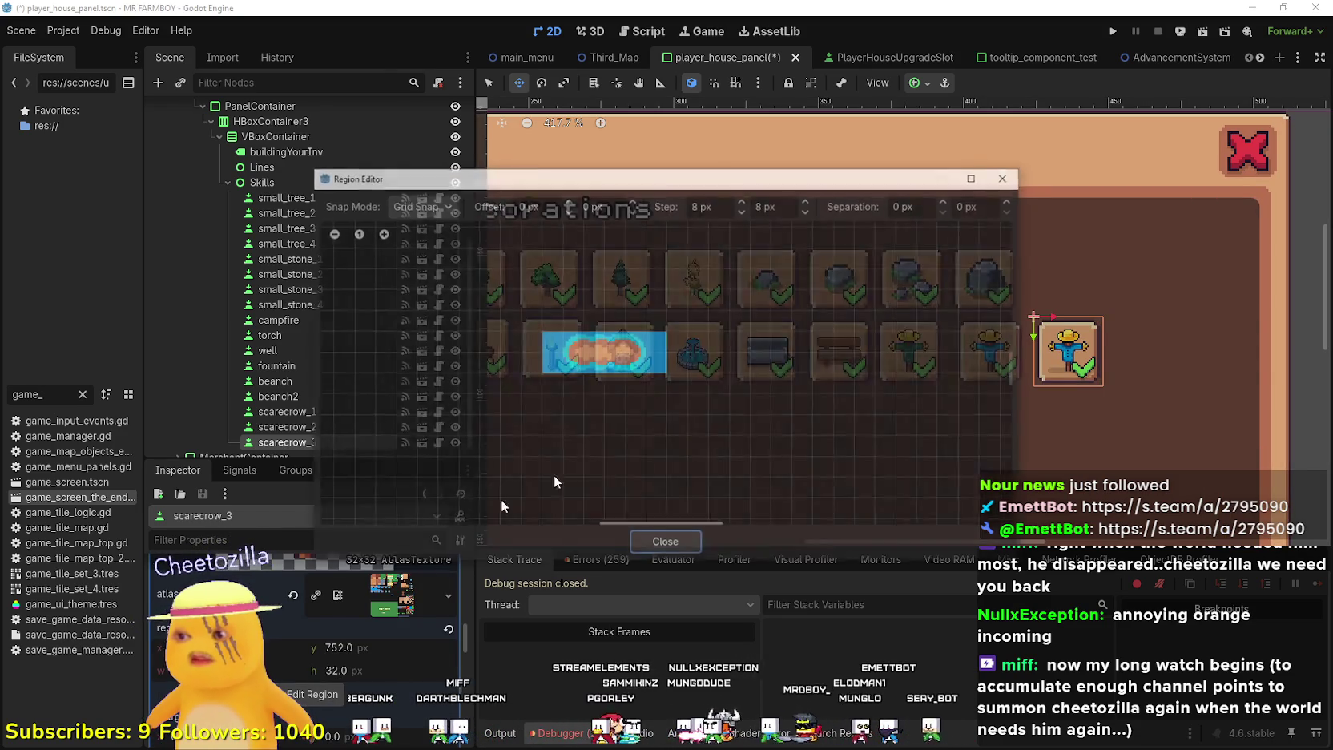
Select the red scarecrow sprite as the icon region, close the editor, and save
scroll(951, 412, "down", 3)
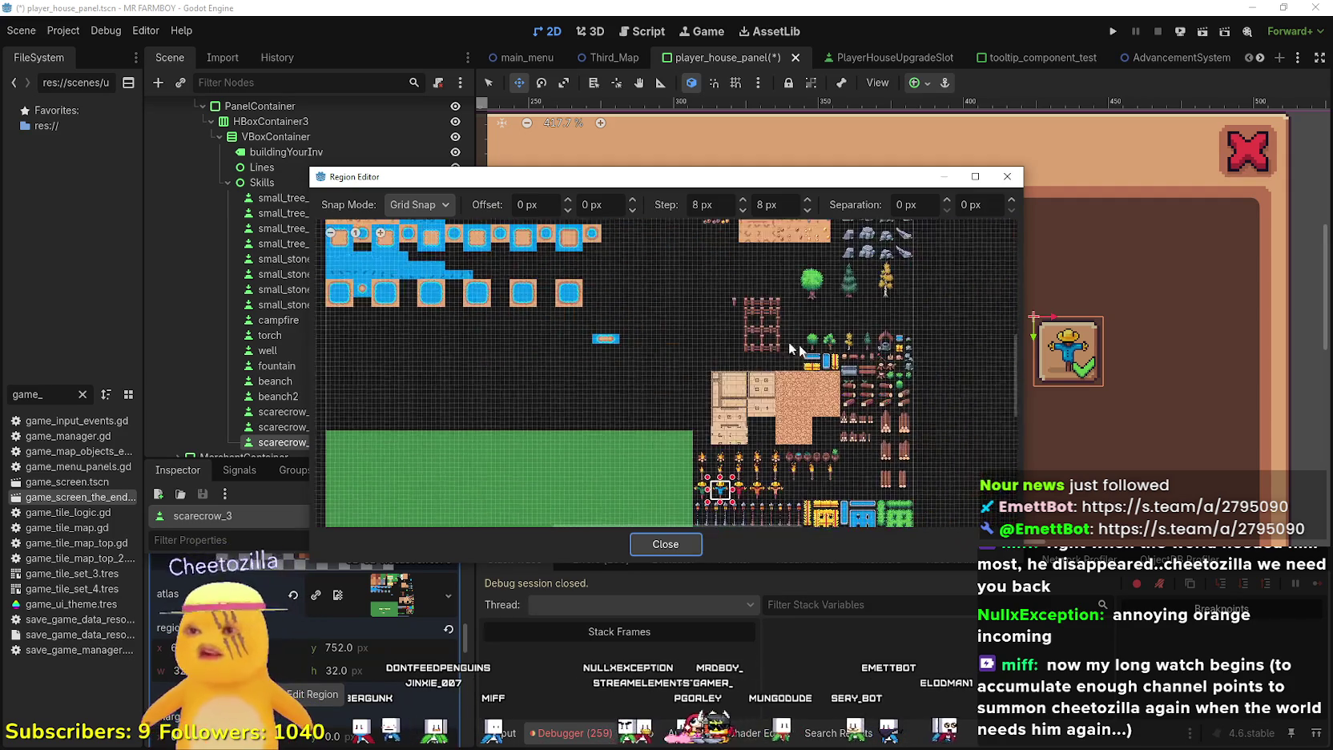
scroll(632, 392, "up", 5)
scroll(617, 395, "down", 2)
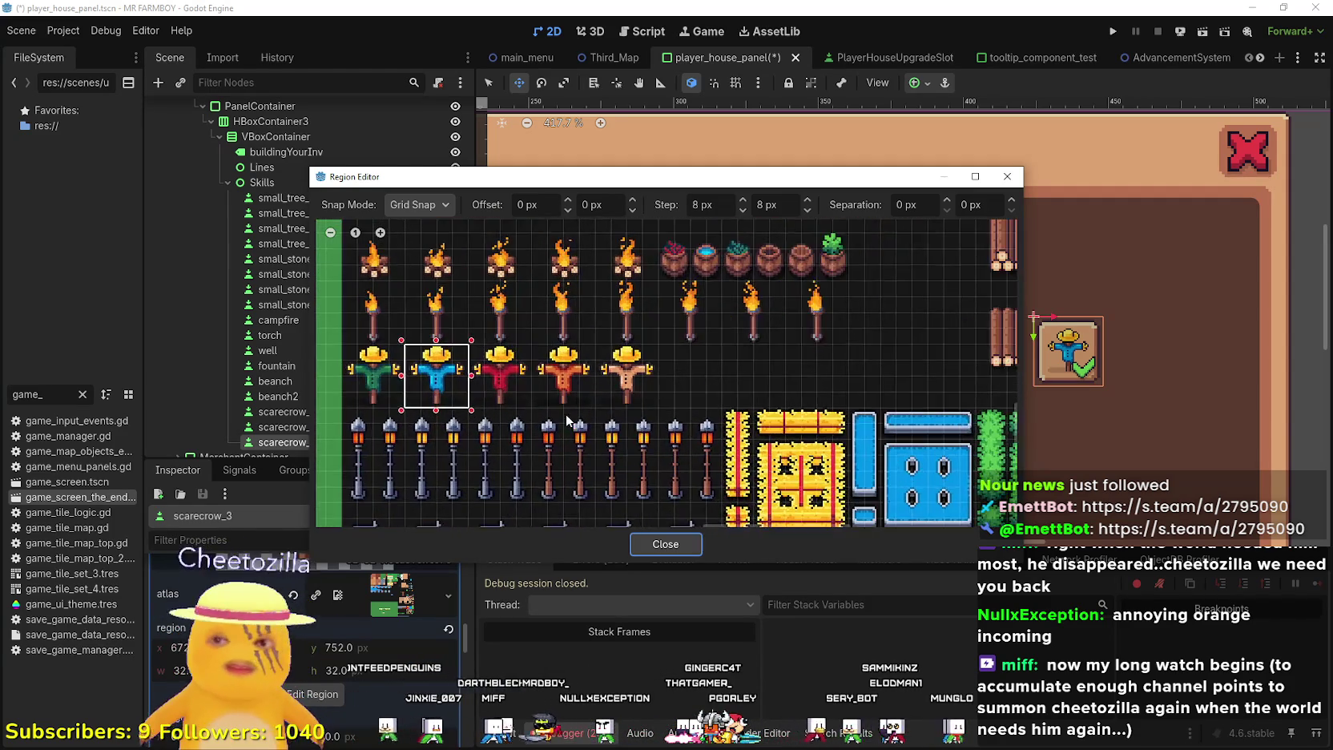
scroll(624, 392, "up", 2)
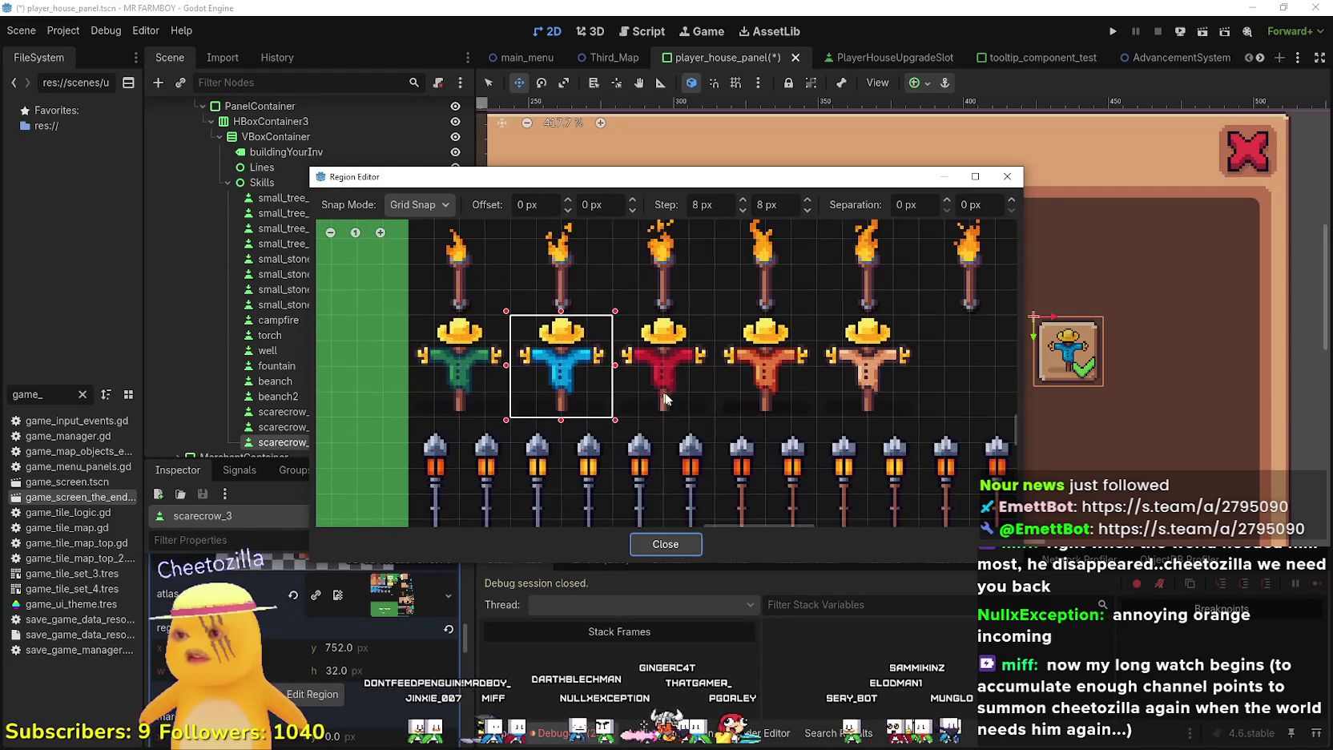
left_click_drag(705, 413, 600, 315)
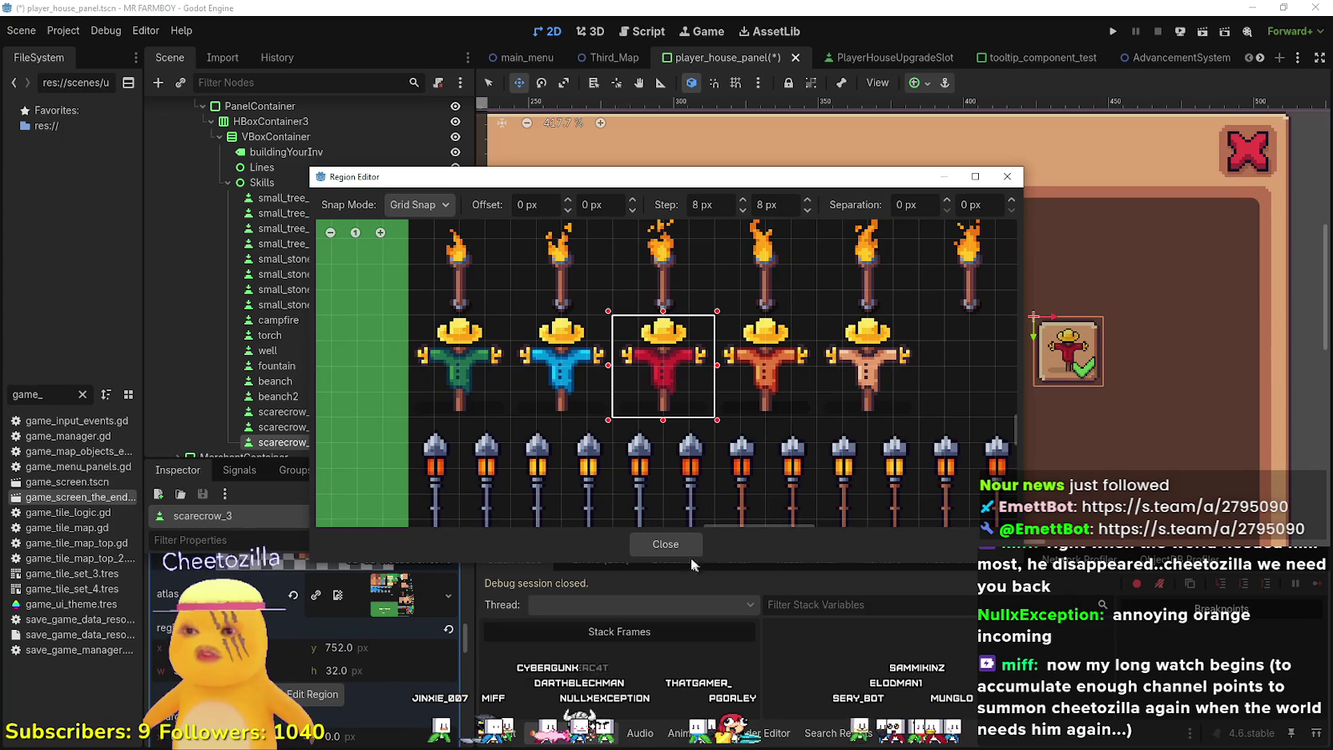
left_click(666, 544)
scroll(985, 417, "down", 2)
key("ctrl+s")
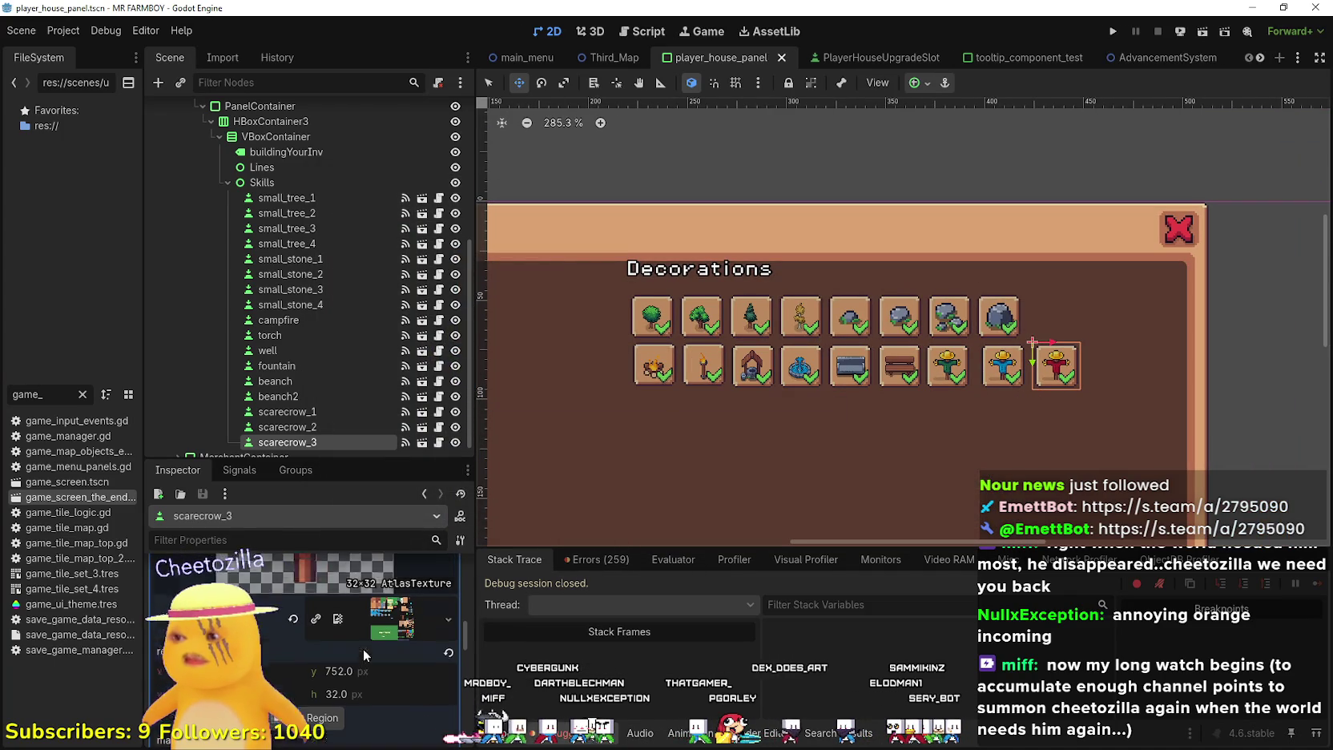
Duplicate scarecrow_3 as scarecrow_4 and move it below the second row
scroll(365, 644, "down", 5)
scroll(353, 633, "up", 5)
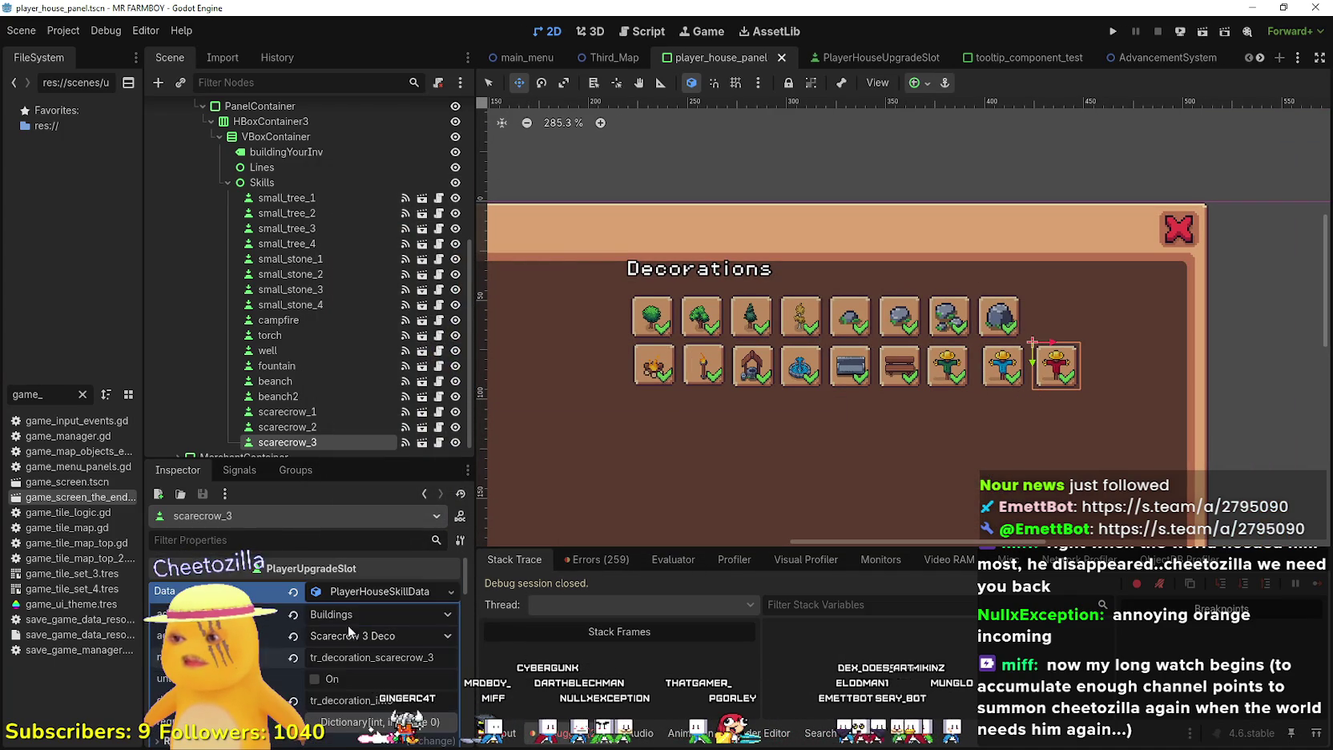
left_click(358, 592)
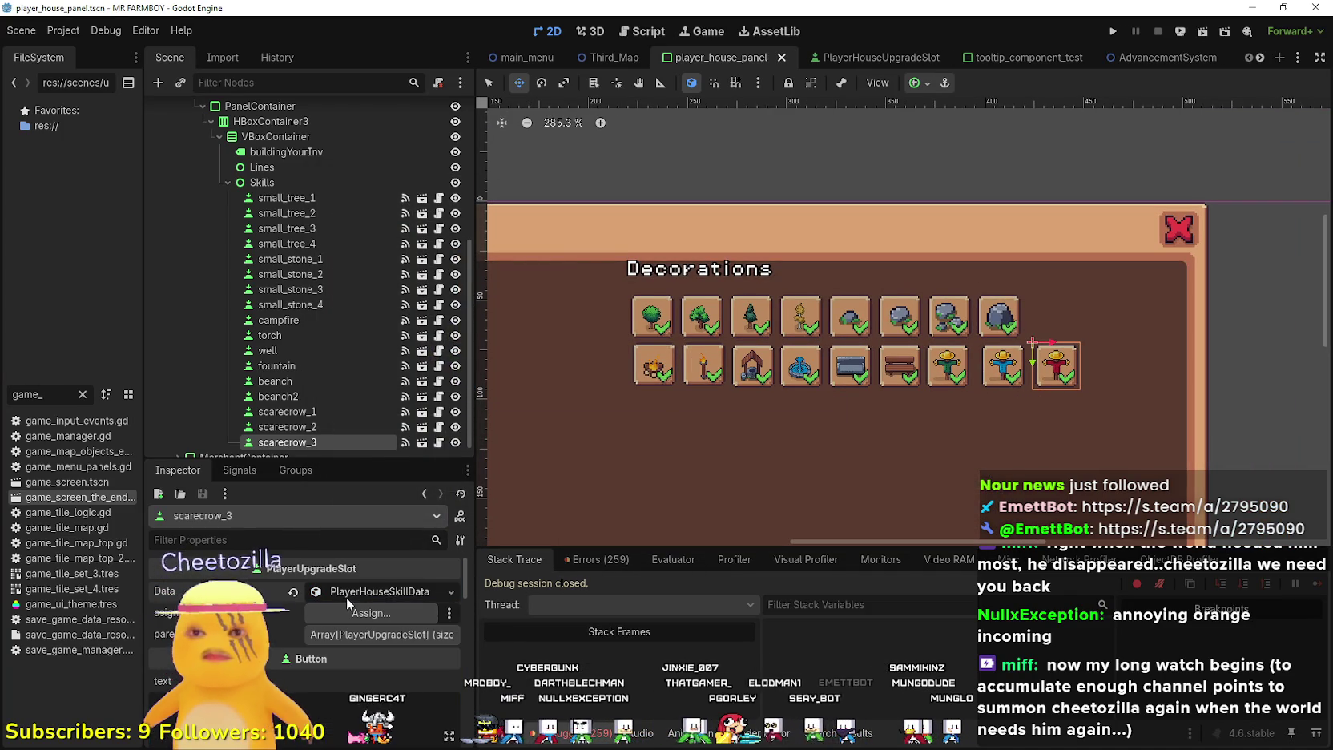
key("ctrl+d")
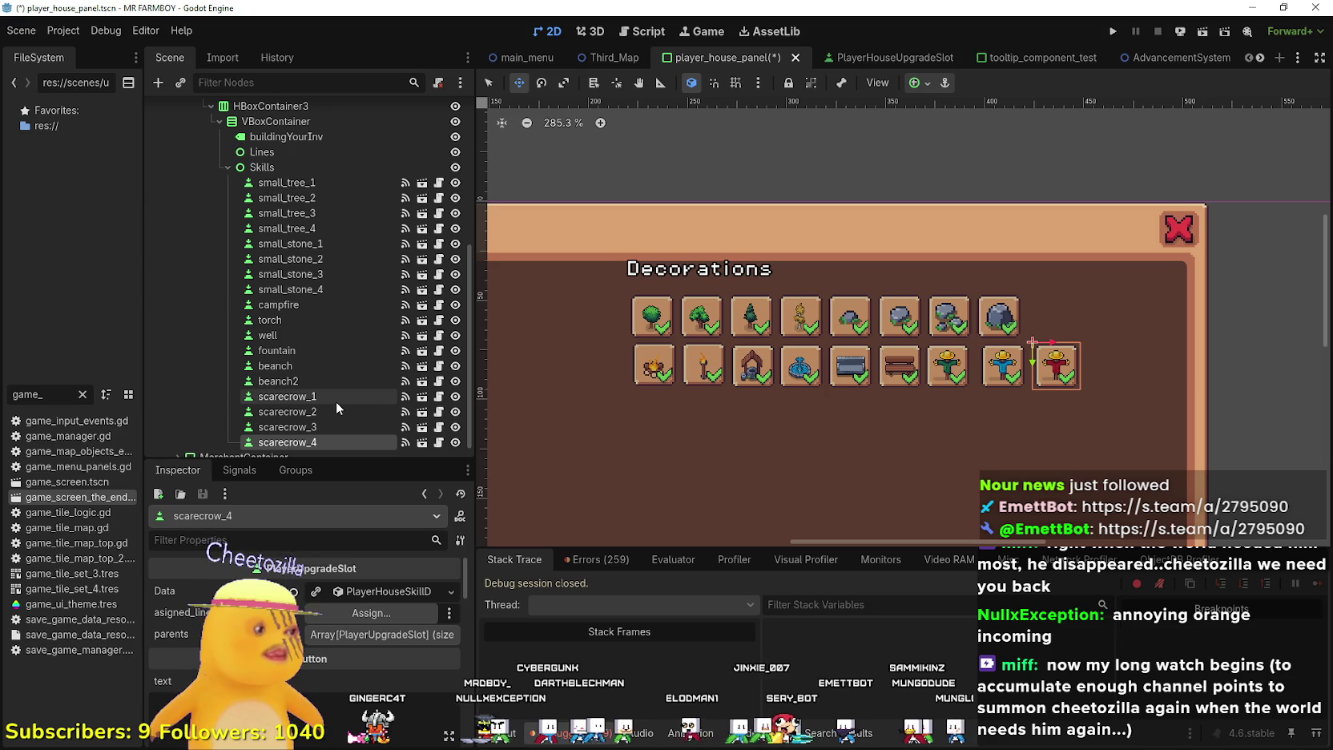
scroll(330, 398, "down", 1)
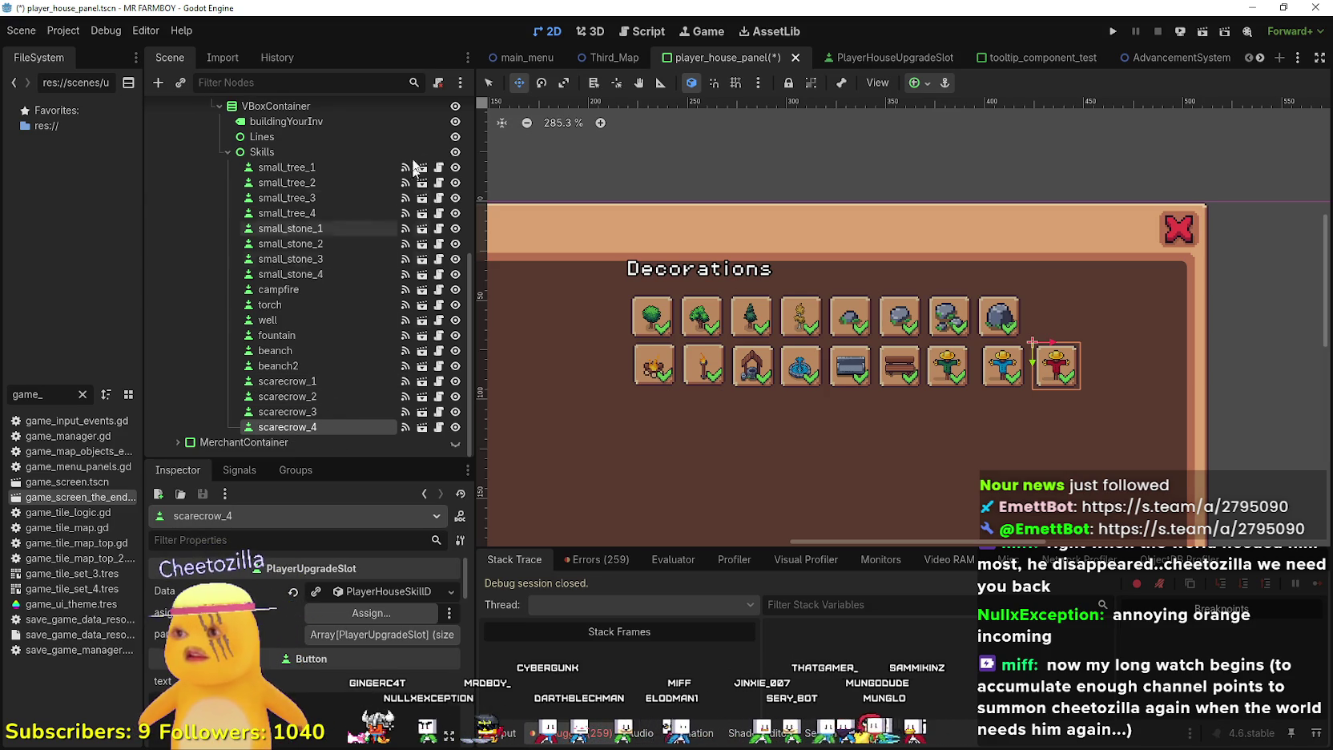
left_click_drag(1051, 368, 1053, 424)
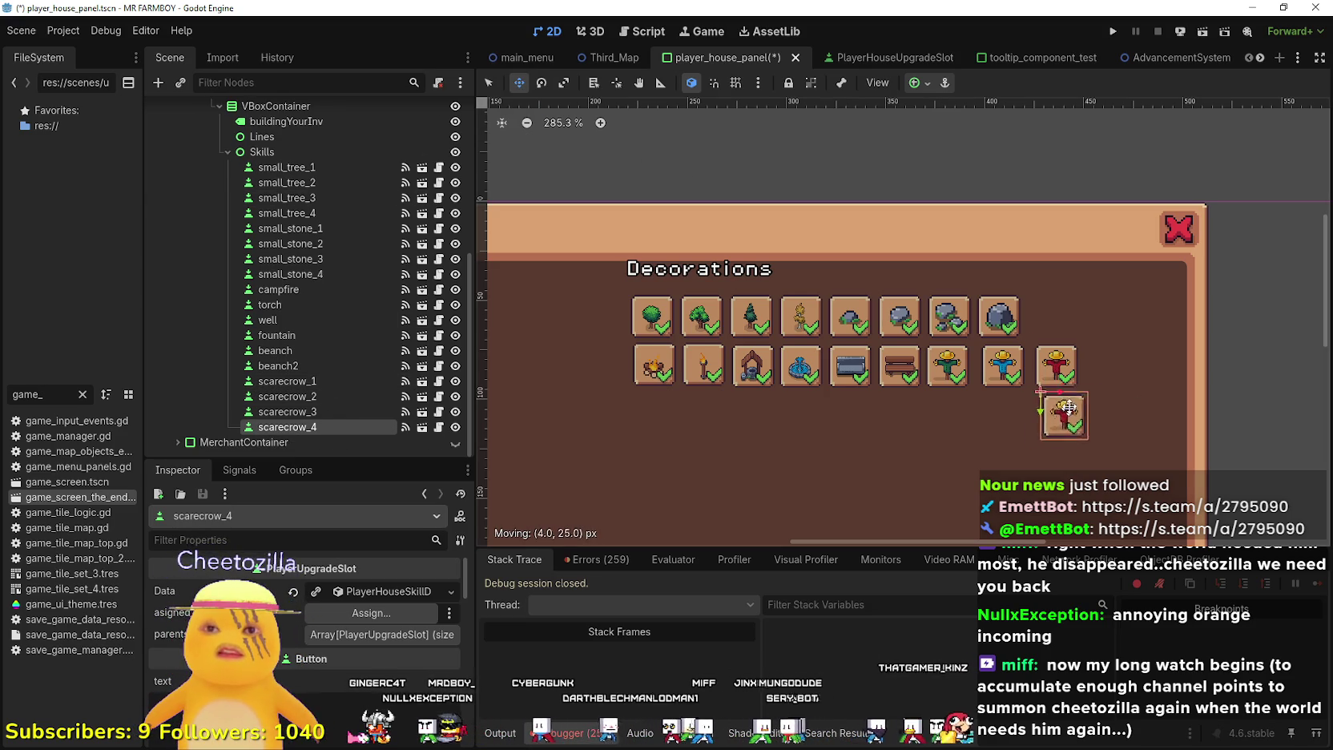
Set scarecrow_4's item to Scarecrow 4 Deco and its key to tr_decoration_scarecrow_4
left_click(316, 591)
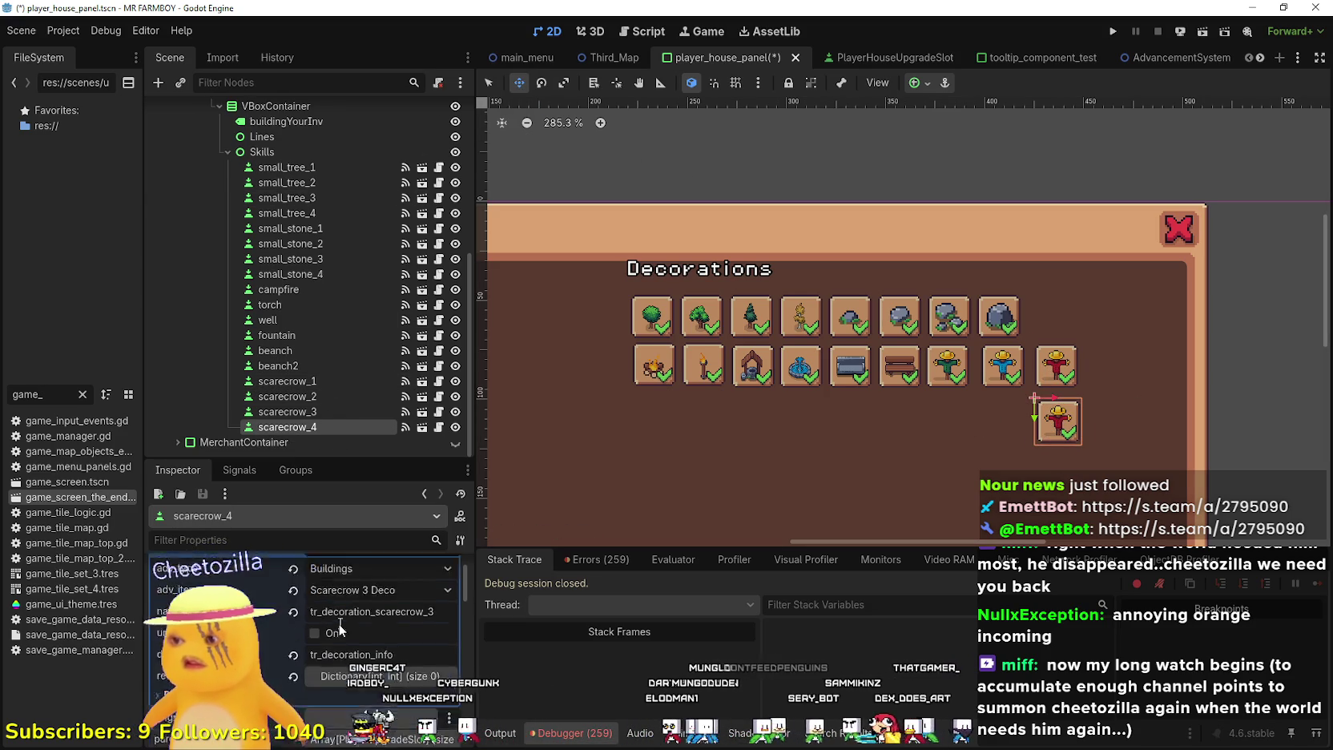
left_click(393, 596)
scroll(445, 460, "down", 5)
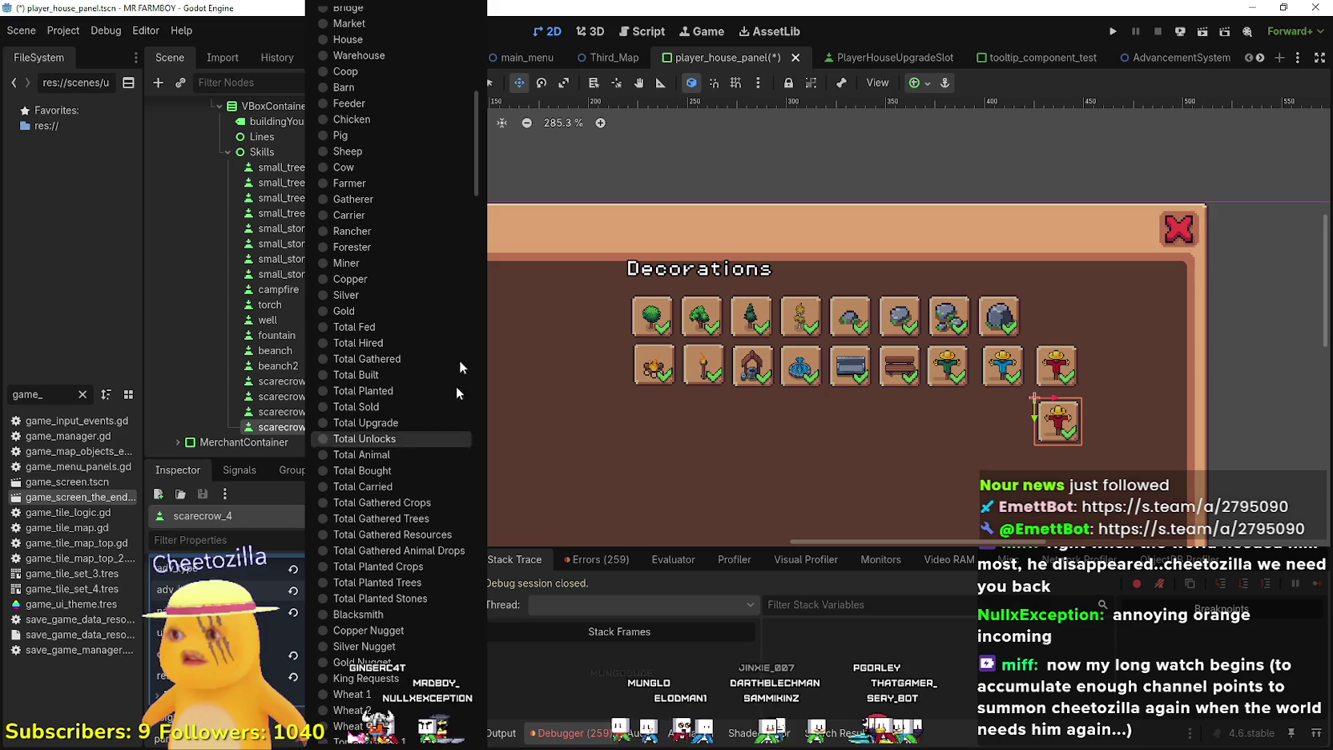
mouse_move(474, 177)
left_mouse_down()
mouse_move(475, 427)
mouse_move(476, 384)
left_mouse_up()
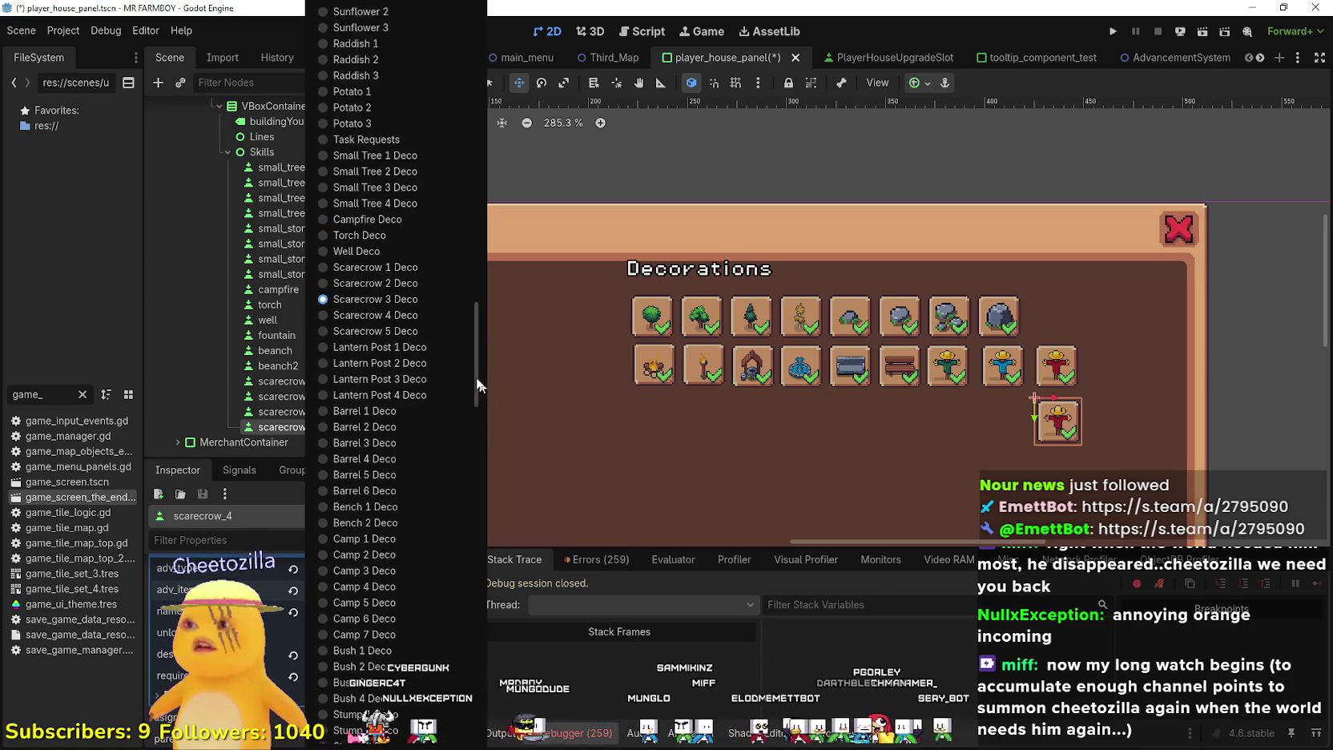
left_click(429, 313)
left_click(434, 611)
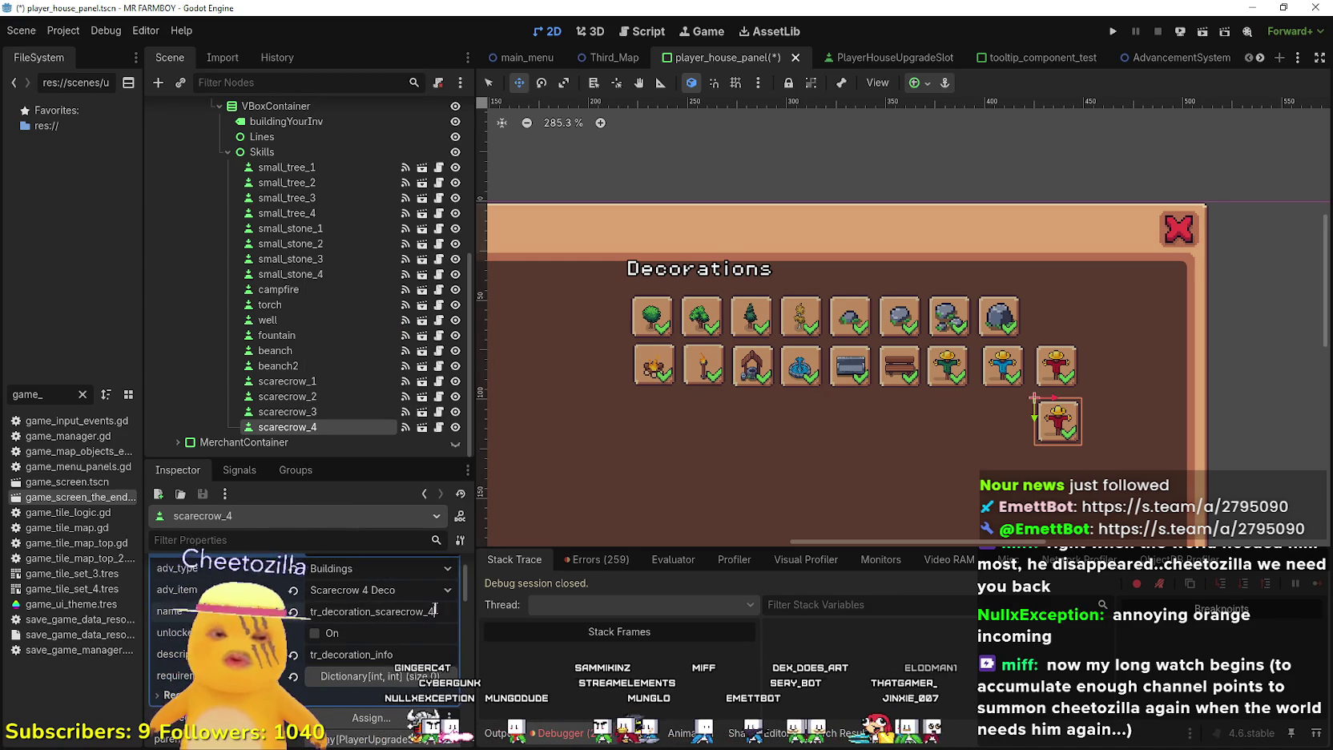
scroll(384, 625, "down", 3)
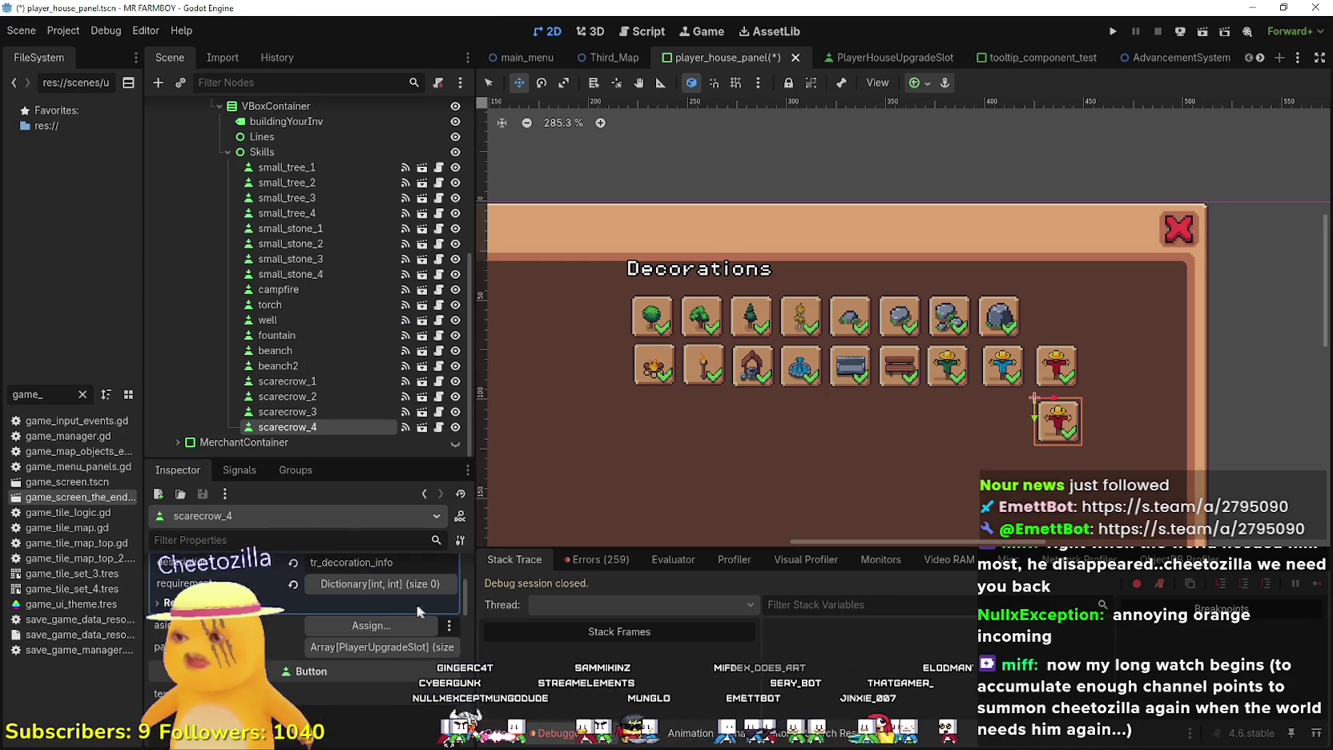
scroll(377, 649, "down", 3)
left_click(376, 652)
Set scarecrow_4's icon region to the orange scarecrow sprite and save the scene
scroll(376, 649, "down", 2)
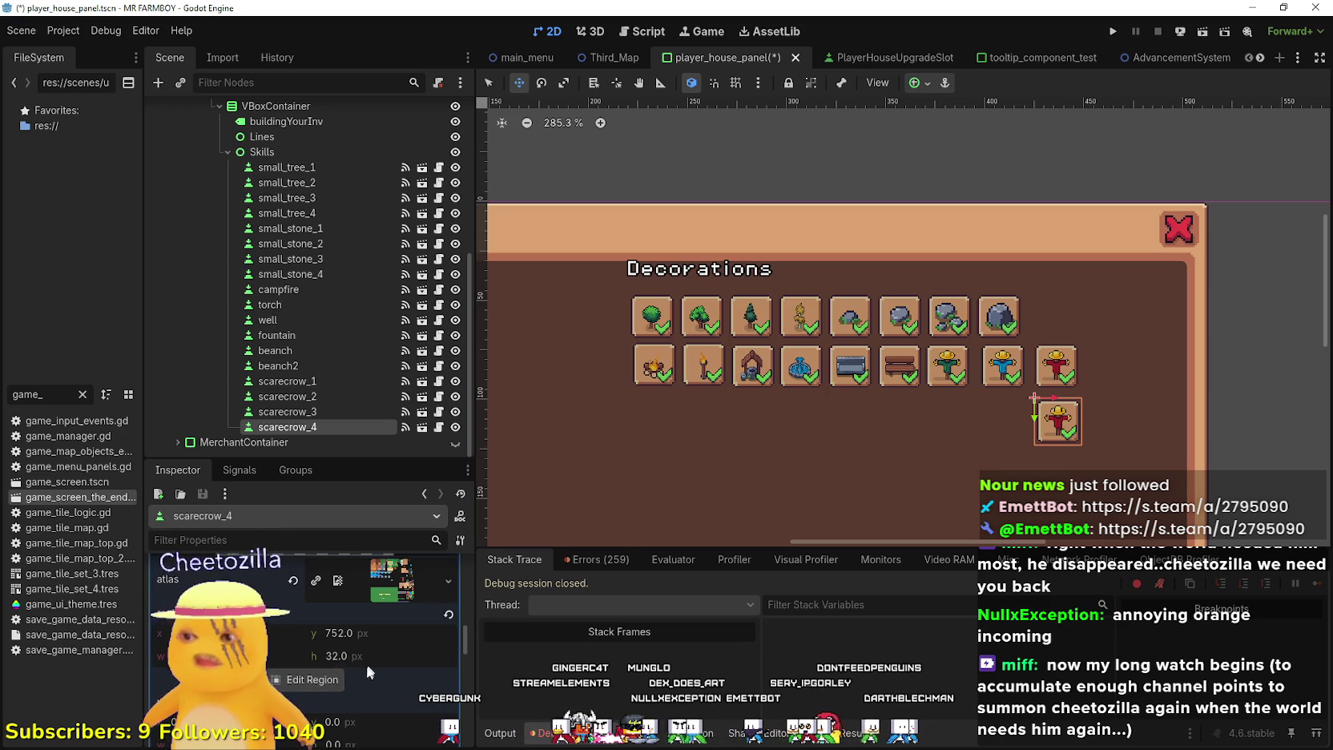
left_click(329, 678)
scroll(659, 426, "down", 5)
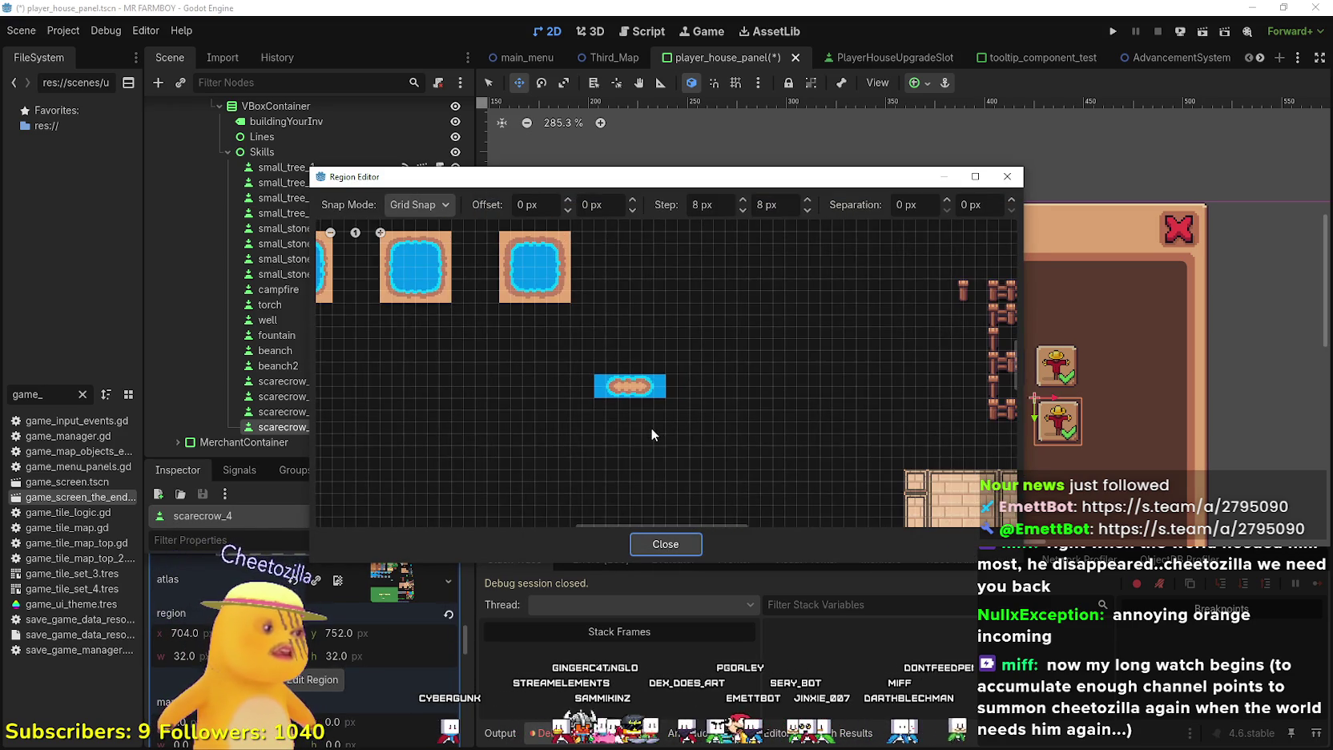
scroll(705, 448, "up", 5)
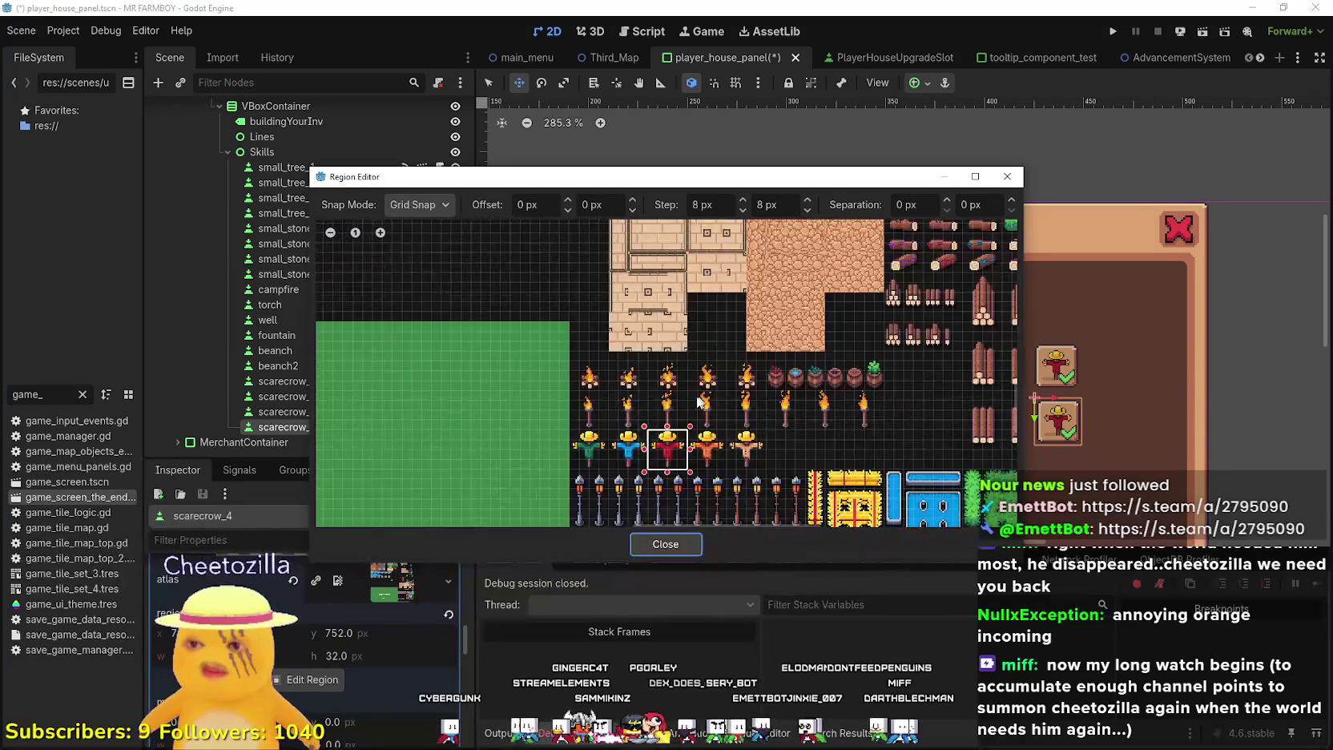
mouse_move(728, 464)
left_mouse_down()
mouse_move(674, 397)
mouse_move(674, 374)
left_mouse_up()
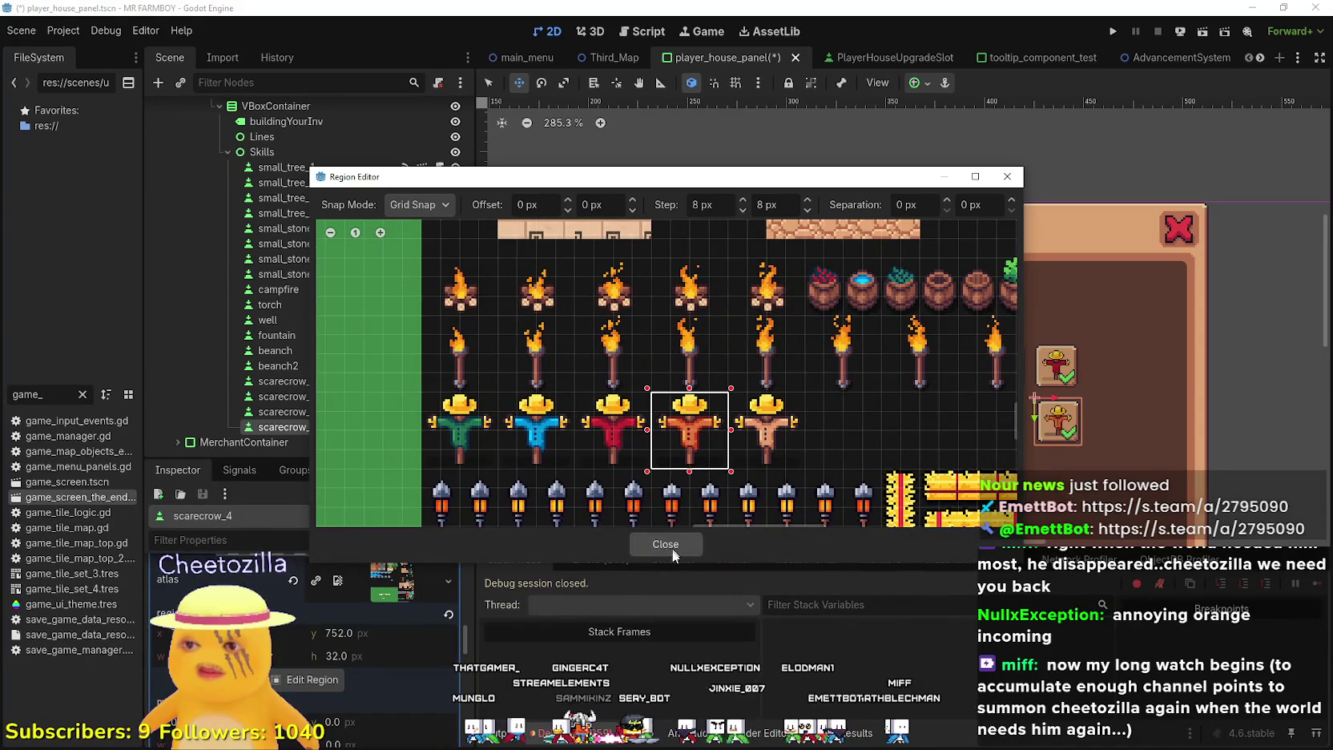
left_click(663, 543)
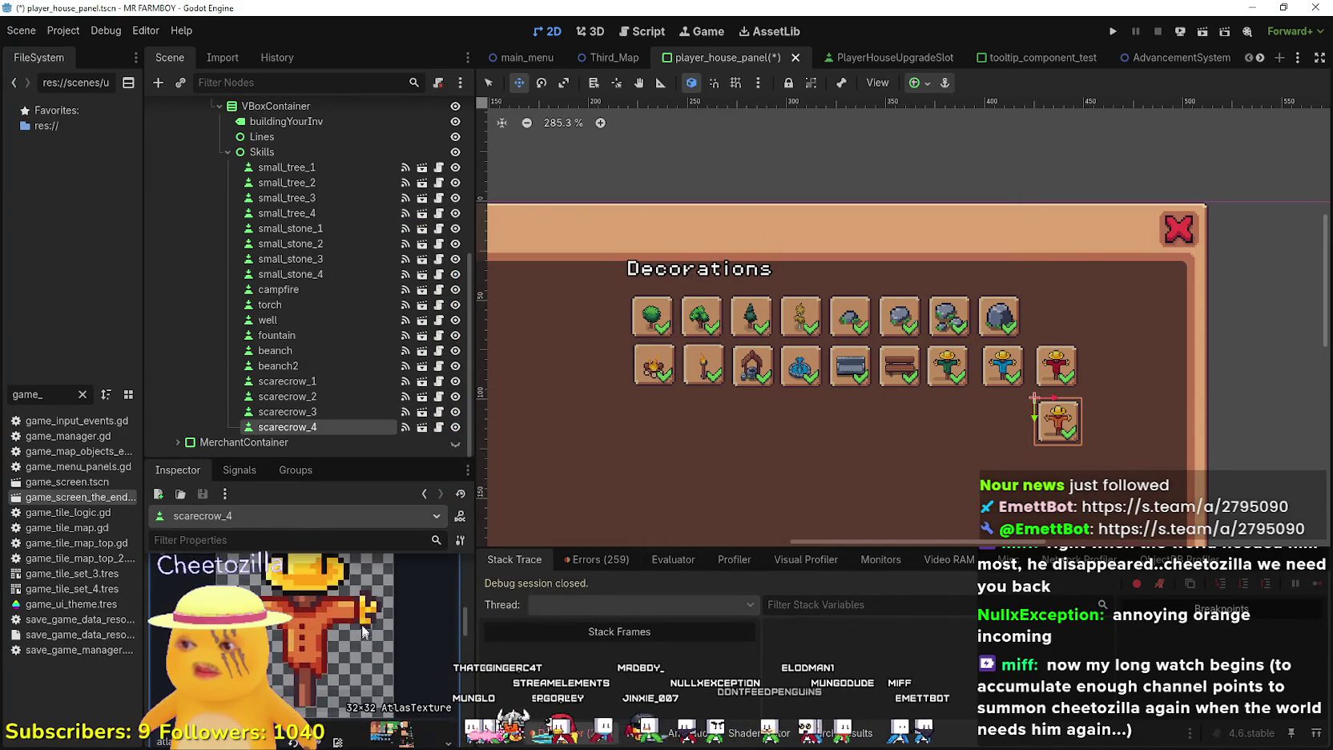
key("ctrl+s")
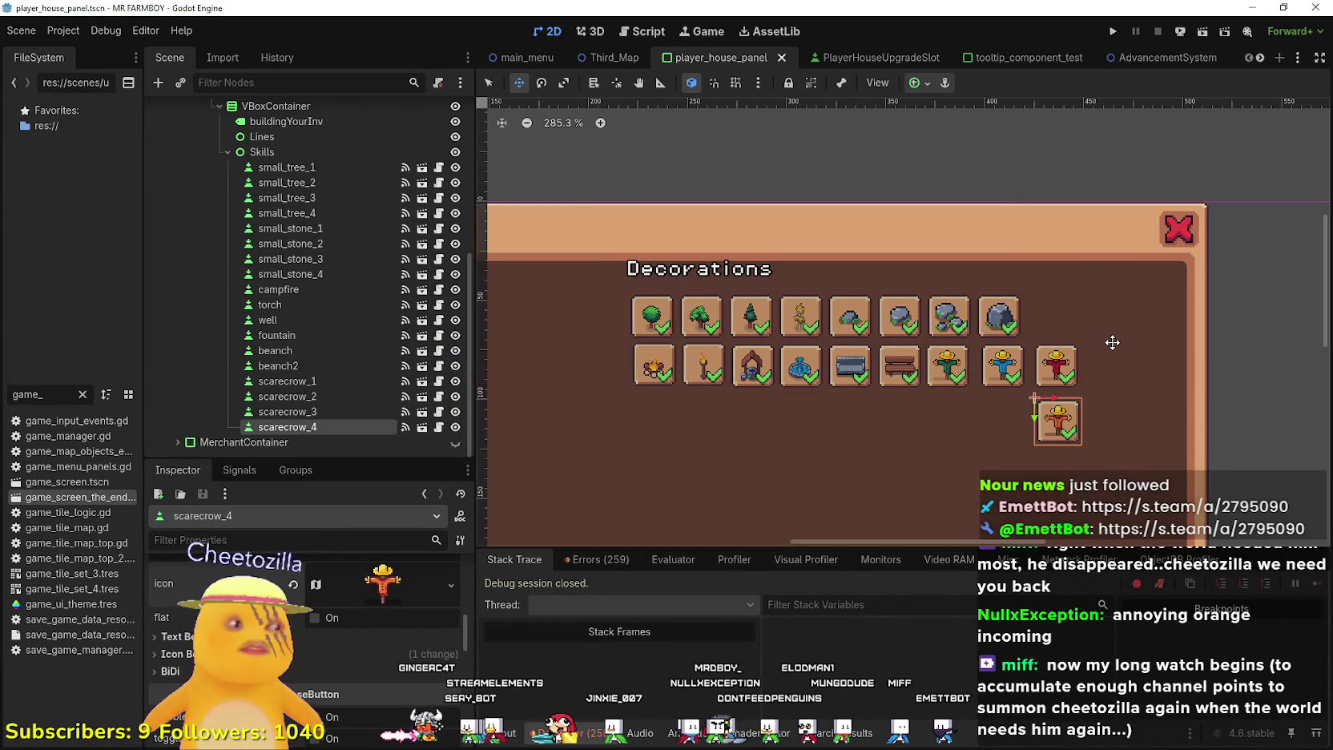
Duplicate the scarecrow_4 slot to create a scarecrow_5 slot
scroll(1074, 321, "up", 3)
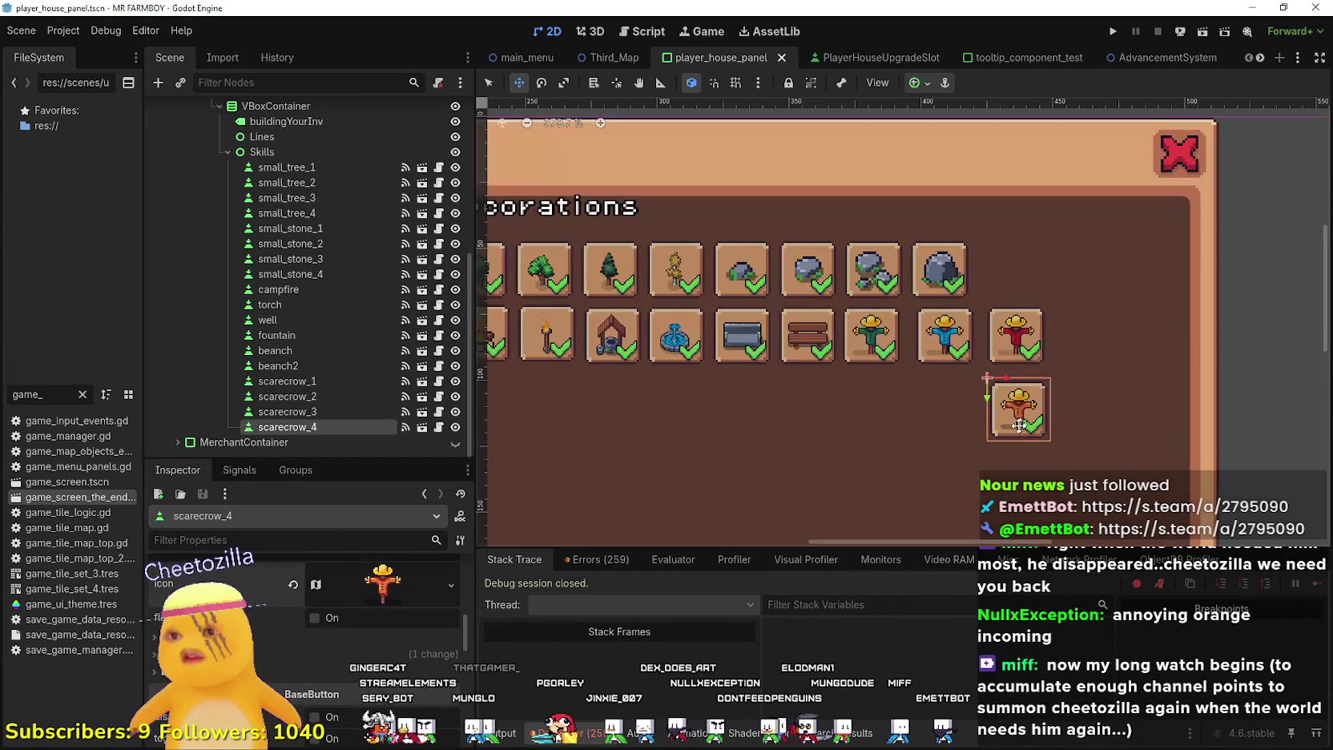
scroll(383, 635, "down", 5)
scroll(383, 635, "up", 2)
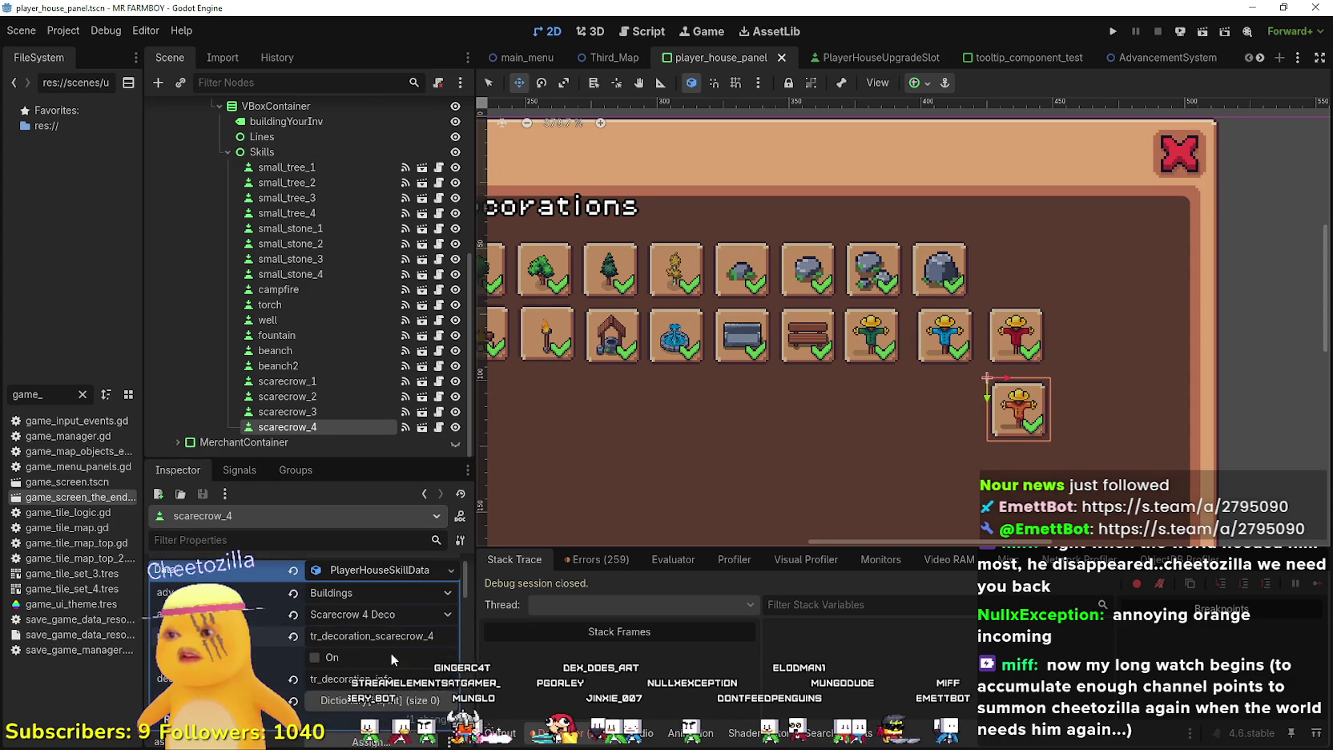
key("ctrl+d")
Move the duplicate slot left of the original and set its item to Scarecrow 5 Deco
scroll(1041, 379, "up", 3)
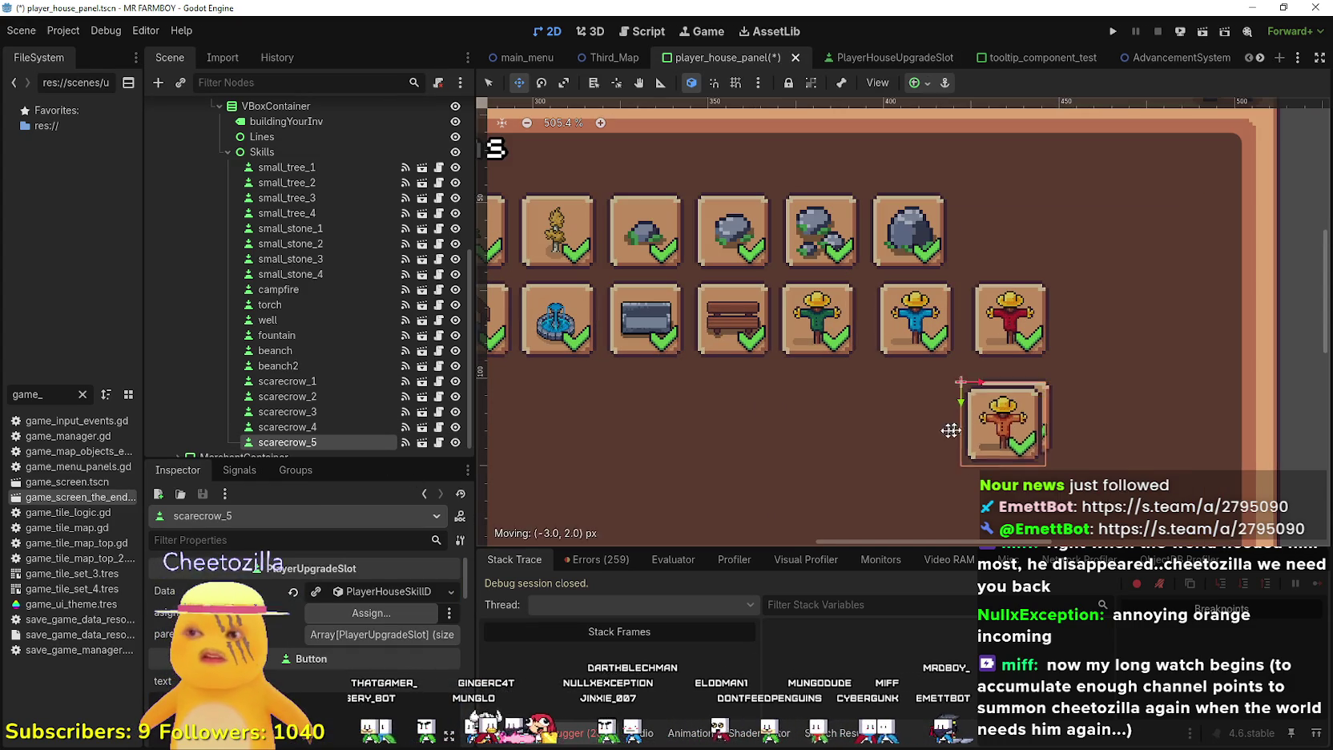
left_click_drag(1041, 379, 925, 394)
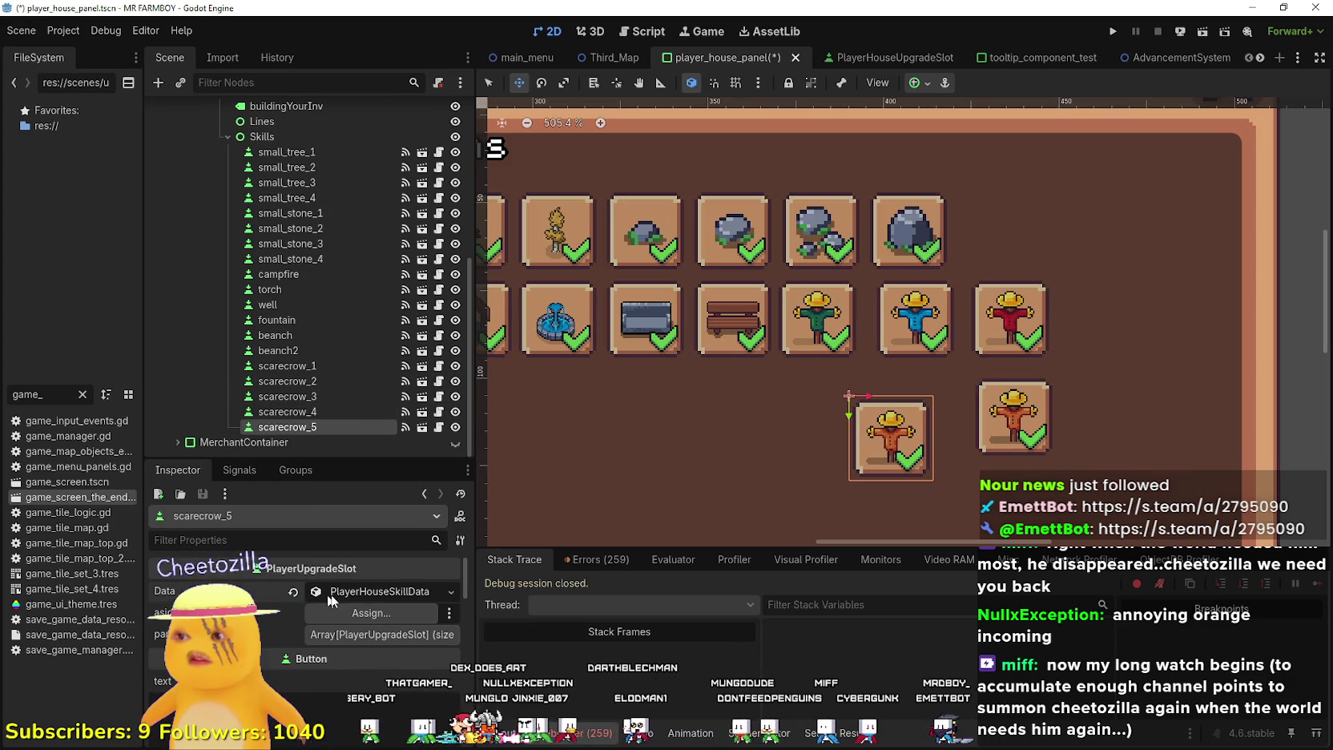
scroll(337, 633, "up", 1)
scroll(343, 633, "up", 1)
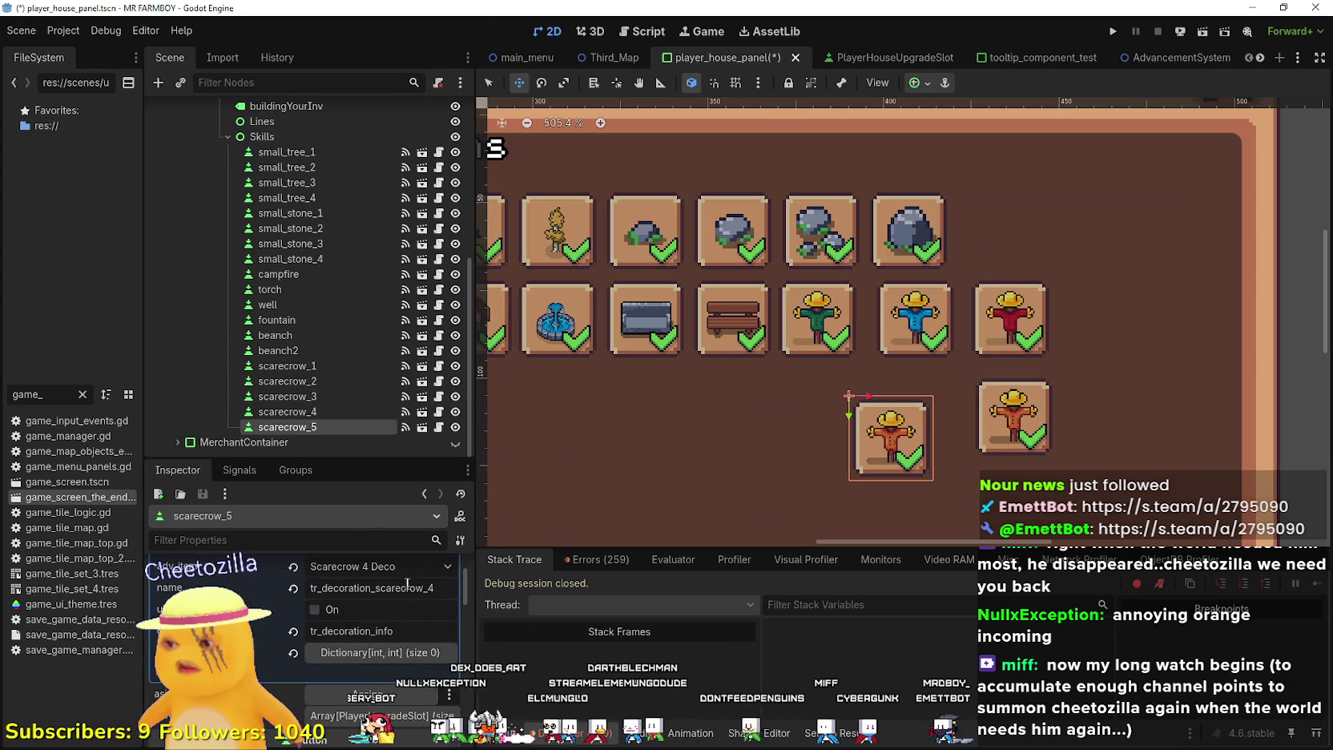
left_click(407, 572)
scroll(400, 554, "down", 5)
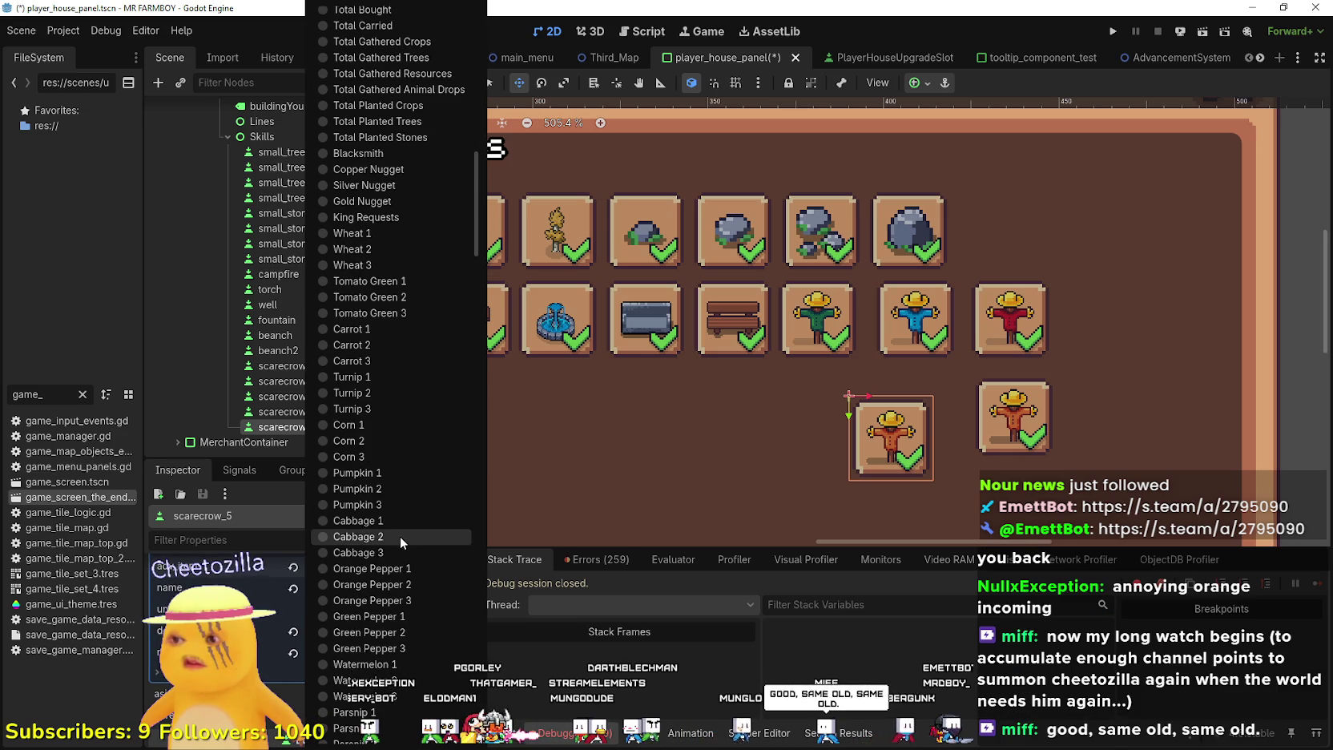
scroll(400, 536, "down", 10)
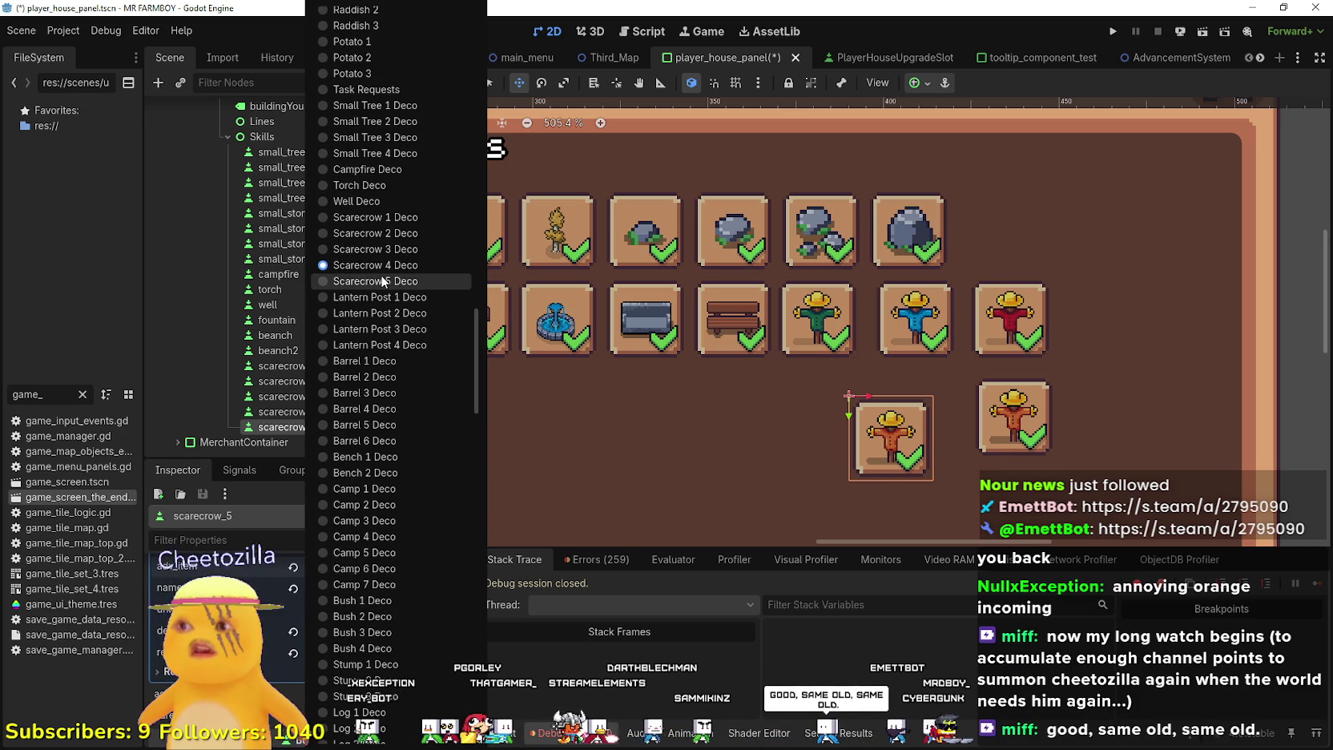
left_click(379, 280)
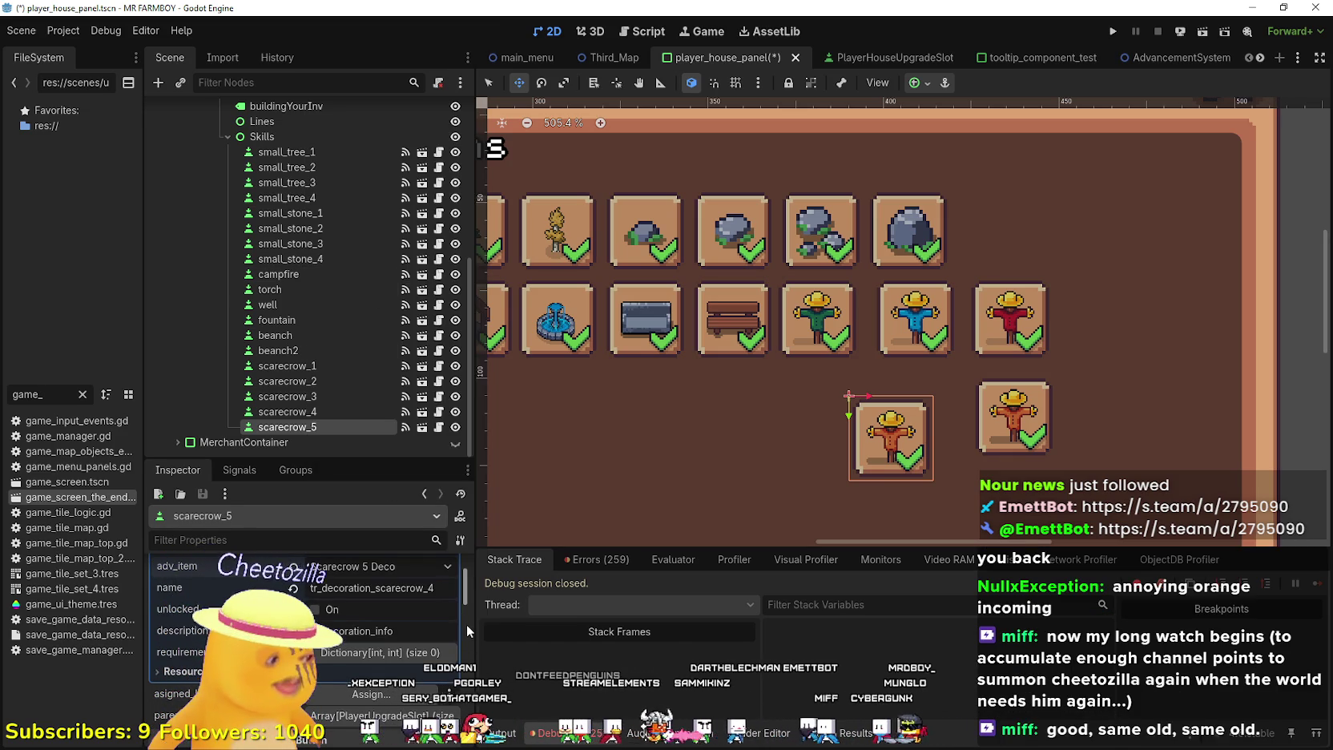
Change the slot's name key to tr_decoration_scarecrow_5 and save the scene
left_click(435, 588)
key("BackSpace")
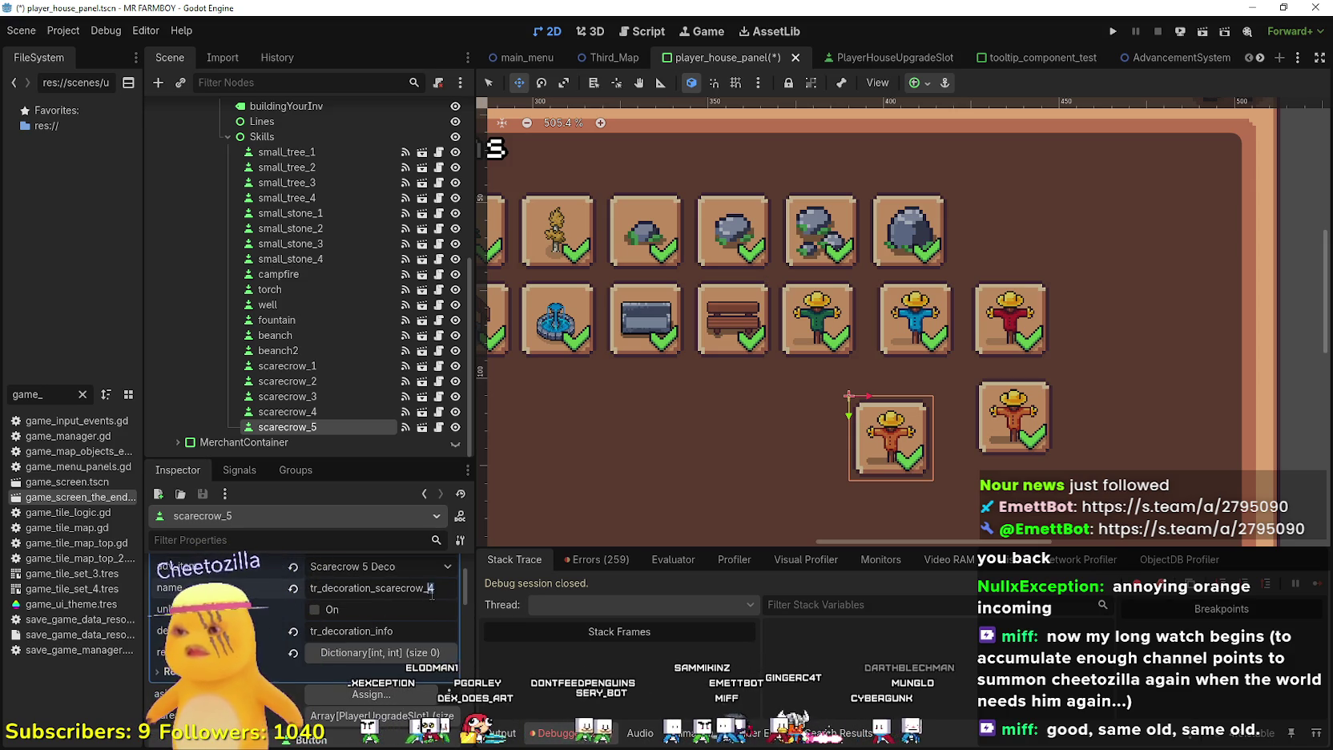
type("5")
key("Return")
key("ctrl+s")
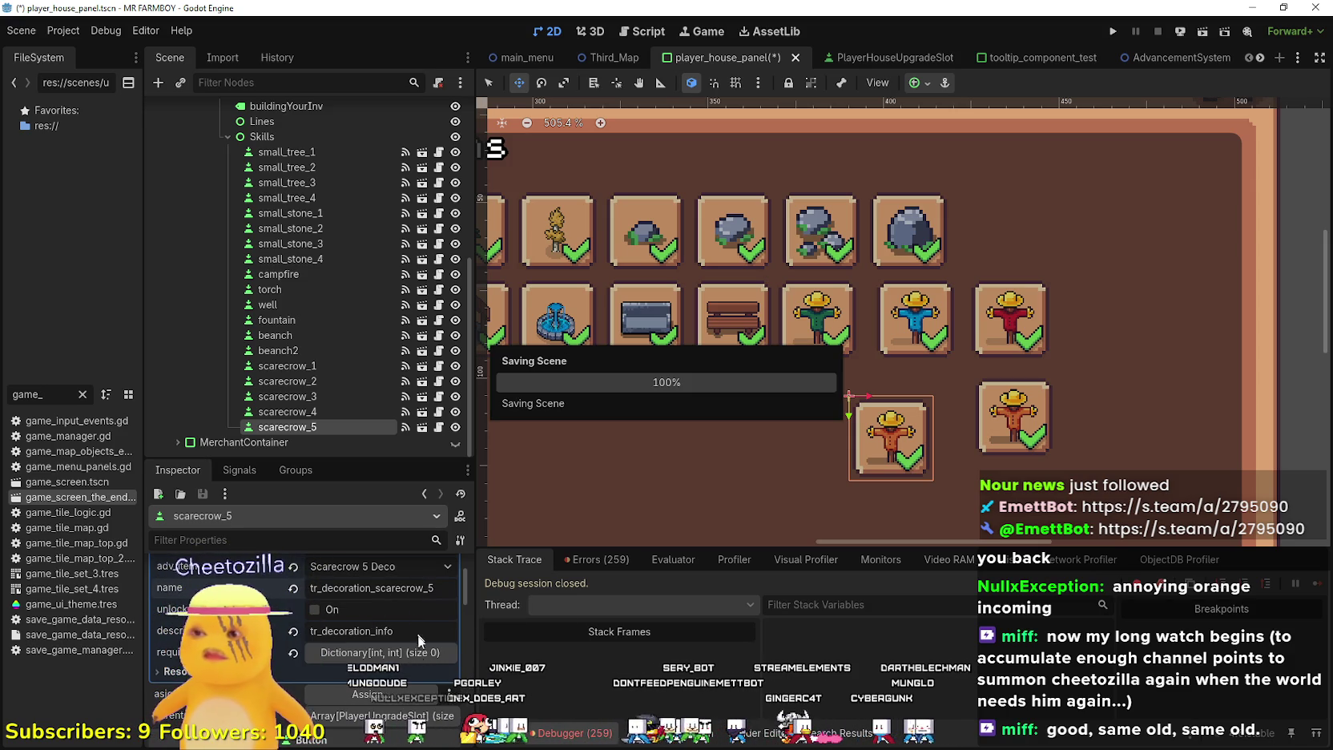
scroll(395, 650, "down", 3)
scroll(390, 660, "down", 4)
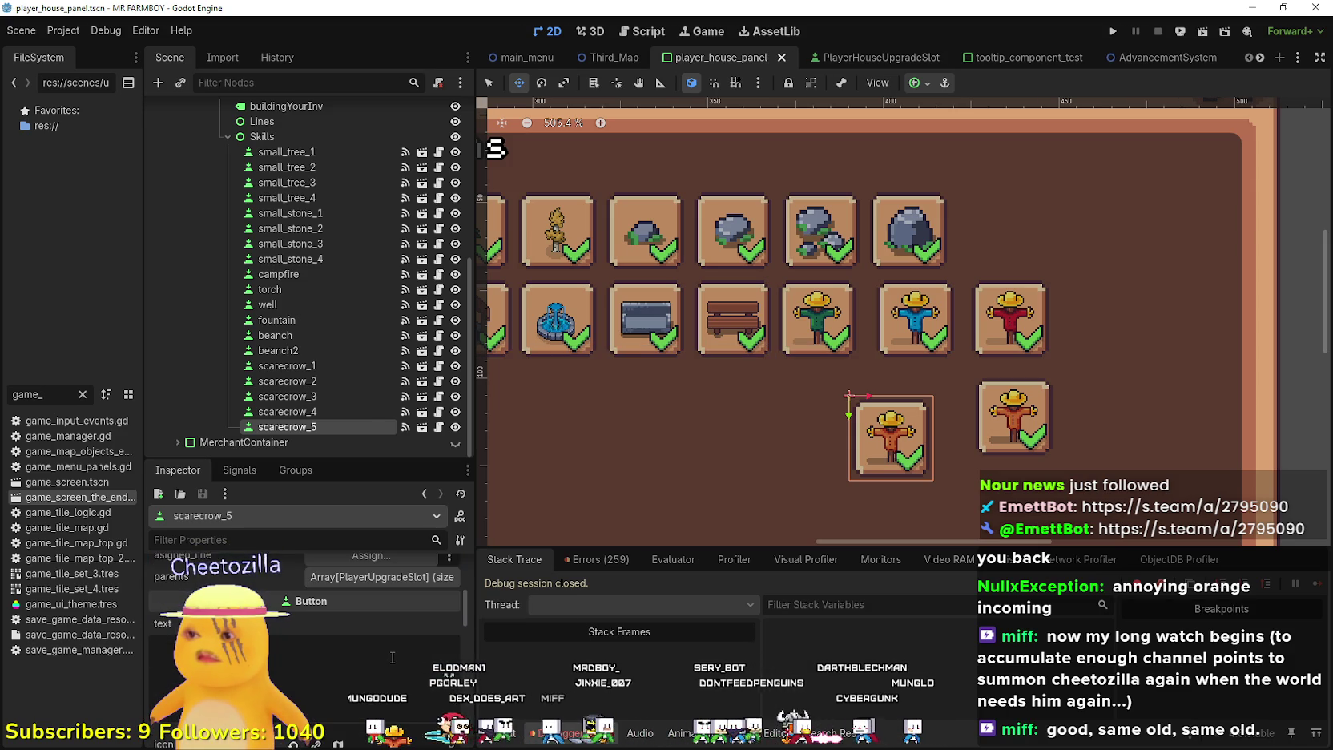
Frame a 32x32 atlas region around the peach scarecrow as scarecrow_5's icon, then save
left_click(318, 654)
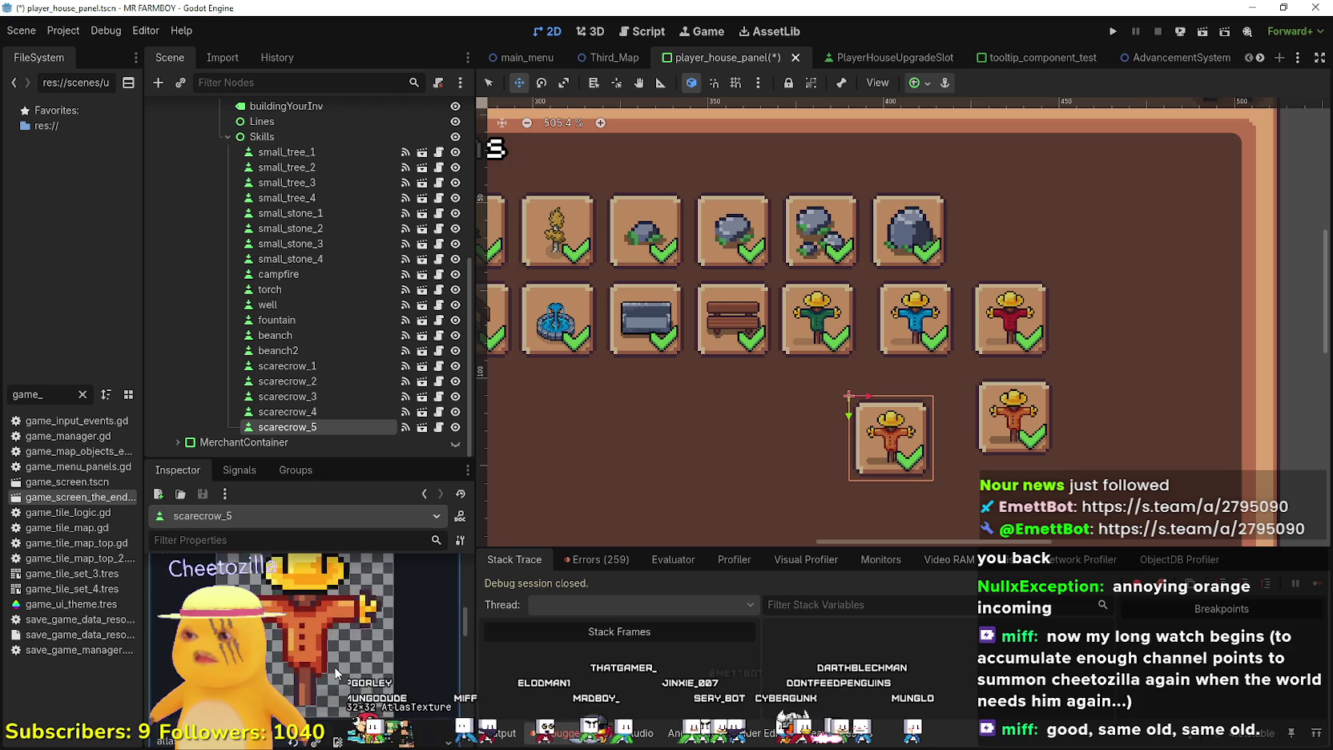
left_click(320, 725)
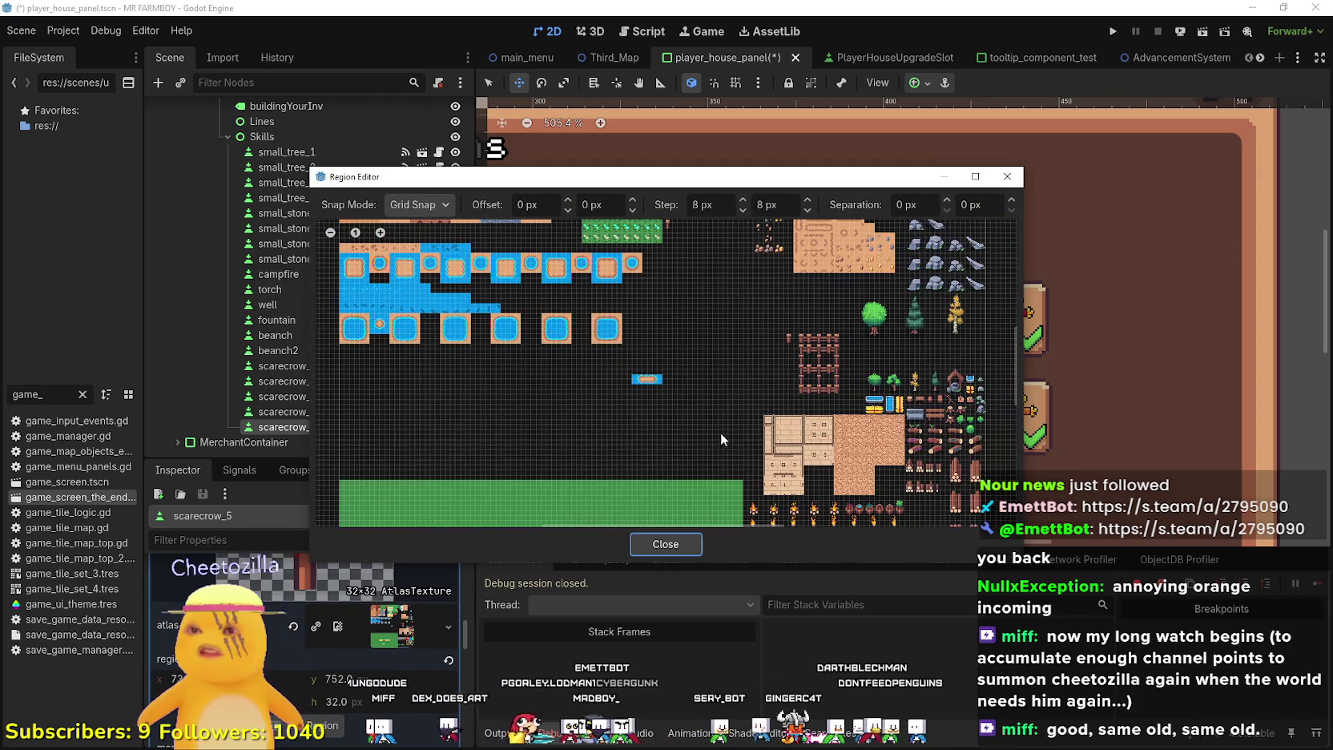
scroll(785, 417, "up", 2)
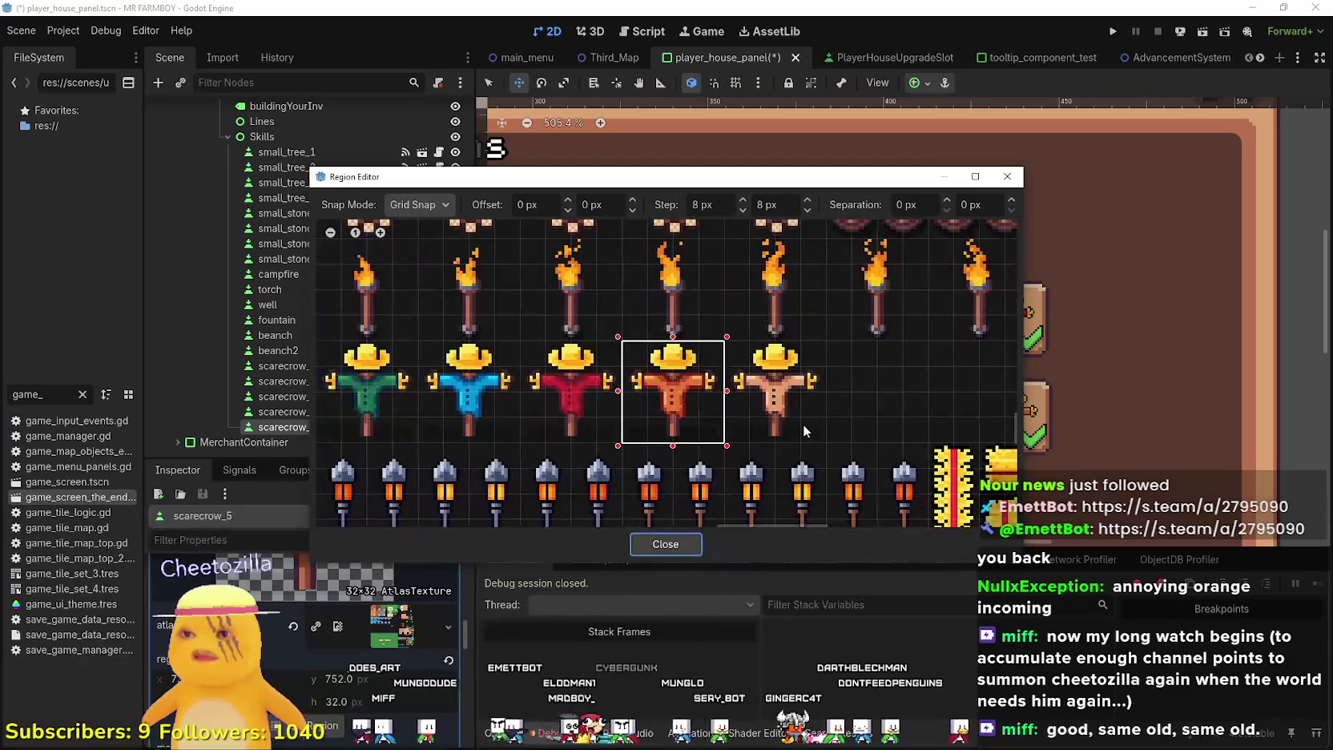
left_click_drag(816, 428, 748, 338)
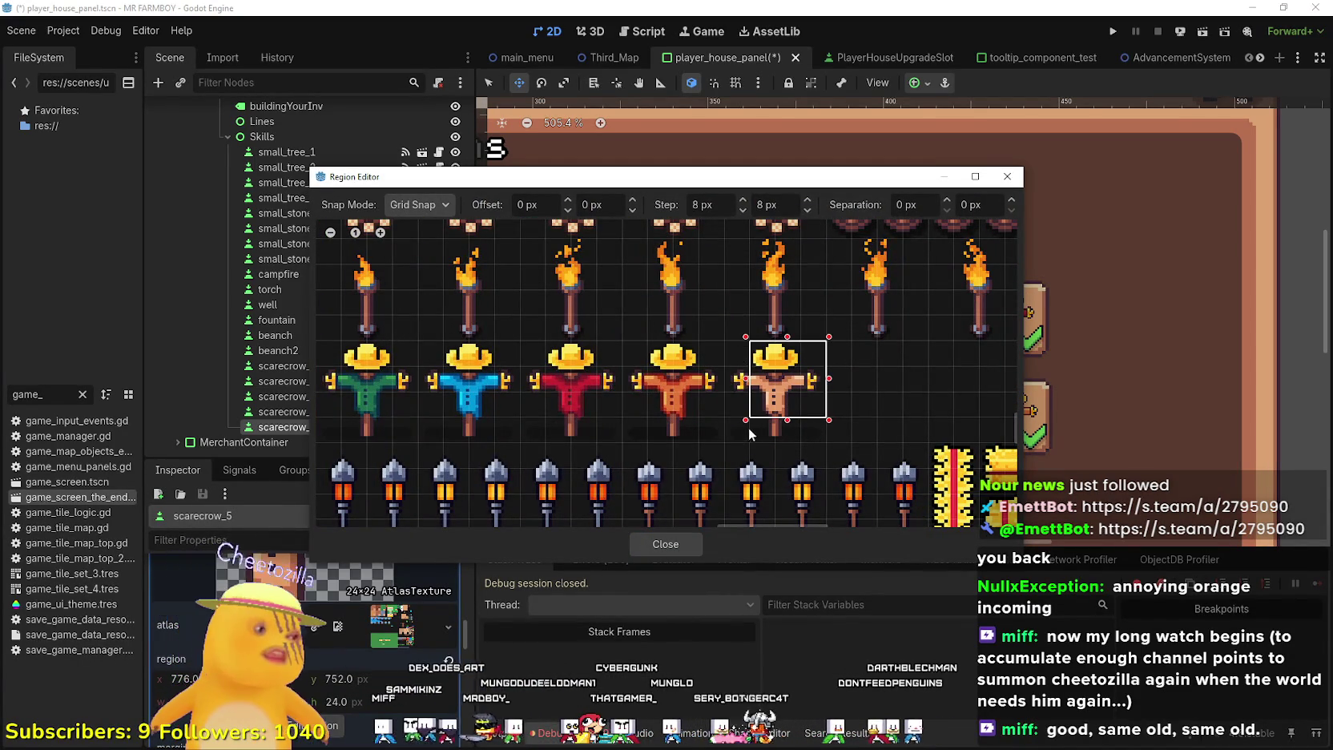
left_click_drag(746, 420, 746, 445)
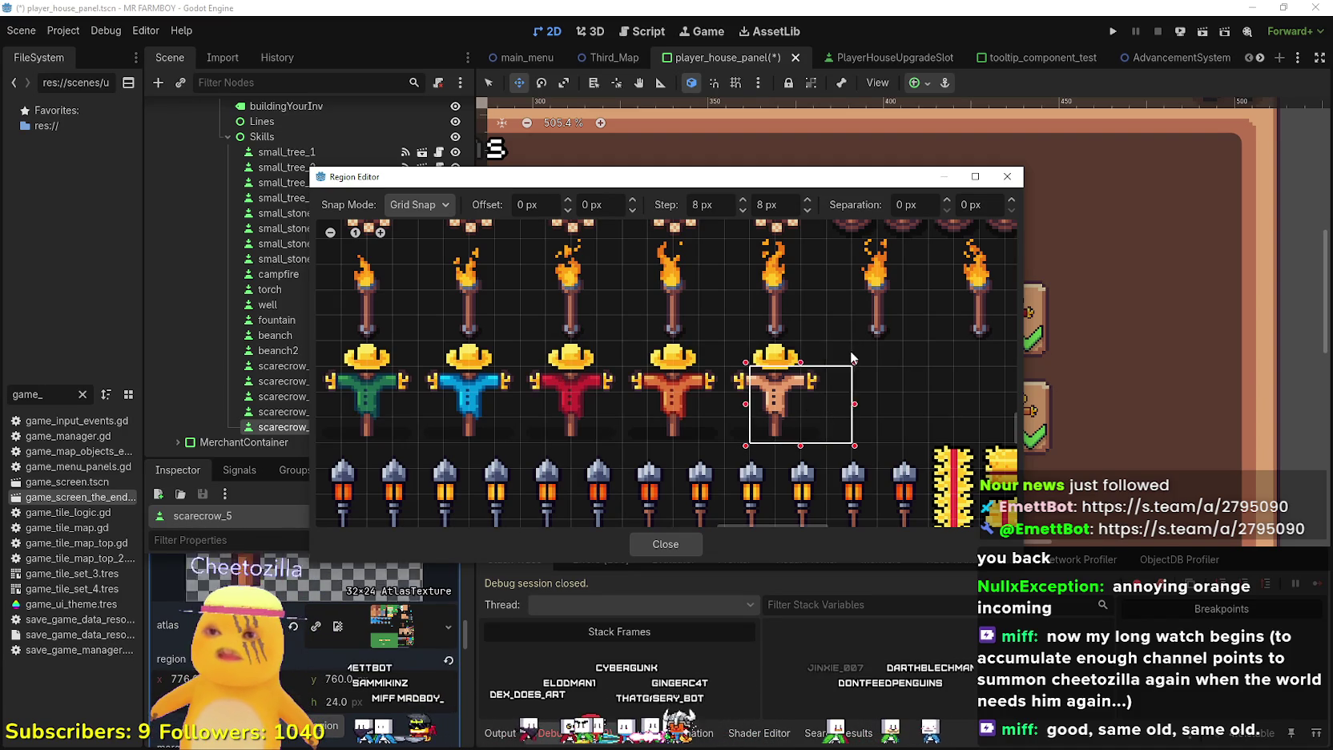
left_click(724, 395)
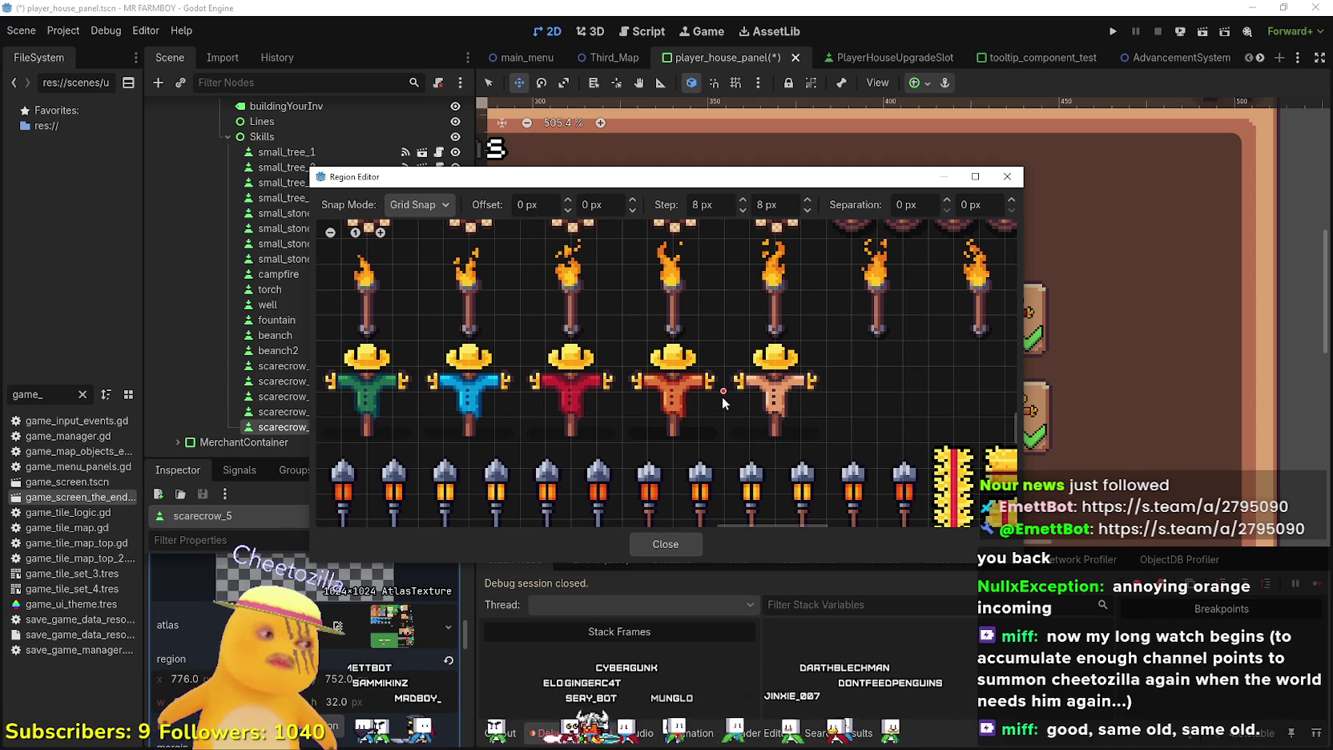
left_click_drag(727, 440, 829, 336)
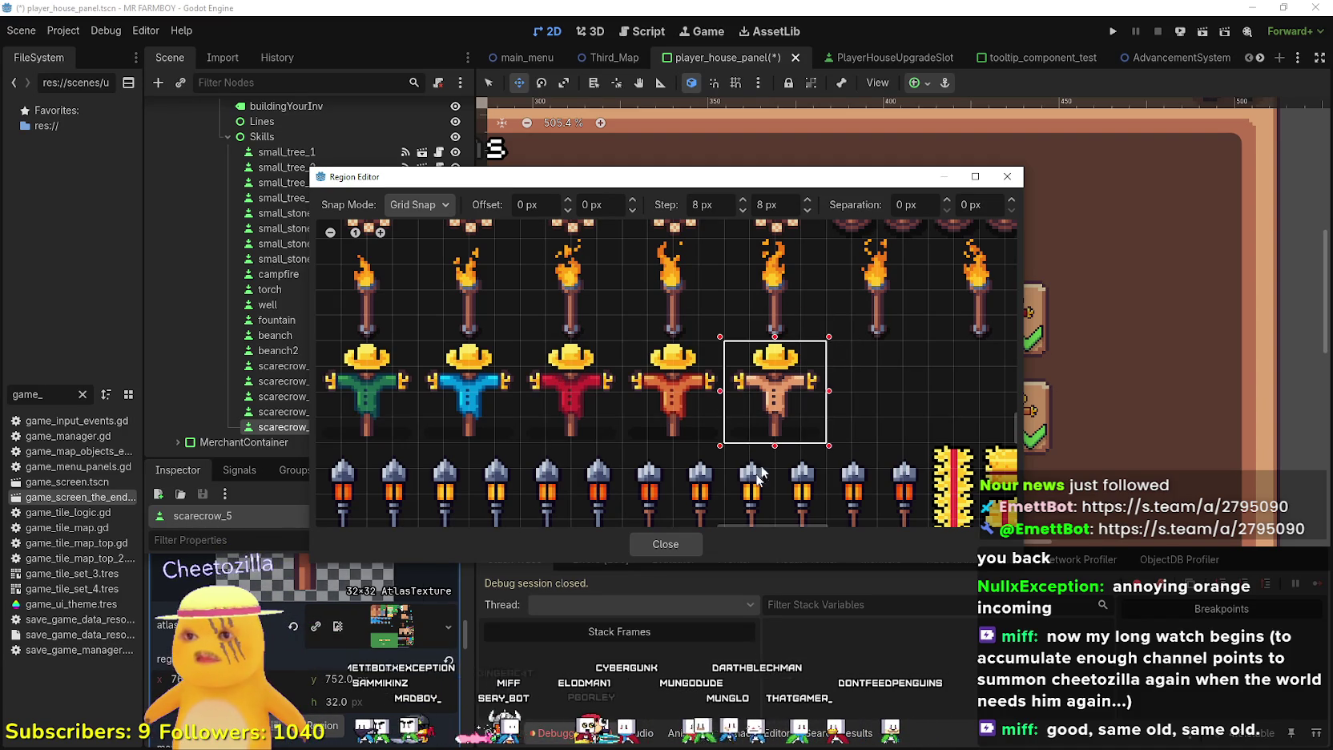
left_click(685, 549)
key("ctrl+s")
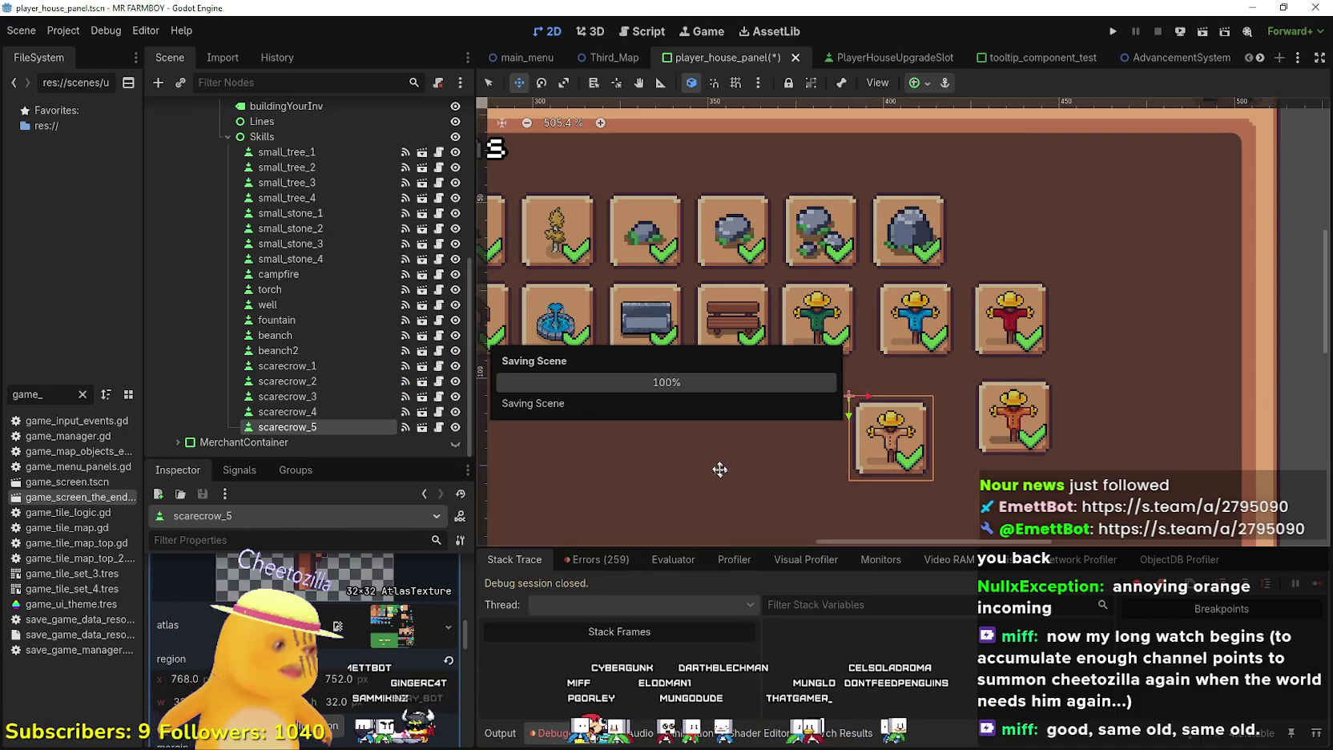
scroll(888, 434, "down", 4)
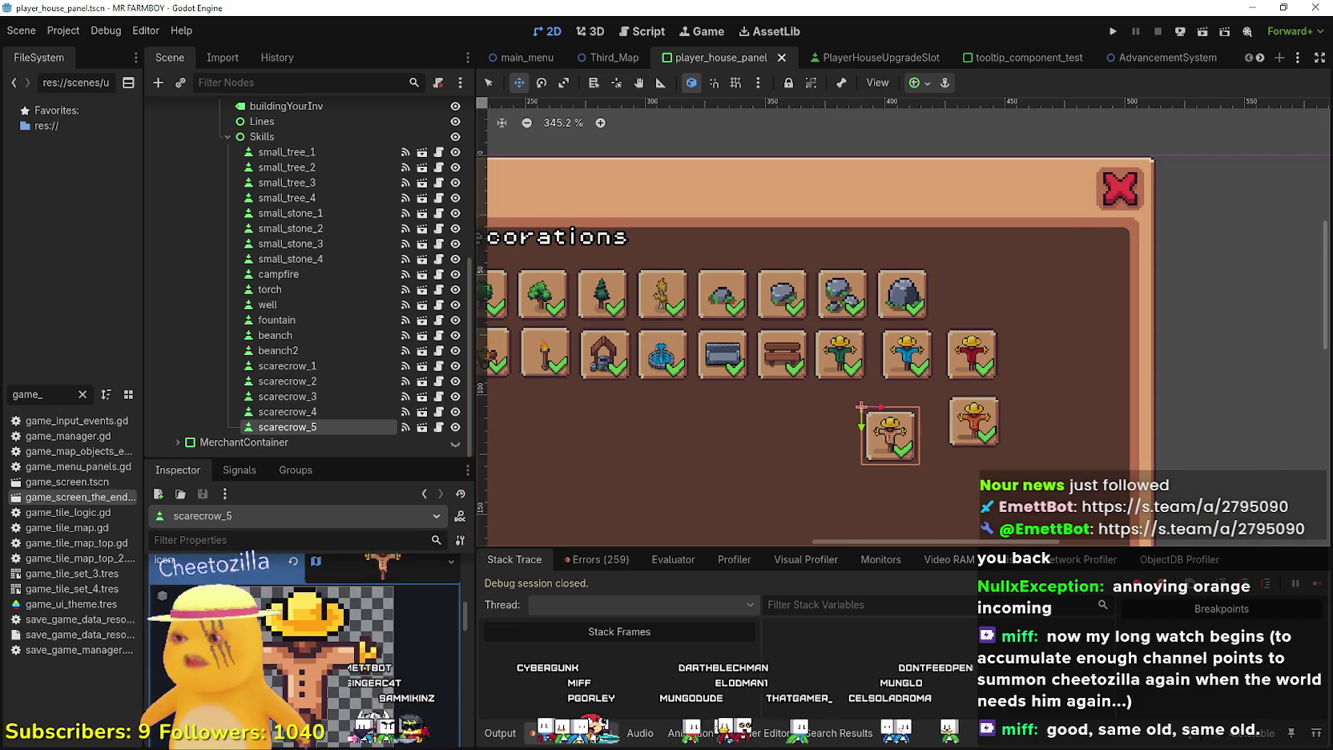
Collapse scarecrow_5's decoration data and save the scene
scroll(344, 624, "down", 5)
scroll(345, 632, "down", 5)
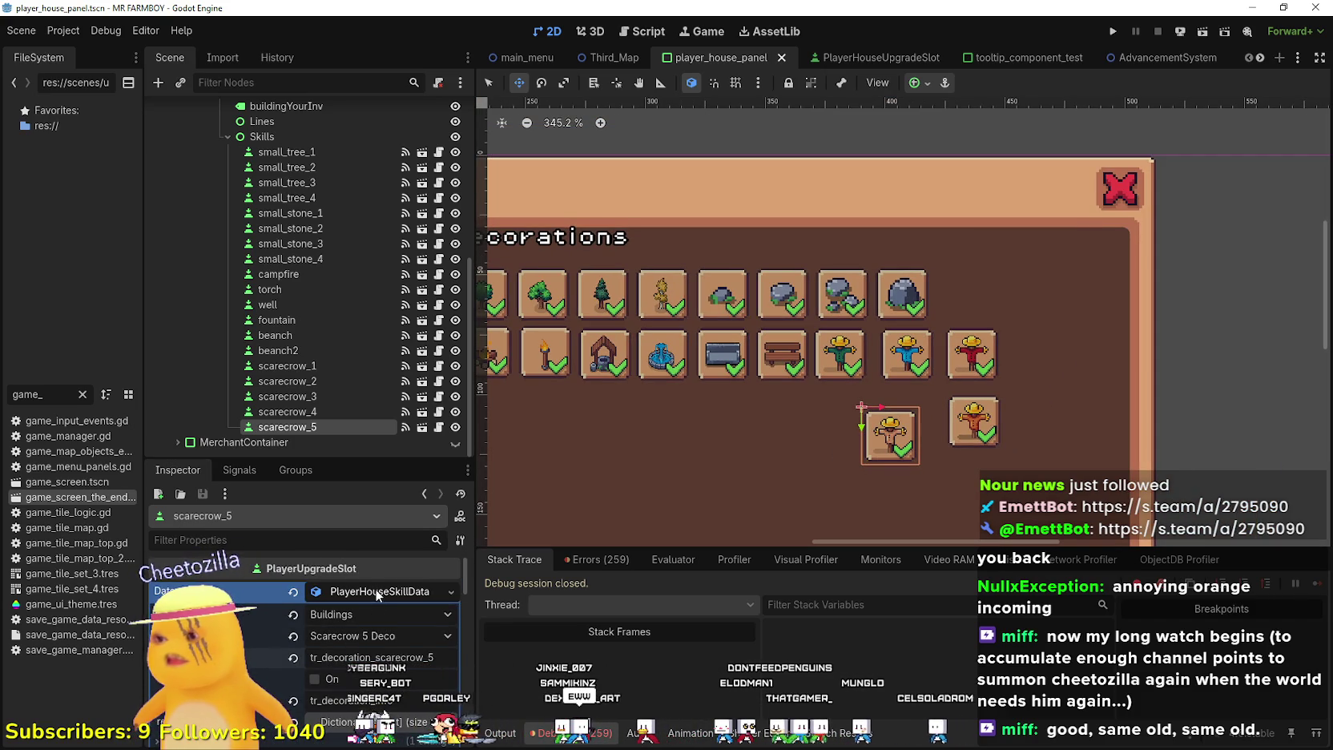
left_click(375, 589)
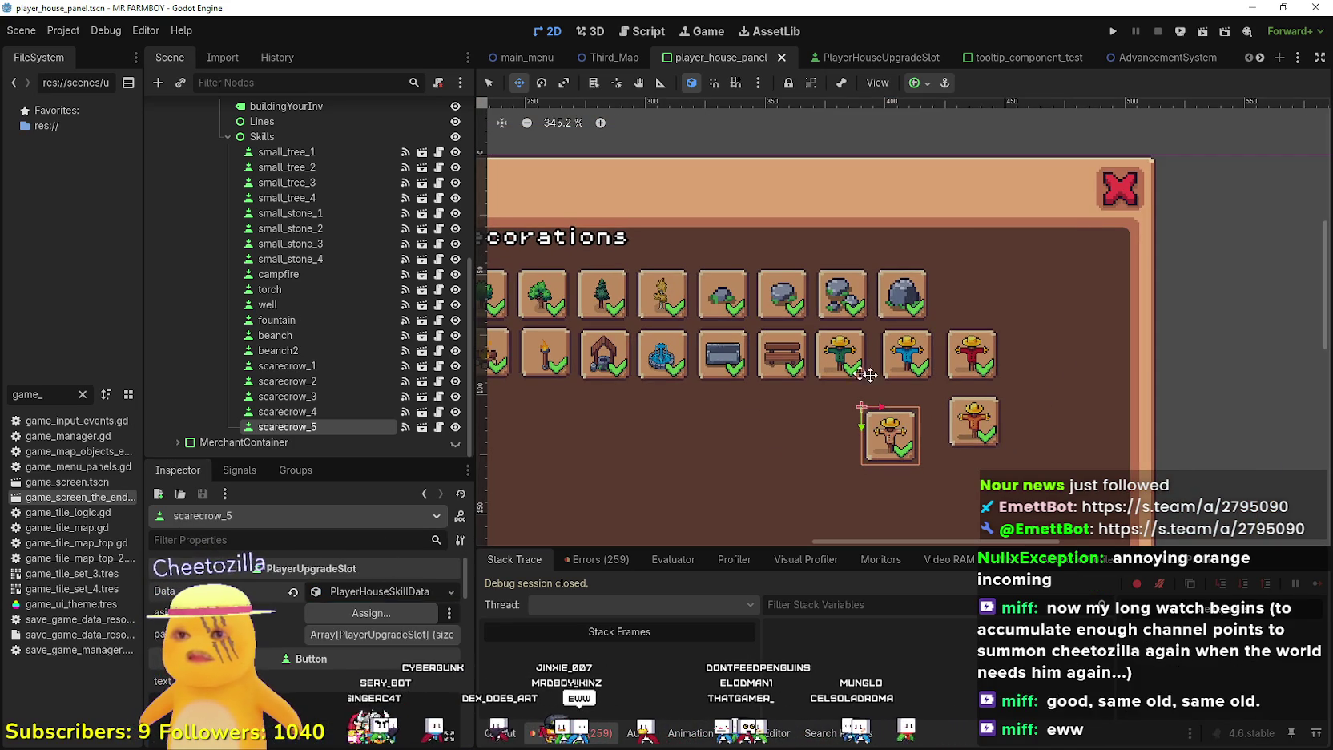
key("ctrl+s")
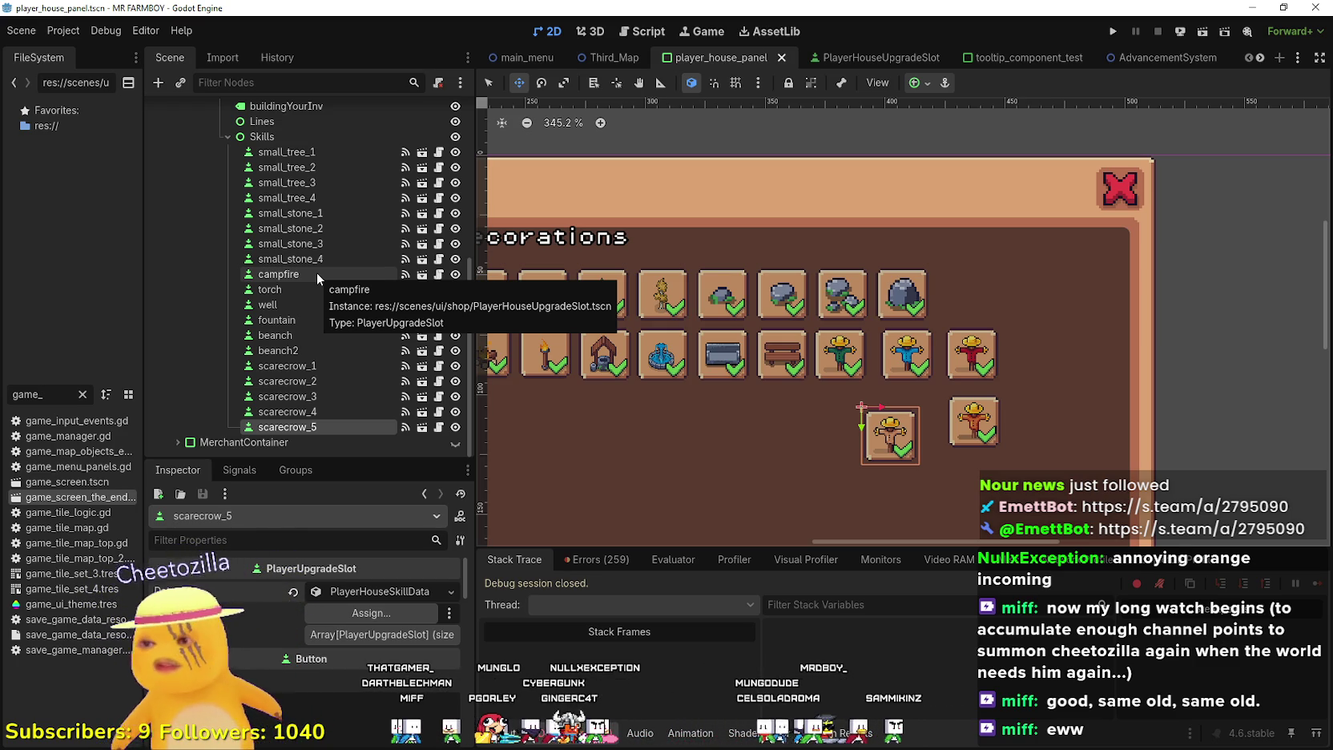
Drag scarecrow_5 up and 10 px right onto the third decorations row
scroll(258, 679, "down", 5)
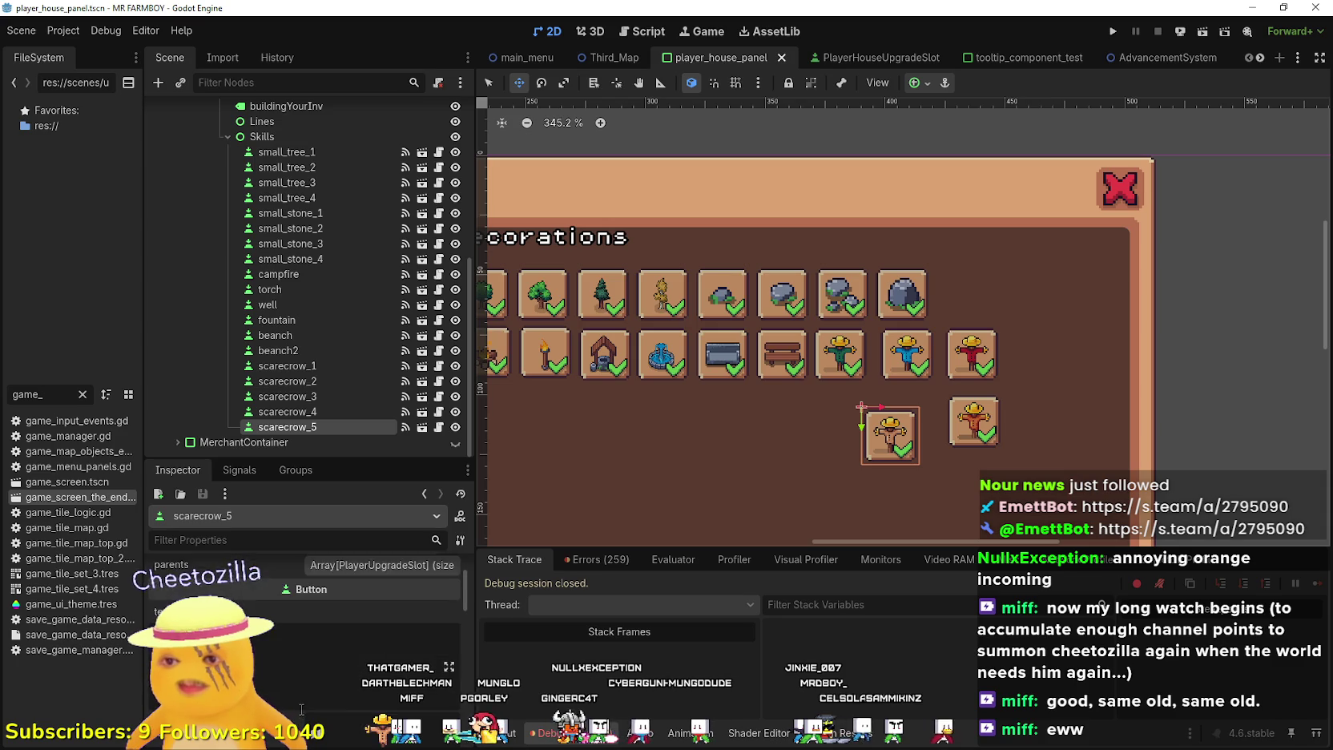
scroll(974, 371, "up", 3)
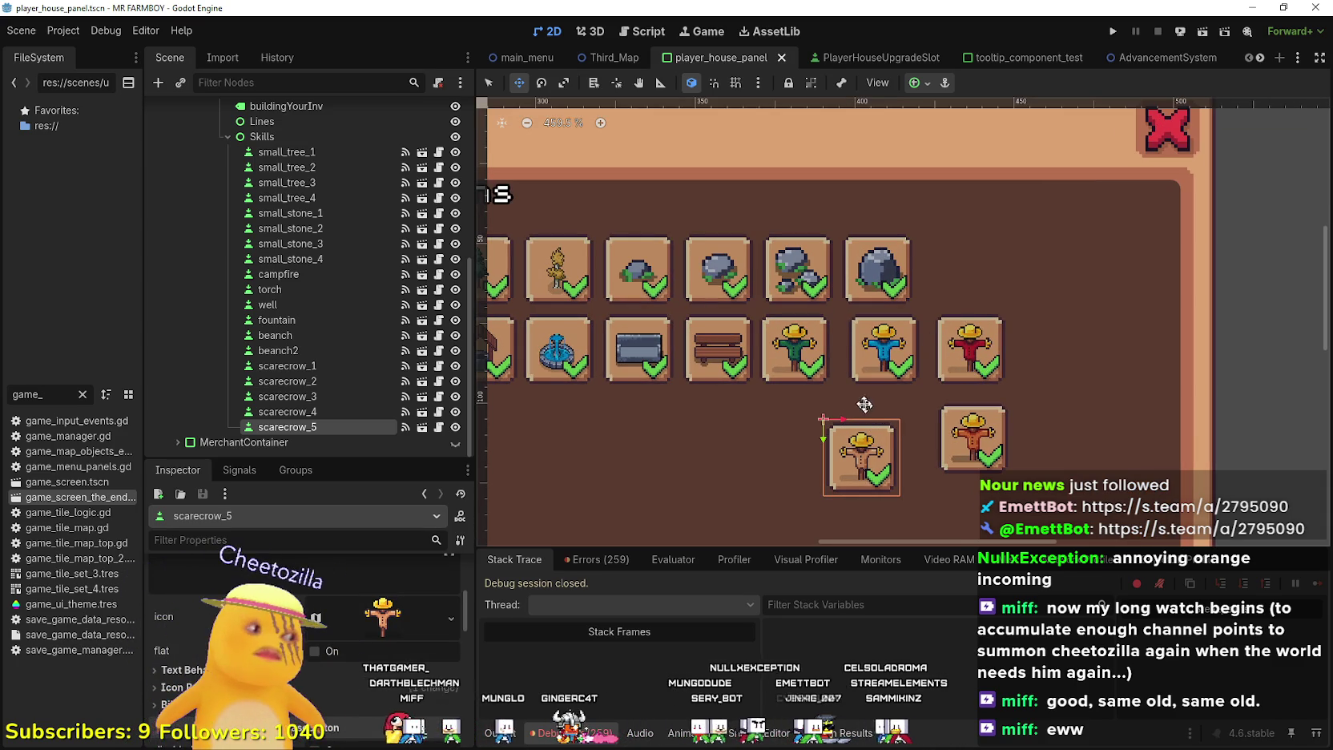
scroll(869, 461, "up", 3)
left_click_drag(869, 461, 901, 410)
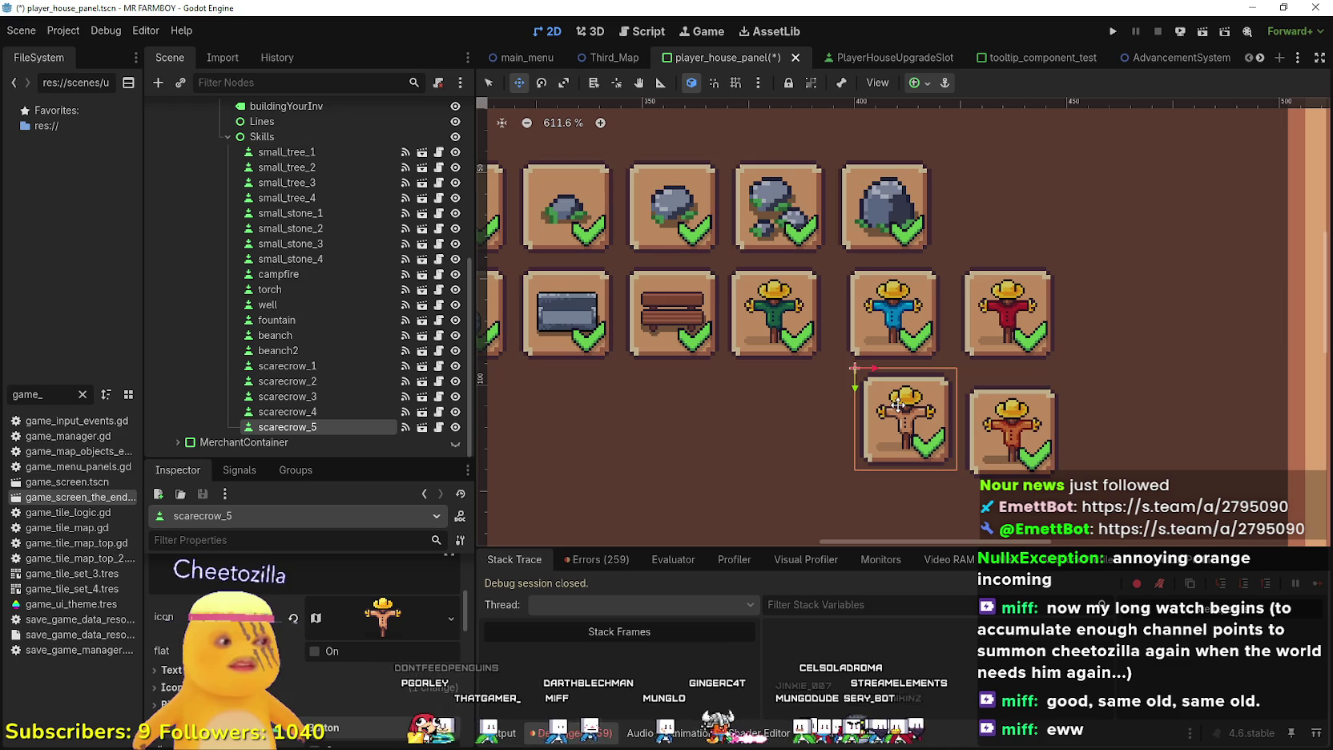
scroll(894, 407, "down", 4)
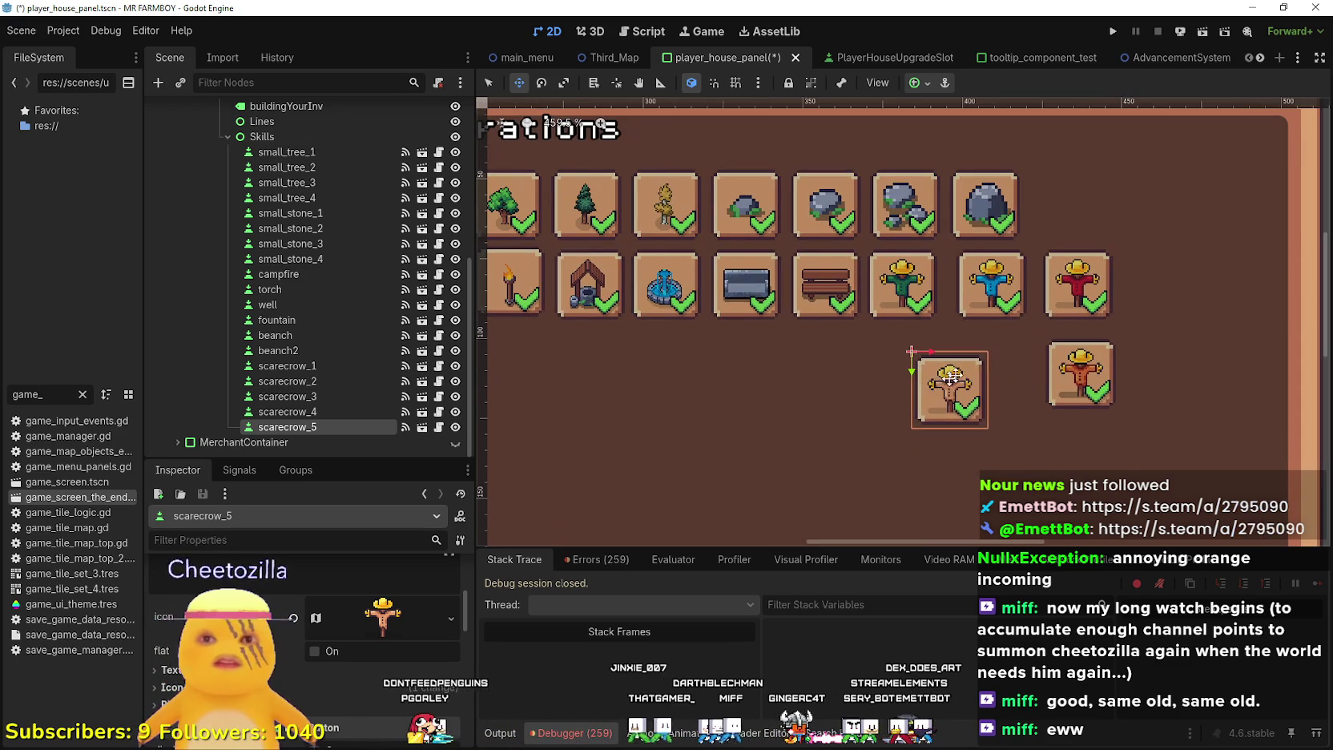
scroll(1001, 365, "down", 3)
scroll(1005, 365, "up", 2)
scroll(1009, 358, "down", 1)
scroll(1001, 365, "down", 5)
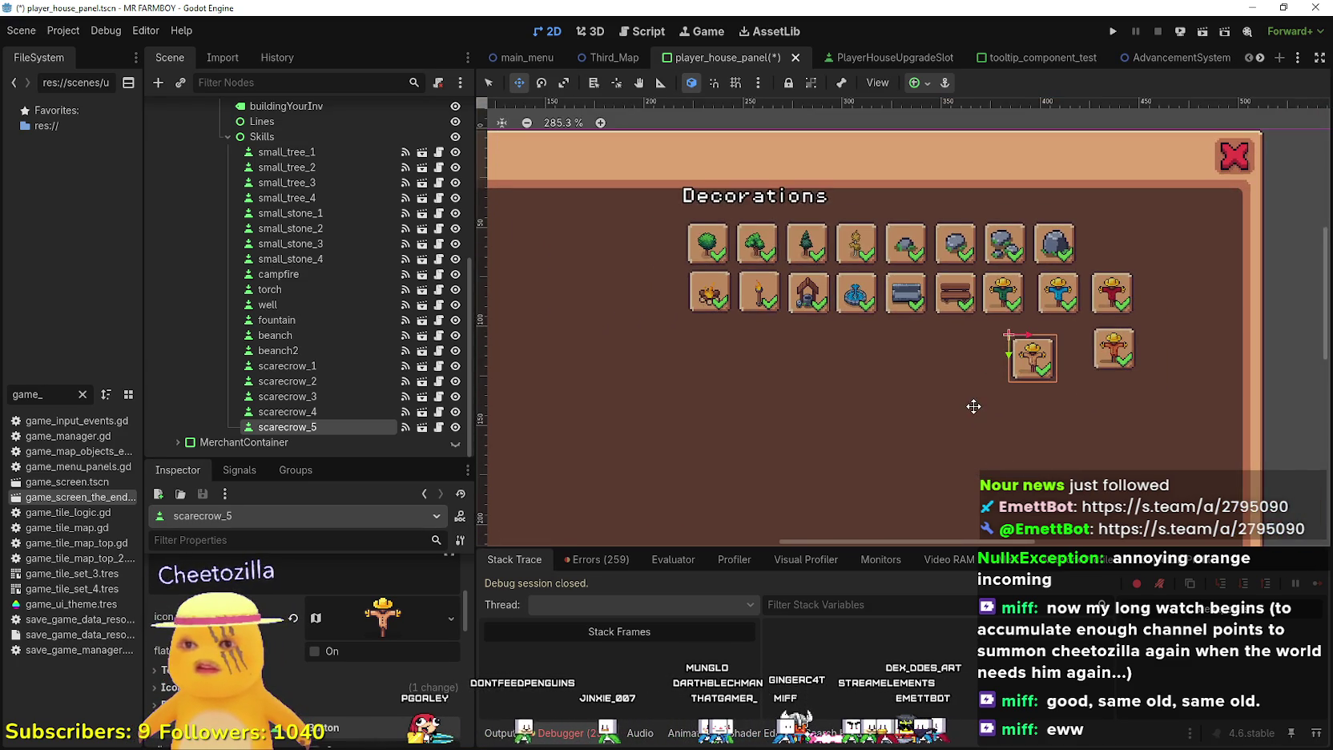
scroll(970, 401, "up", 3)
scroll(304, 641, "up", 3)
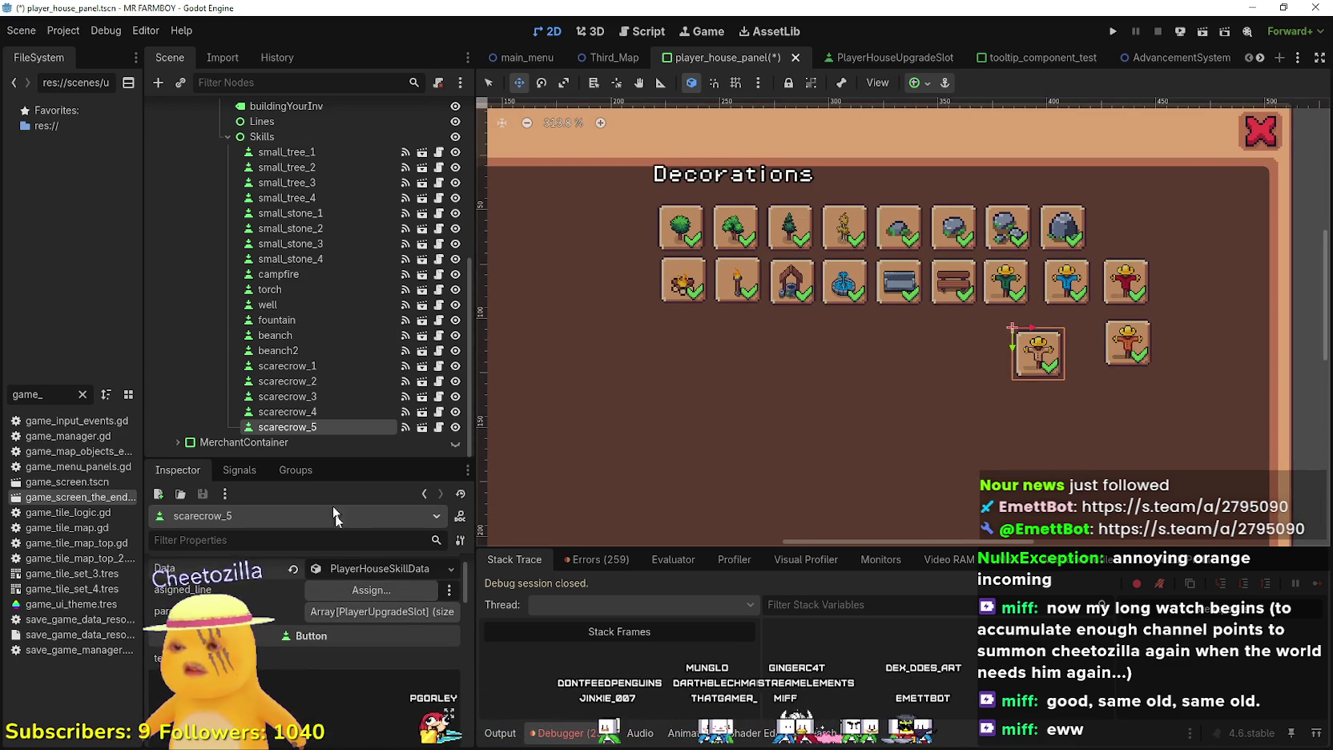
Duplicate scarecrow_5 as scarecrow_6 and move the copy to the left
key("ctrl+d")
scroll(1038, 361, "up", 1)
left_click_drag(1038, 360, 849, 365)
Set scarecrow_6's decoration item to Lantern Post 1 Deco
left_click(315, 599)
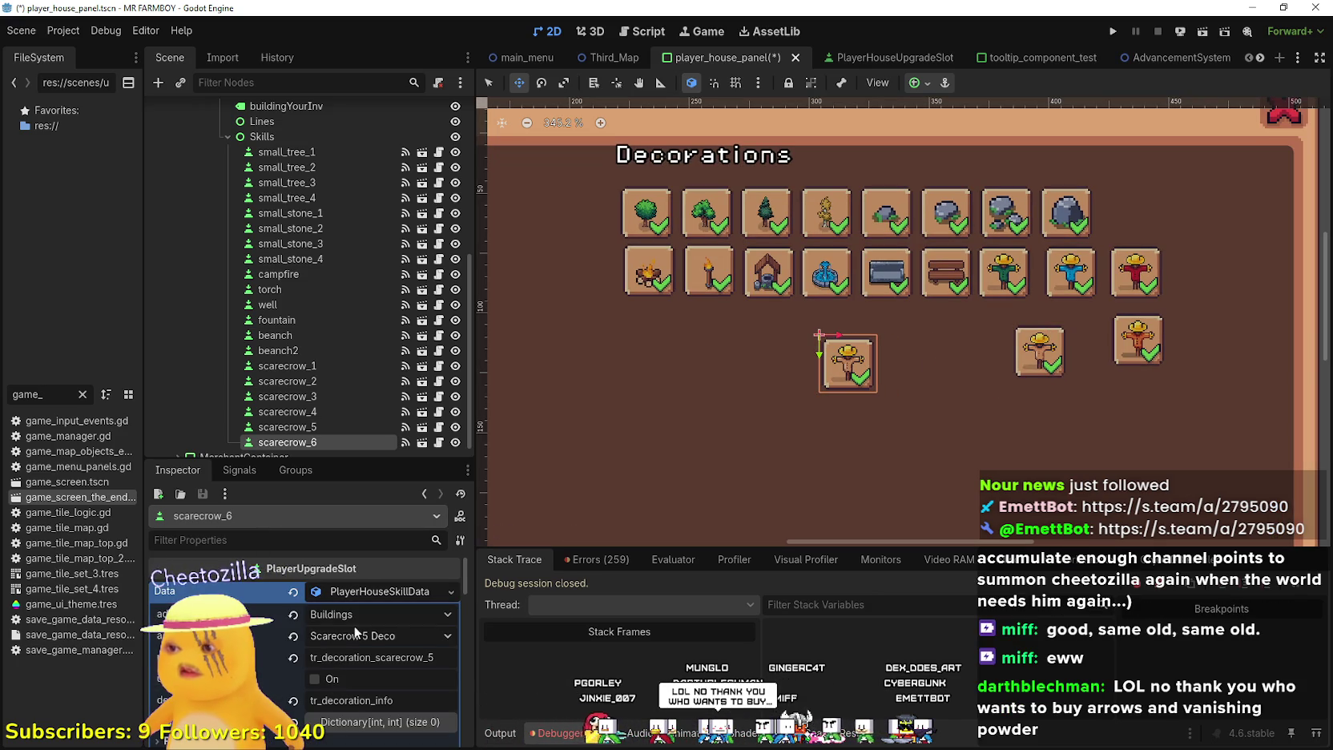
left_click(366, 635)
scroll(440, 458, "down", 20)
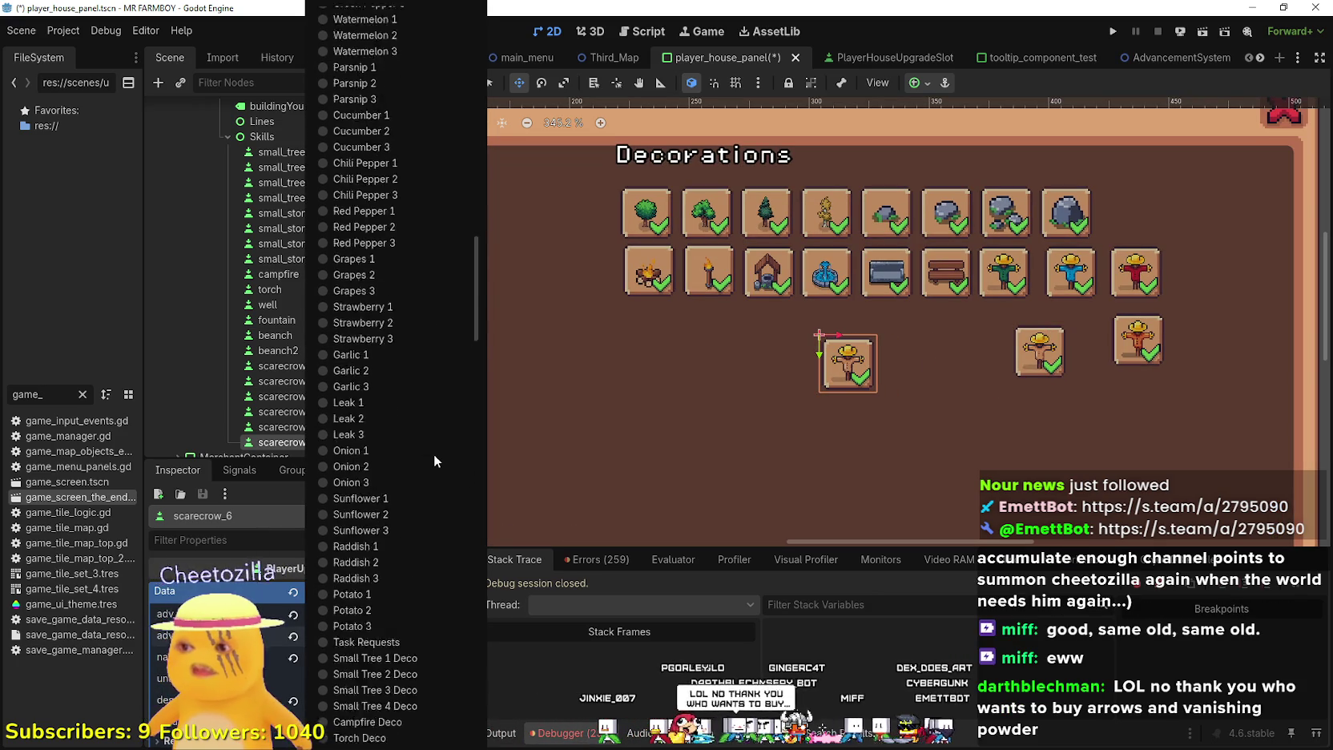
left_click(398, 388)
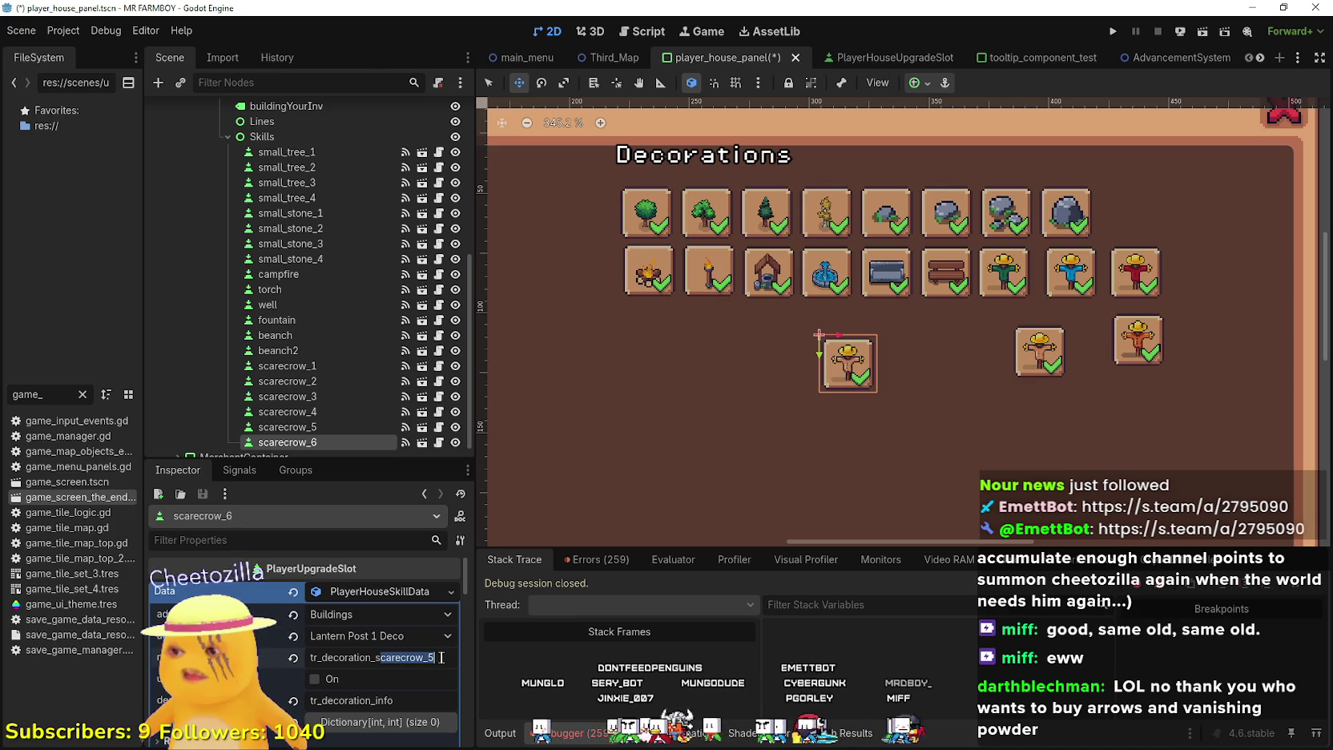
key("alt+Tab")
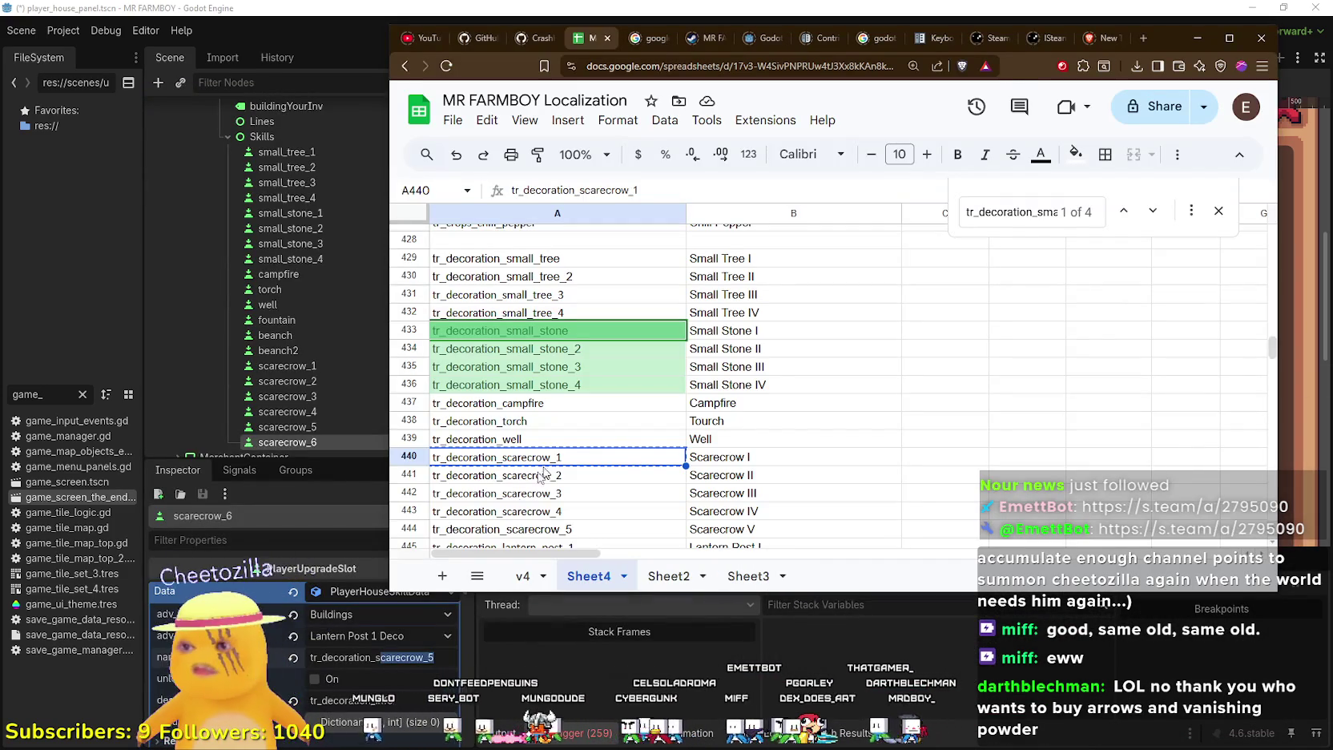
Find the tr_decoration_lantern_post_1 key in Sheet4, then minimize the spreadsheet
left_click(529, 492)
scroll(539, 467, "down", 3)
left_click(525, 339)
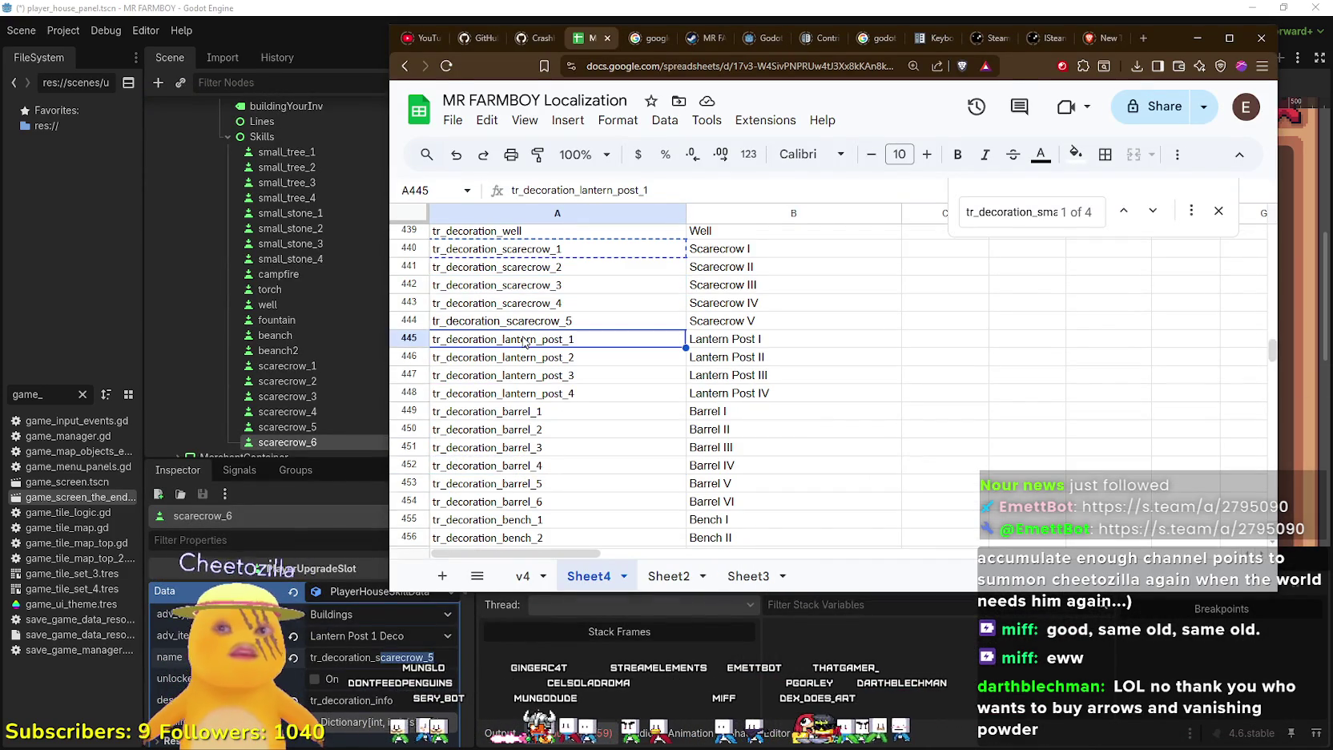
left_click(1193, 37)
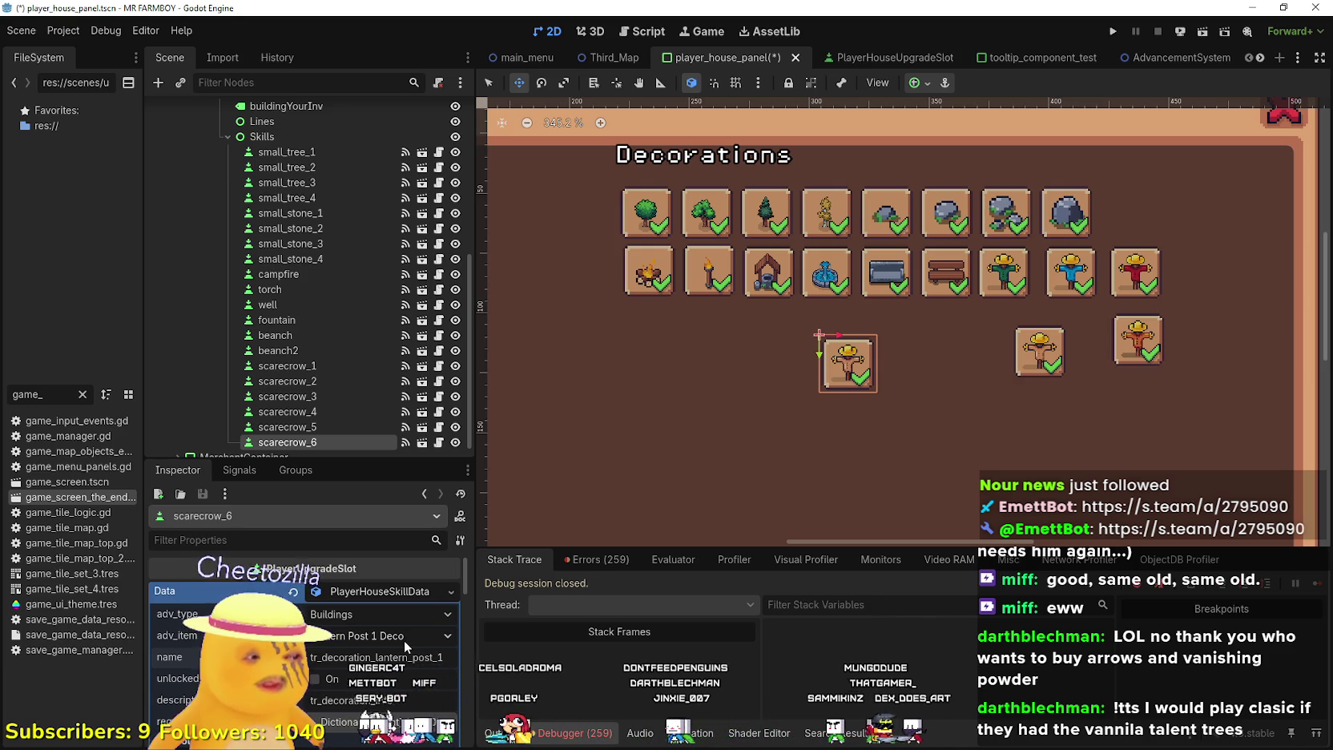
Save the scene and rename the scarecrow_6 node to lantern_post_1
left_click(404, 657)
scroll(831, 439, "up", 3)
key("ctrl+s")
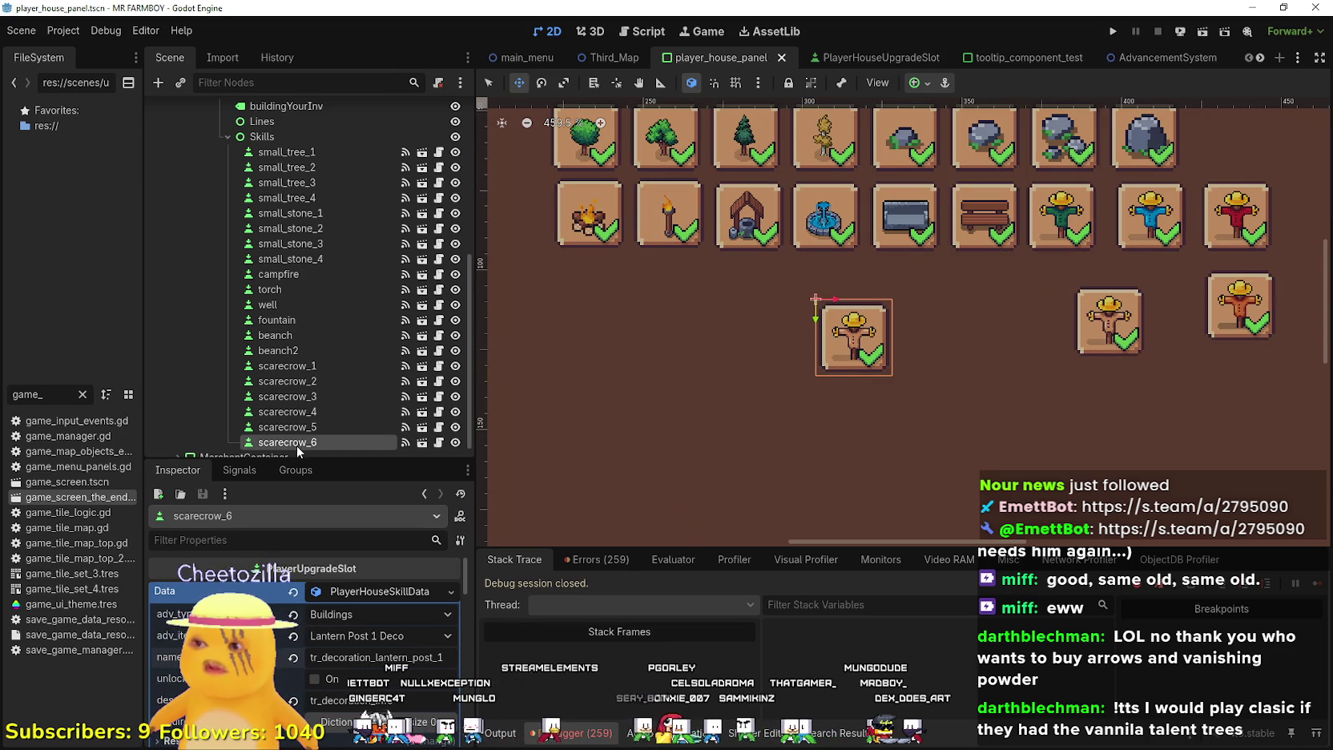
double_click(297, 443)
type("lantern_po")
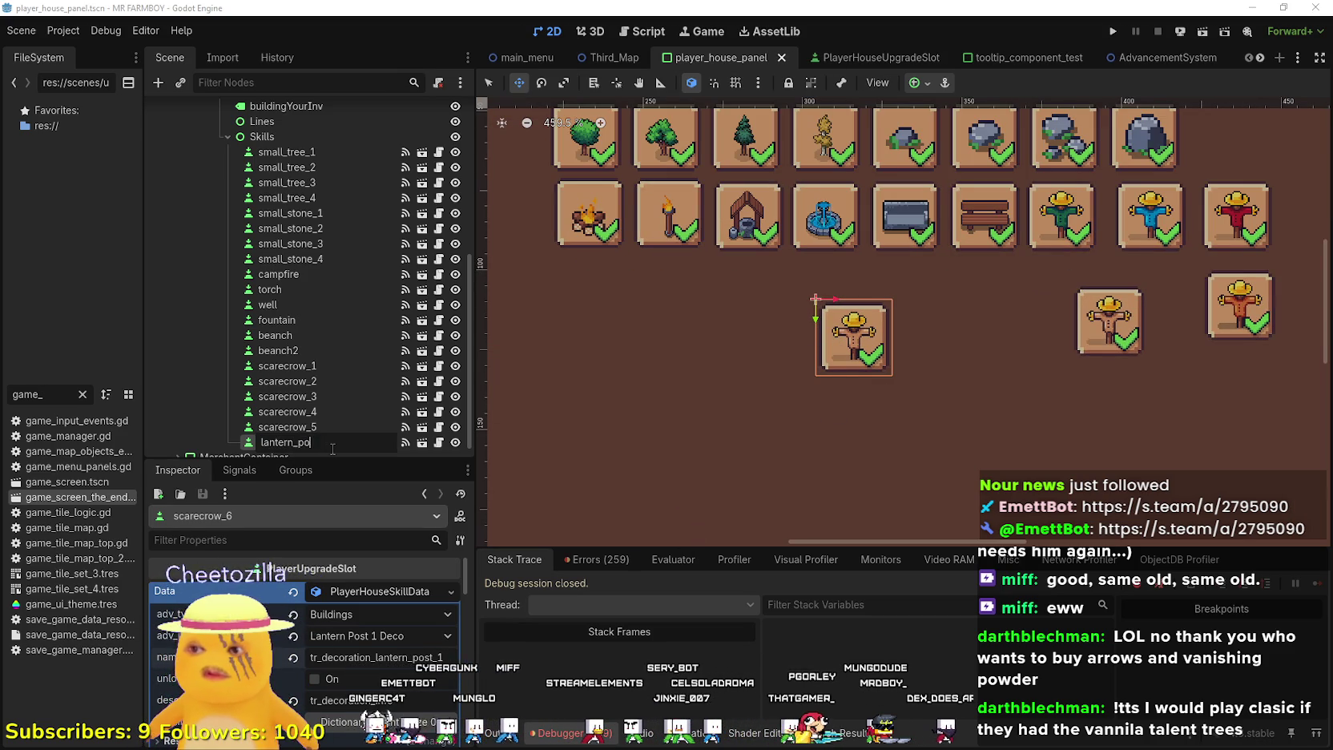
type("st-")
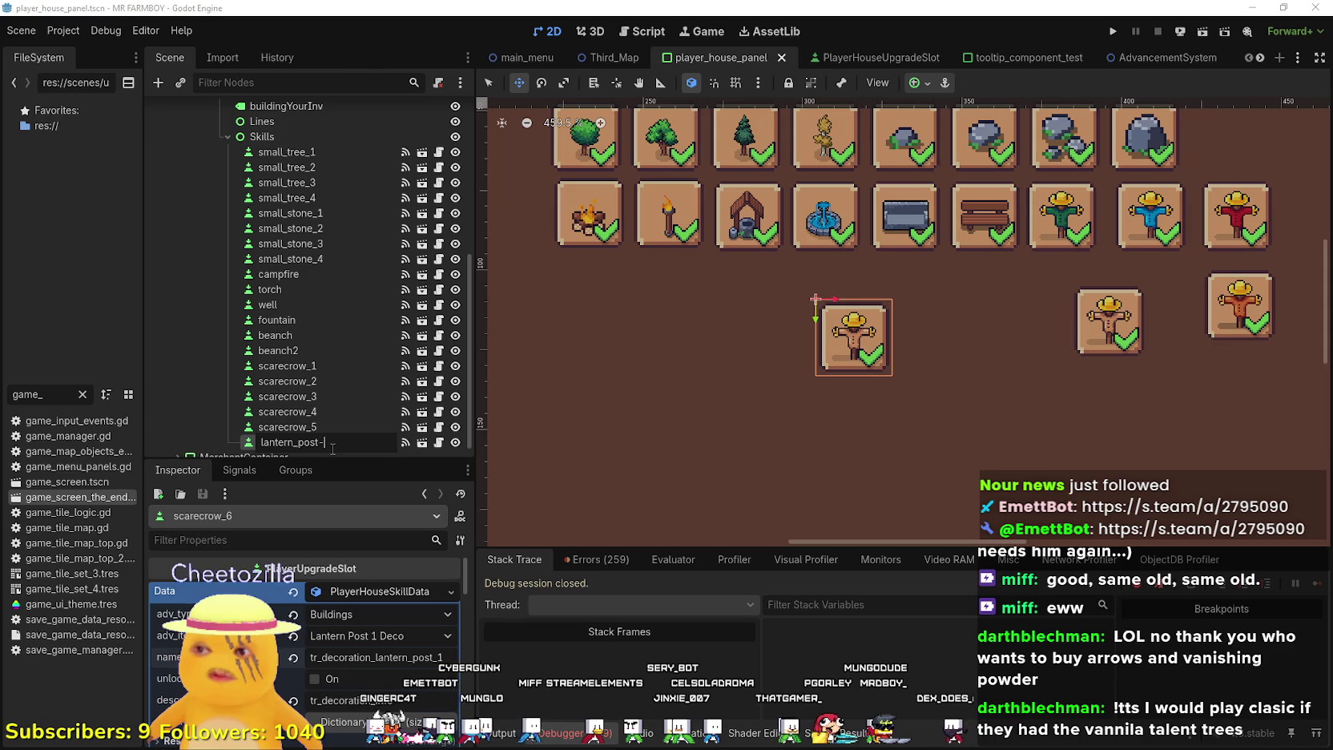
type("_1")
key("Return")
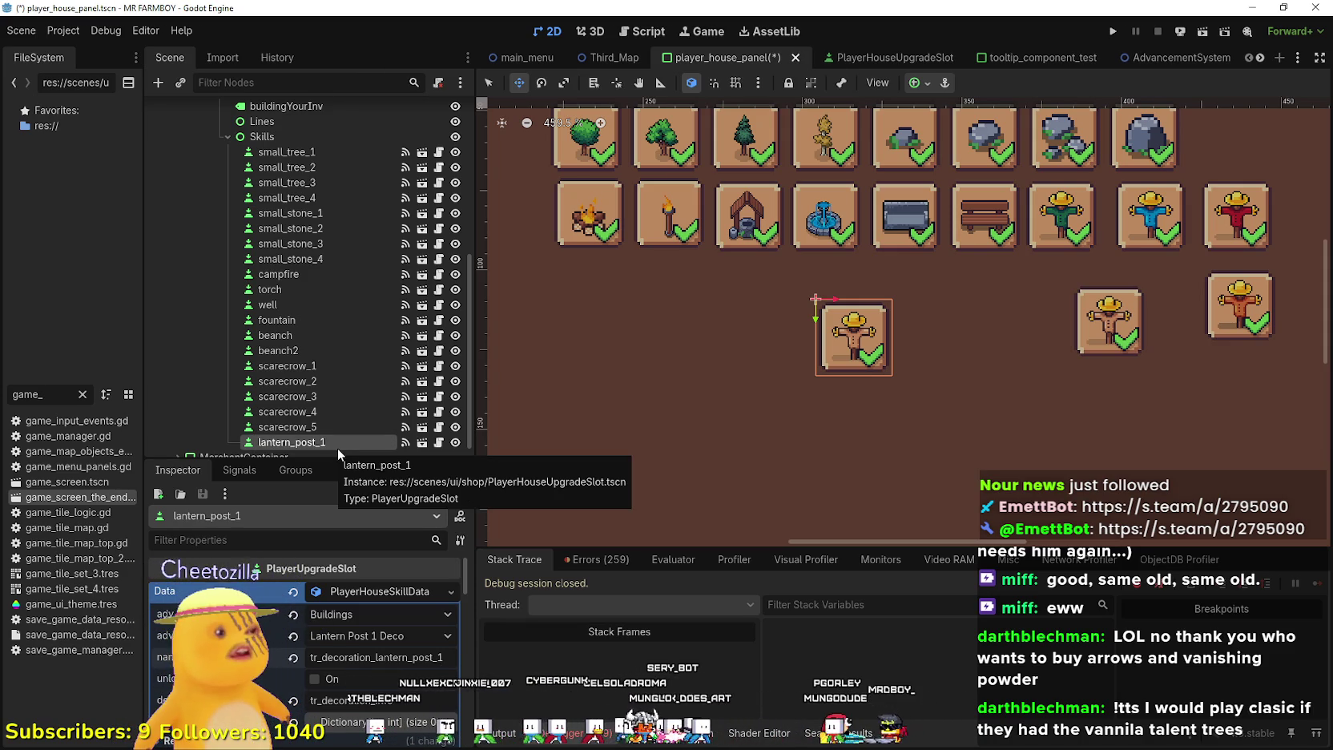
scroll(344, 375, "down", 1)
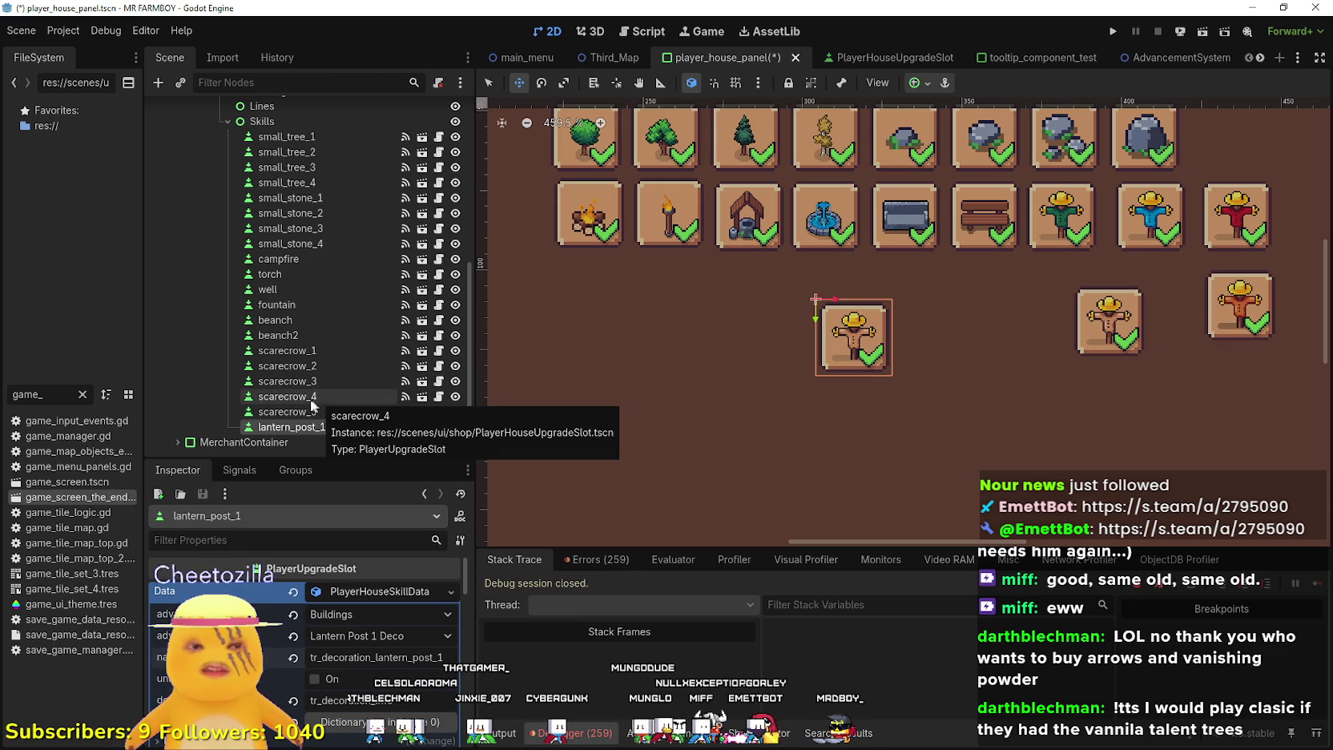
scroll(373, 691, "down", 2)
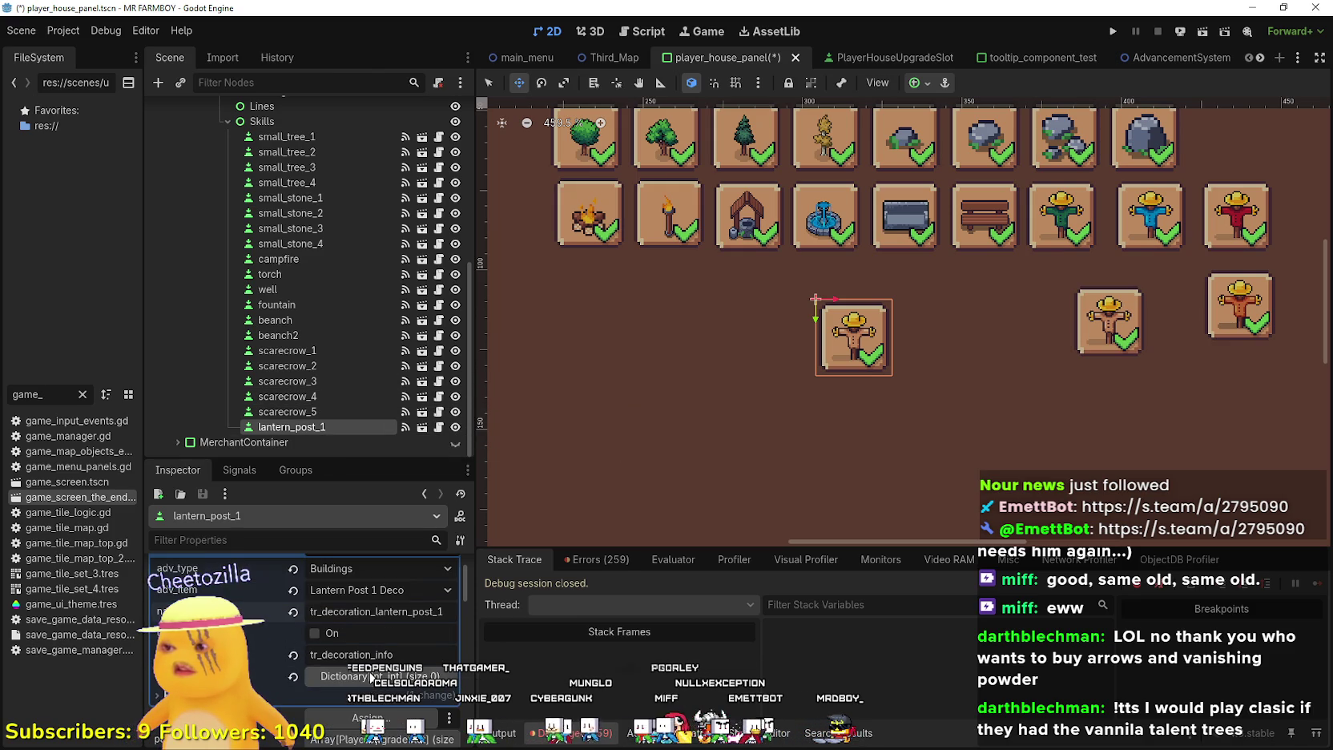
scroll(352, 684, "down", 3)
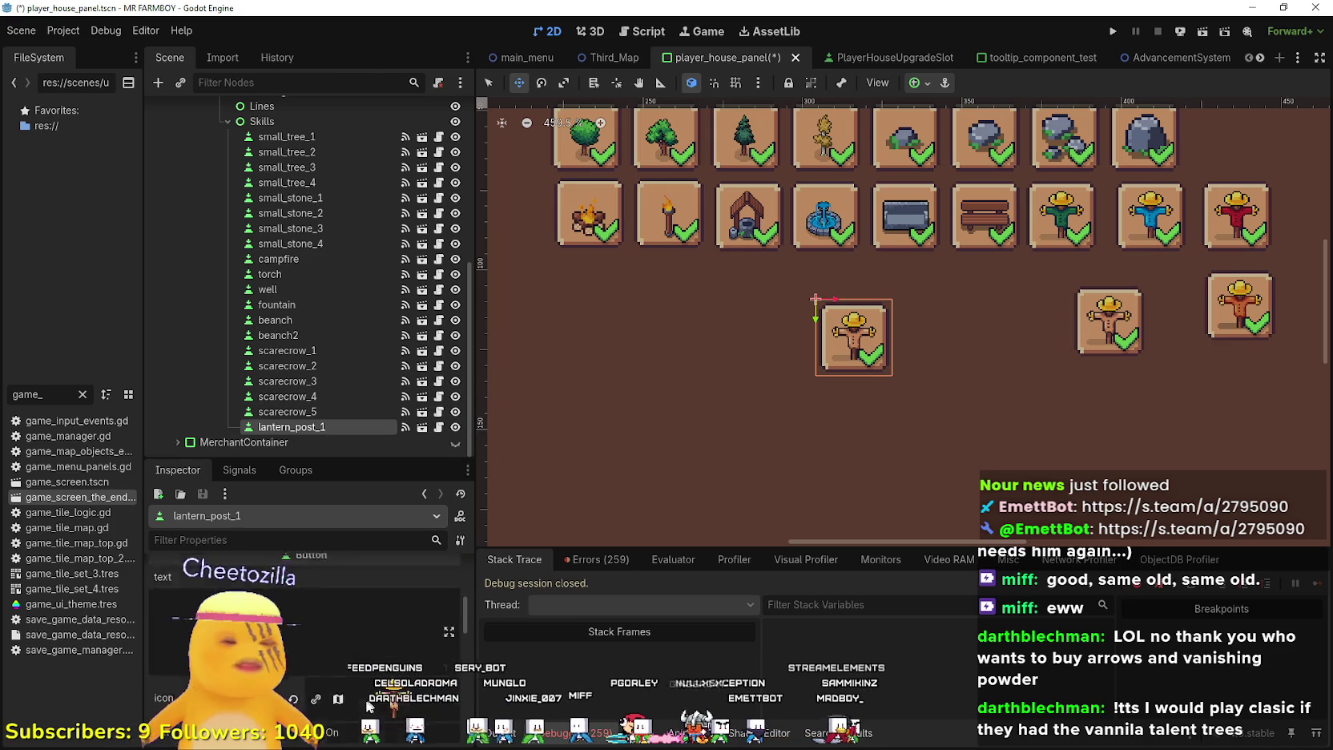
Frame a 16x48 atlas region around the first lantern post as lantern_post_1's icon
left_click(392, 629)
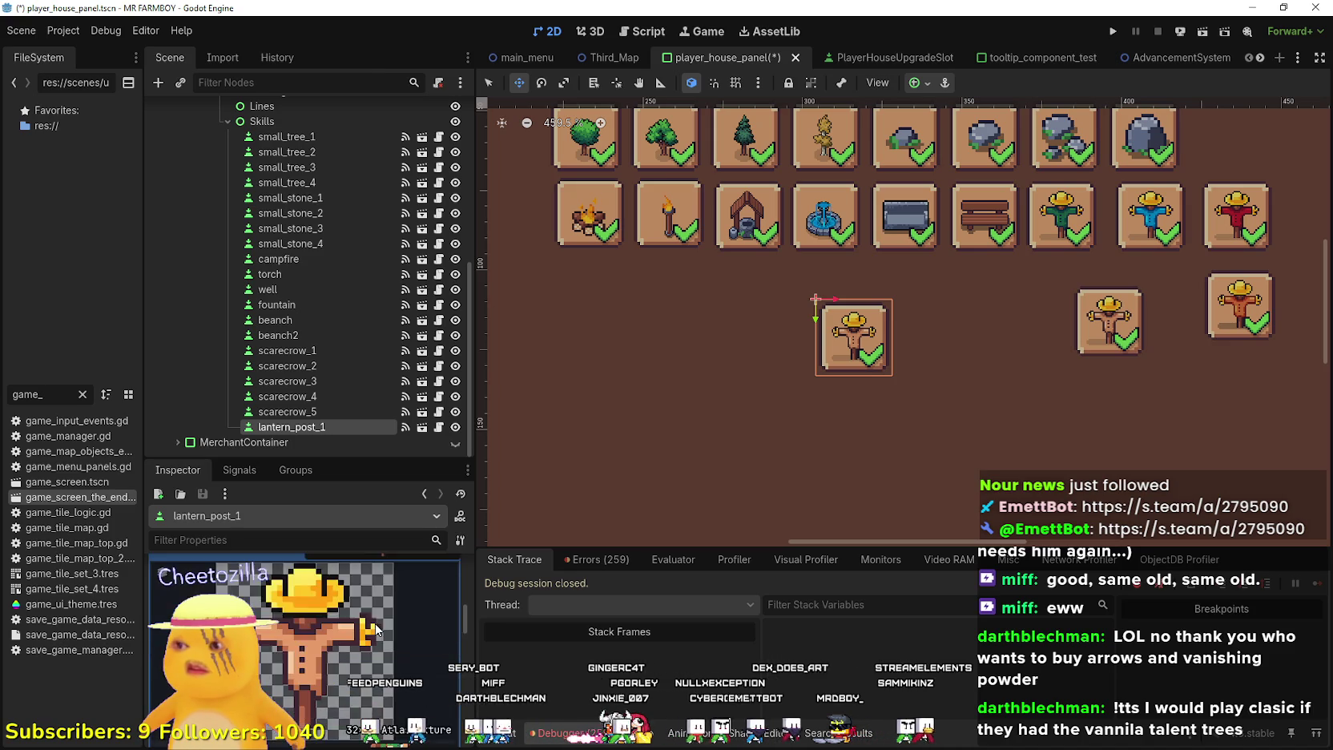
left_click(324, 725)
scroll(584, 512, "down", 4)
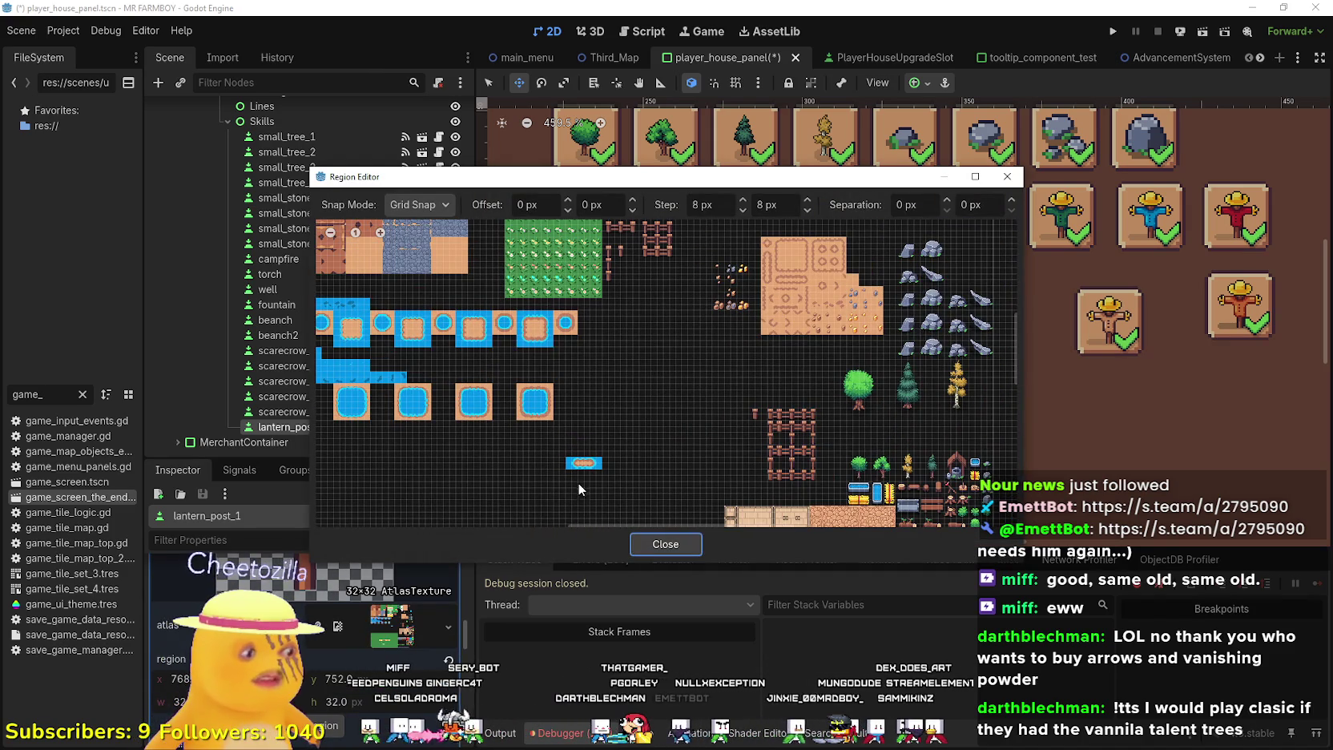
scroll(643, 497, "down", 2)
scroll(642, 497, "up", 2)
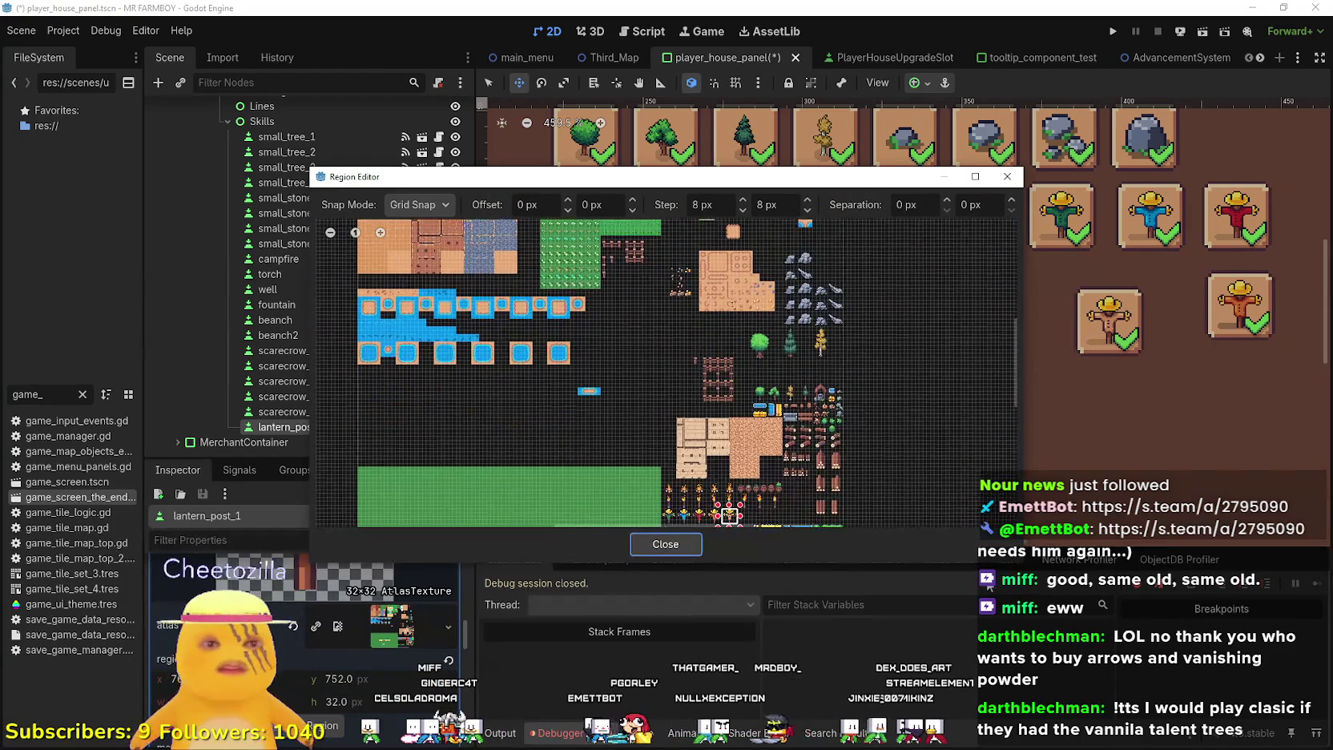
scroll(776, 484, "up", 1)
scroll(753, 492, "up", 5)
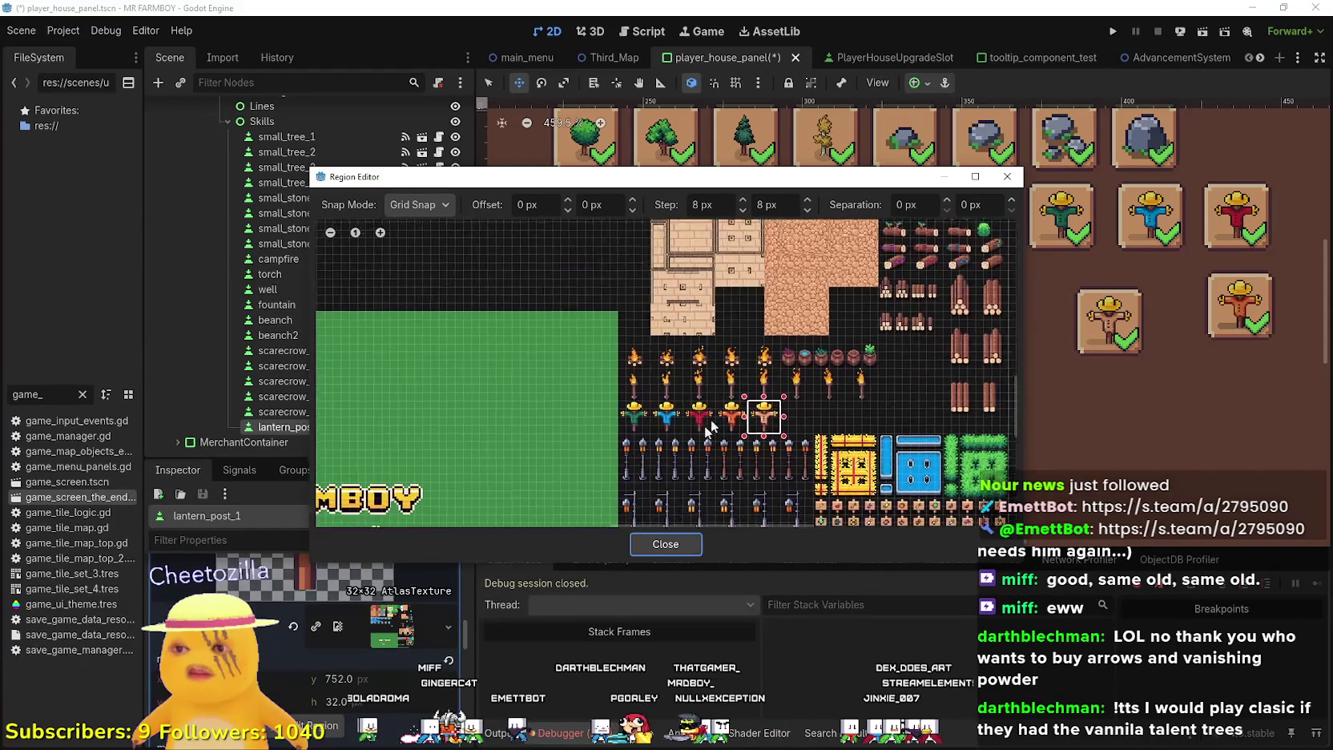
left_click_drag(680, 399, 640, 292)
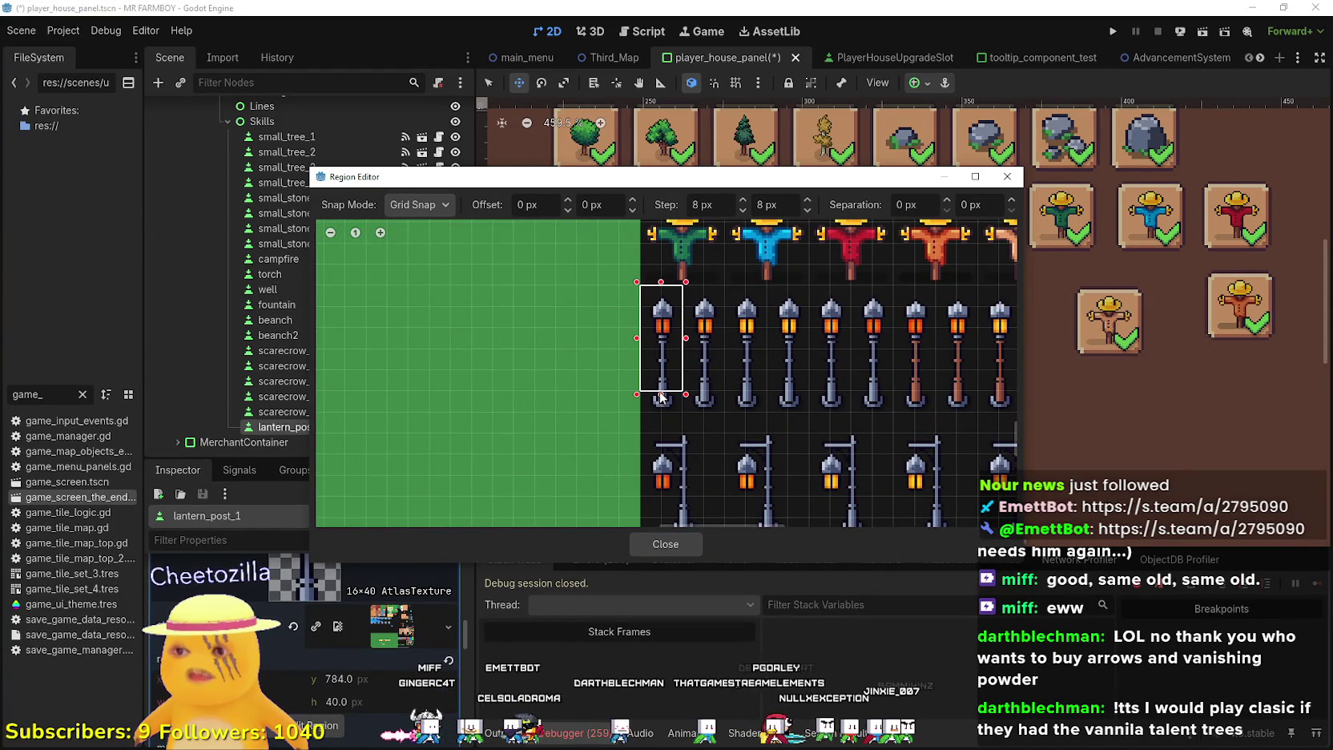
left_click_drag(660, 394, 663, 423)
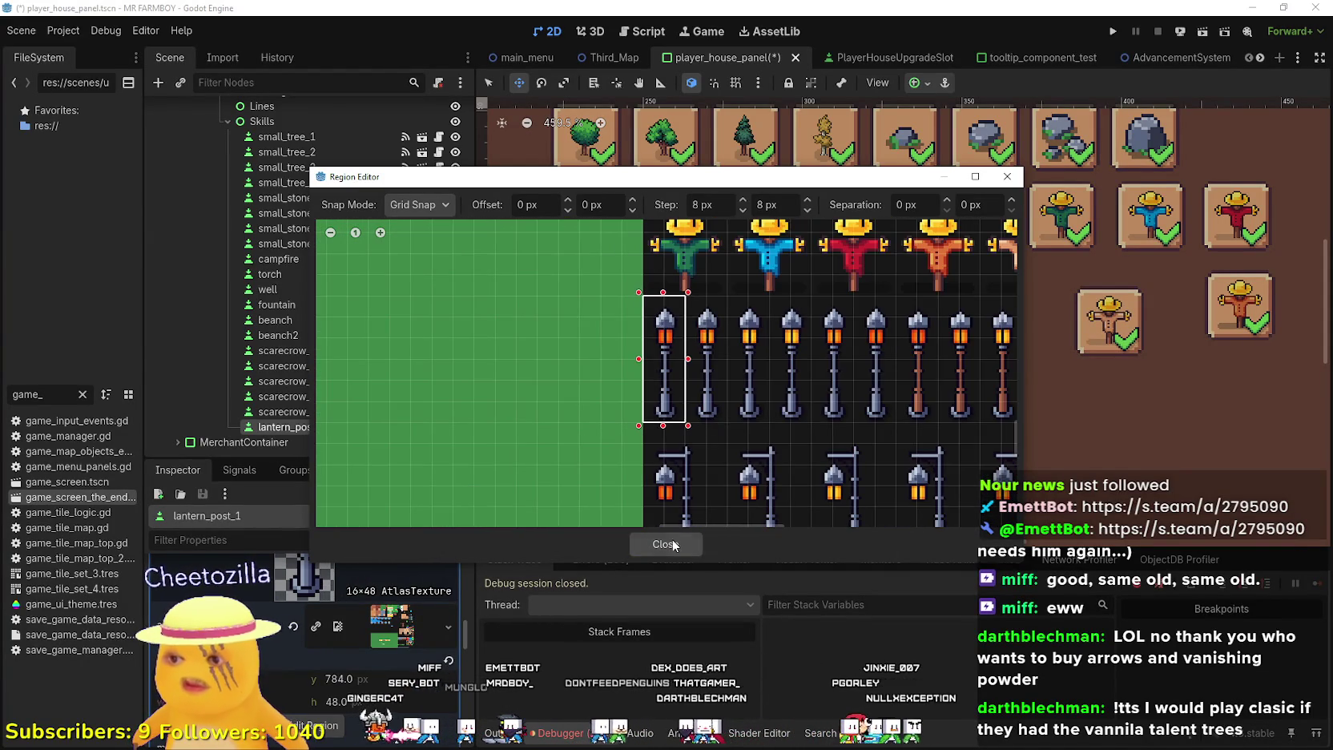
Check the lantern post region against the scarecrow row, then close the region editor
scroll(668, 357, "down", 2)
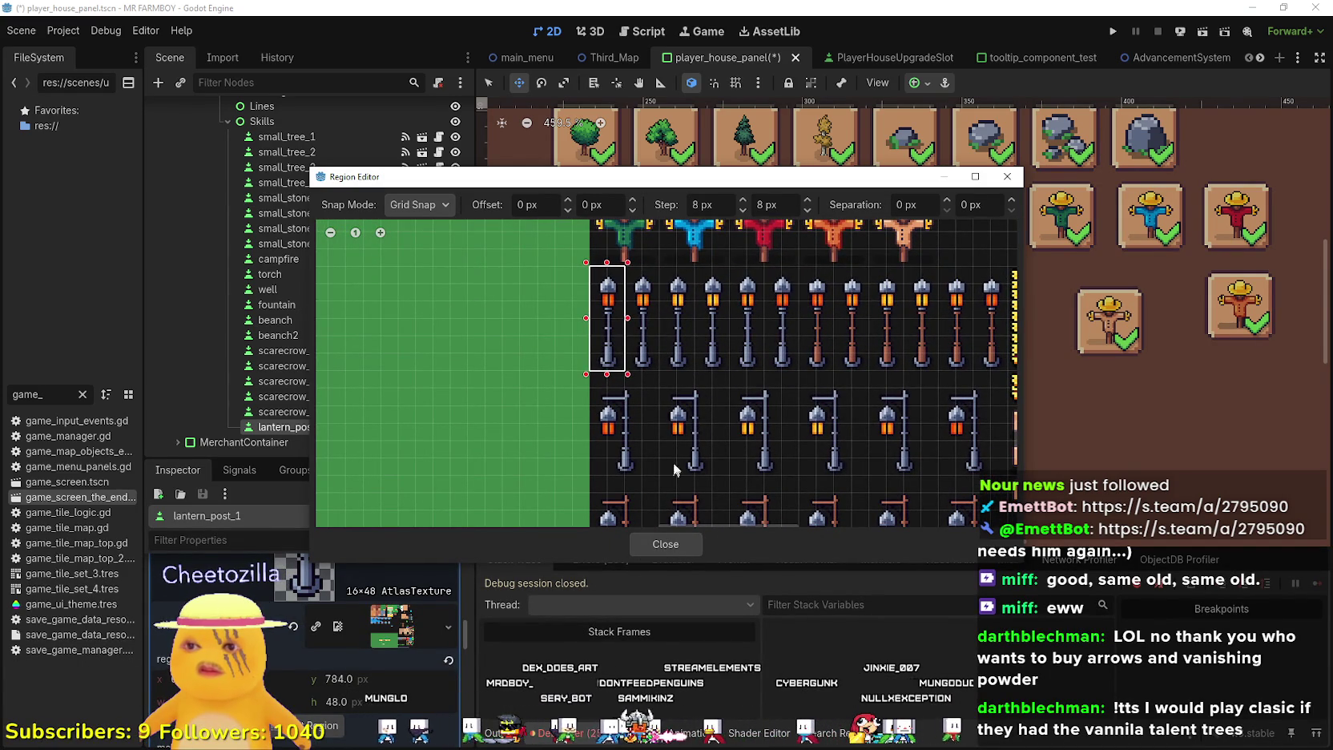
scroll(656, 421, "up", 5)
scroll(656, 422, "up", 2)
scroll(653, 416, "down", 3)
scroll(652, 414, "up", 5)
scroll(664, 401, "down", 4)
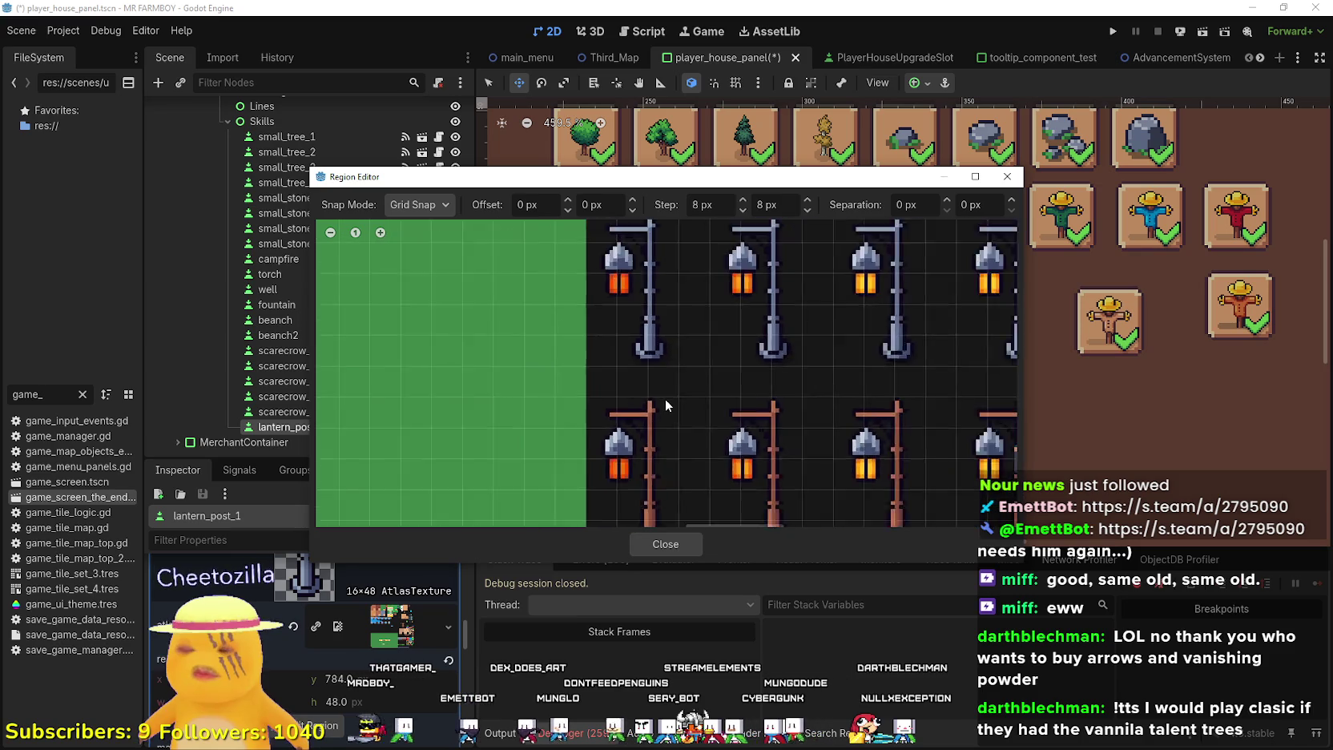
scroll(685, 360, "down", 1)
scroll(566, 385, "up", 5)
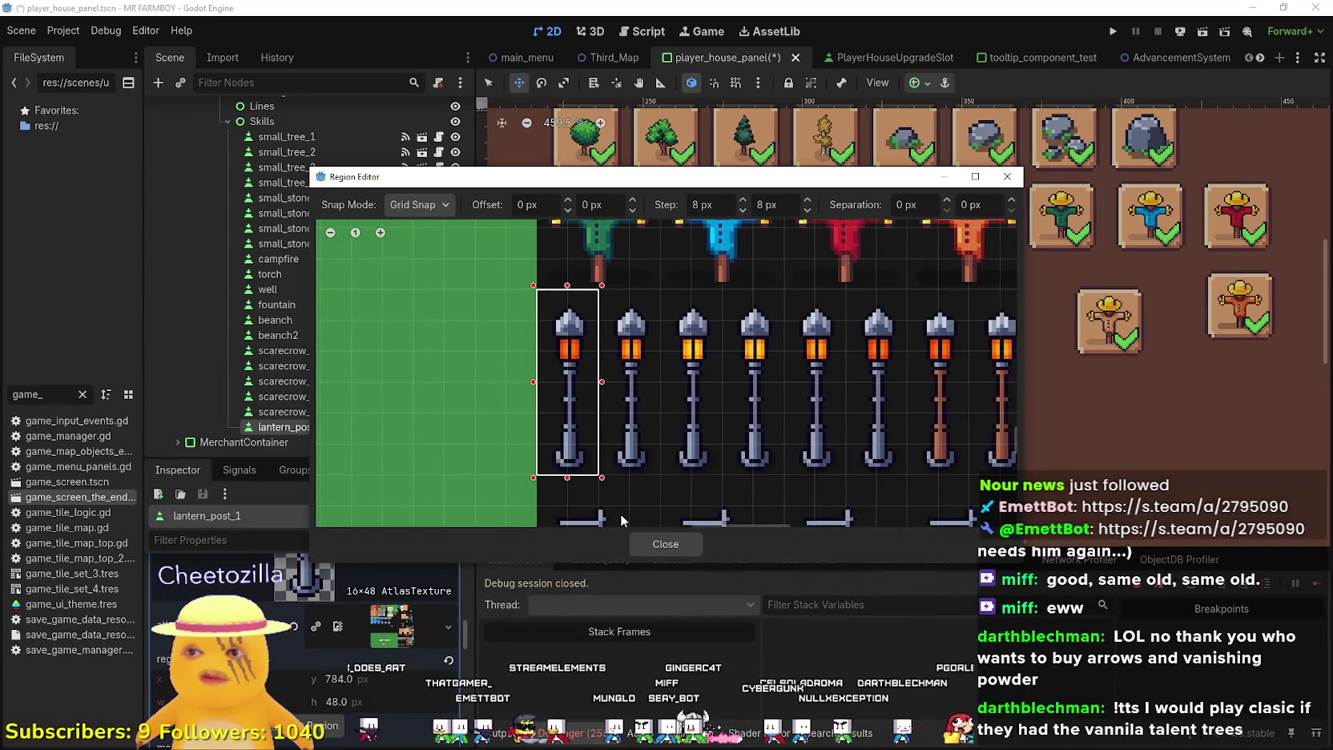
scroll(574, 375, "up", 4)
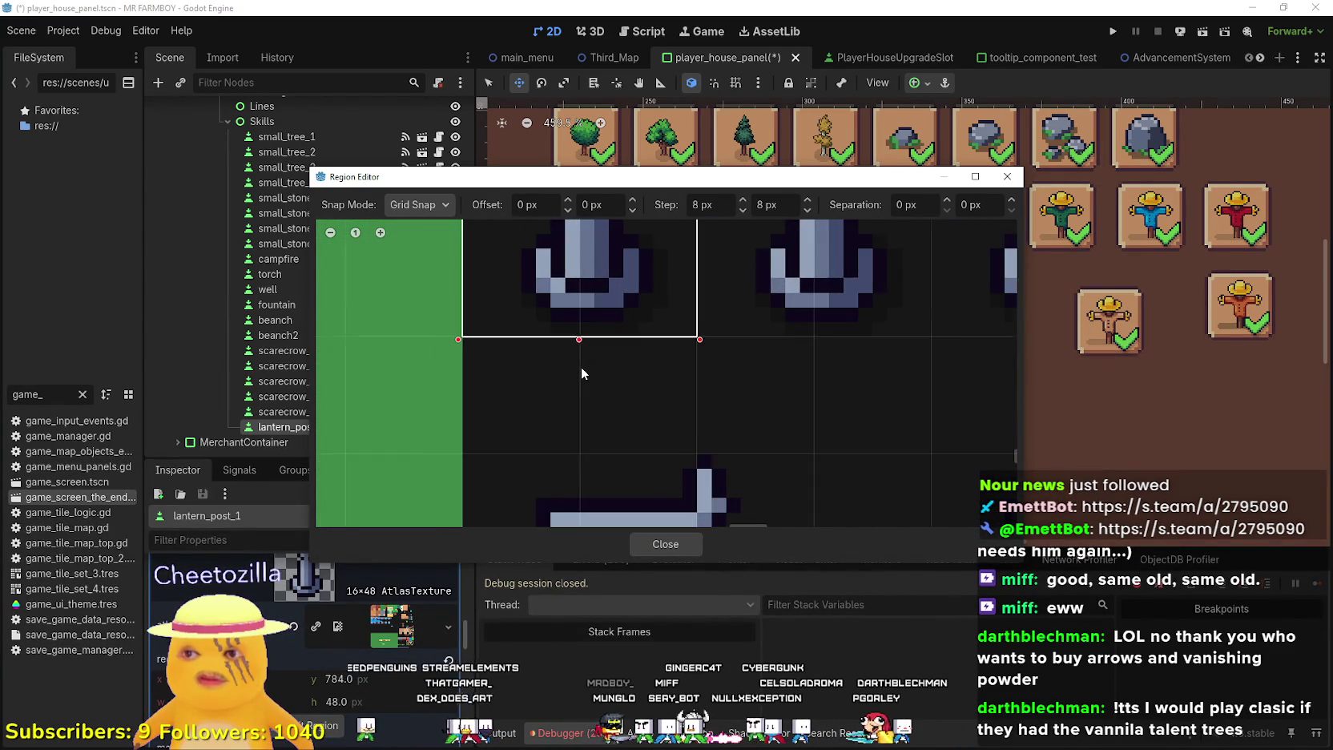
scroll(581, 366, "up", 1)
scroll(585, 328, "down", 1)
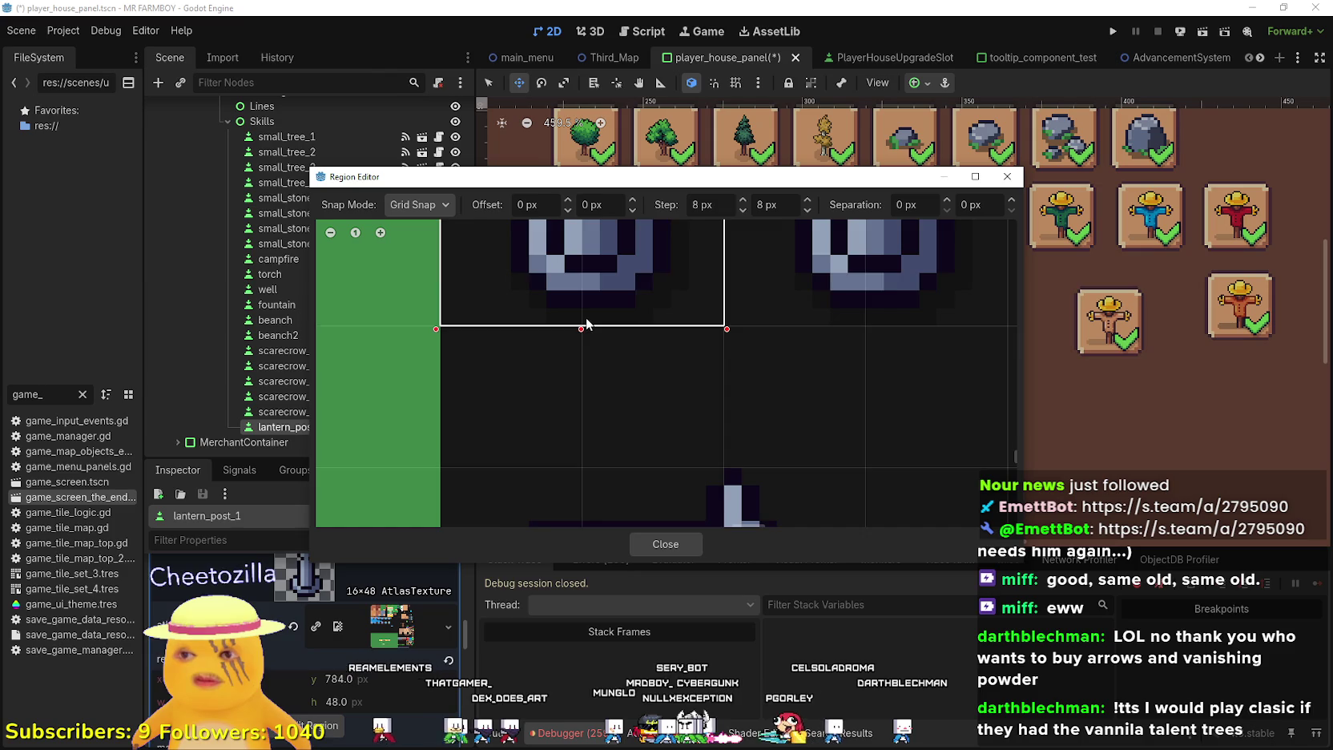
scroll(585, 324, "down", 4)
scroll(591, 358, "up", 1)
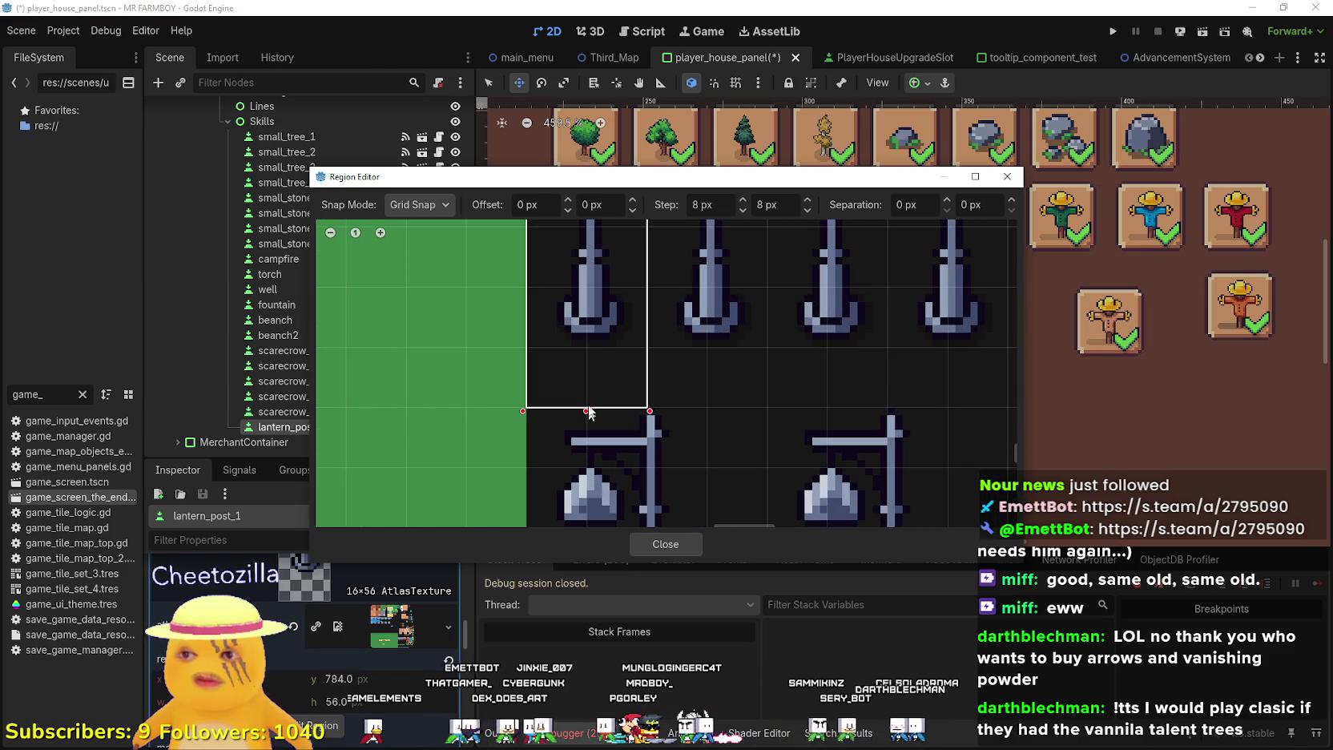
scroll(613, 366, "down", 3)
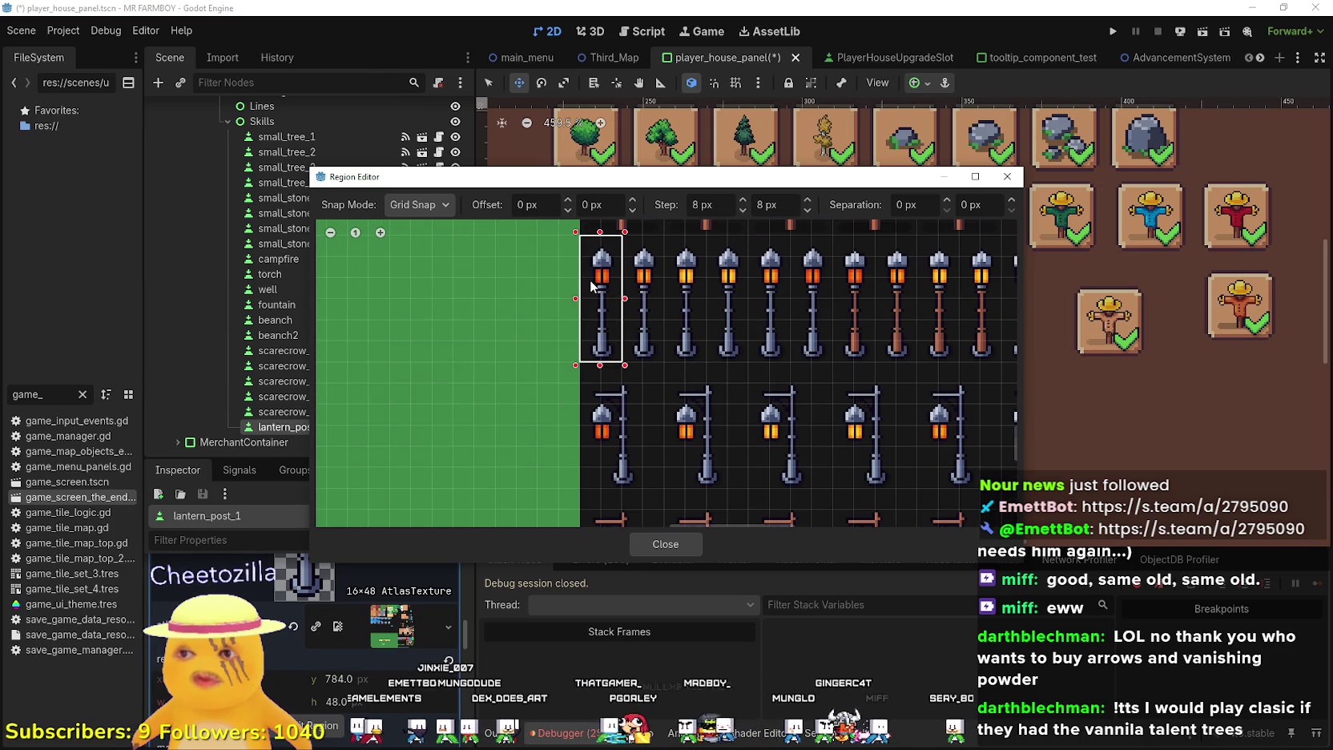
scroll(636, 377, "down", 2)
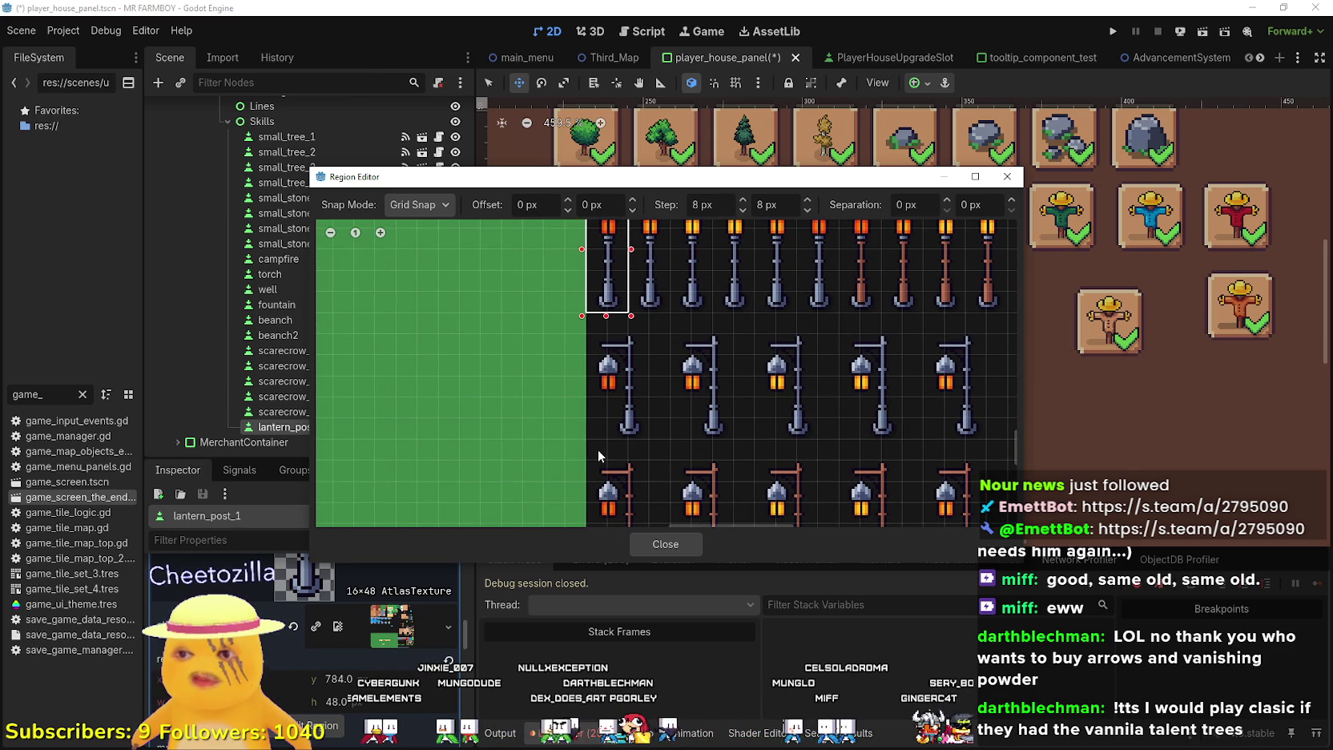
scroll(599, 455, "down", 4)
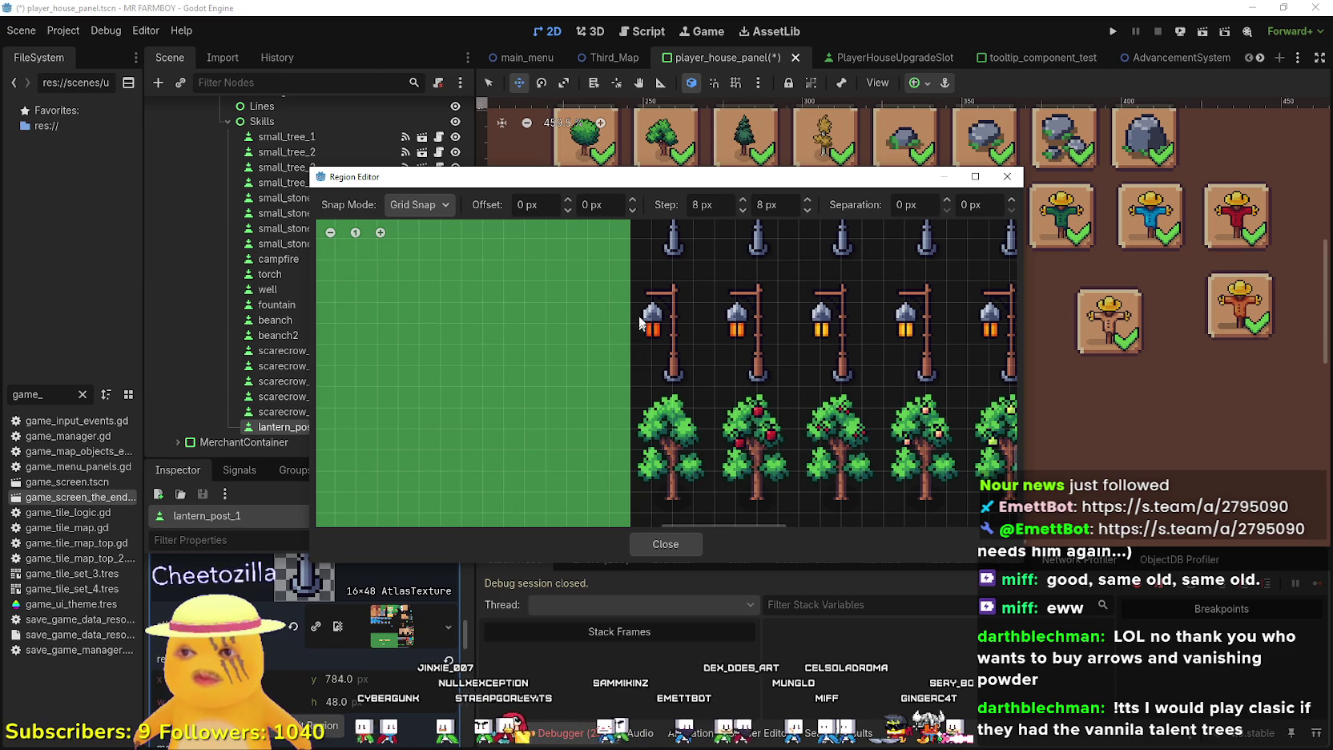
left_click_drag(645, 289, 648, 469)
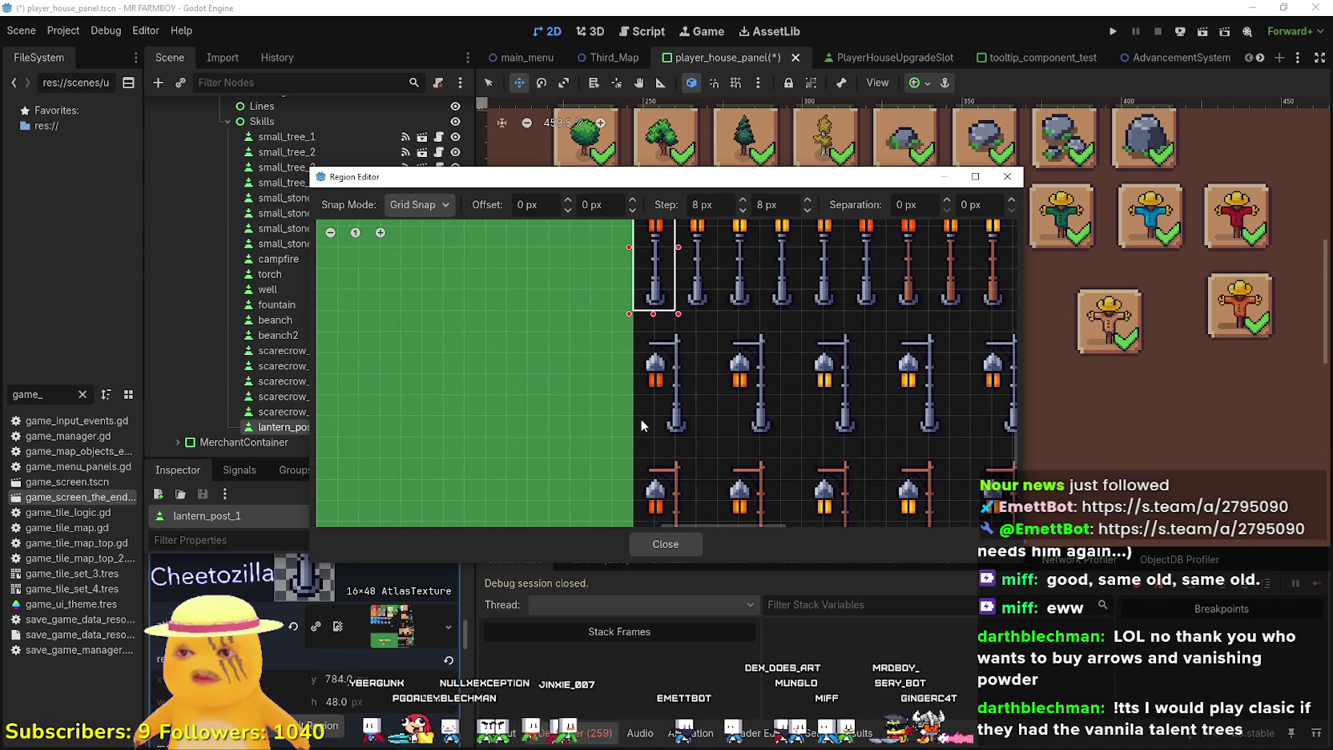
left_click_drag(646, 334, 662, 470)
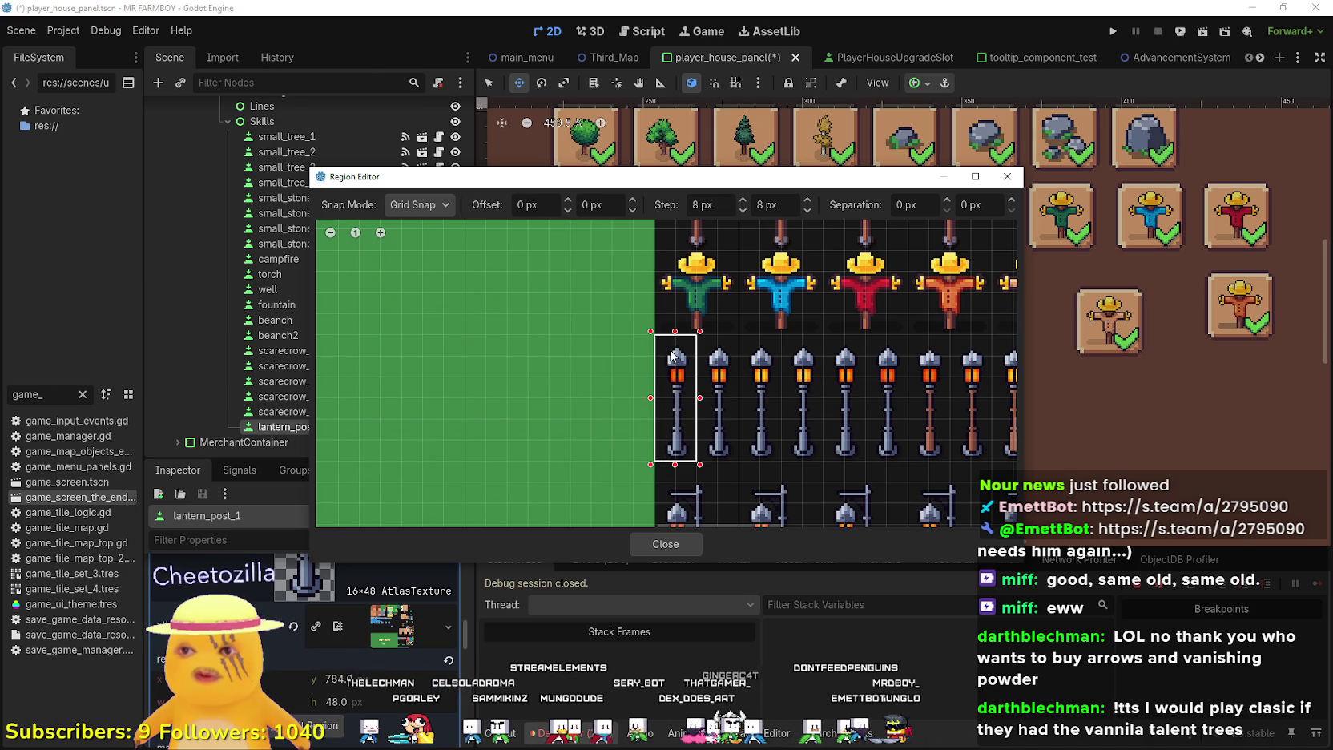
scroll(671, 356, "down", 2)
left_click(685, 545)
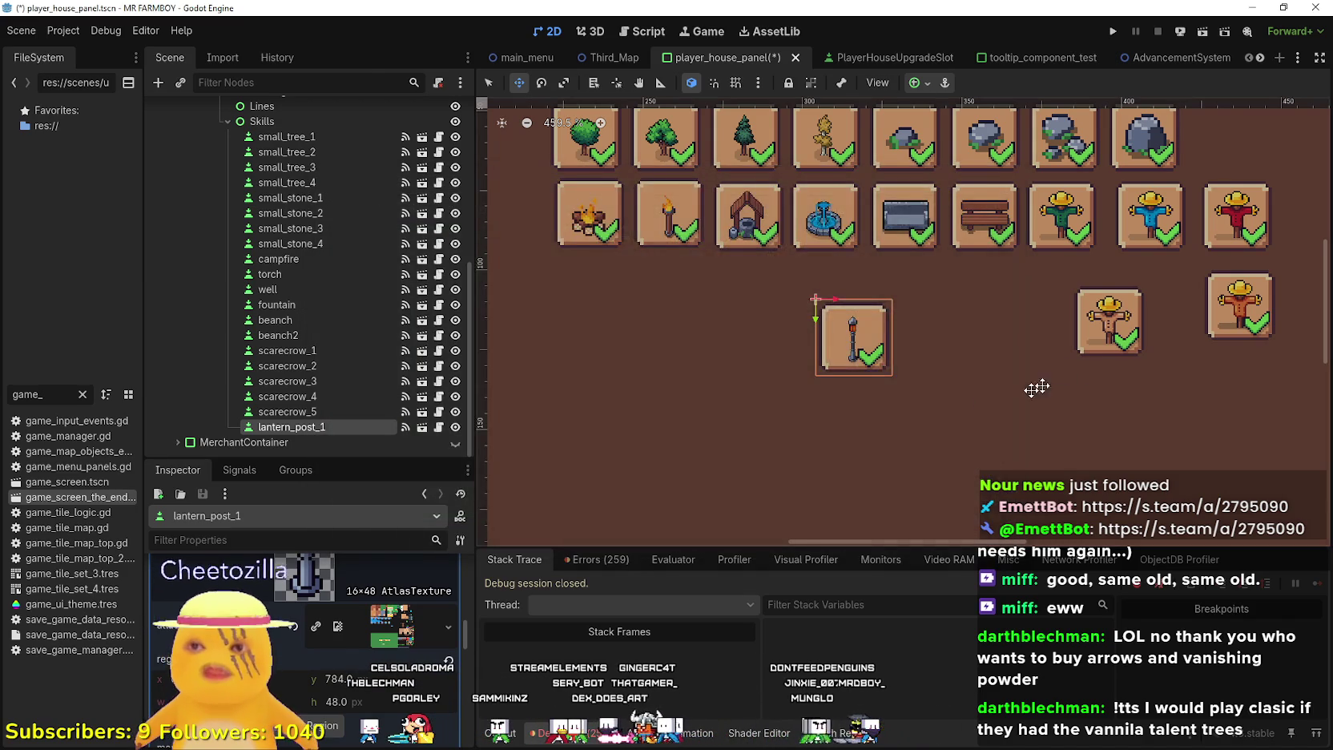
Save, then duplicate lantern_post_1 and place the copy to its right
scroll(870, 402, "down", 1)
scroll(290, 655, "down", 2)
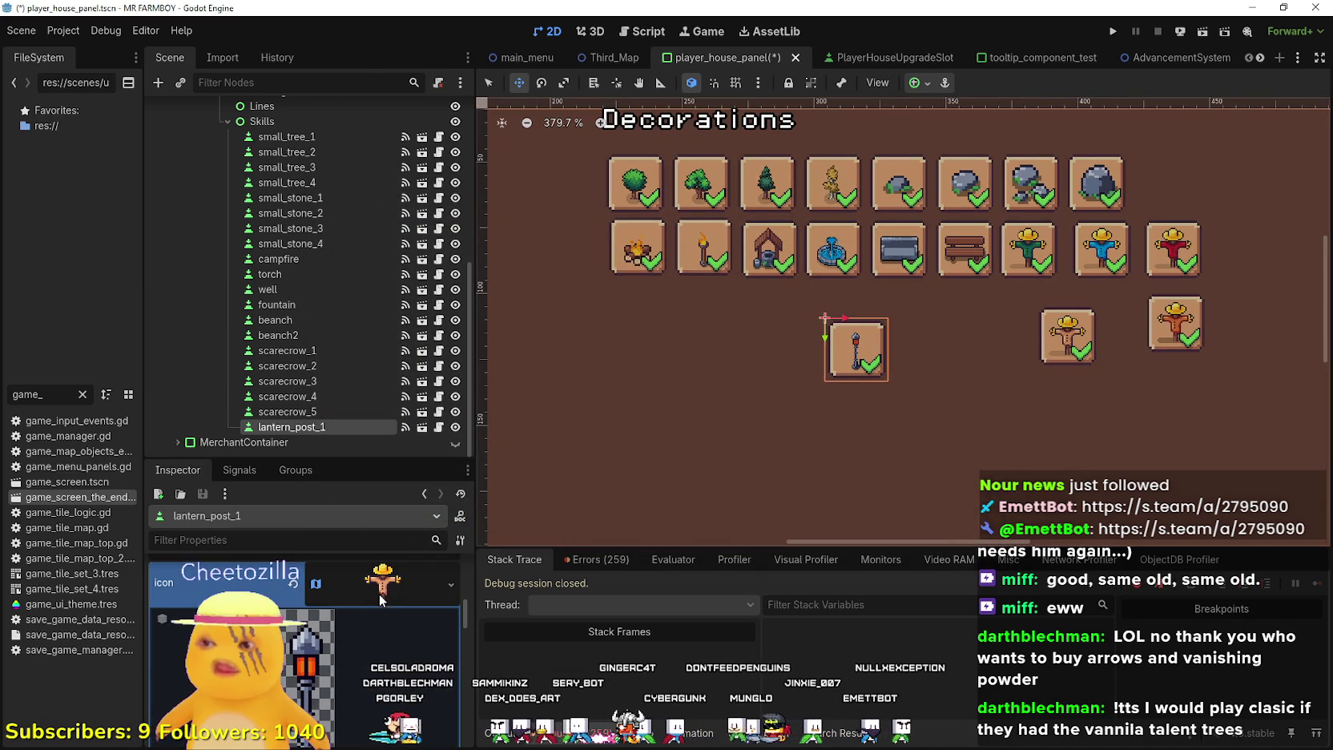
scroll(392, 596, "down", 5)
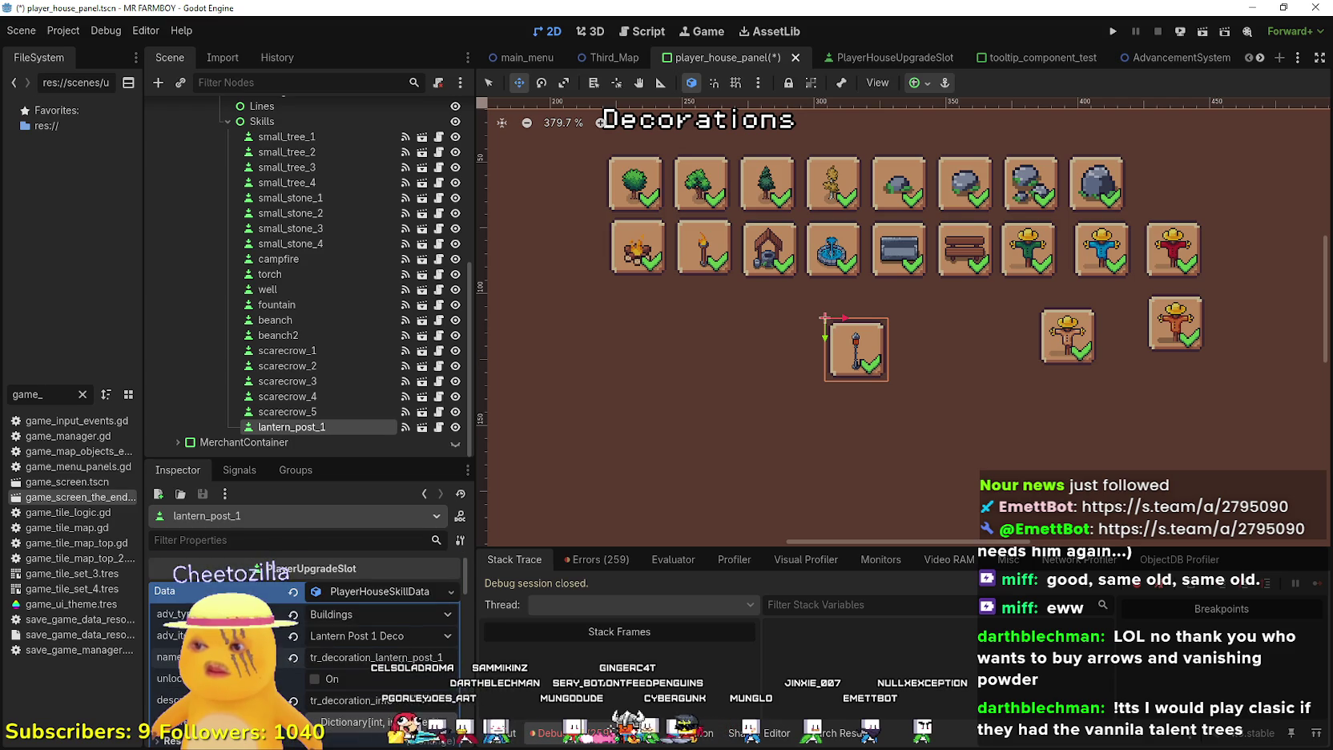
key("ctrl+s")
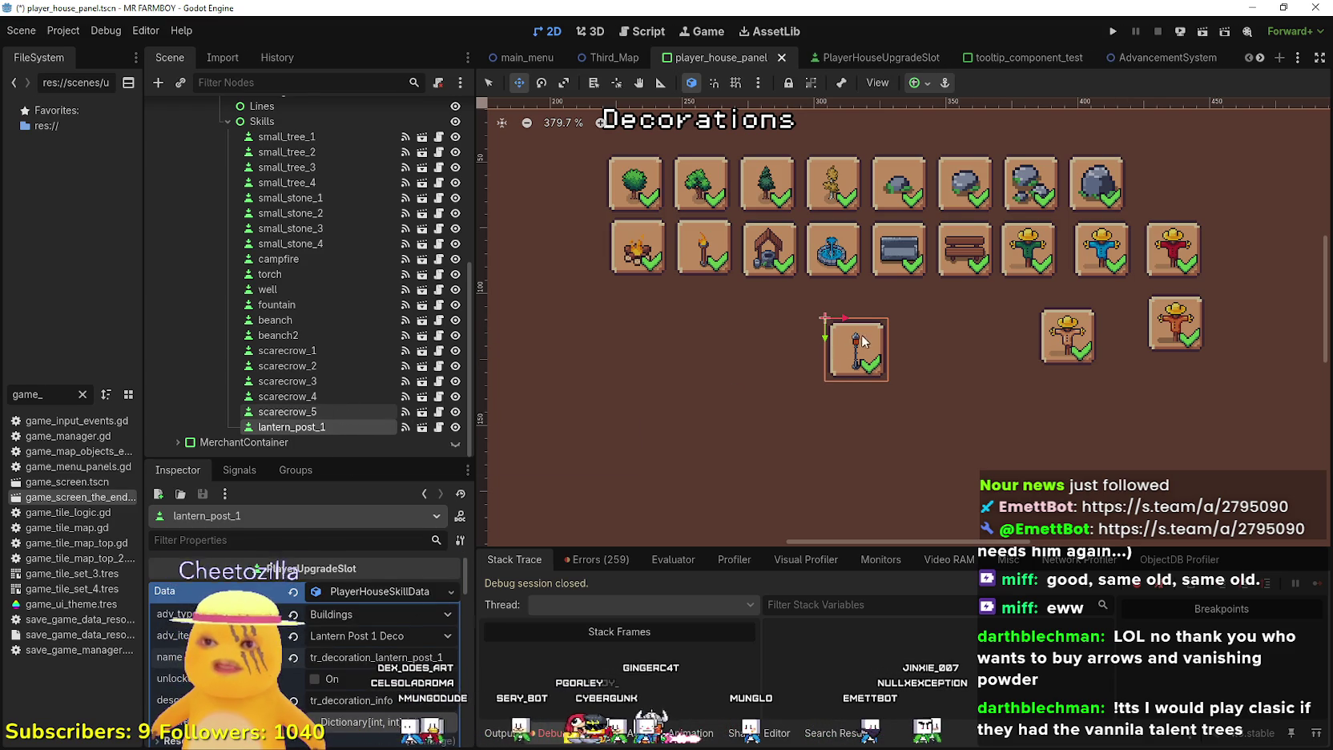
key("ctrl+d")
left_click_drag(854, 352, 917, 352)
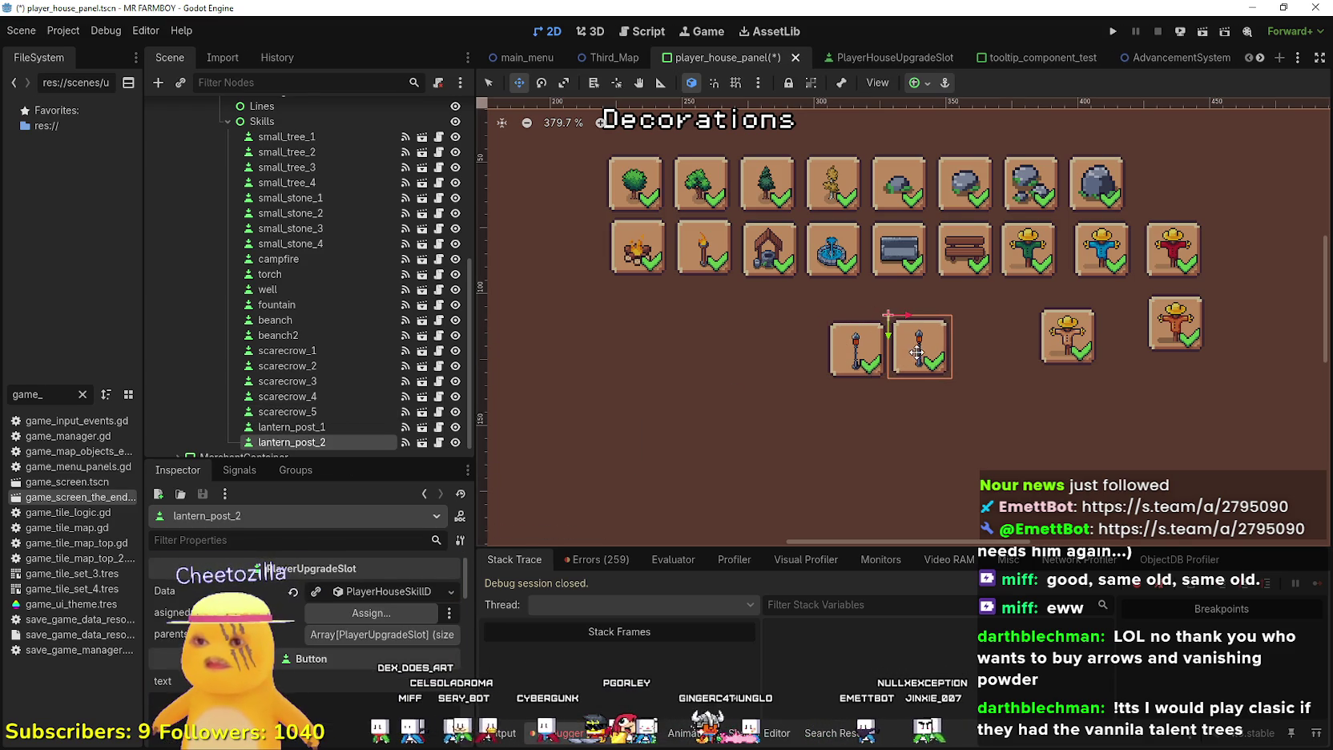
Set the new slot's decoration item to Lantern Post 2 Deco and save the scene
left_click(381, 593)
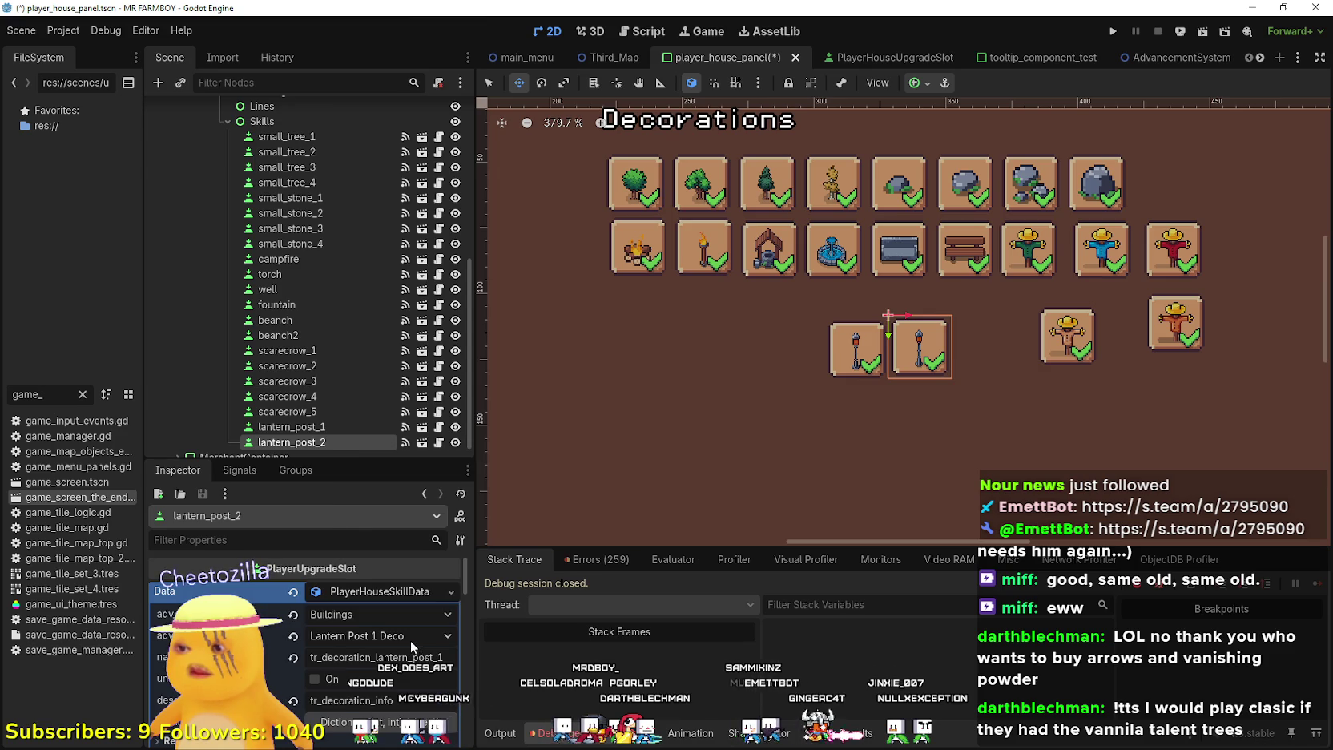
left_click(411, 640)
scroll(384, 413, "down", 15)
scroll(384, 412, "down", 5)
left_click(376, 224)
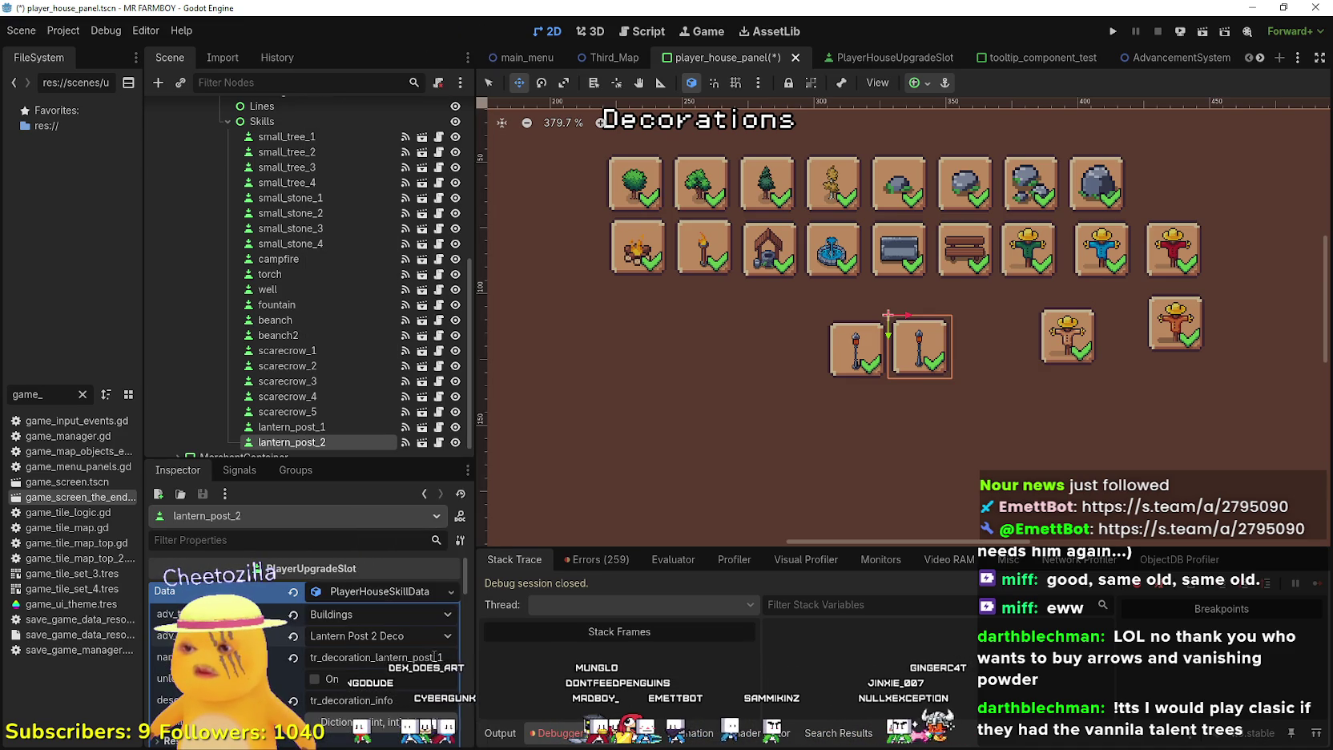
scroll(380, 639, "down", 3)
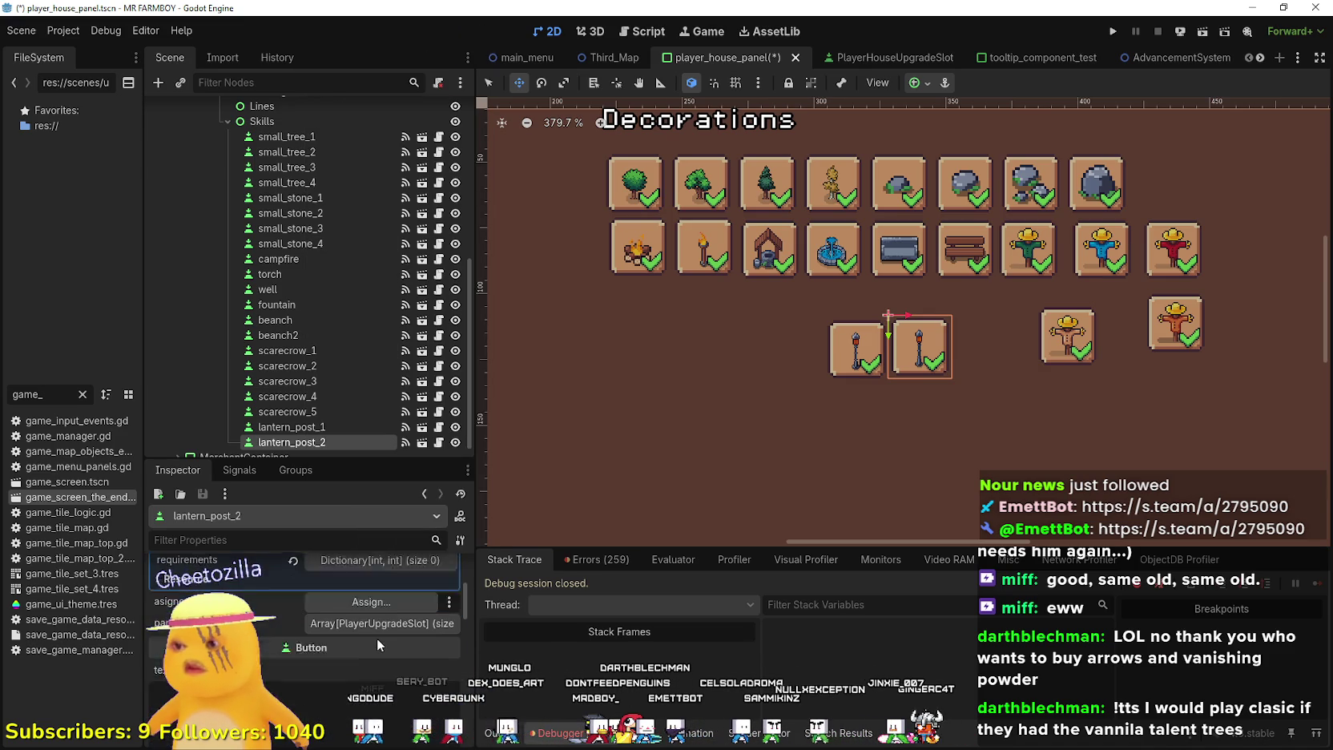
key("ctrl+s")
scroll(370, 641, "down", 2)
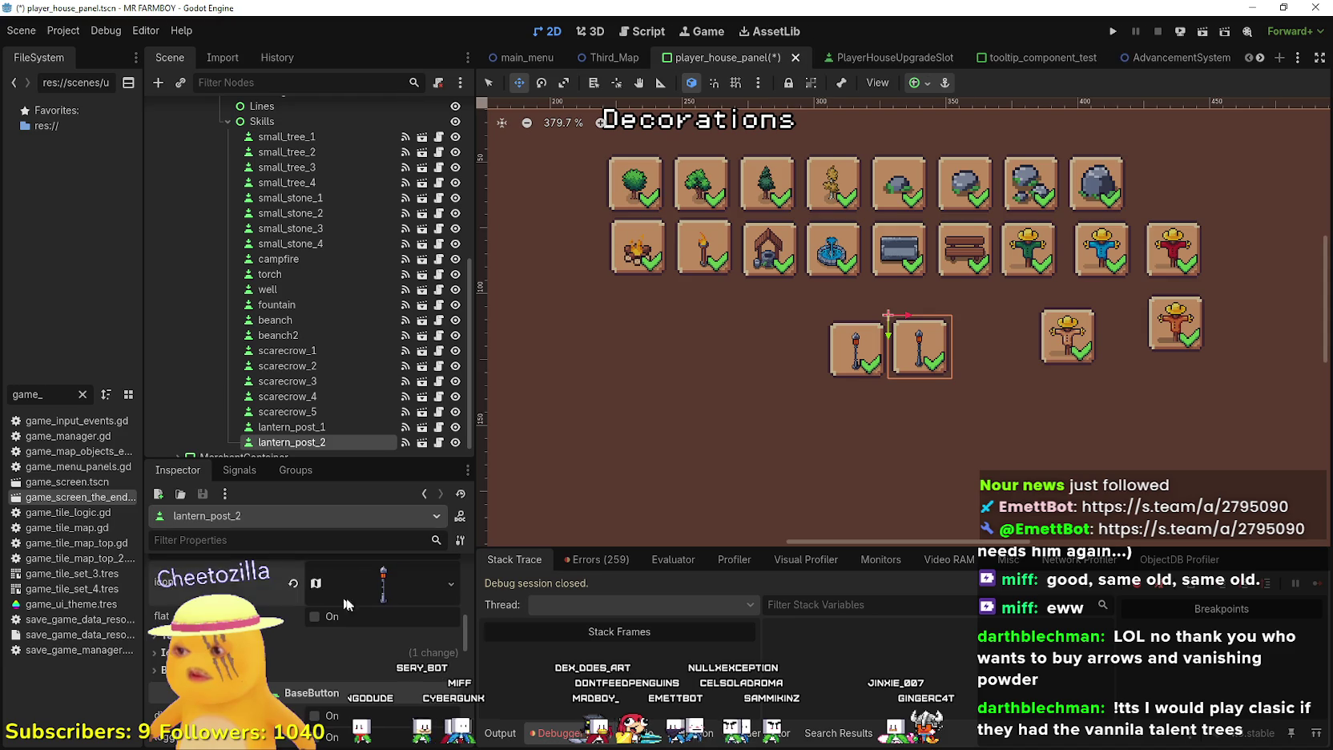
left_click(360, 619)
Frame a copper lantern post sprite as lantern_post_2's icon and save
left_click(306, 679)
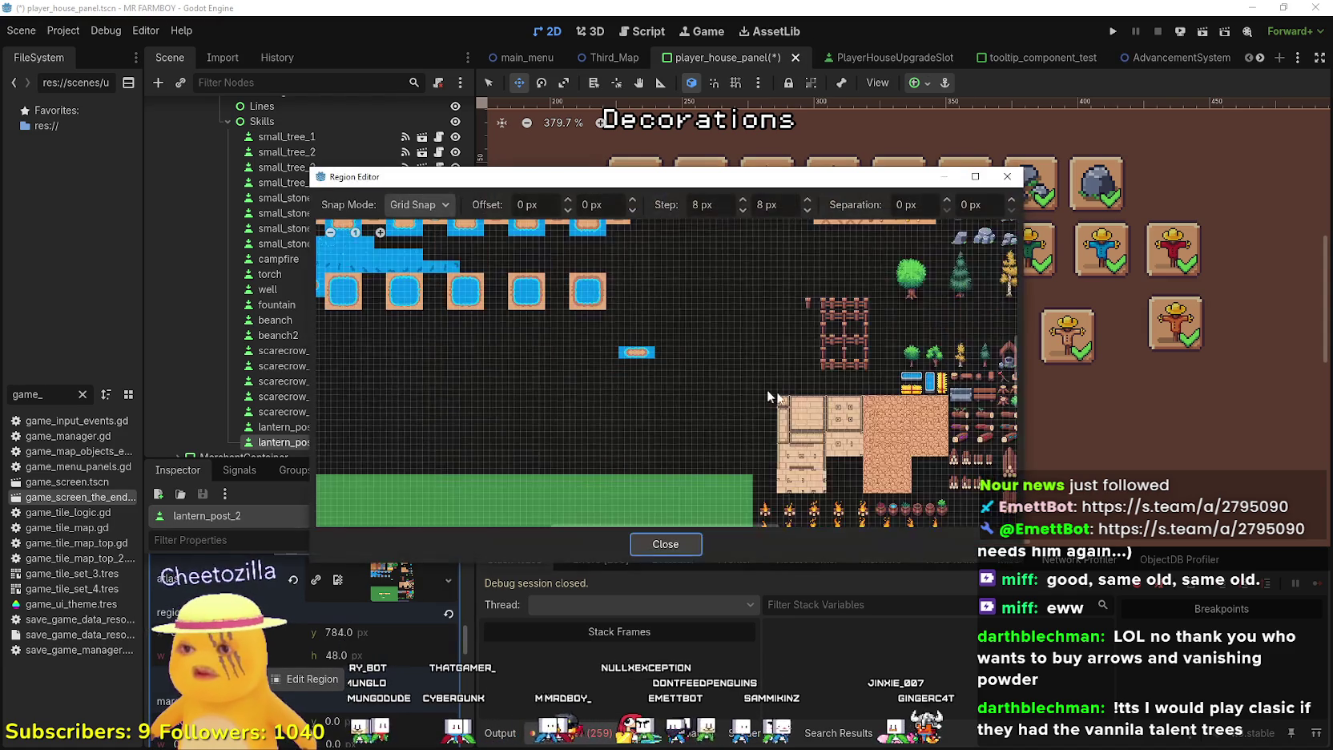
scroll(577, 441, "up", 6)
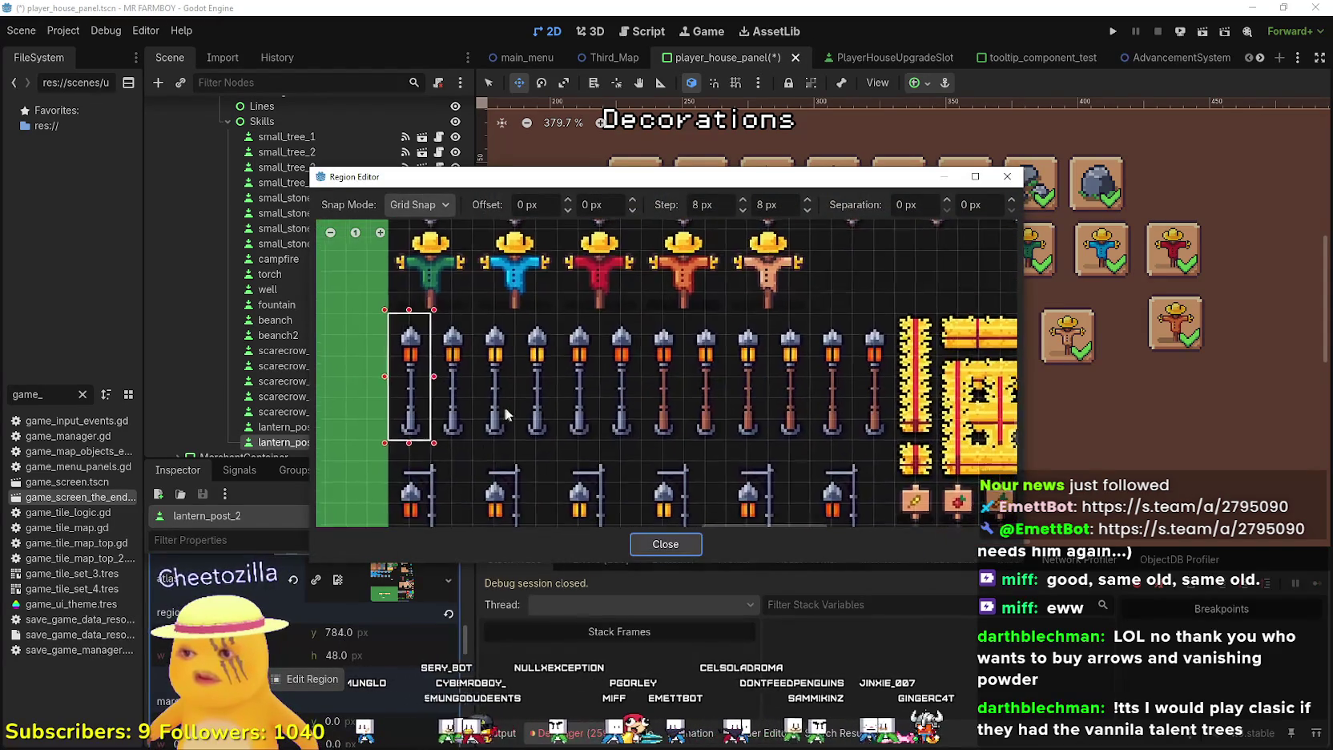
mouse_move(673, 443)
left_mouse_down()
mouse_move(633, 385)
mouse_move(619, 269)
left_mouse_up()
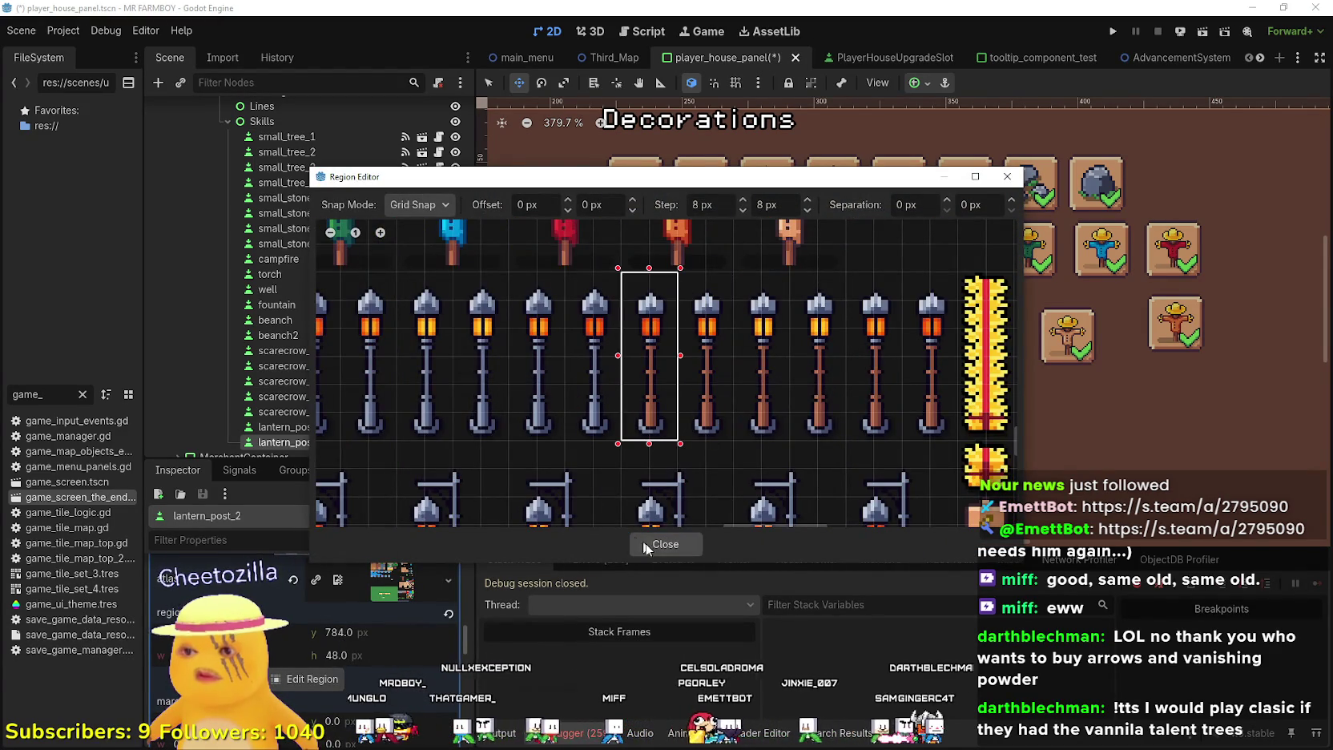
left_click(640, 544)
scroll(356, 641, "up", 5)
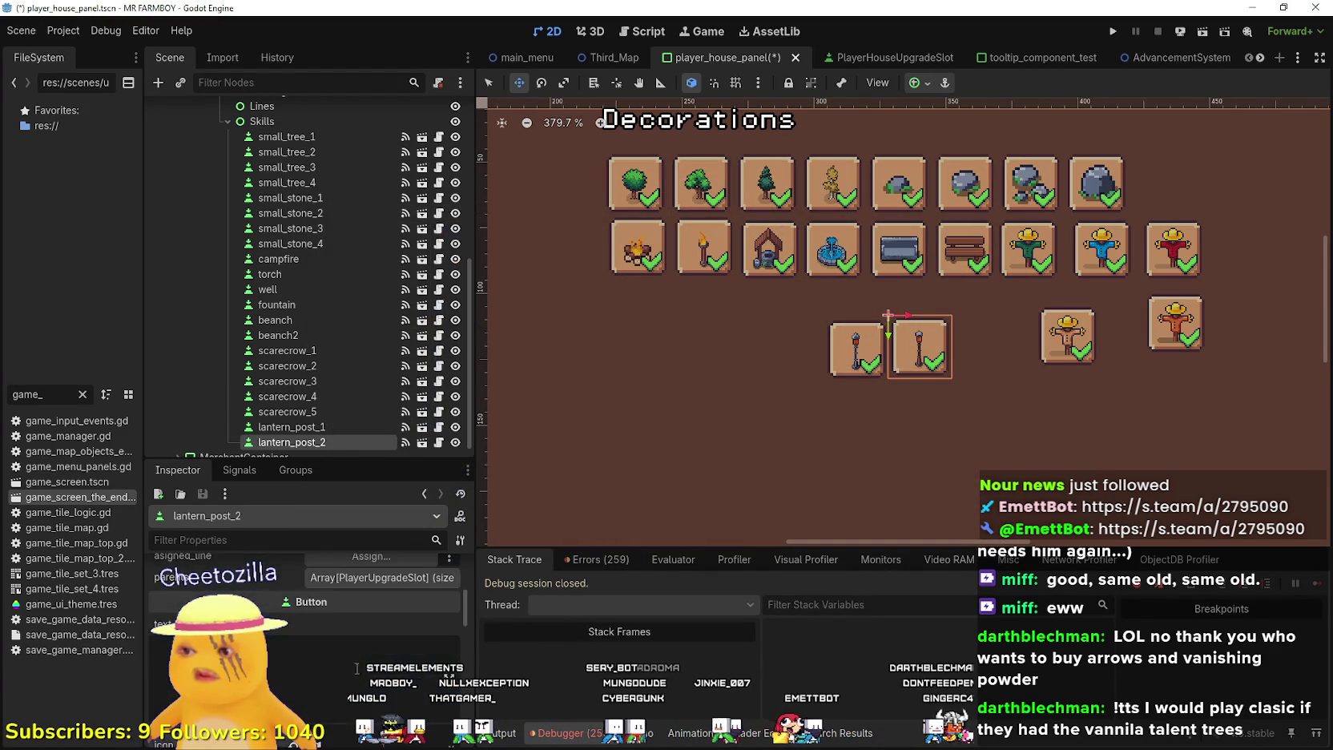
scroll(356, 672, "up", 3)
key("ctrl+s")
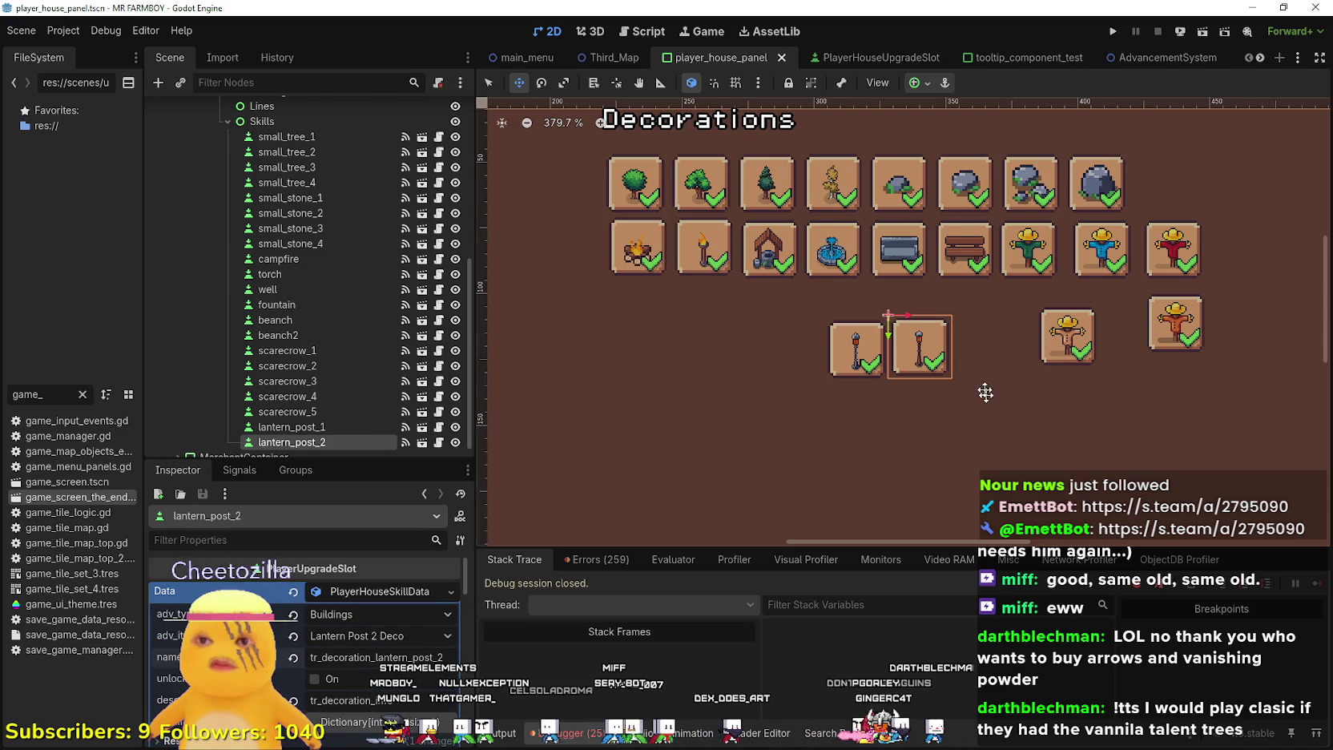
Duplicate lantern_post_2 as lantern_post_3, placed below-right of it
scroll(961, 351, "up", 4)
key("ctrl+d")
left_click_drag(883, 348, 1002, 429)
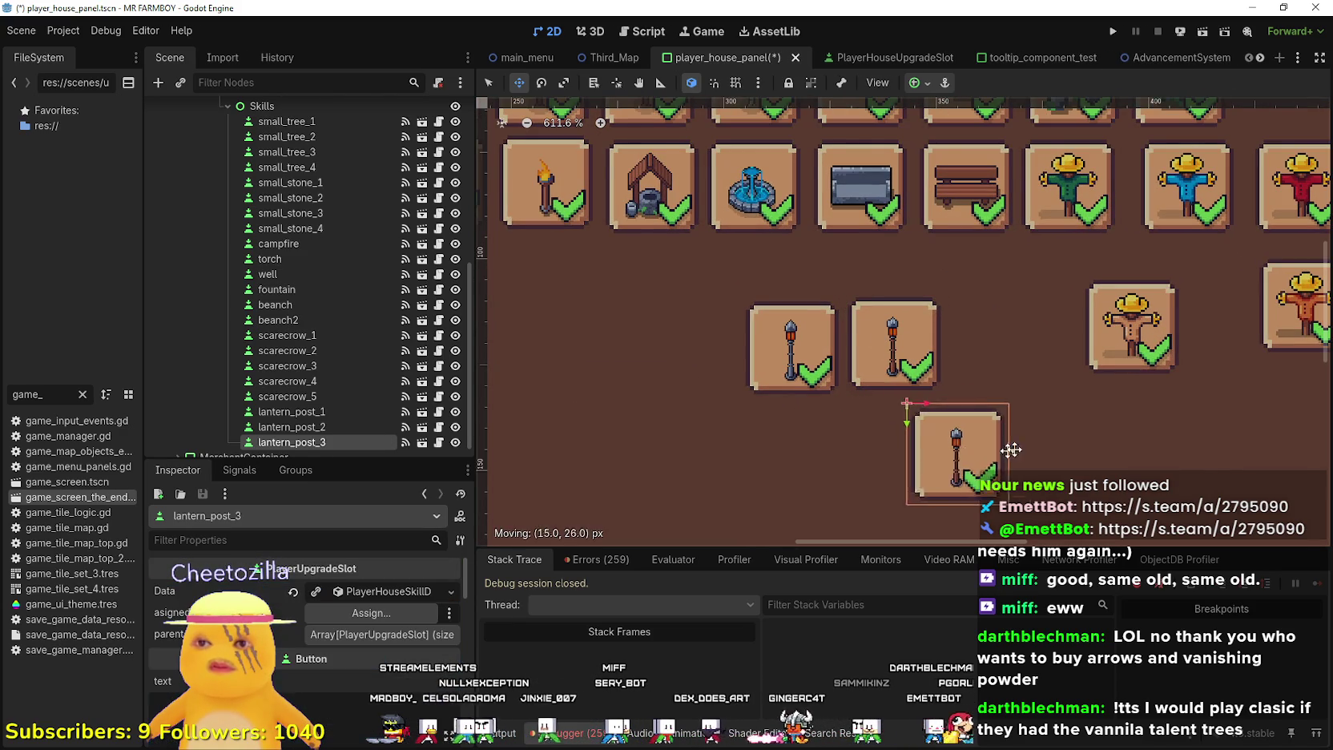
Assign Lantern Post 3 Deco as the lantern_post_3 slot's decoration item
scroll(1002, 430, "down", 3)
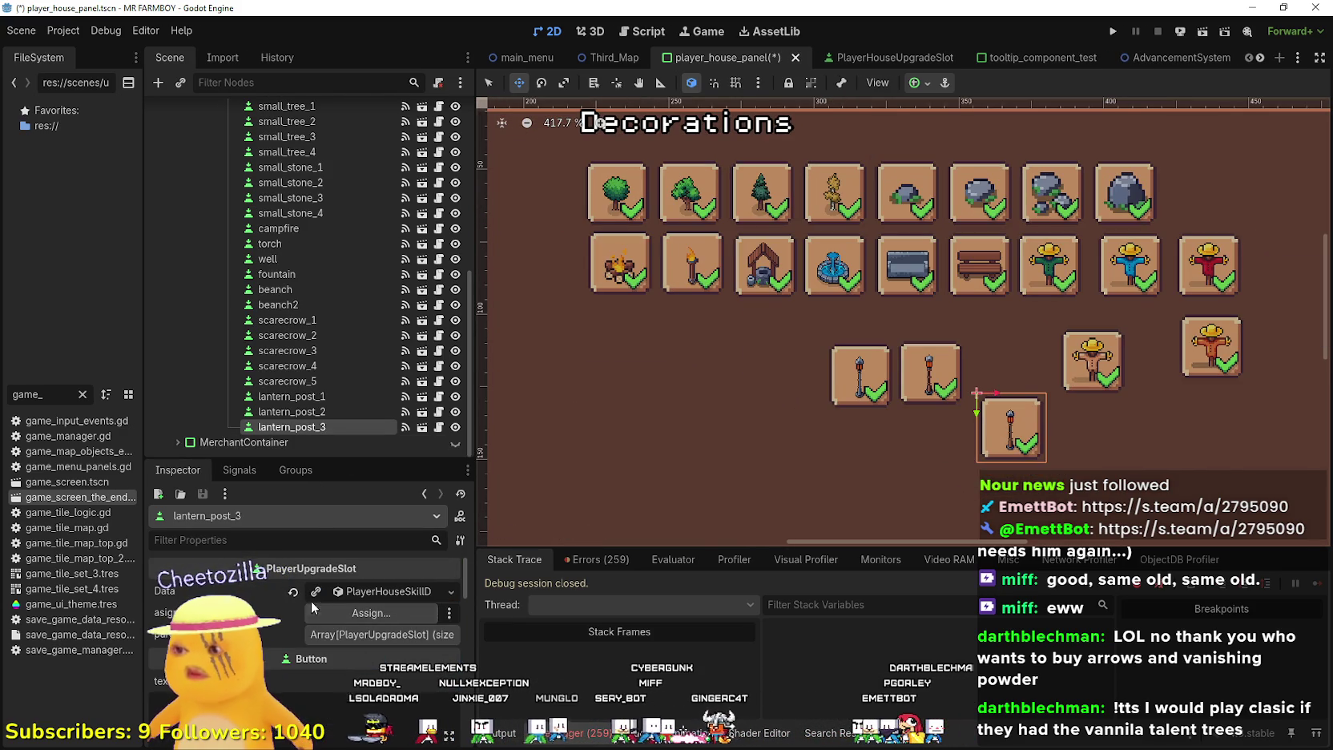
left_click(368, 593)
left_click(370, 612)
mouse_move(472, 81)
left_mouse_down()
mouse_move(454, 260)
mouse_move(431, 331)
left_mouse_up()
left_click(400, 320)
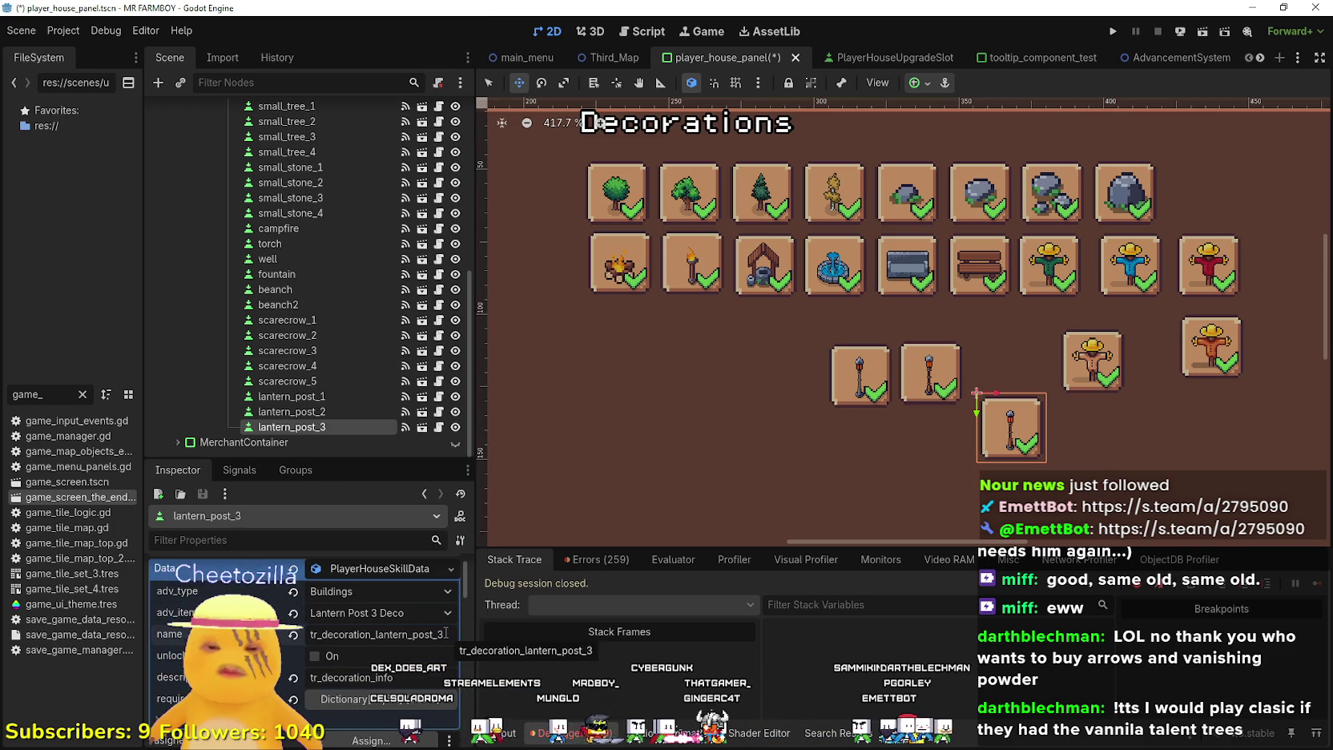
Frame the hanging-lantern sprite as the slot's icon region and save the scene
scroll(379, 634, "down", 5)
scroll(376, 636, "down", 3)
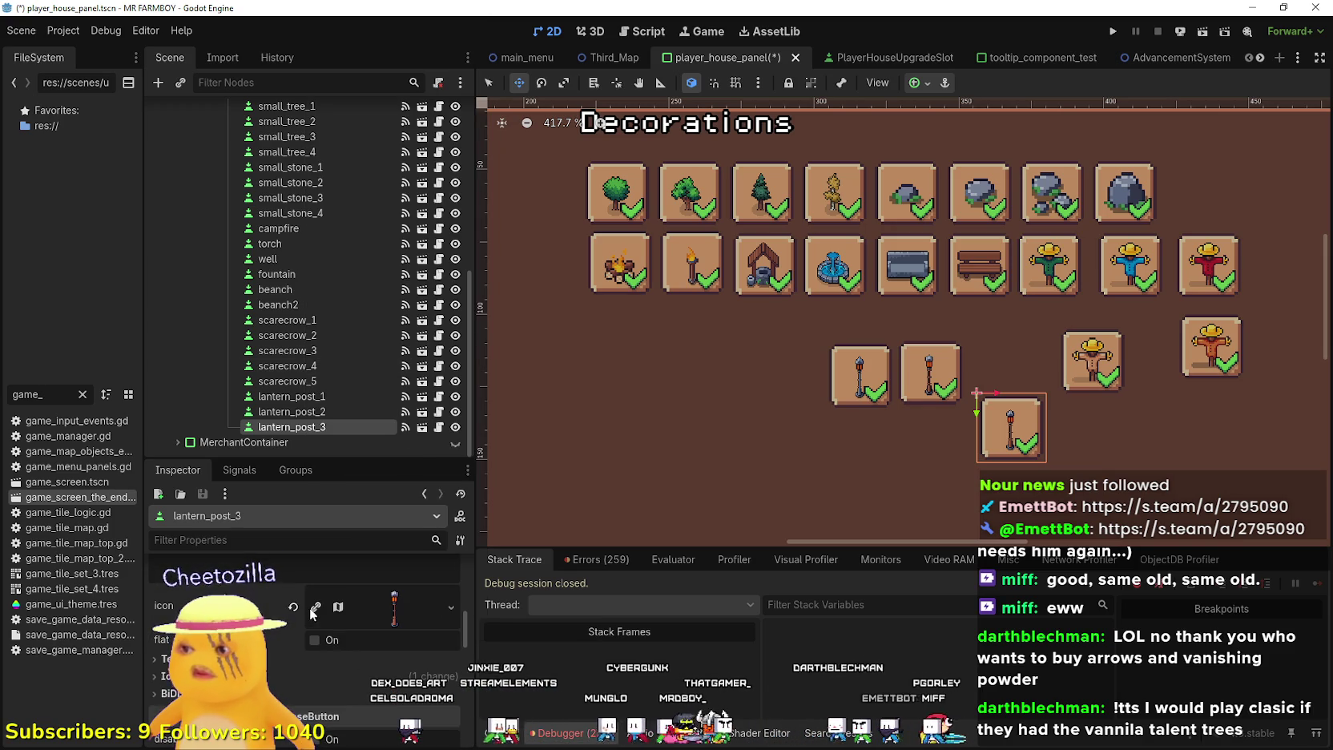
left_click(383, 606)
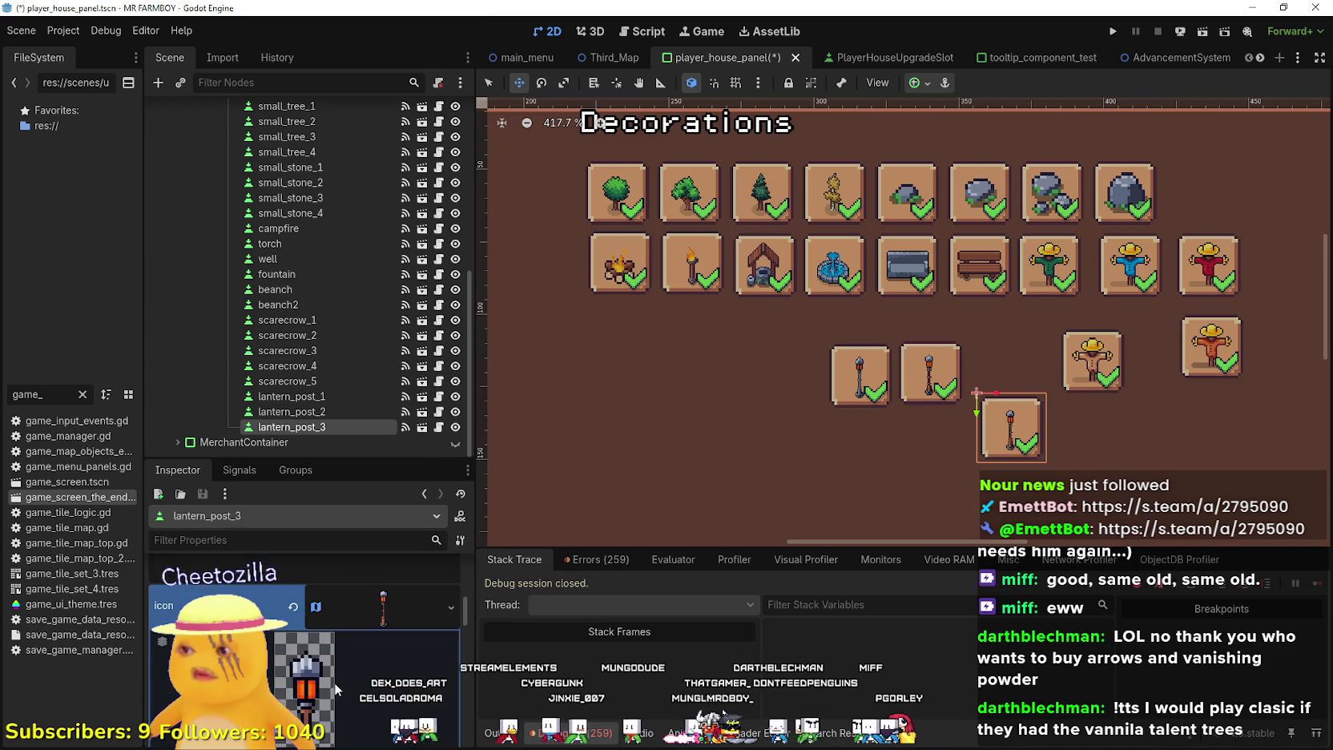
left_click(320, 669)
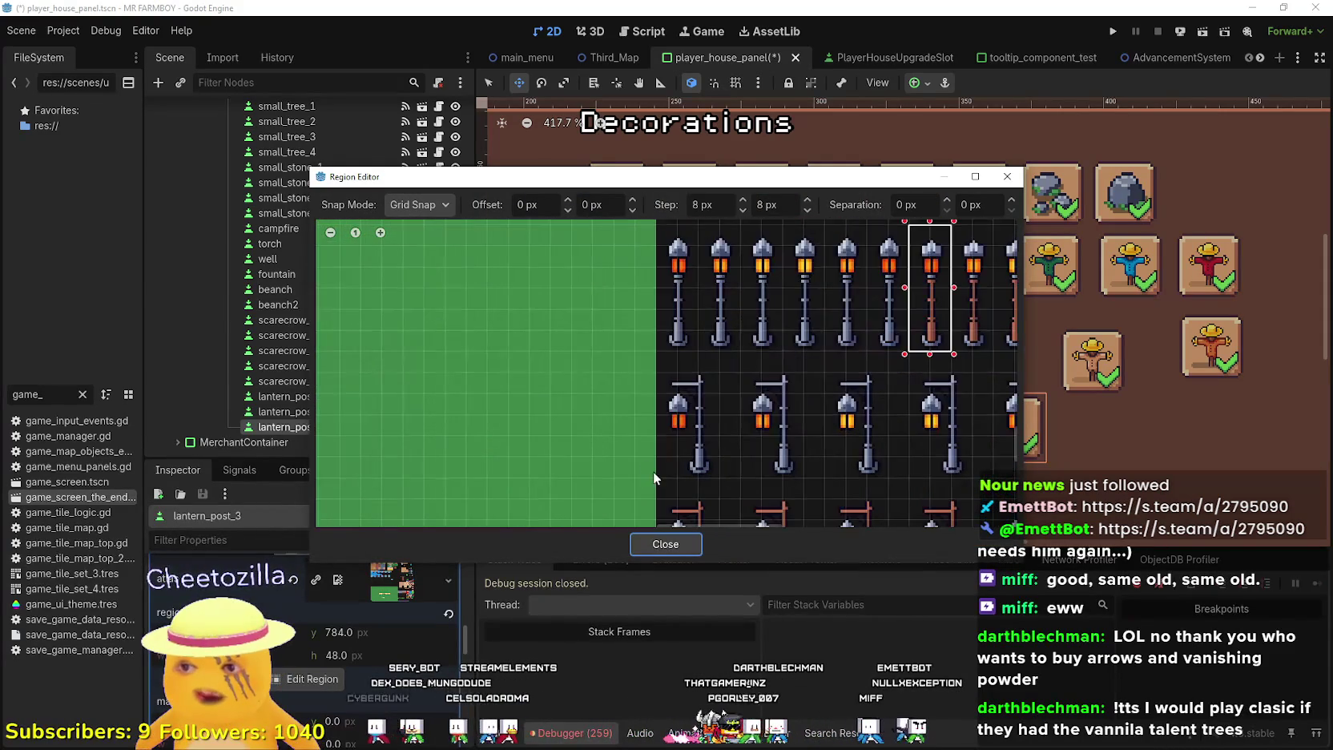
mouse_move(656, 475)
left_mouse_down()
mouse_move(694, 453)
mouse_move(730, 384)
left_mouse_up()
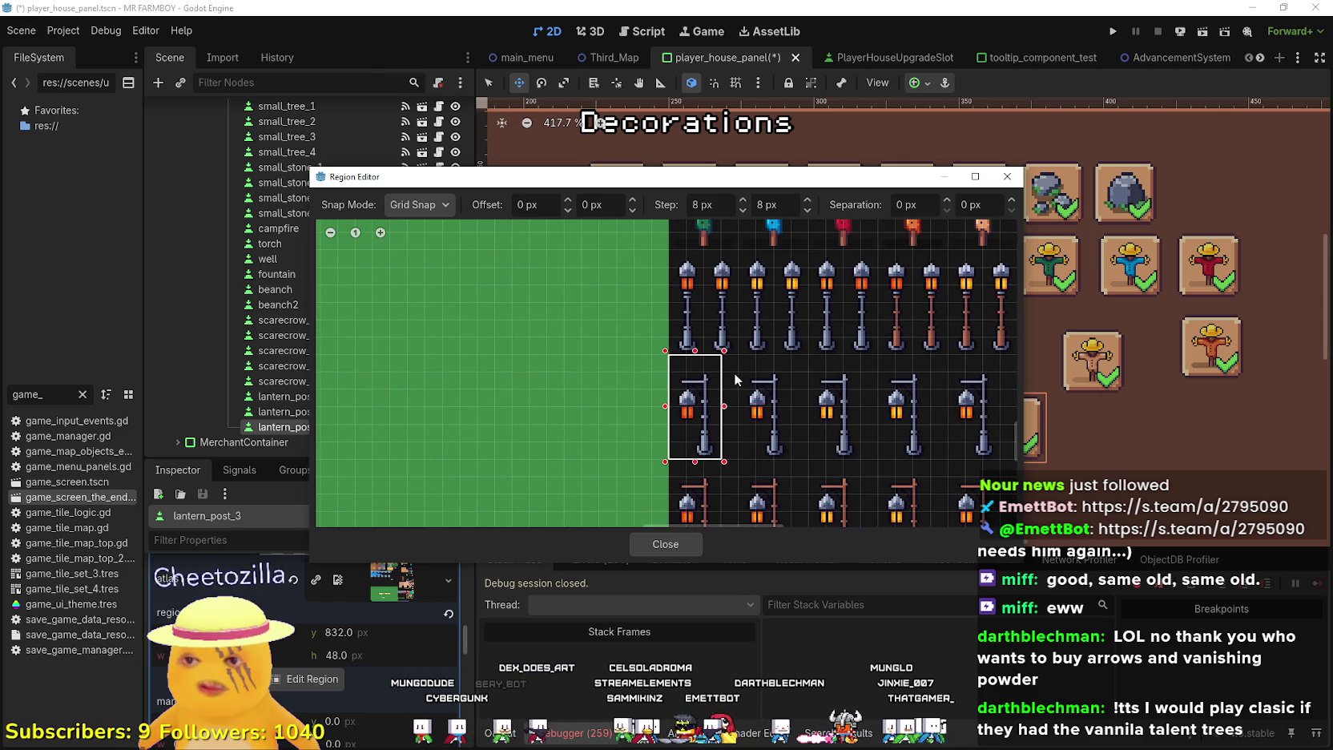
scroll(732, 371, "down", 2)
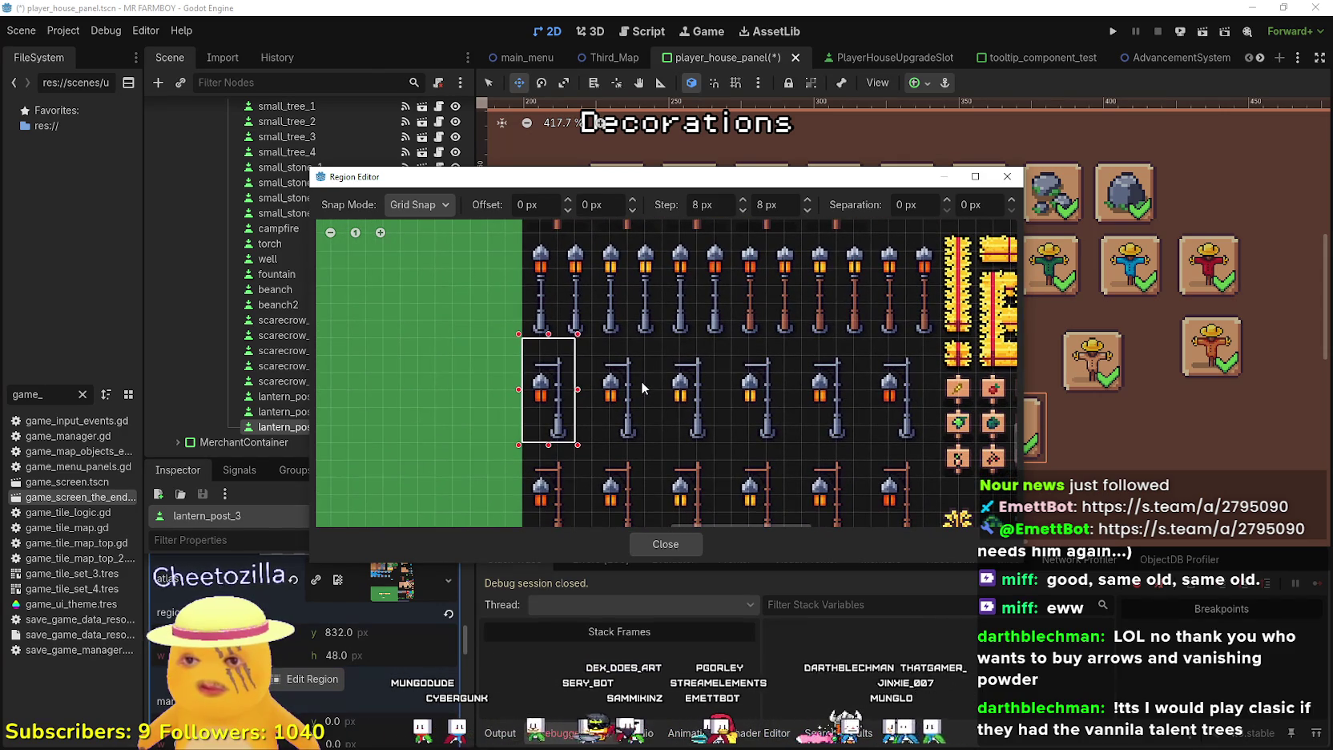
scroll(576, 390, "up", 1)
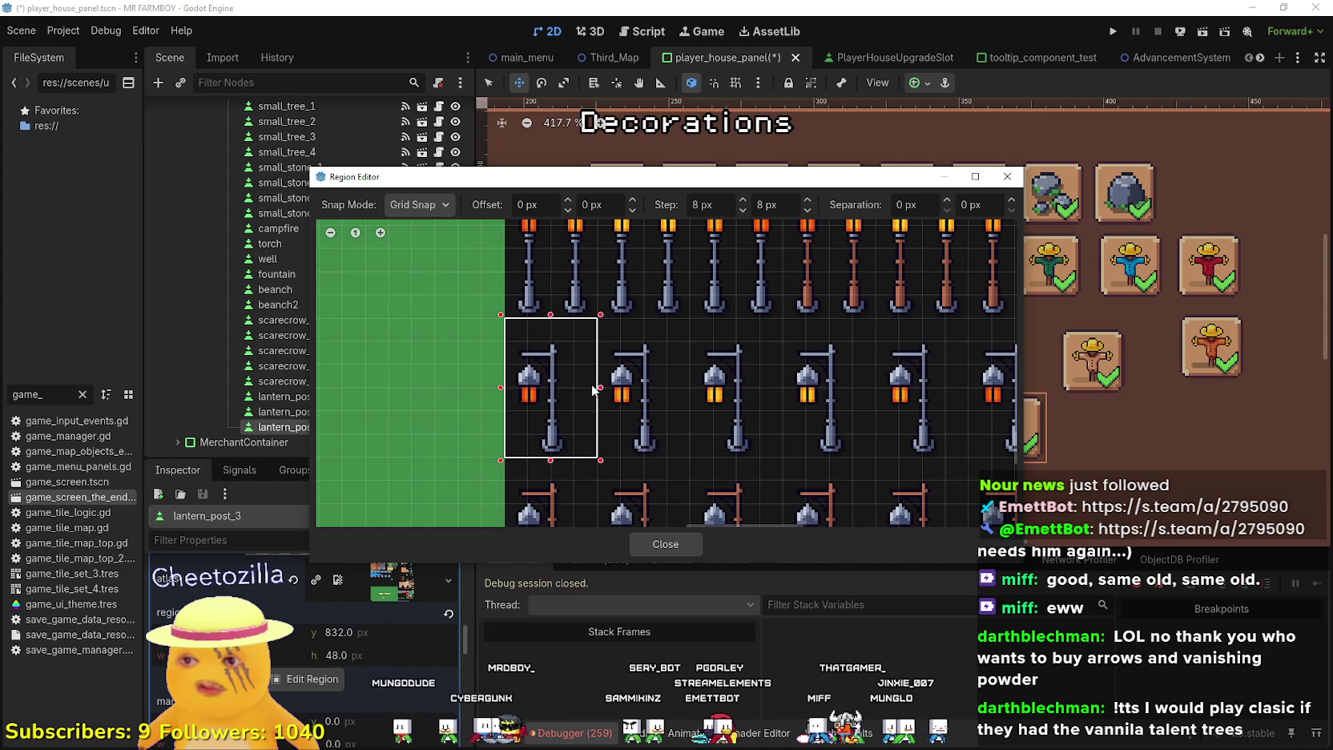
left_click(666, 544)
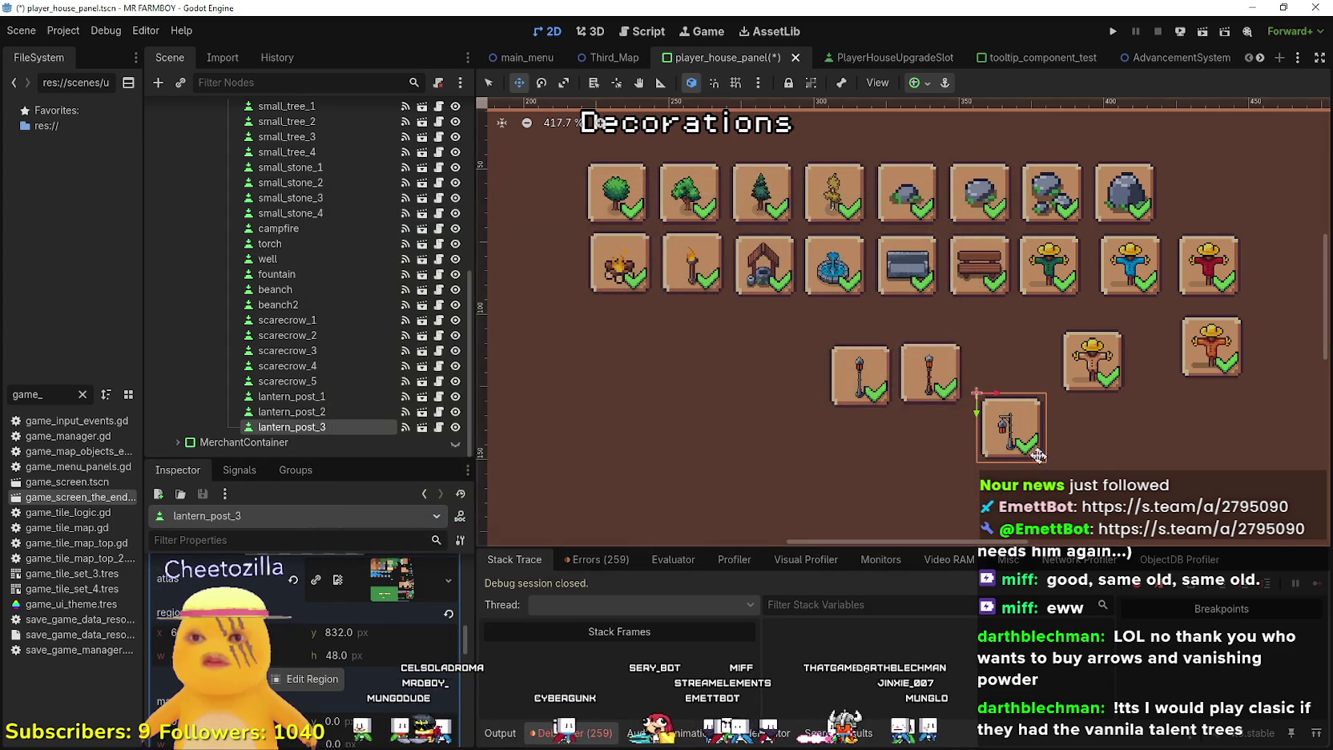
scroll(849, 411, "up", 2)
key("ctrl+s")
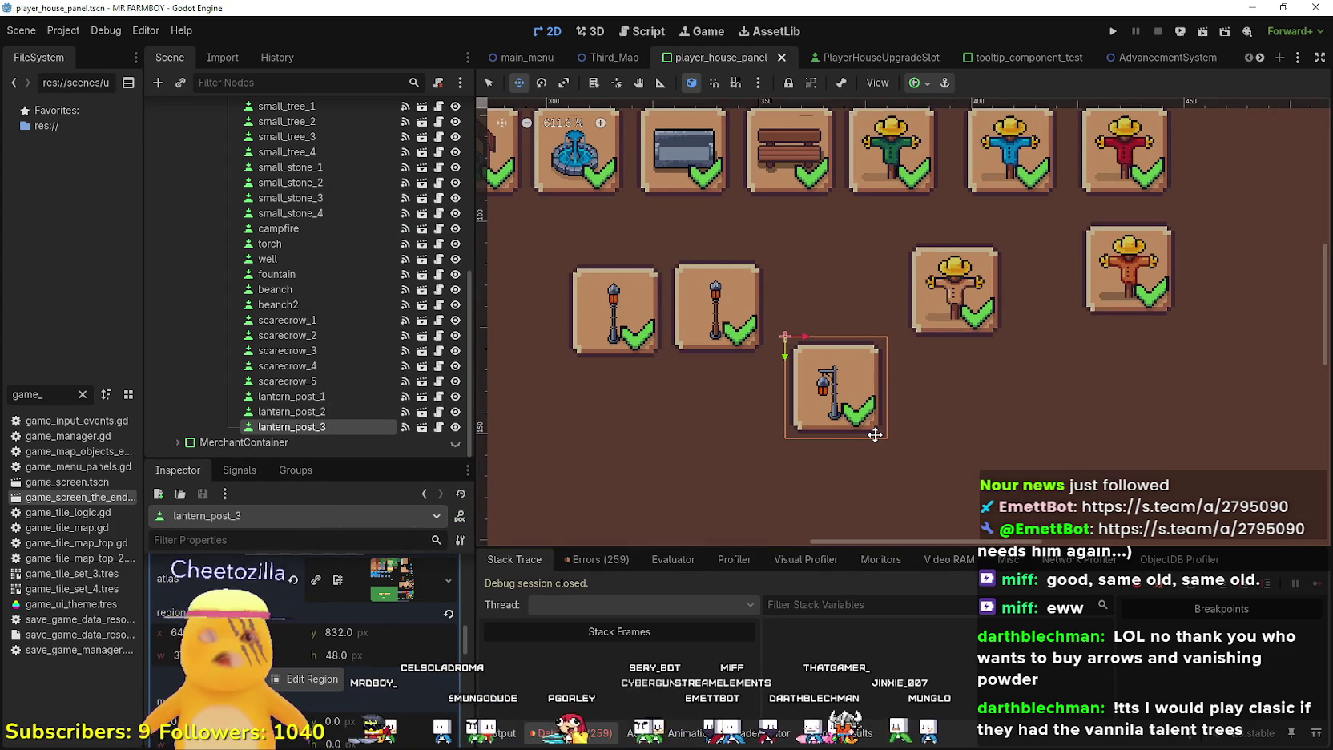
scroll(361, 636, "down", 5)
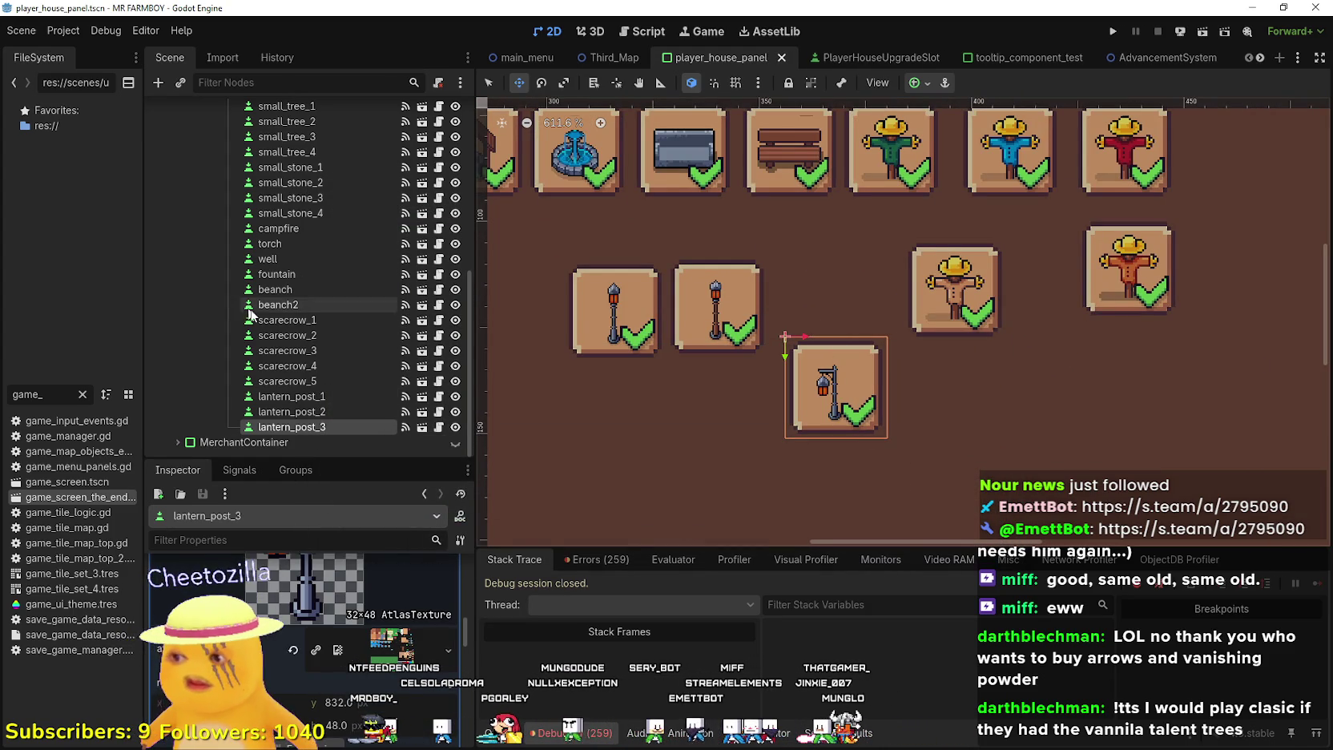
scroll(381, 648, "up", 1)
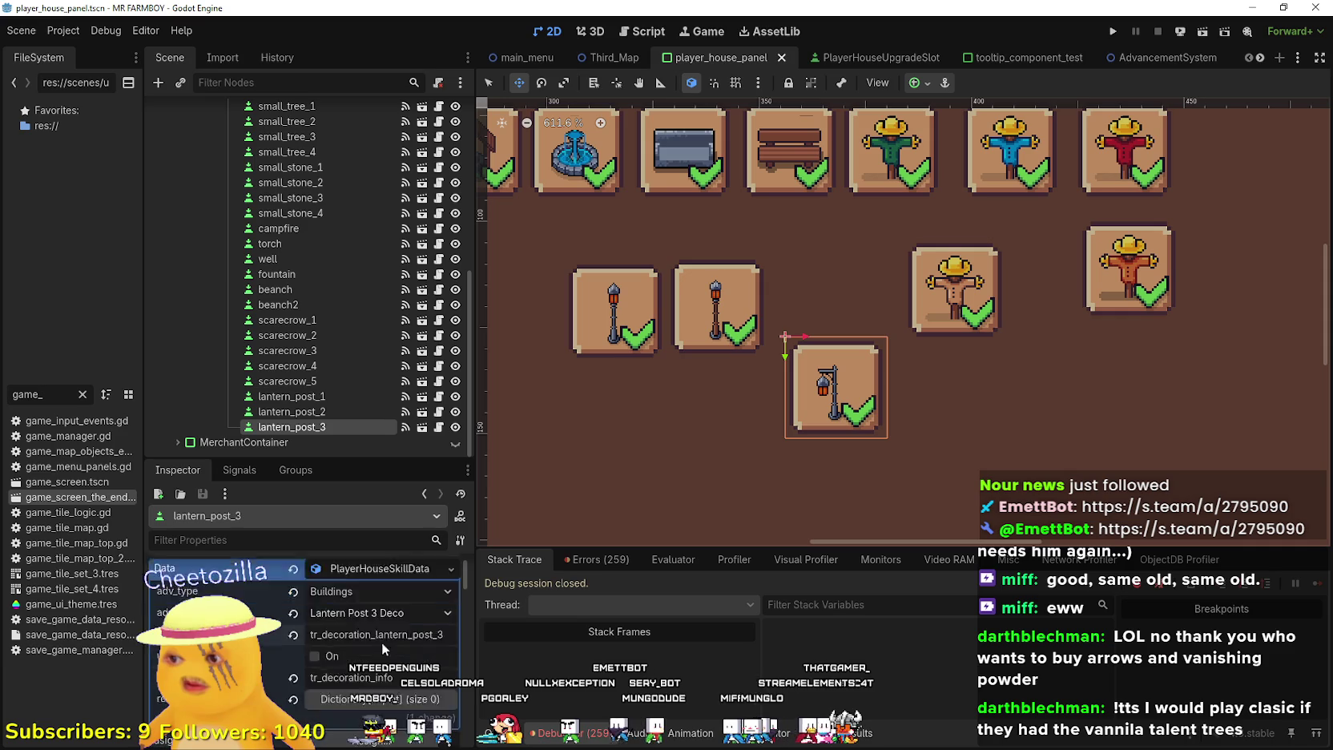
Duplicate lantern_post_3 beside itself, set the copy to Lantern Post 4 Deco, and save
key("ctrl+d")
left_click_drag(816, 392, 948, 400)
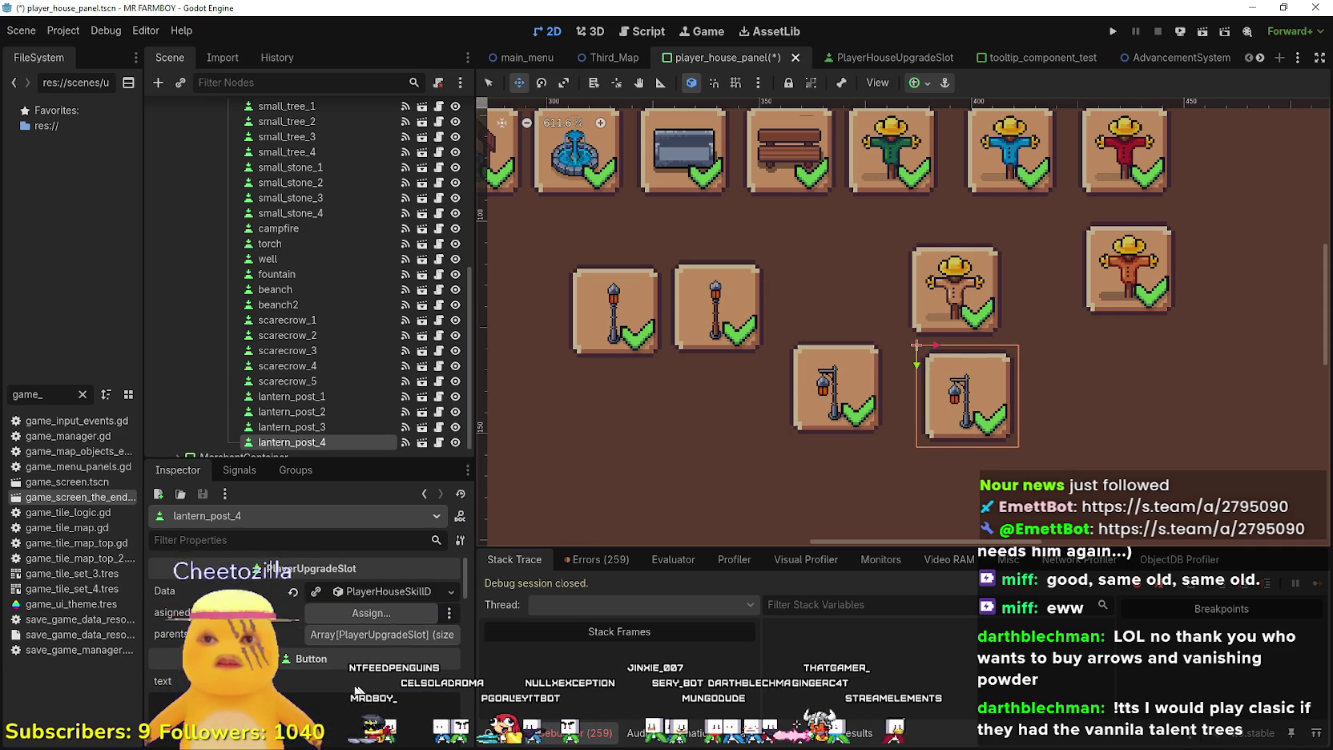
left_click(347, 596)
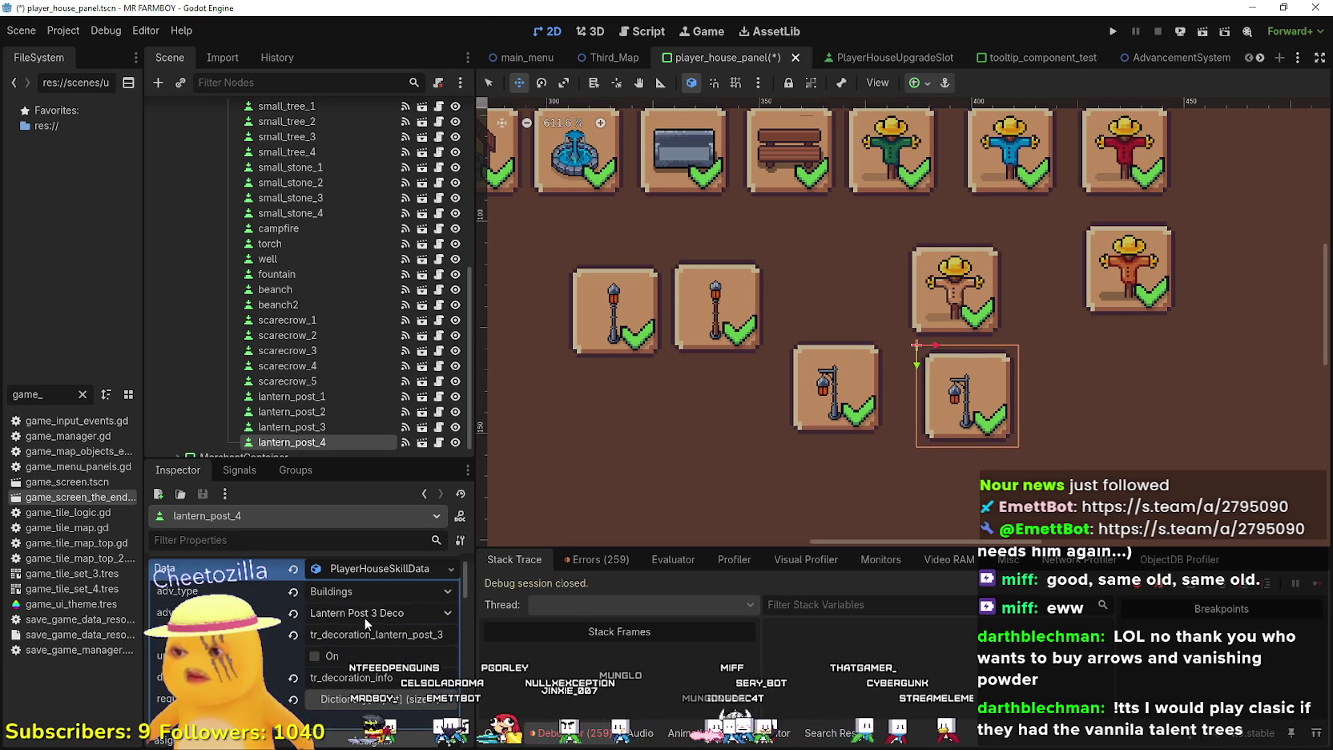
left_click(364, 618)
scroll(476, 279, "down", 15)
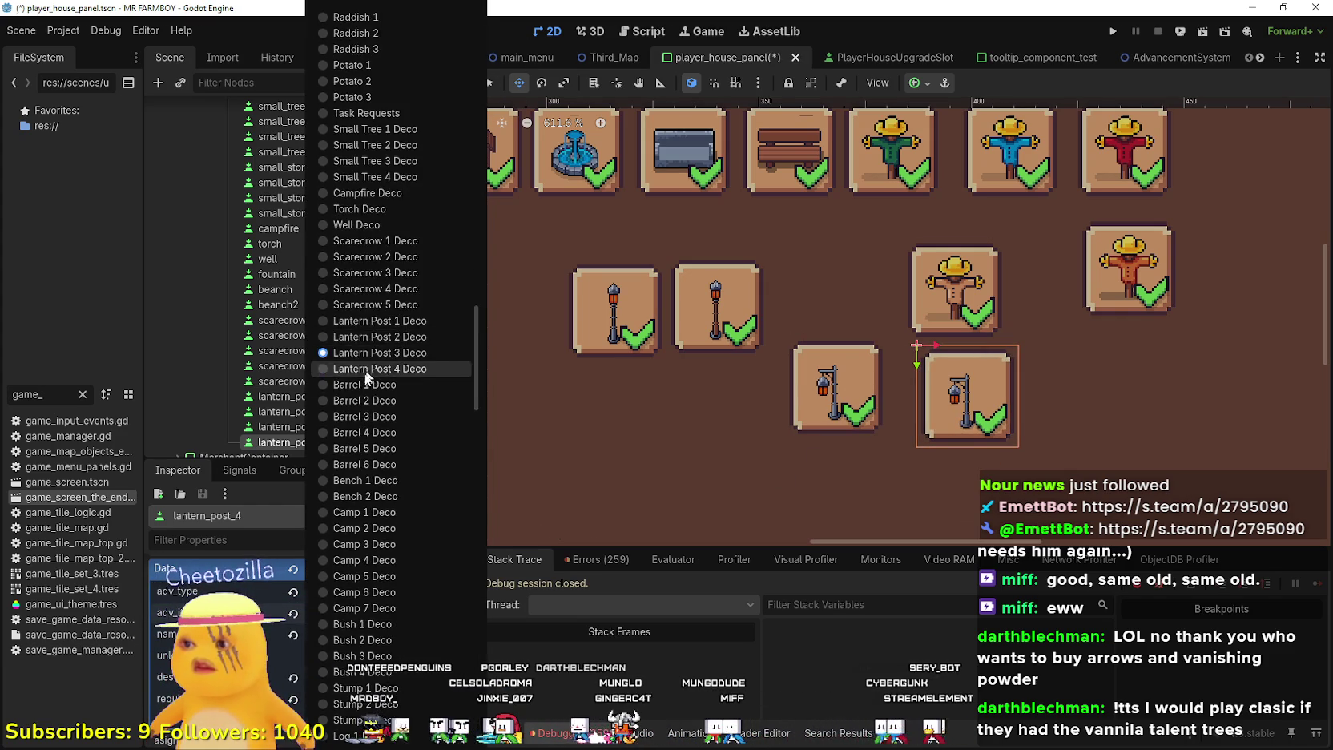
left_click(365, 367)
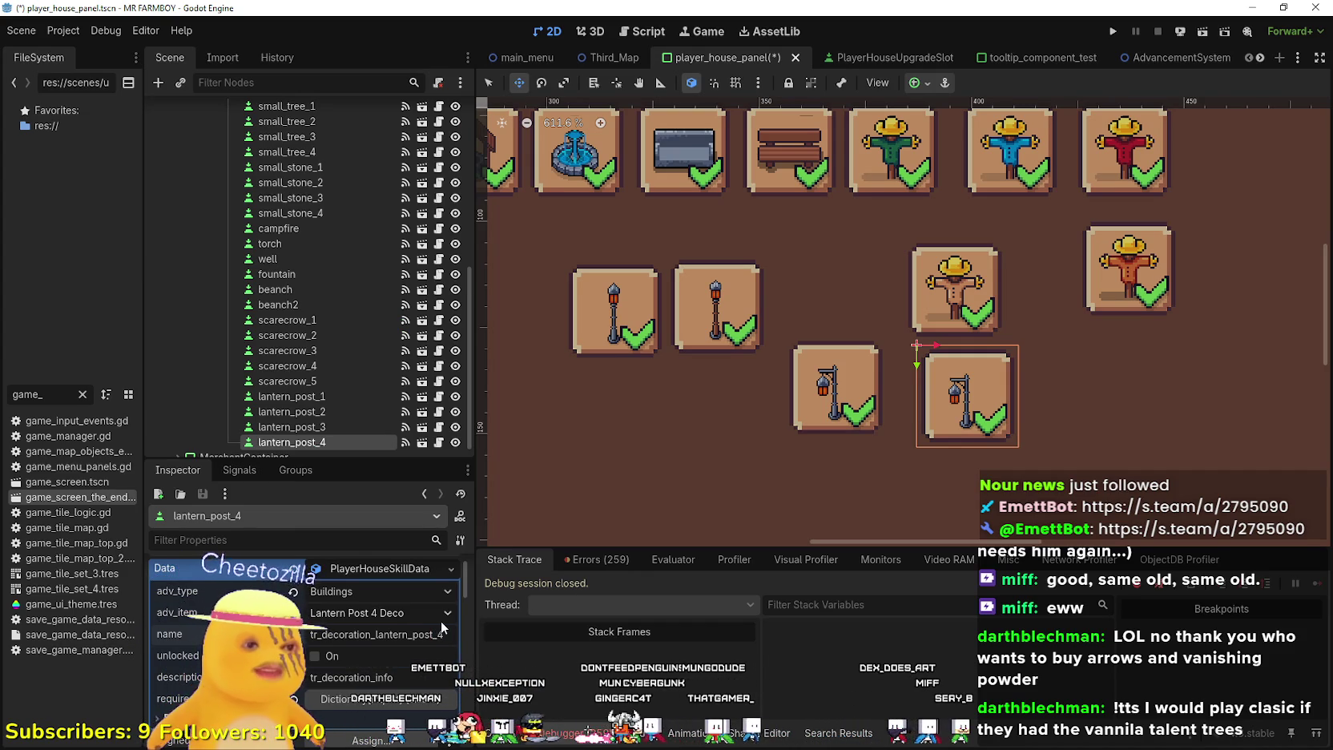
key("ctrl+s")
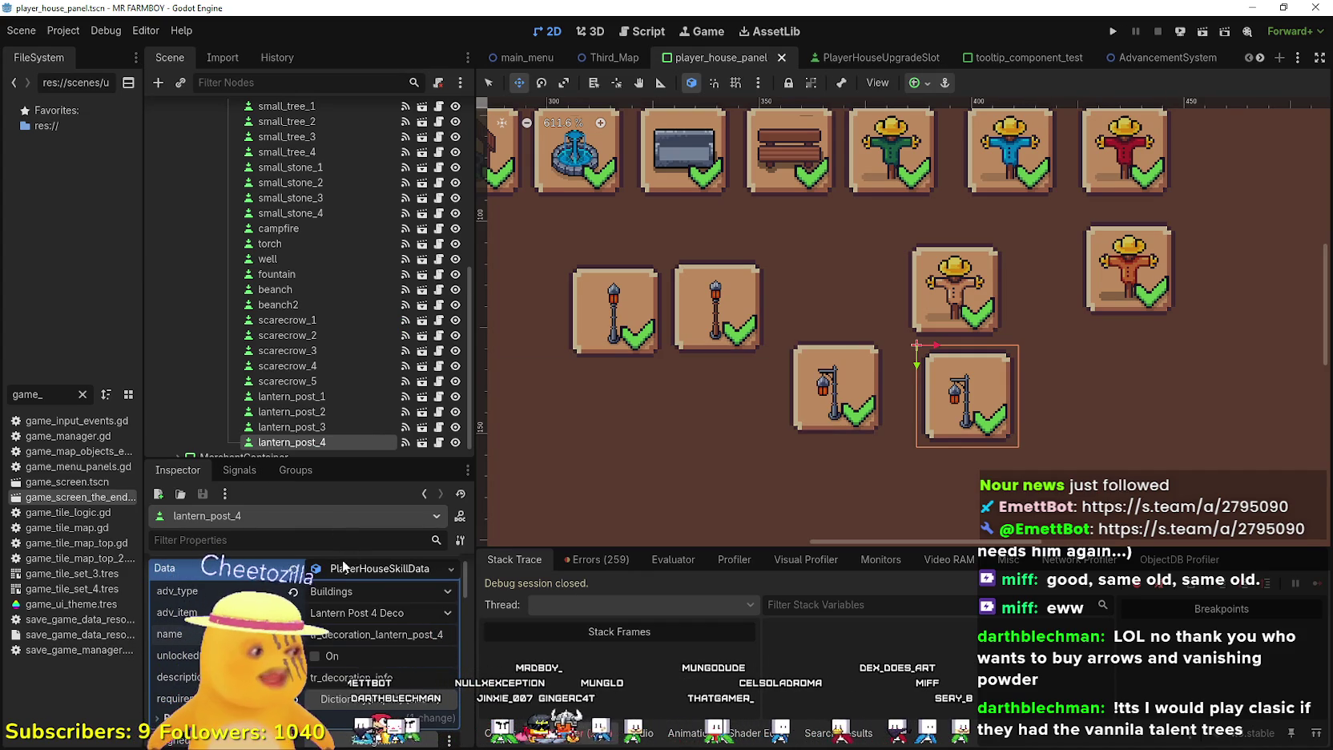
Frame the lower lantern post as lantern_post_4's icon, save, and duplicate the slot
left_click(337, 679)
left_click(393, 660)
scroll(781, 406, "down", 4)
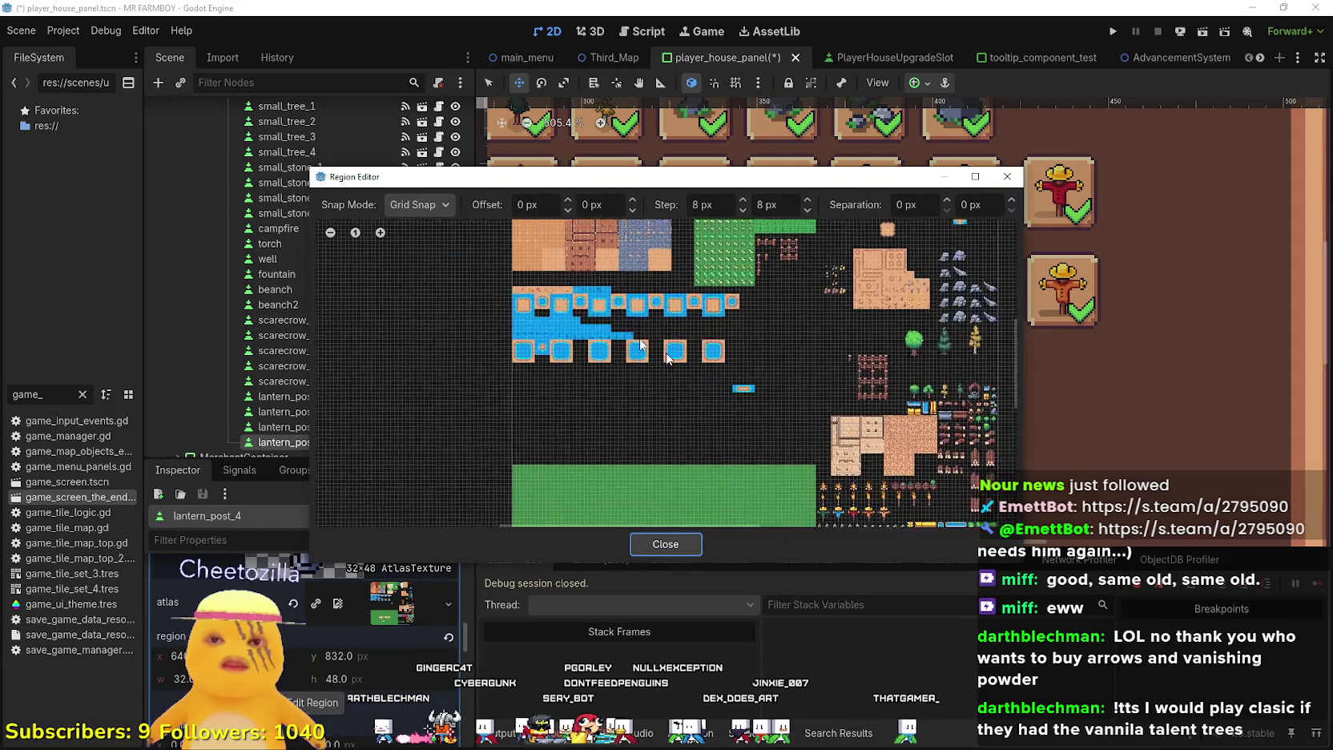
scroll(624, 457, "up", 5)
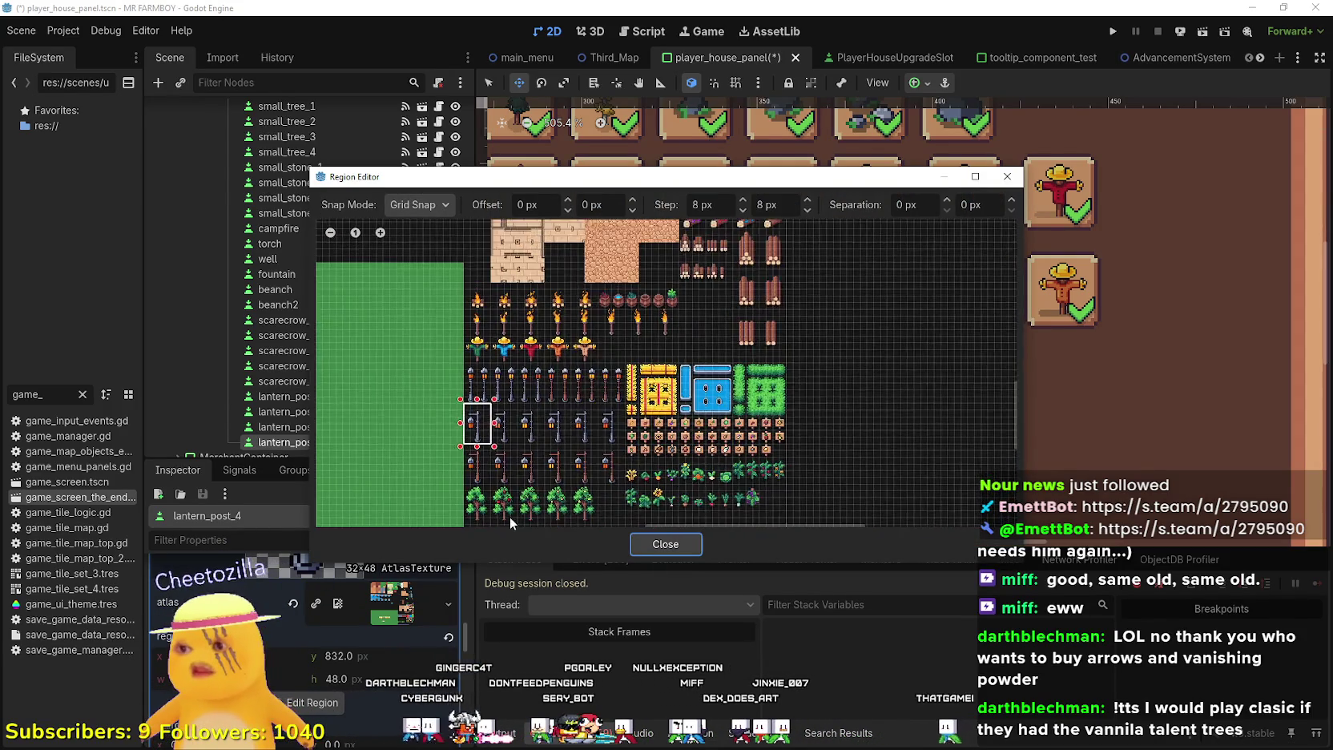
mouse_move(432, 472)
left_mouse_down()
mouse_move(495, 345)
mouse_move(510, 347)
left_mouse_up()
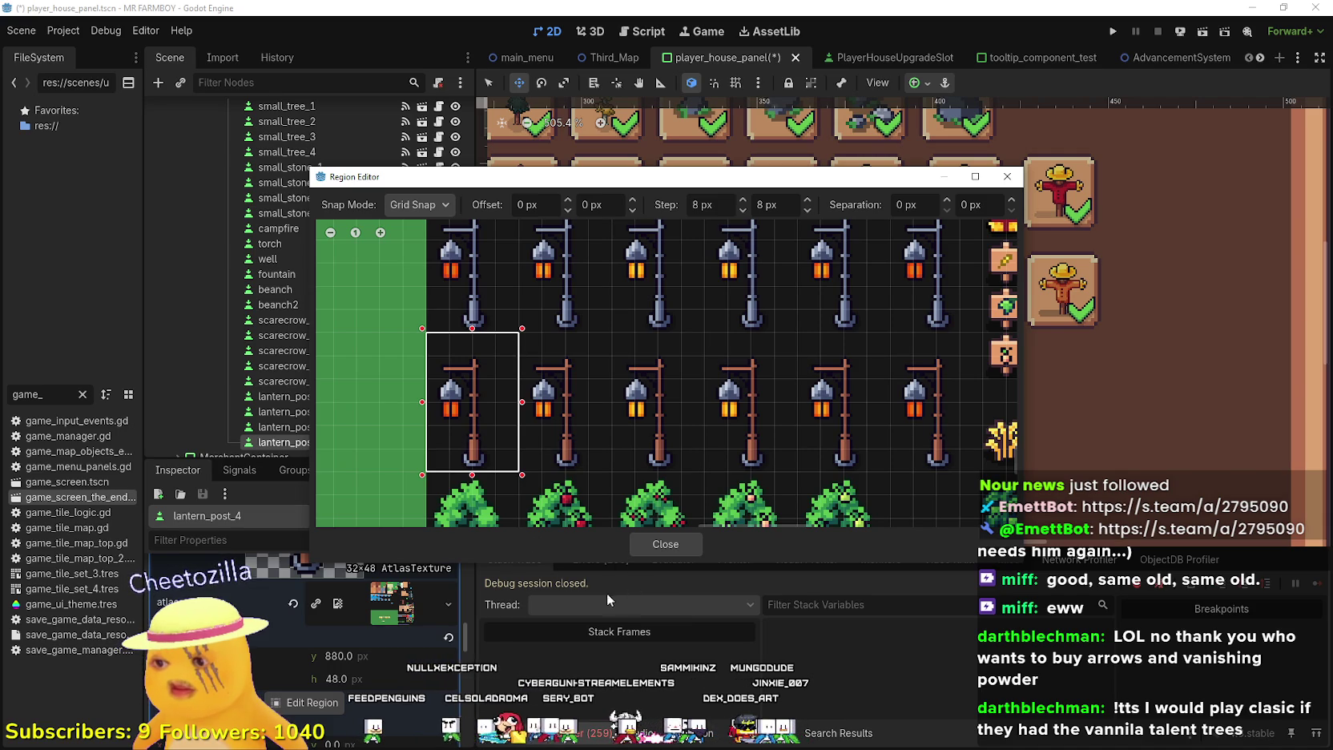
left_click(665, 544)
key("ctrl+s")
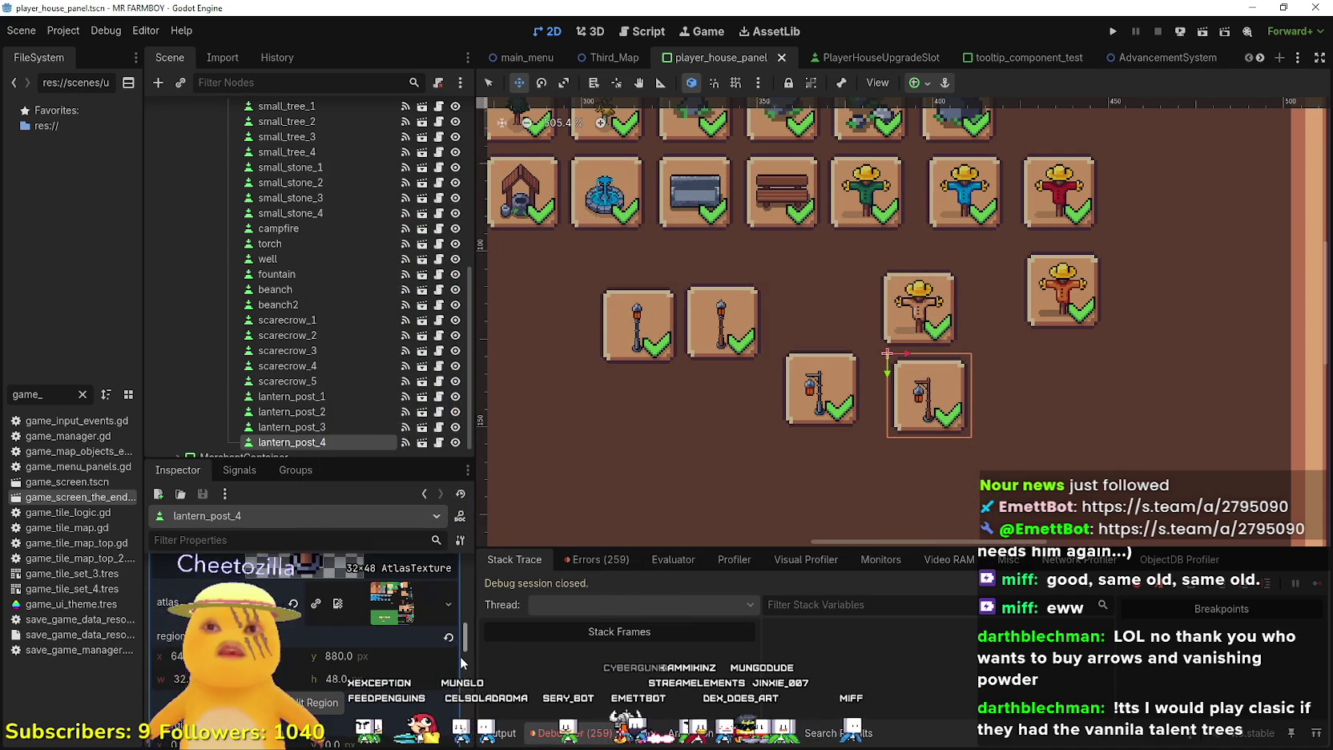
scroll(441, 622, "up", 5)
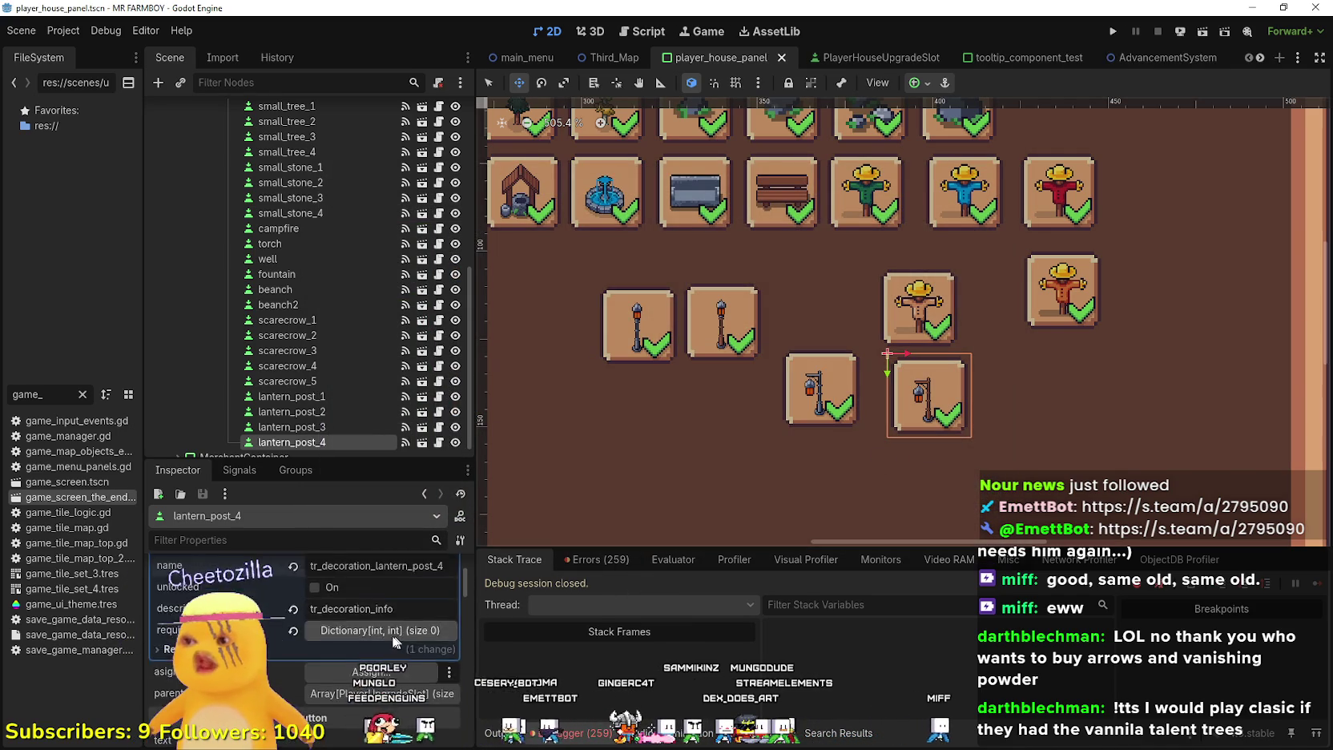
scroll(398, 635, "down", 2)
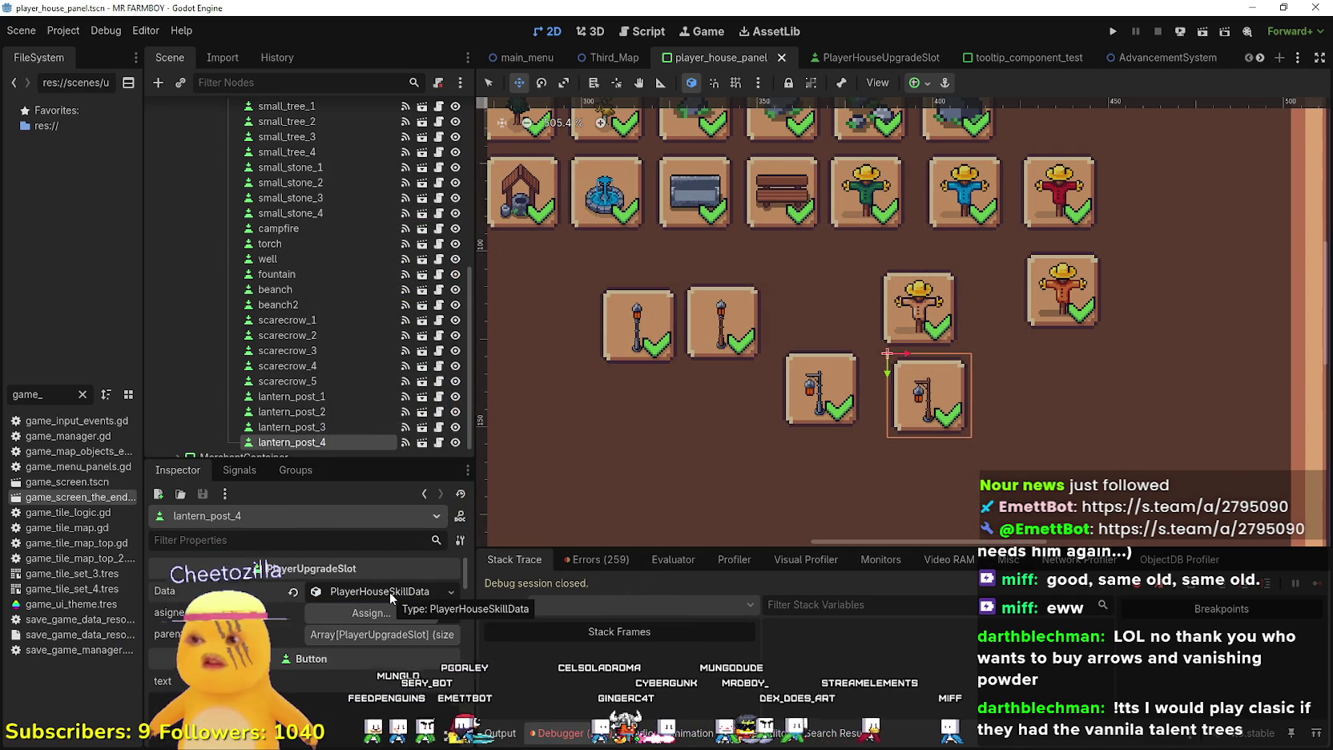
key("ctrl+d")
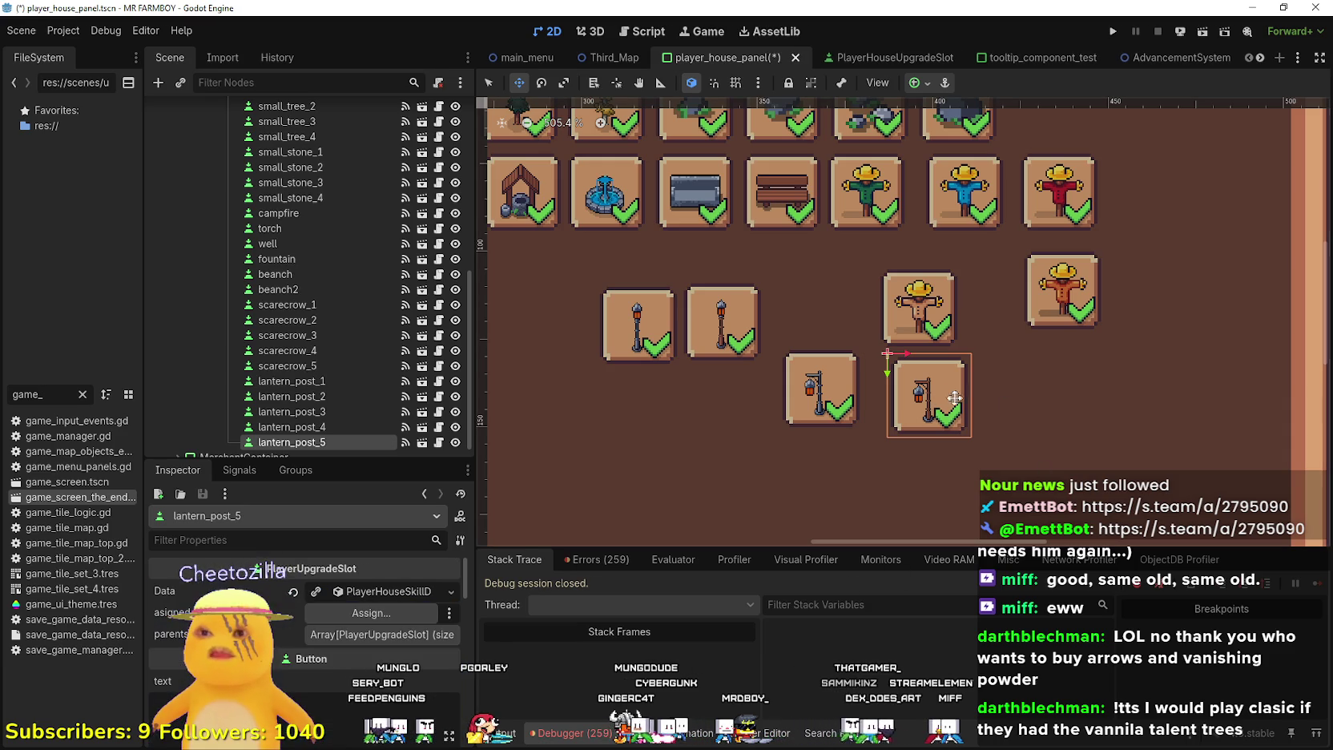
Move the duplicate to a new spot, set its item to Barrel 1 Deco, and check the tr_decoration_barrel_1 key
left_click_drag(960, 396, 1069, 432)
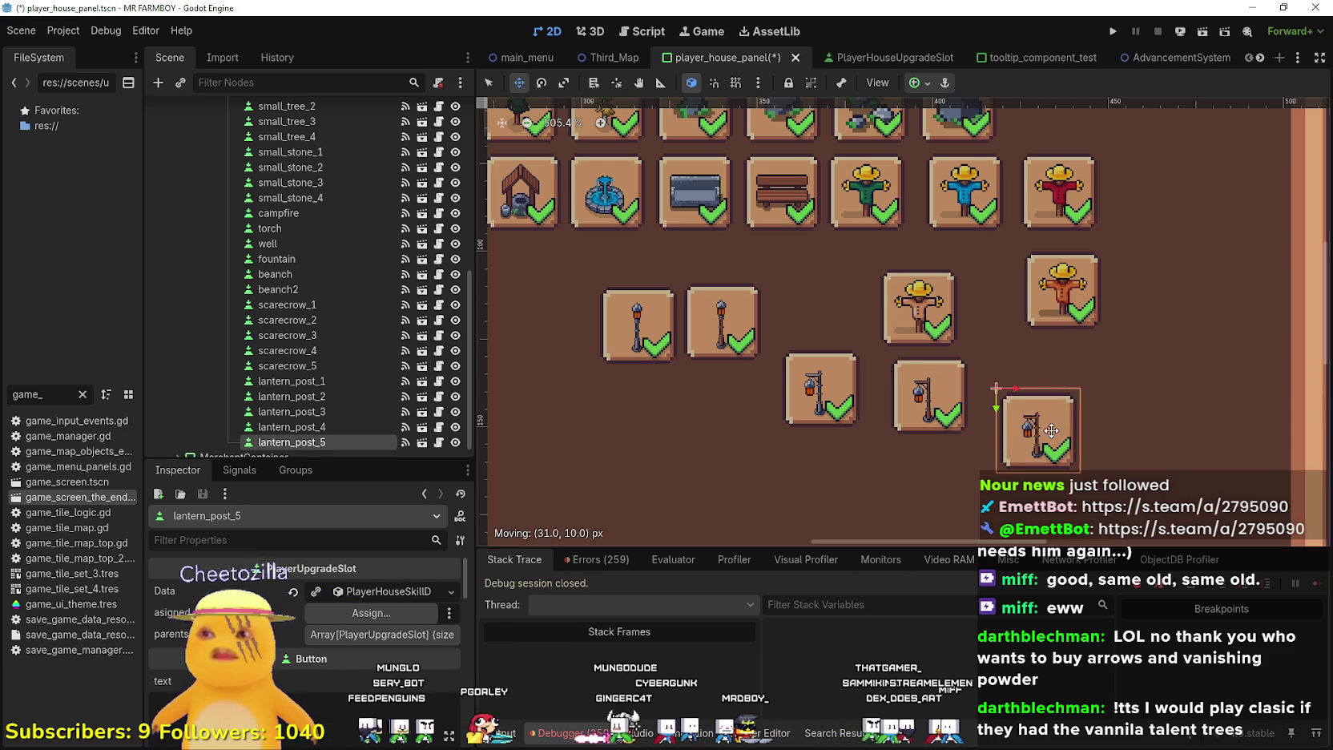
left_click(356, 596)
left_click(376, 635)
scroll(404, 405, "down", 20)
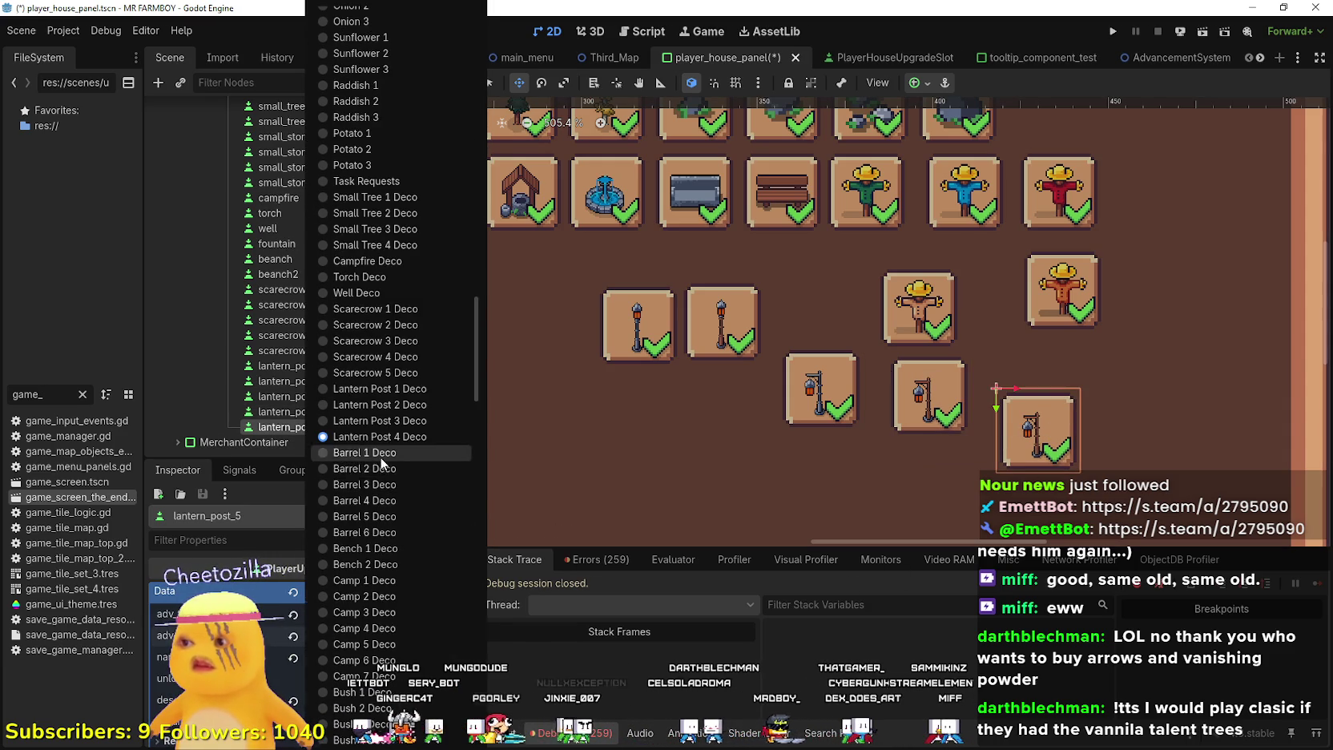
left_click(364, 452)
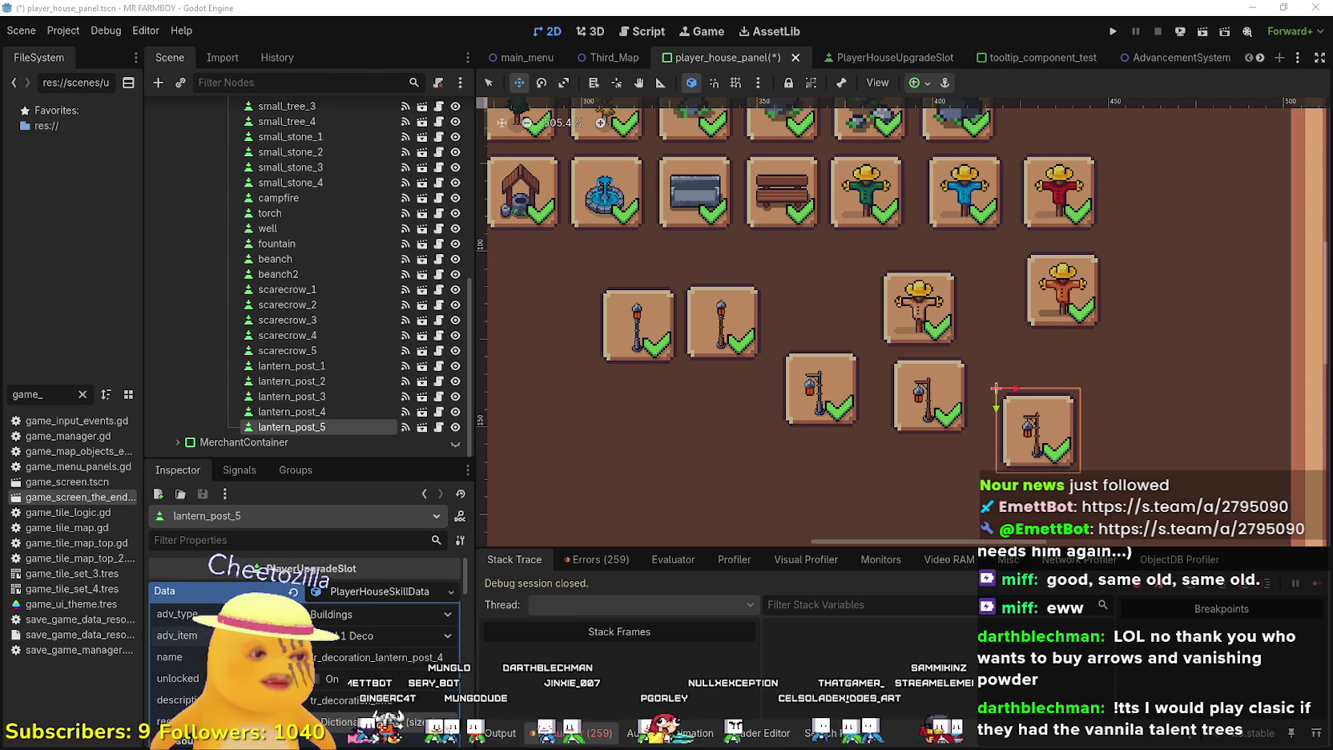
key("alt+Tab")
key("Down")
key("Down")
key("Down")
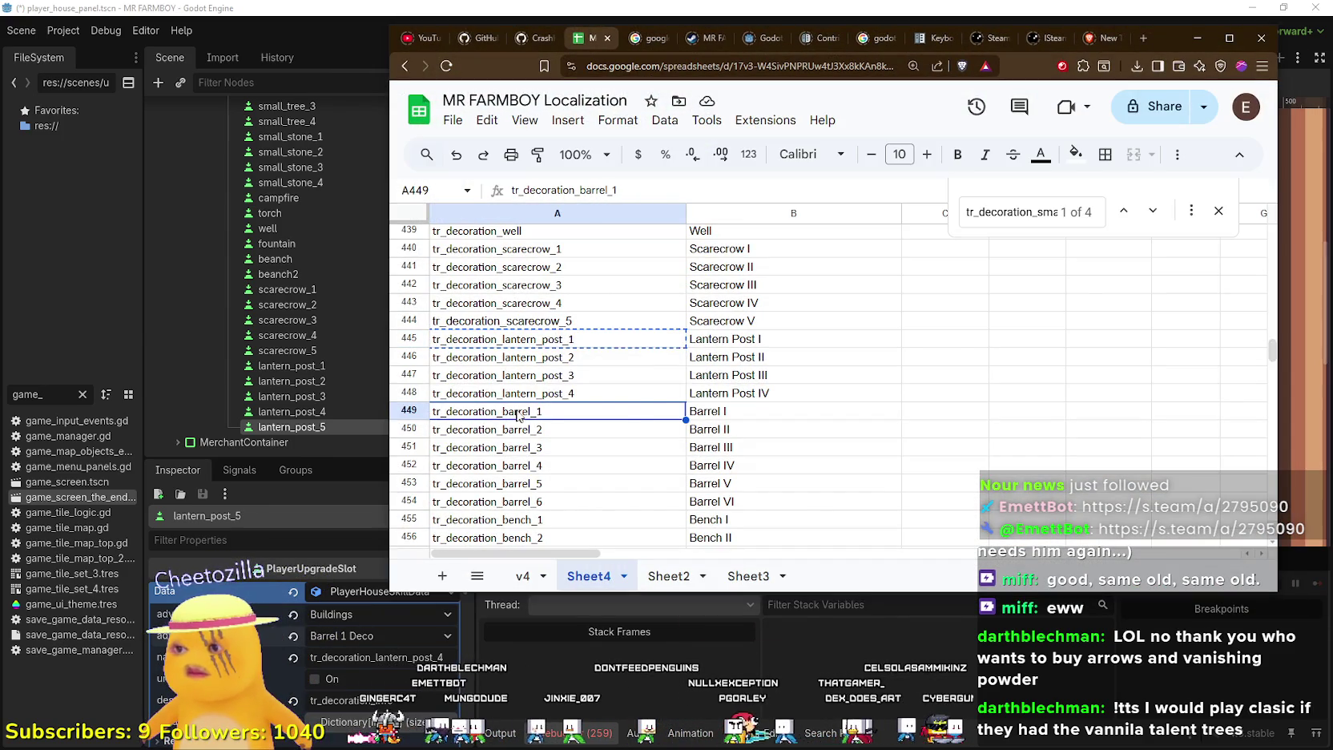
left_click(1205, 42)
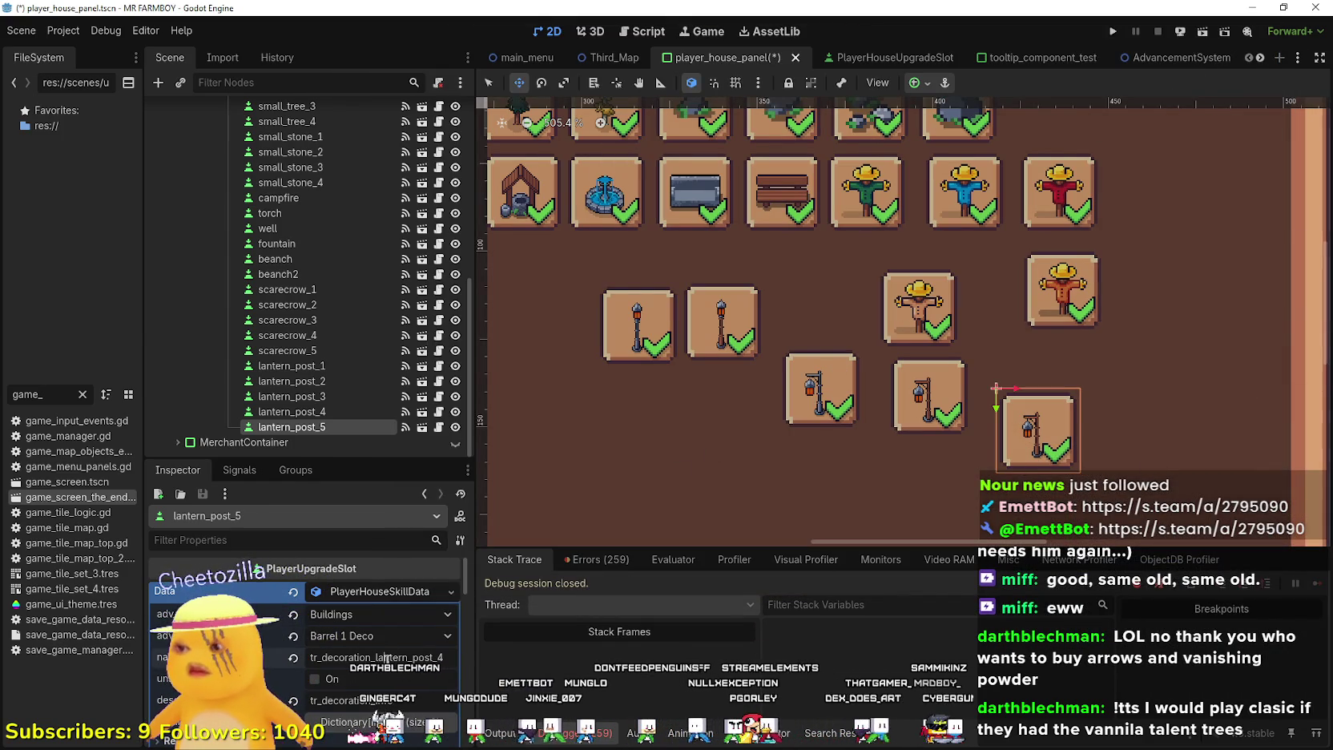
Rename the lantern_post_5 node to barrel_1 and save the scene
double_click(311, 429)
type("barrel_")
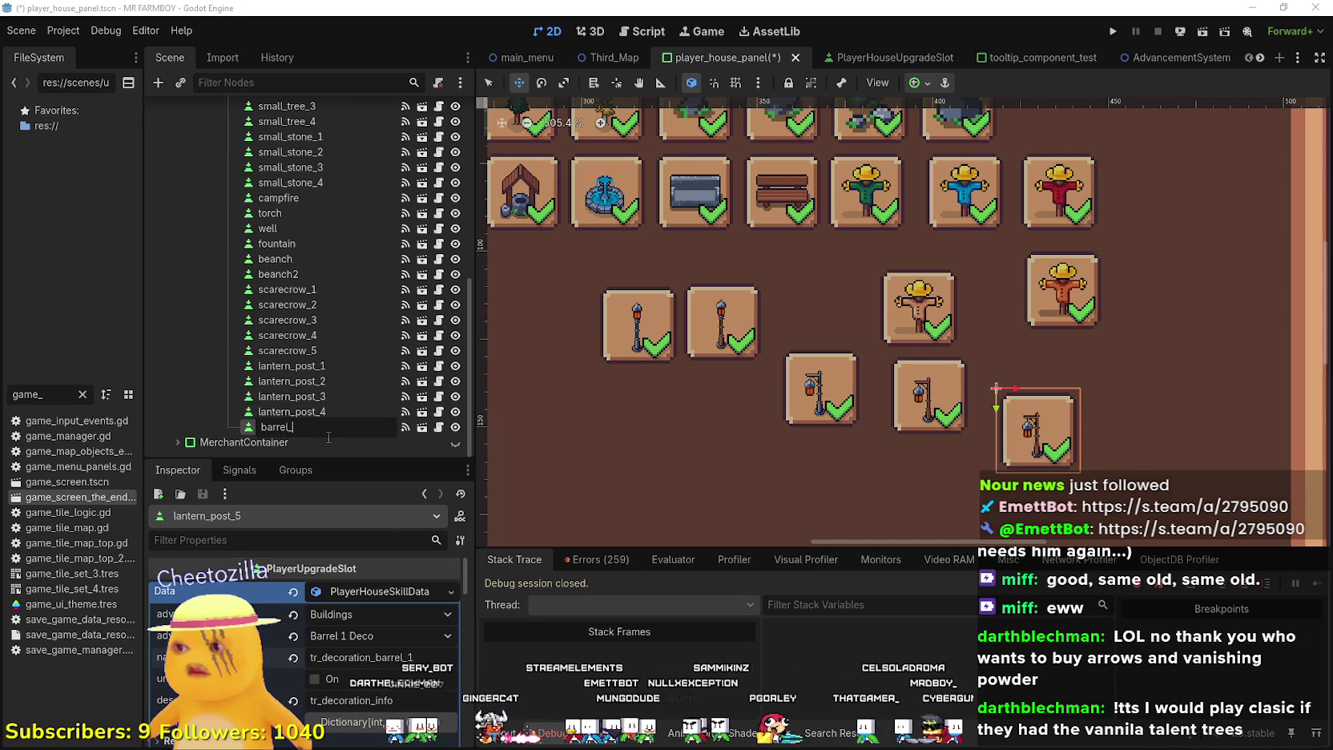
type("1")
key("Return")
key("ctrl+s")
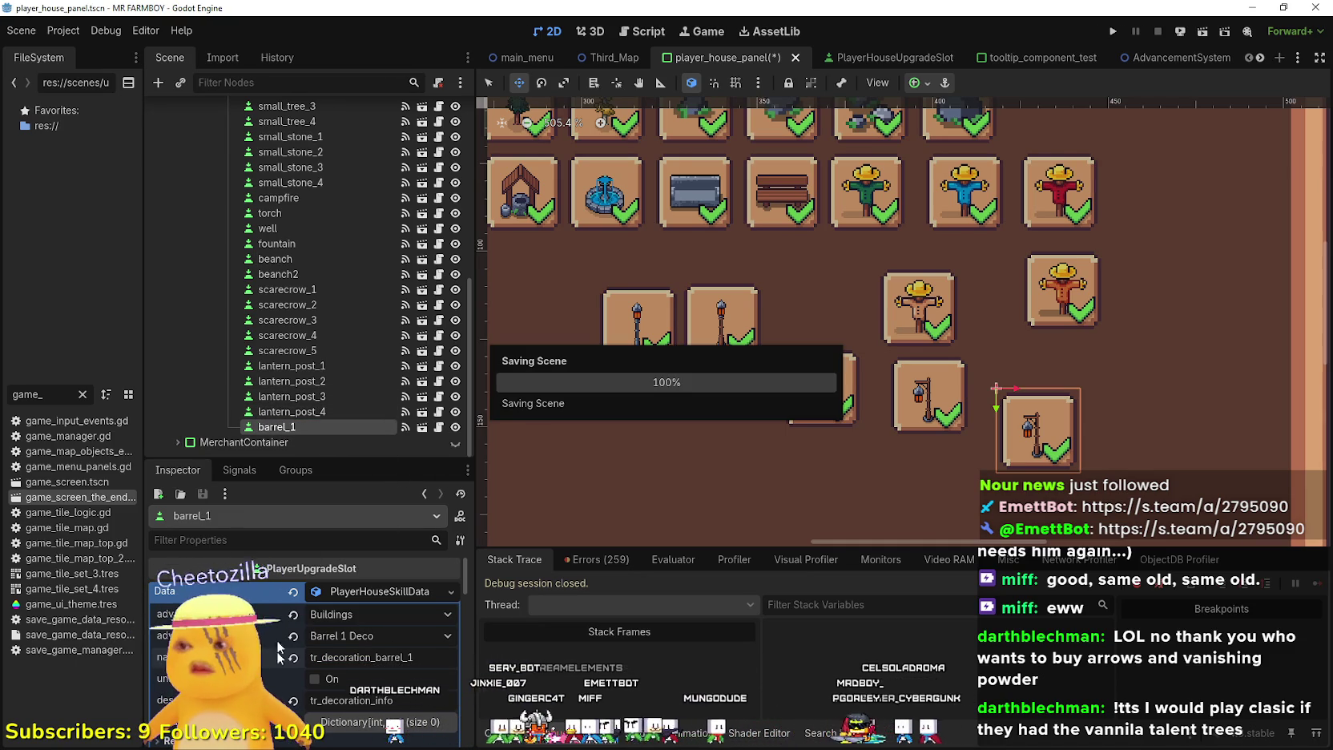
scroll(344, 673, "down", 5)
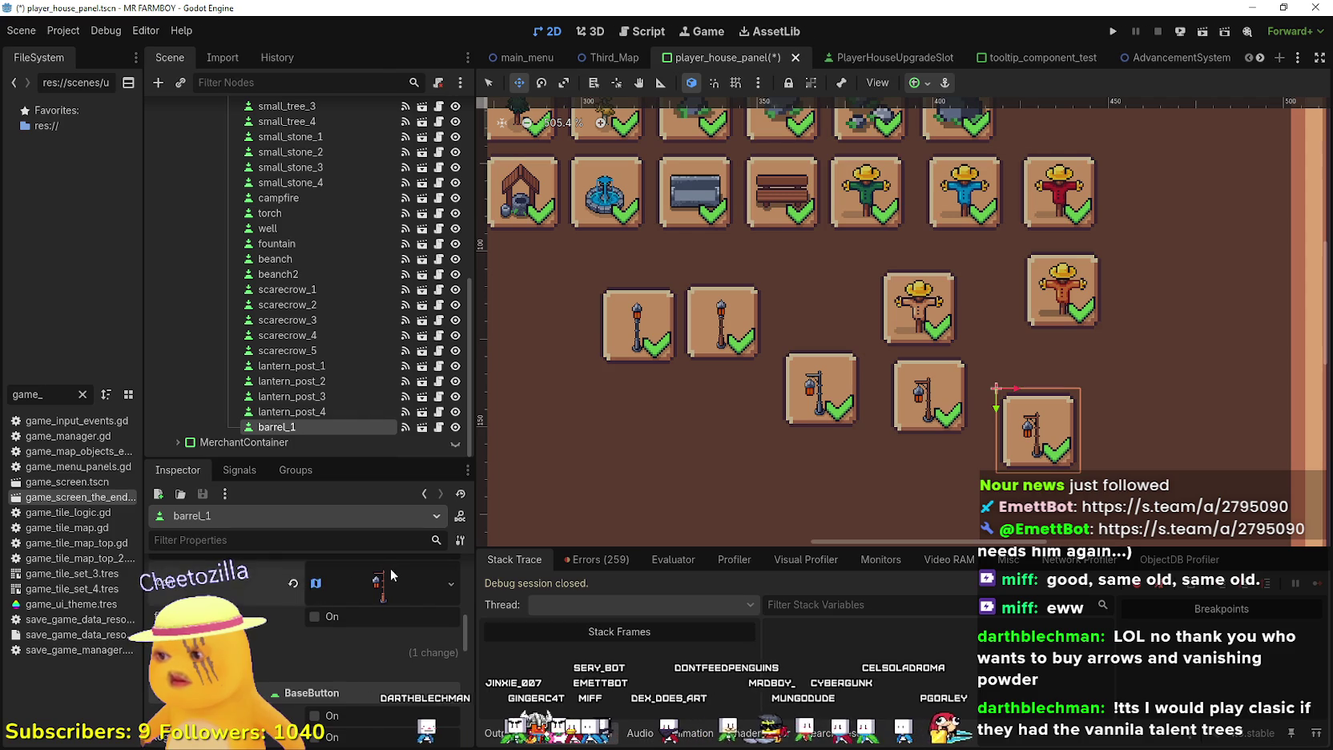
left_click(391, 574)
Select the barrel sprite as barrel_1's atlas icon region and save the scene
left_click(310, 658)
scroll(627, 356, "down", 5)
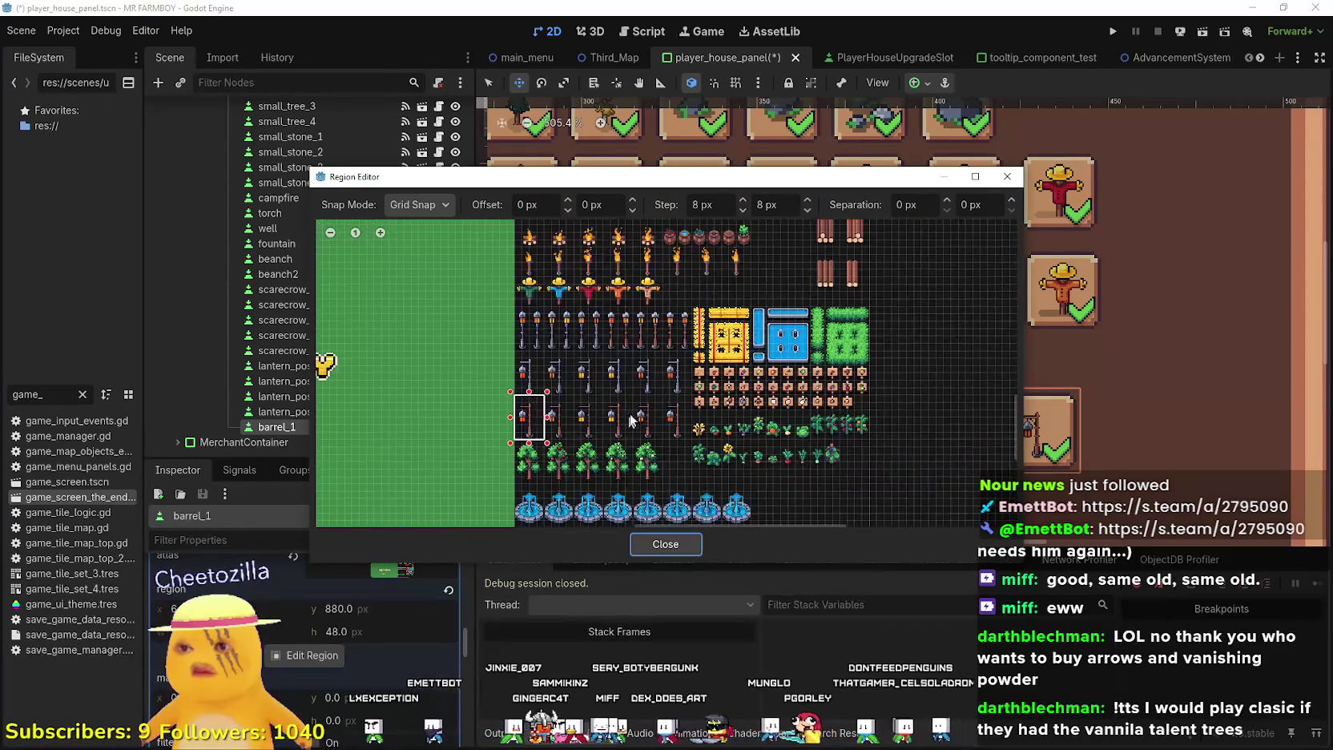
scroll(626, 422, "up", 8)
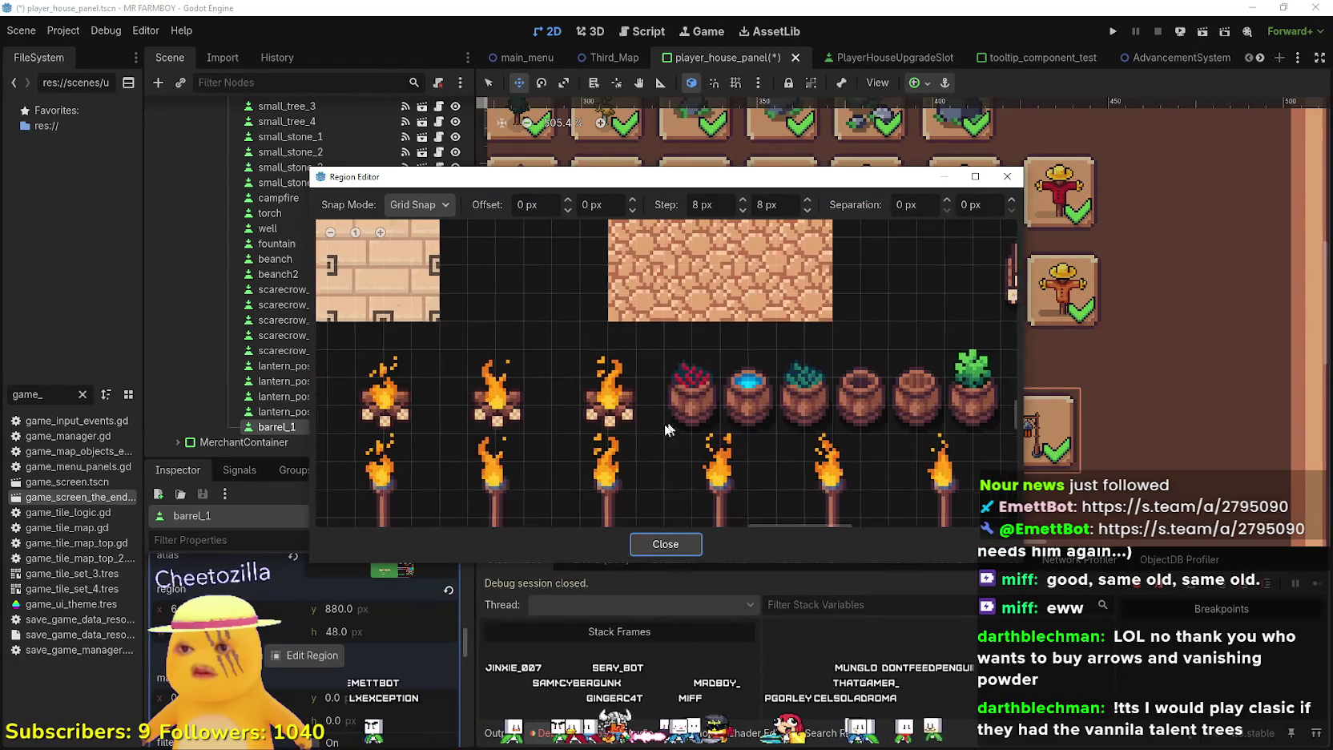
left_click_drag(675, 425, 631, 443)
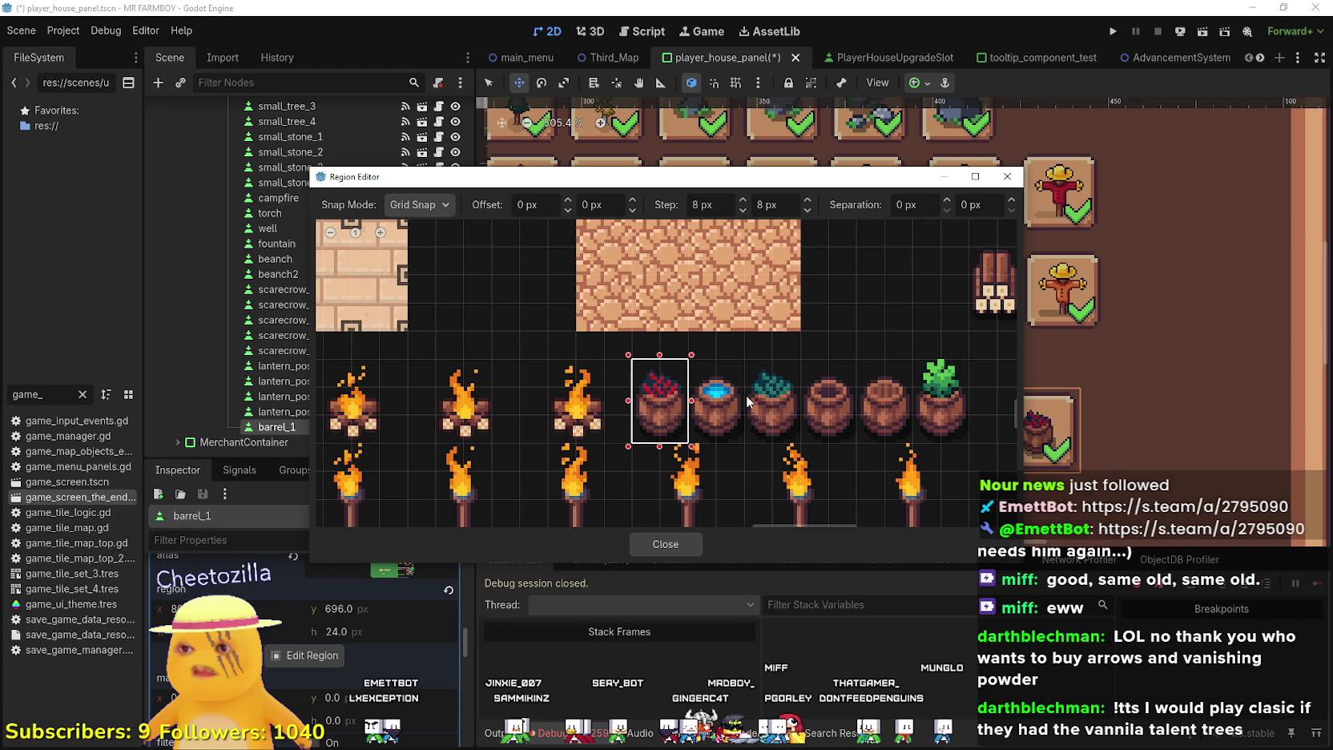
left_click(681, 544)
key("ctrl+s")
mouse_move(1126, 434)
left_mouse_down()
mouse_move(1111, 413)
mouse_move(1018, 392)
left_mouse_up()
scroll(377, 641, "up", 3)
scroll(376, 625, "up", 3)
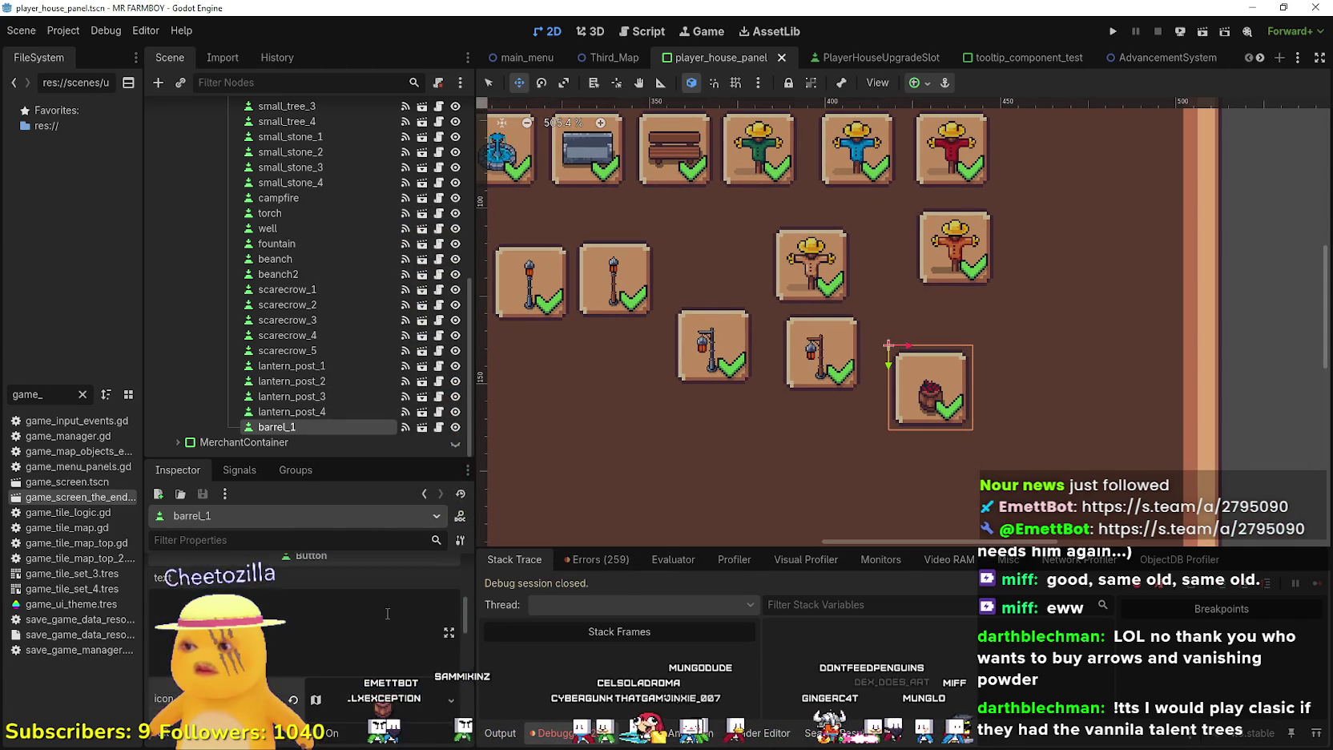
scroll(380, 611, "up", 1)
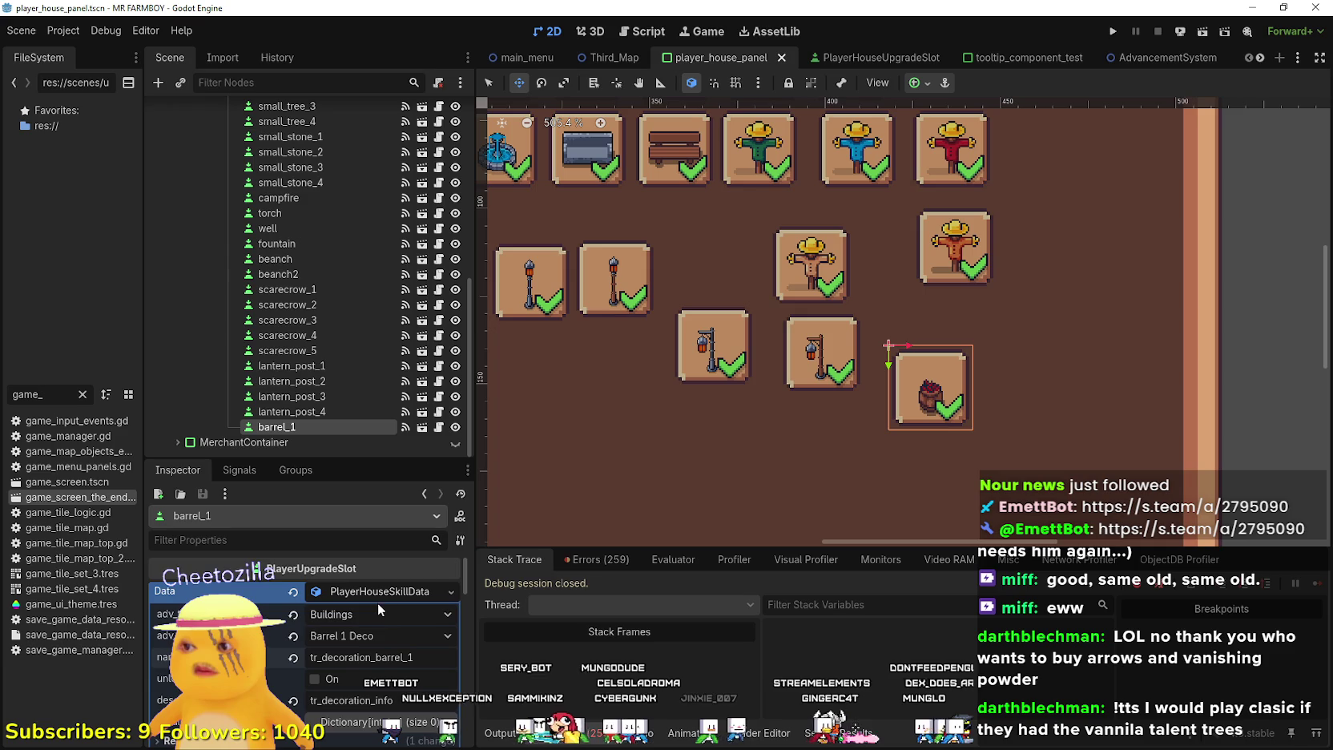
scroll(390, 642, "down", 2)
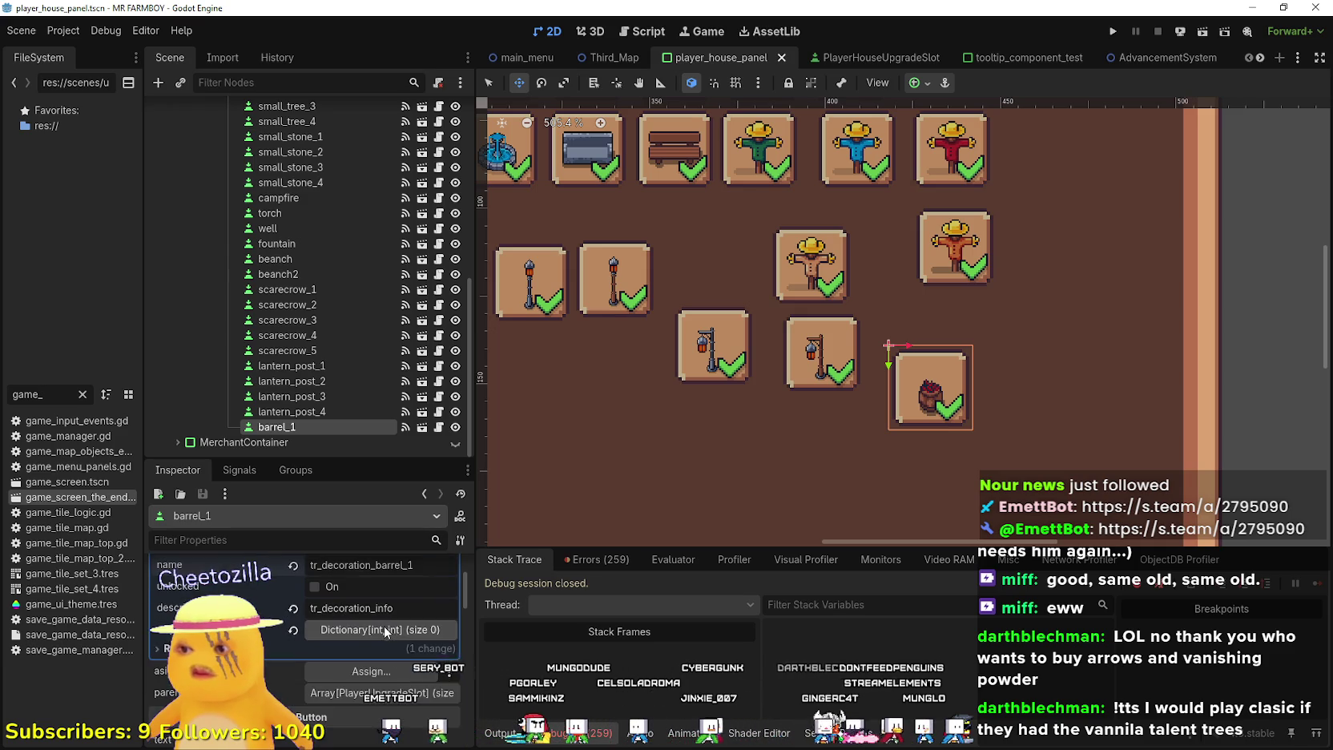
scroll(393, 633, "up", 2)
left_click(365, 594)
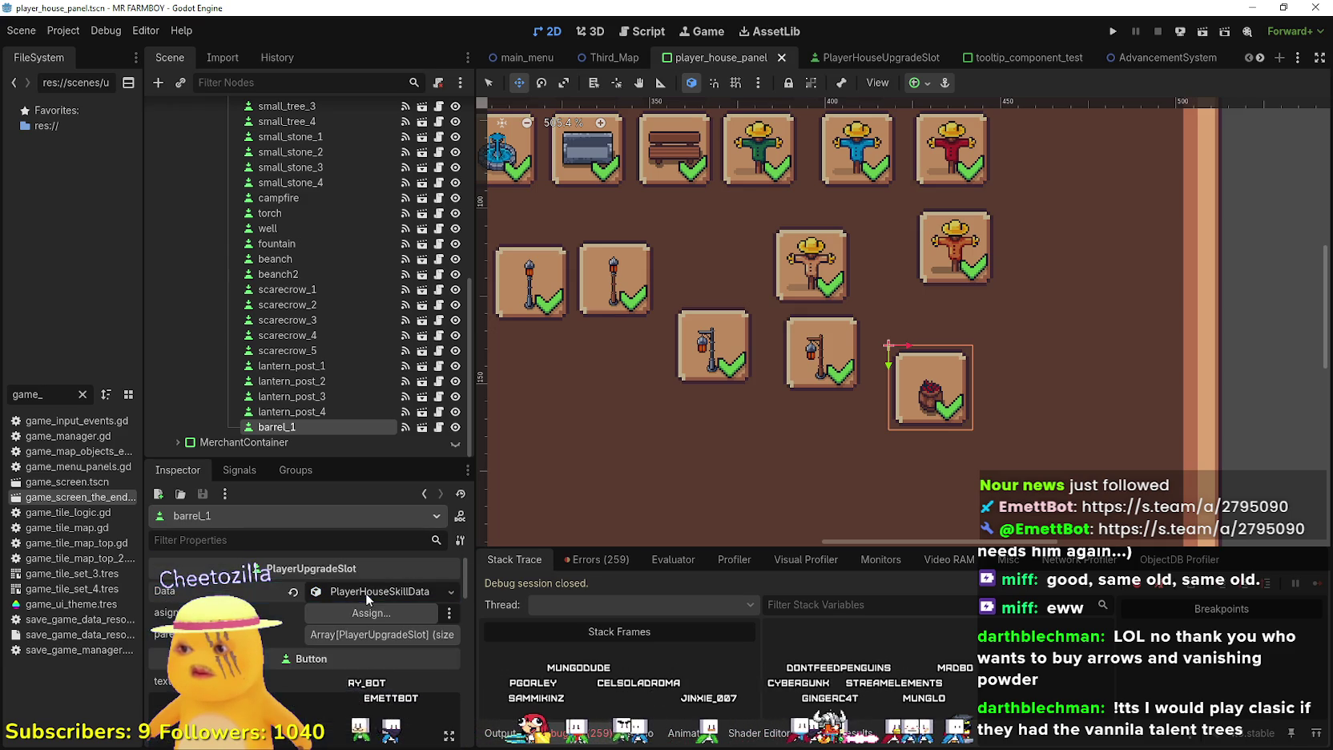
scroll(861, 427, "down", 2)
Duplicate barrel_1 and place the barrel_2 copy below and left of it
key("ctrl+d")
left_click_drag(909, 378, 838, 414)
scroll(816, 440, "down", 2)
scroll(790, 382, "up", 3)
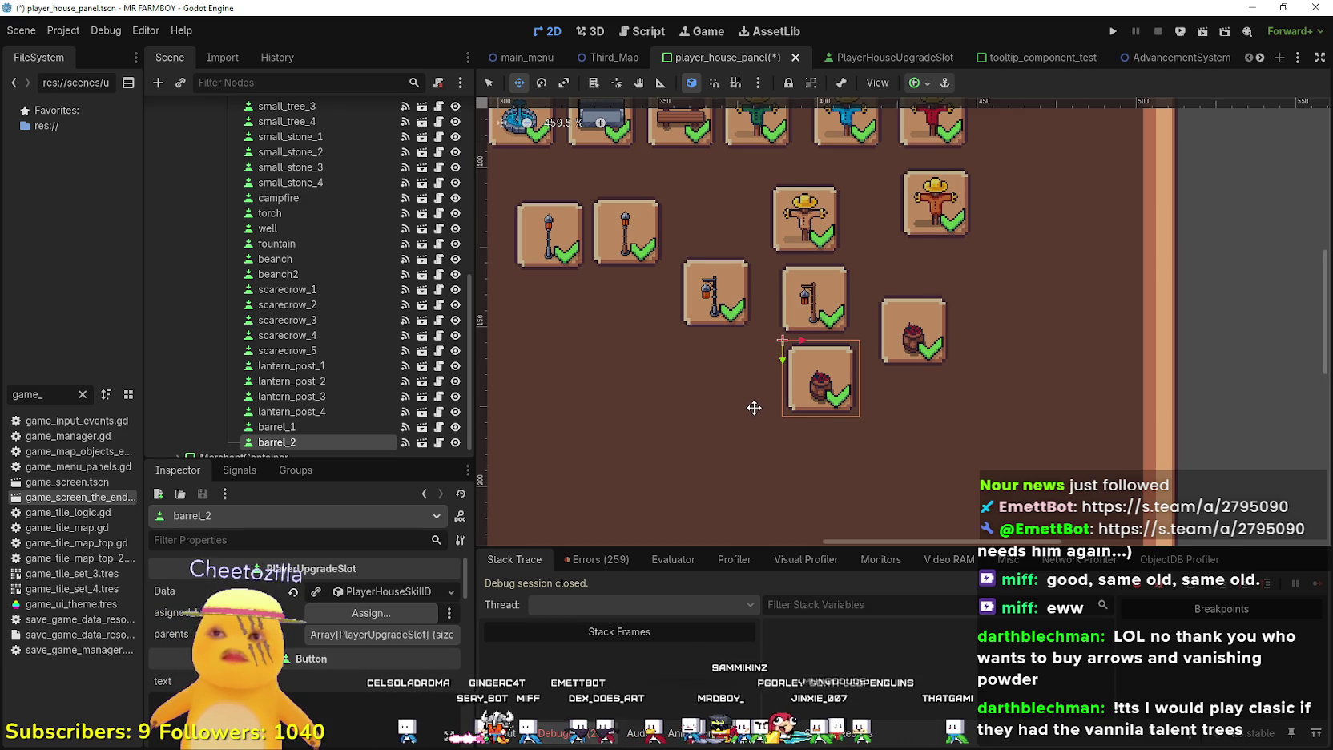
scroll(753, 408, "down", 2)
scroll(720, 307, "down", 4)
scroll(840, 274, "up", 2)
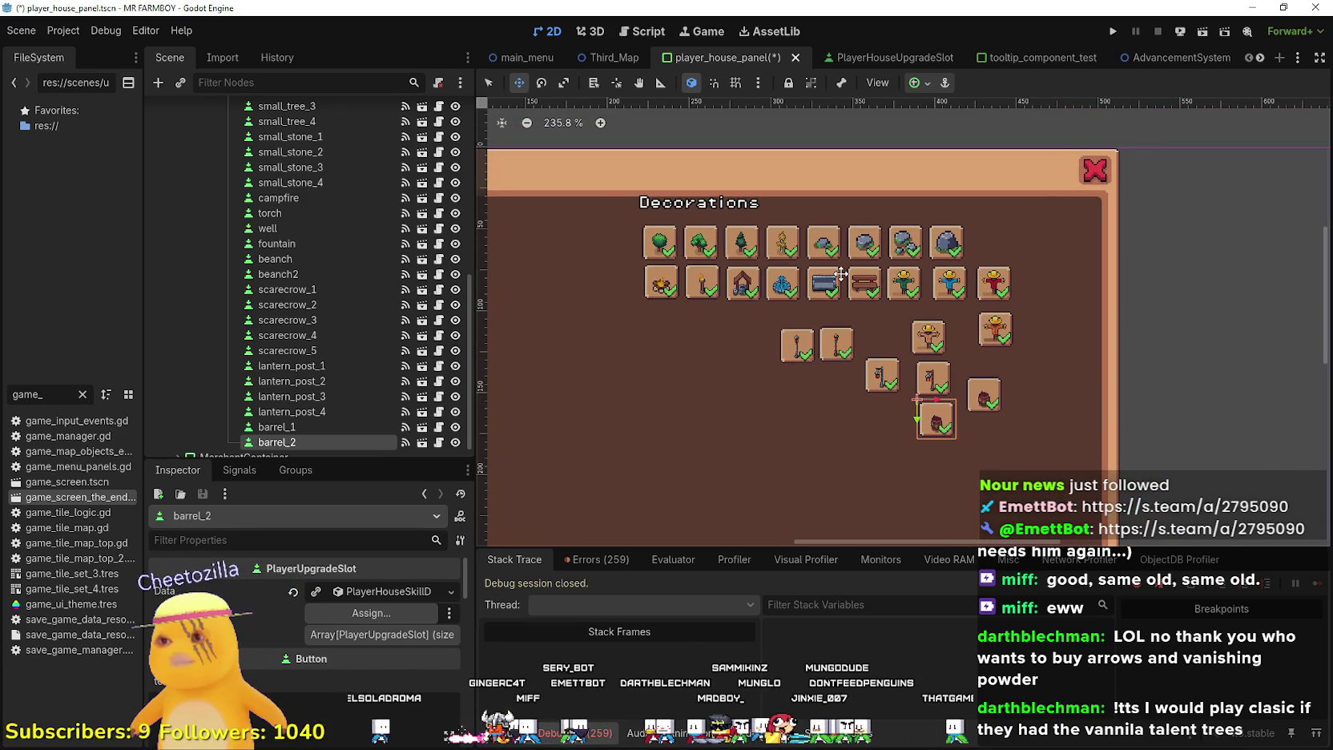
scroll(840, 274, "up", 4)
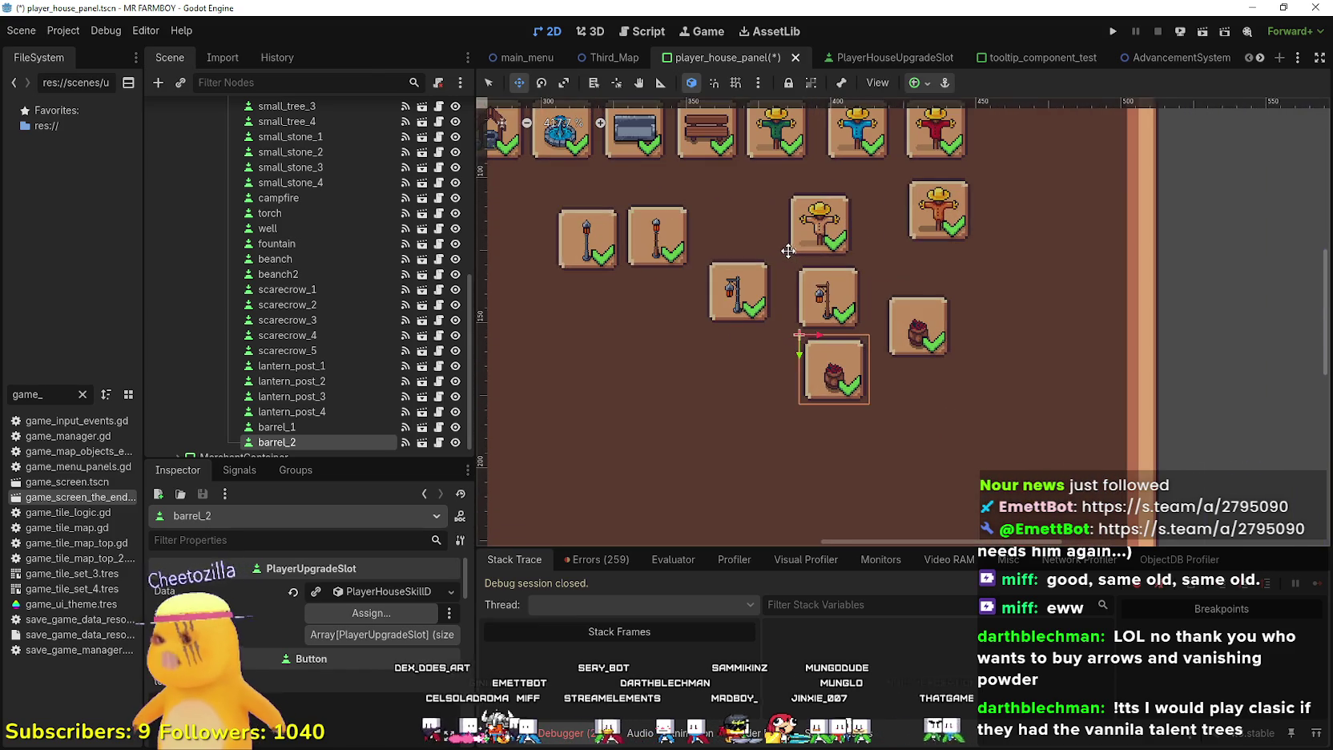
scroll(837, 320, "up", 4)
left_click_drag(873, 396, 889, 353)
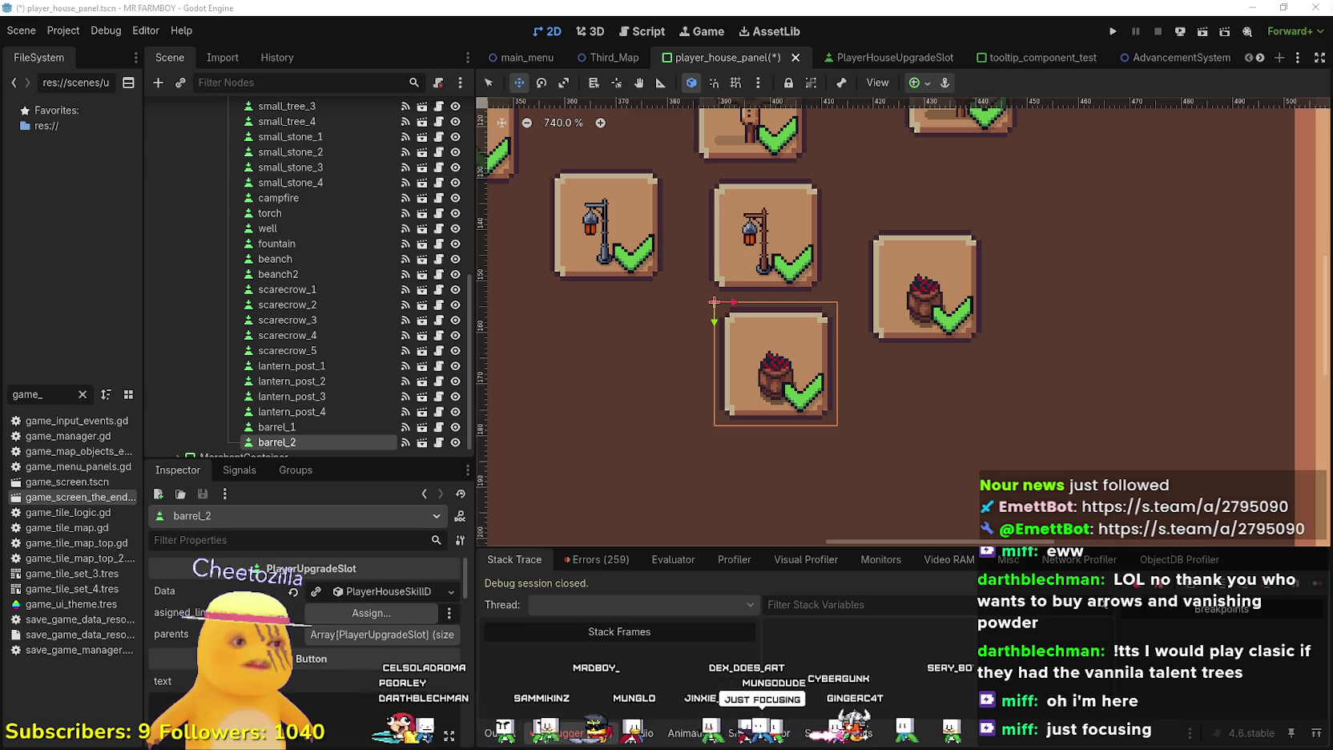
scroll(744, 393, "down", 1)
scroll(744, 393, "down", 1)
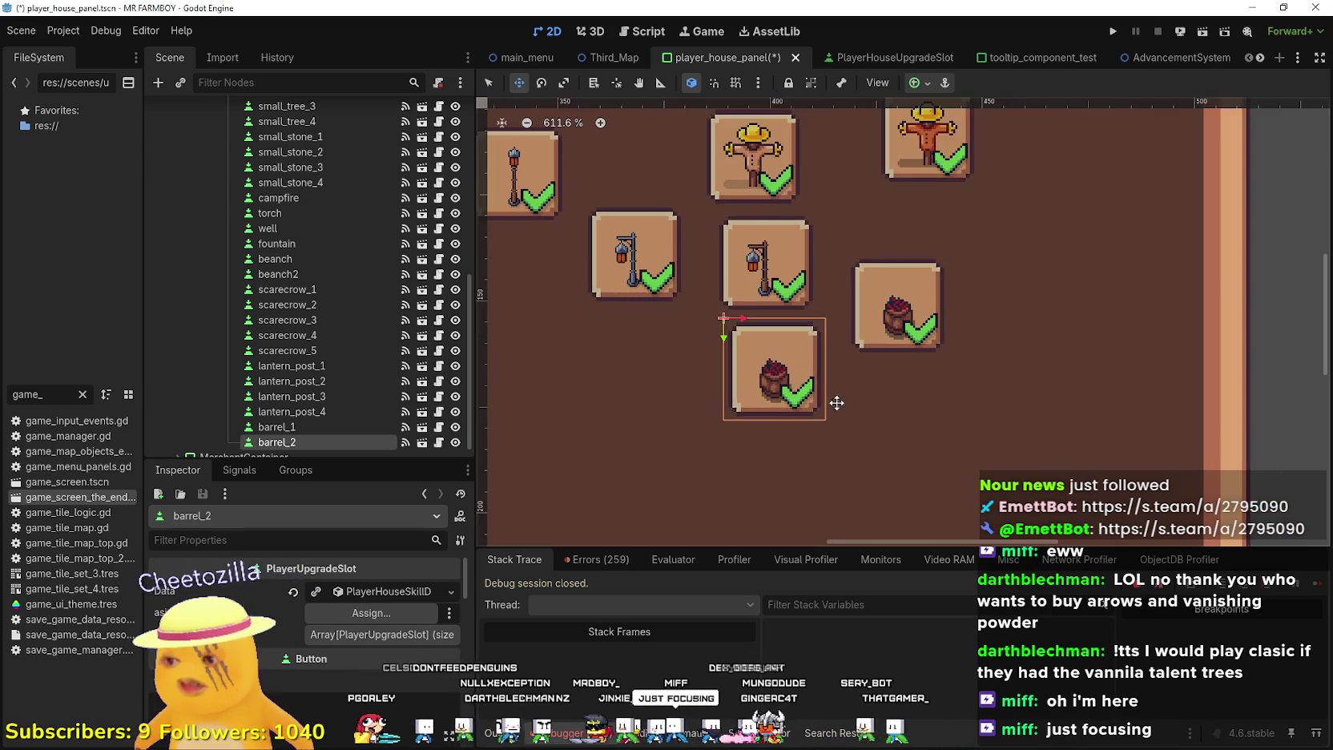
Give barrel_2 the item Barrel 2 Deco and name key tr_decoration_barrel_2, then save
left_click(352, 592)
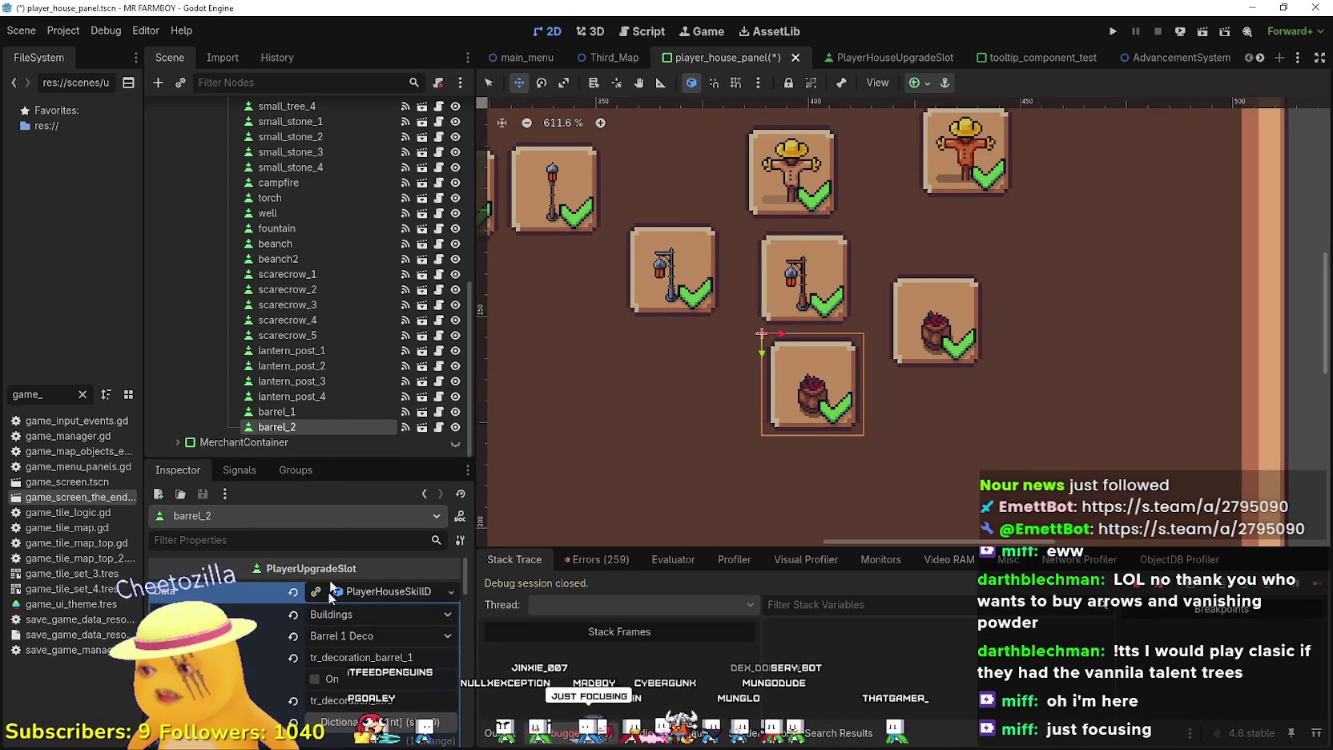
left_click(368, 632)
scroll(459, 264, "down", 10)
scroll(424, 521, "down", 12)
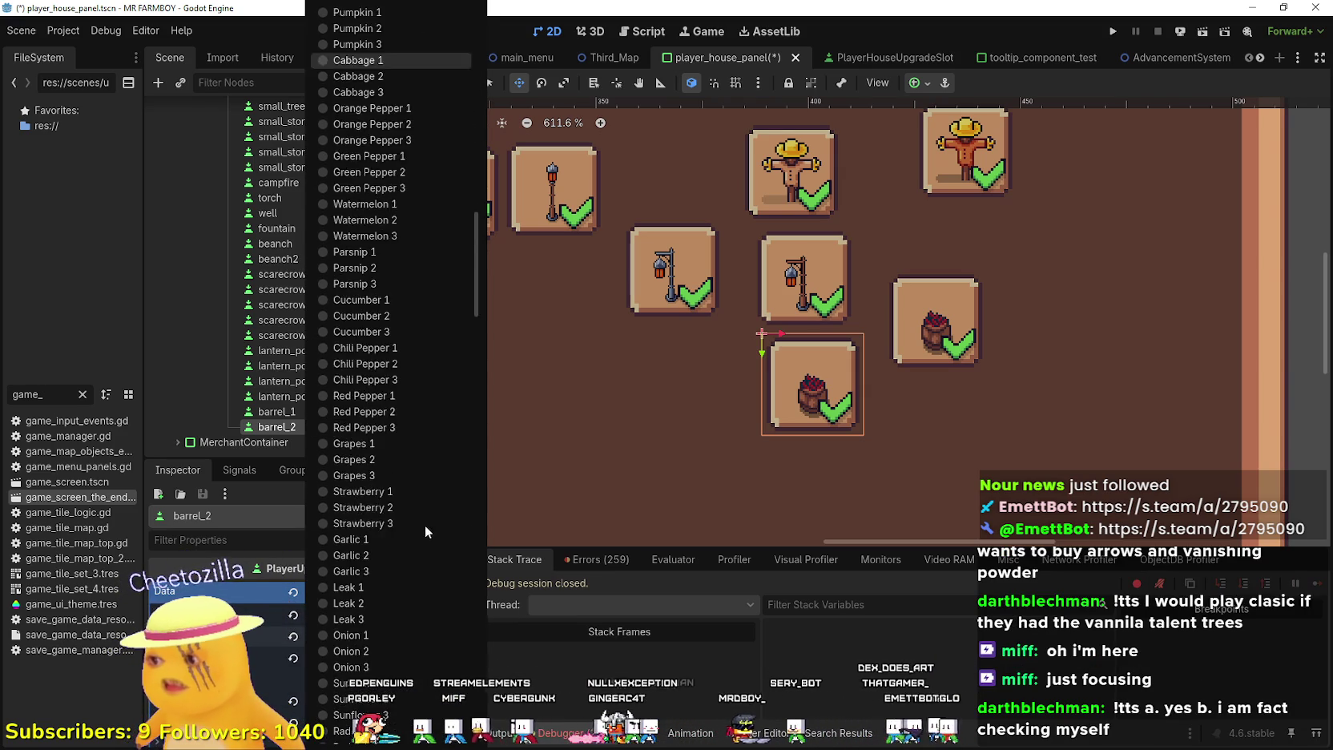
left_click(400, 394)
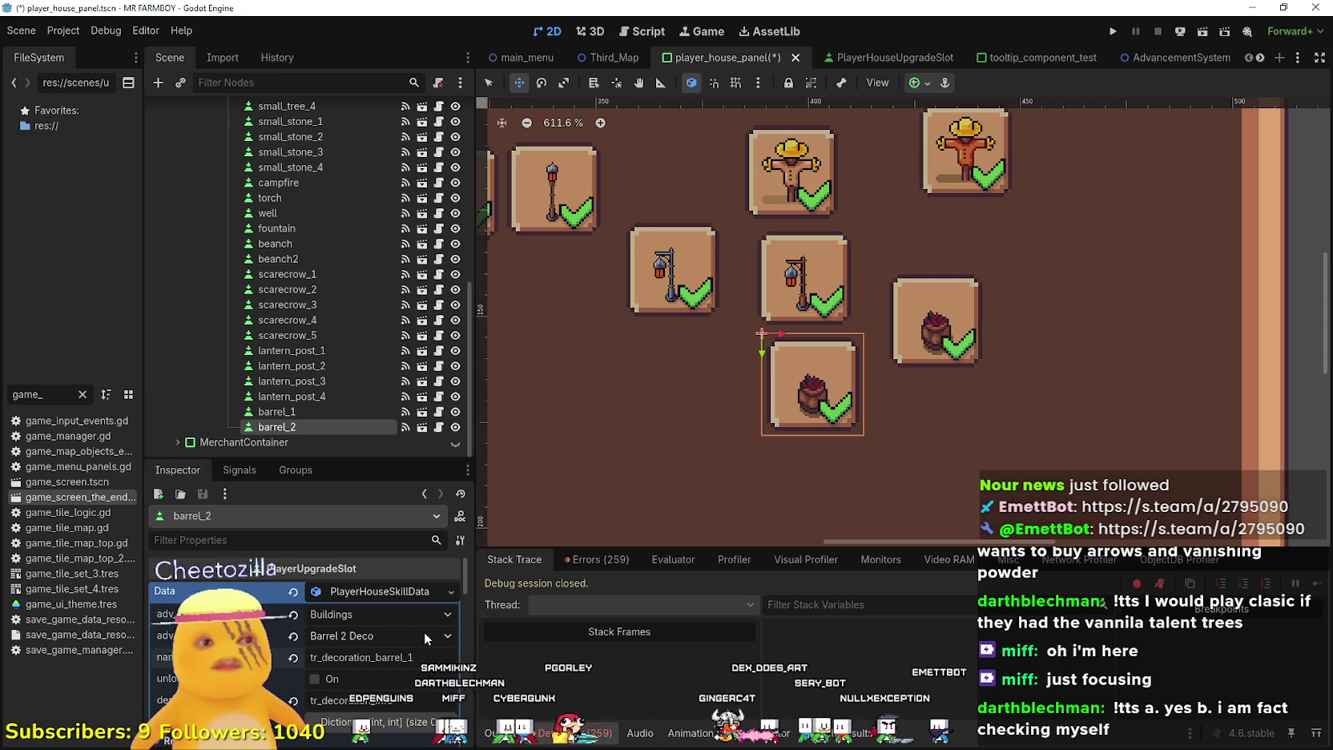
type("2")
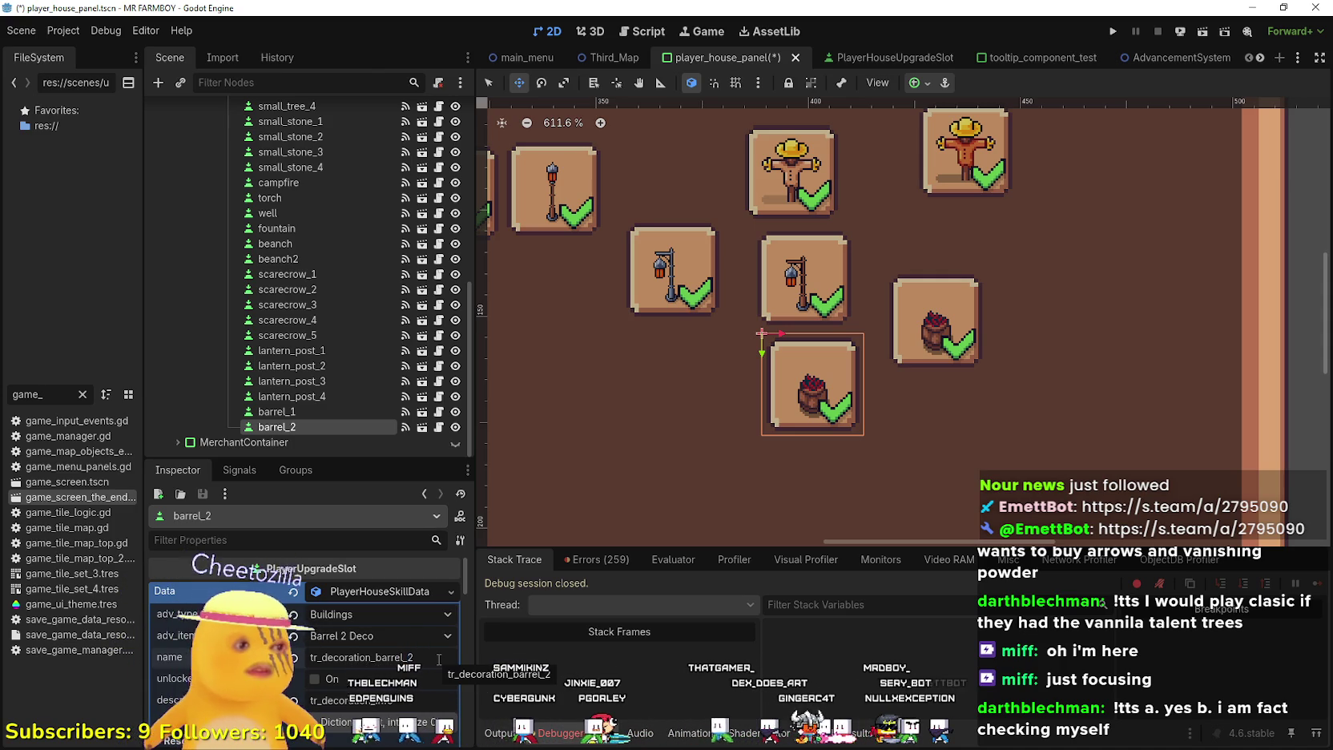
key("ctrl+s")
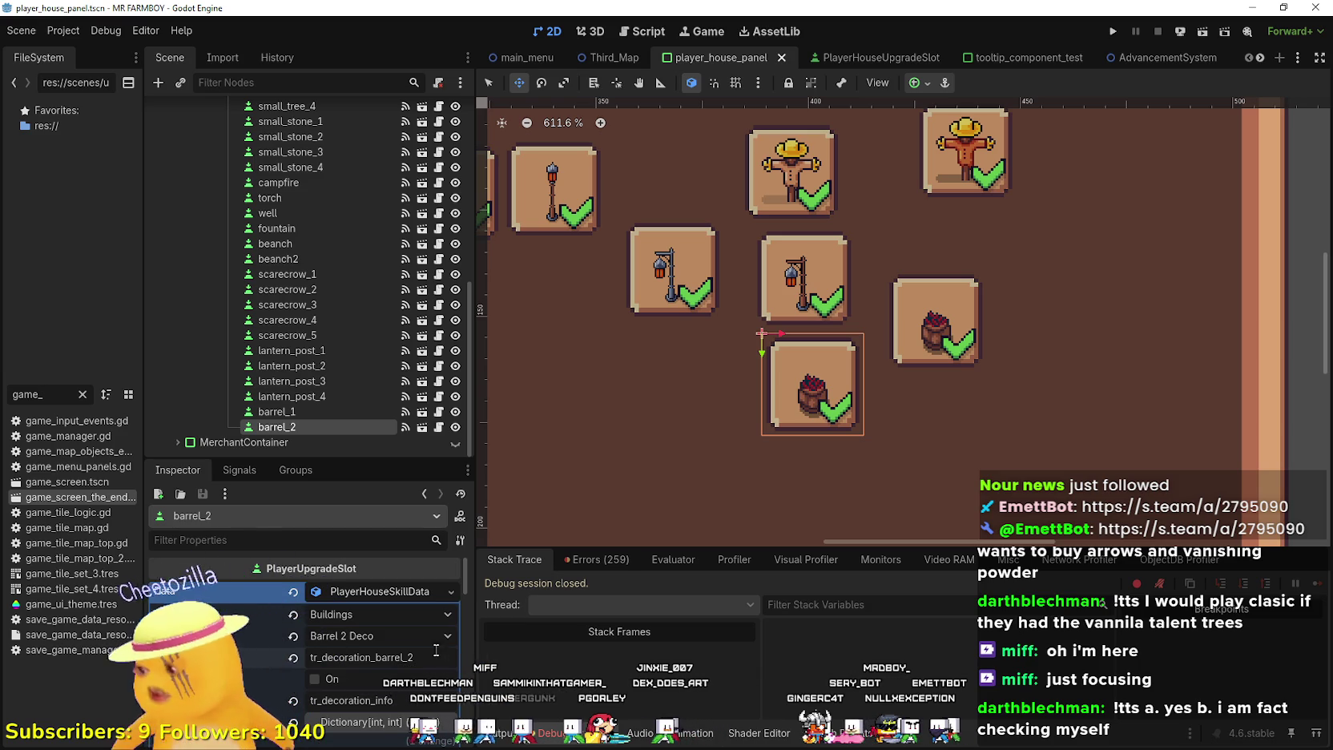
scroll(358, 681, "down", 5)
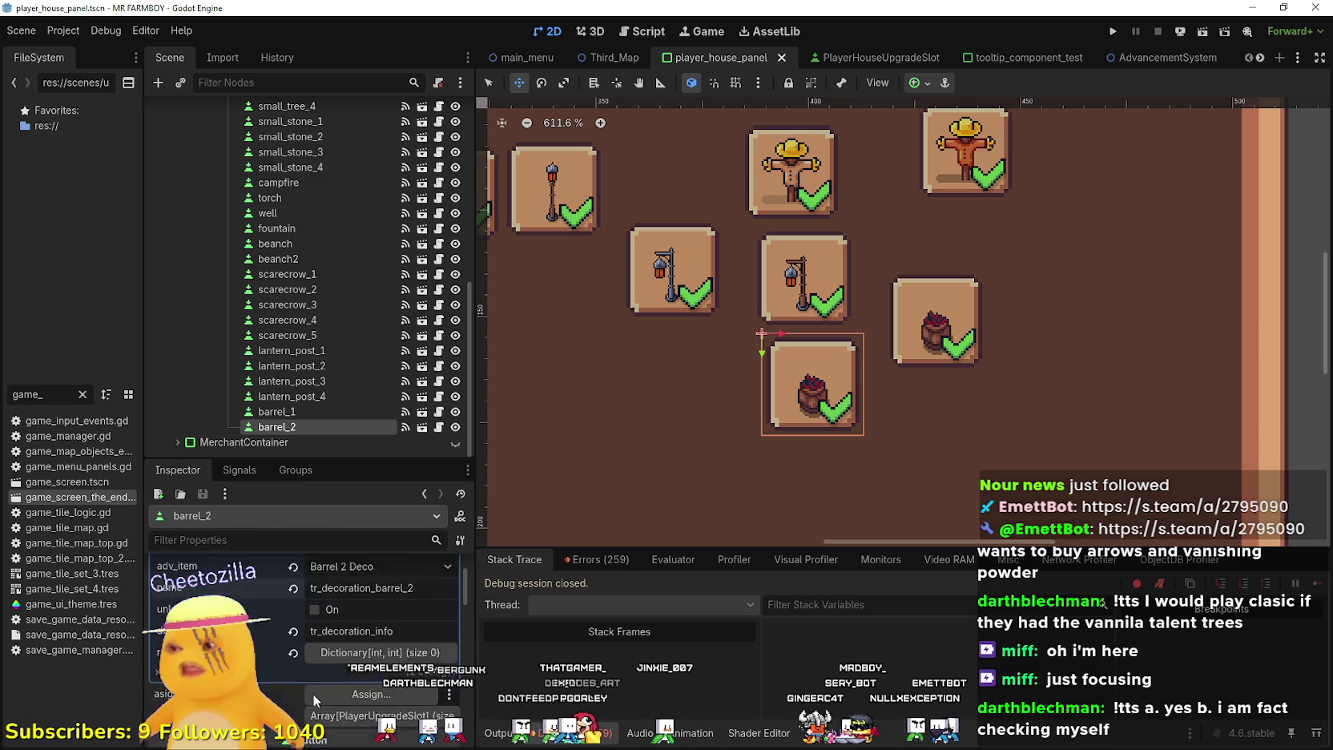
scroll(359, 689, "up", 3)
left_click(383, 613)
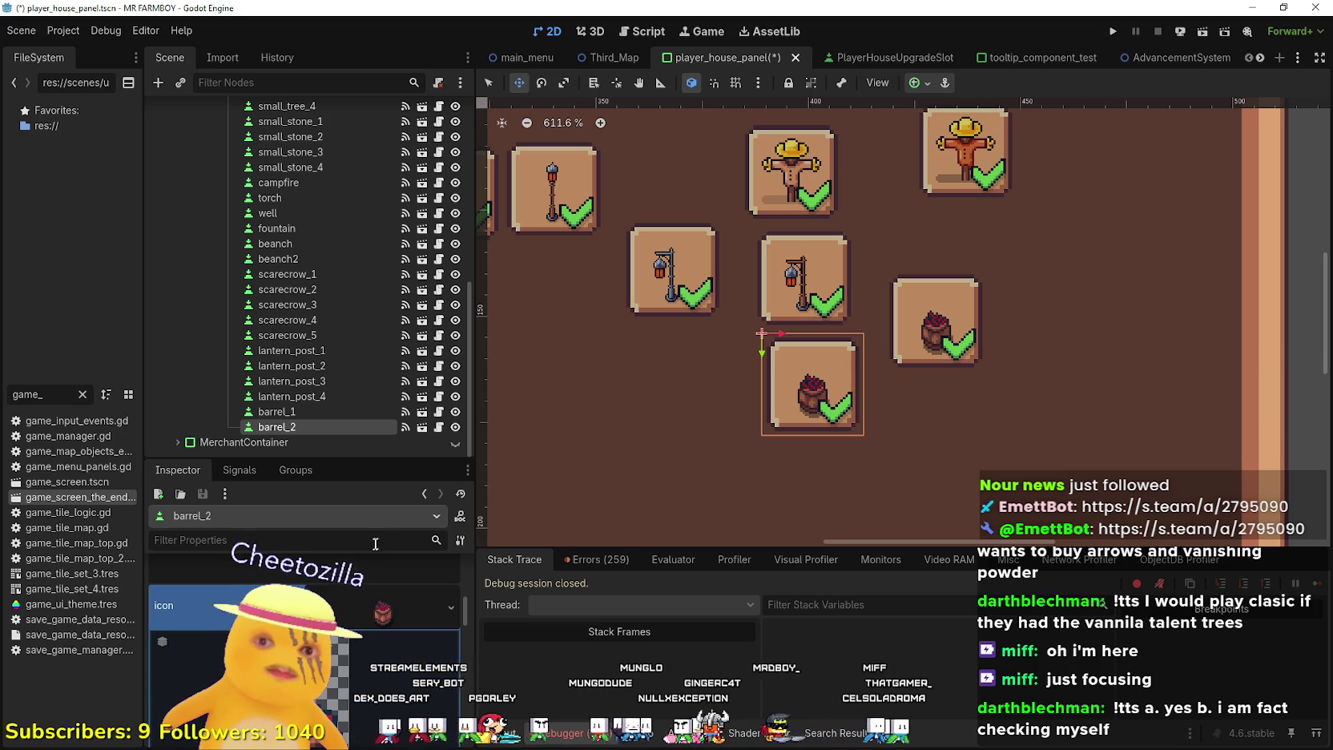
Pick the blue-topped barrel sprite as barrel_2's icon region and save the scene
scroll(380, 599, "down", 2)
scroll(379, 609, "up", 2)
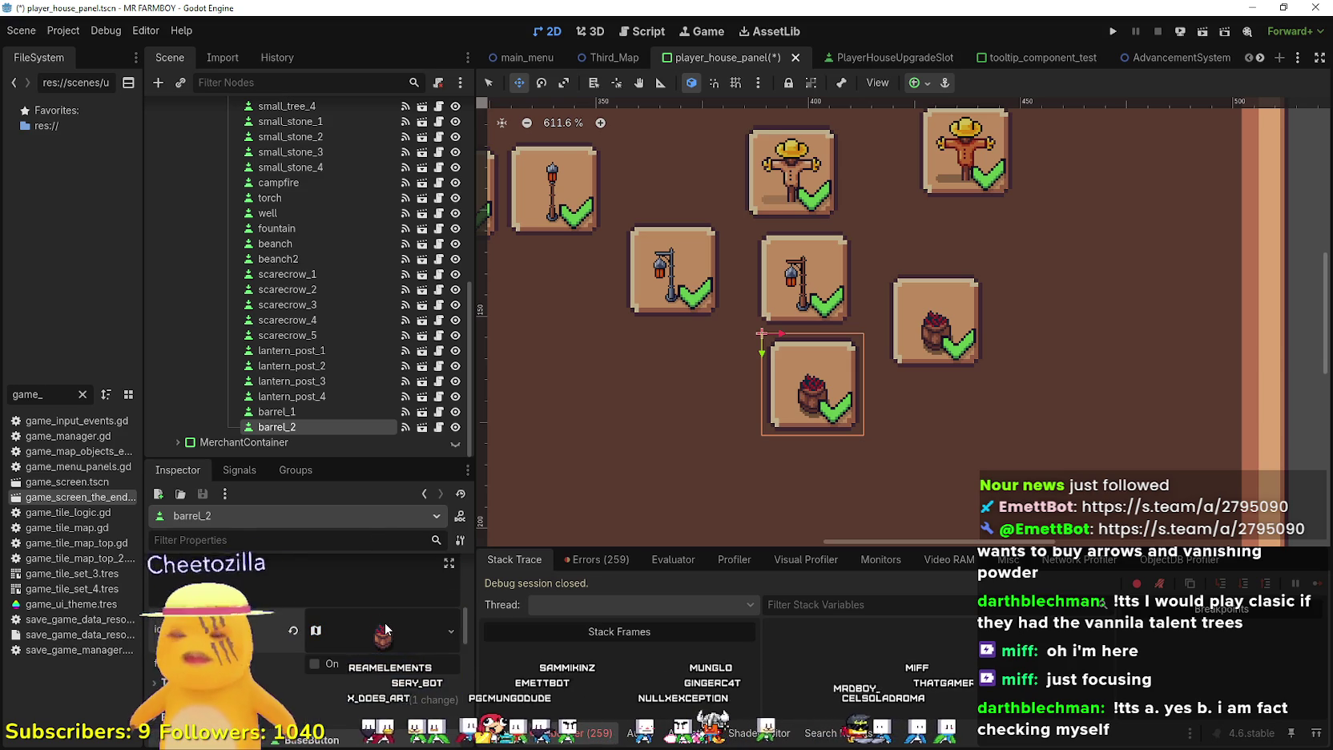
scroll(351, 647, "down", 3)
scroll(355, 619, "up", 3)
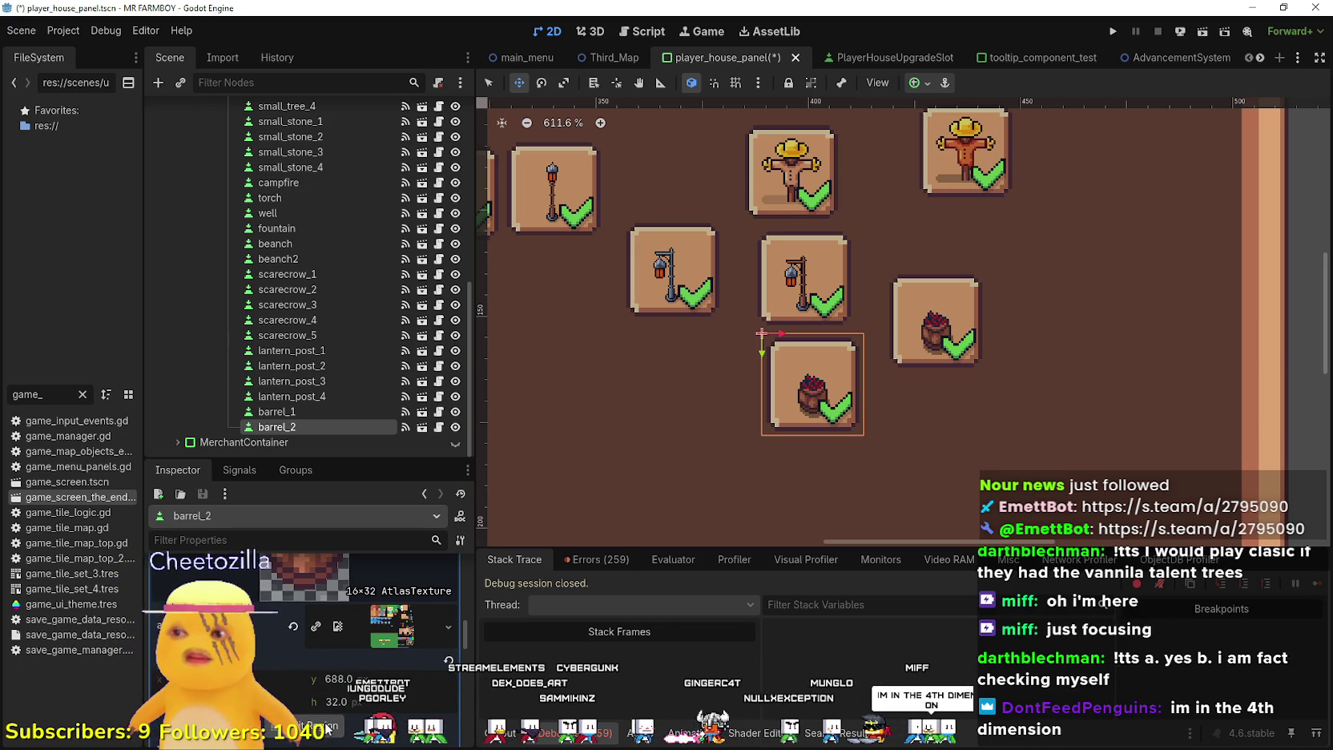
left_click(314, 725)
scroll(736, 388, "down", 5)
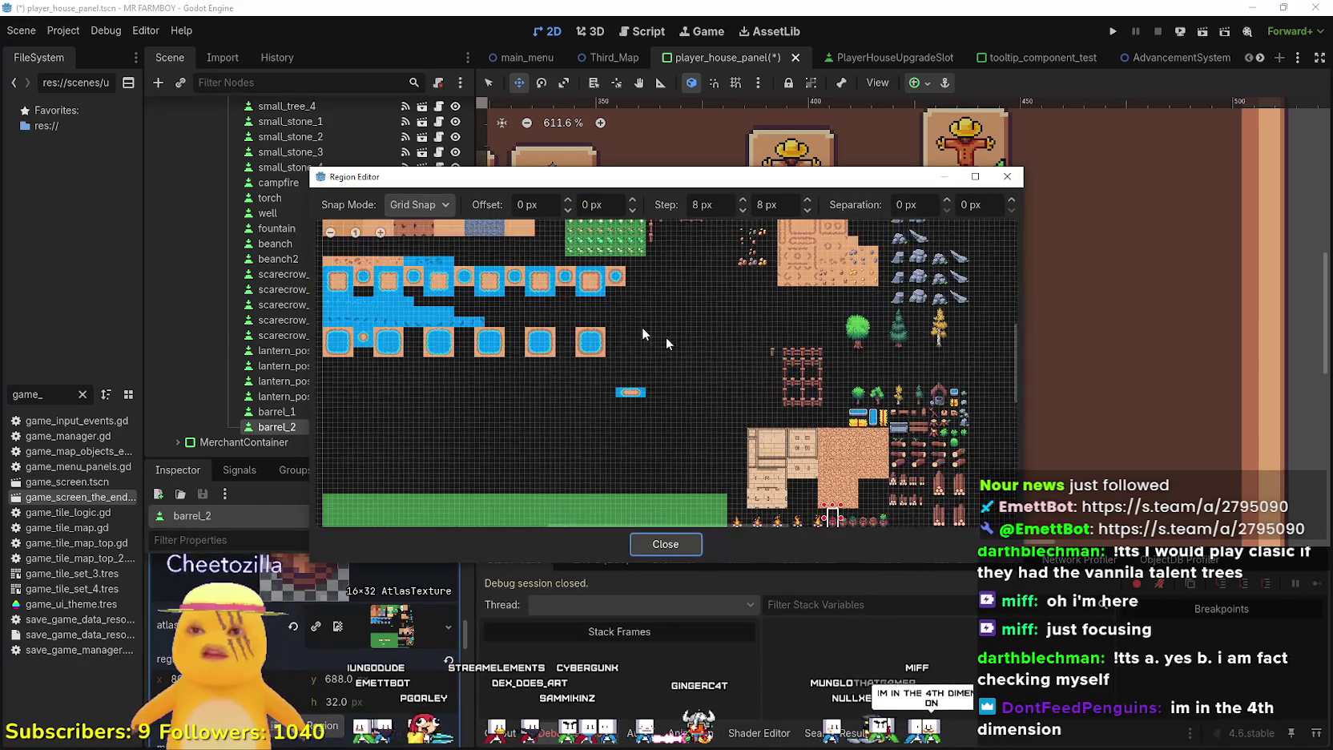
scroll(736, 388, "up", 5)
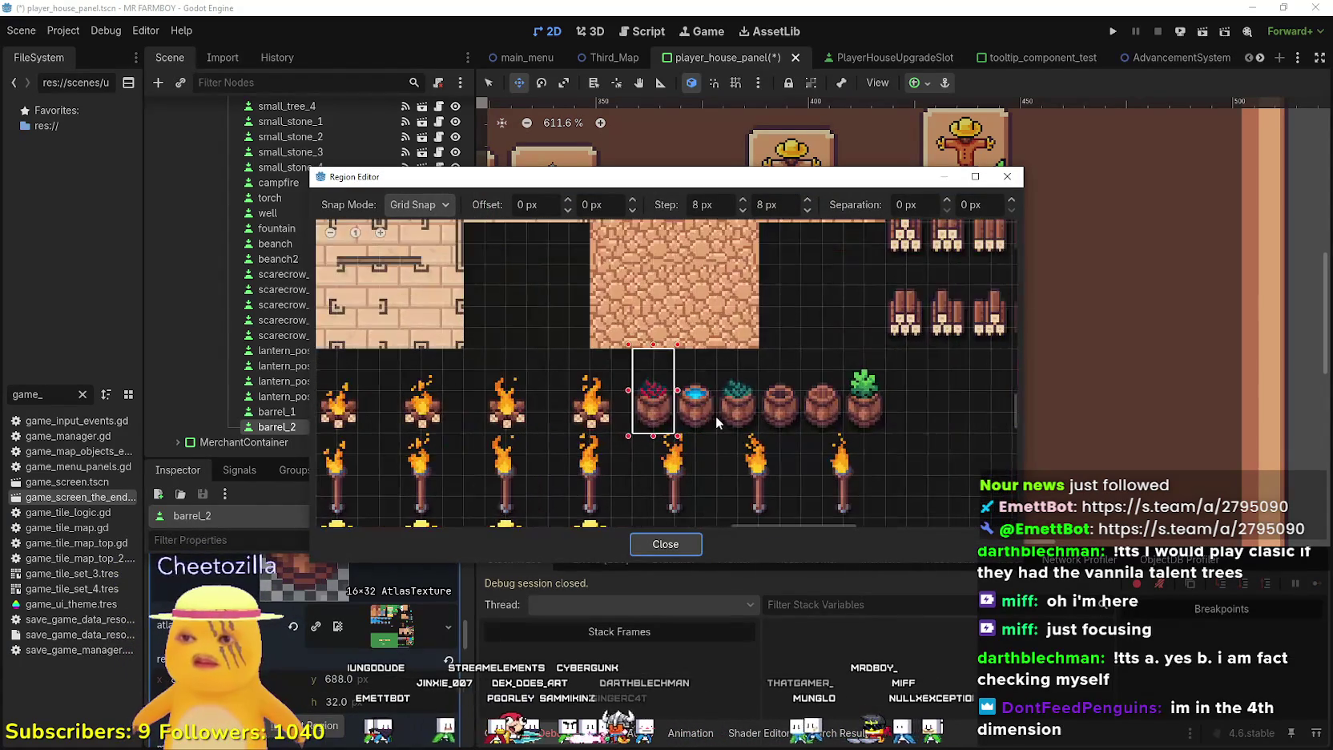
left_click(654, 533)
key("ctrl+s")
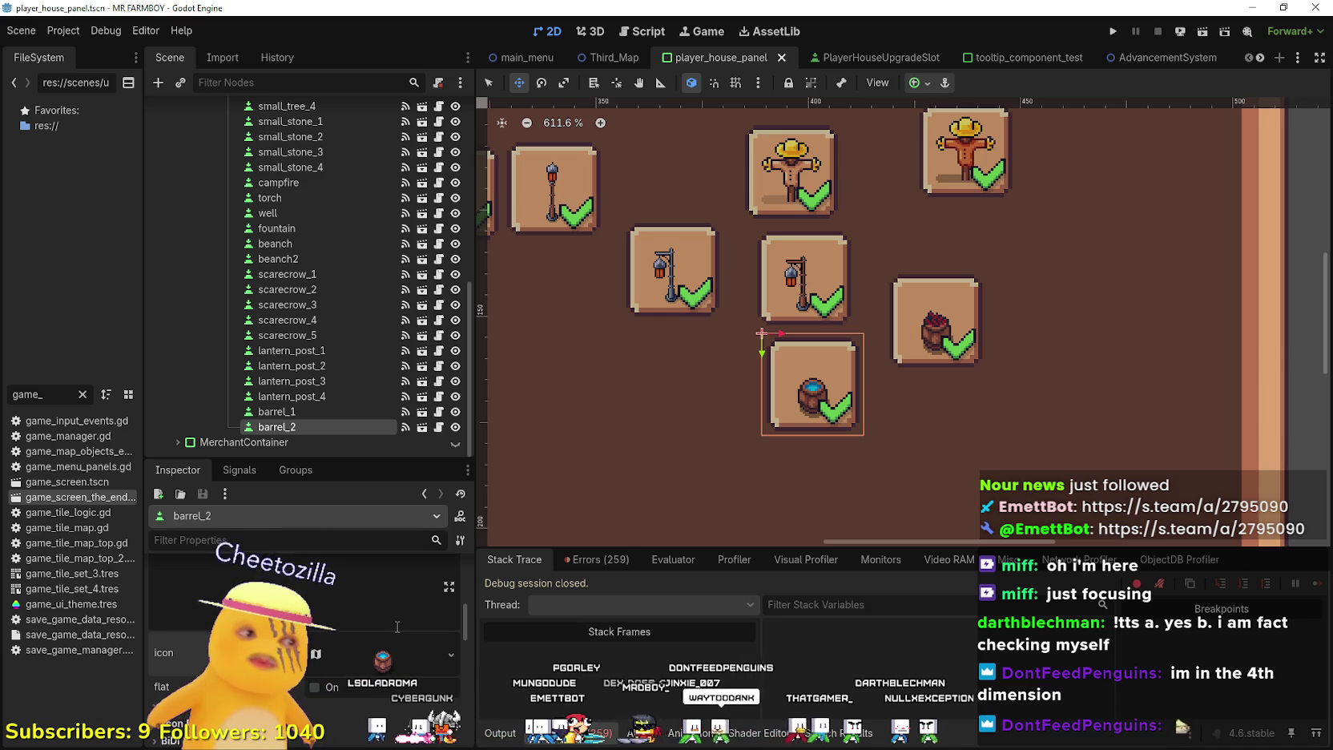
Scroll up once in the current window
scroll(392, 616, "up", 3)
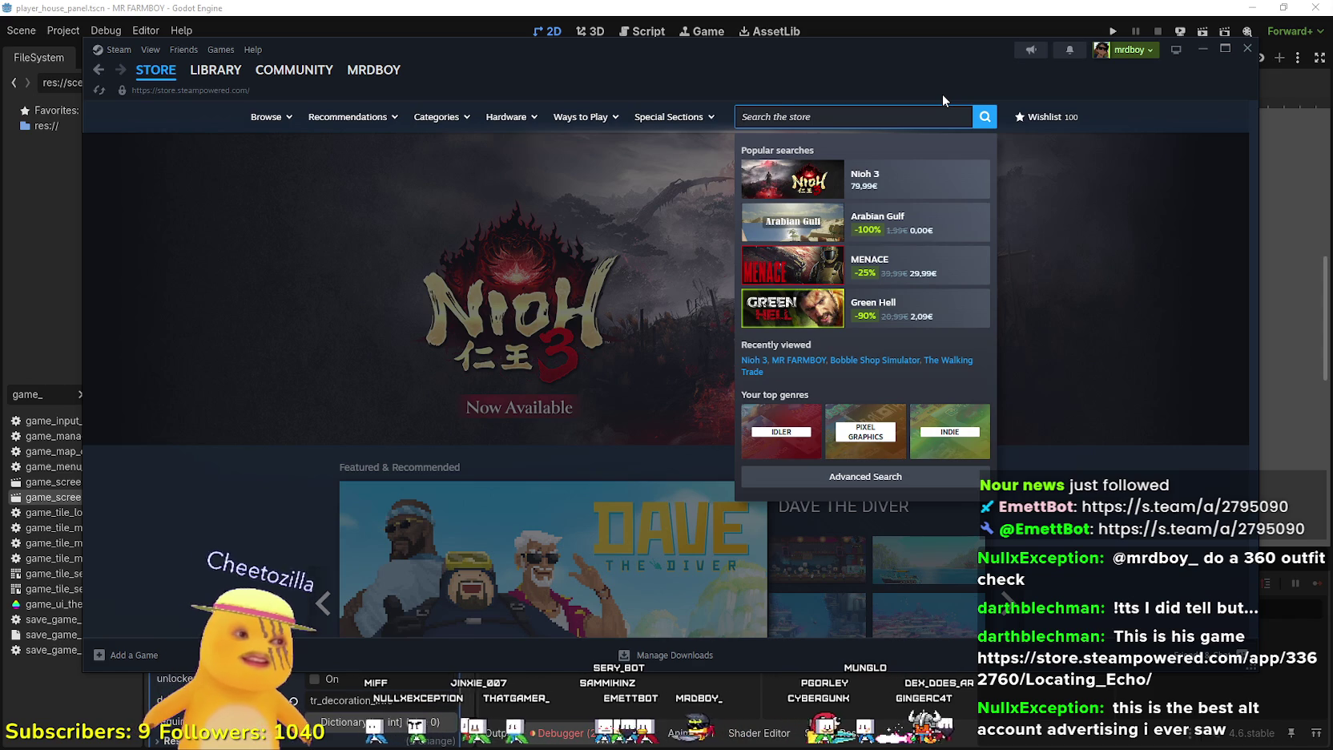
Search the Steam store for 'locating echo' and open the Locating Echo page
type("location")
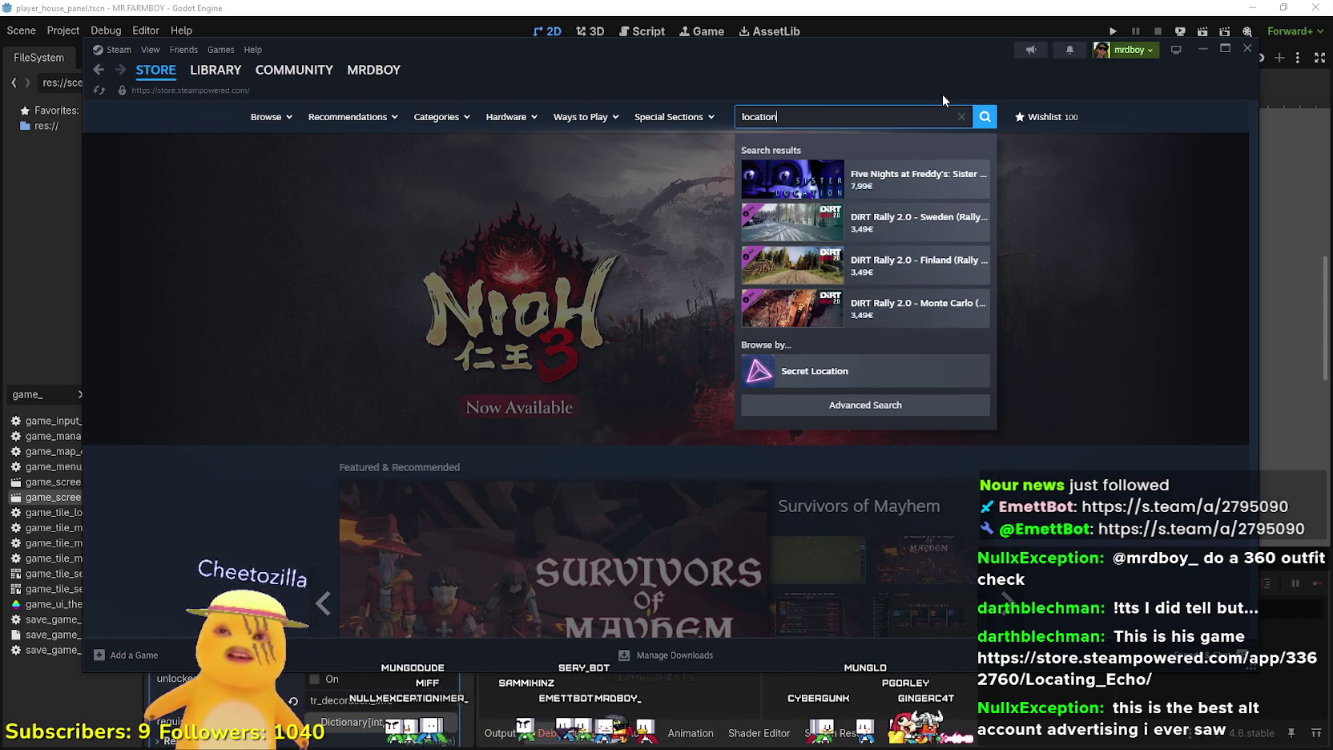
key("BackSpace")
key("BackSpace")
type("ng")
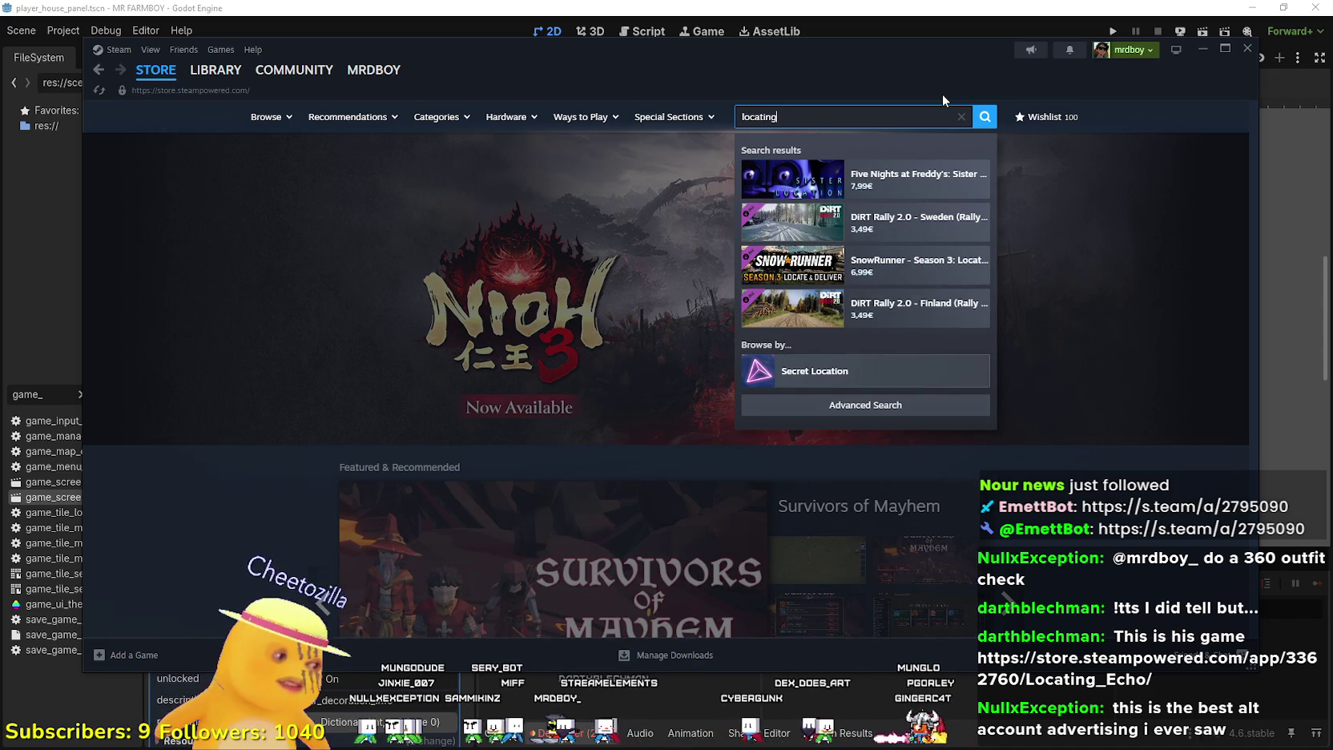
type(" e")
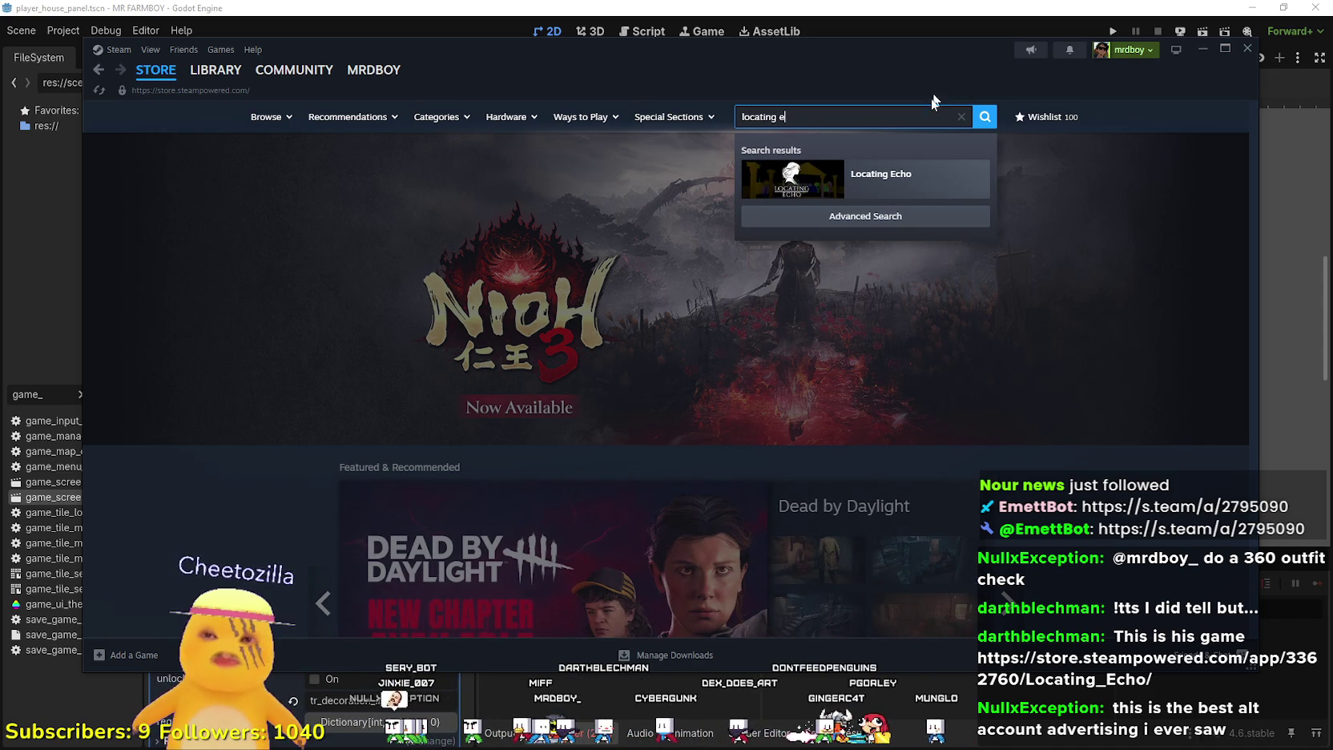
left_click(923, 183)
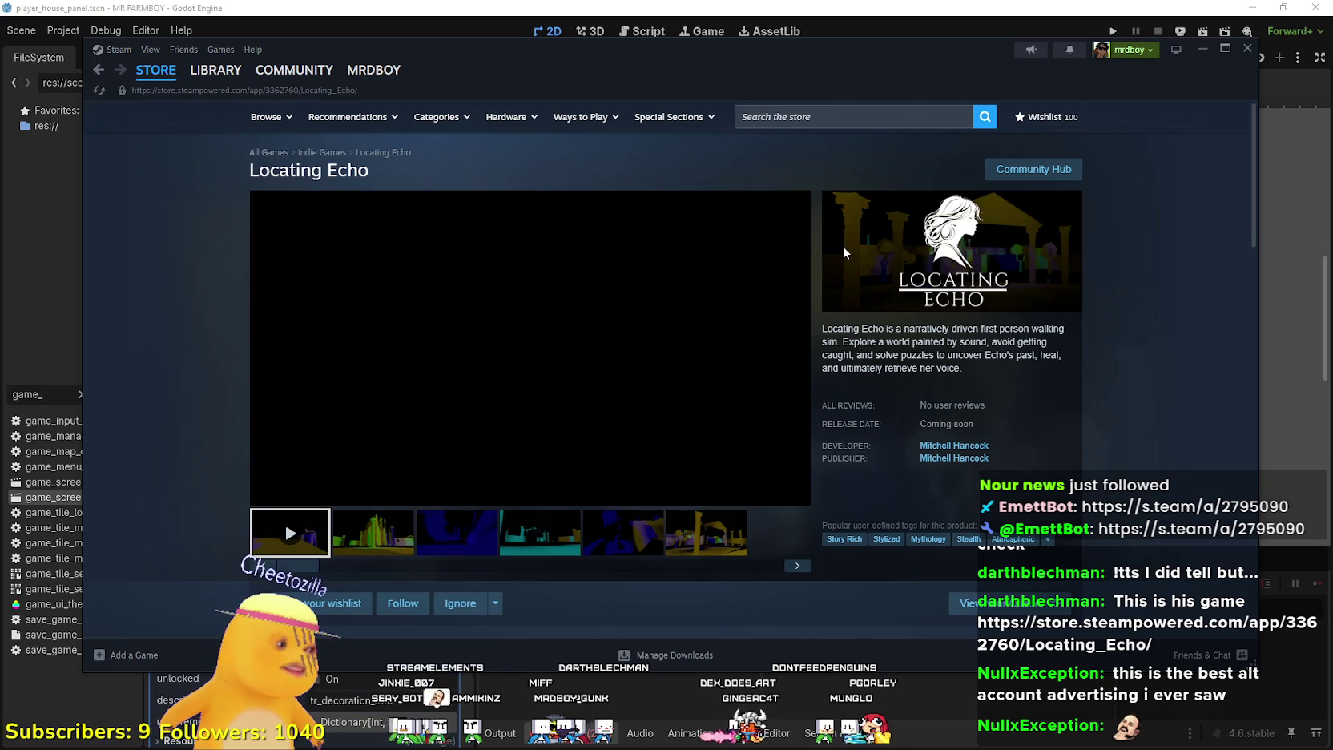
Browse through the Locating Echo screenshots in the enlarged viewer
left_click(396, 532)
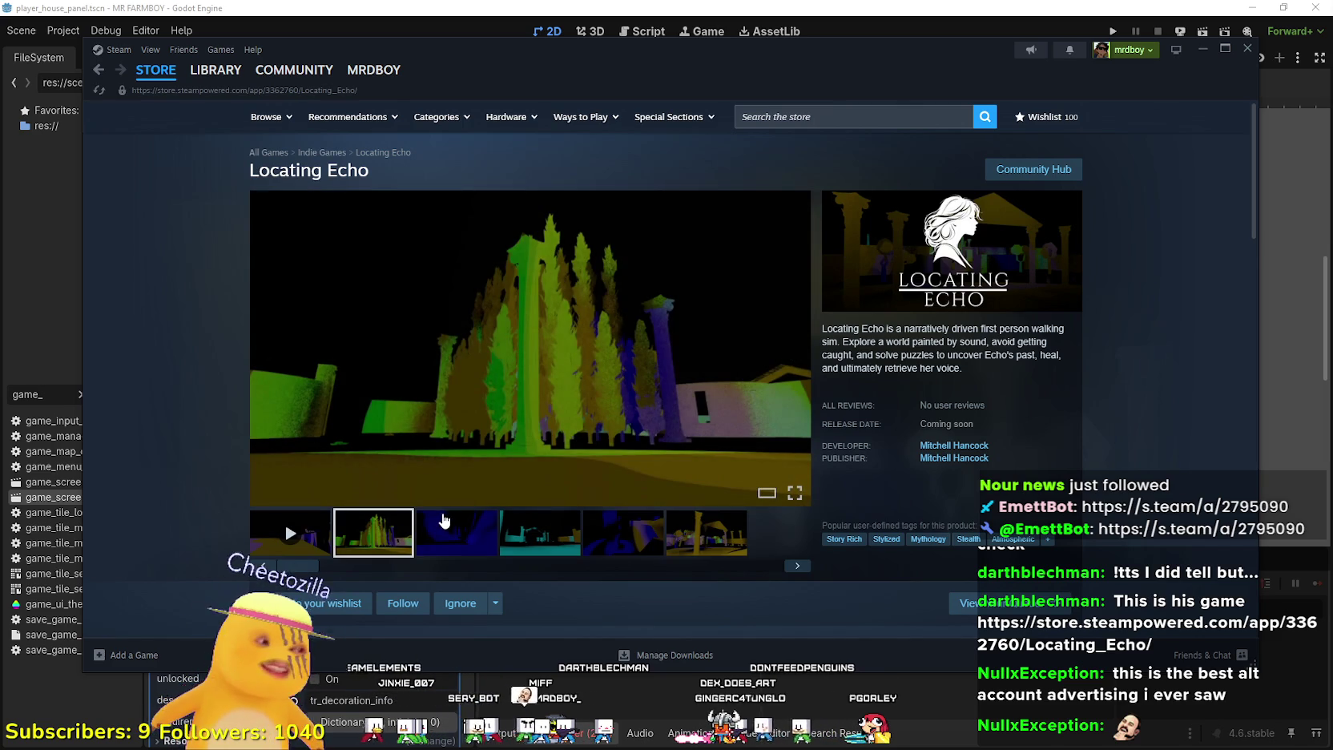
left_click(464, 477)
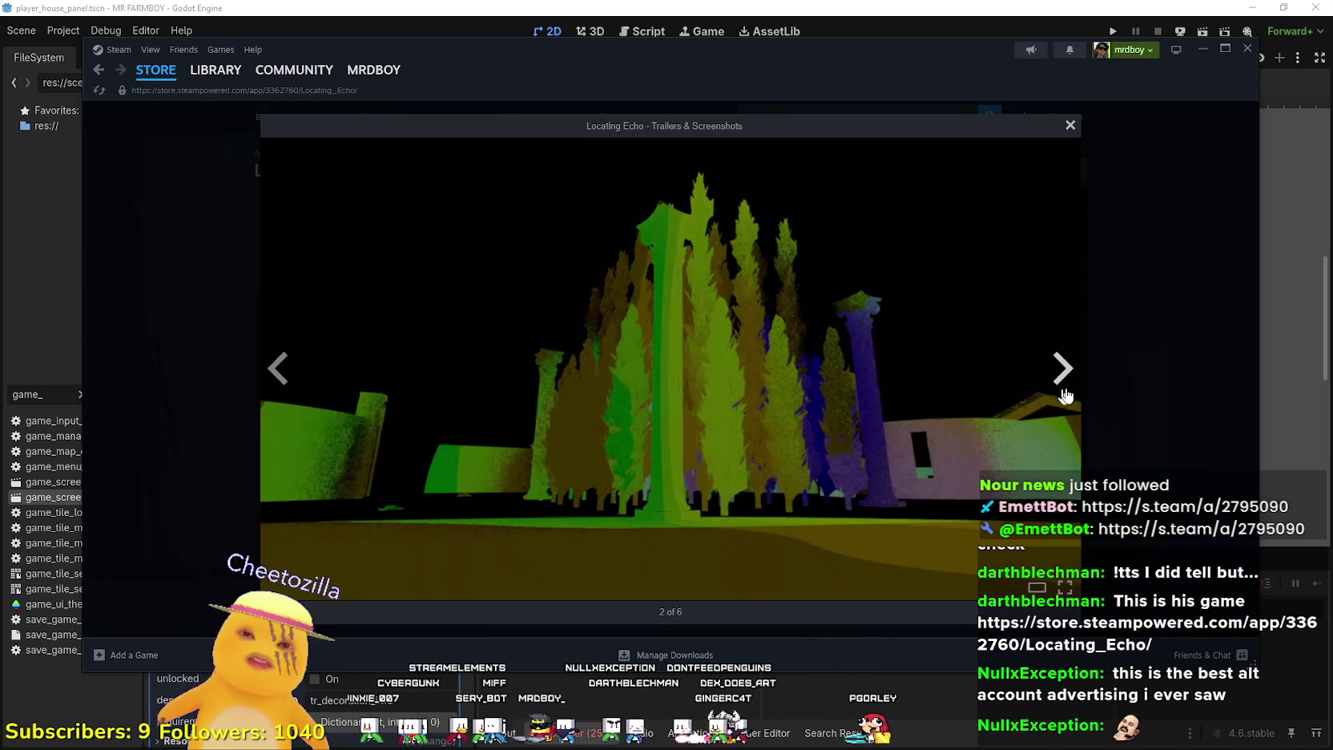
left_click(1063, 391)
left_click(1062, 392)
left_click(1062, 391)
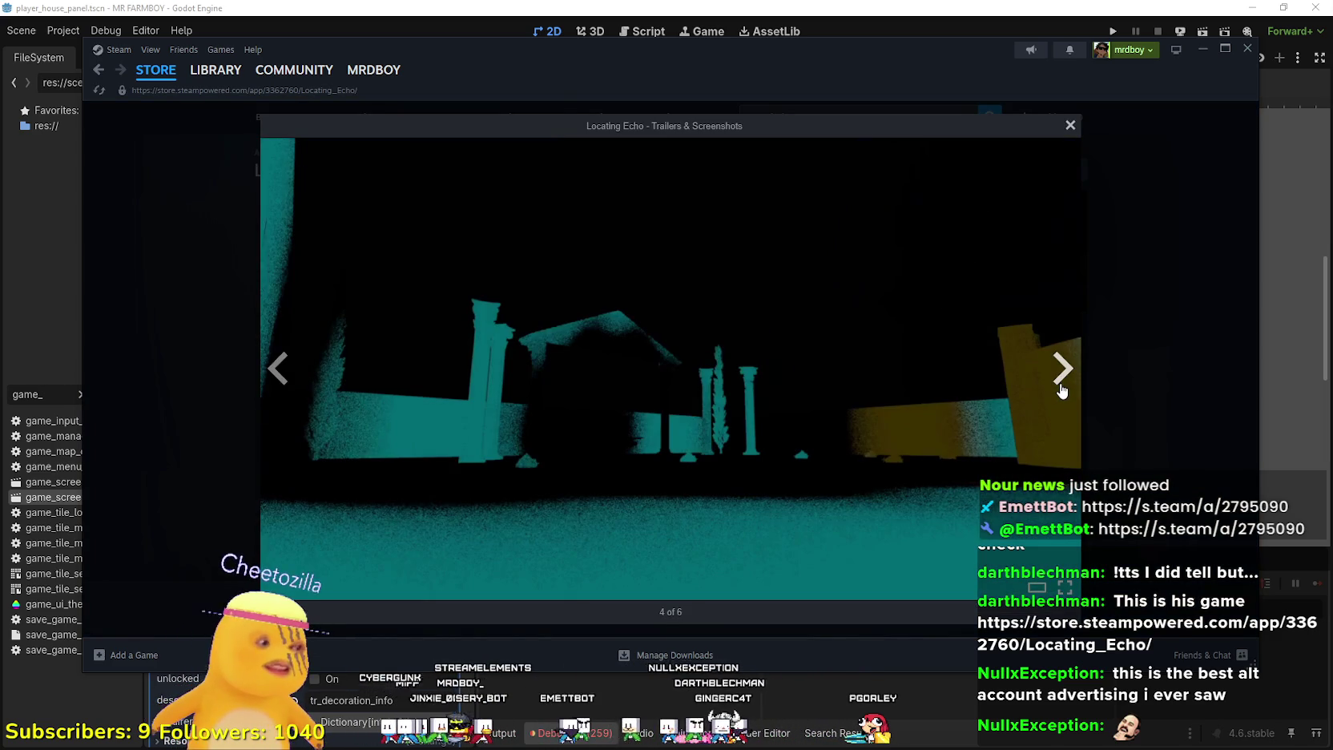
left_click(1062, 387)
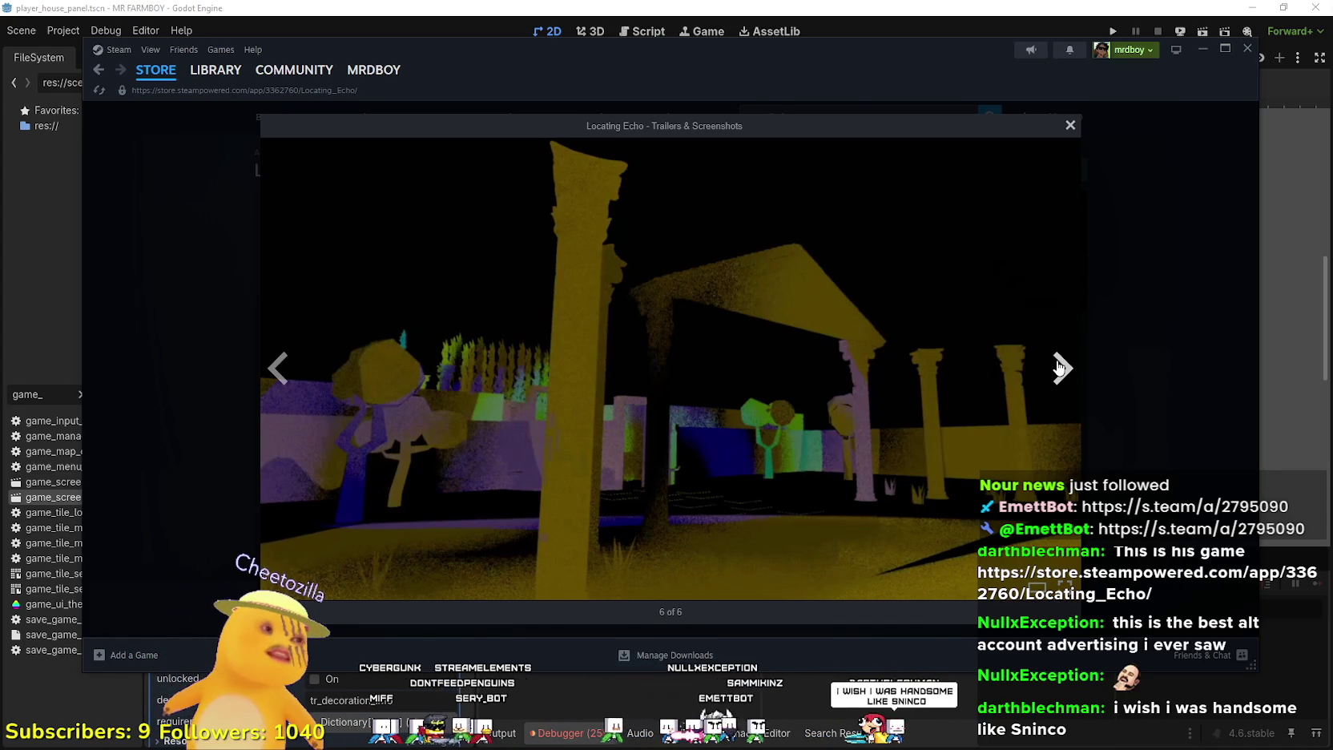
left_click(1059, 367)
left_click(1059, 367)
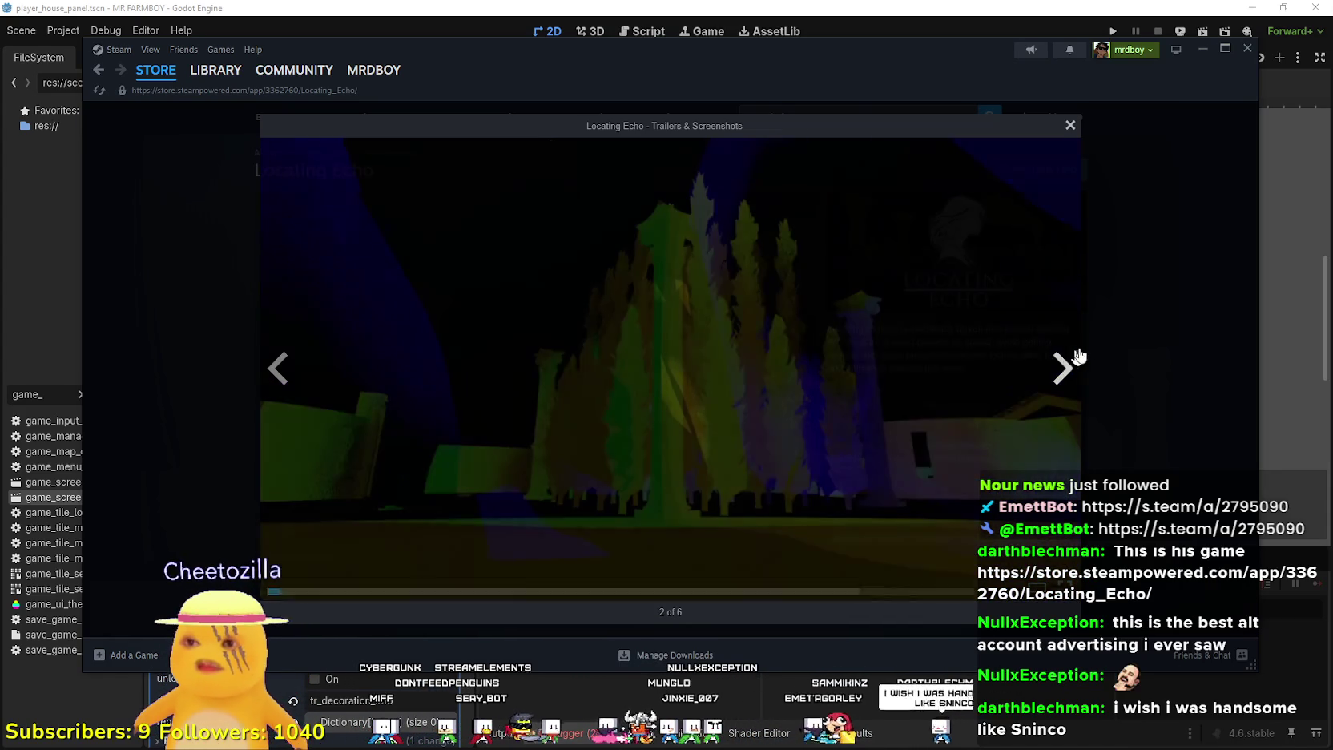
Scrub through the trailer, close the viewer, and select part of the game description
left_click(278, 369)
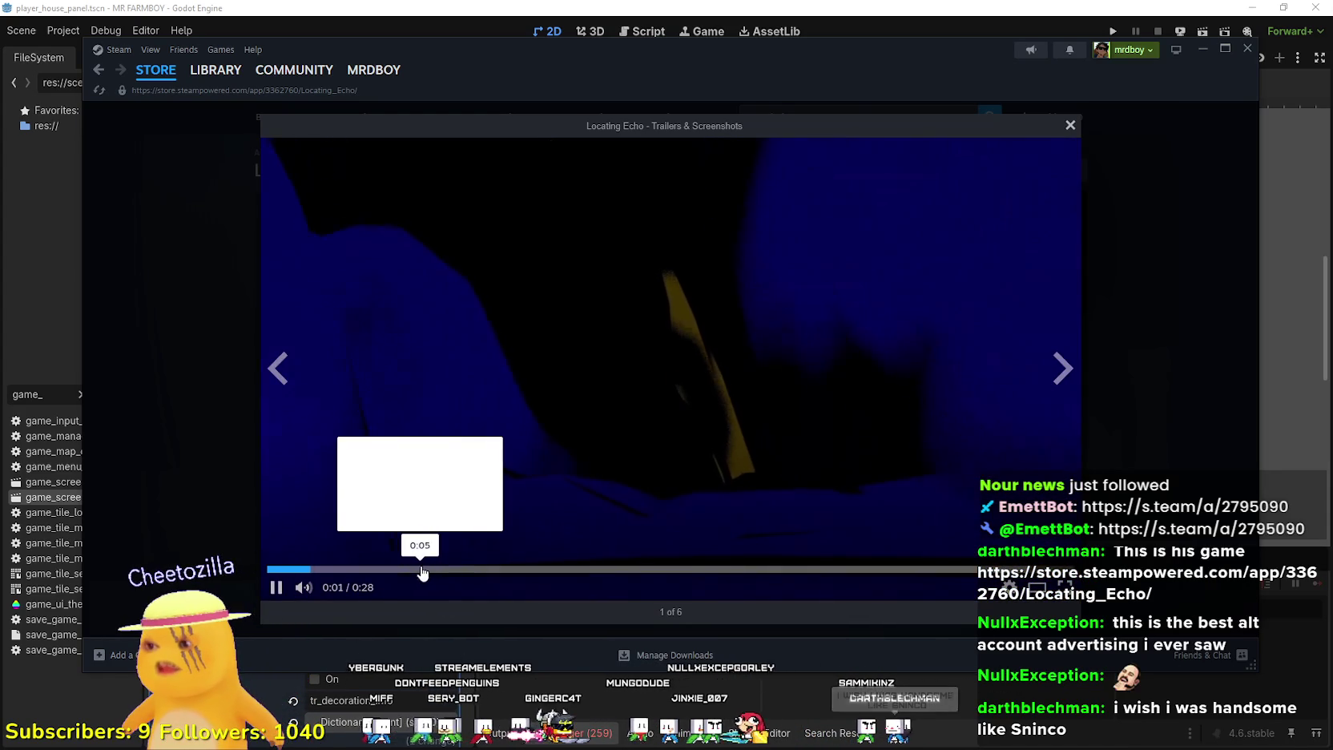
left_click(538, 568)
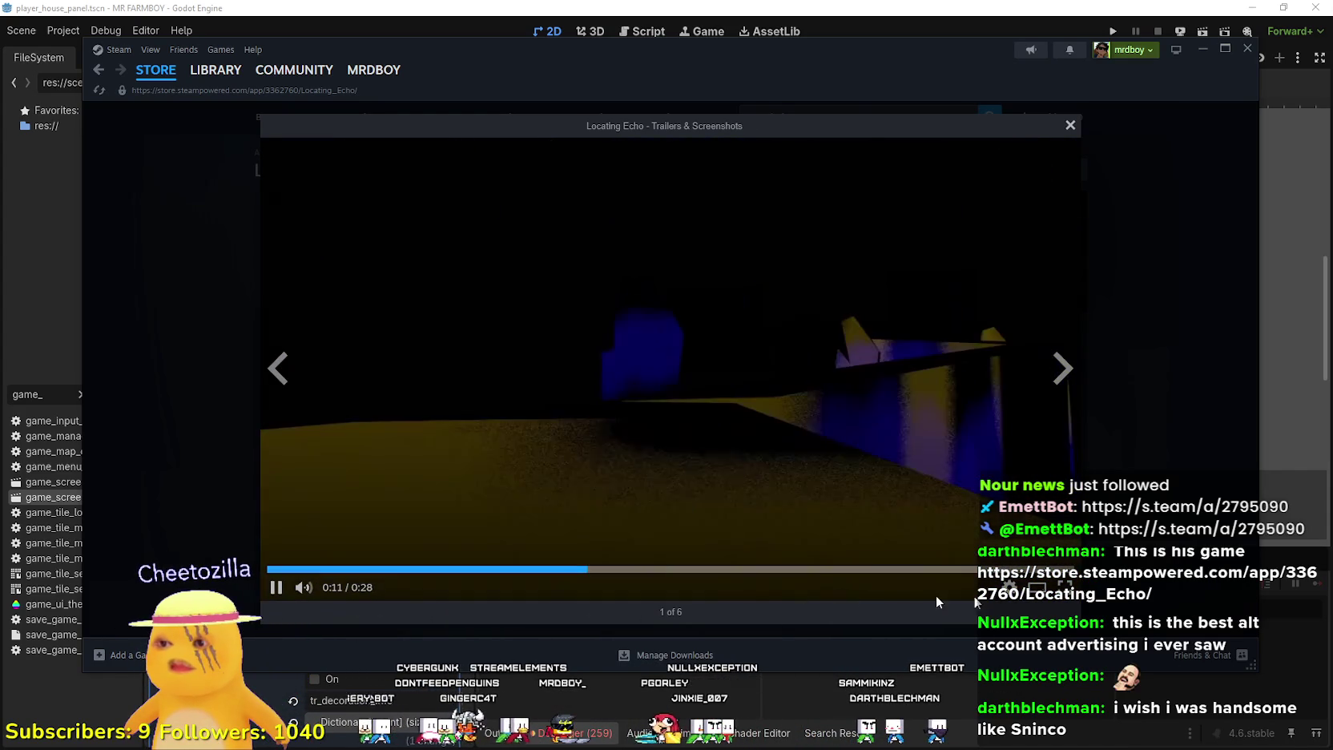
left_click(879, 568)
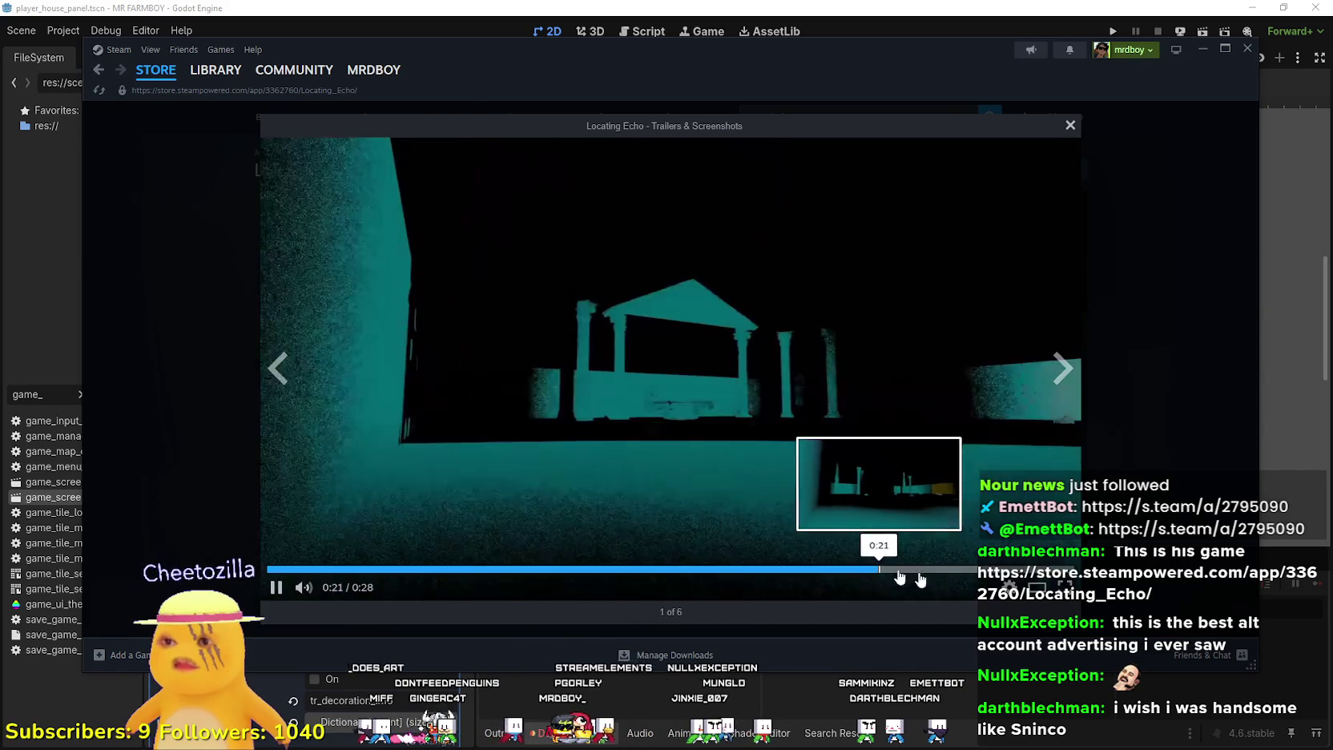
left_click(1180, 455)
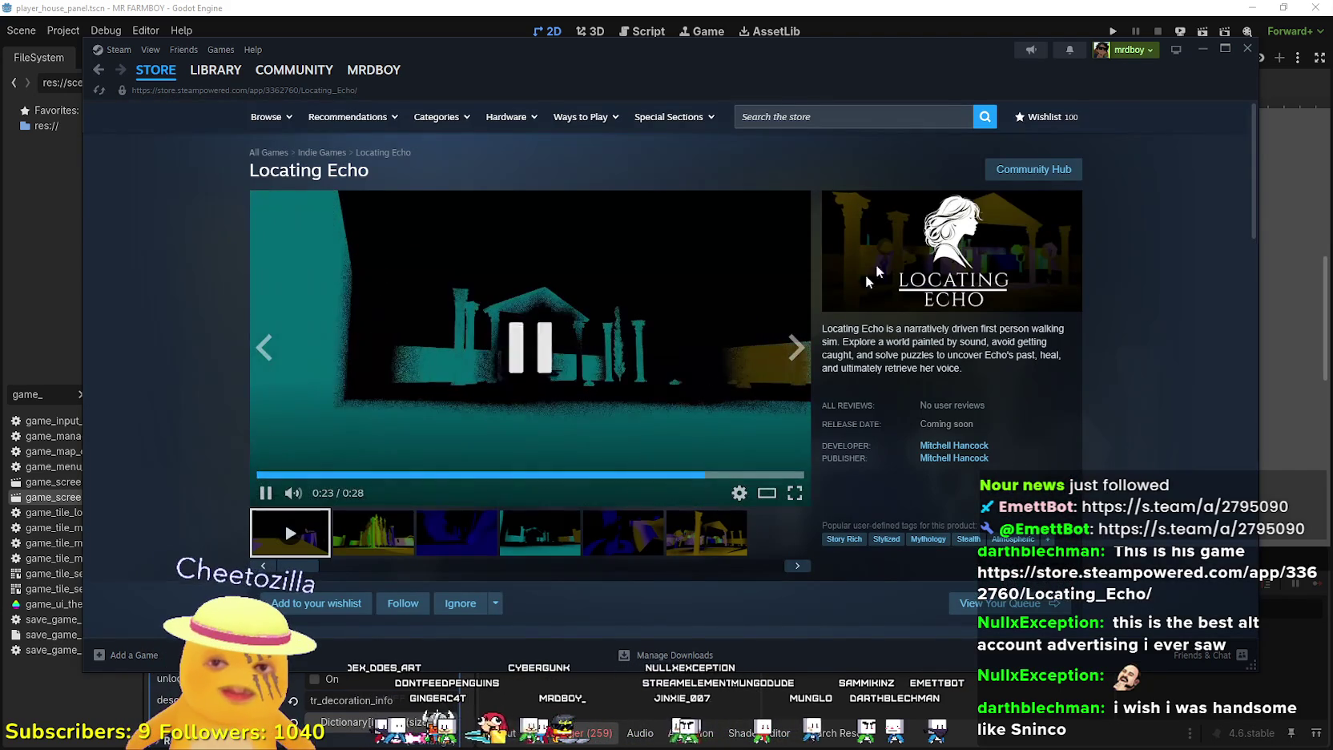
mouse_move(843, 329)
left_mouse_down()
mouse_move(1048, 342)
mouse_move(1052, 376)
left_mouse_up()
Add Locating Echo to the Steam wishlist, raising the wishlist count to 101
scroll(1025, 433, "down", 10)
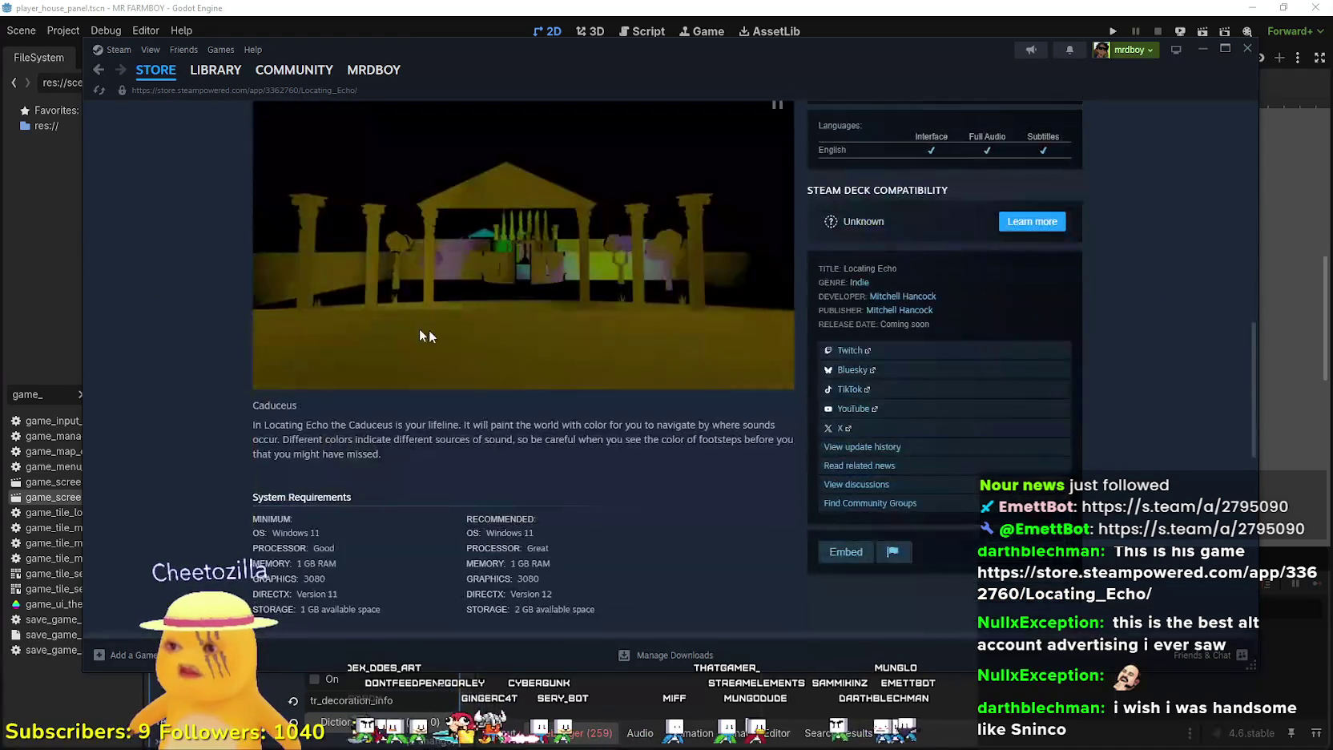
scroll(480, 417, "up", 3)
scroll(462, 496, "down", 5)
scroll(608, 585, "up", 5)
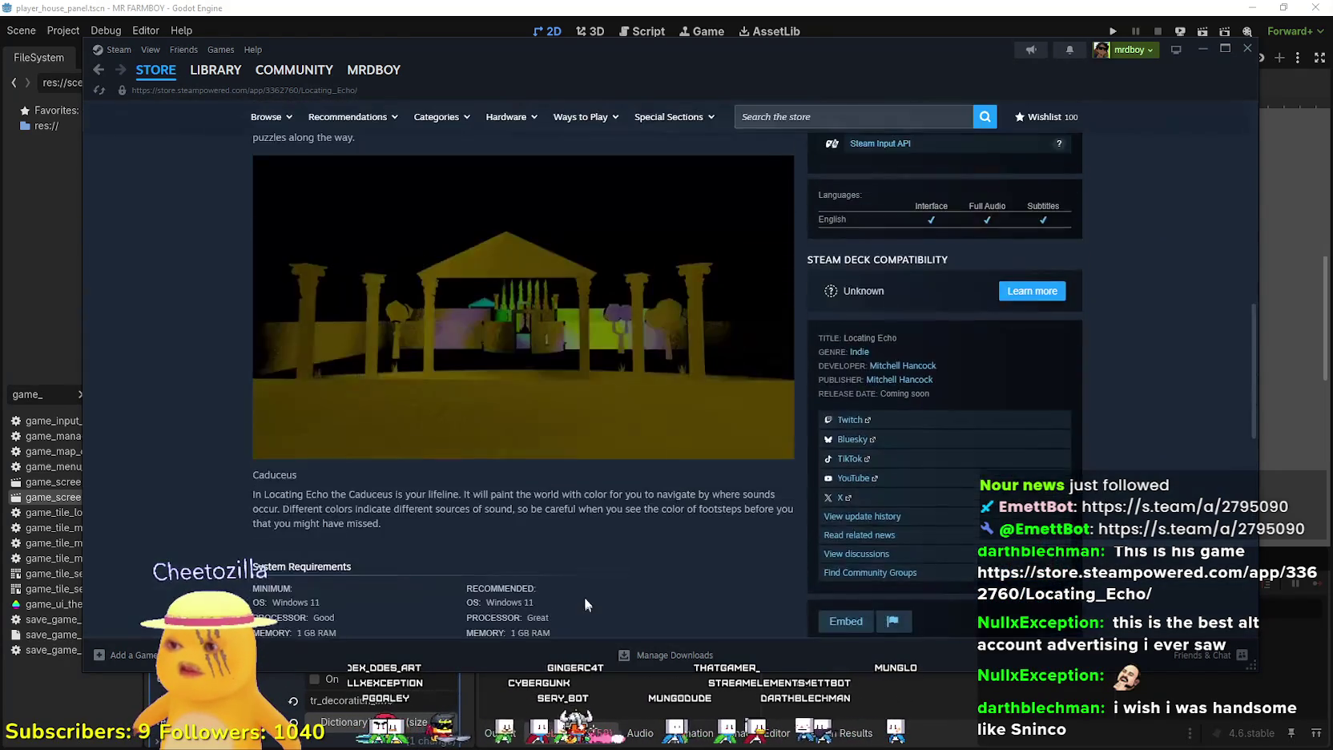
scroll(579, 529, "up", 1)
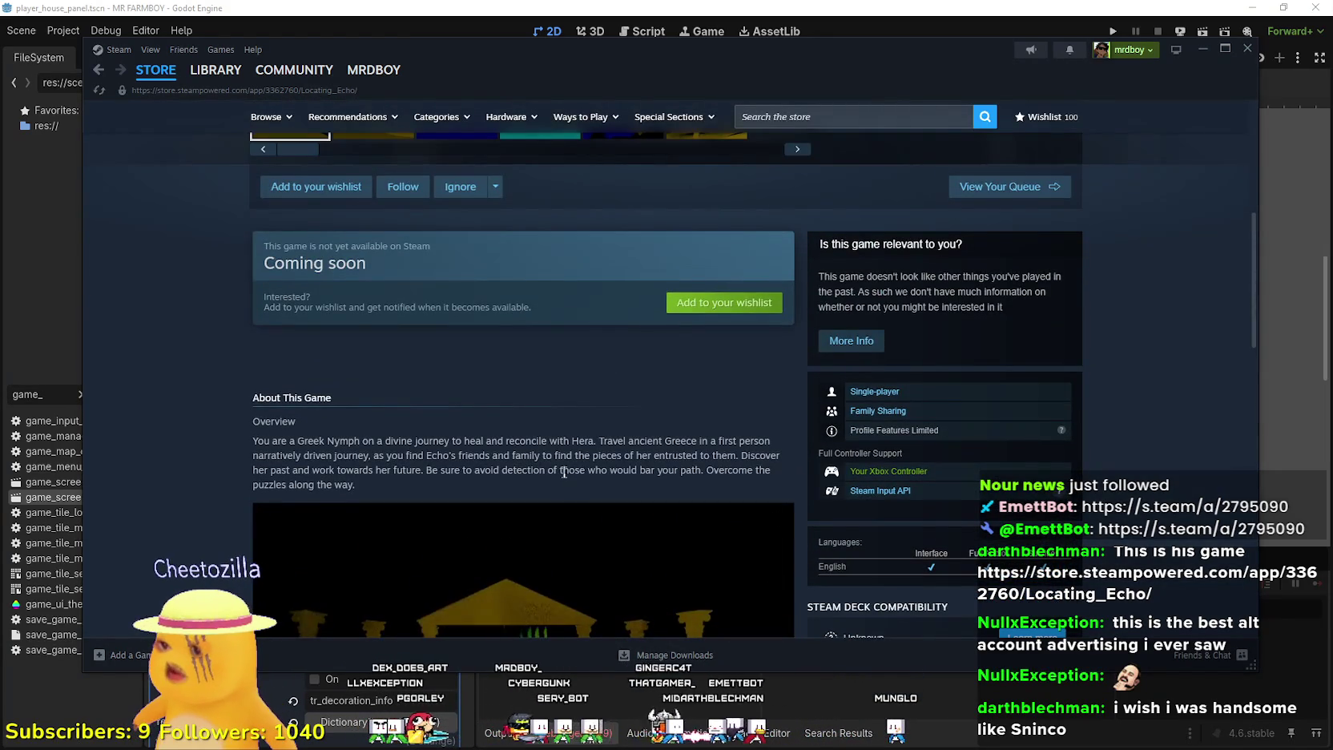
scroll(563, 481, "down", 4)
scroll(609, 505, "down", 4)
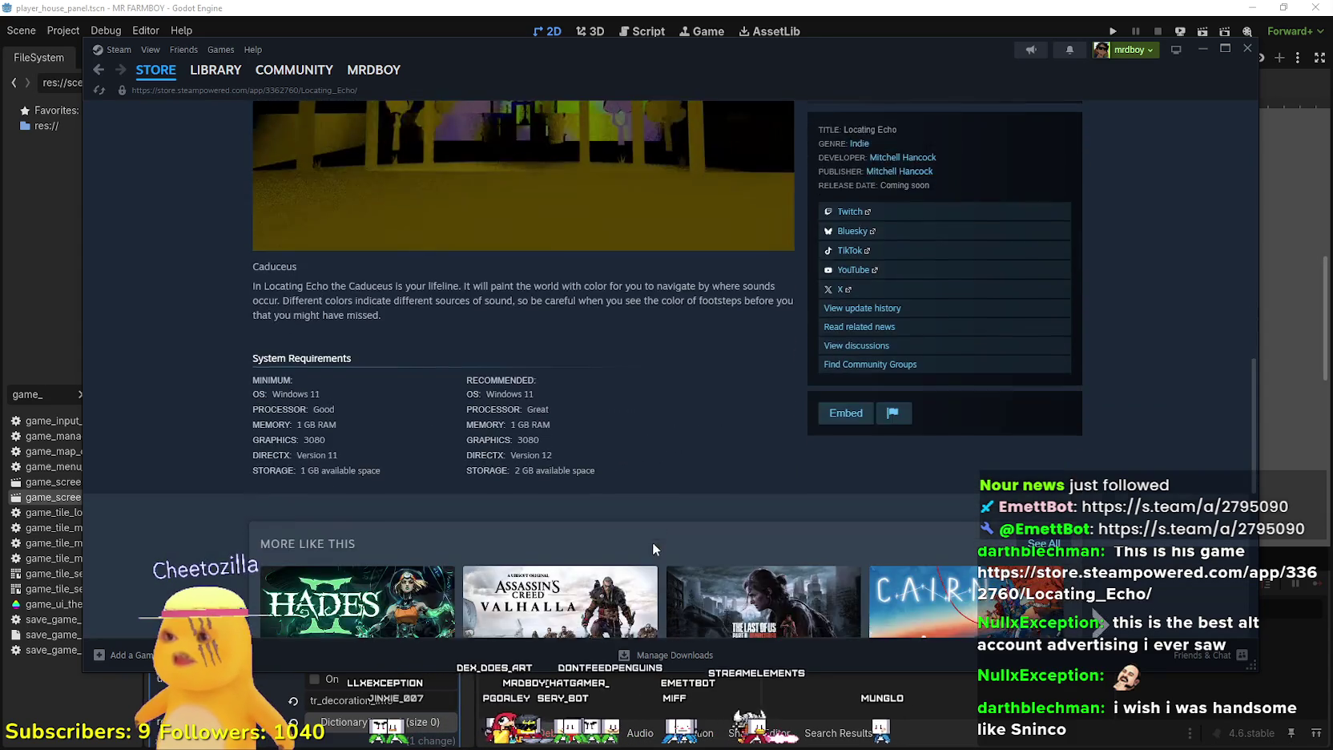
scroll(651, 544, "up", 4)
scroll(643, 549, "up", 4)
mouse_move(295, 385)
left_mouse_down()
mouse_move(695, 386)
mouse_move(255, 371)
left_mouse_up()
scroll(487, 409, "up", 5)
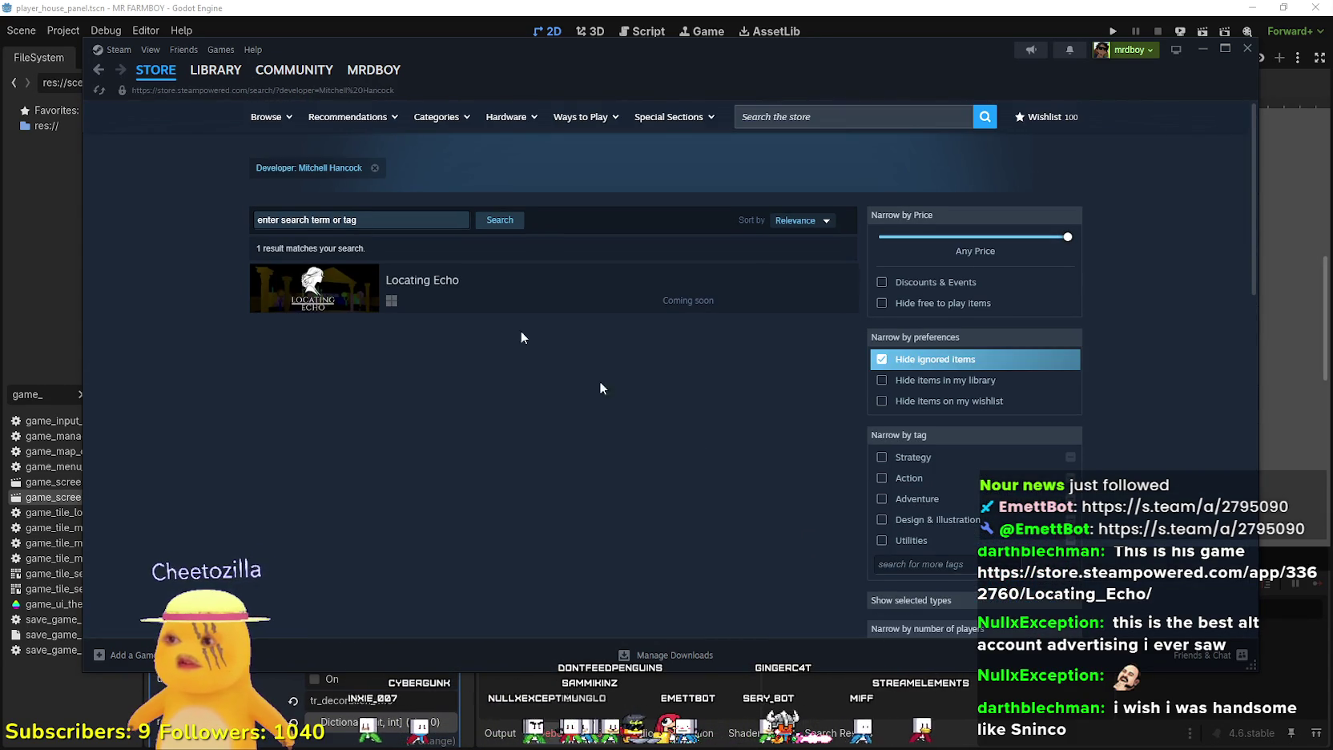
mouse_move(243, 87)
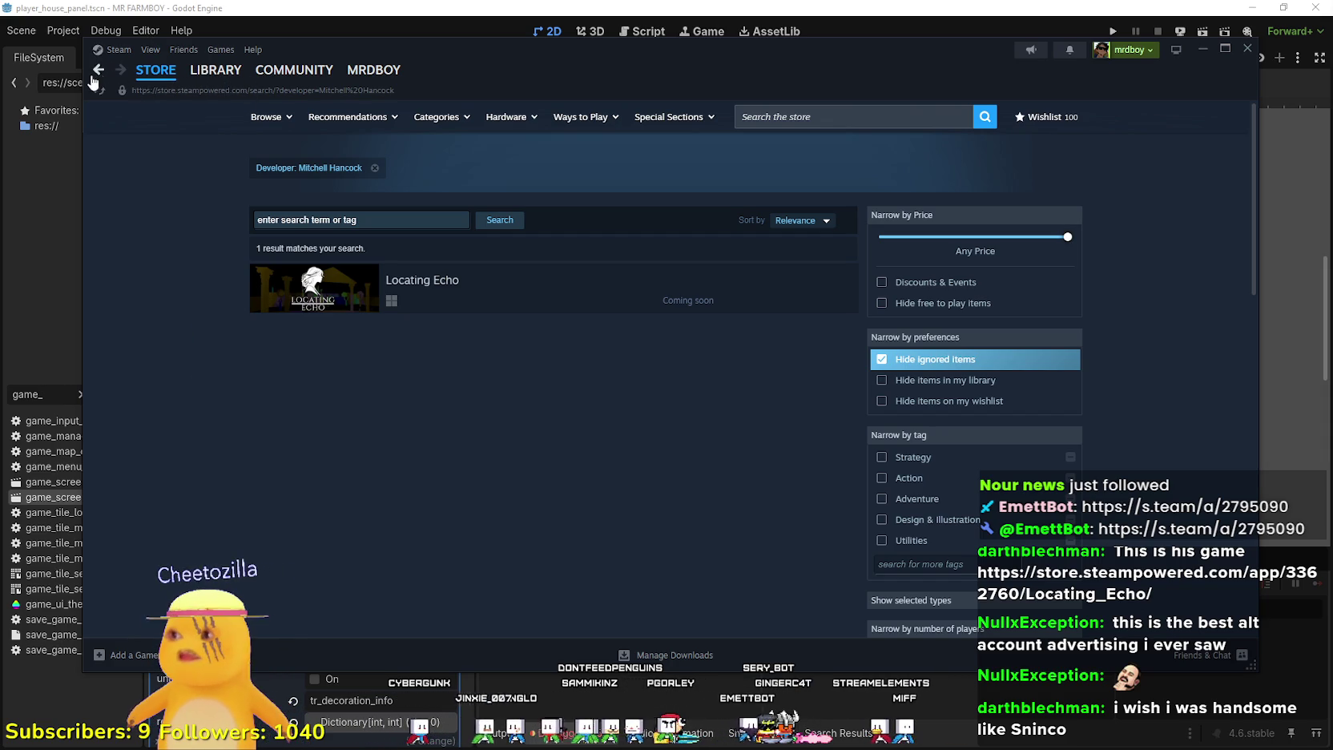
scroll(336, 360, "down", 3)
left_click(316, 395)
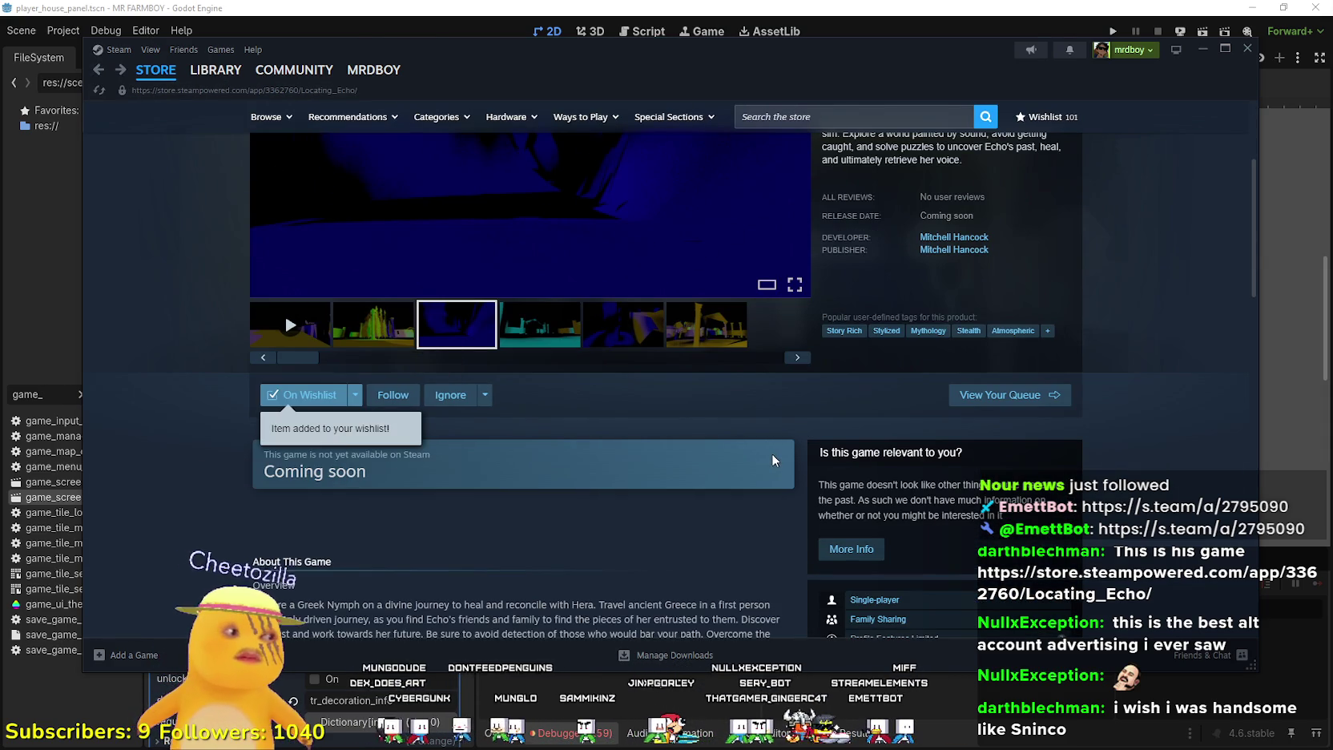
Go back to the Steam store home page, then close Steam to return to the Godot editor
scroll(541, 471, "up", 3)
left_click(156, 69)
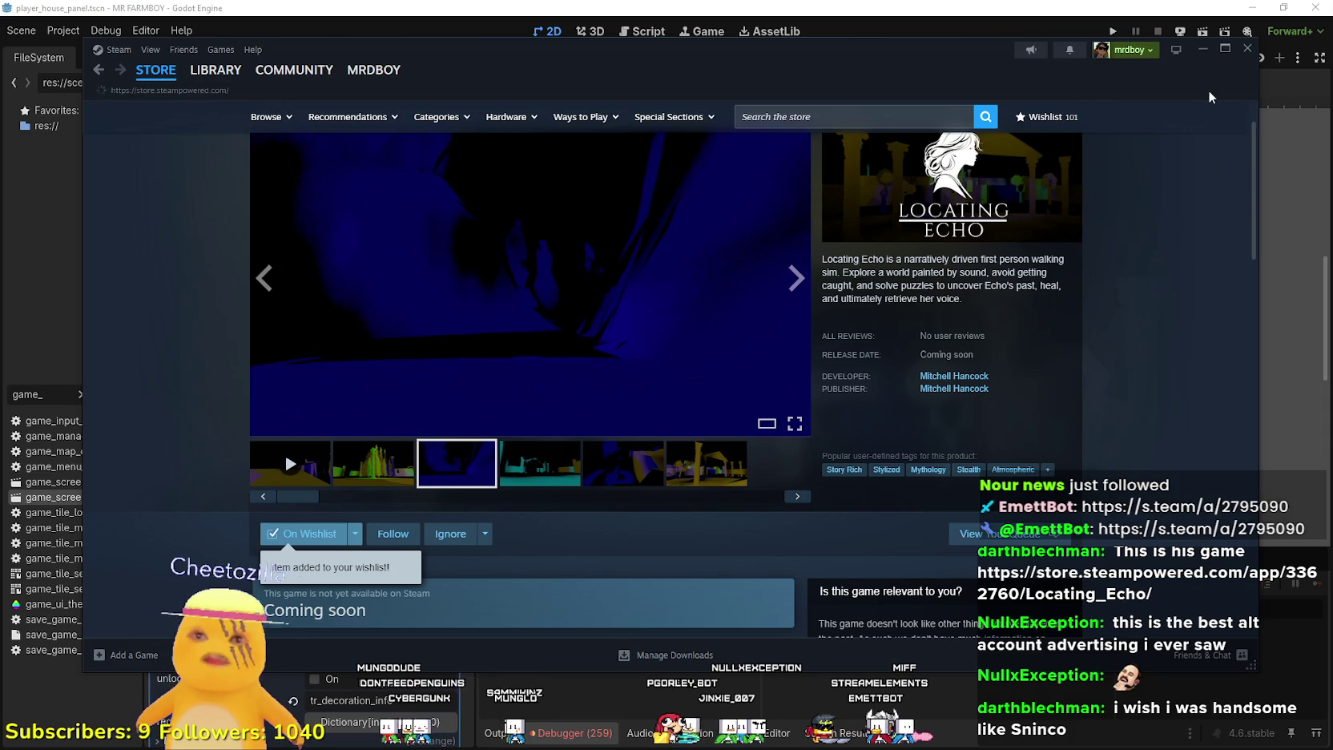
left_click(1246, 49)
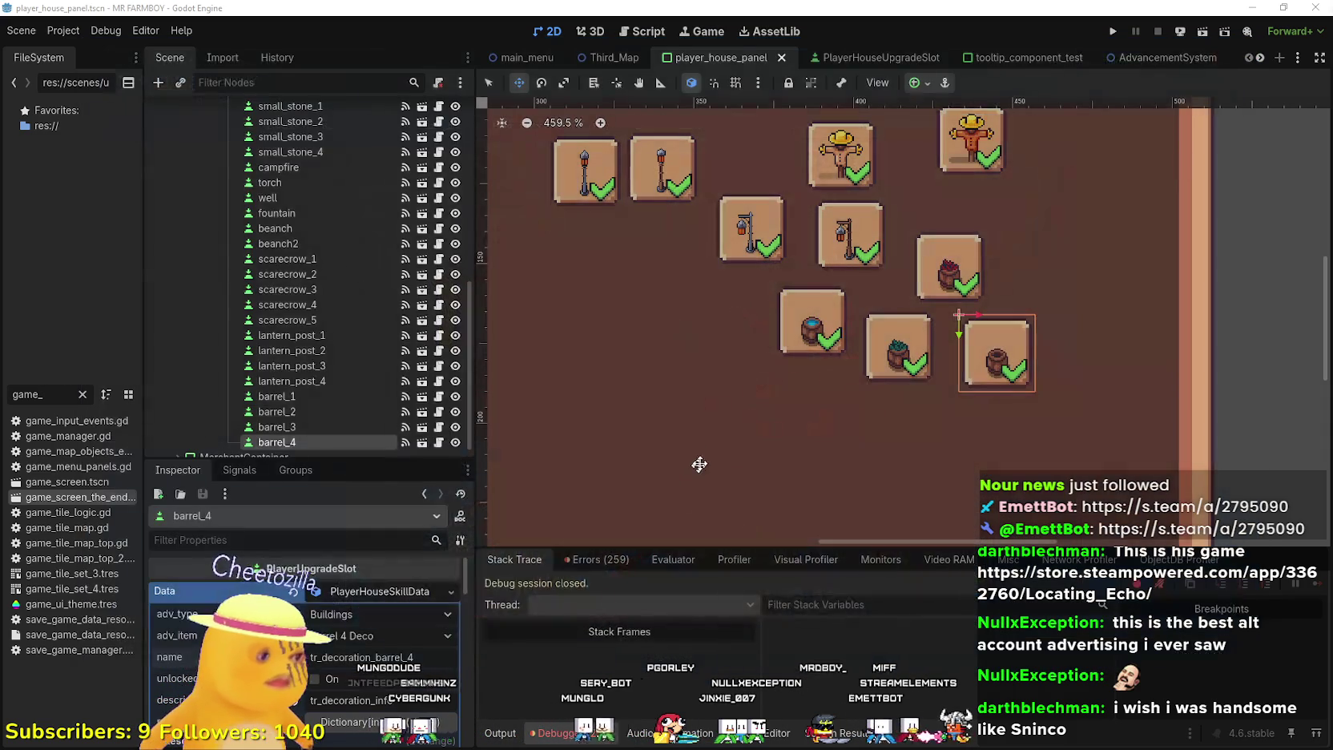
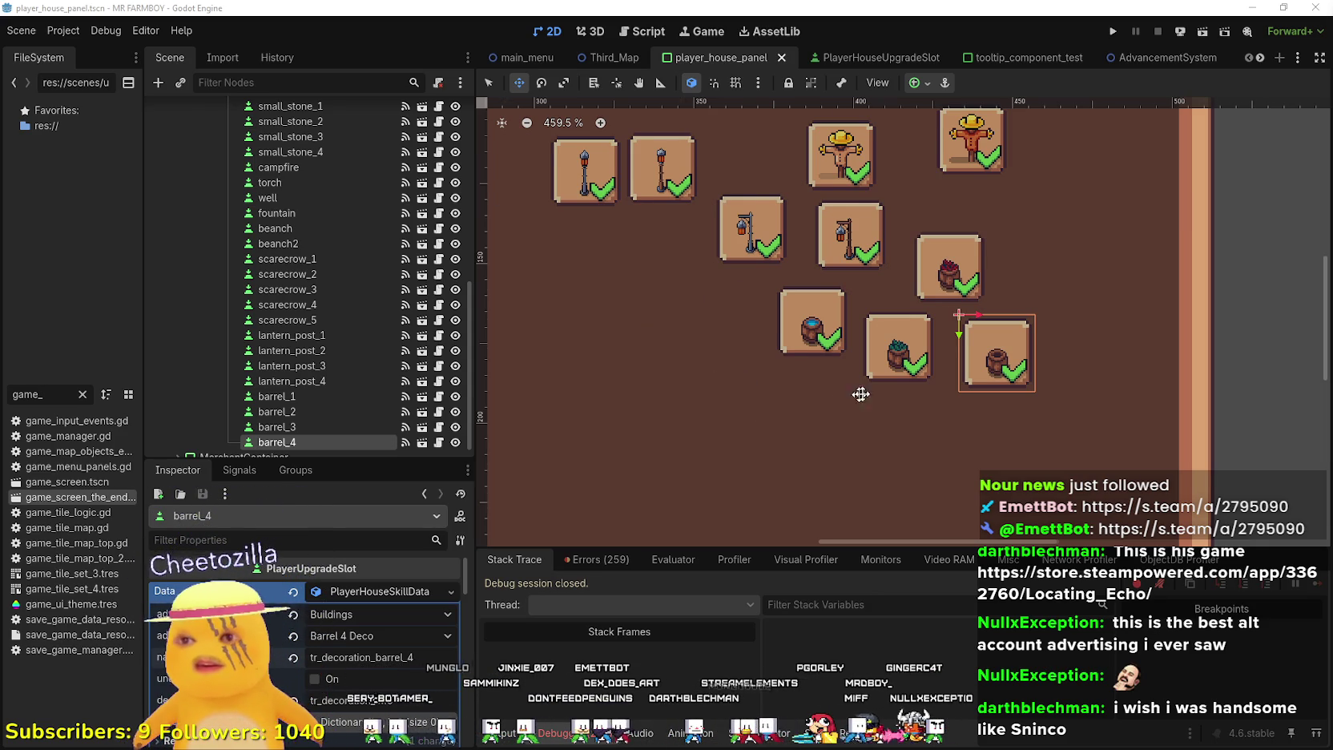
Duplicate the barrel_4 slot as barrel_5 and place it below the barrel row
scroll(848, 398, "down", 1)
scroll(407, 633, "down", 3)
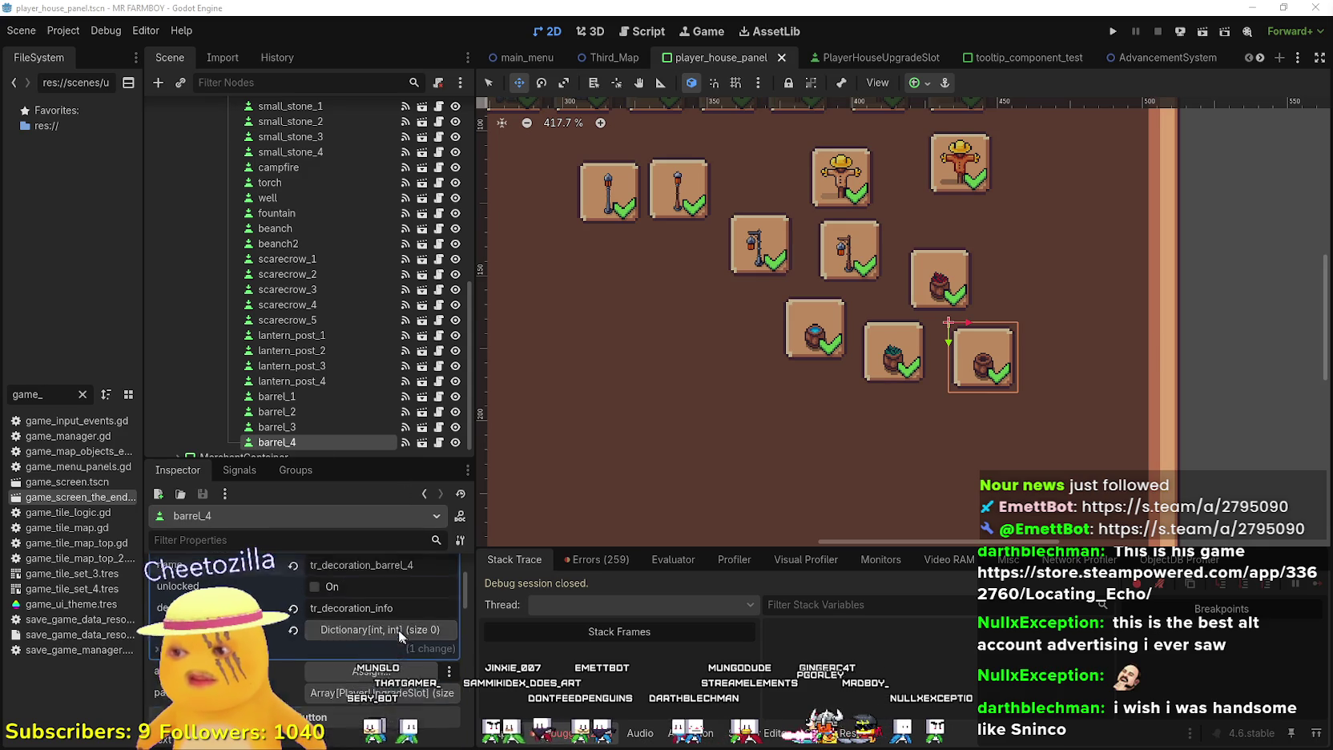
scroll(381, 685, "down", 3)
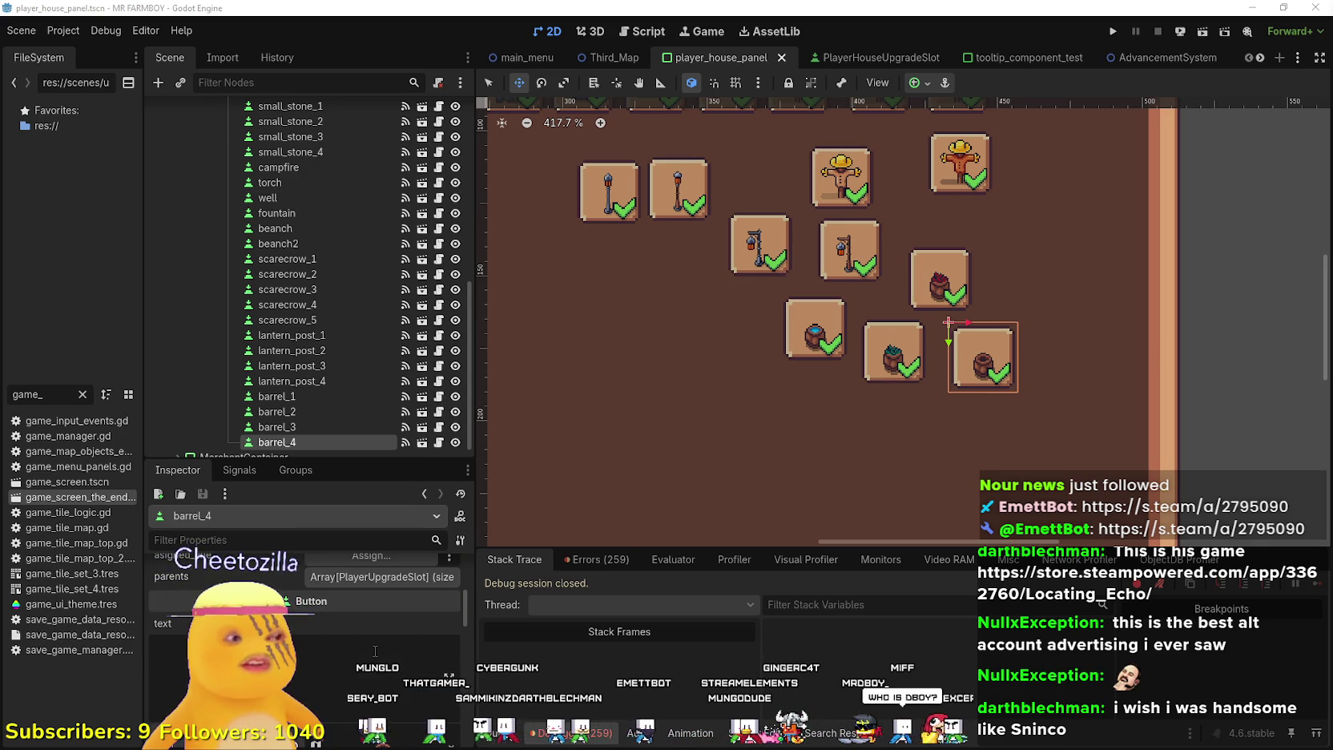
scroll(364, 633, "down", 3)
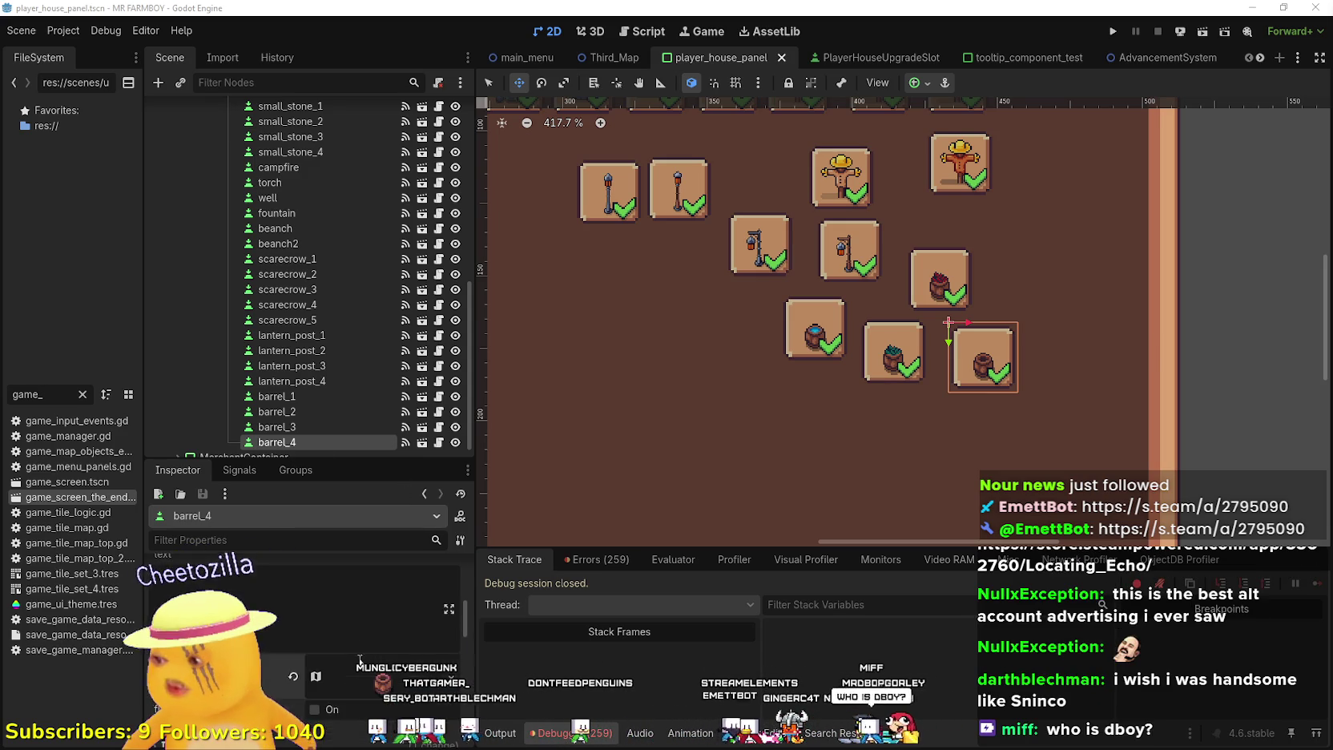
scroll(357, 602, "up", 3)
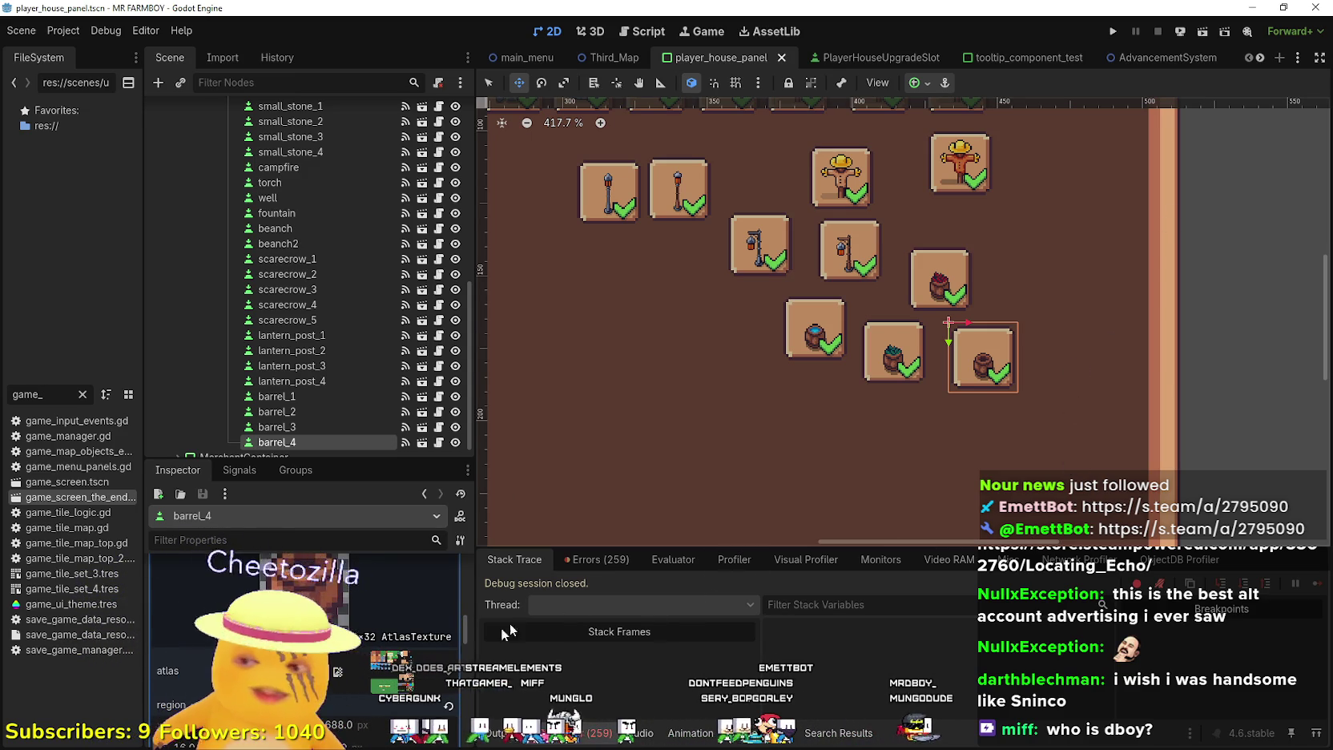
scroll(345, 609, "up", 5)
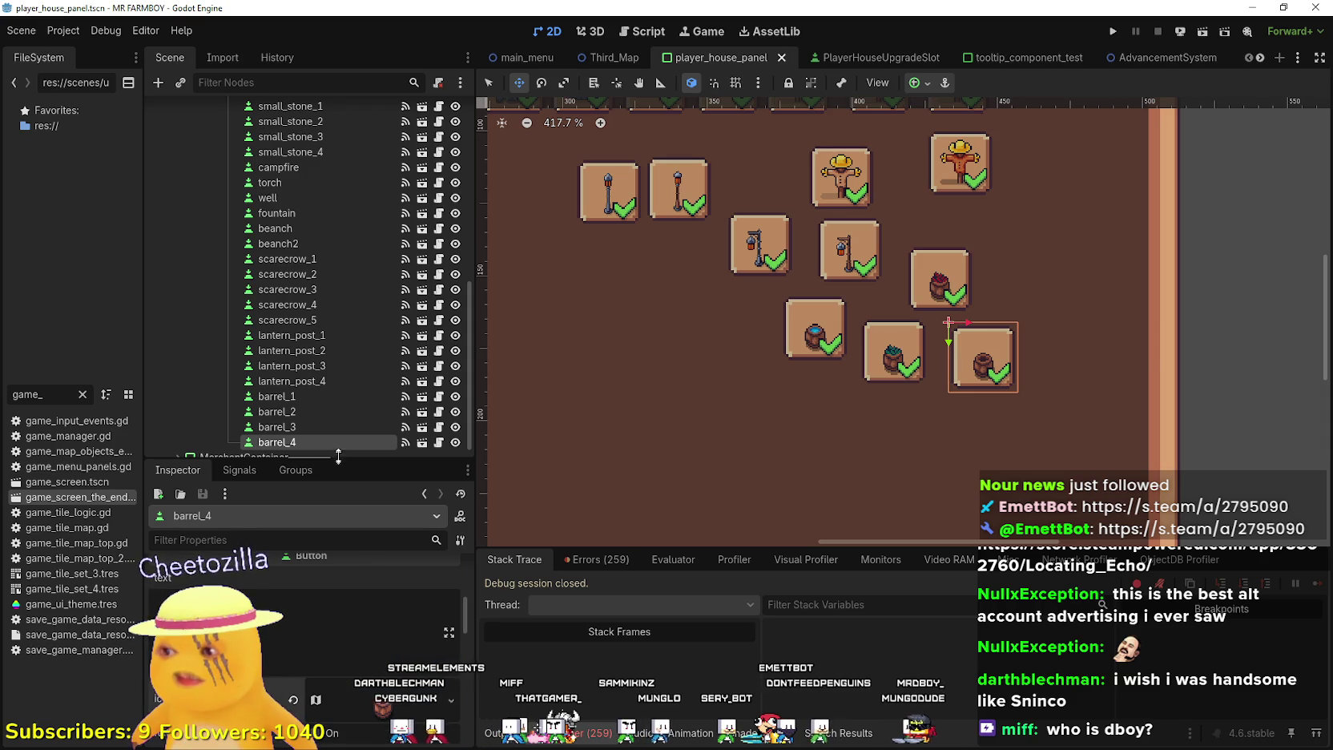
scroll(346, 615, "up", 5)
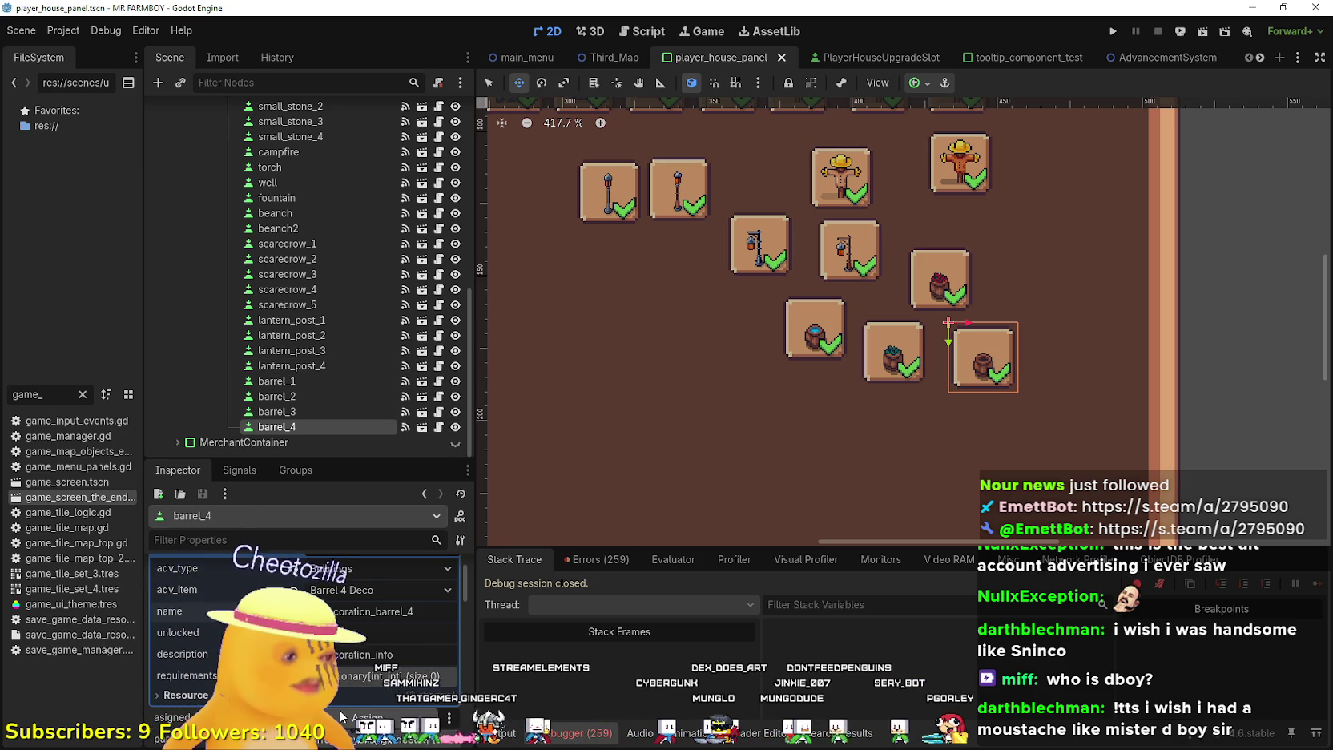
scroll(361, 624, "up", 2)
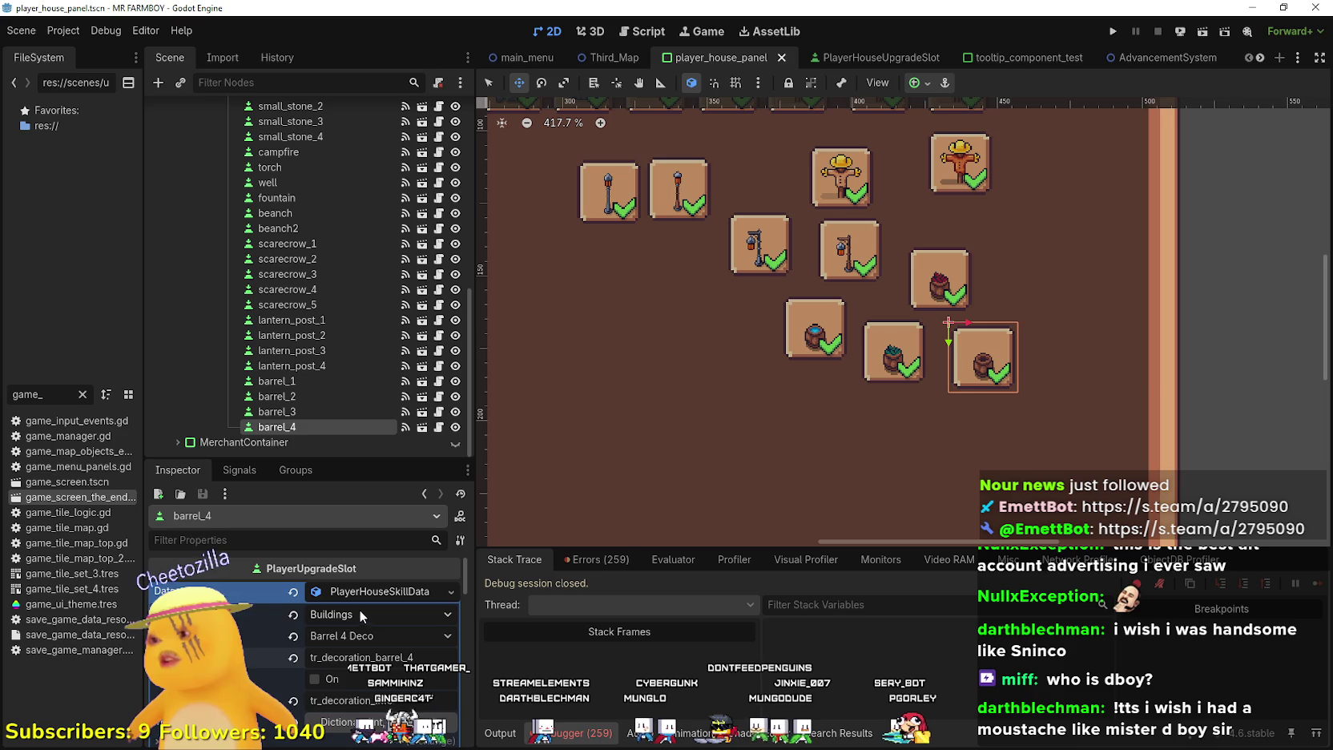
left_click(988, 362)
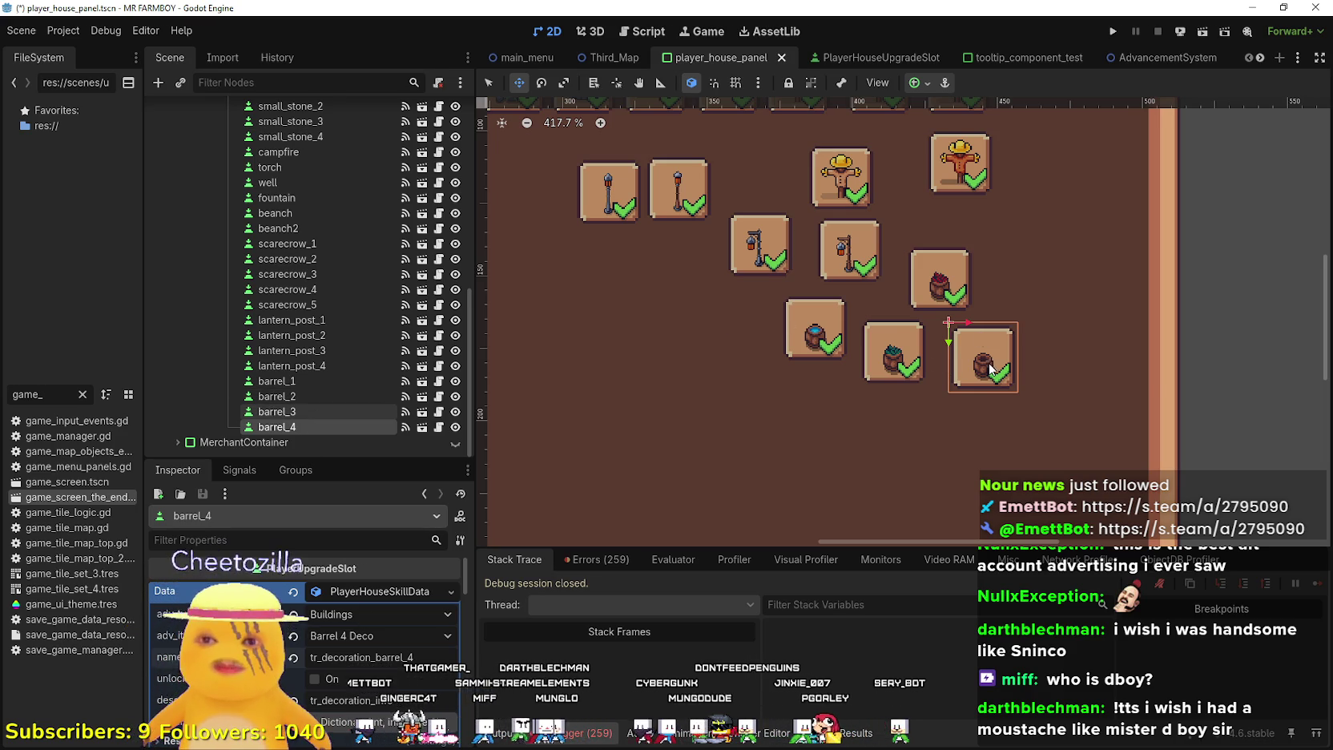
key("ctrl+d")
left_click_drag(988, 362, 843, 433)
Set barrel_5's deco item to Barrel 5 Deco
left_click(389, 590)
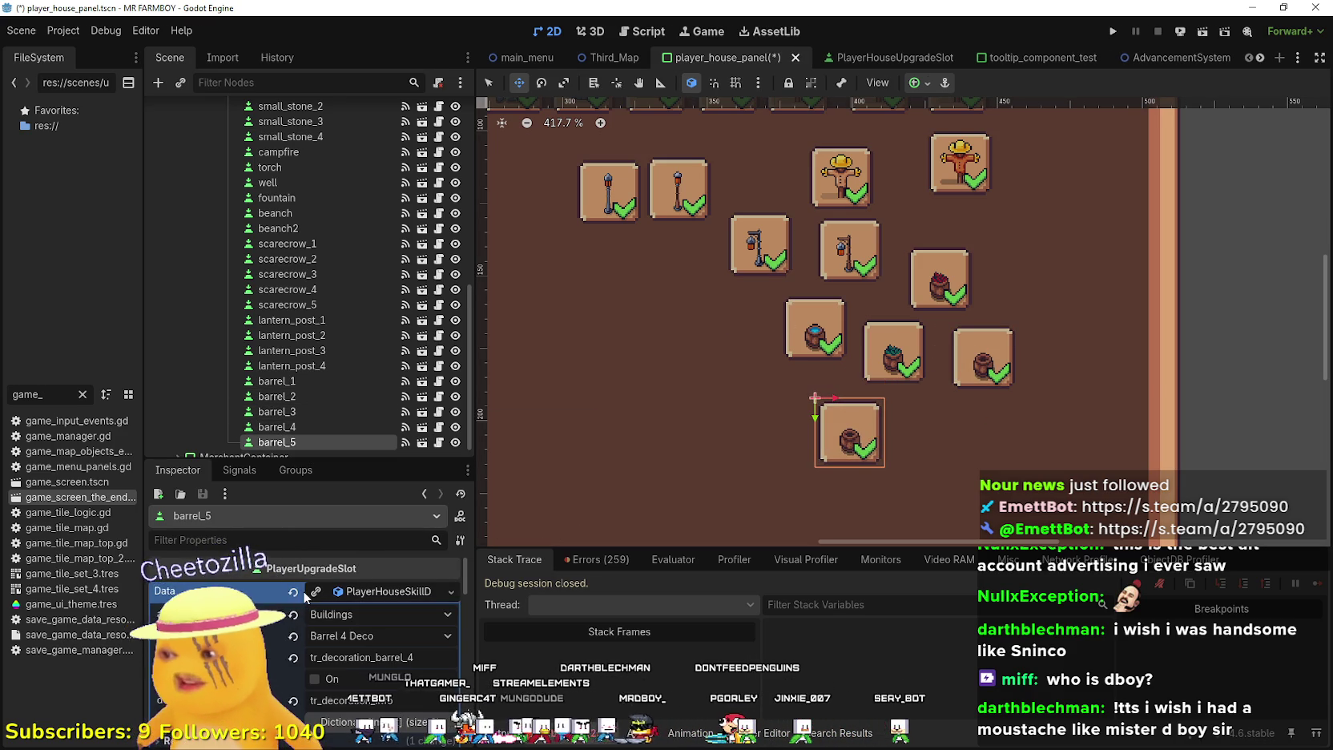
left_click(376, 635)
scroll(362, 472, "down", 15)
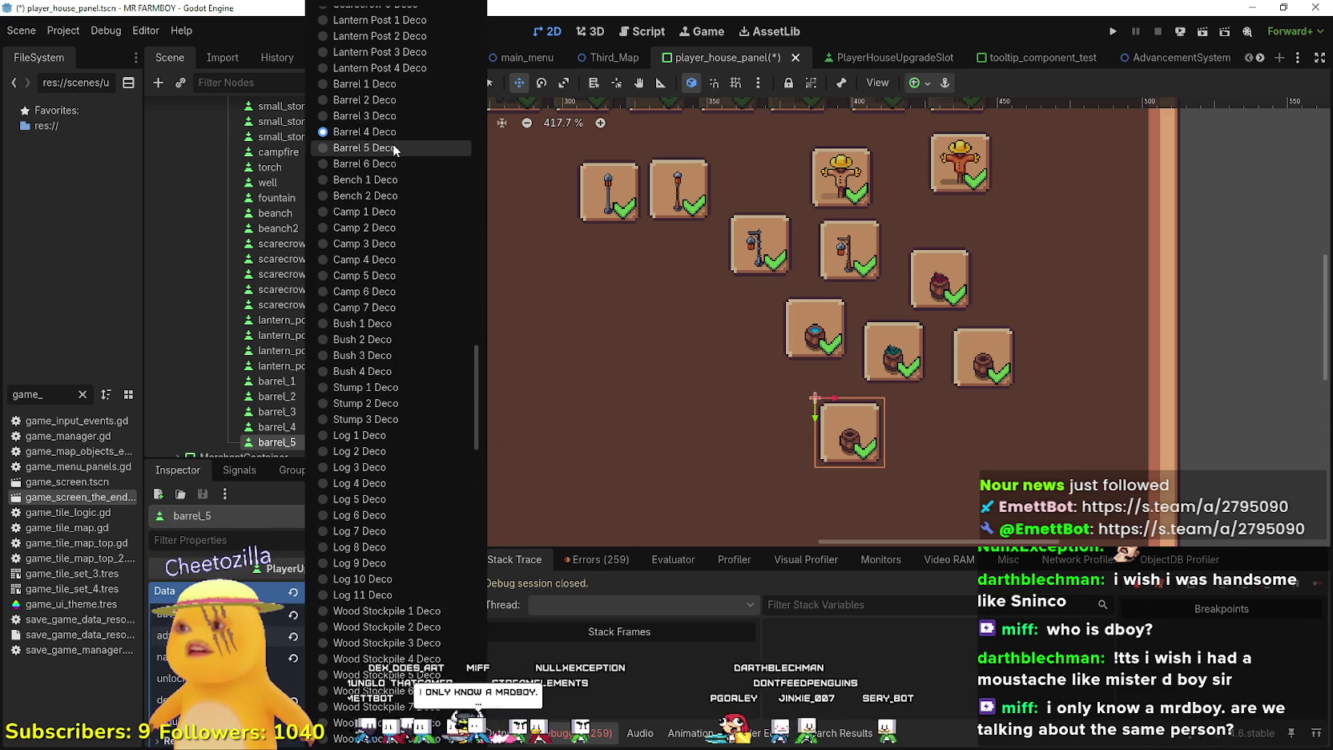
left_click(392, 147)
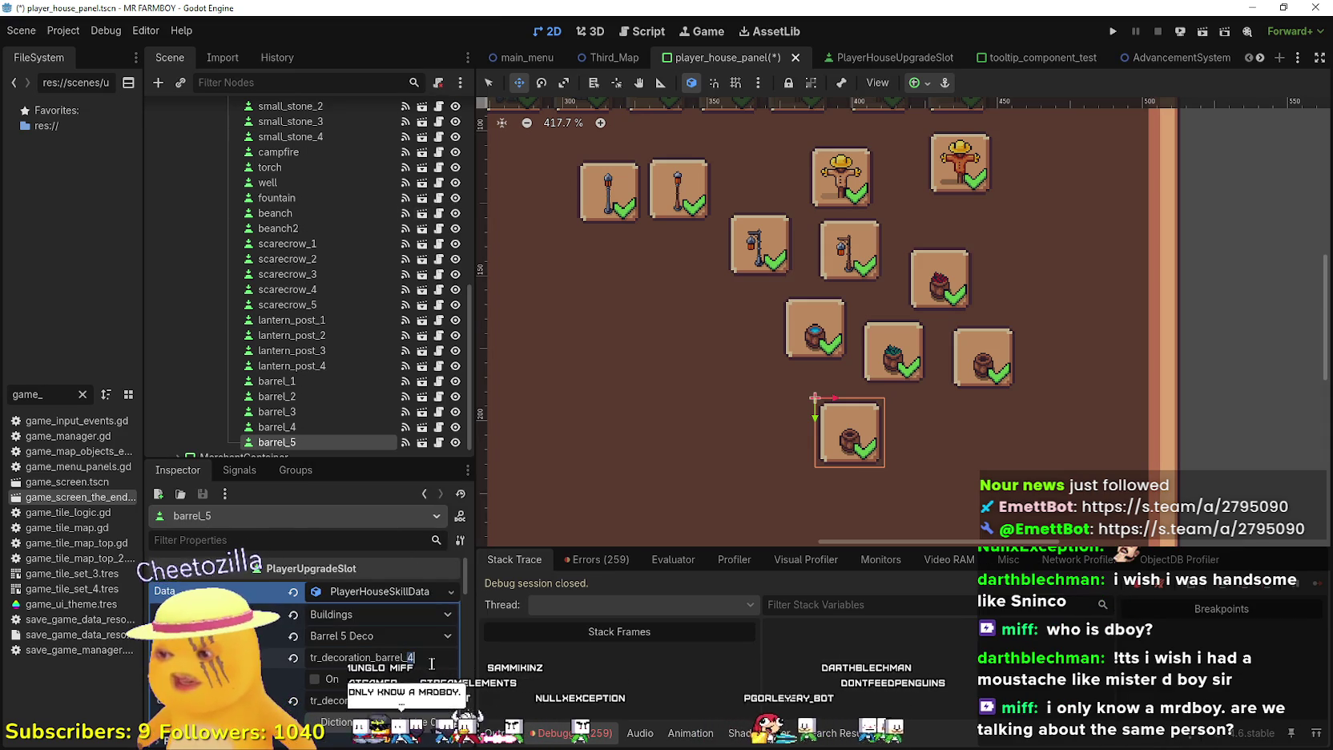
scroll(390, 651, "down", 5)
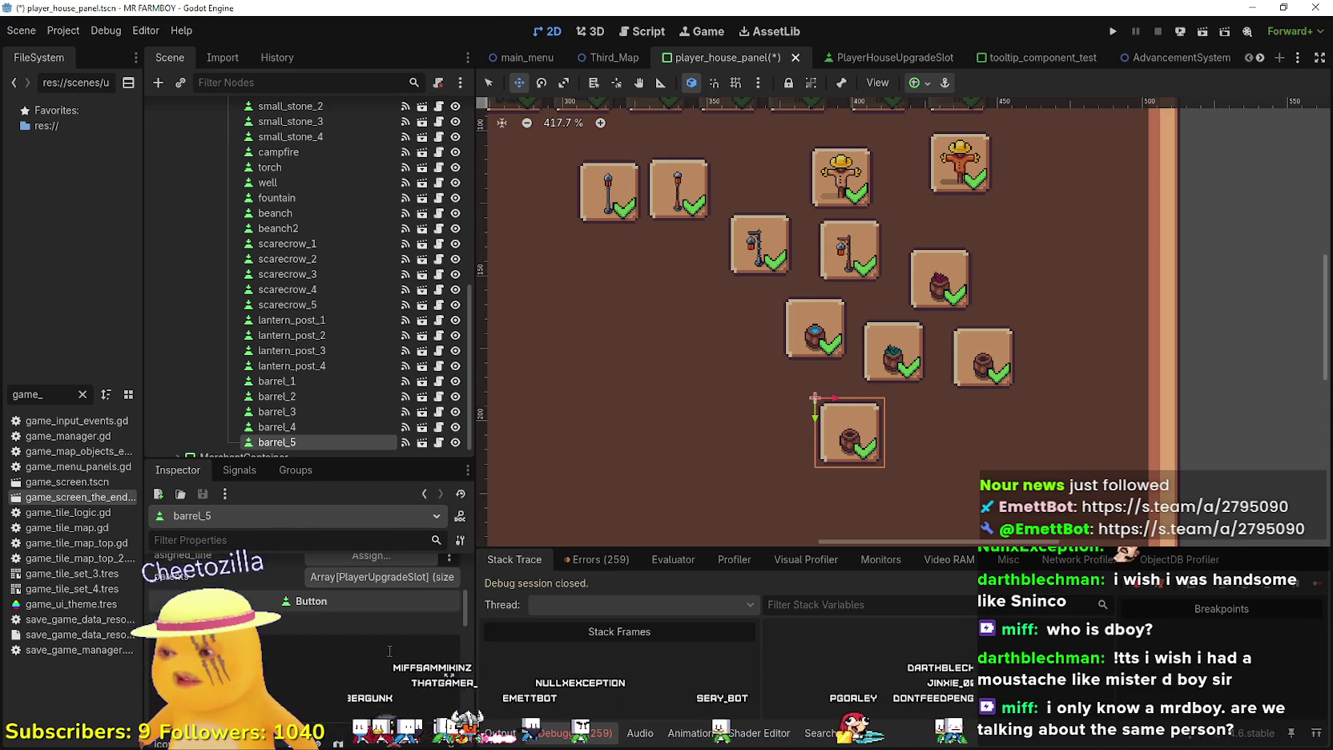
scroll(390, 651, "down", 10)
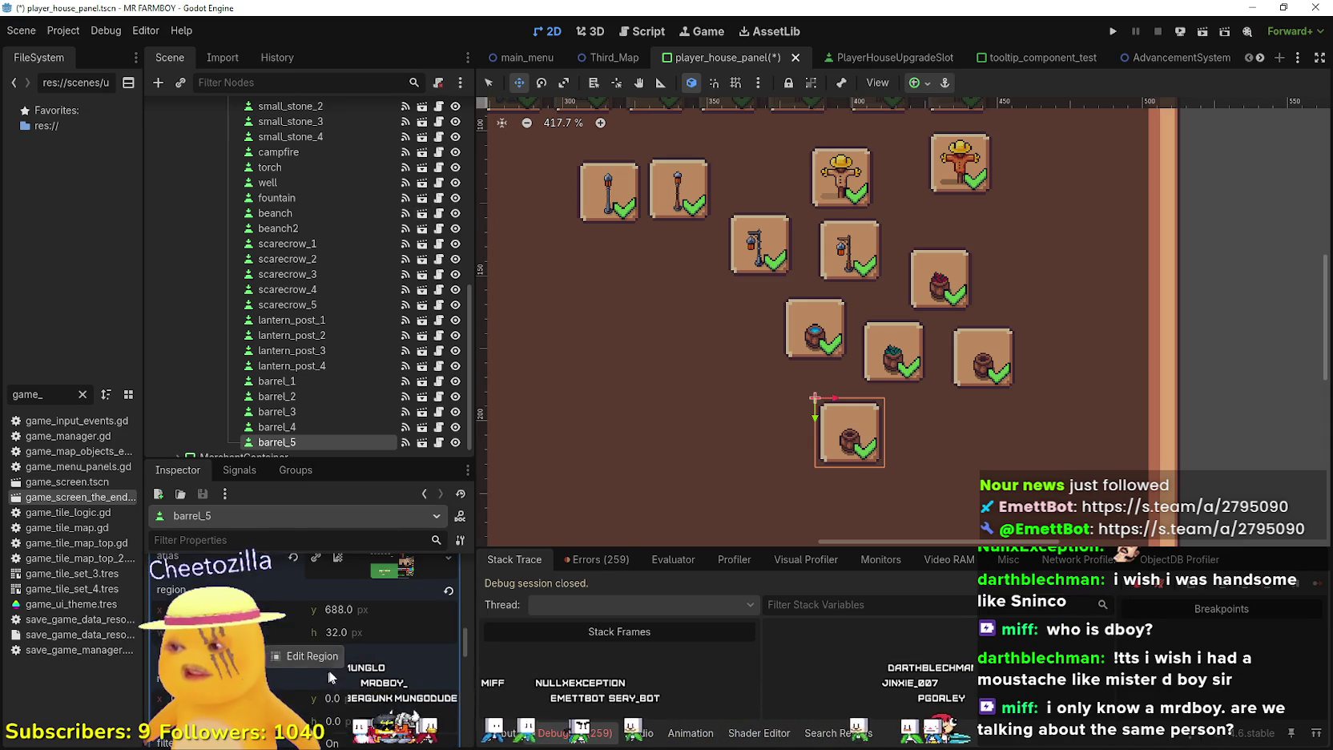
Re-cut barrel_5's icon region to the next barrel in the sprite sheet
left_click(316, 659)
scroll(775, 416, "down", 3)
scroll(875, 401, "down", 2)
scroll(743, 440, "up", 5)
scroll(744, 441, "up", 2)
left_click_drag(715, 483, 758, 420)
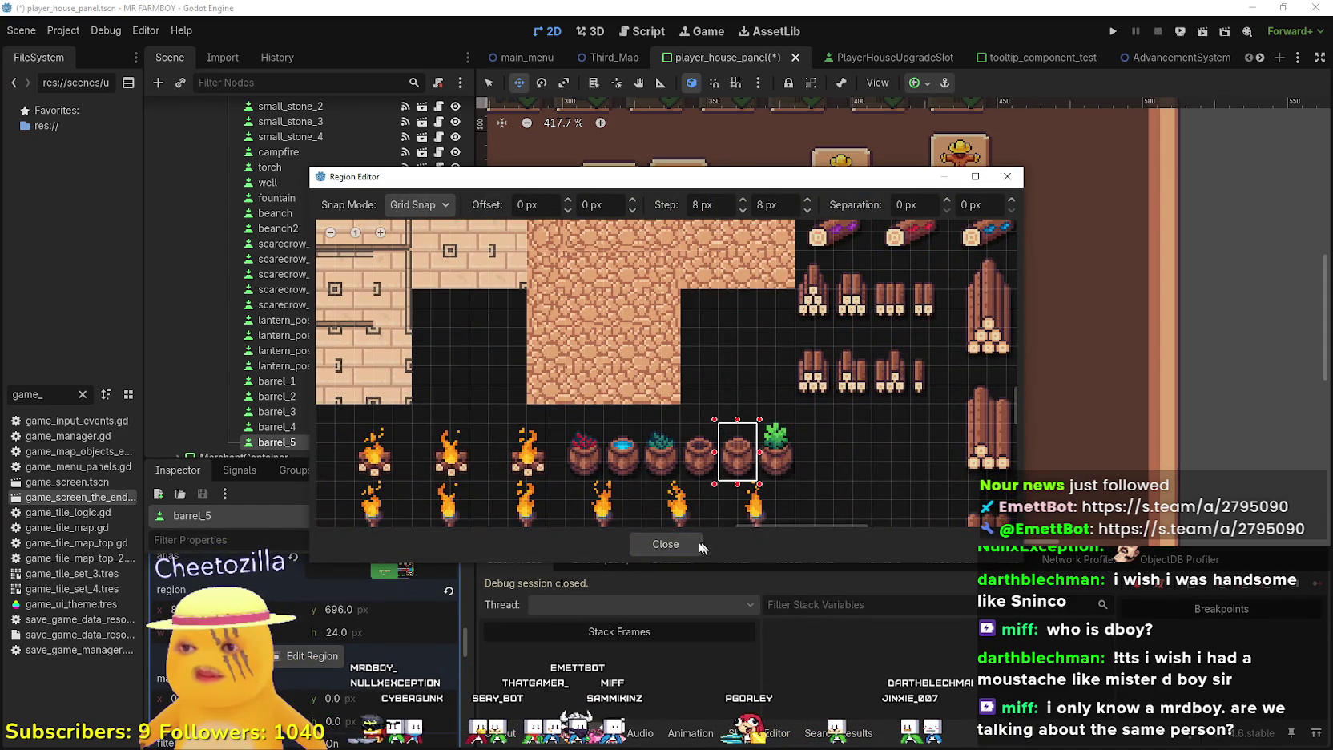
left_click(633, 545)
Save the scene and duplicate barrel_5 as barrel_6, placed to its right
scroll(943, 434, "up", 4)
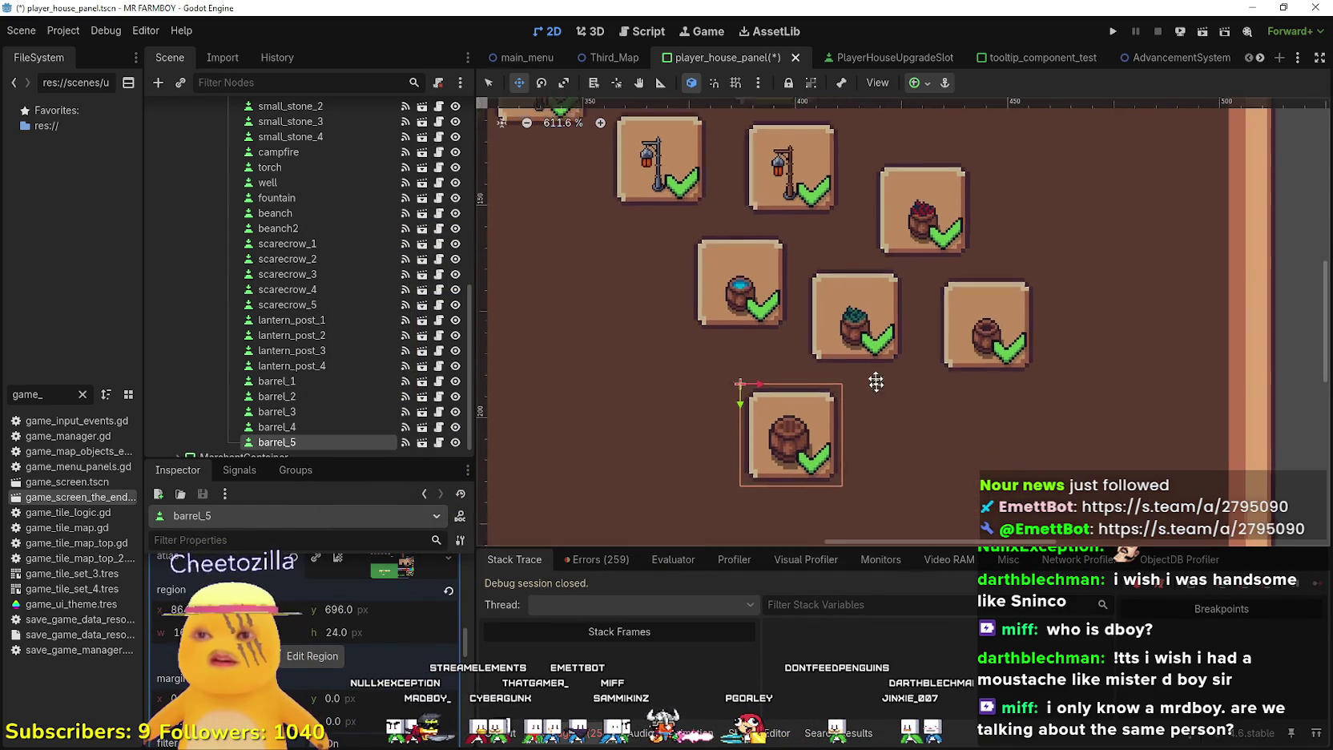
scroll(353, 641, "up", 5)
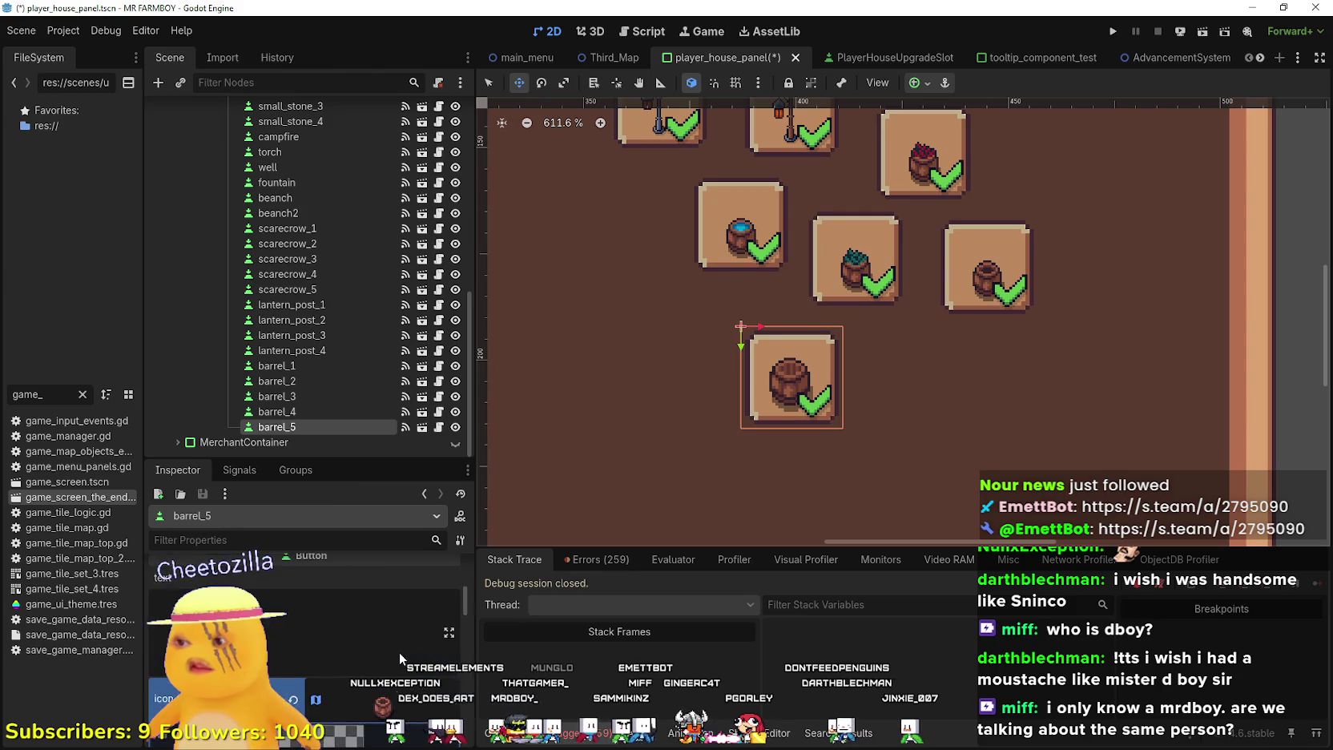
key("ctrl+s")
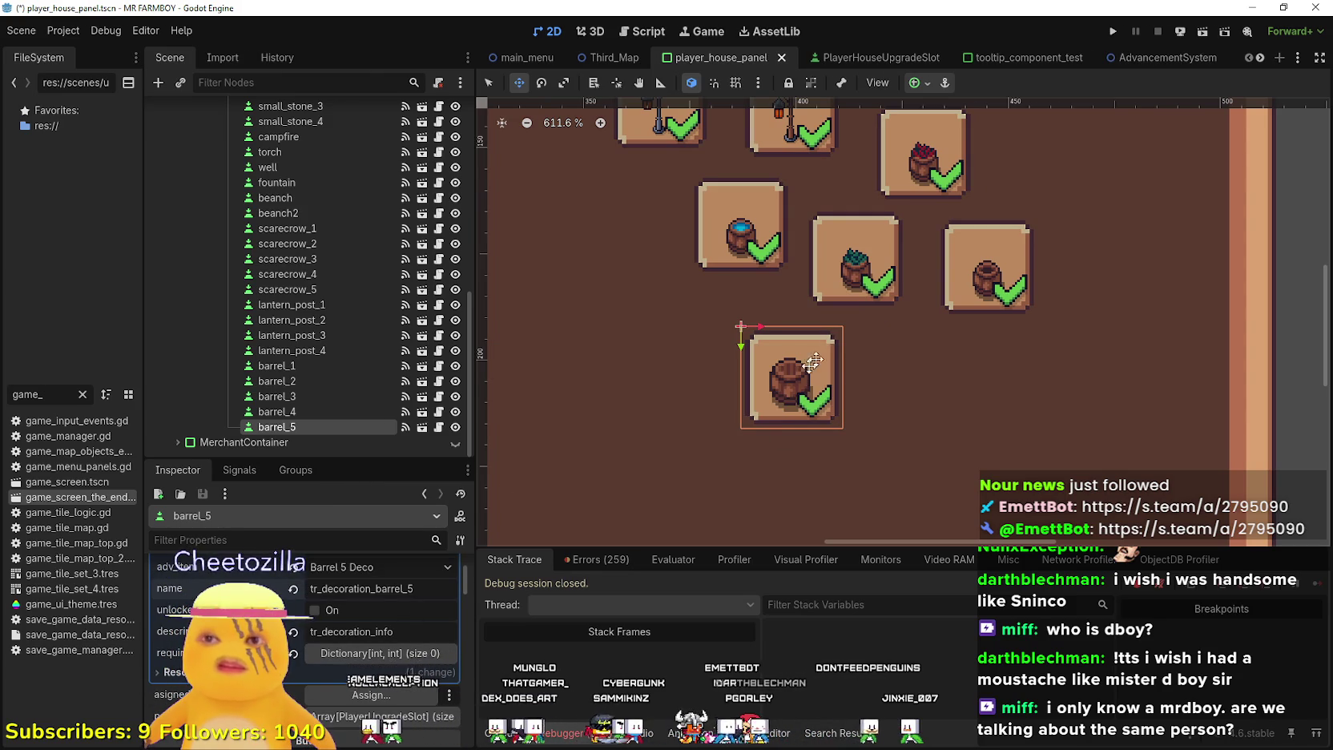
key("ctrl+d")
left_click_drag(785, 383, 951, 386)
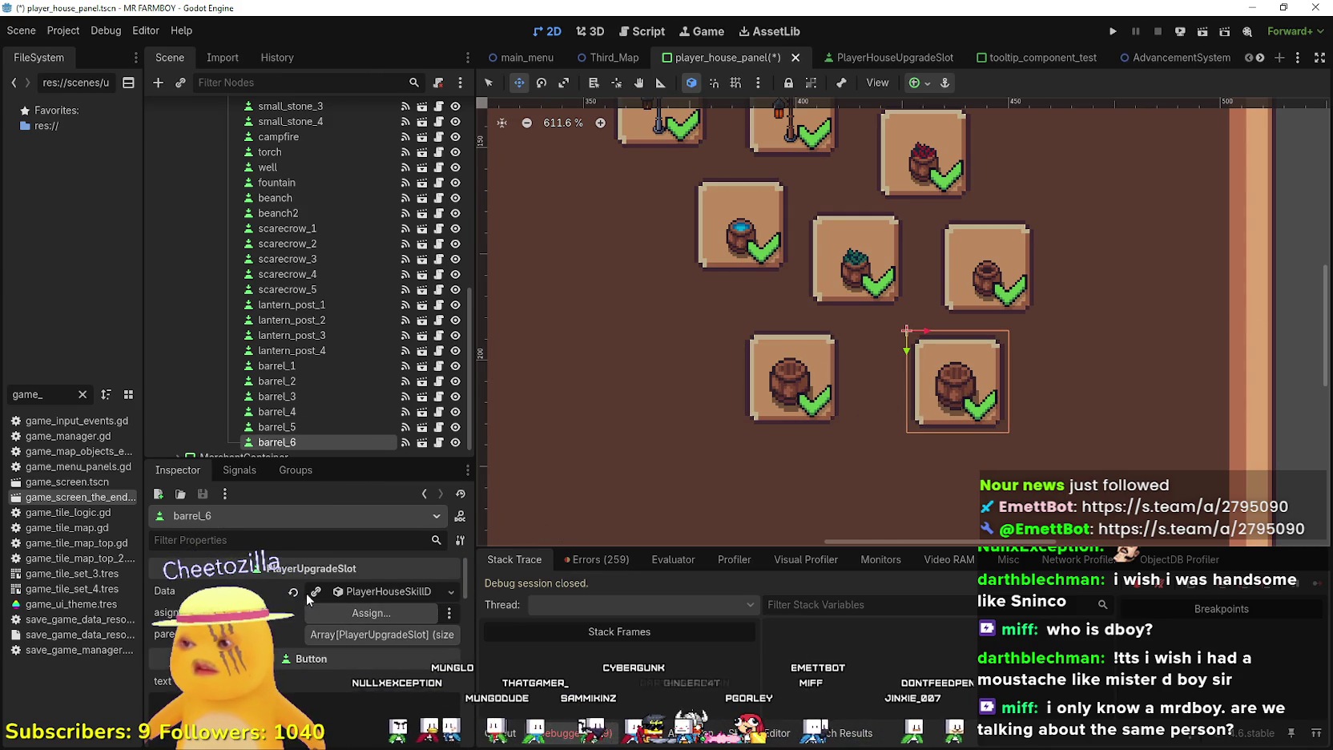
Set barrel_6's deco item to Barrel 6 Deco
left_click(350, 594)
left_click(376, 614)
scroll(386, 445, "down", 10)
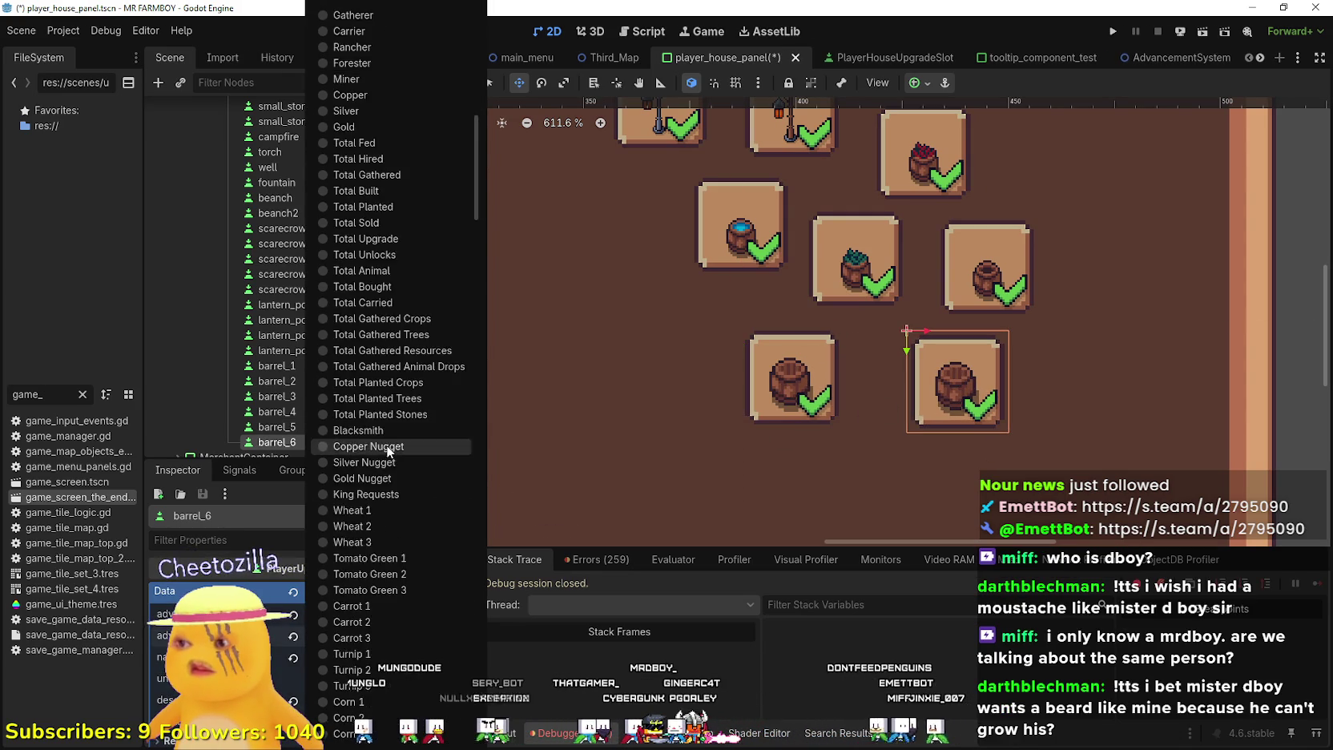
scroll(386, 445, "down", 5)
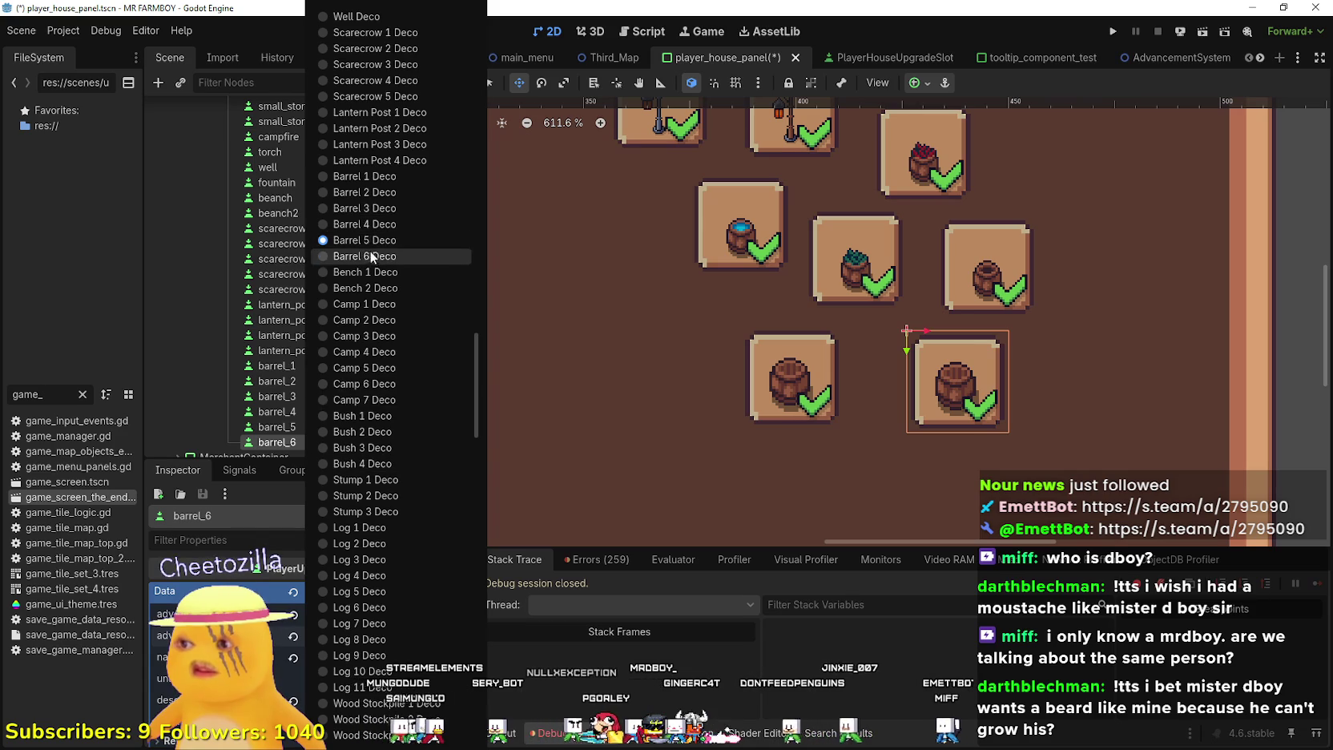
left_click(370, 248)
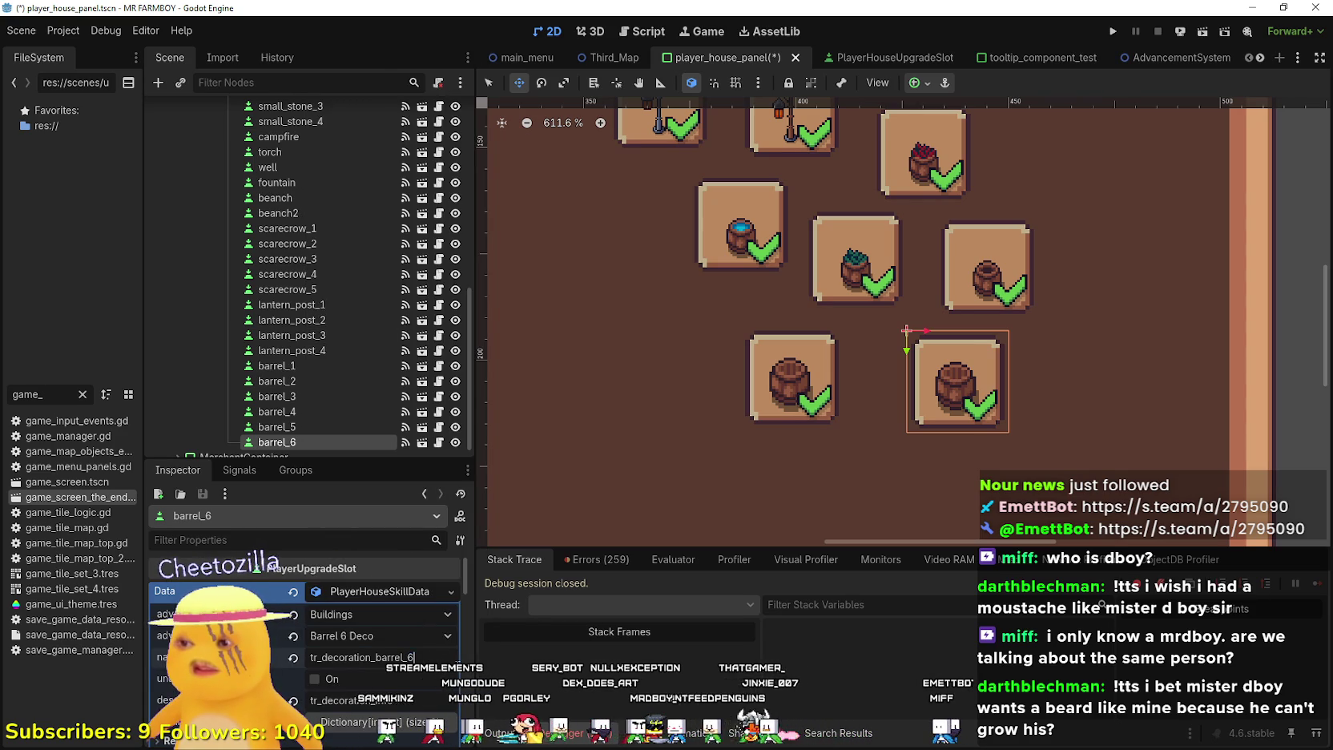
Extend barrel_6's icon region upward to show the planted barrel, then save
scroll(336, 635, "down", 5)
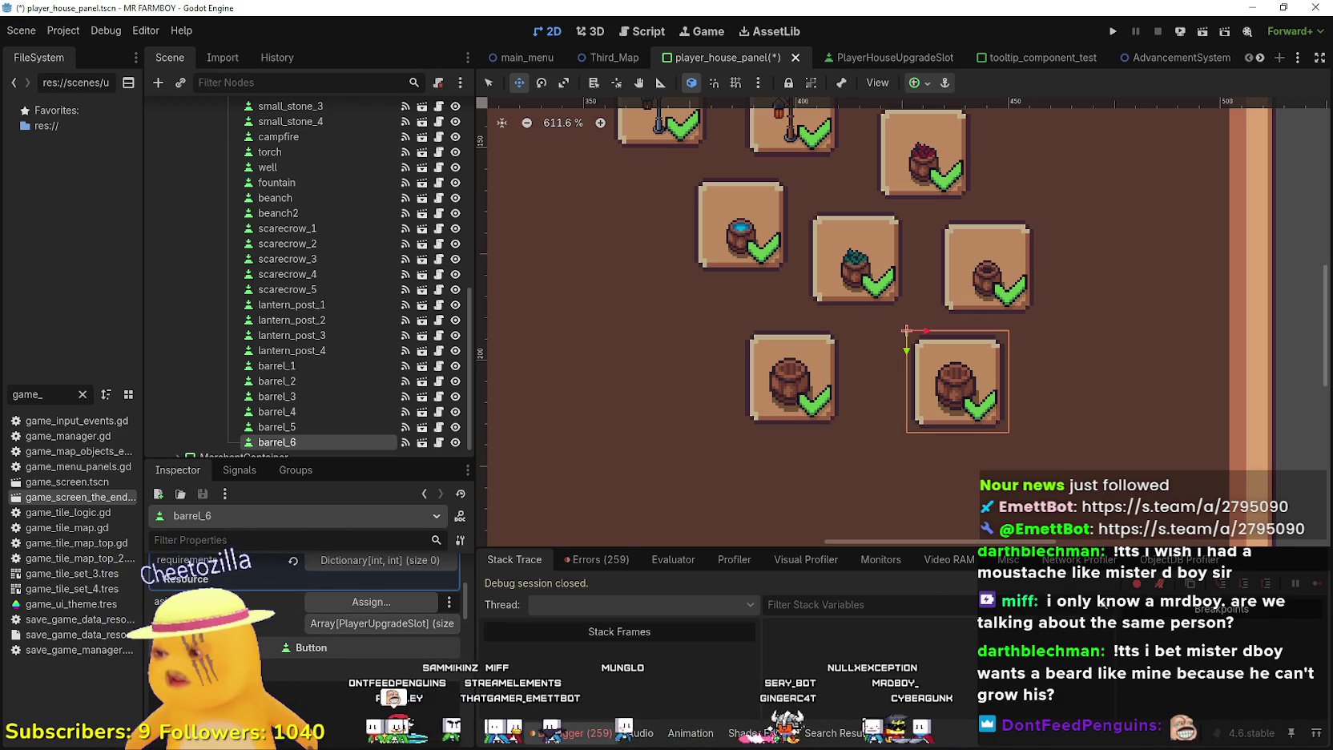
scroll(305, 625, "up", 3)
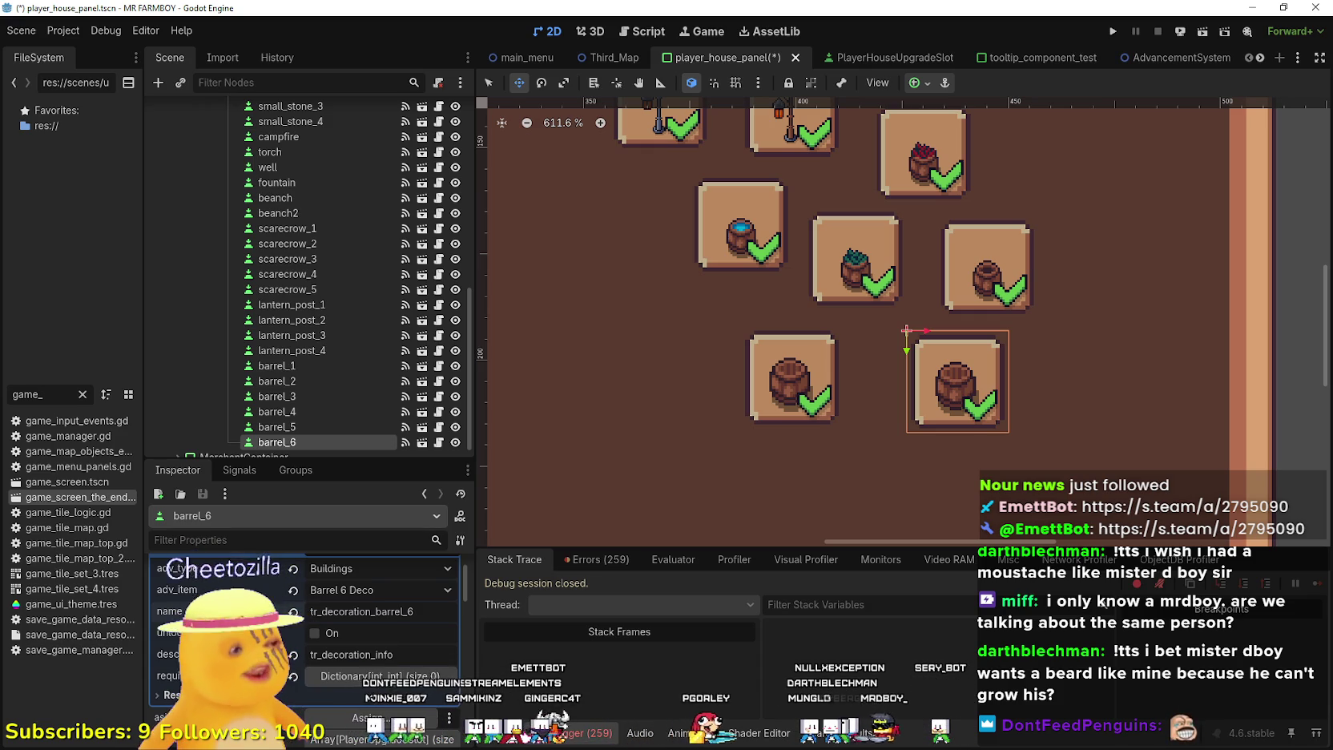
scroll(344, 633, "up", 1)
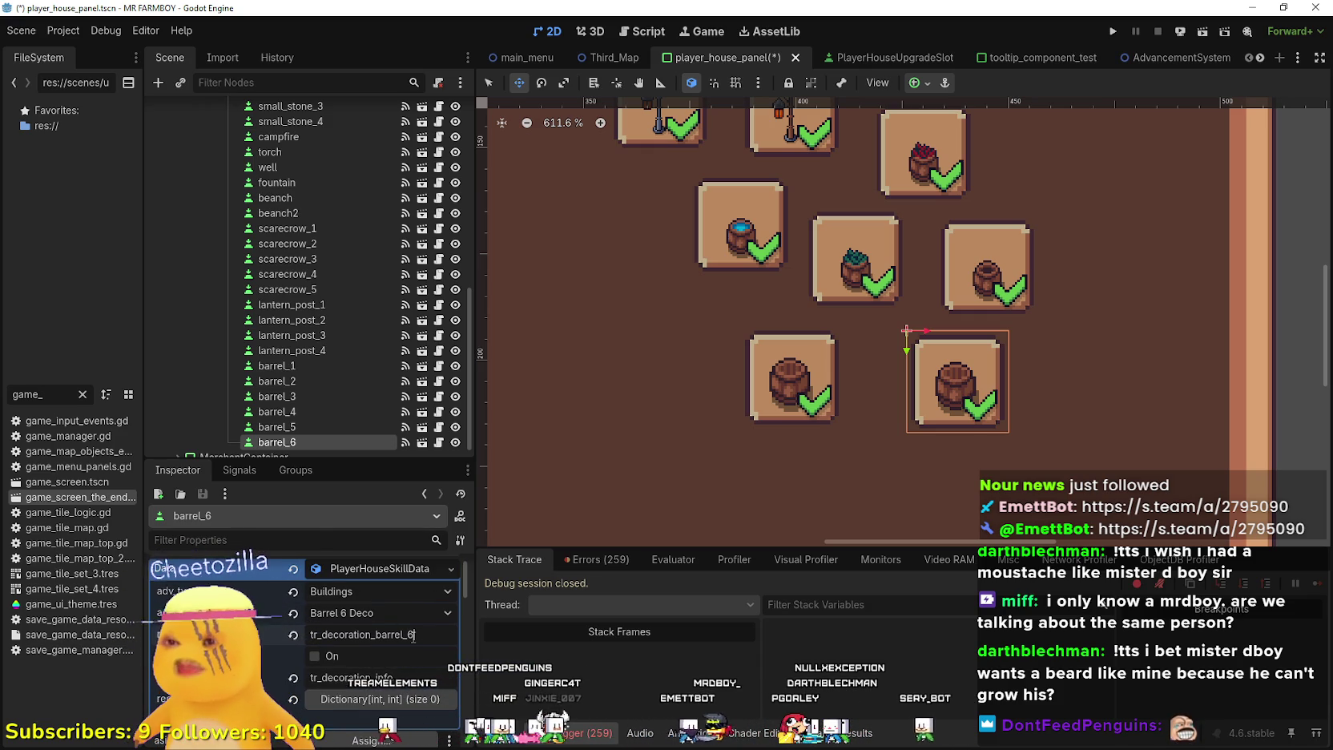
scroll(436, 643, "down", 4)
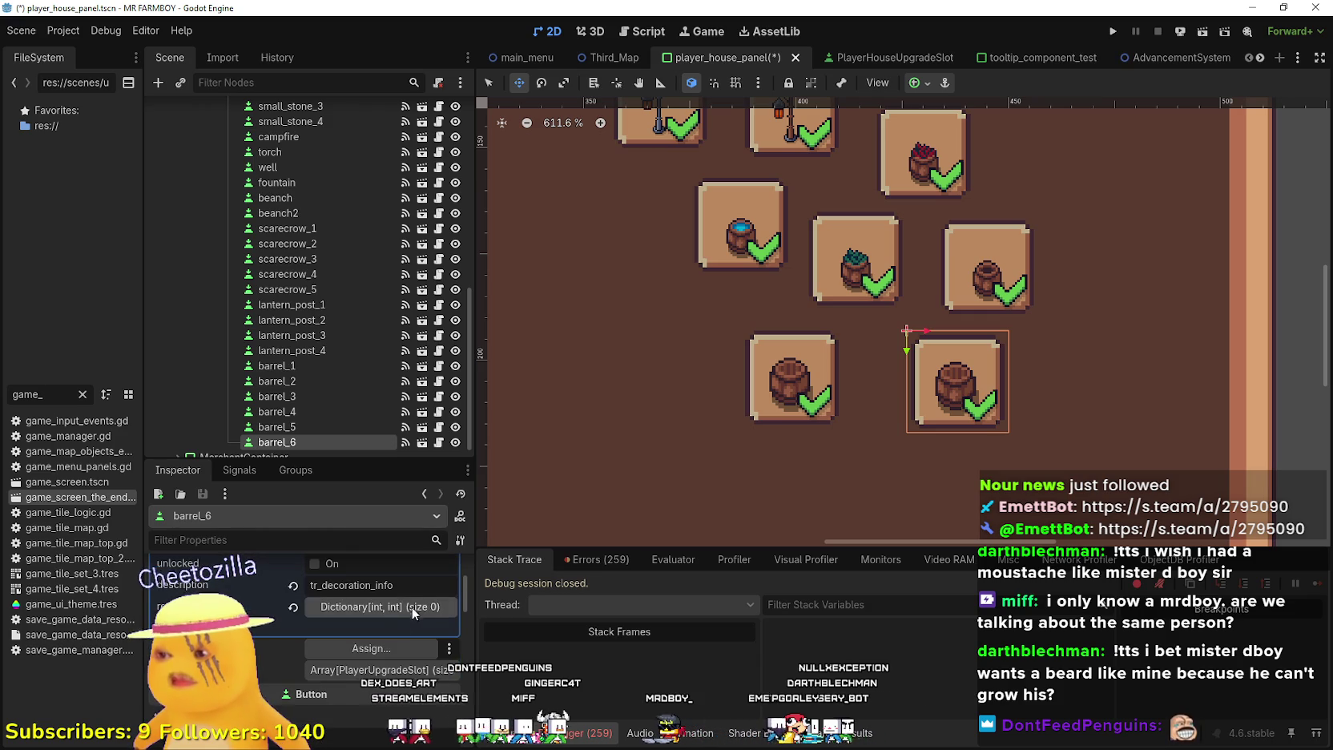
scroll(388, 641, "down", 3)
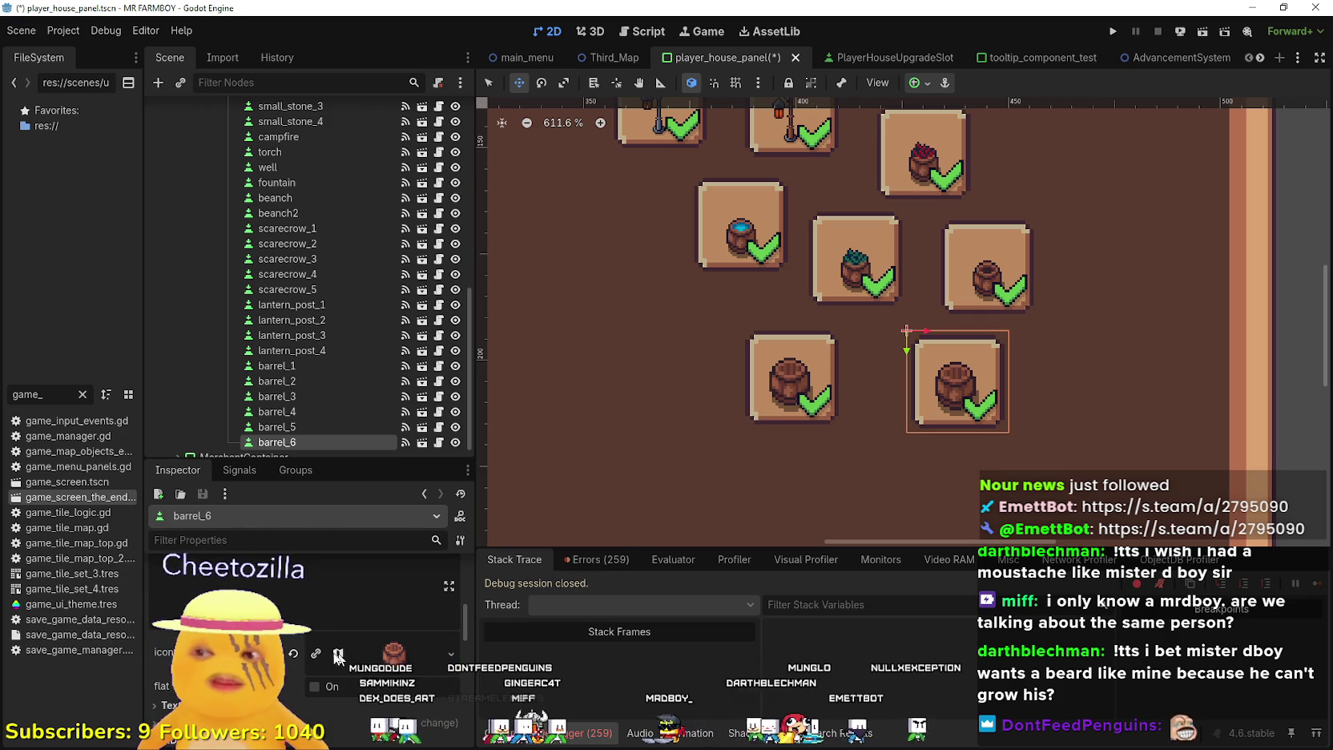
left_click(367, 660)
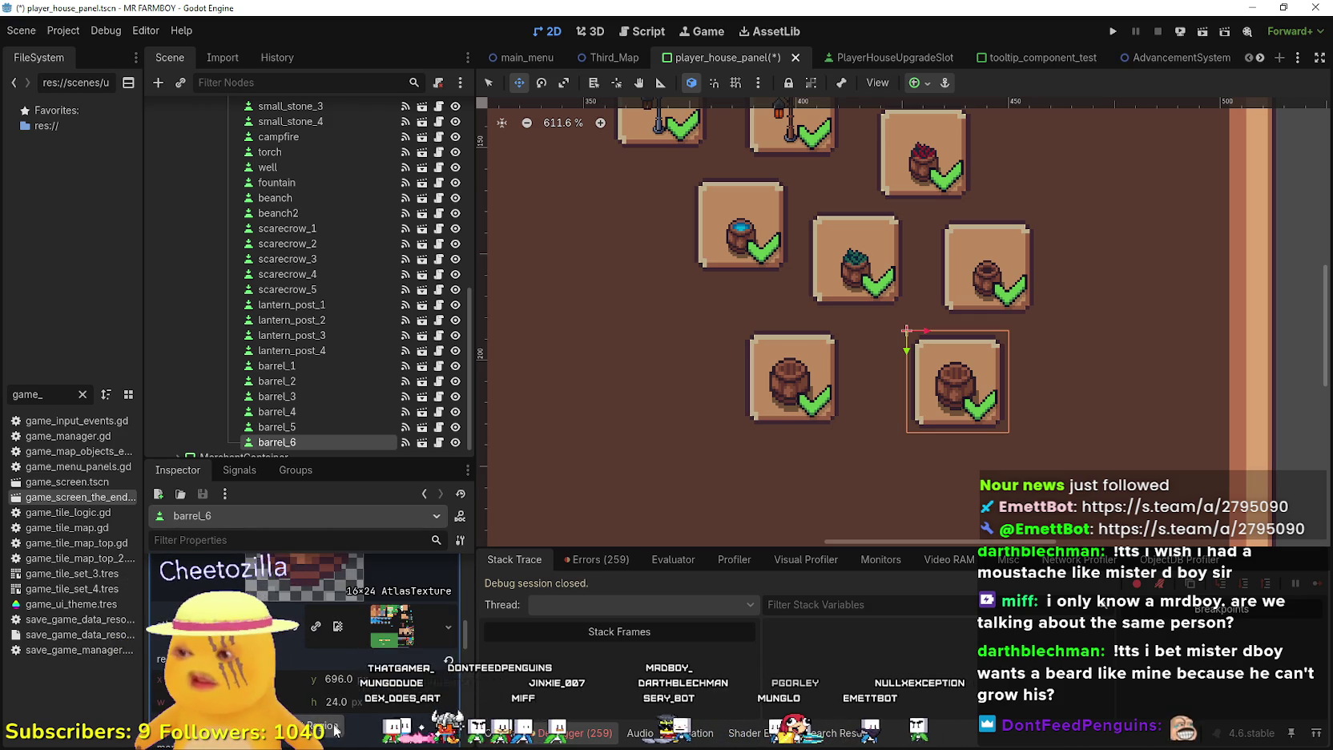
left_click(336, 726)
left_click_drag(697, 179, 404, 129)
scroll(463, 393, "down", 4)
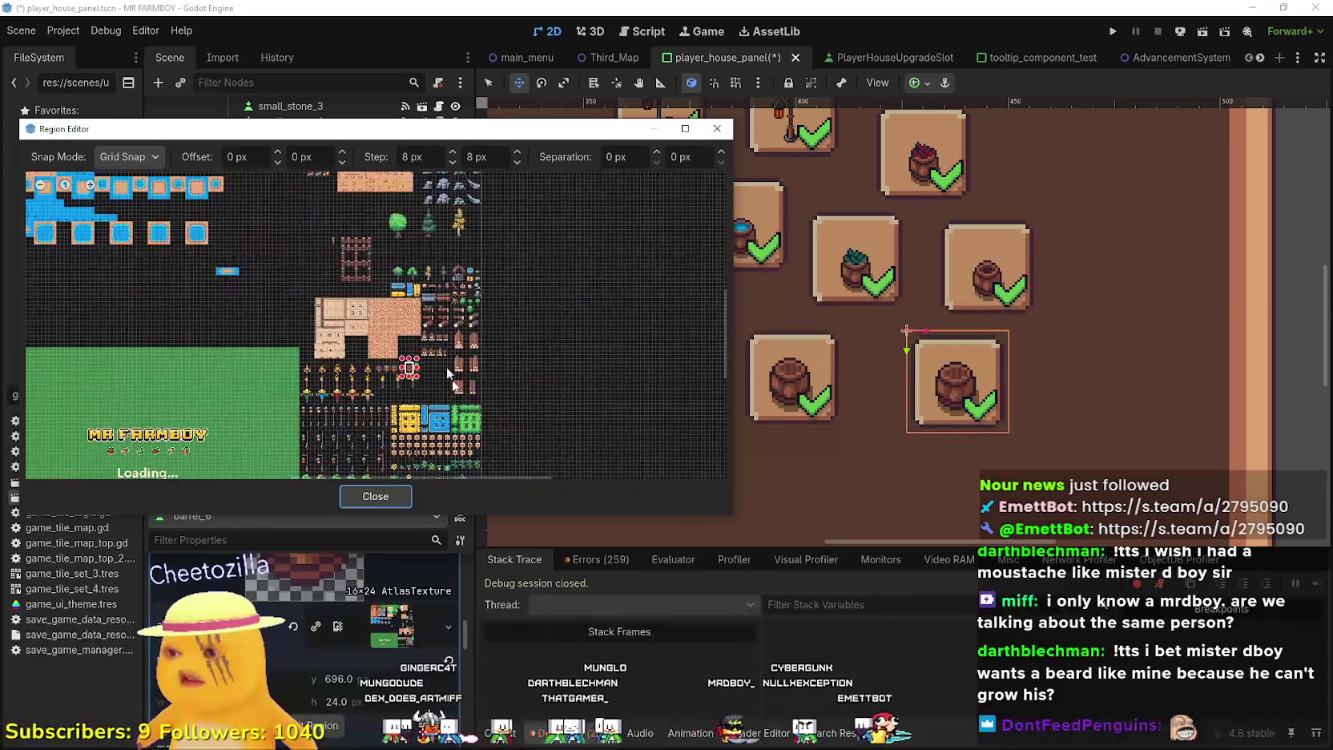
scroll(433, 343, "up", 5)
left_click_drag(337, 277, 337, 247)
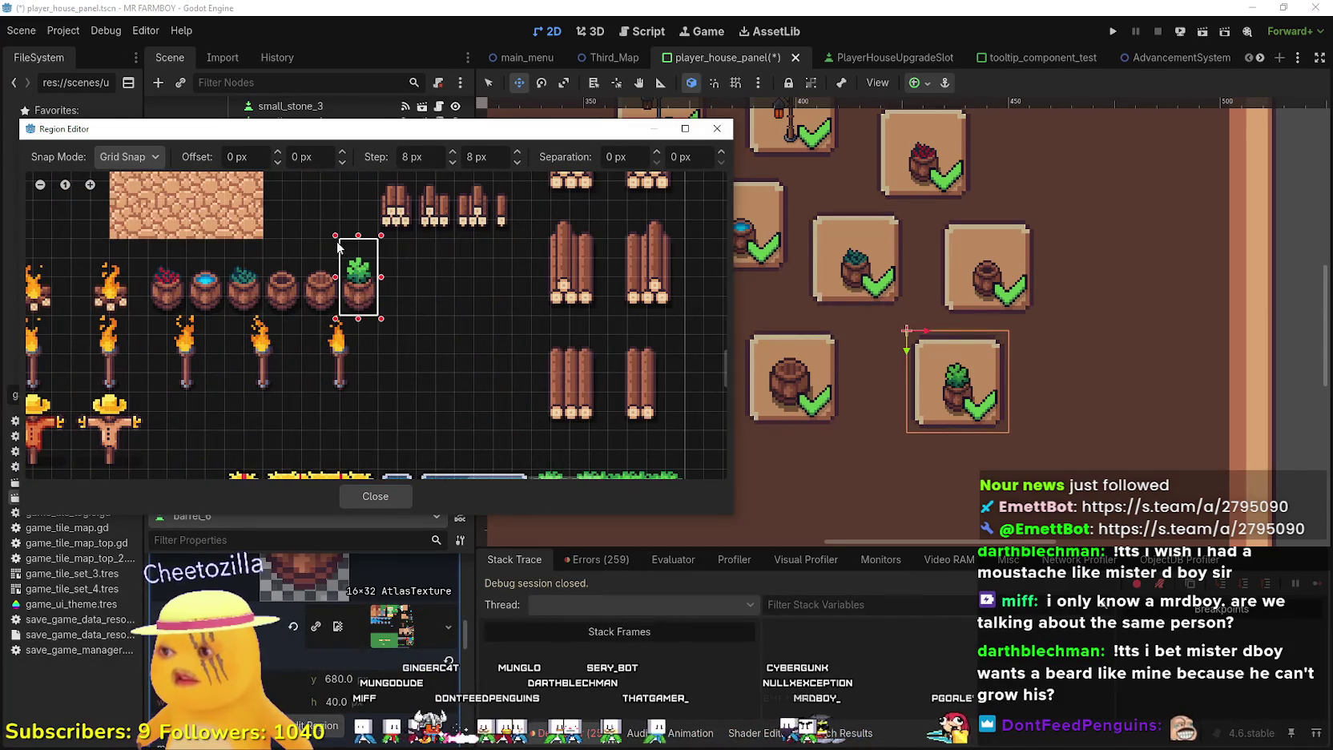
left_click(368, 496)
key("ctrl+s")
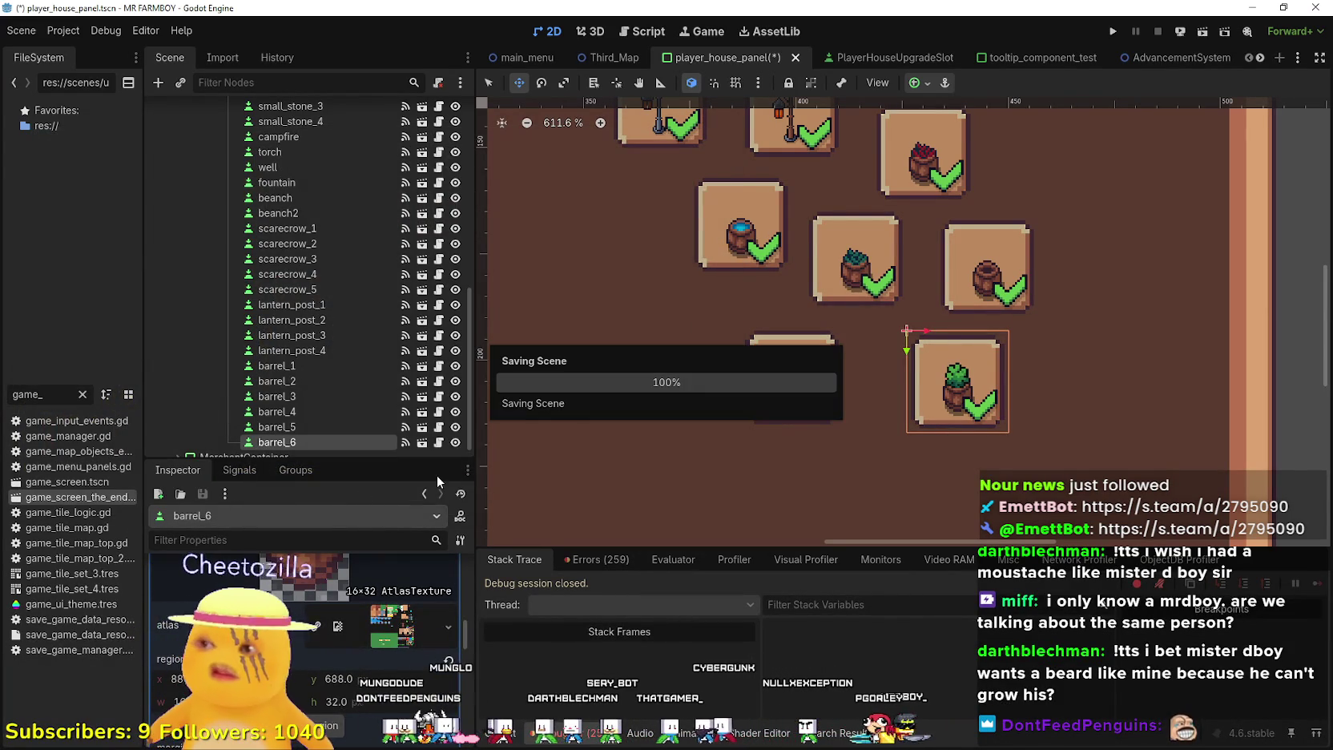
Extend barrel_5's icon region one cell upward, save, and switch to the browser
left_click(276, 427)
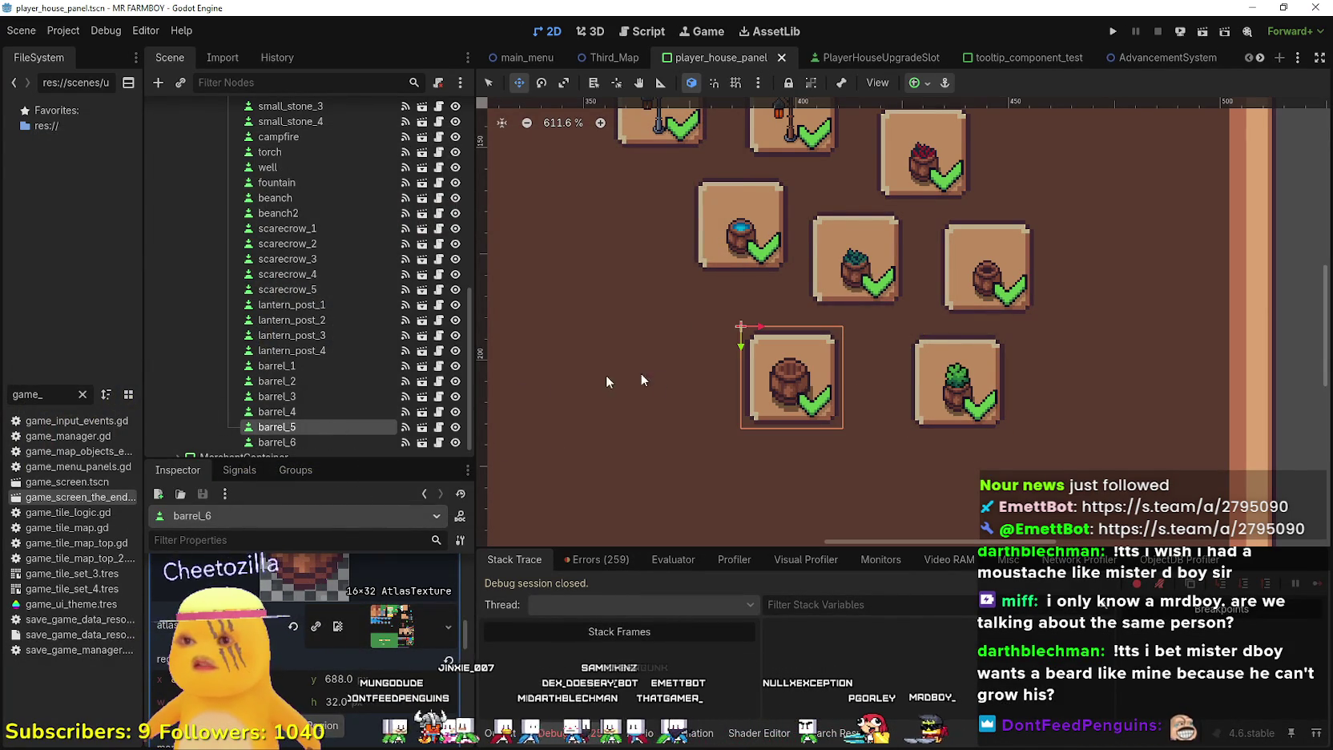
scroll(305, 657, "down", 5)
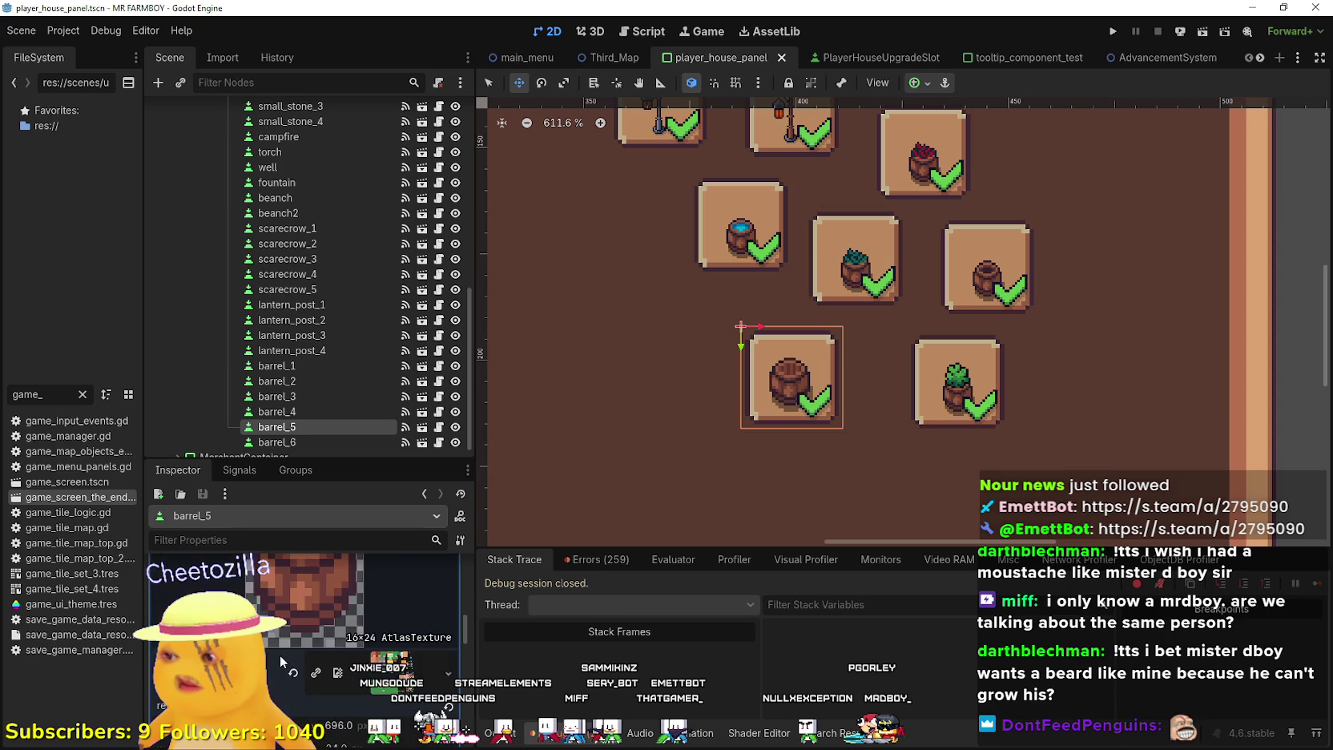
left_click(288, 689)
scroll(730, 347, "down", 3)
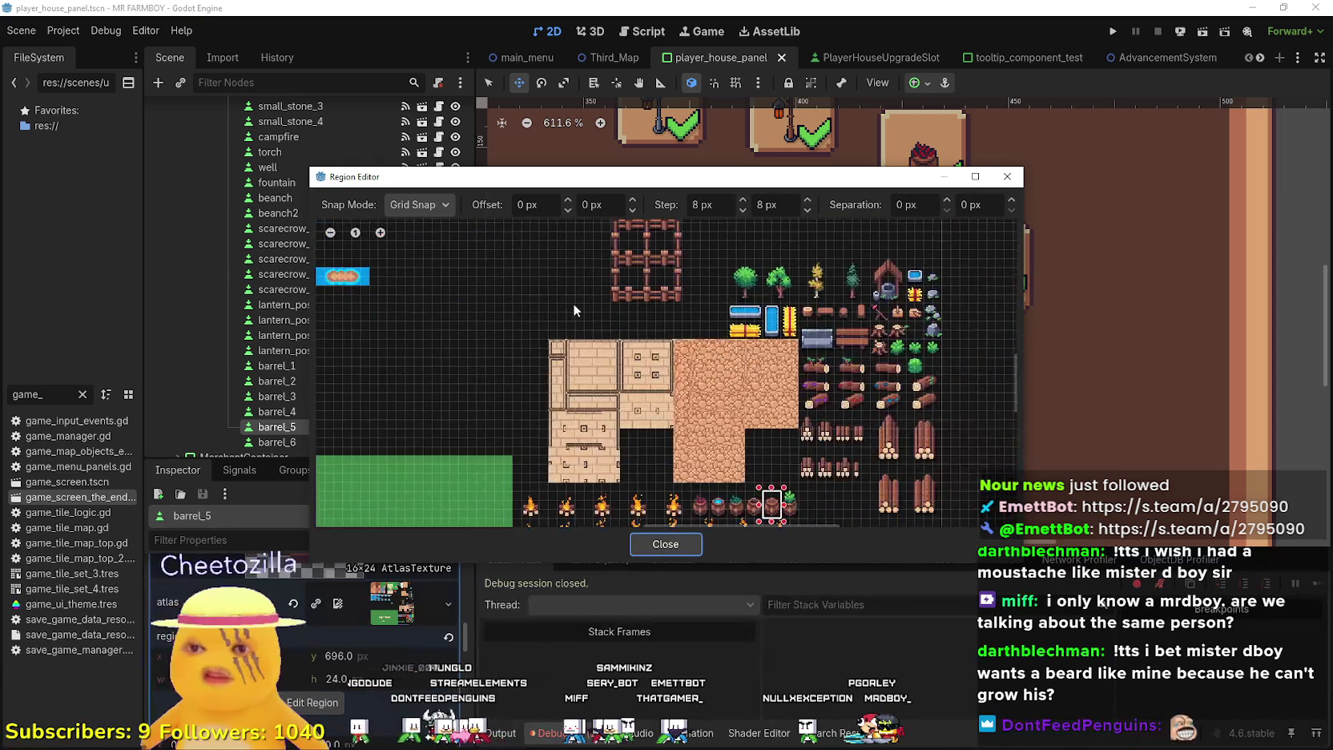
scroll(795, 459, "up", 1)
left_click_drag(771, 485, 766, 503)
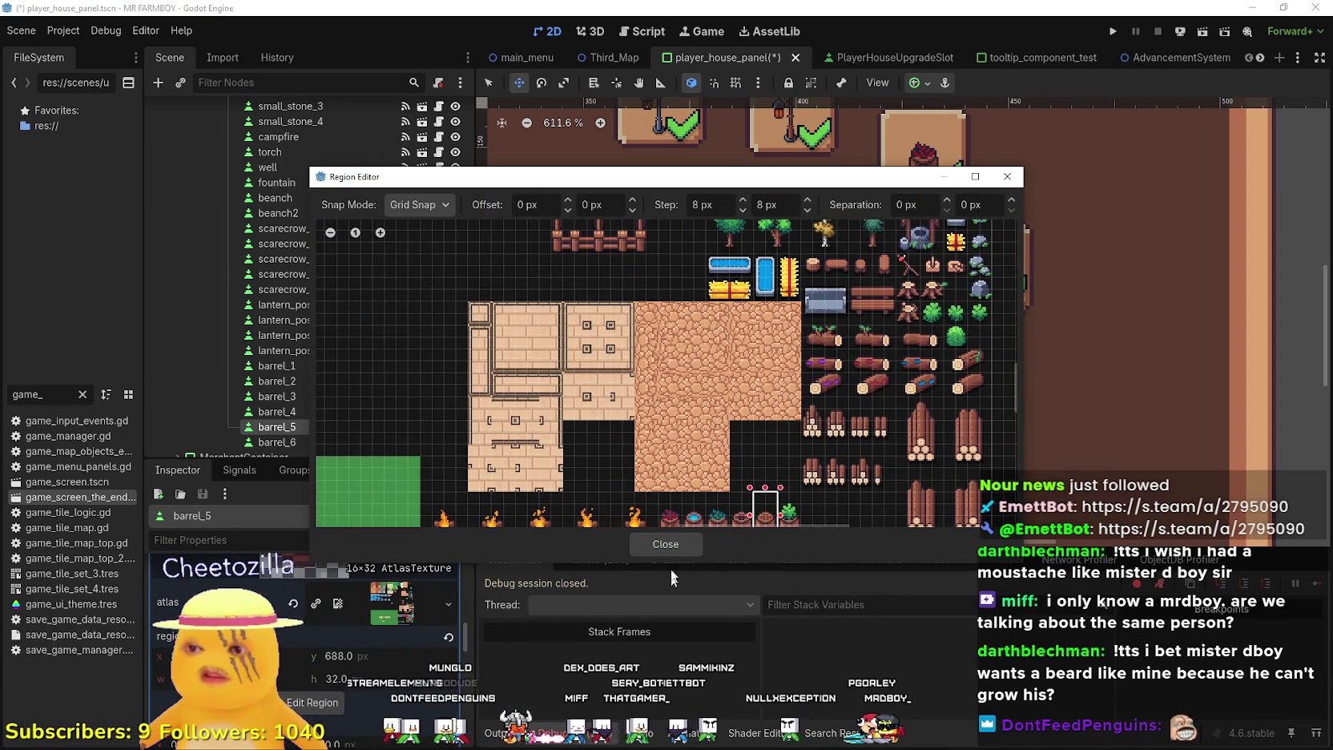
left_click(685, 539)
key("ctrl+s")
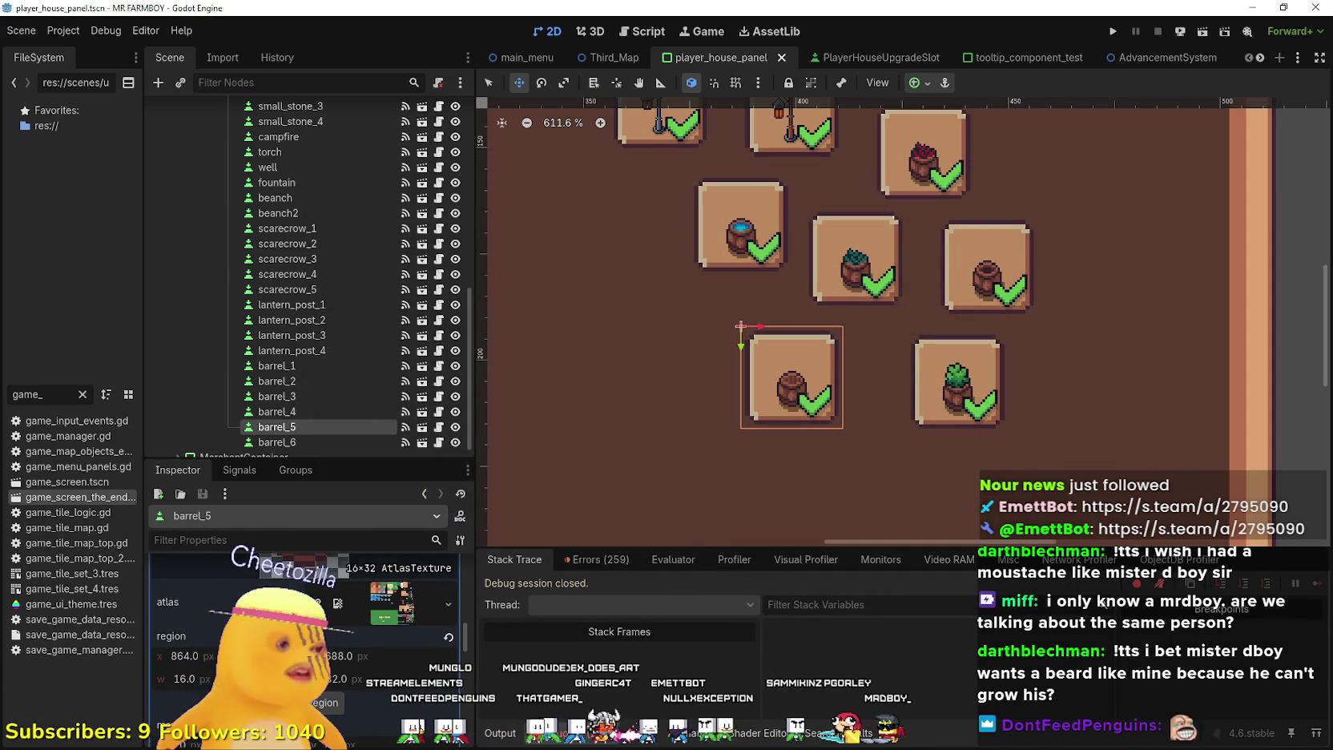
key("alt+Tab")
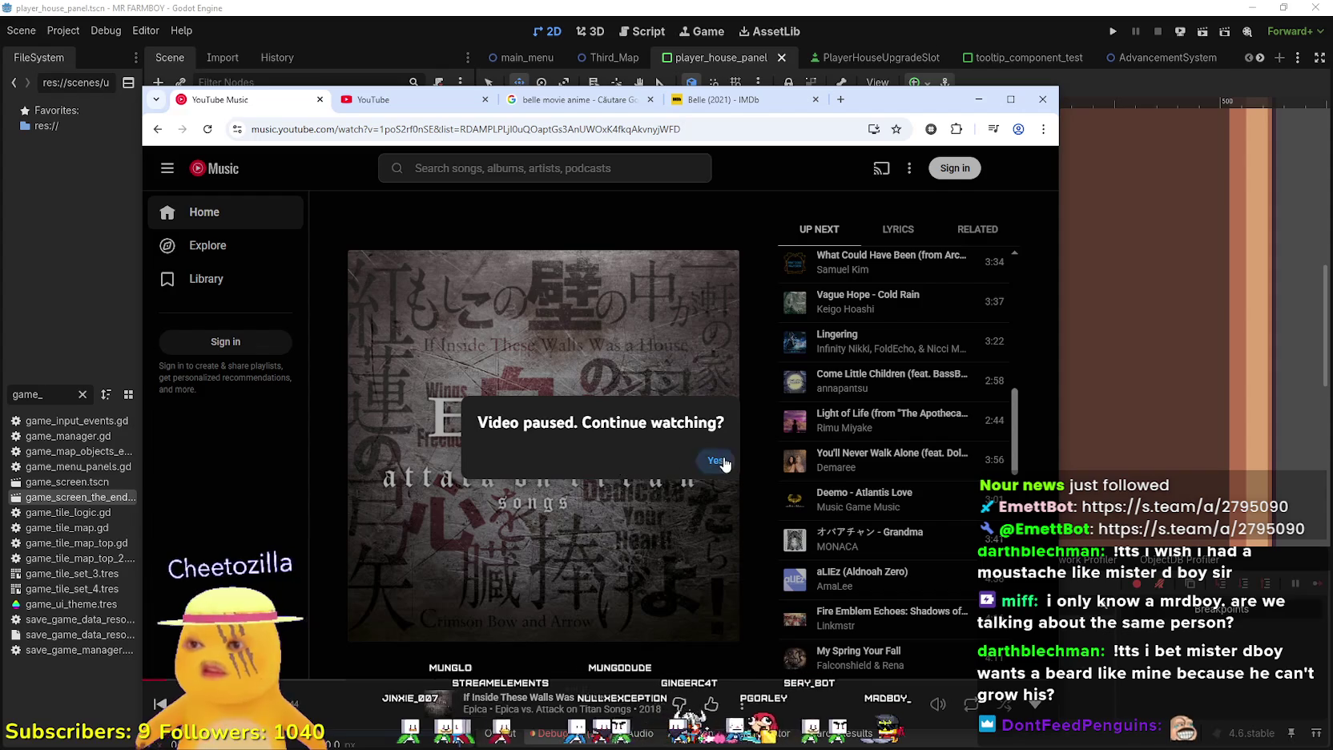
Resume the paused song and go to the Chrome Web Store via the extensions manager
left_click(716, 461)
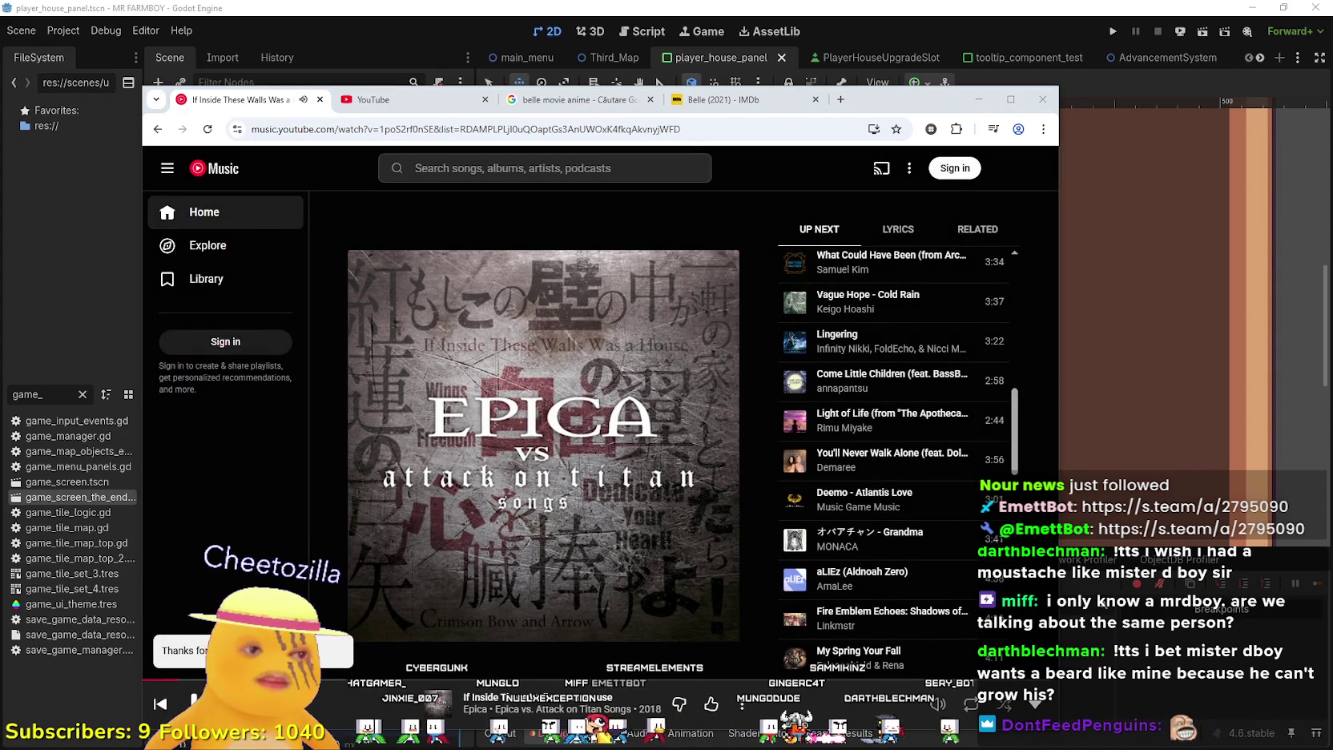
left_click(887, 106)
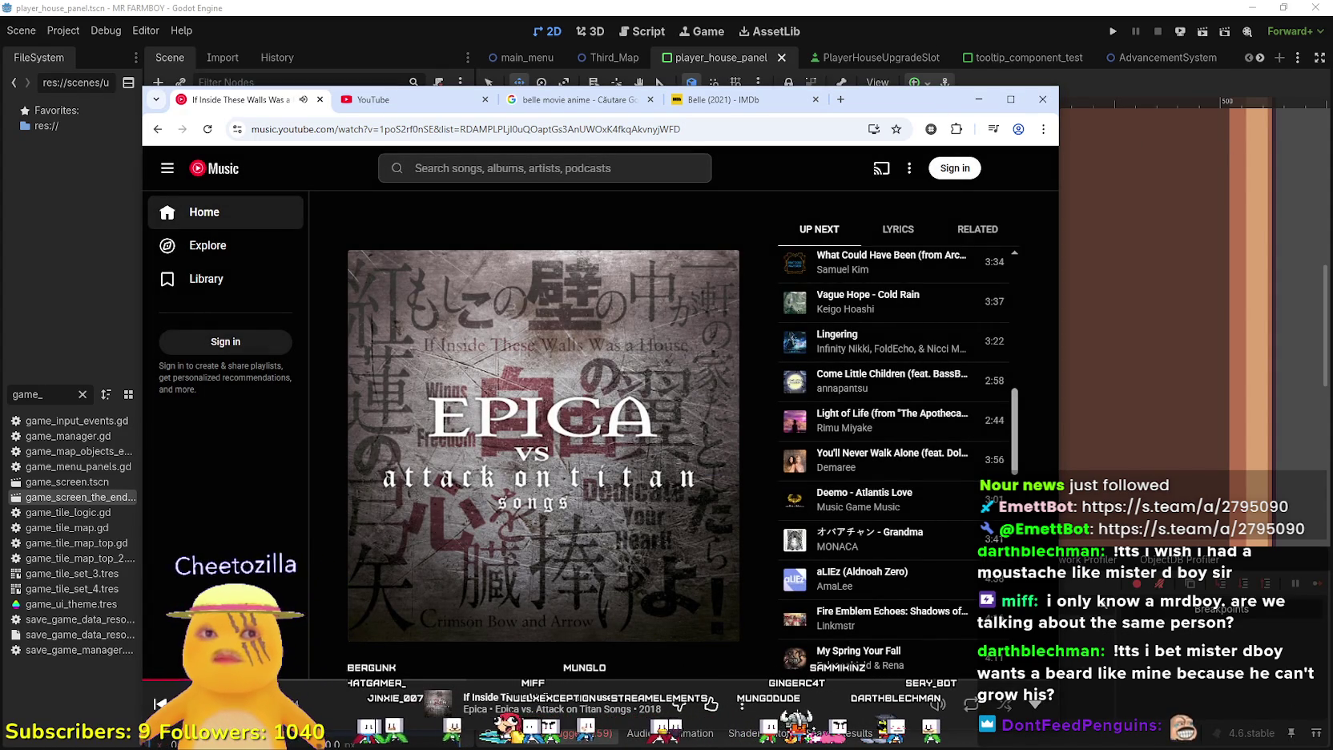
left_click(956, 129)
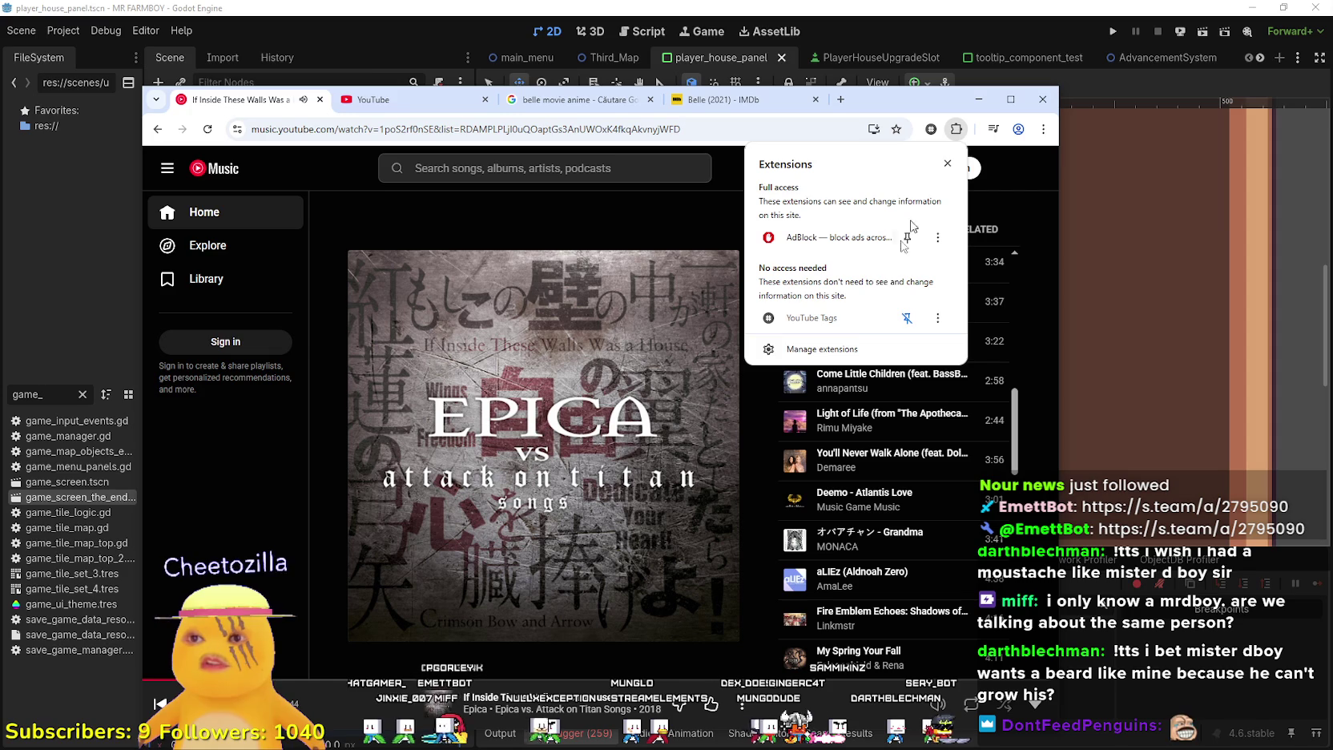
left_click(793, 356)
left_click(224, 305)
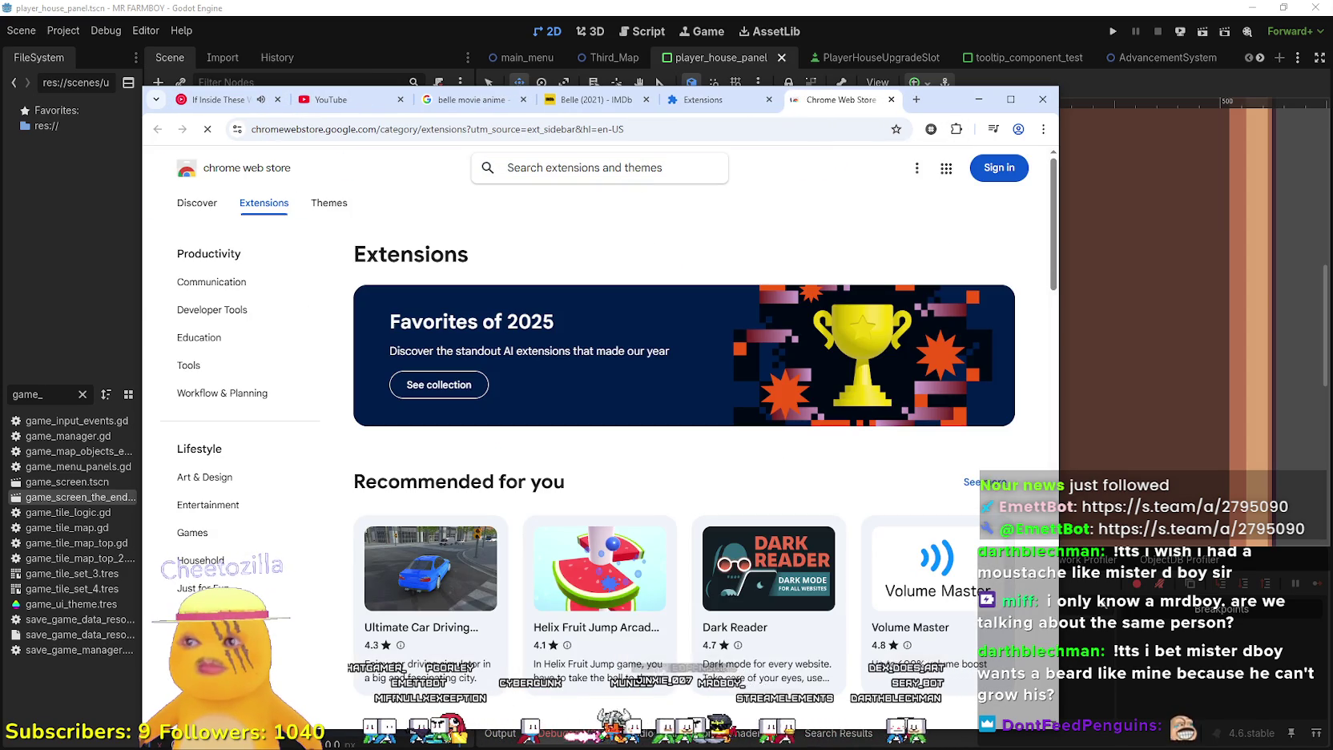
Search the store for 'youtube auto' and open the AutoTube extension page
type("youtube music")
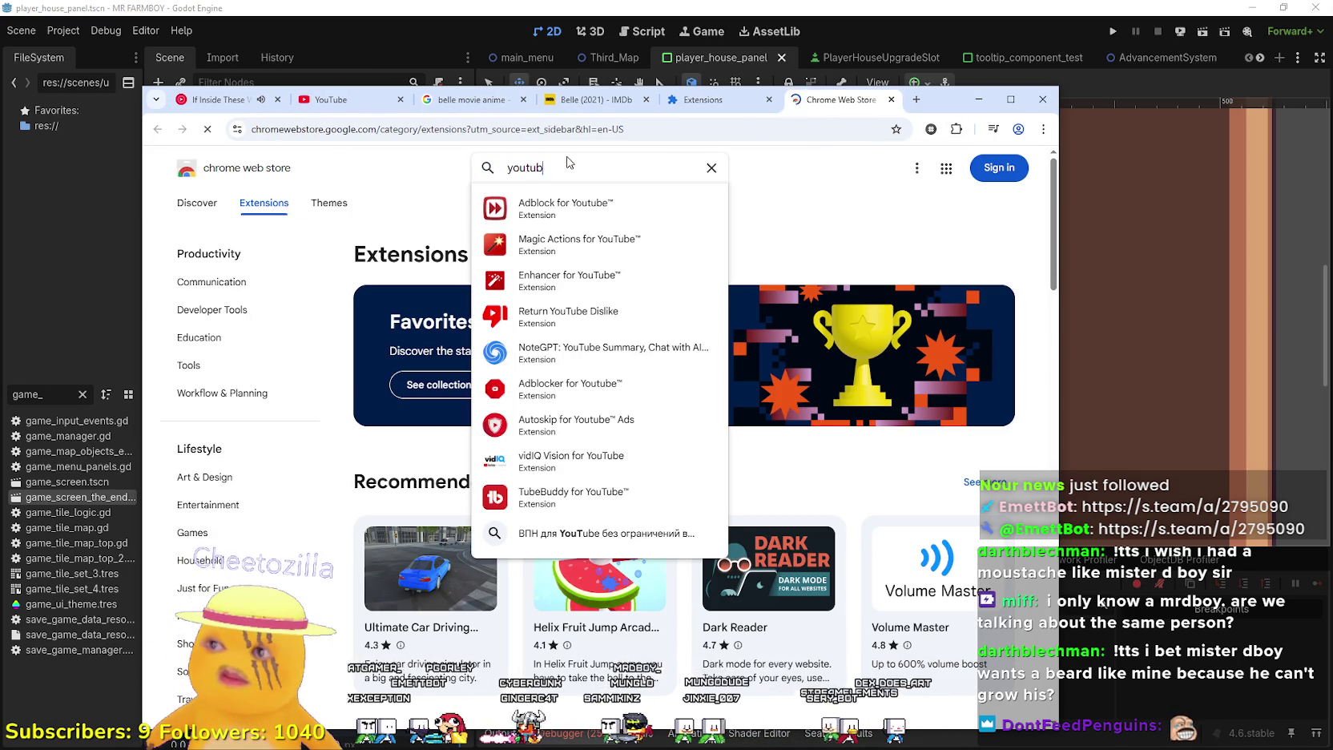
type(" pu")
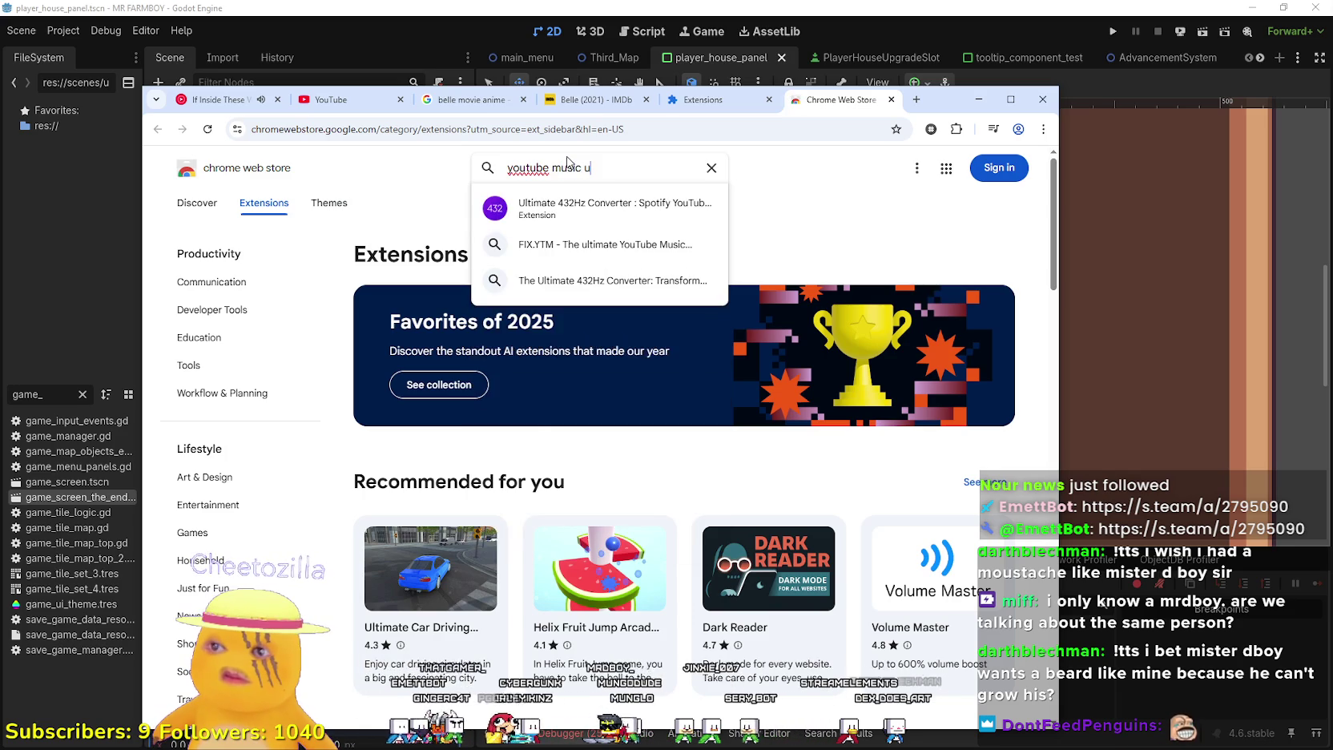
key("BackSpace")
type("ause")
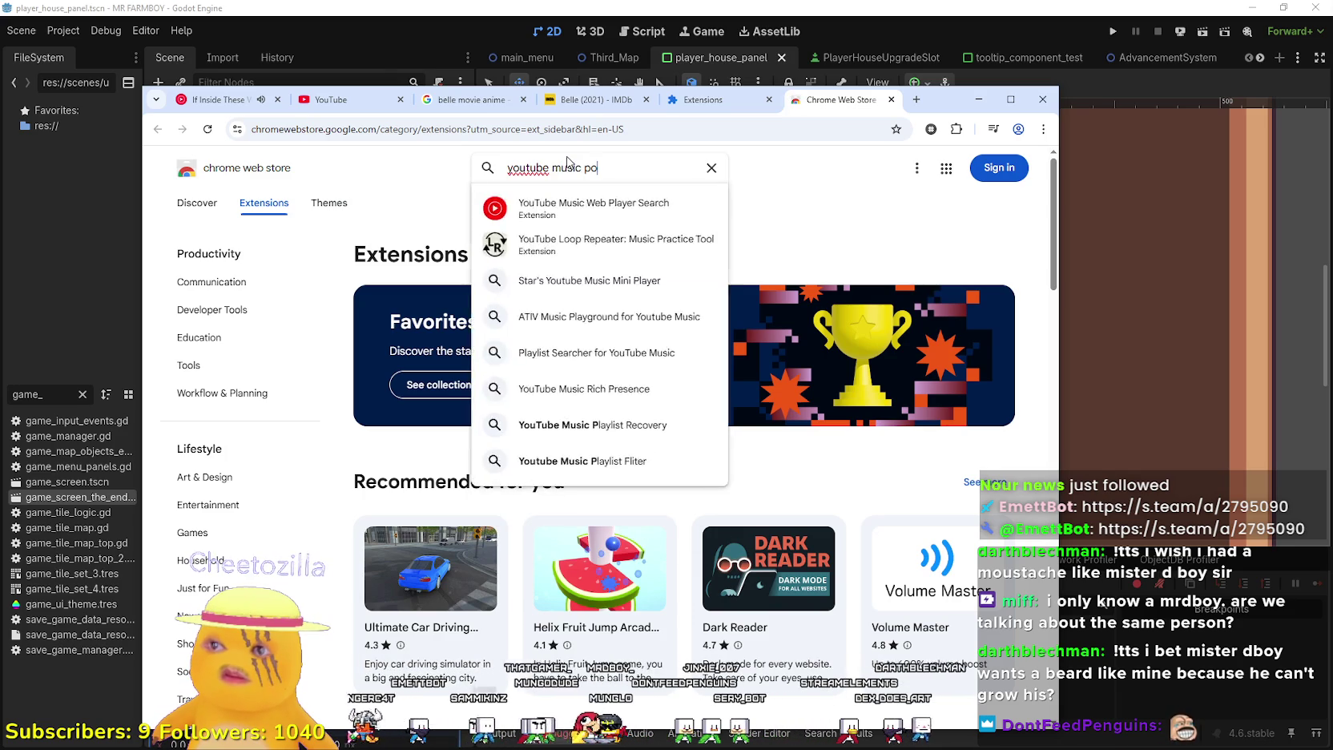
key("BackSpace")
key("BackSpace")
key("BackSpace")
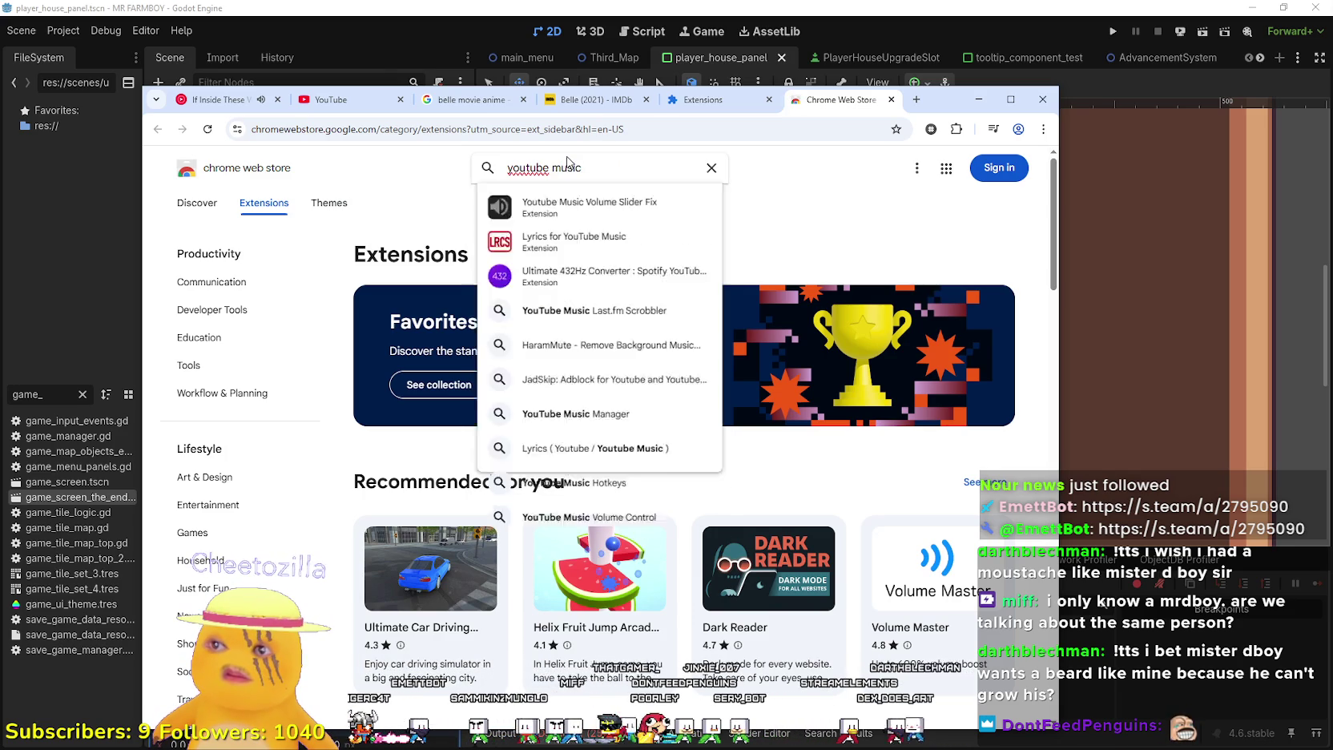
type("pa")
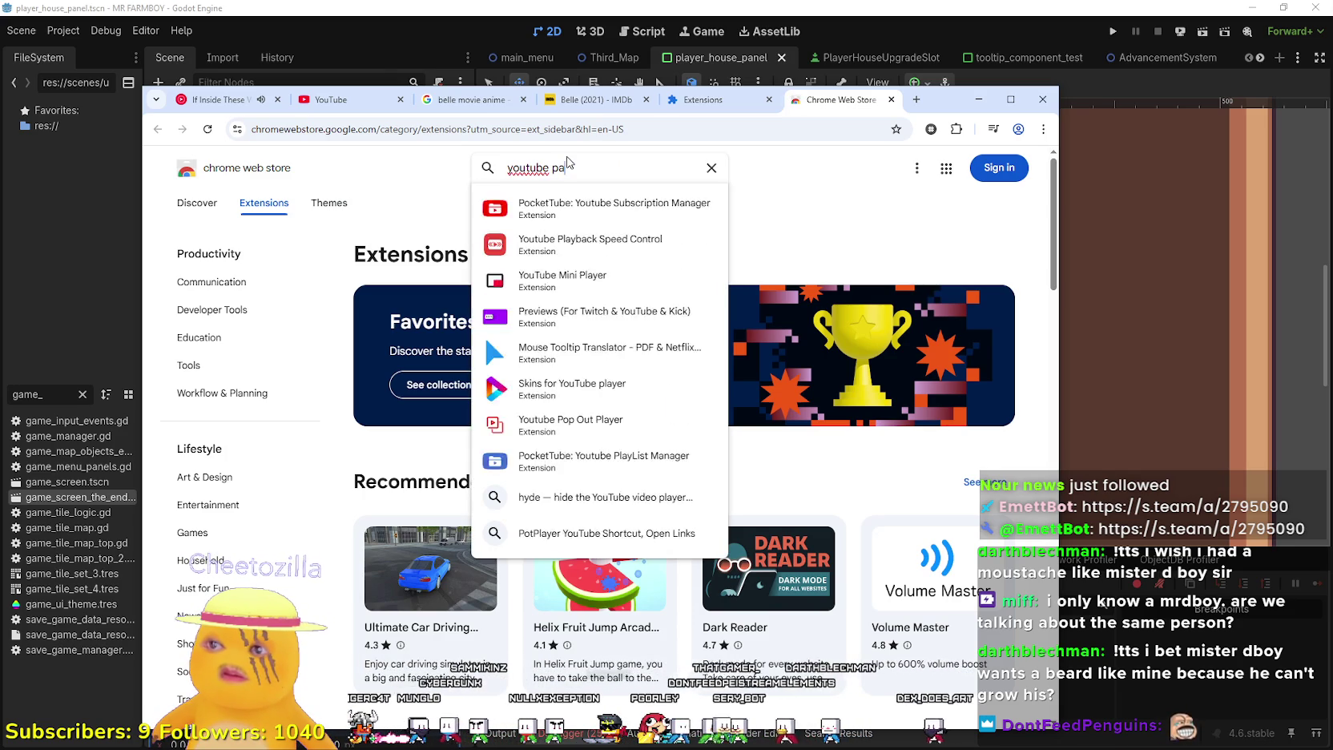
key("BackSpace")
type("auto")
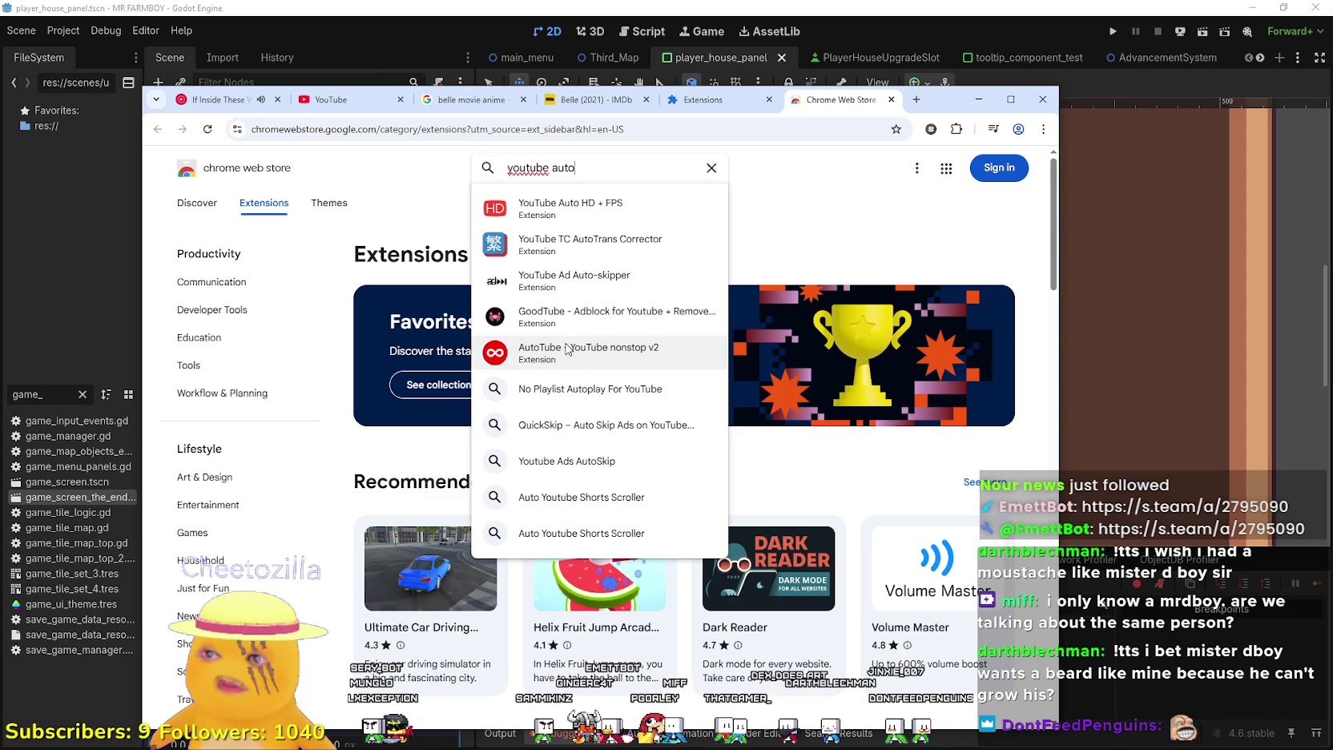
left_click(629, 353)
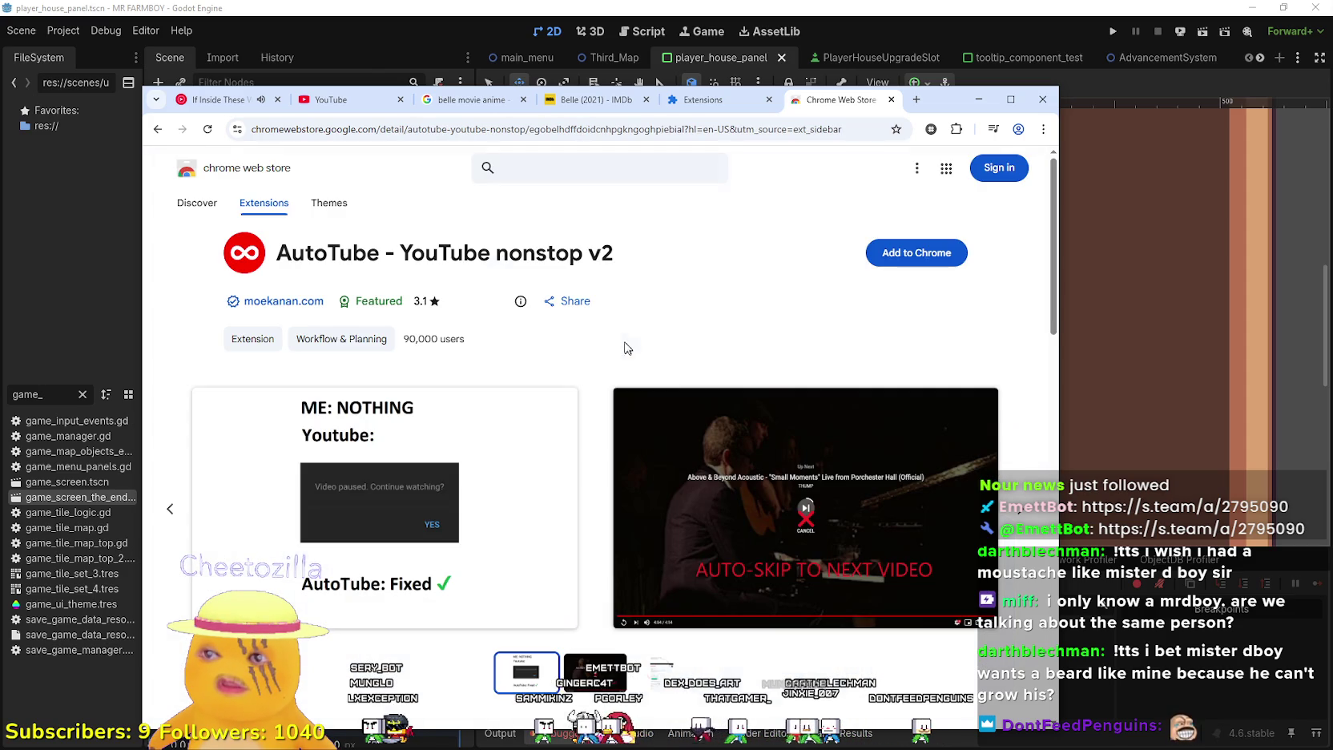
Skim the AutoTube overview, highlighting its description line
scroll(240, 368, "down", 5)
scroll(197, 420, "up", 3)
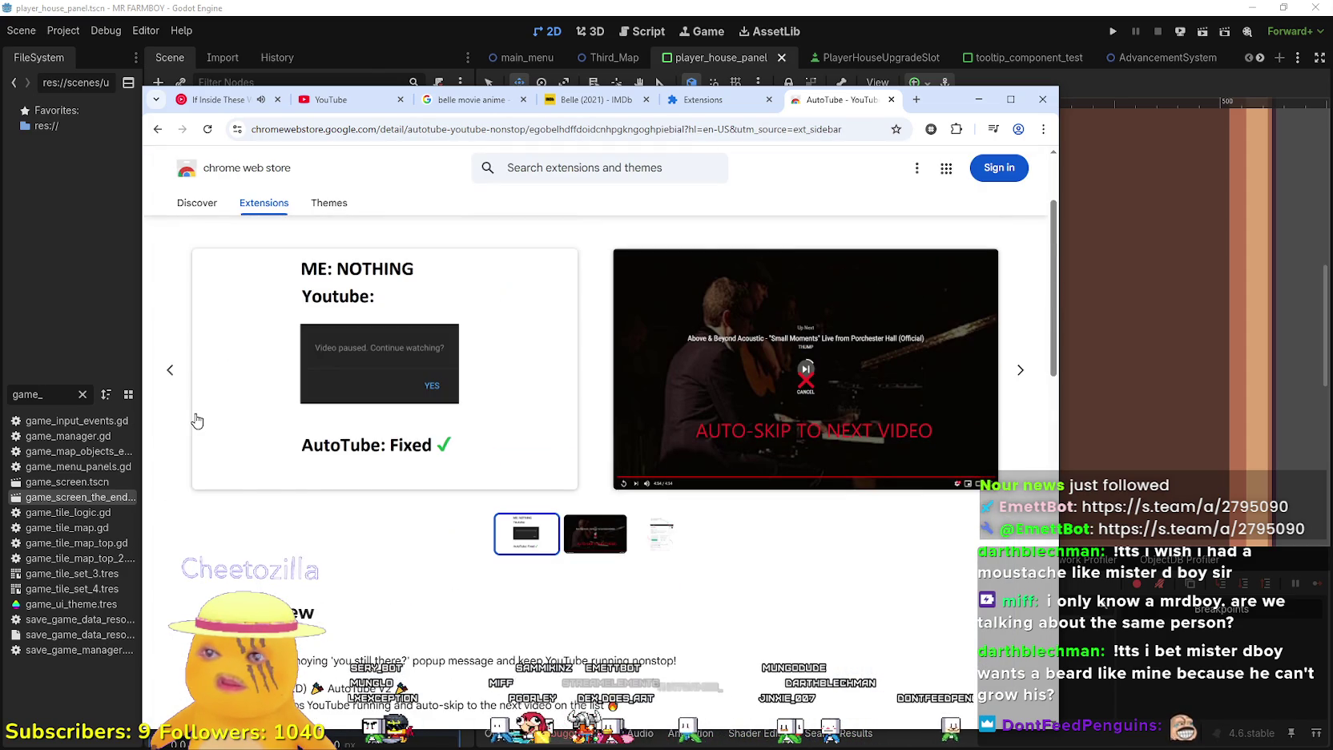
scroll(197, 418, "down", 5)
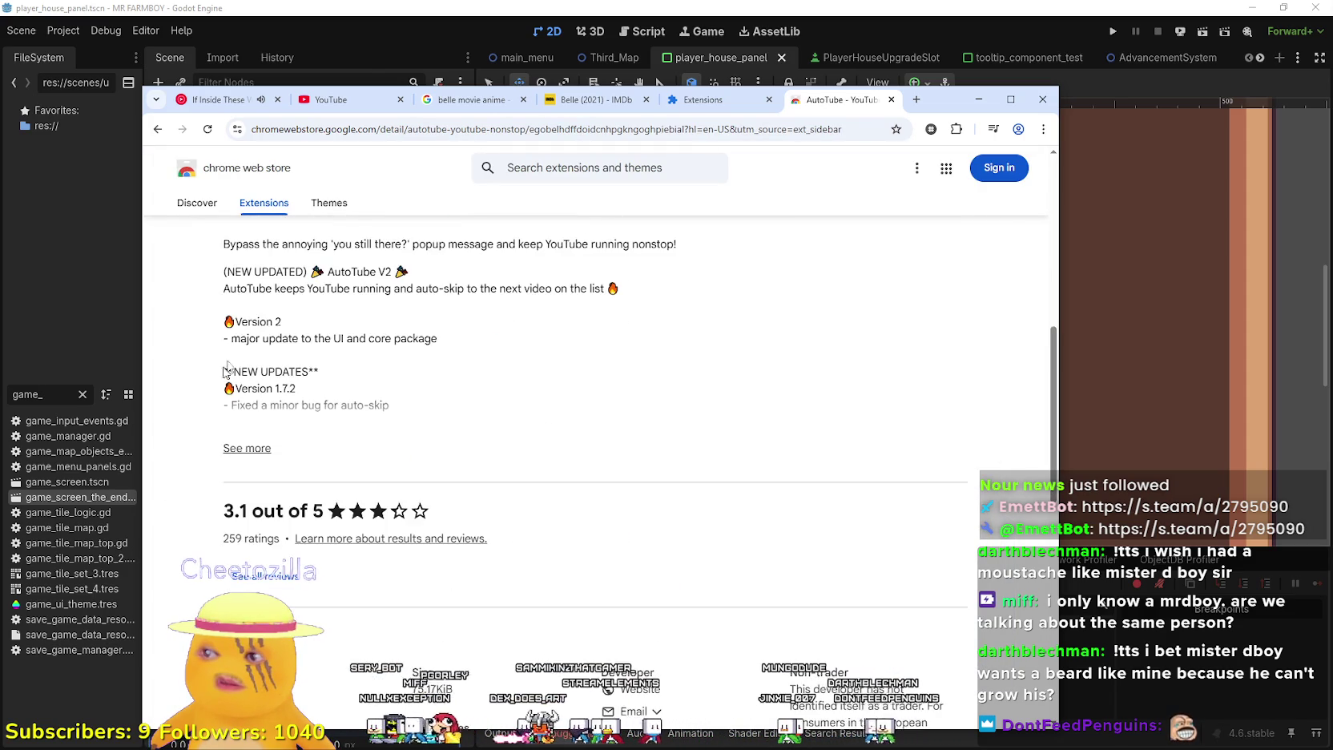
scroll(215, 390, "up", 2)
left_click_drag(242, 383, 439, 381)
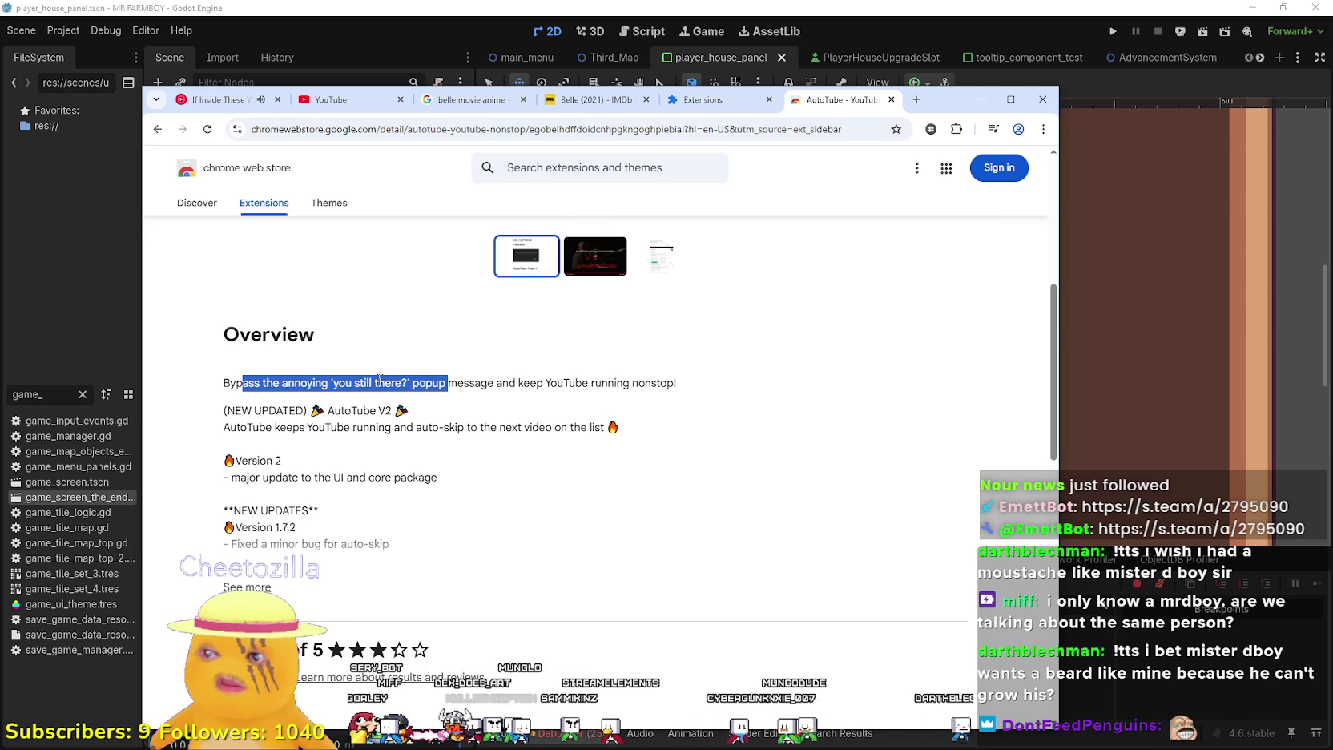
left_click(261, 381)
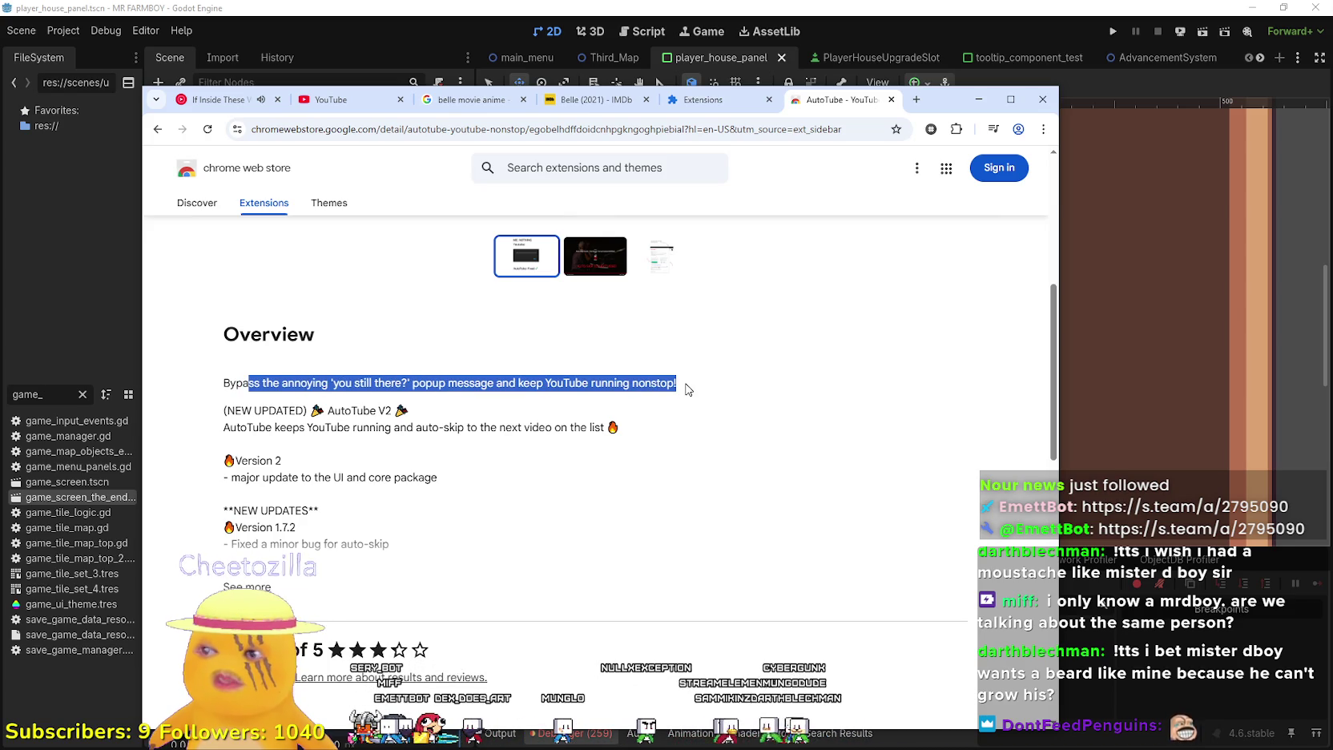
left_click_drag(265, 426, 600, 454)
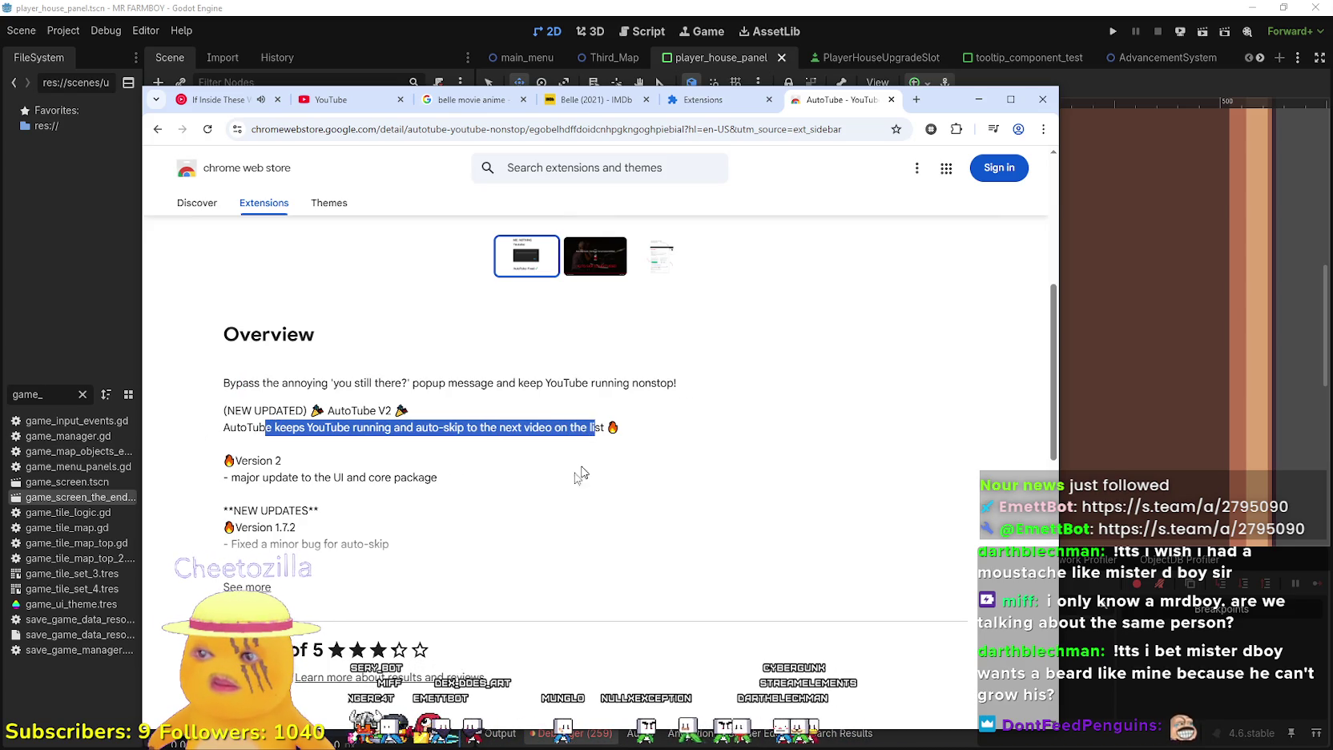
left_click(544, 475)
Page through the Related extensions carousel and open YouTube NonStop +
scroll(260, 449, "down", 3)
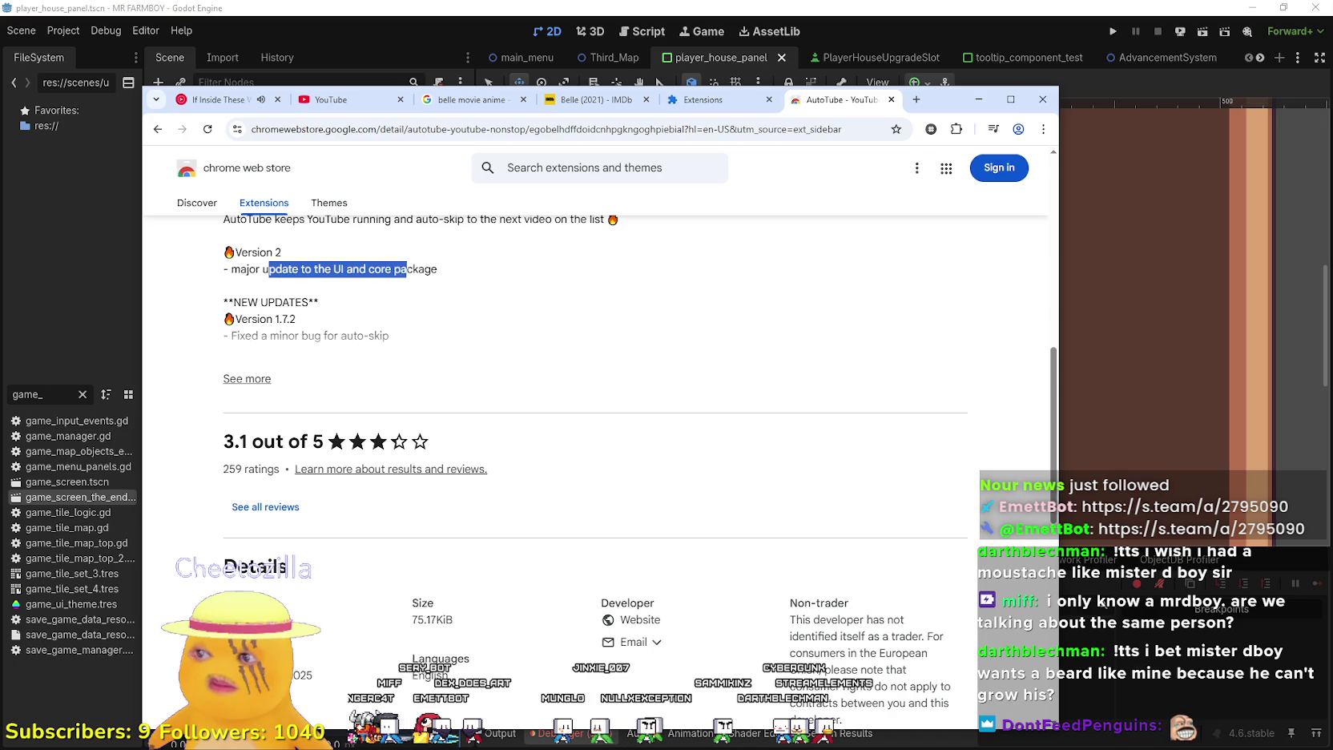
scroll(323, 346, "up", 2)
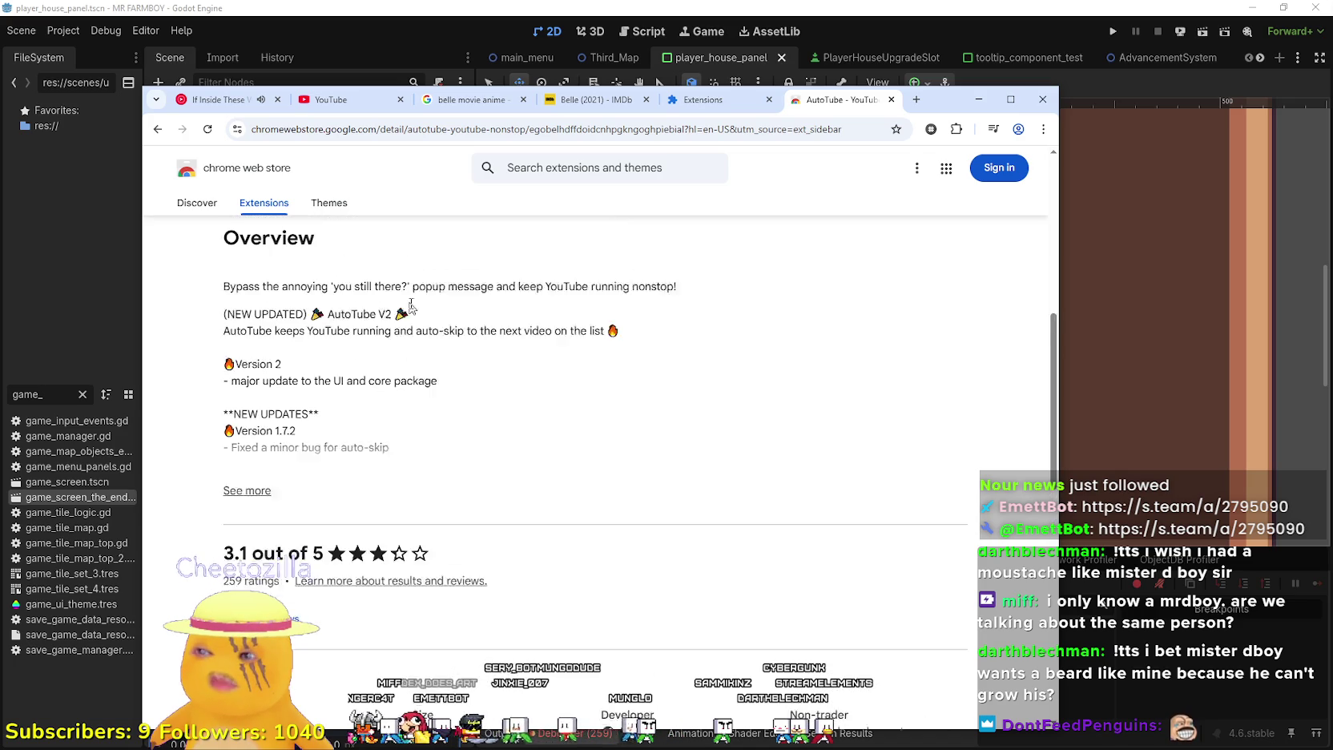
scroll(300, 461, "down", 10)
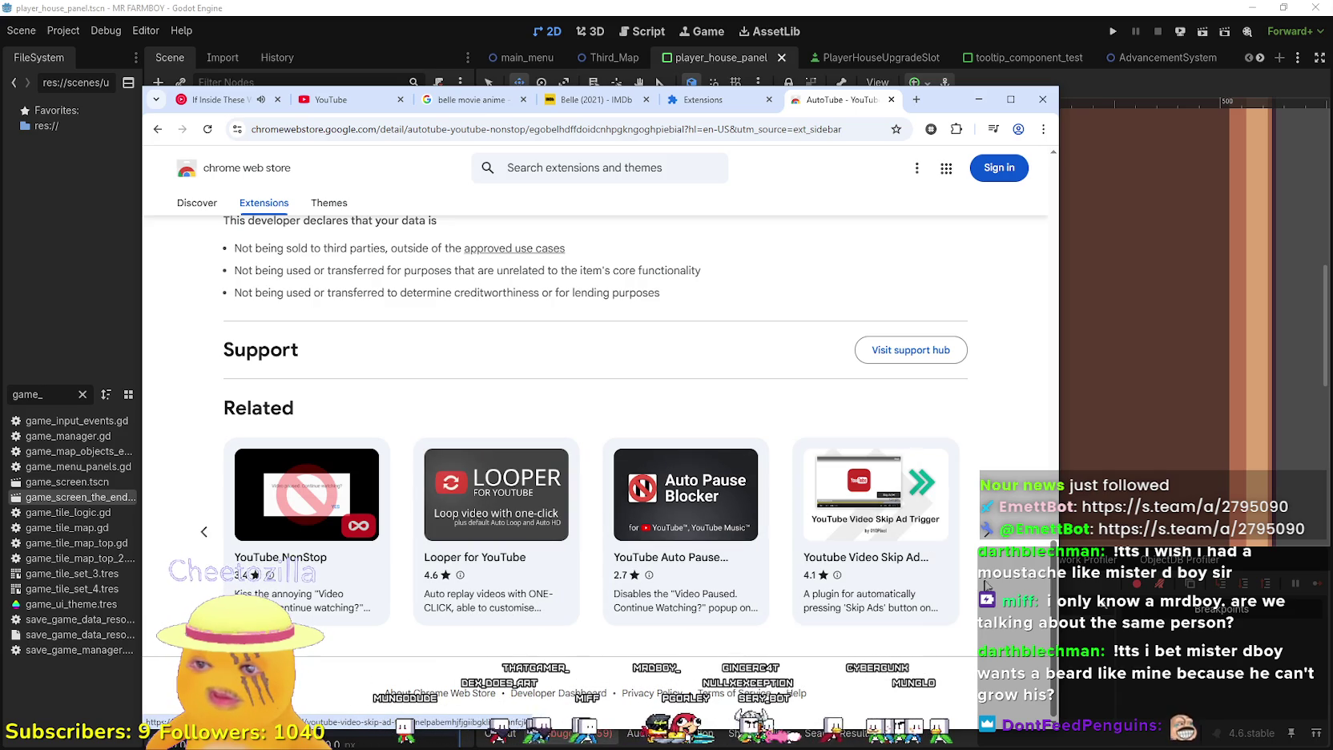
left_click(986, 534)
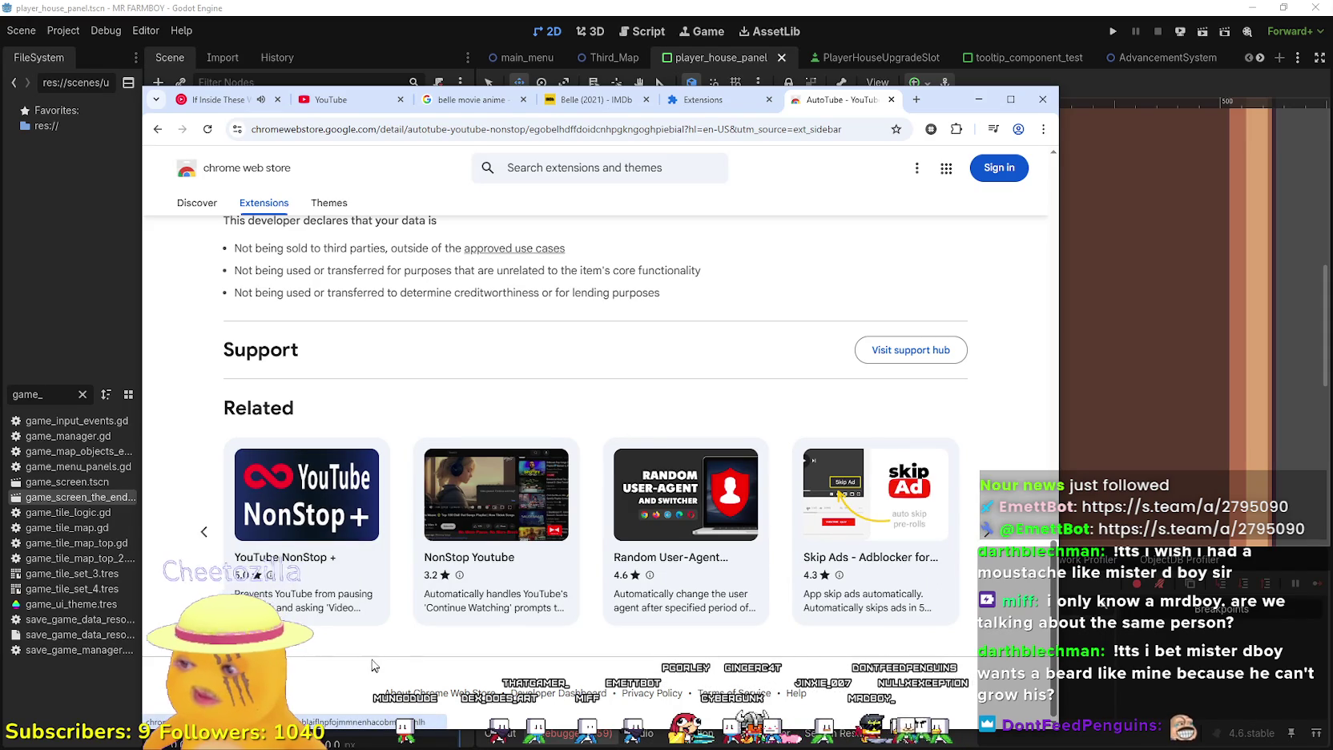
left_click(306, 614)
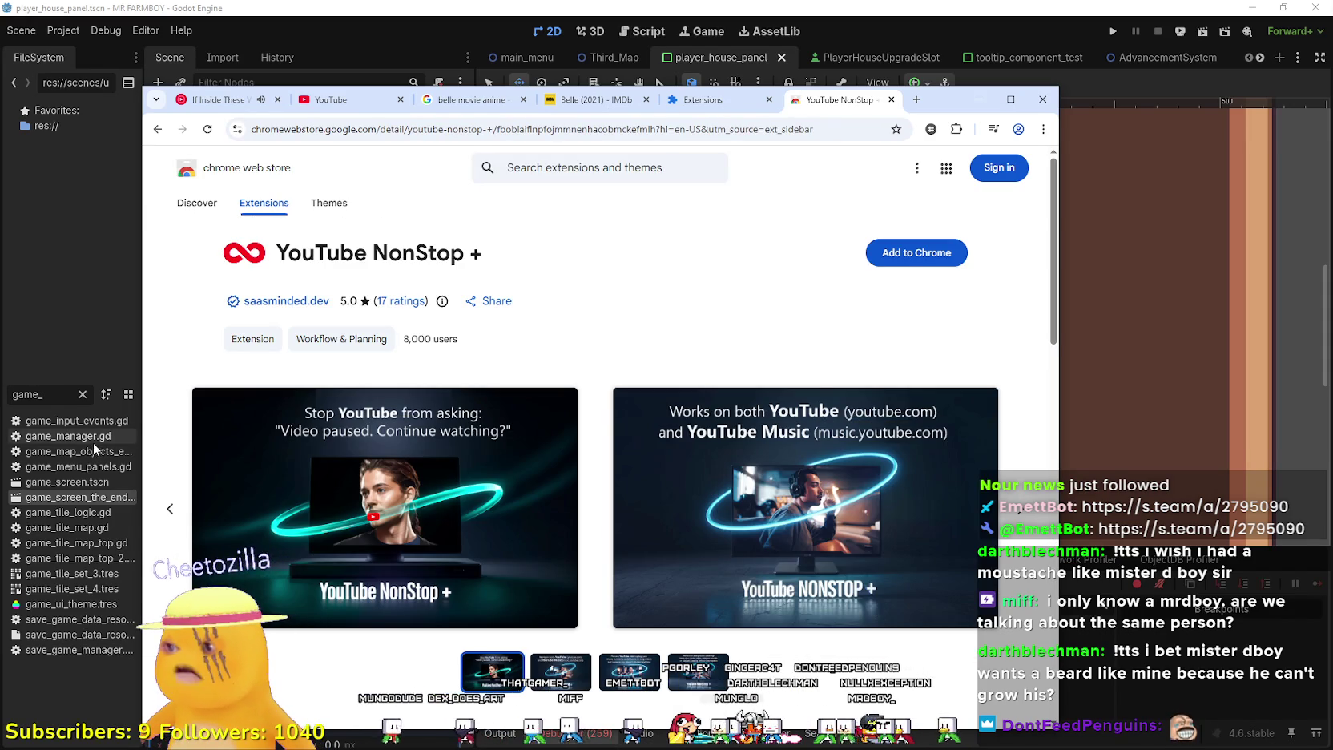
Read the YouTube NonStop + privacy statements, then open its See all reviews page
scroll(240, 509, "down", 4)
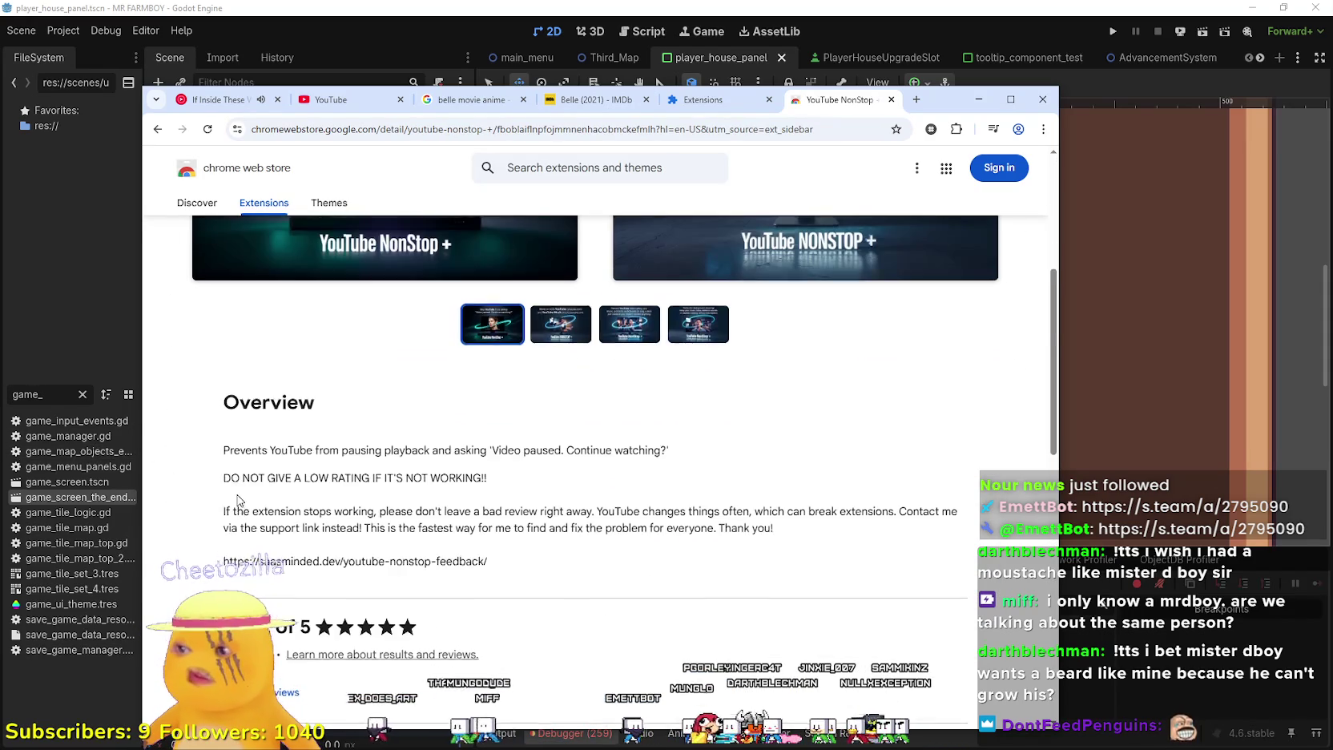
scroll(240, 509, "down", 3)
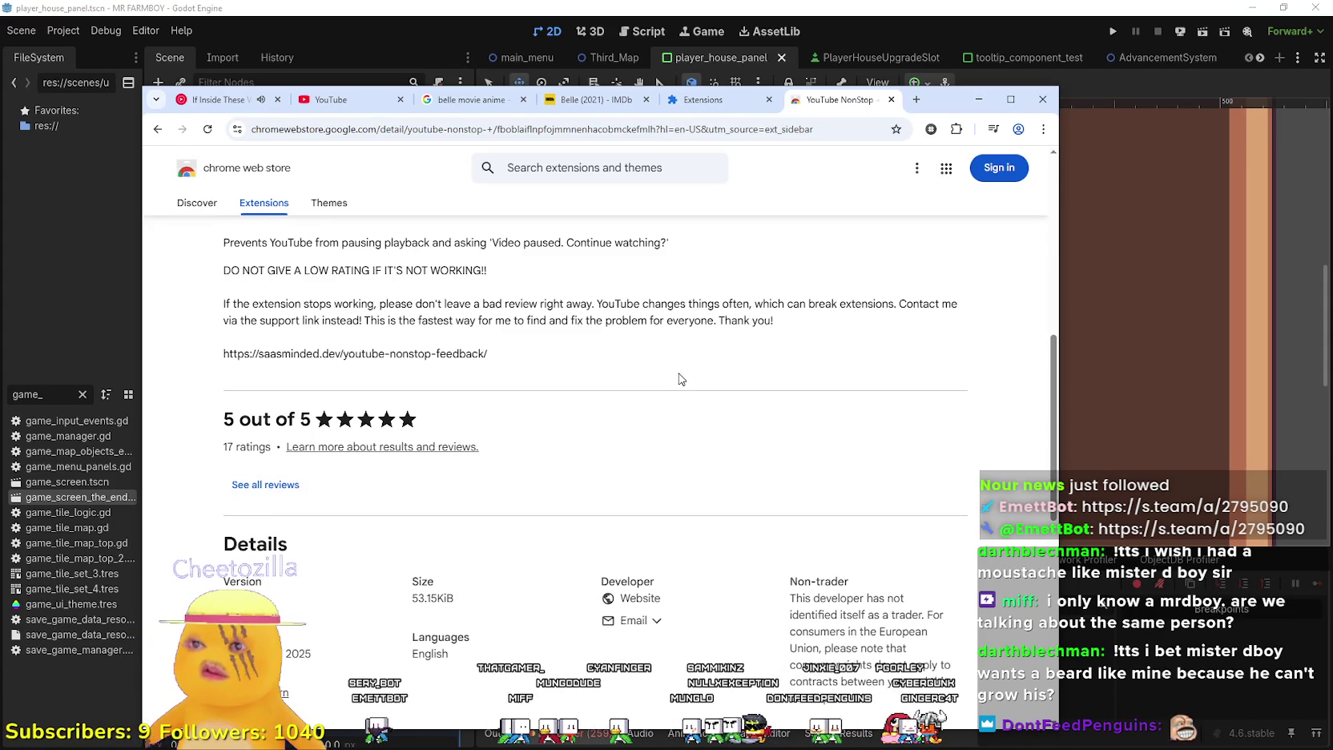
scroll(677, 376, "down", 7)
scroll(674, 371, "up", 1)
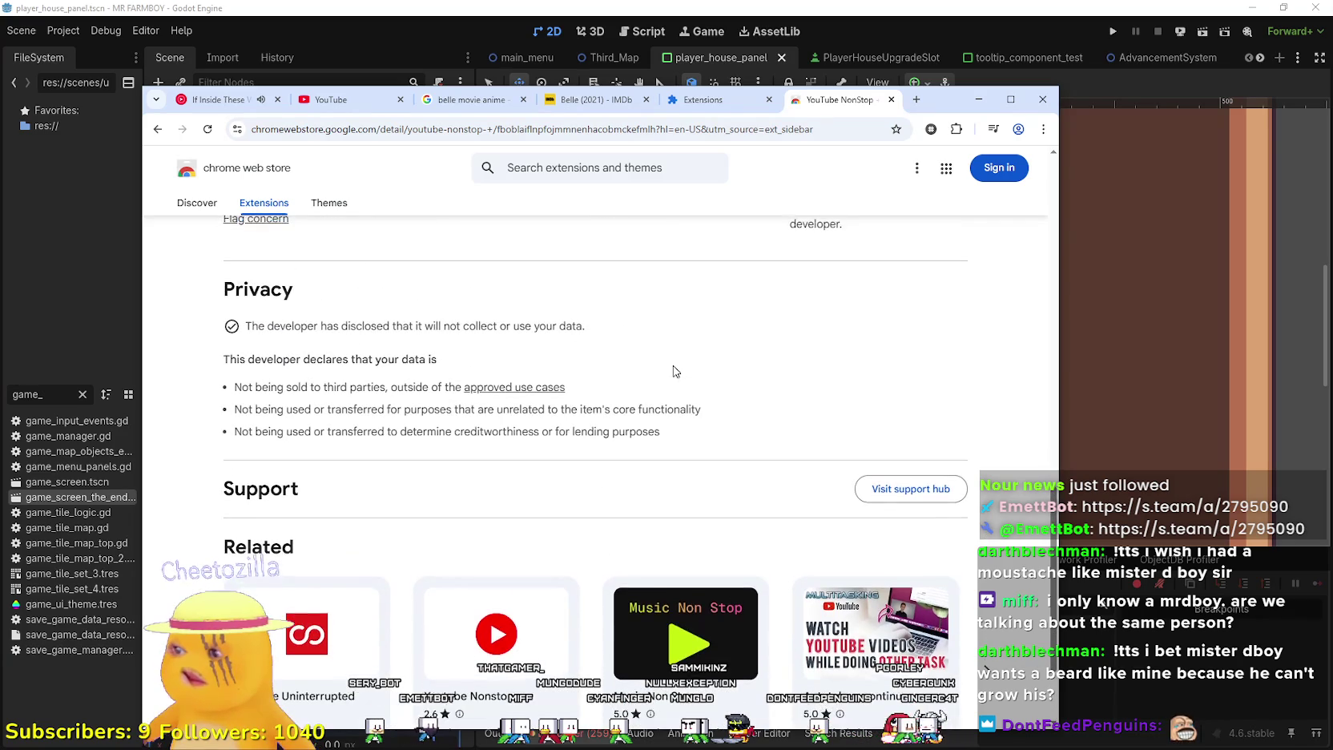
left_click_drag(229, 389, 675, 430)
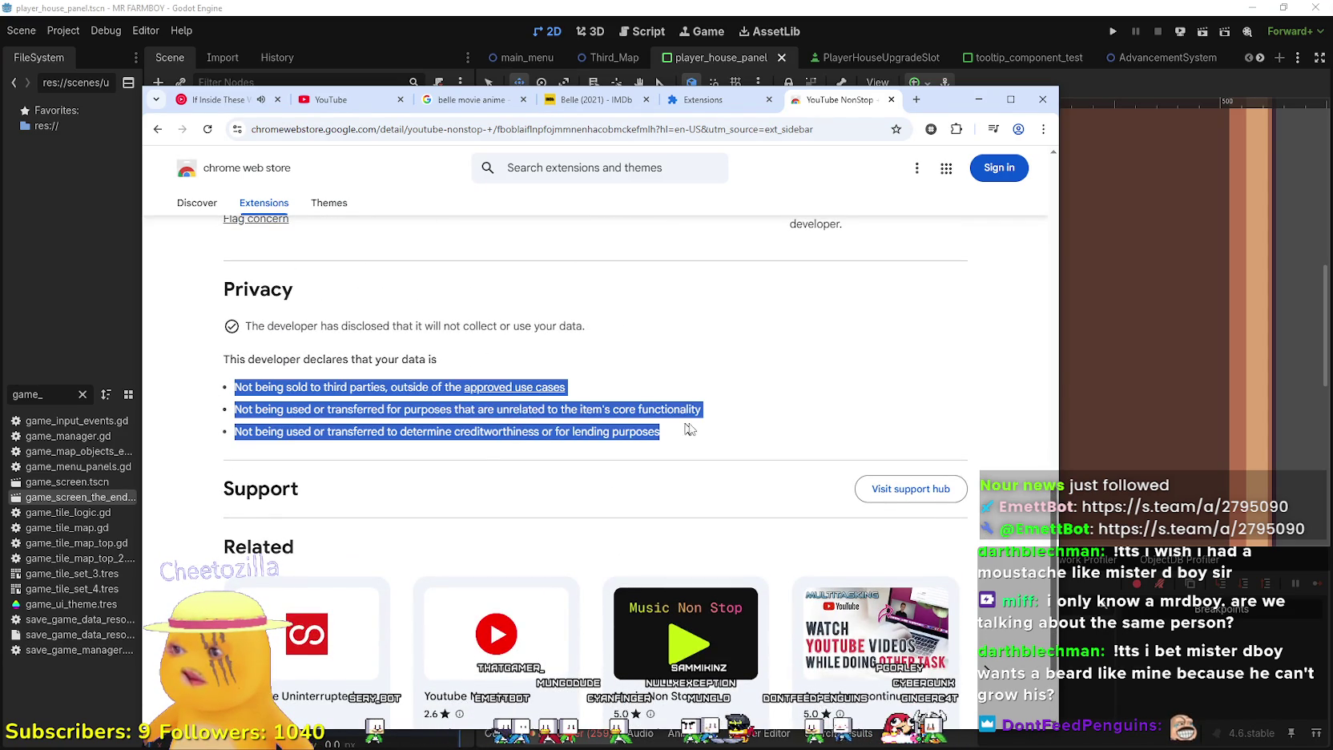
left_click(708, 417)
scroll(689, 424, "down", 2)
scroll(685, 433, "up", 1)
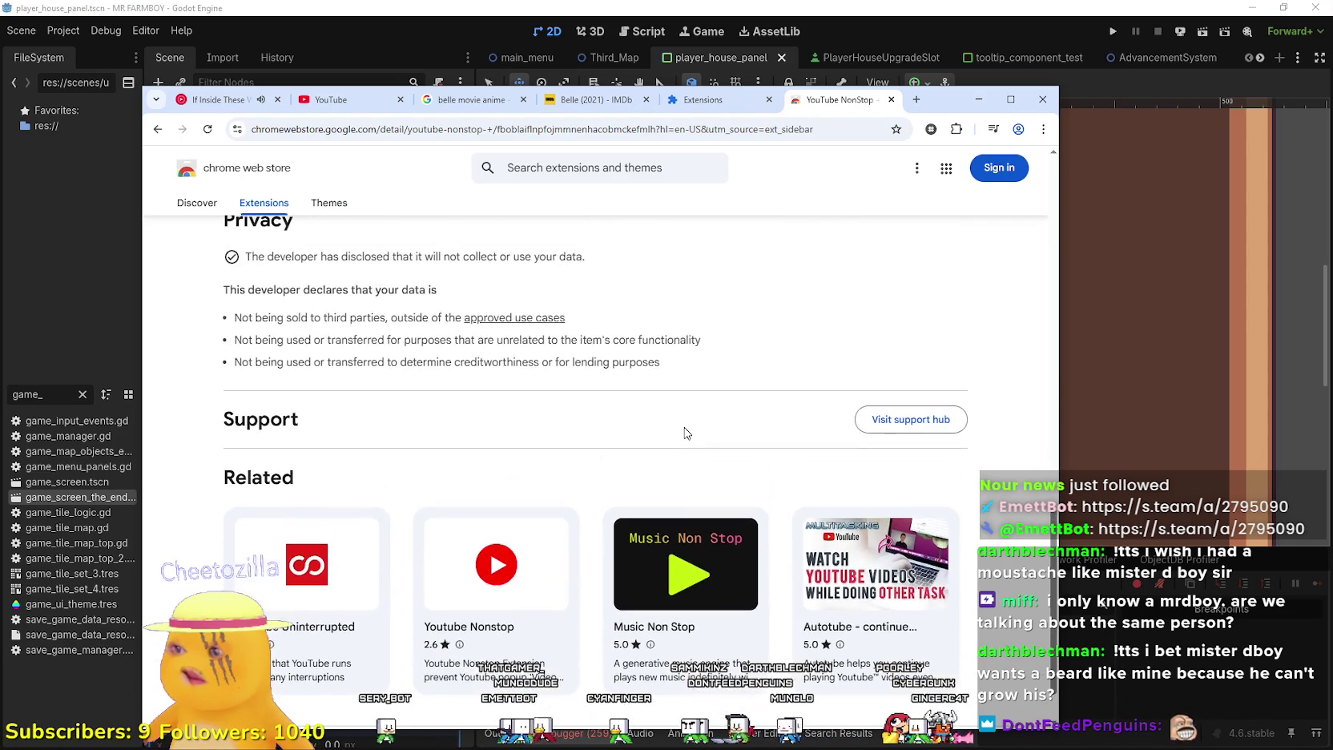
scroll(683, 431, "up", 4)
scroll(683, 431, "down", 1)
left_click(239, 288)
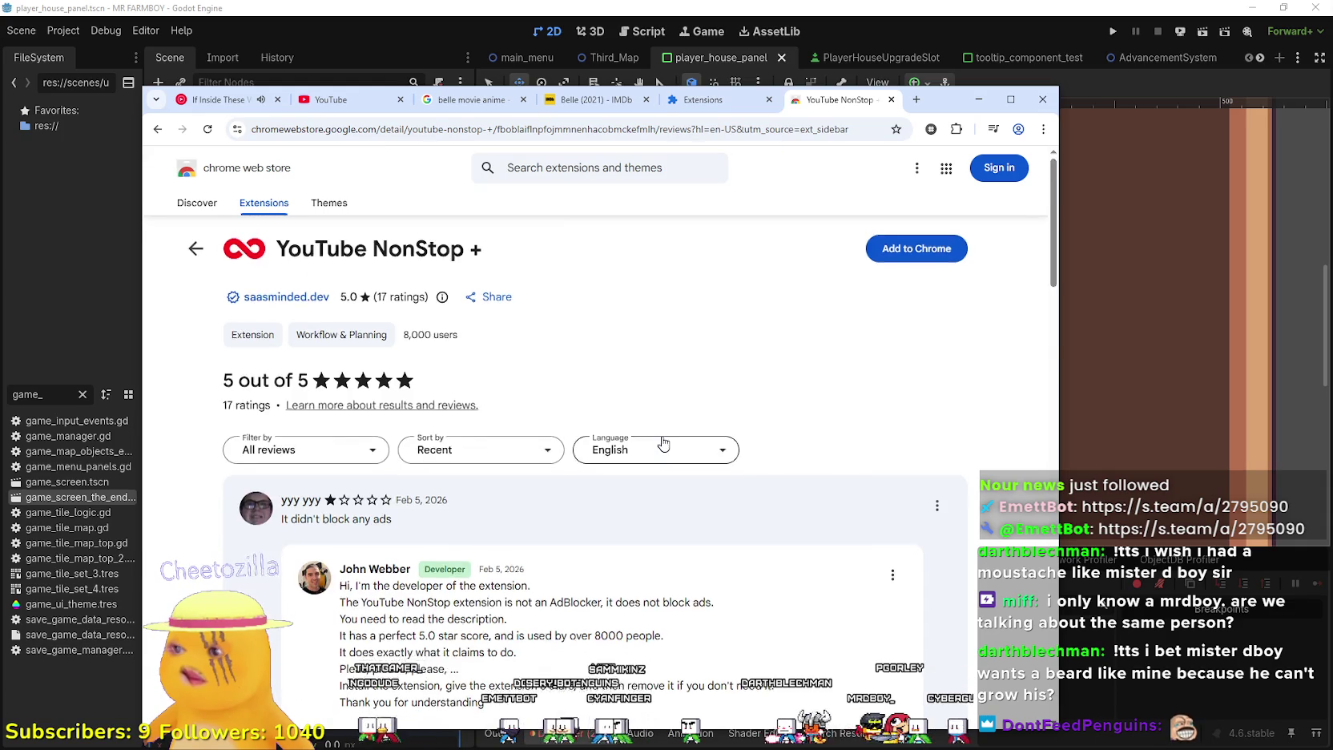
scroll(661, 440, "down", 2)
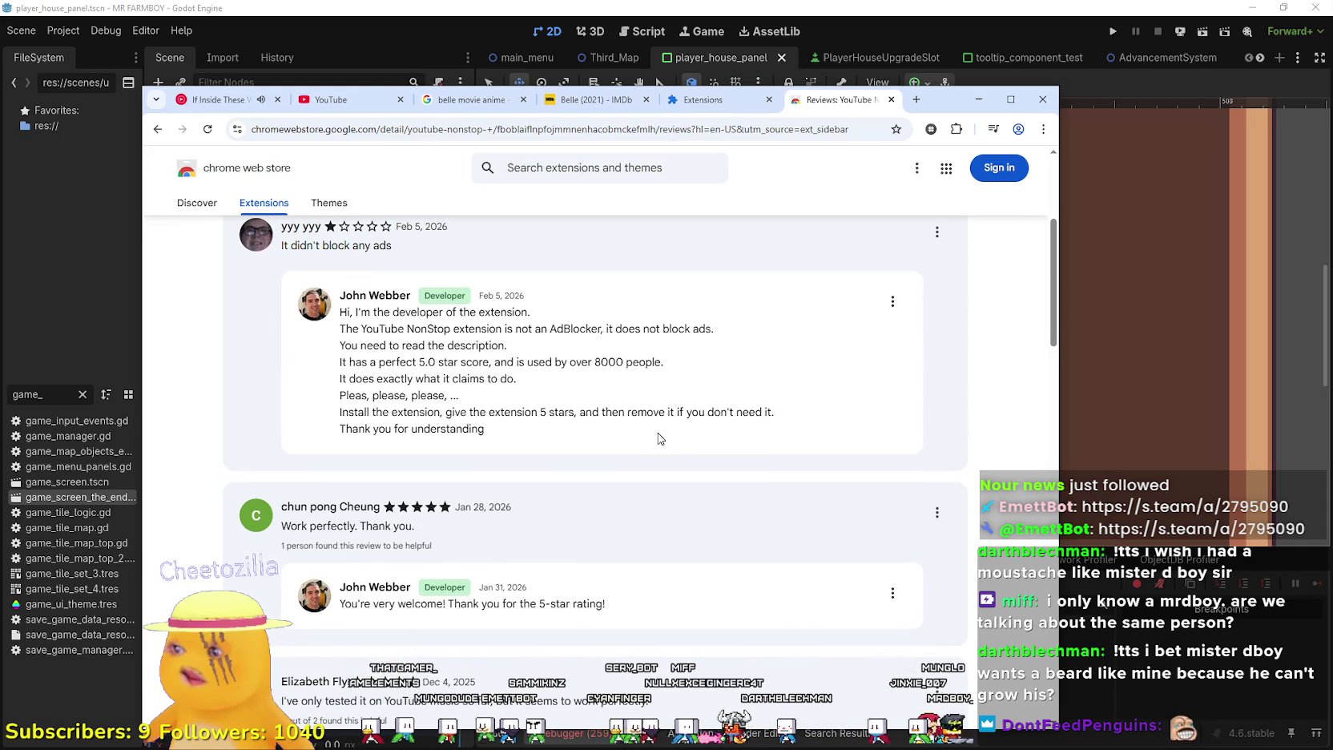
scroll(658, 437, "down", 1)
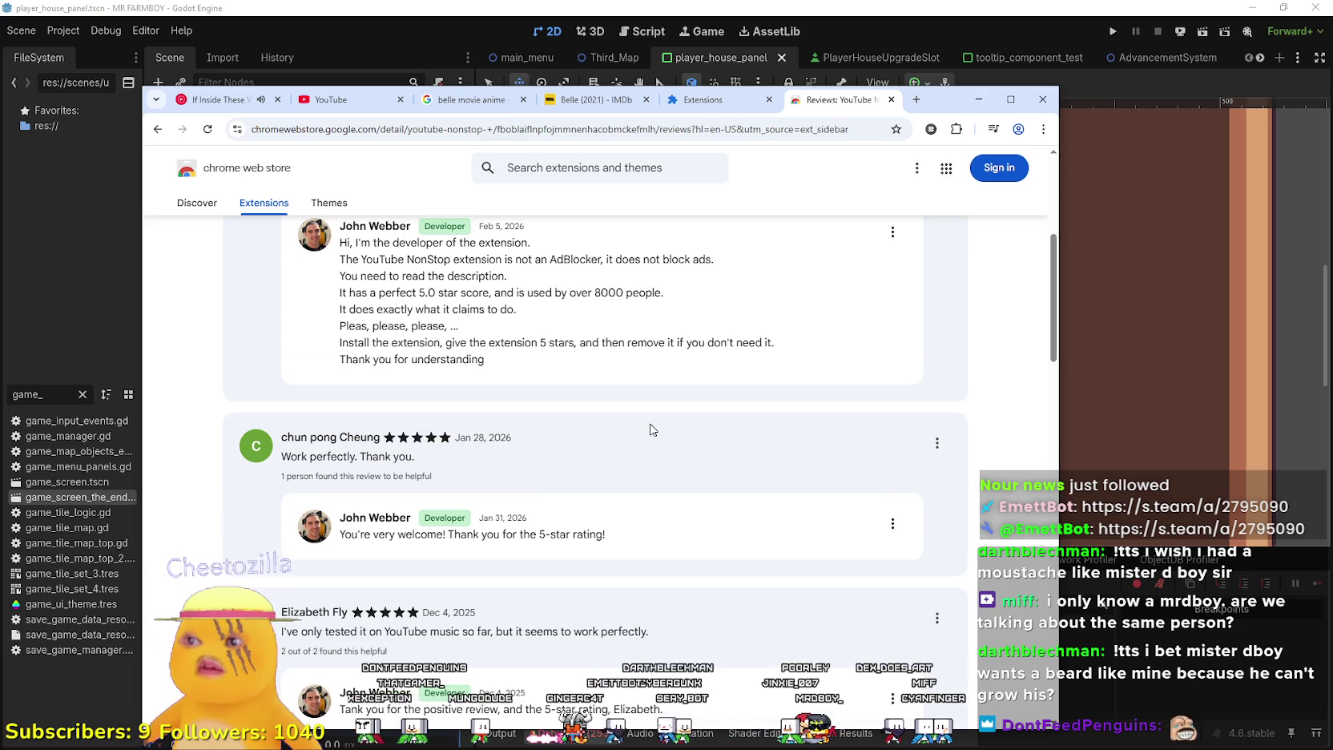
scroll(652, 431, "down", 3)
scroll(652, 430, "up", 4)
scroll(650, 430, "down", 3)
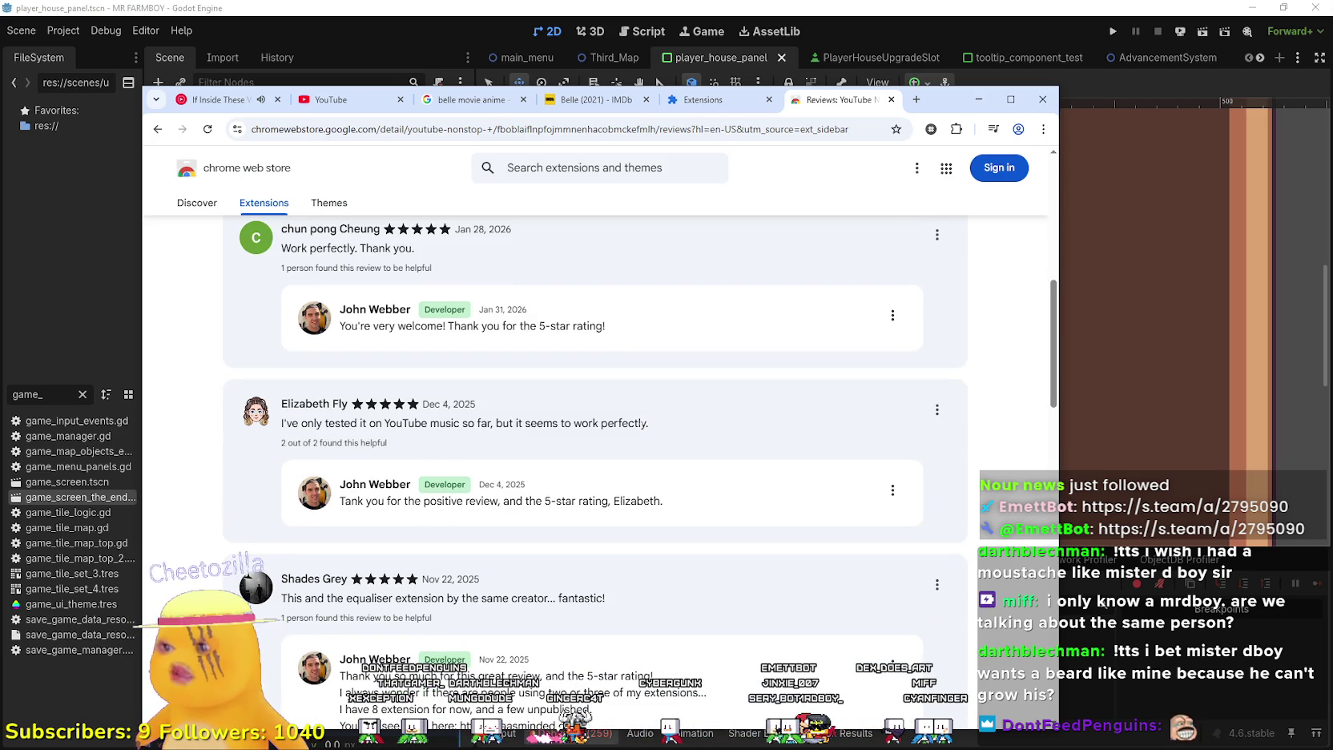
scroll(639, 422, "down", 1)
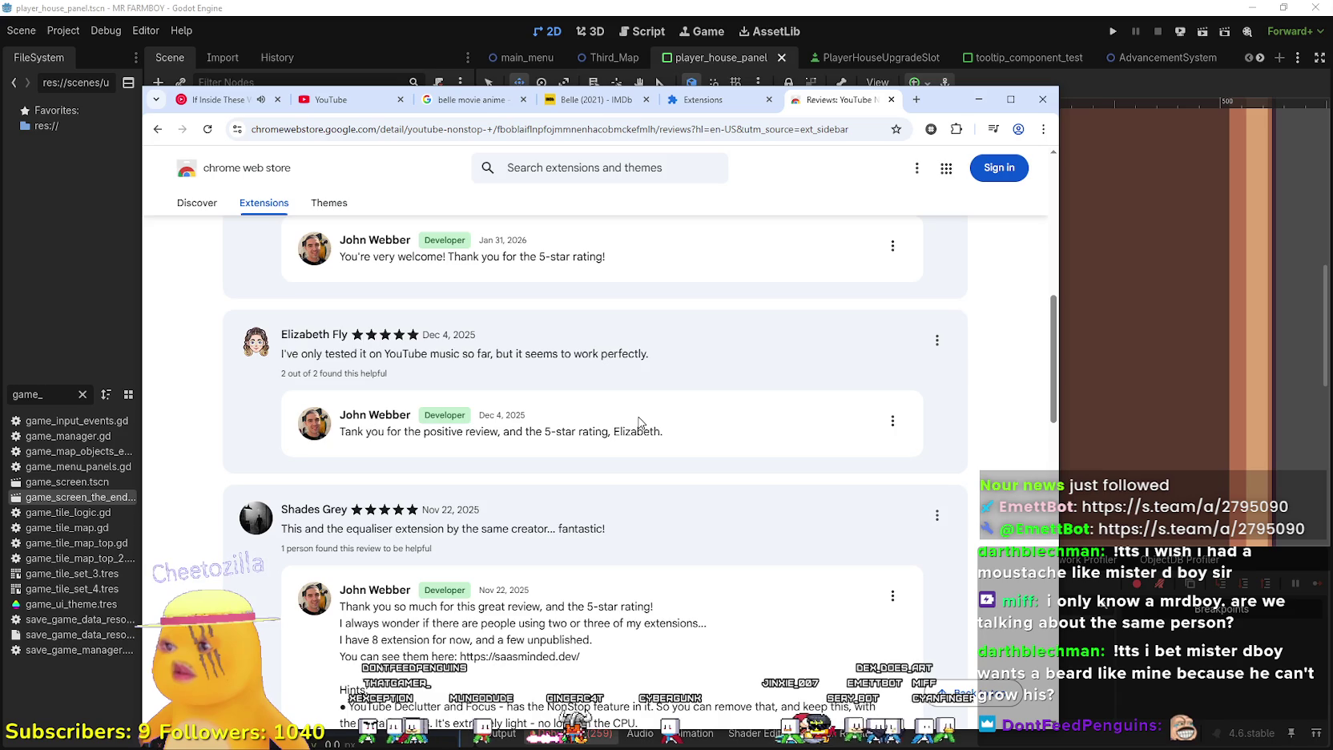
scroll(640, 422, "down", 3)
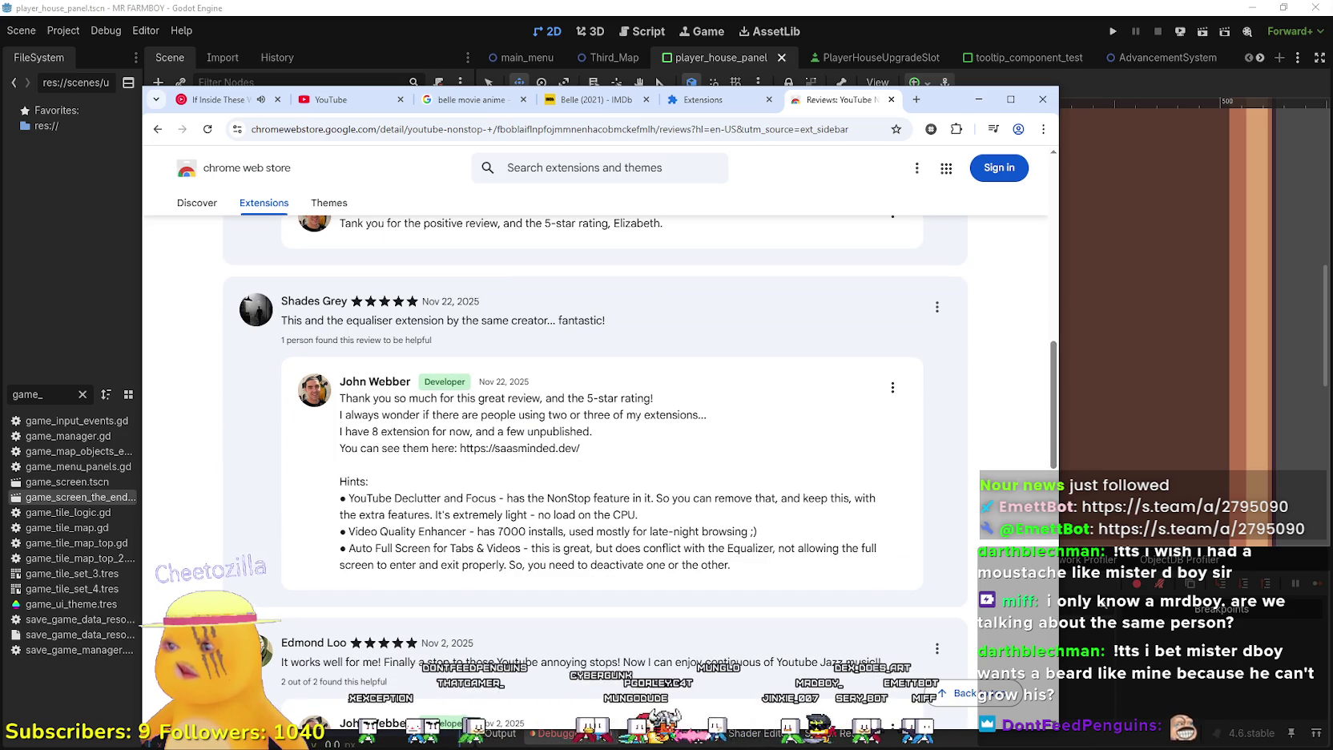
scroll(633, 417, "down", 3)
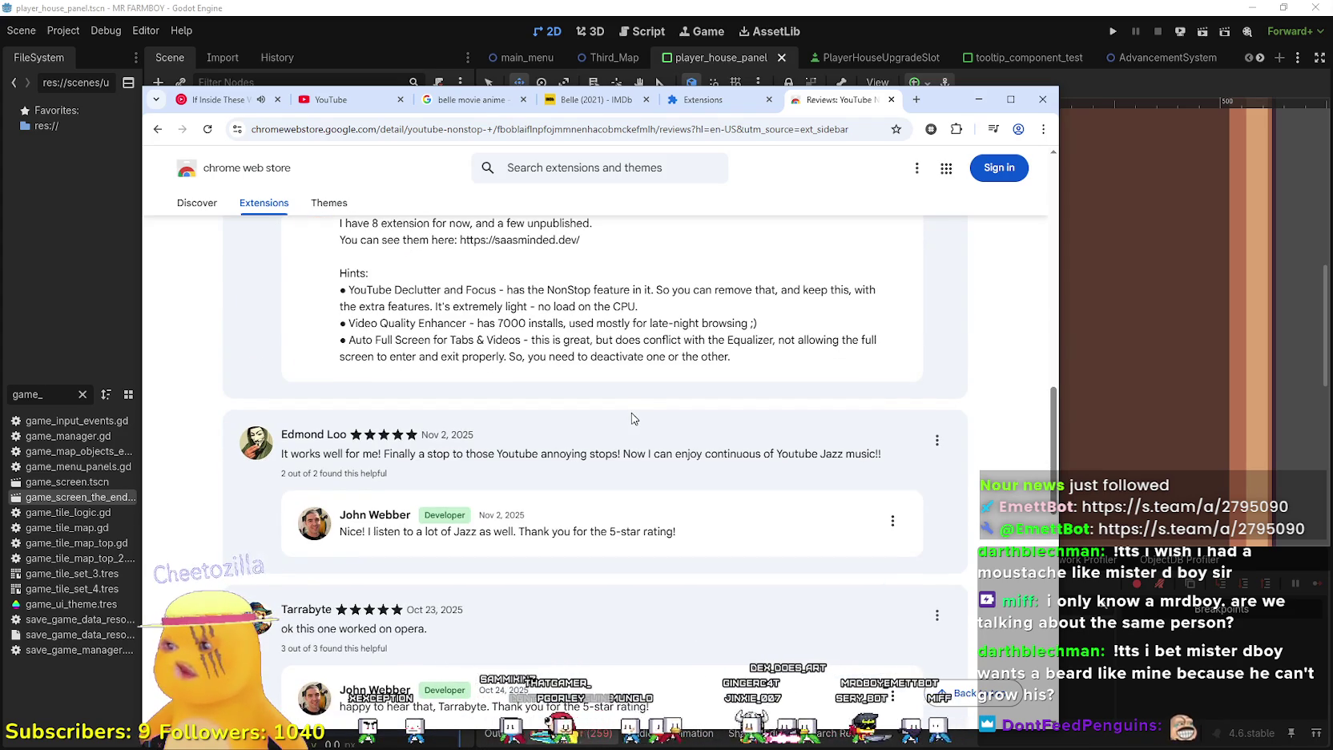
scroll(633, 417, "down", 3)
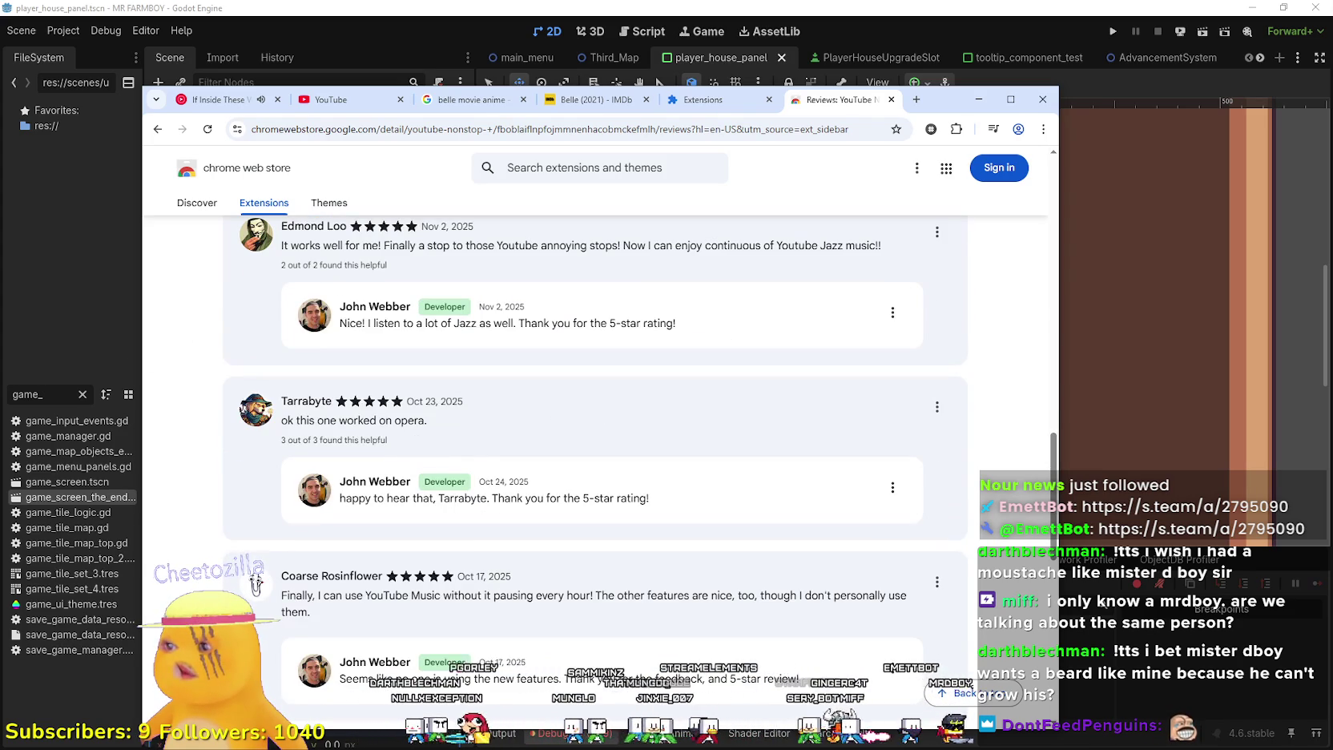
double_click(390, 306)
double_click(364, 308)
scroll(384, 478, "down", 2)
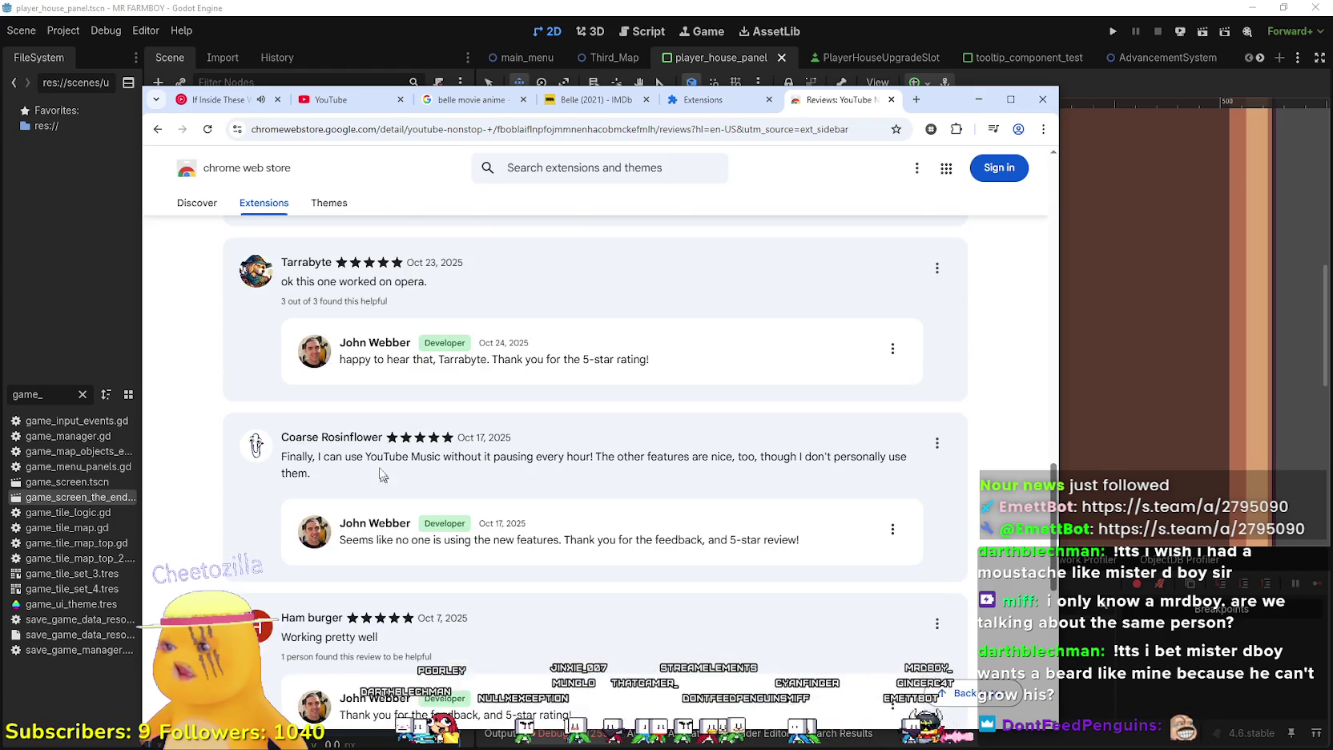
scroll(378, 470, "down", 9)
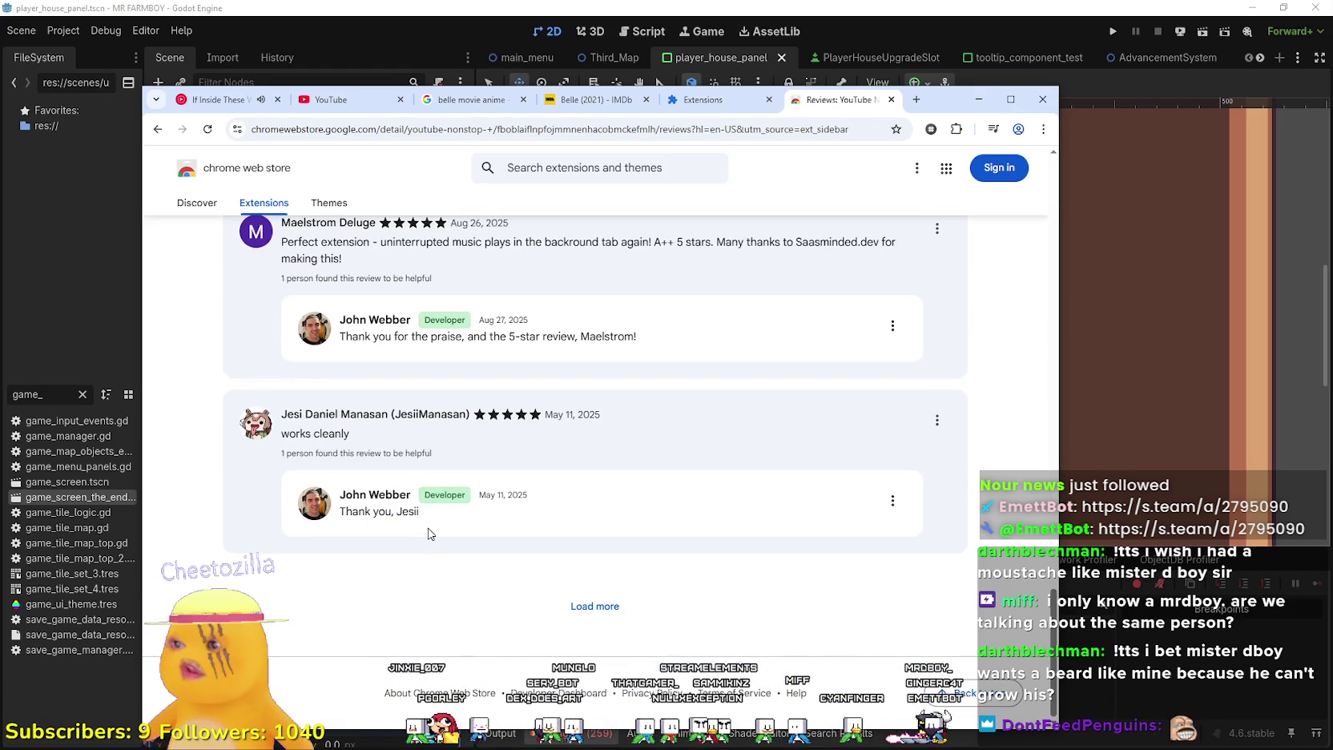
scroll(422, 545, "up", 20)
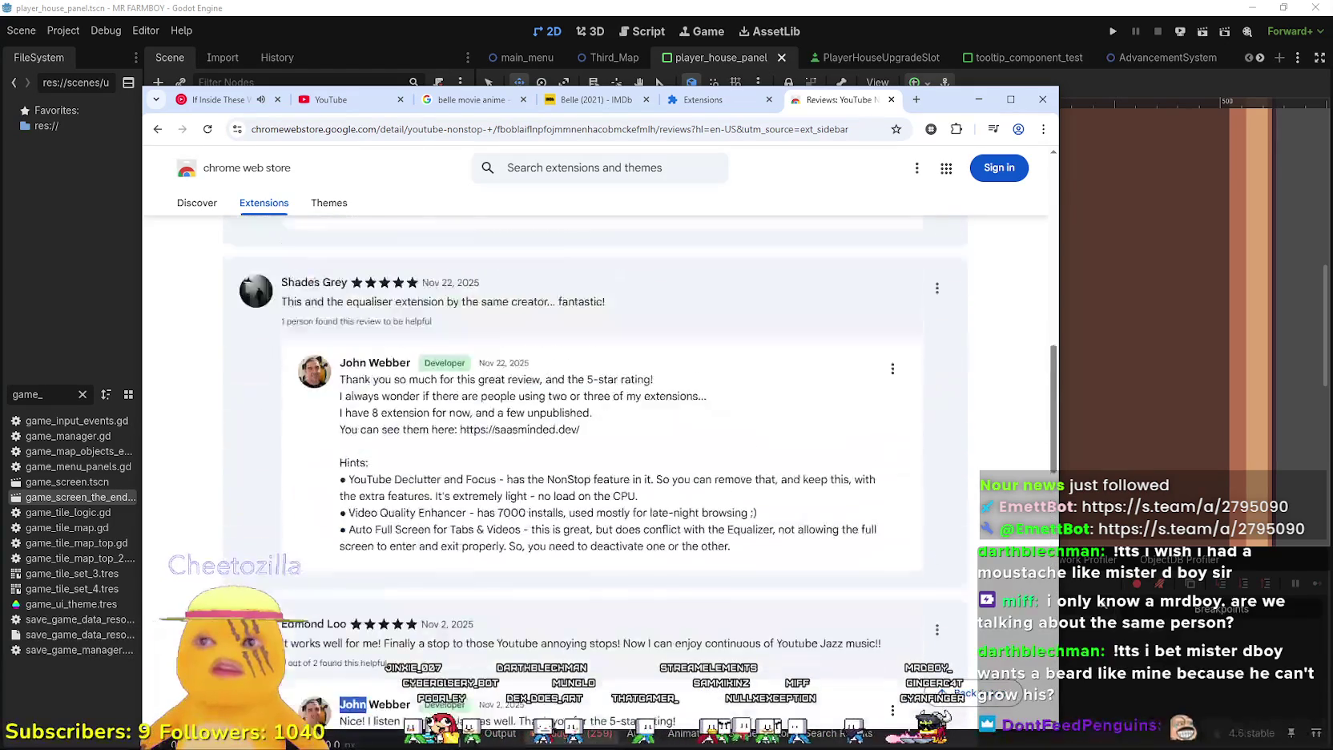
scroll(333, 517, "up", 5)
right_click(281, 303)
left_click(328, 319)
Browse the saasminded.dev extension catalogue and open the Equalizer extension's store page
left_click(845, 100)
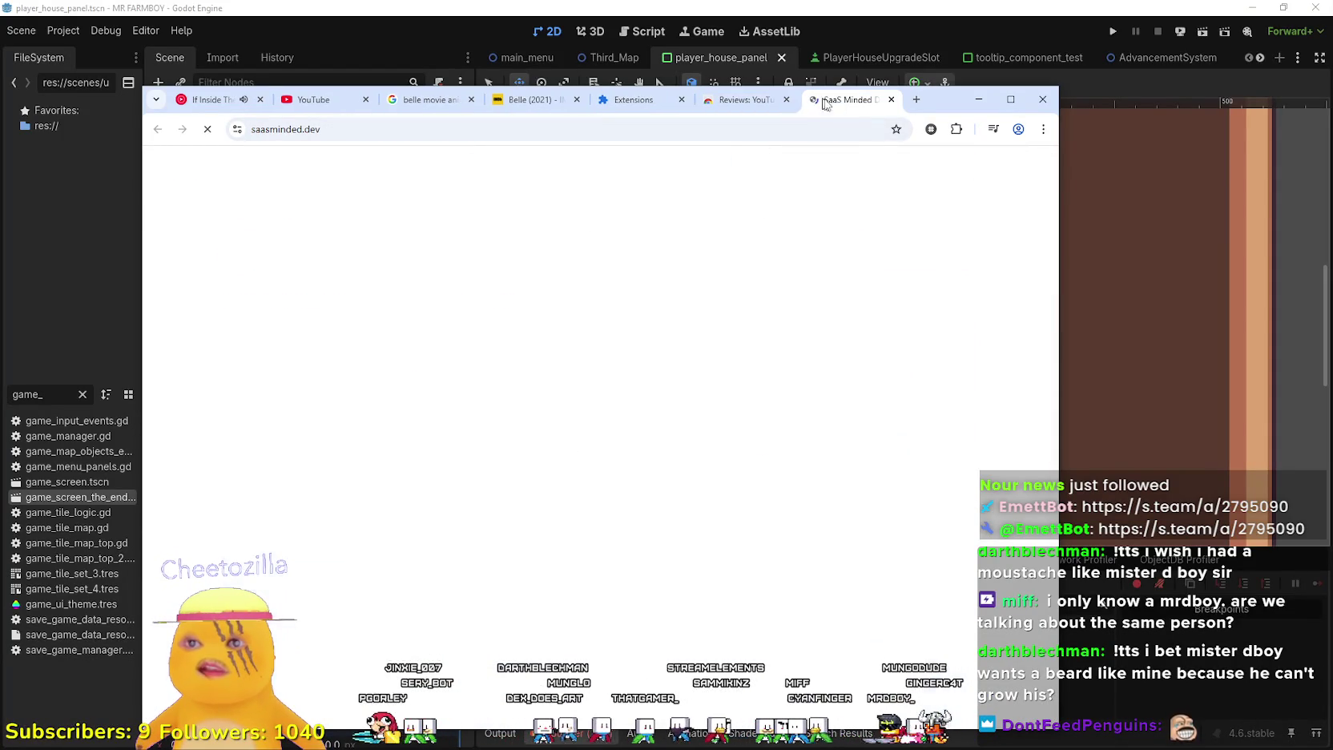
scroll(416, 429, "down", 5)
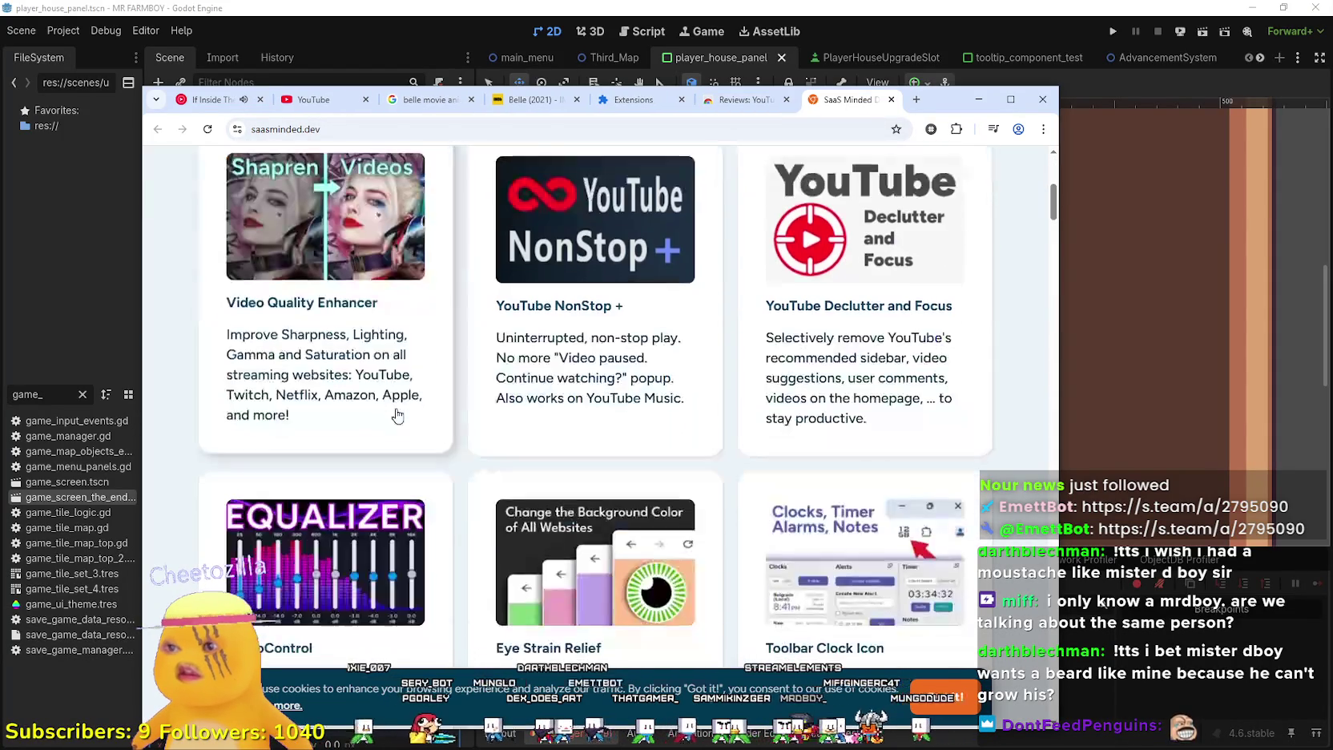
scroll(648, 425, "down", 3)
scroll(645, 427, "down", 3)
scroll(357, 475, "up", 6)
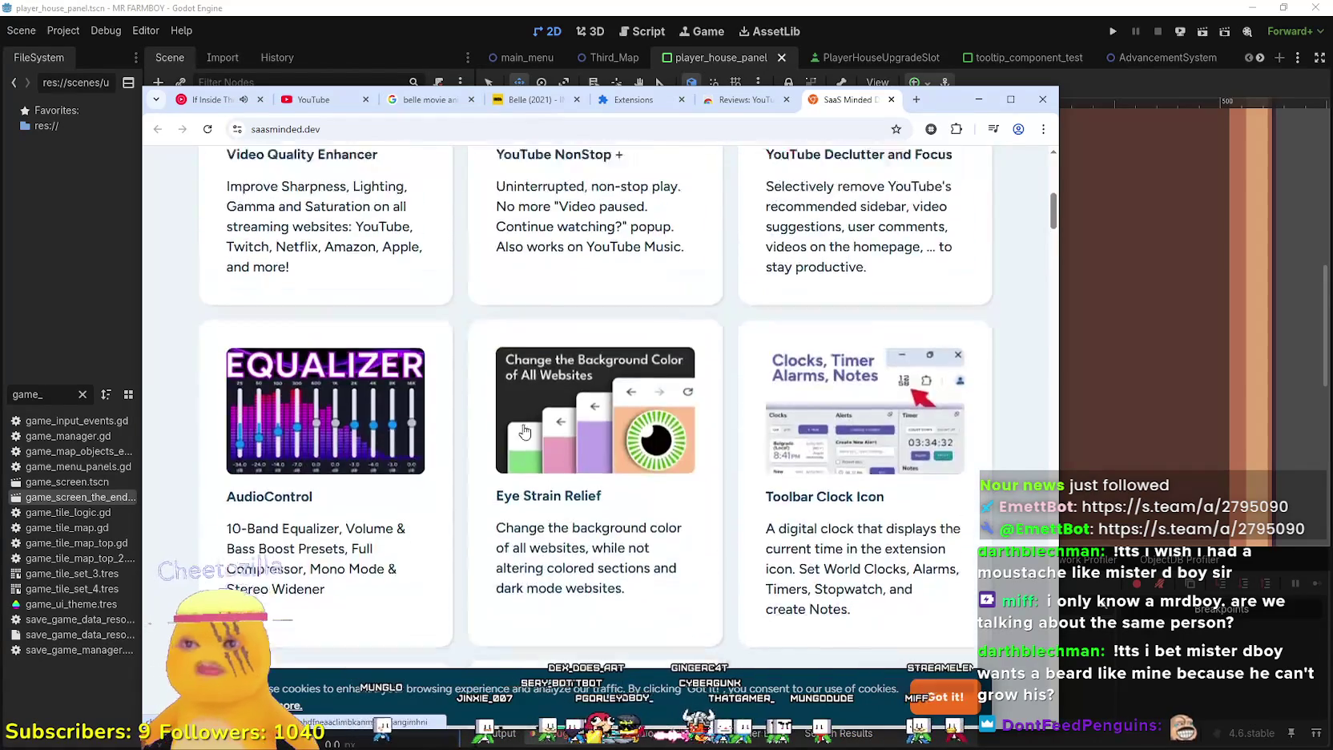
left_click(357, 476)
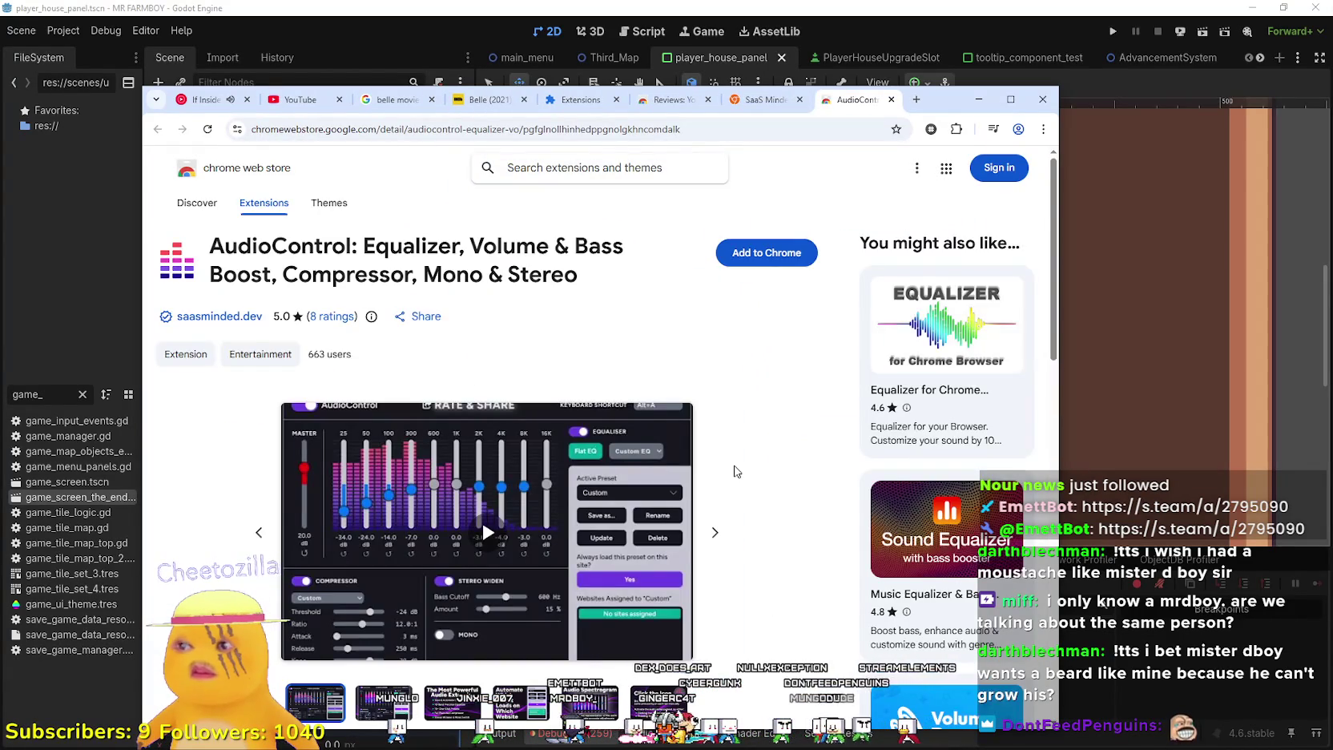
Scroll the AudioControl listing down to its Details (version 2.6.6) and Privacy sections
scroll(735, 470, "down", 3)
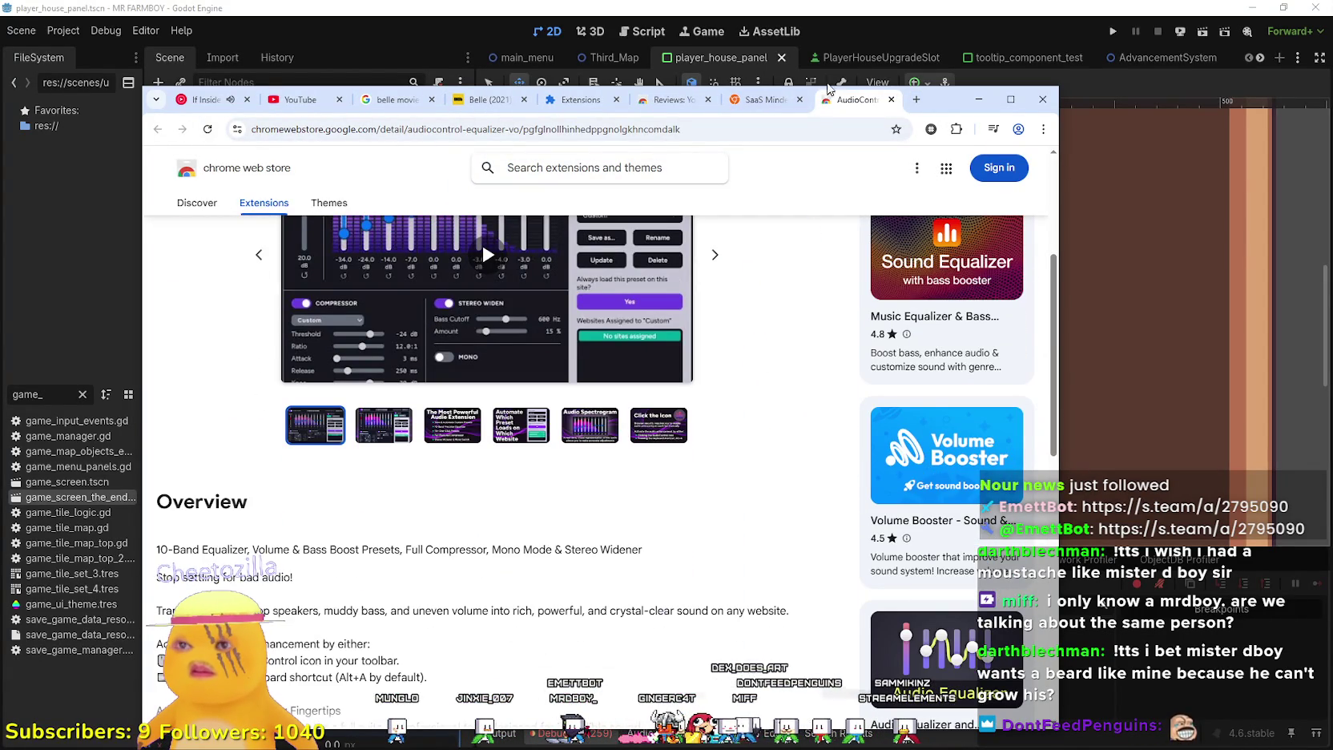
scroll(967, 669, "down", 3)
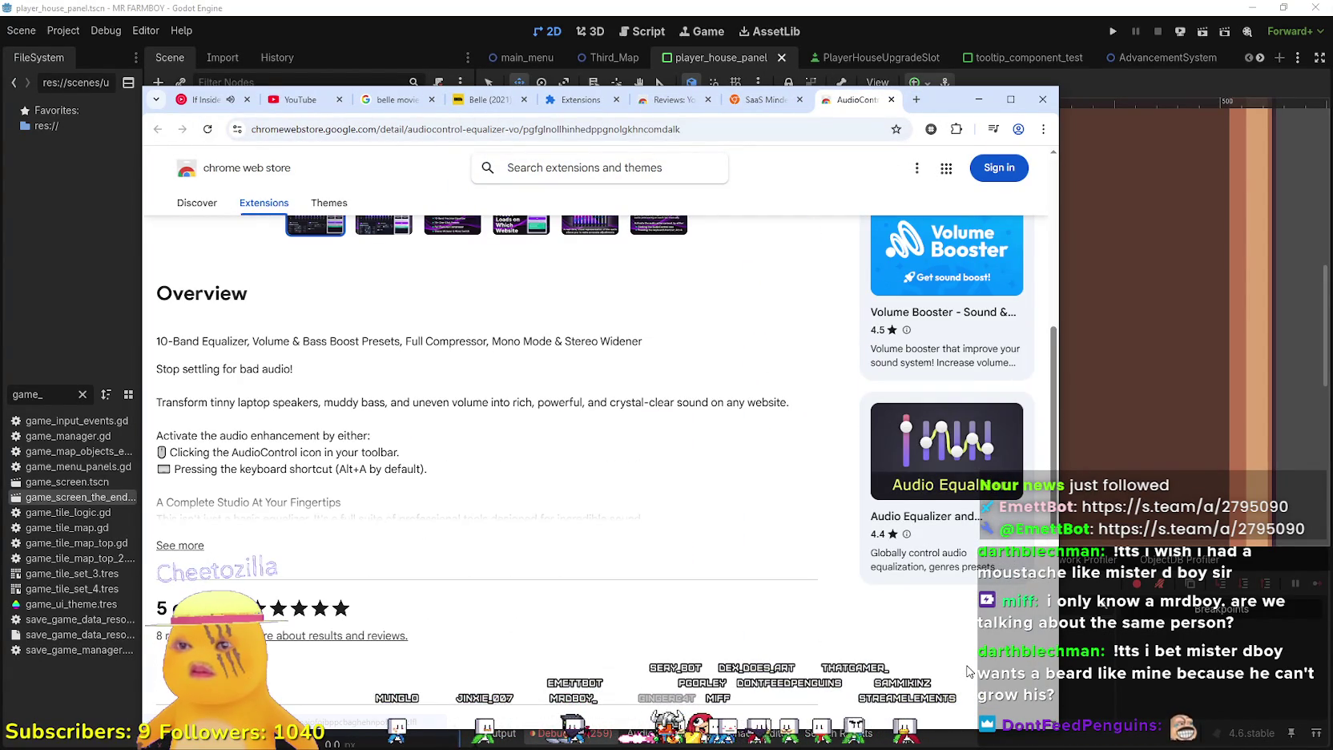
scroll(705, 559, "down", 4)
scroll(705, 559, "up", 5)
scroll(704, 559, "down", 5)
scroll(699, 560, "down", 4)
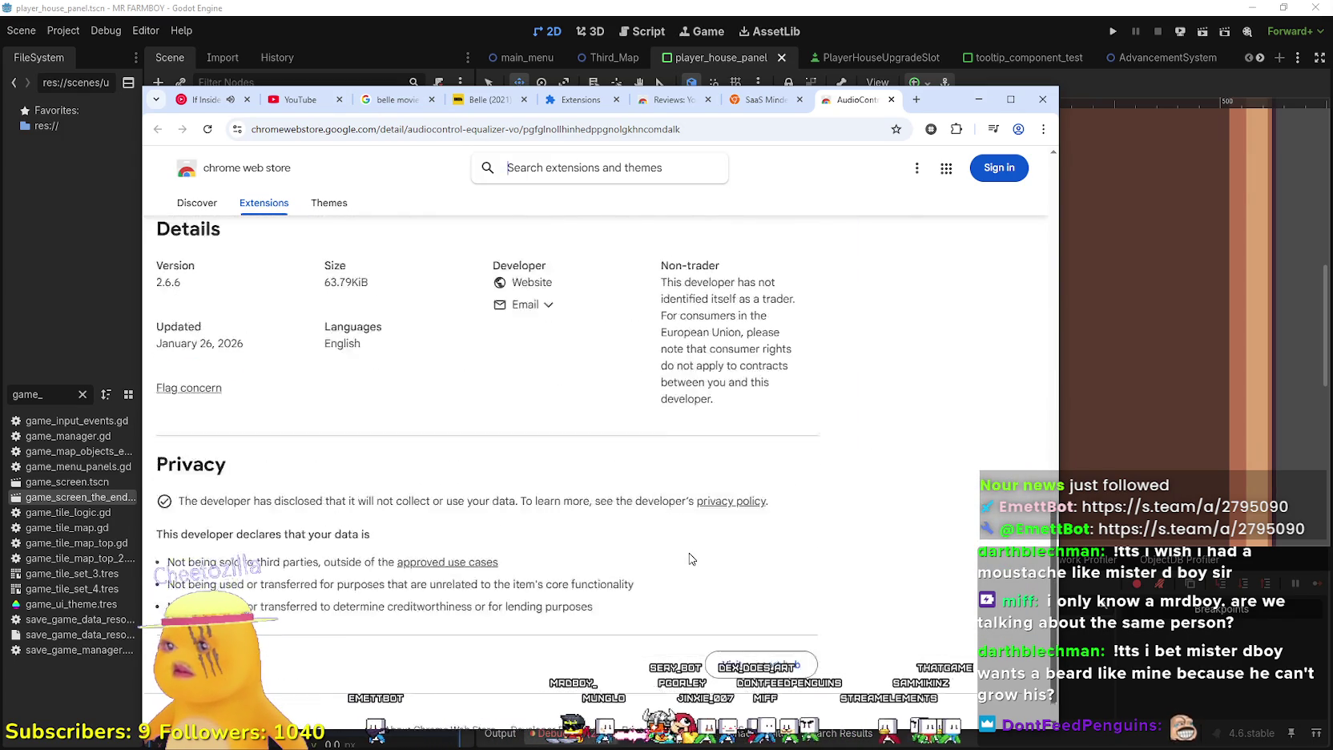
scroll(692, 558, "up", 10)
Close the AudioControl tab, add YouTube NonStop + to Chrome, and reload YouTube Music
left_click(891, 99)
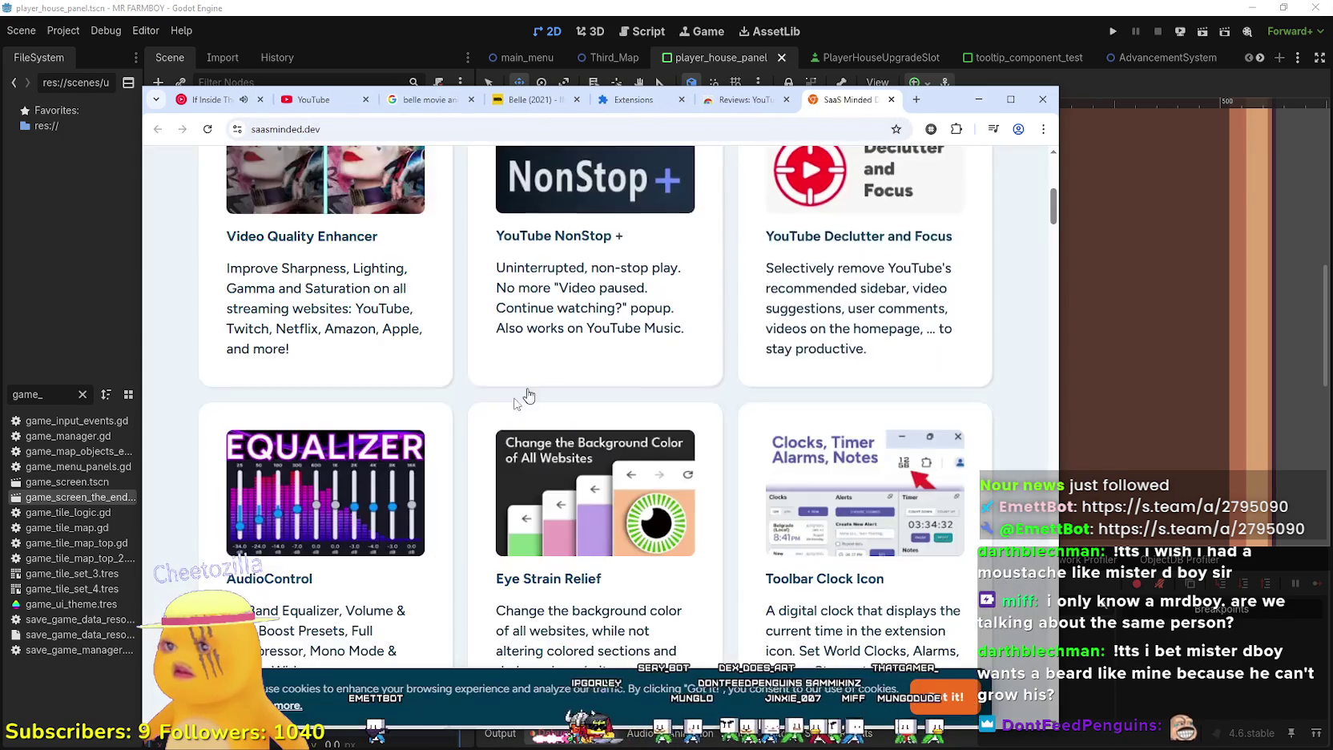
scroll(568, 360, "up", 5)
scroll(497, 473, "down", 4)
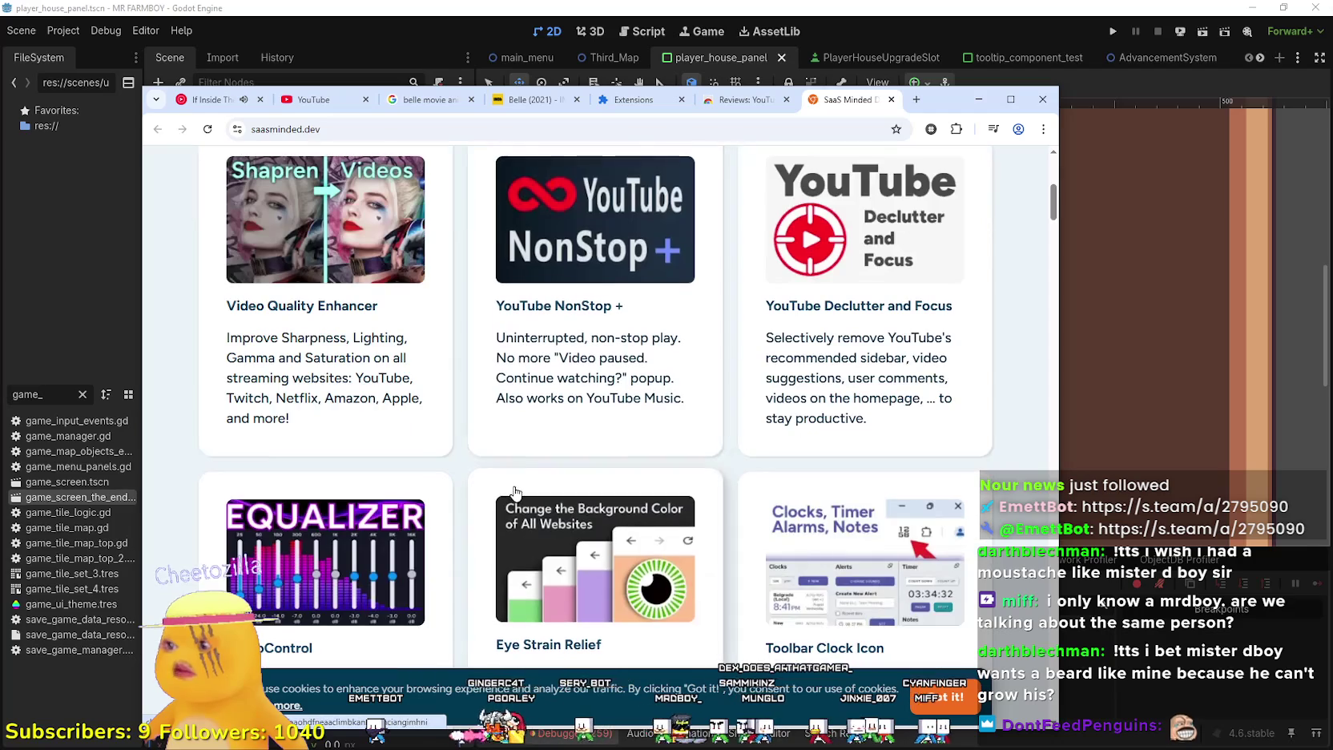
left_click(549, 288)
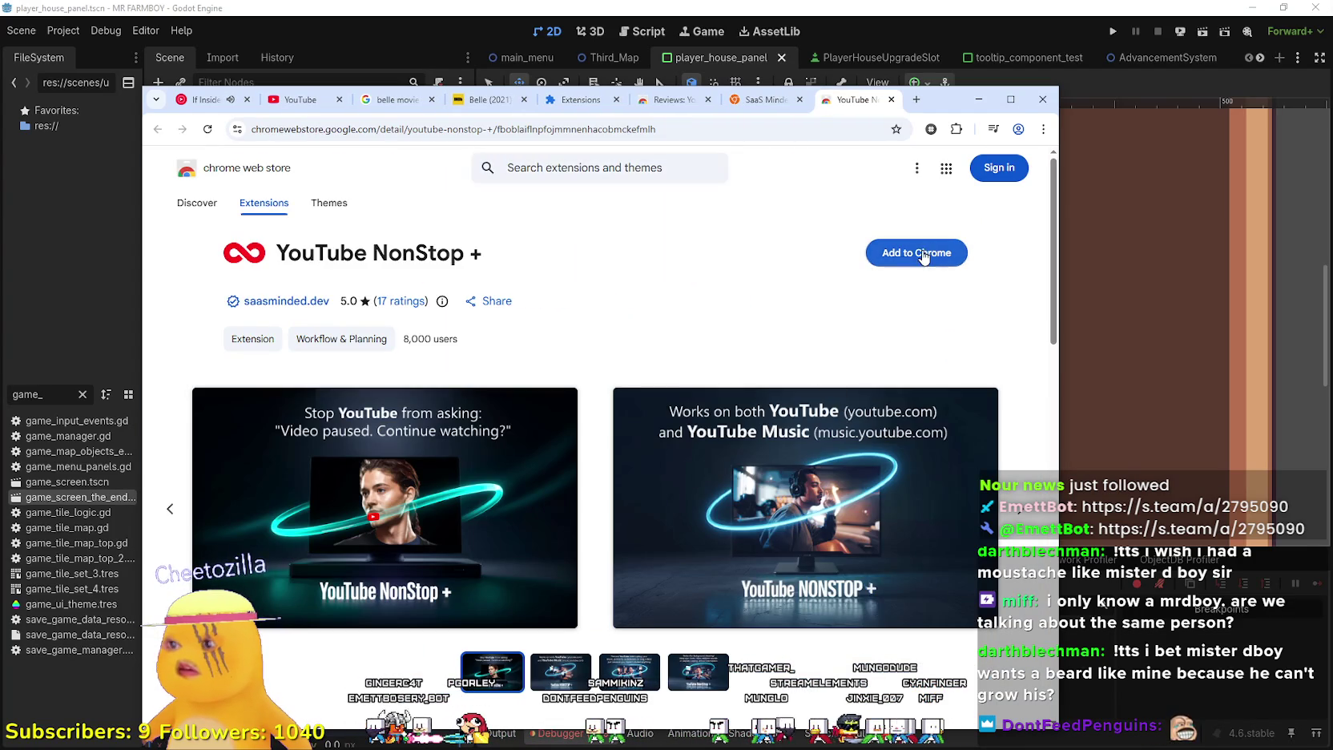
left_click(922, 256)
left_click(645, 267)
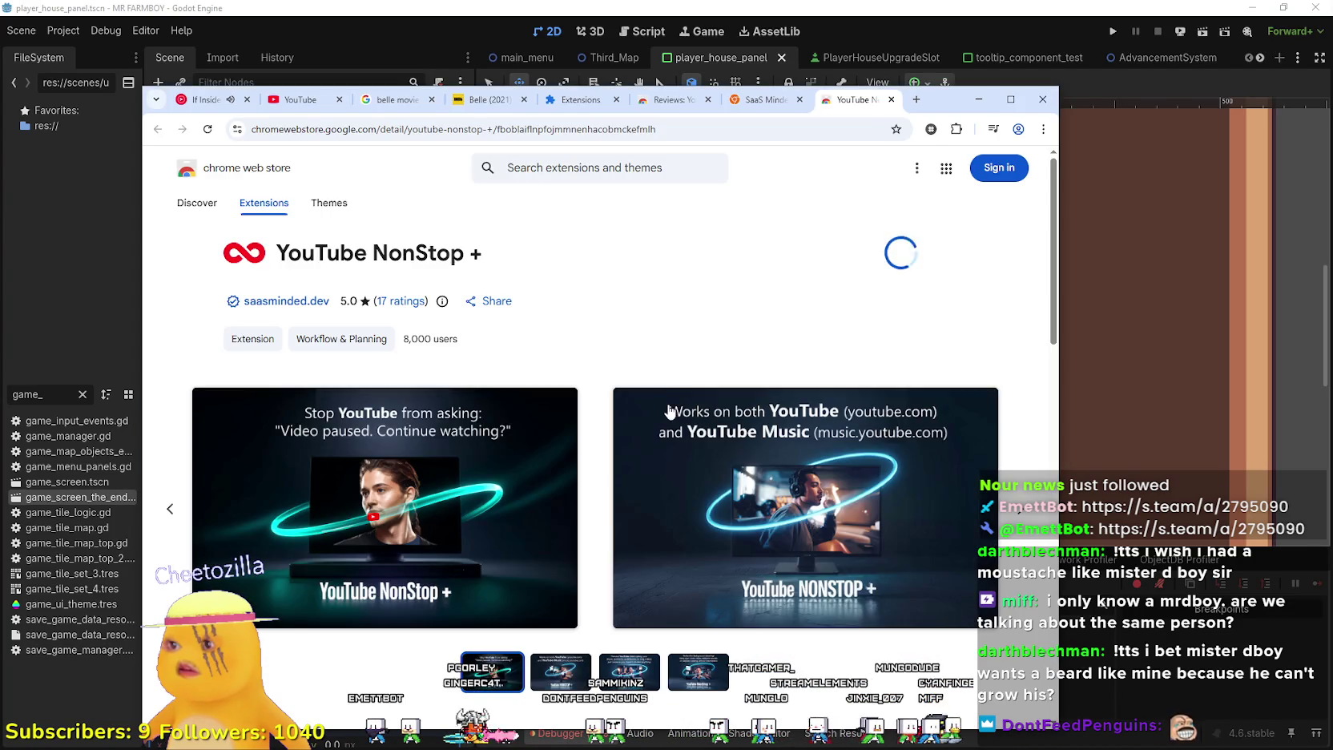
left_click(661, 218)
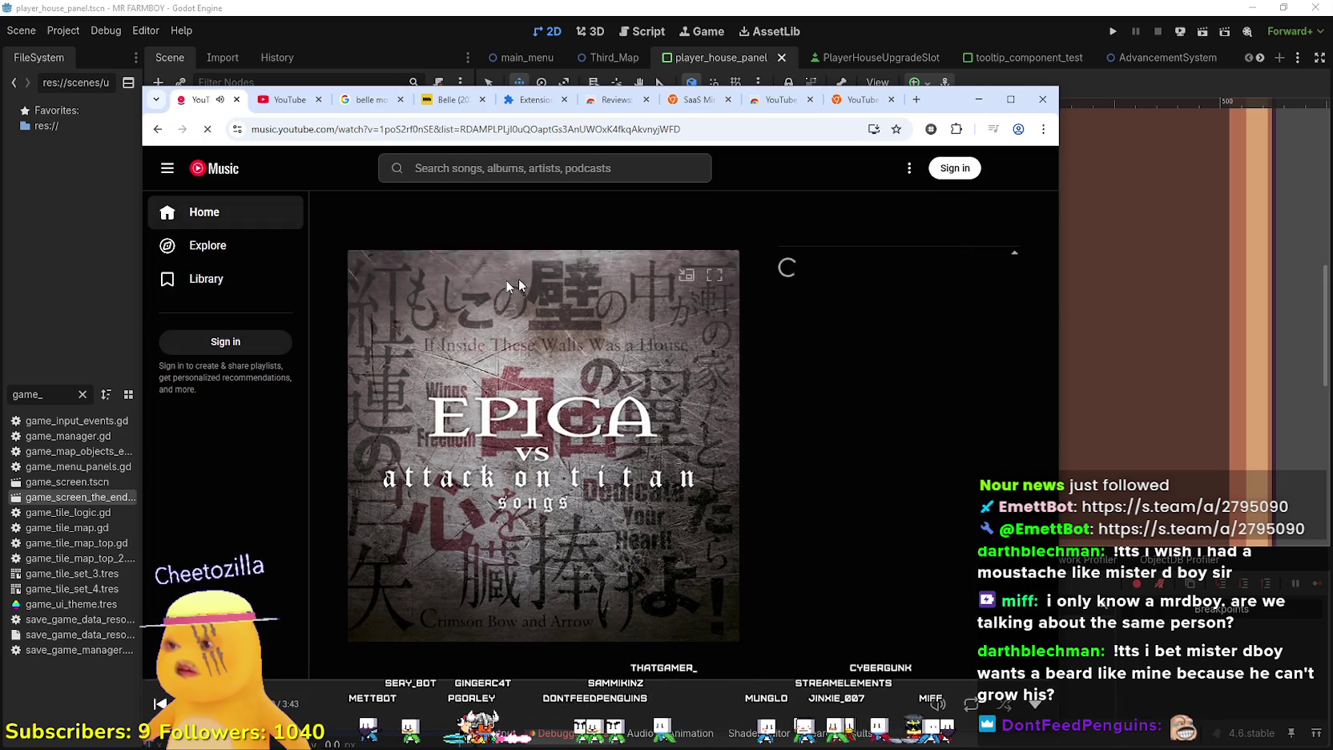
Pin YouTube NonStop + to the toolbar and check its Active status popup
left_click(955, 129)
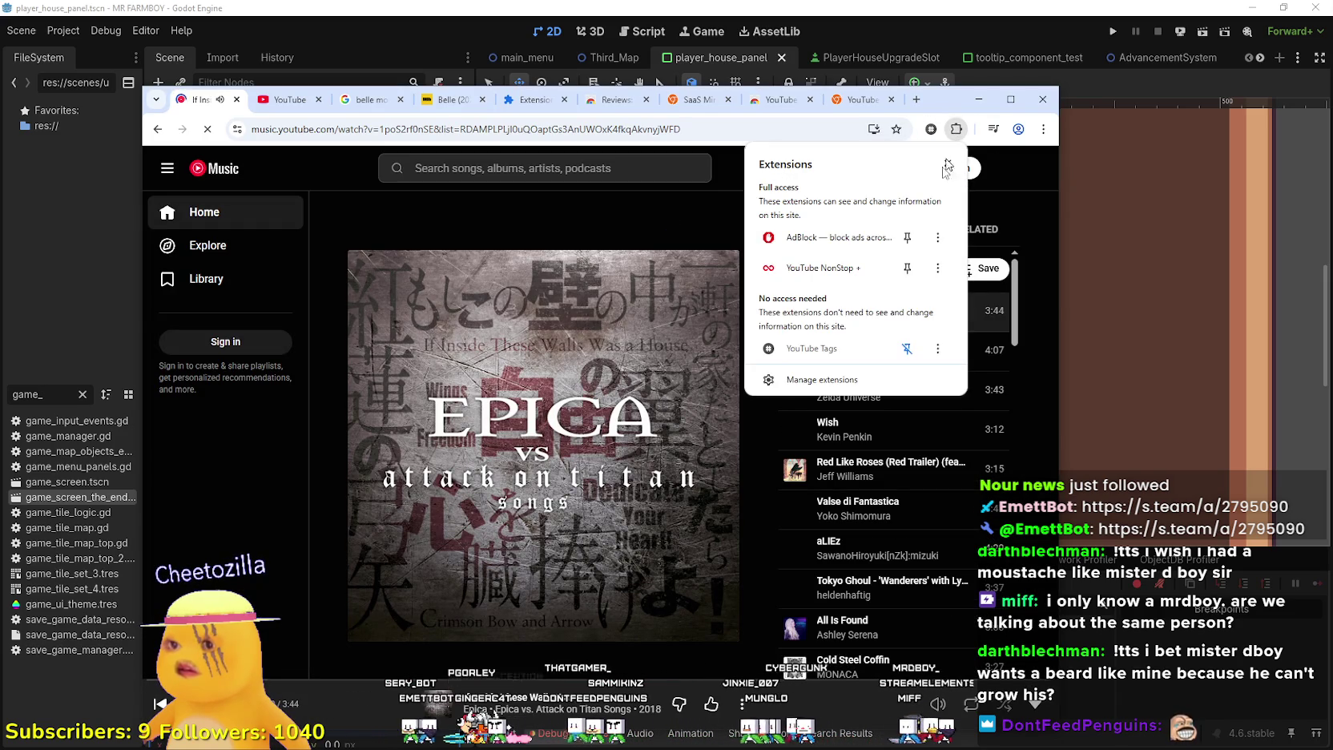
left_click(906, 267)
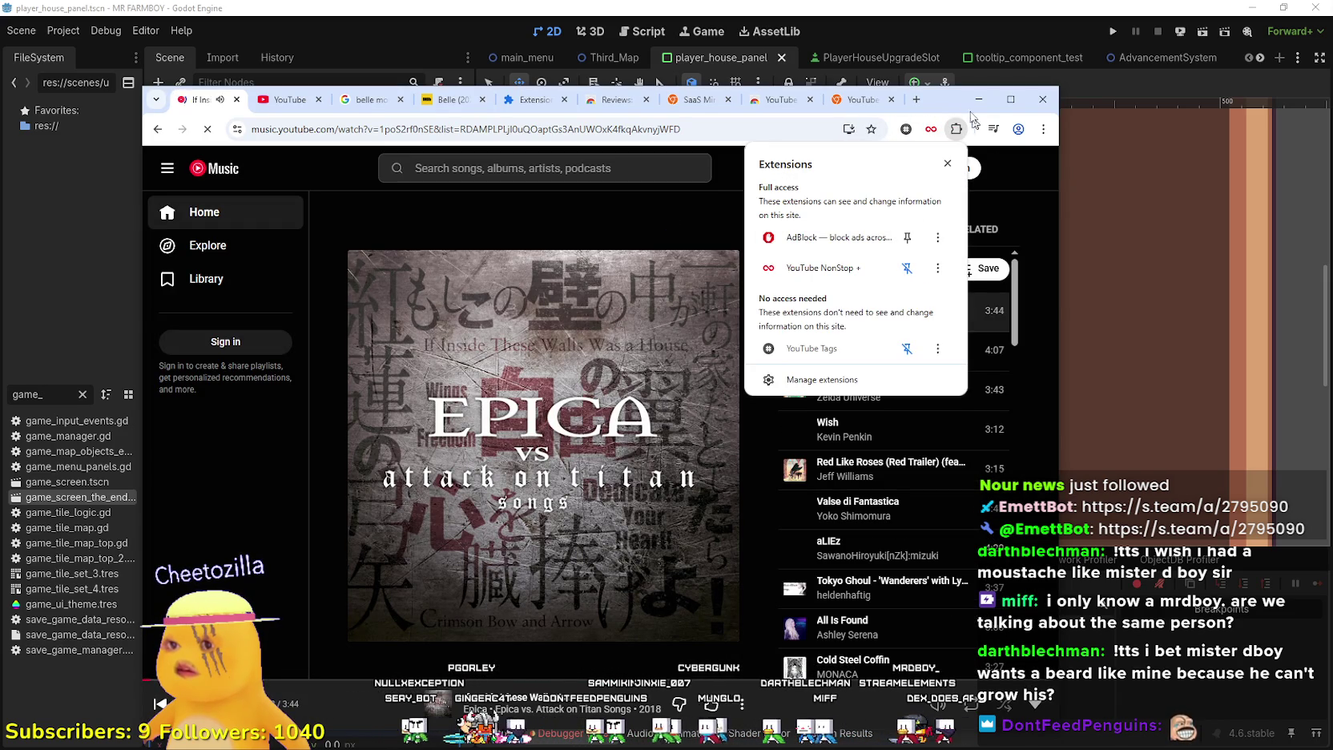
left_click(945, 128)
left_click(931, 129)
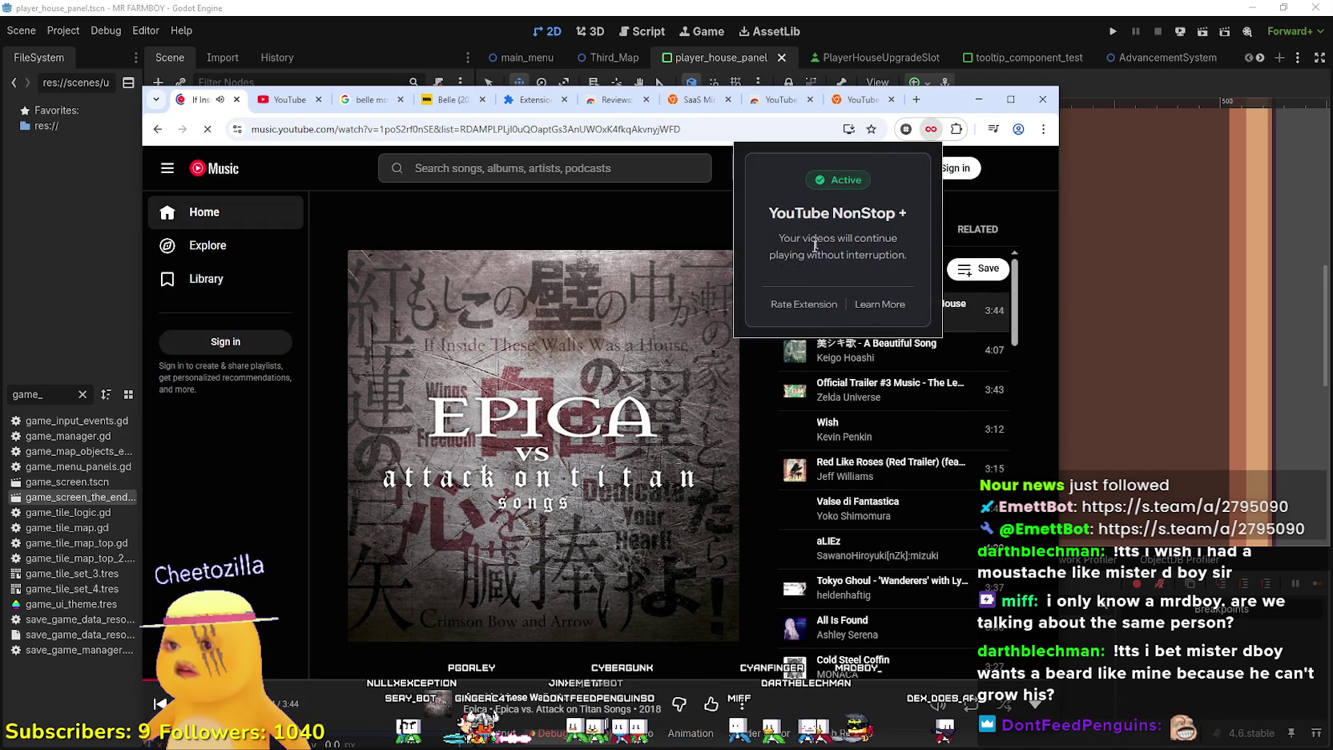
left_click_drag(762, 265, 902, 259)
left_click(952, 111)
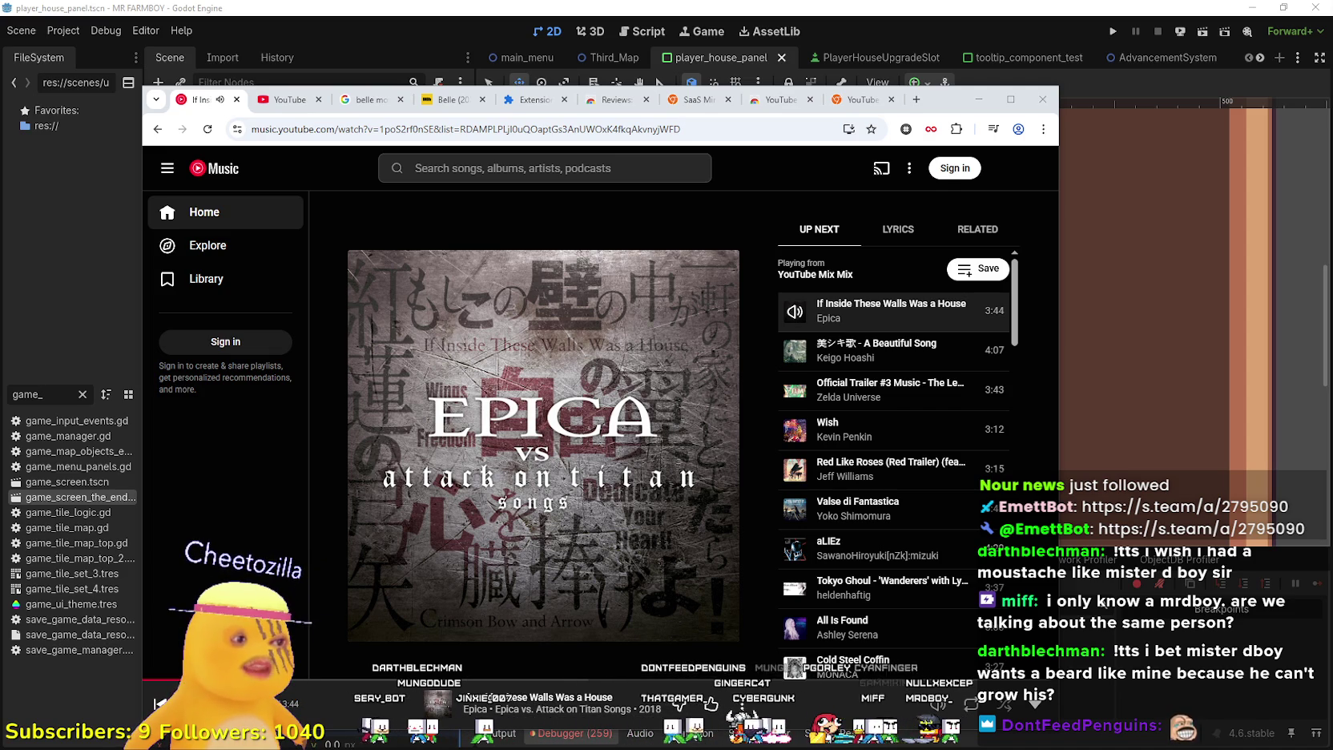
View the Discord image preview, then return to YouTube Music
key("alt+Tab")
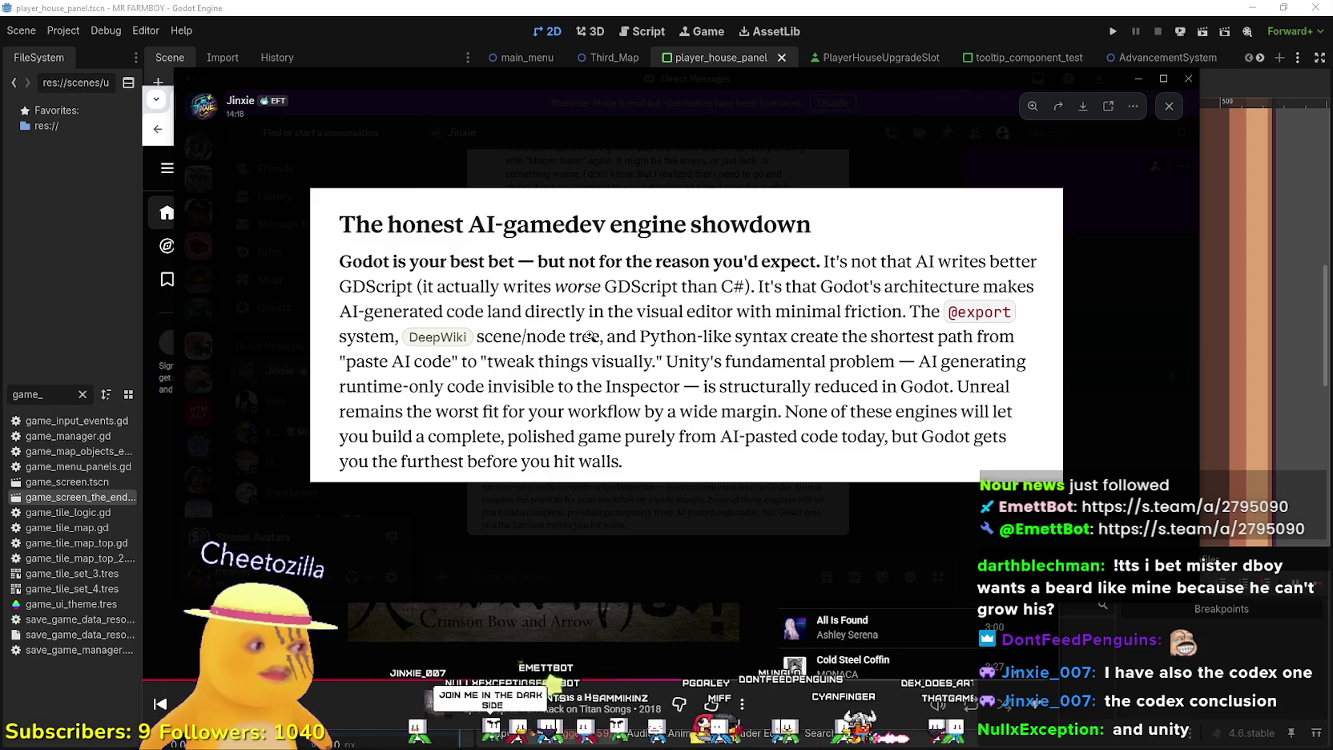
key("alt+Tab")
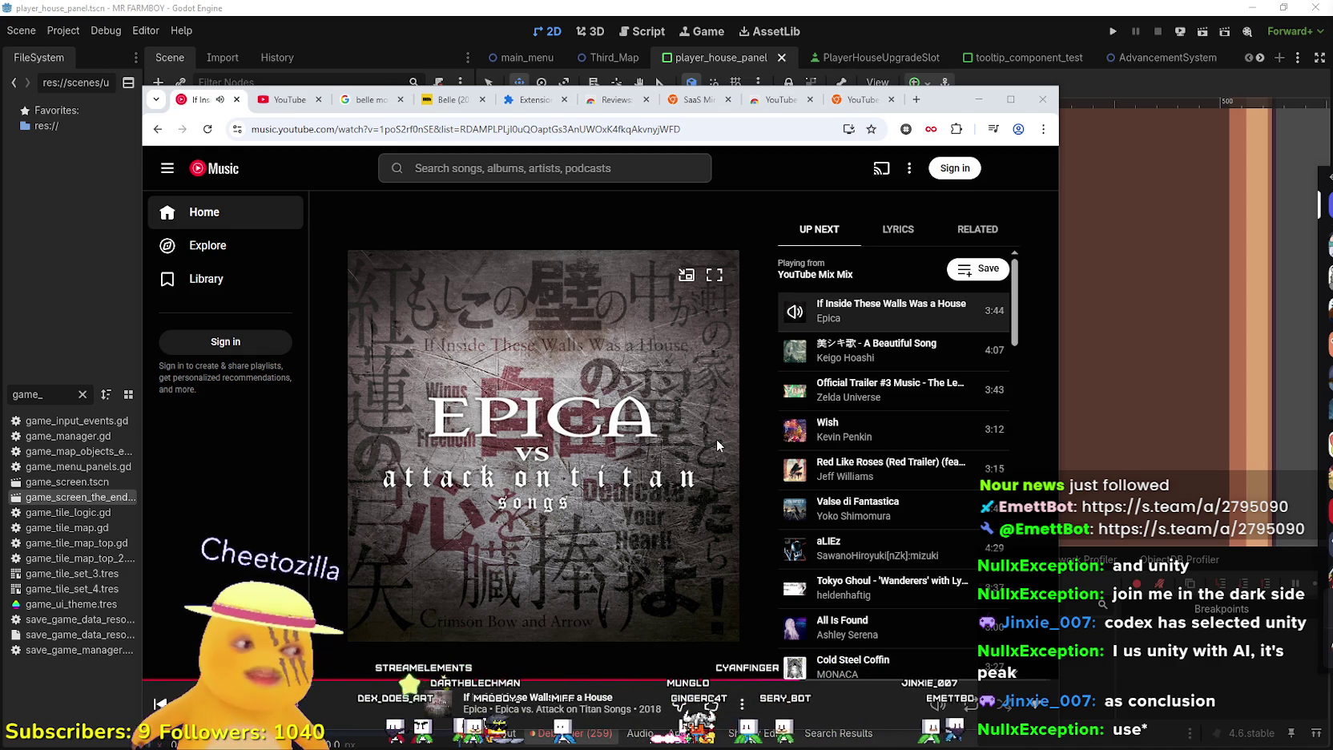
Bring the Godot editor window back to the front from Discord
left_click(687, 7)
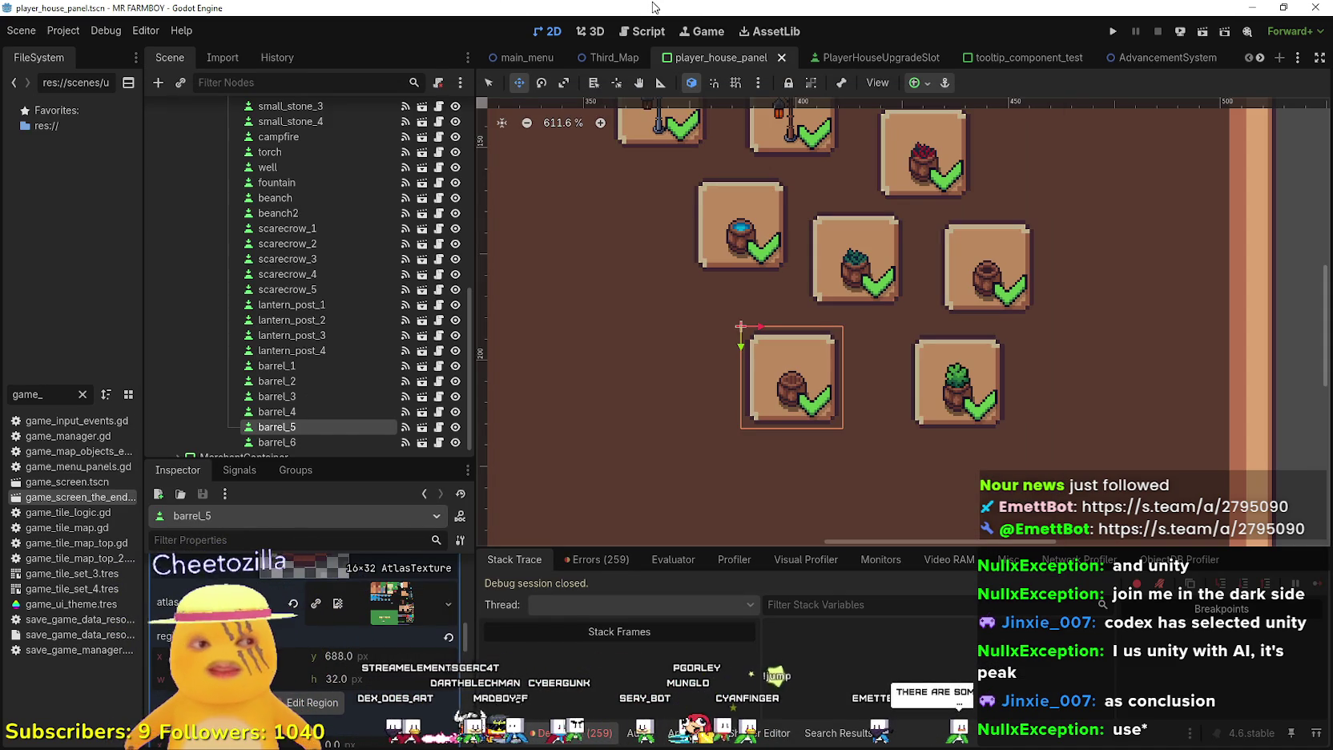
Duplicate the barrel_6 slot and move the copy left into the lower row
scroll(741, 376, "down", 3)
scroll(781, 352, "up", 2)
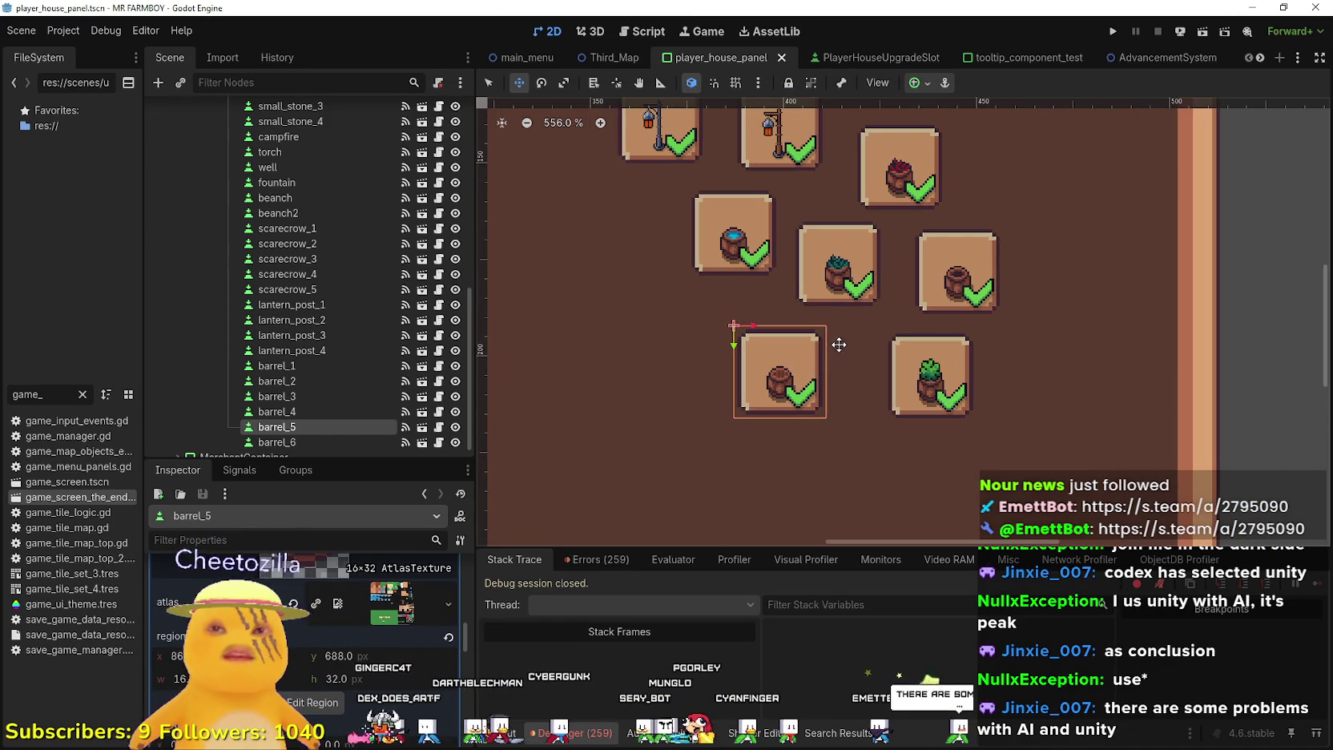
left_click(314, 439)
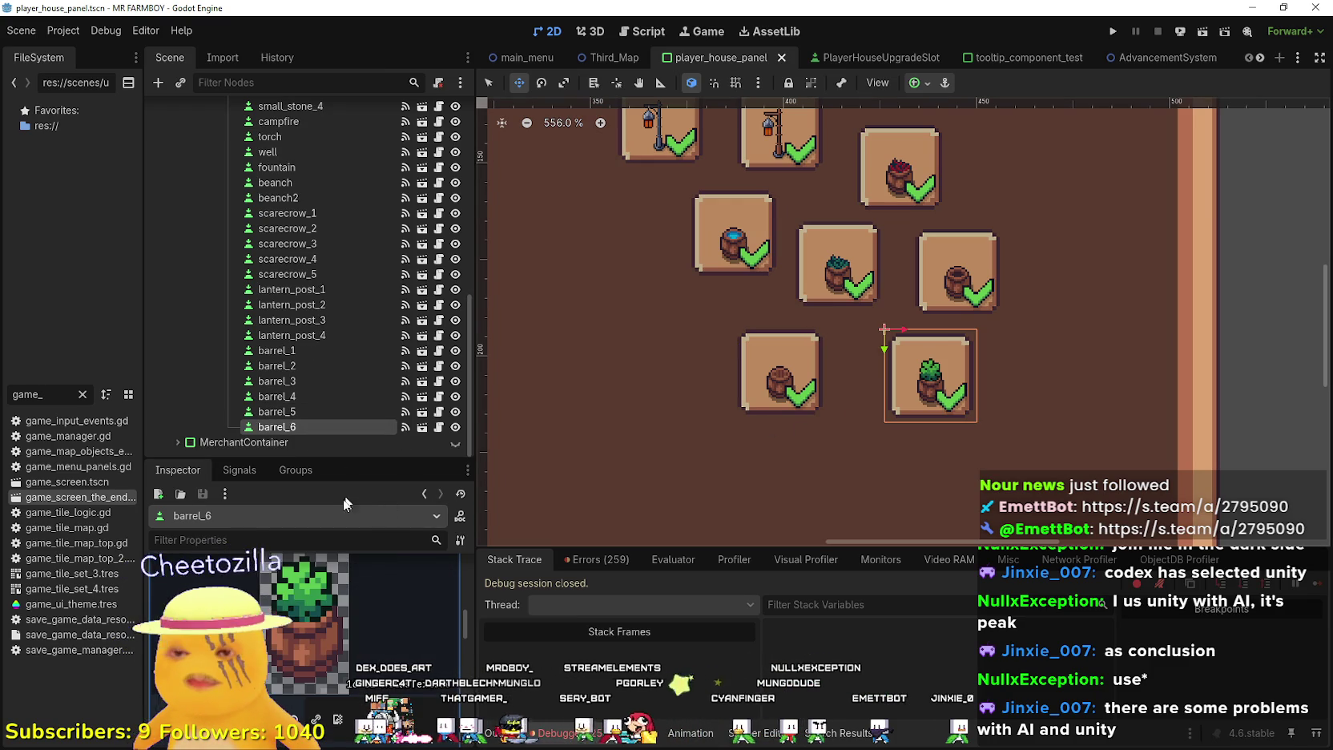
scroll(329, 622, "up", 3)
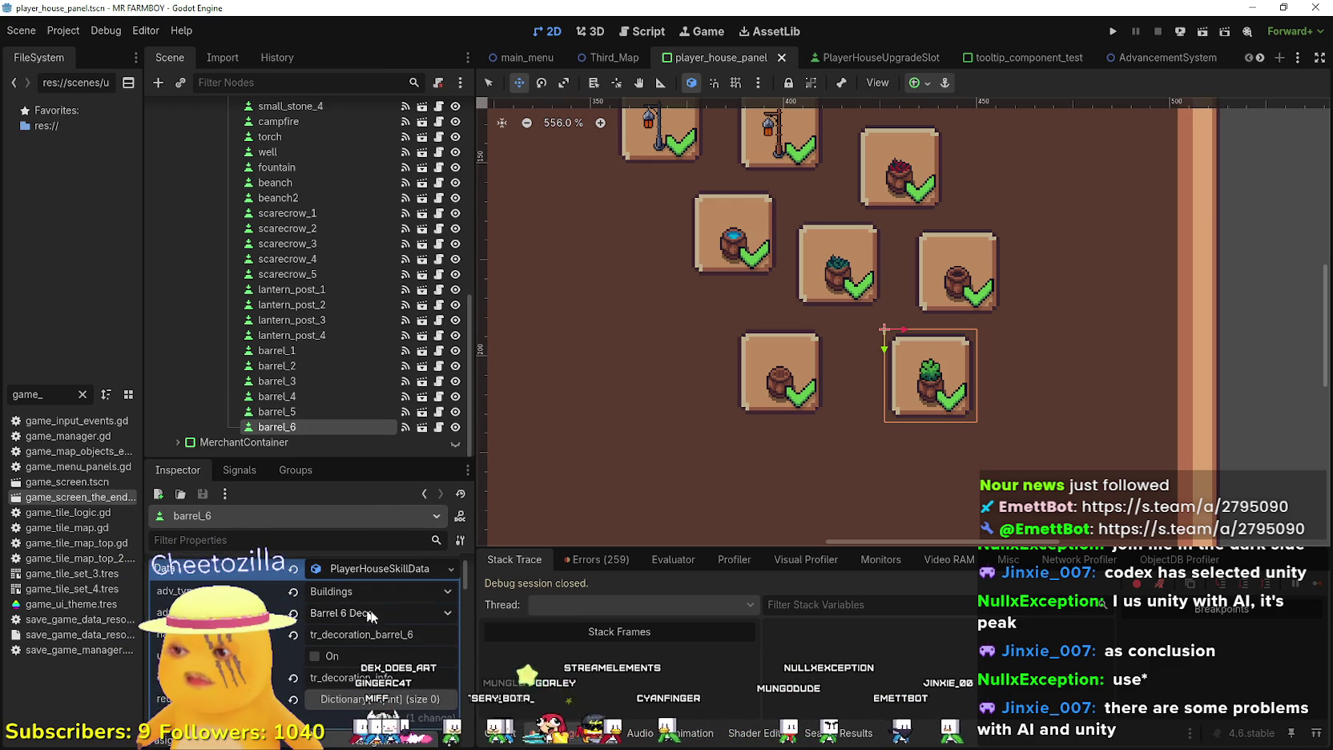
key("ctrl+d")
left_click_drag(915, 380, 614, 409)
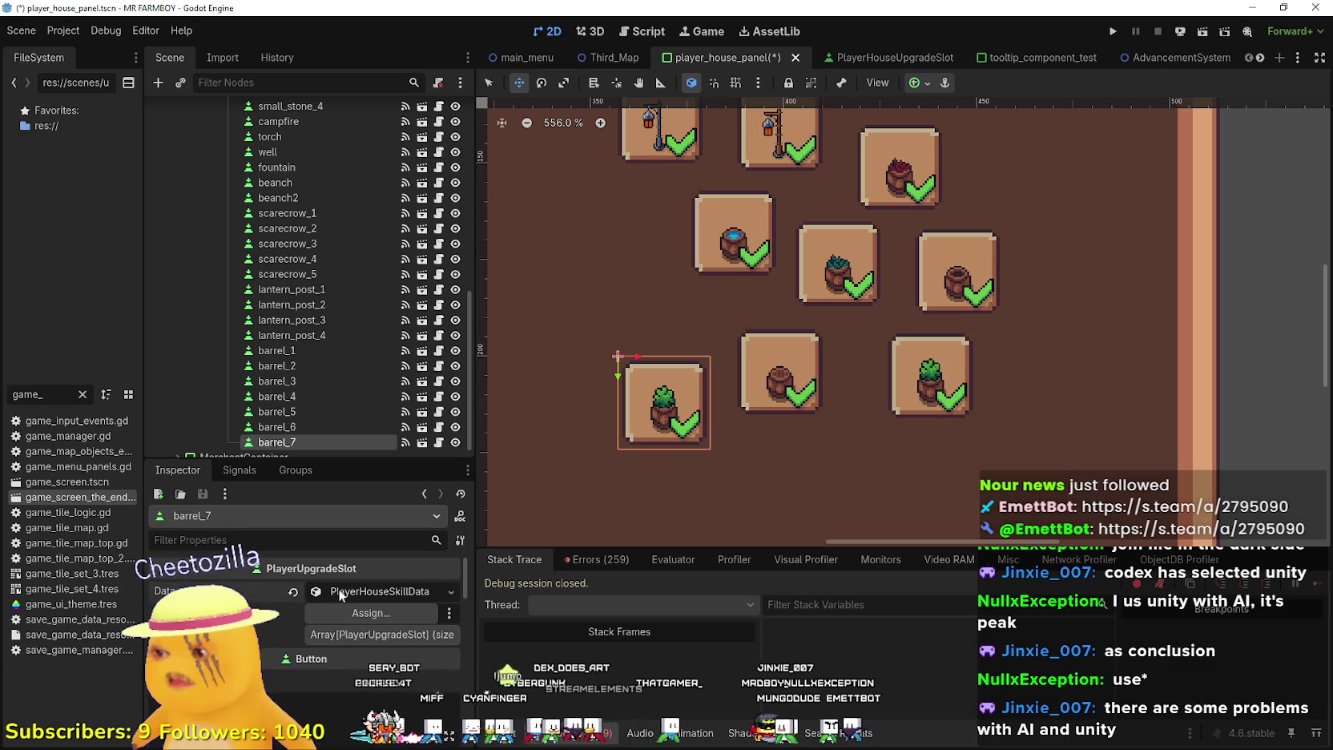
Set the new slot's decoration item to Camp 1 Deco
left_click(337, 591)
left_click(344, 637)
scroll(358, 496, "down", 15)
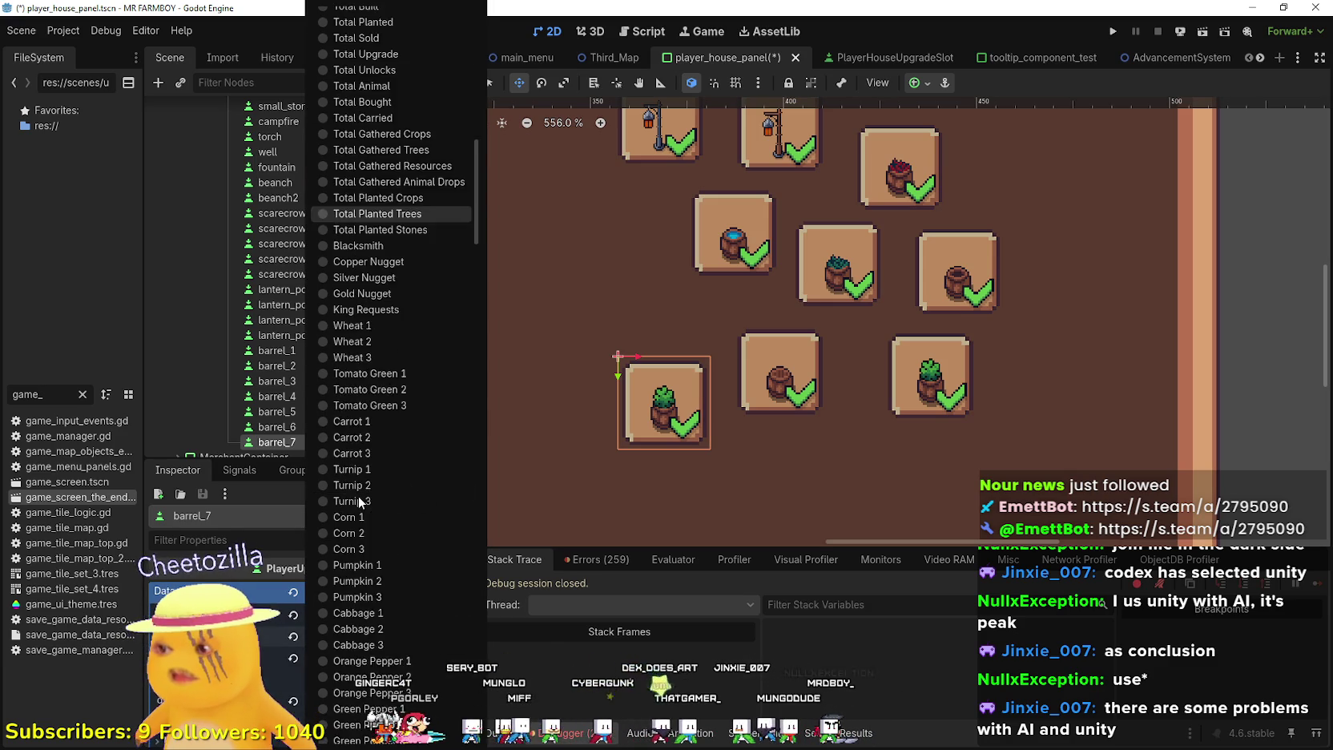
scroll(360, 500, "down", 10)
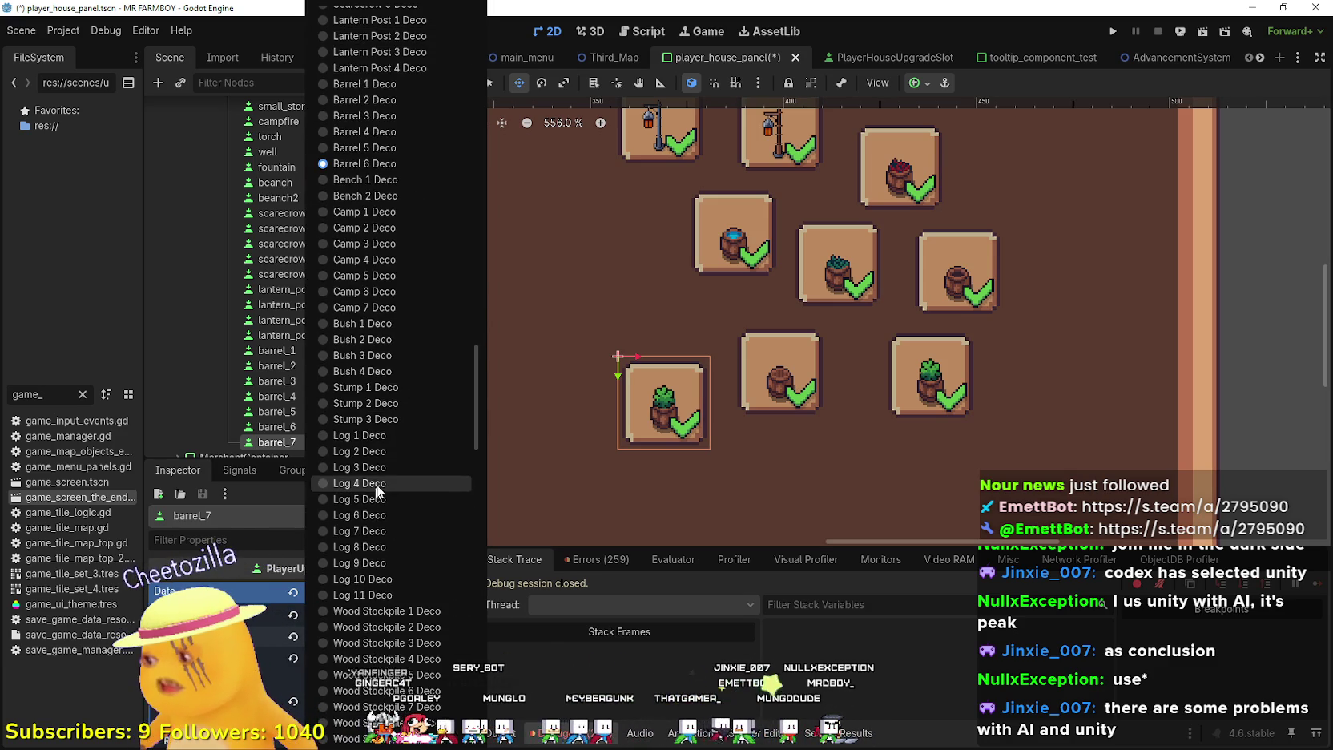
left_click(374, 213)
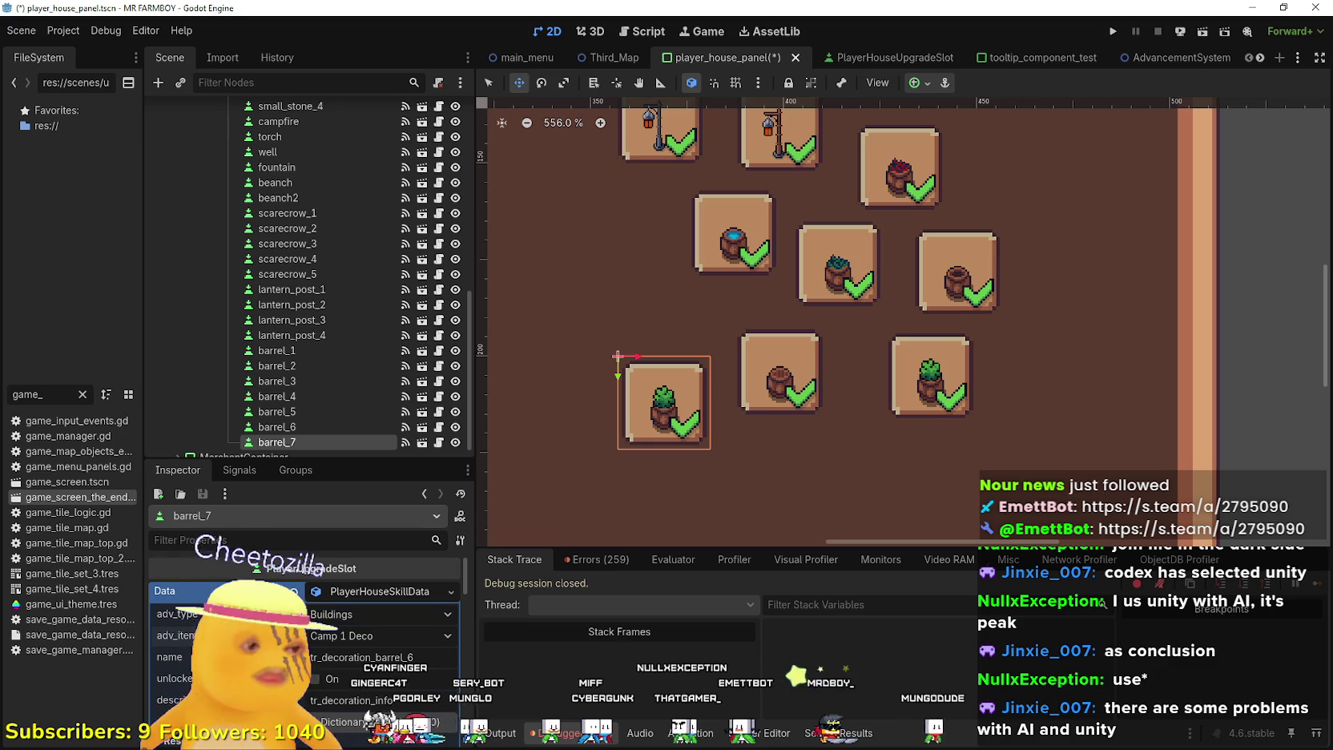
Copy tr_decoration_camp_1 from the localization sheet and paste it as the slot's name key
key("alt+Tab")
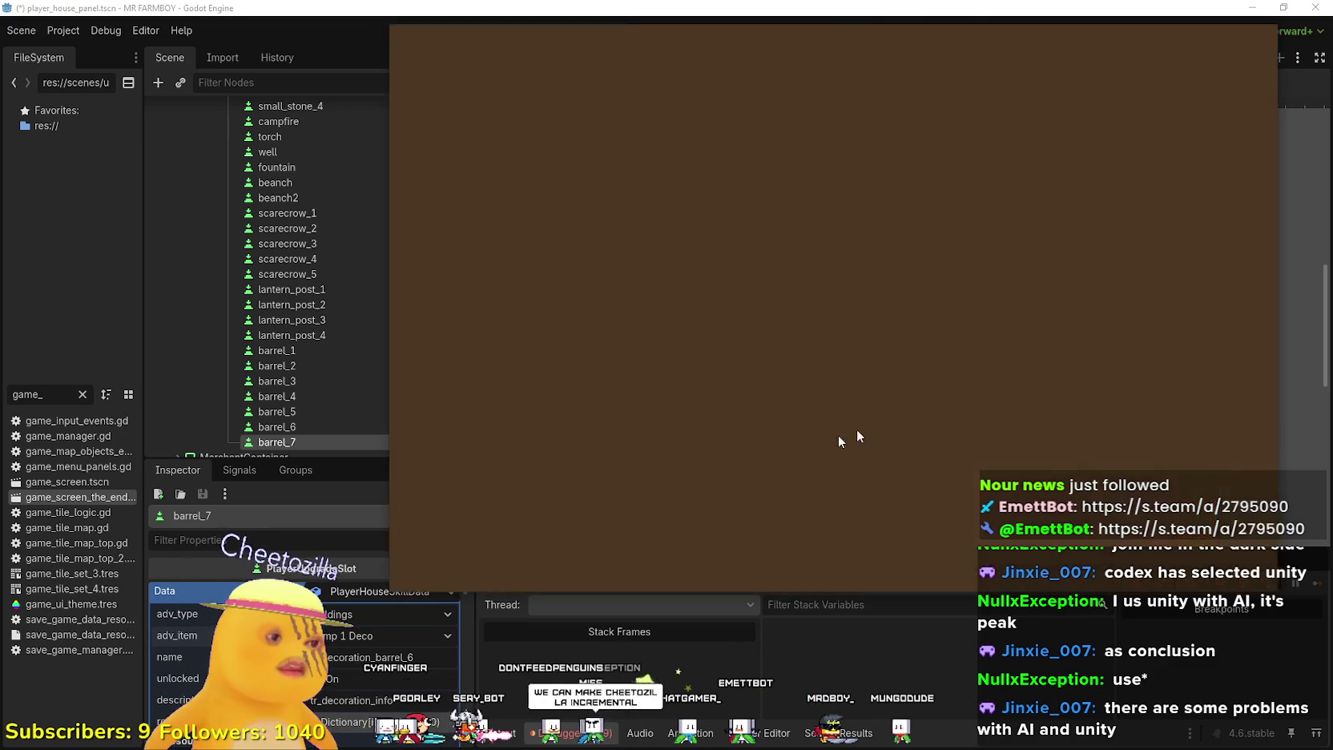
scroll(585, 432, "down", 4)
scroll(594, 430, "up", 4)
left_click(565, 395)
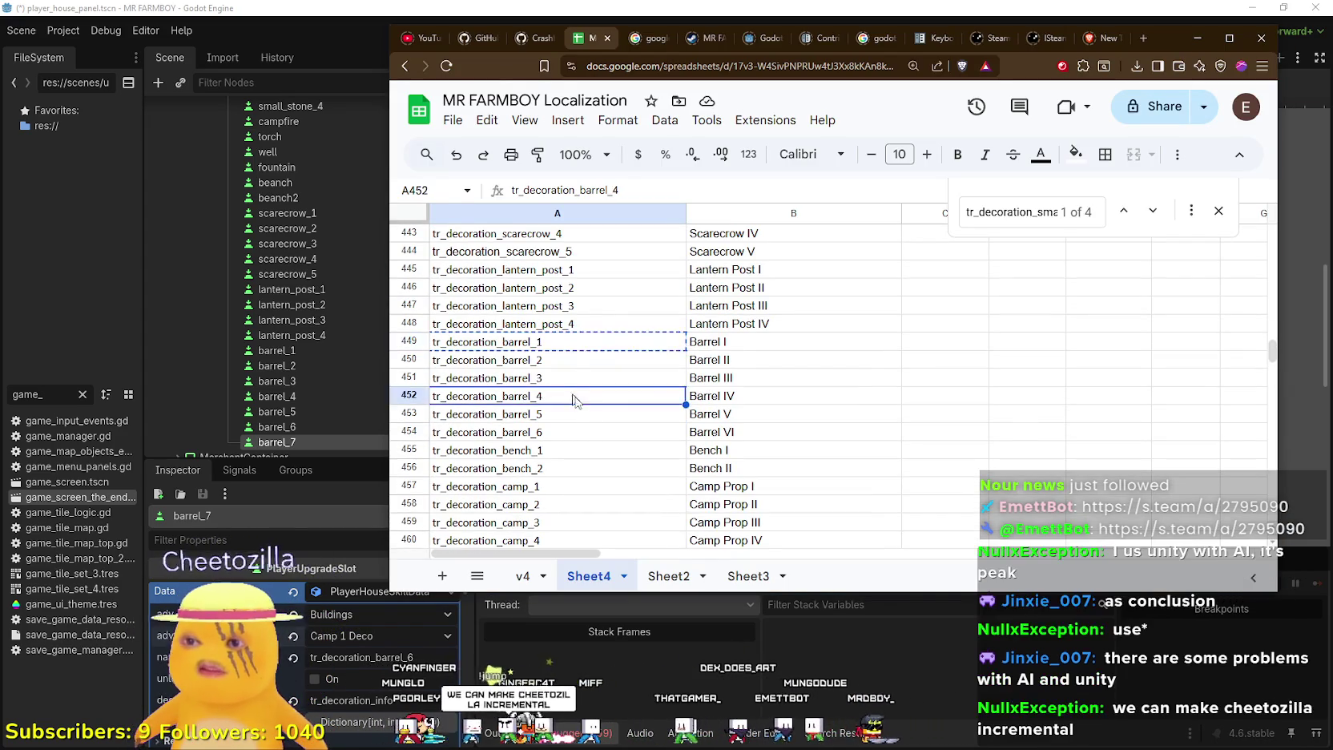
scroll(586, 431, "down", 2)
left_click(573, 419)
left_click(515, 353)
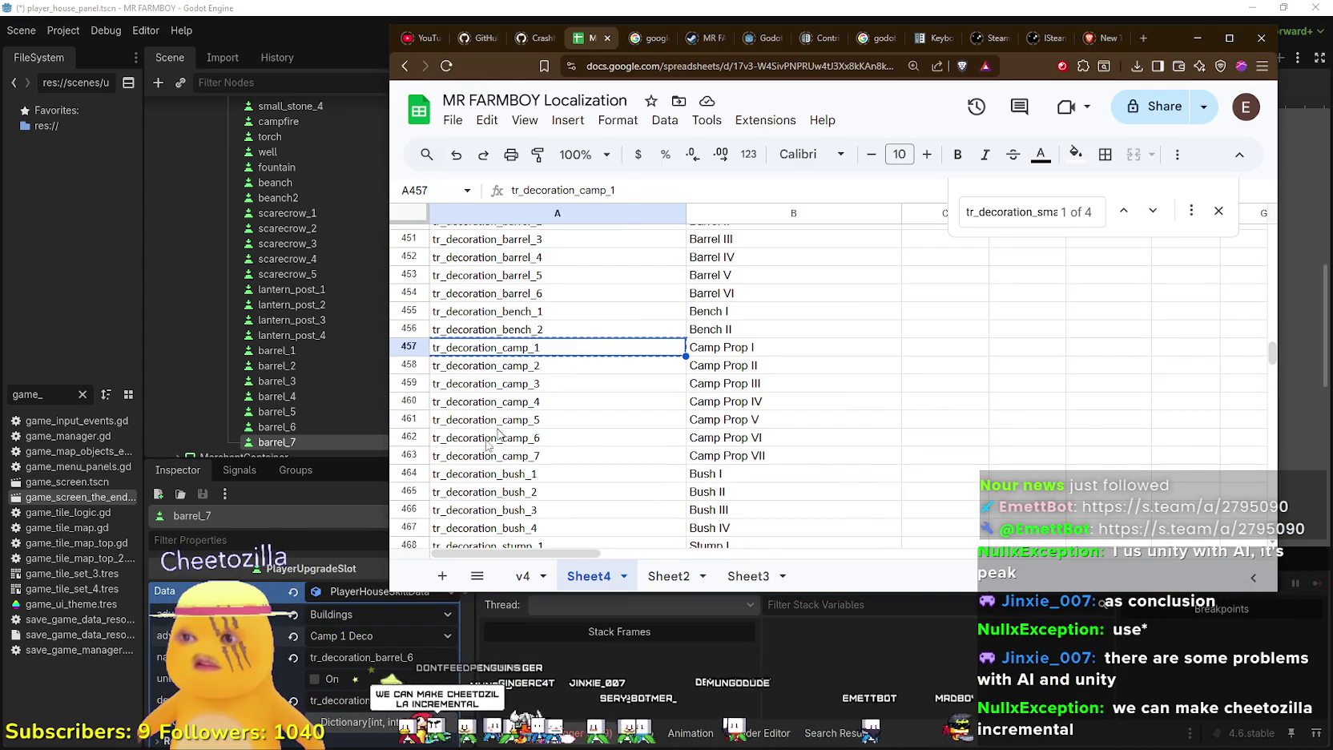
key("alt+Tab")
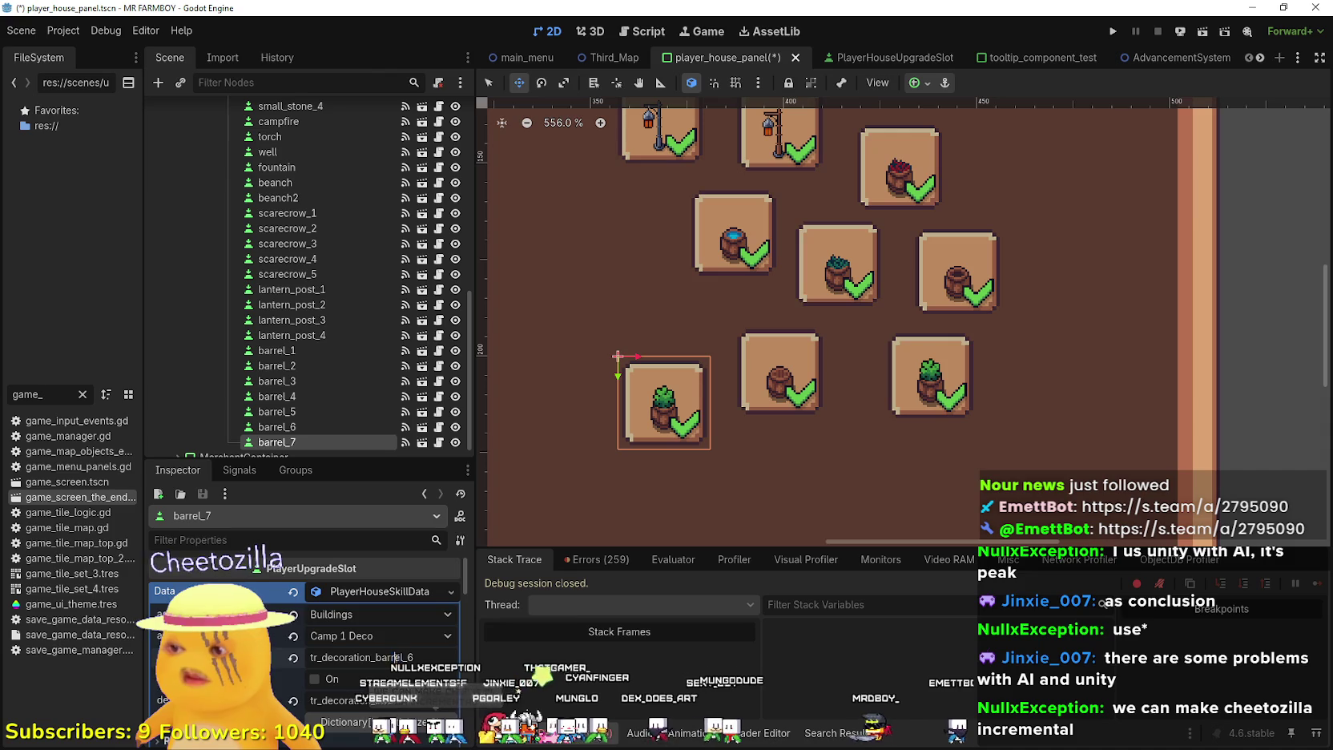
double_click(393, 657)
type("tr_decoration_camp_1")
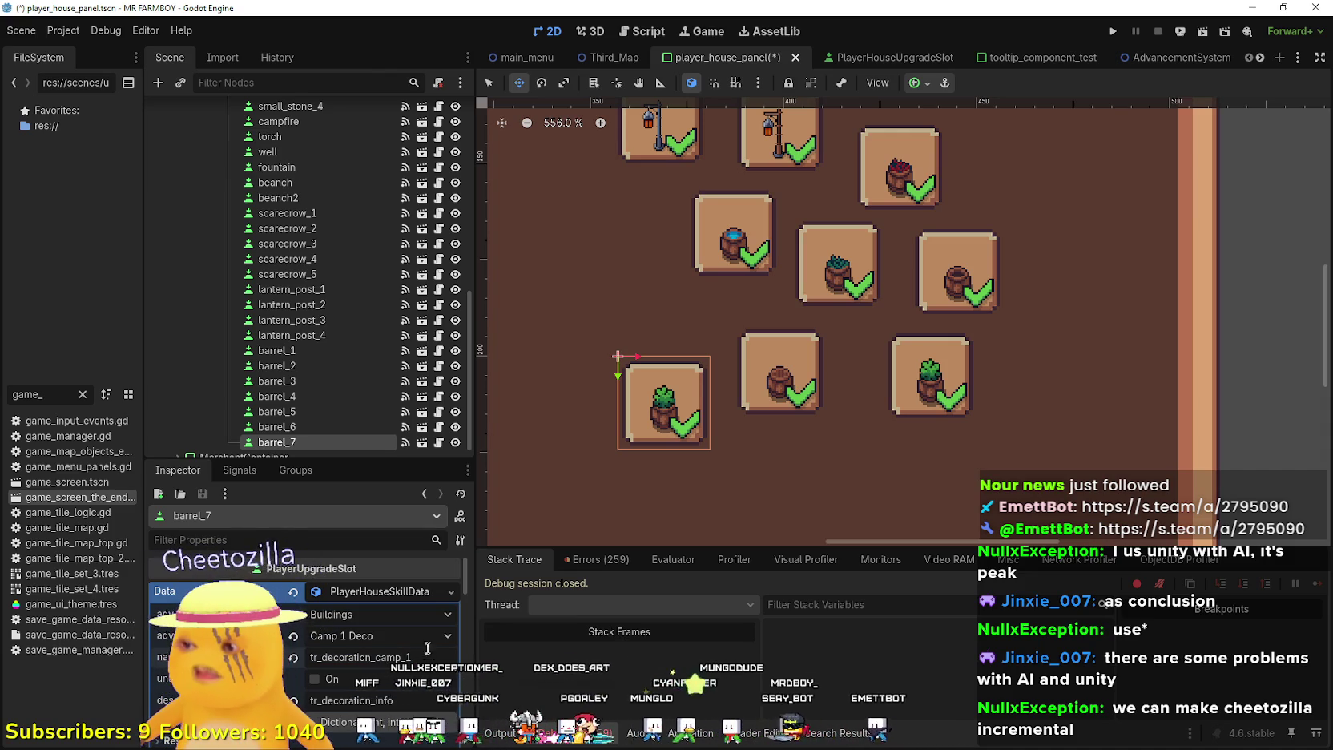
Save the scene and rename the barrel_7 node to camp_1
key("ctrl+s")
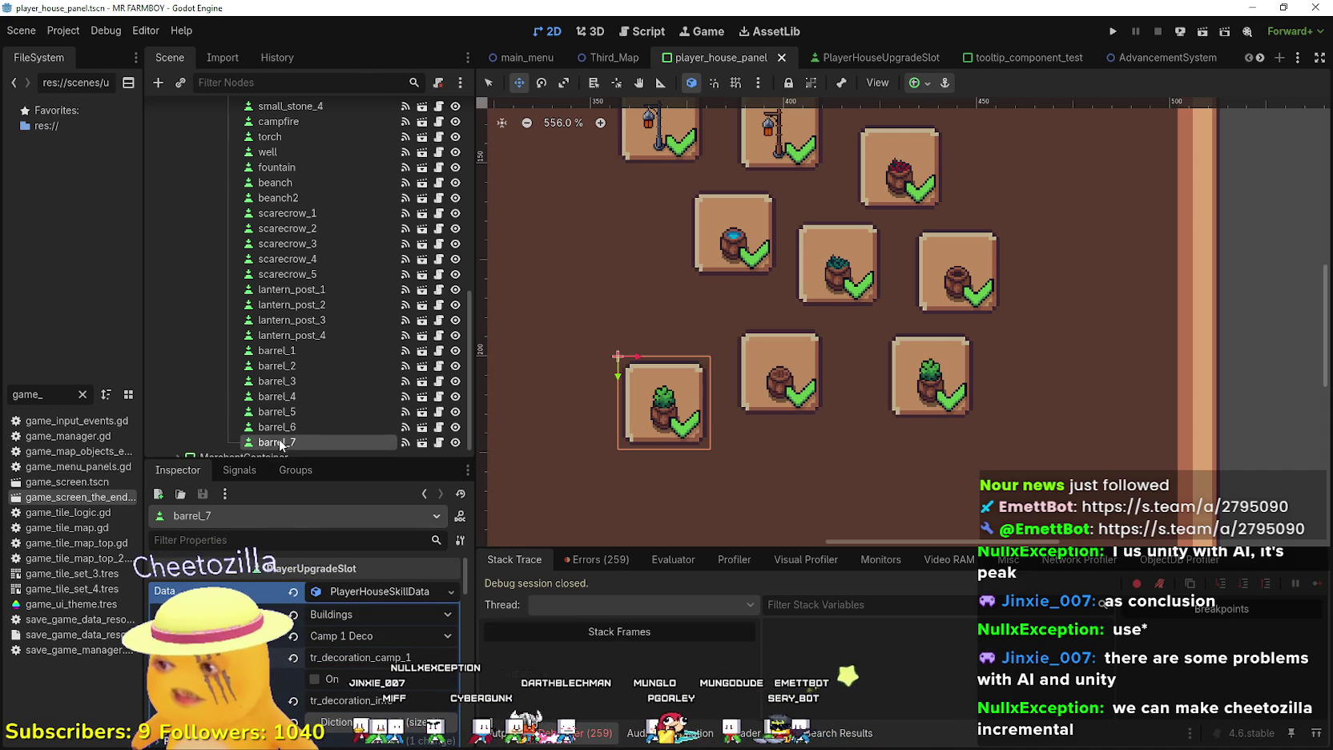
double_click(326, 442)
type("camp_")
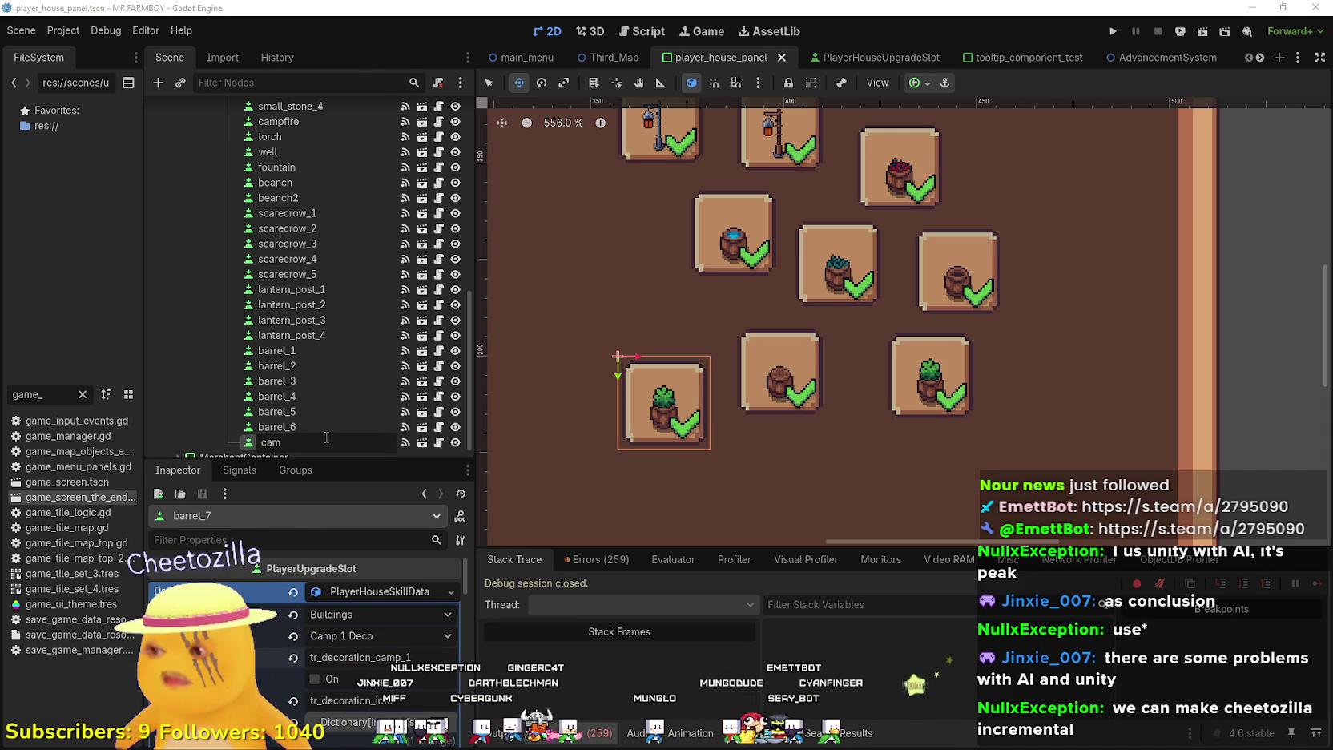
type("1")
key("Return")
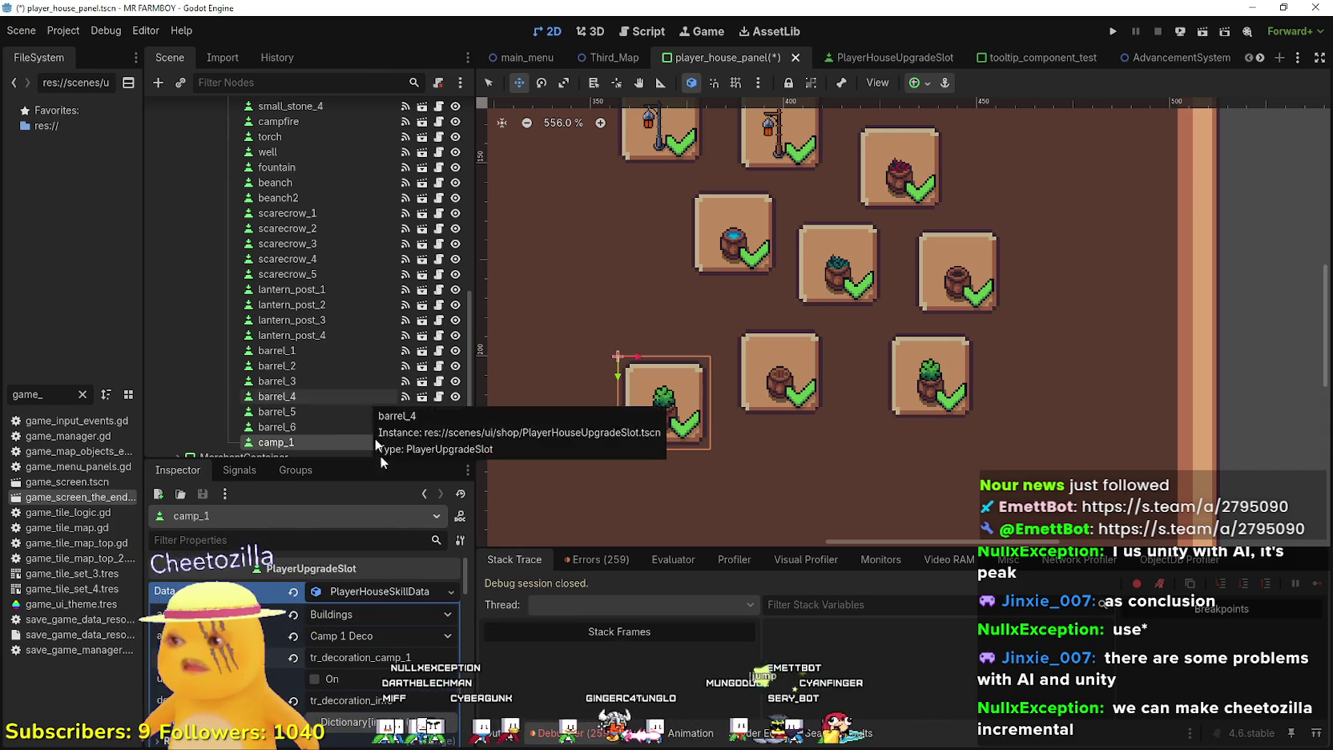
Bring up the Region Editor for the camp_1 slot's icon texture
scroll(400, 635, "down", 3)
scroll(398, 596, "down", 5)
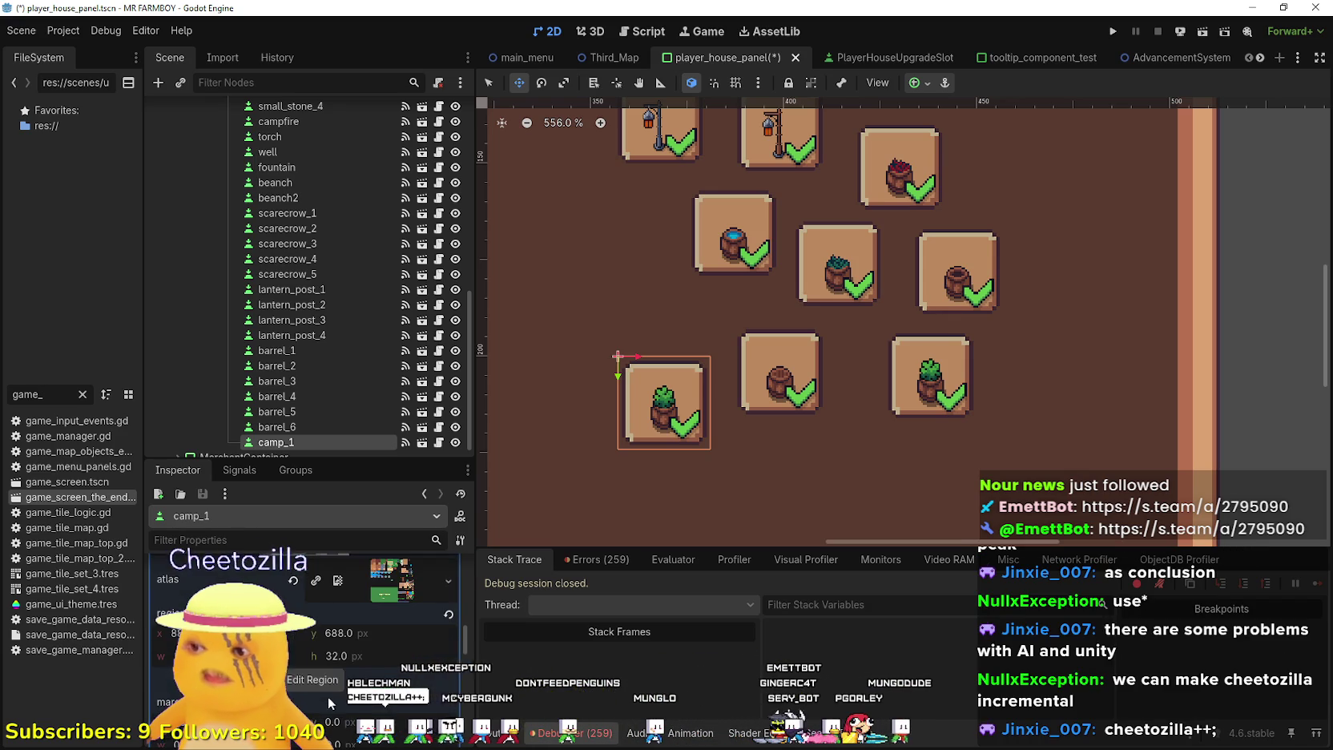
left_click(322, 679)
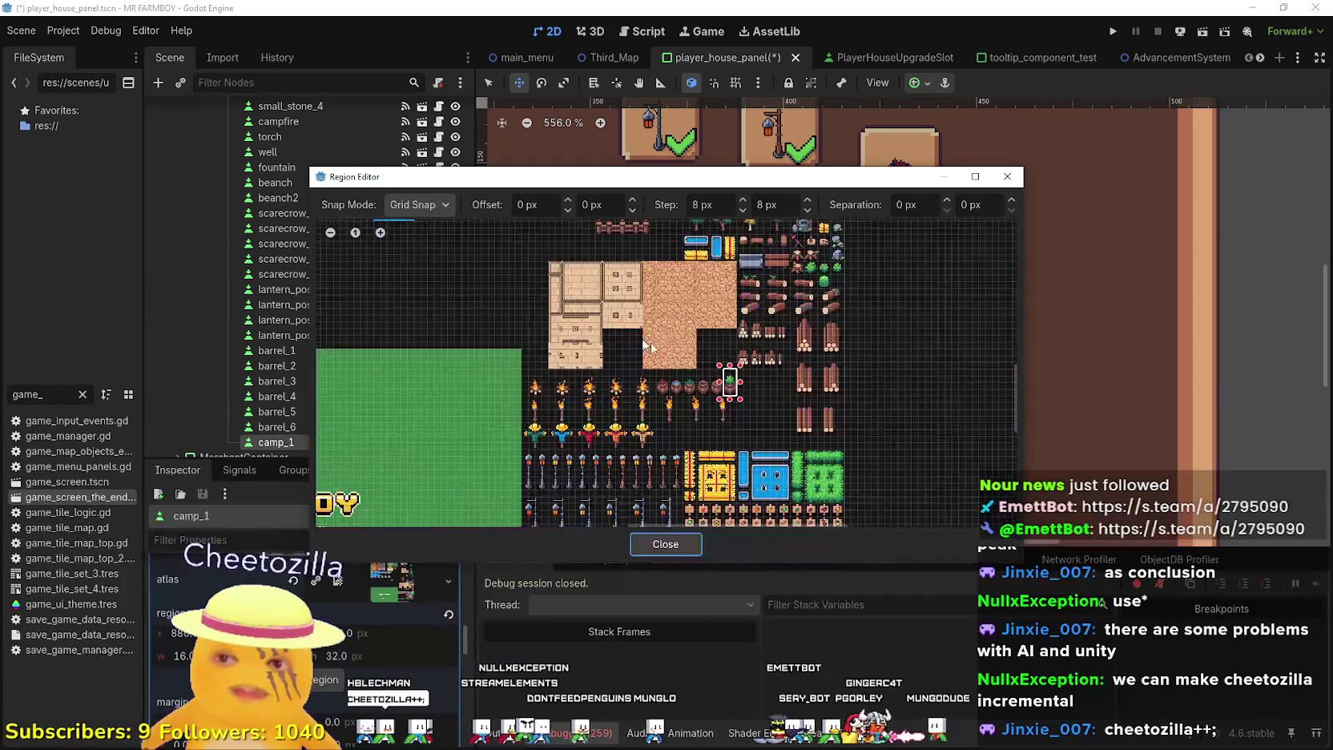
Re-cut the camp_1 icon region to the round log sprite from the tileset
scroll(680, 353, "down", 3)
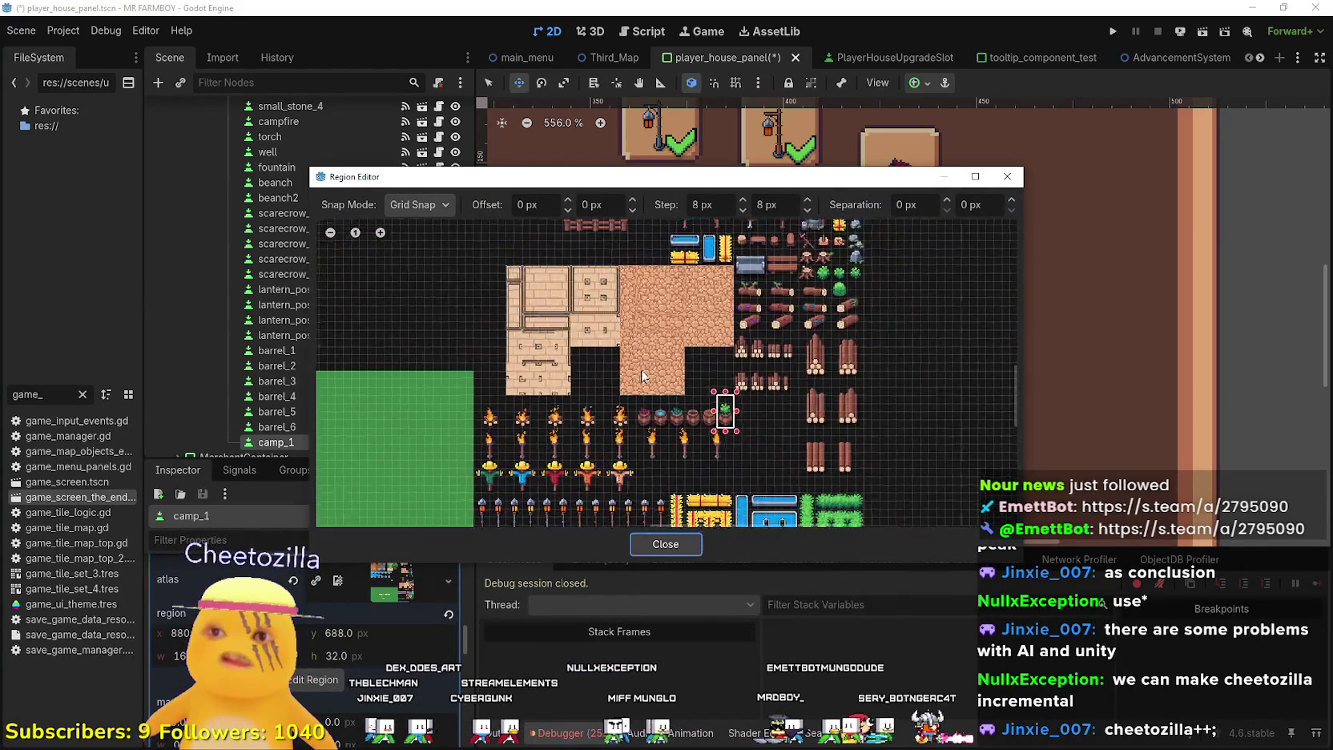
scroll(680, 353, "up", 2)
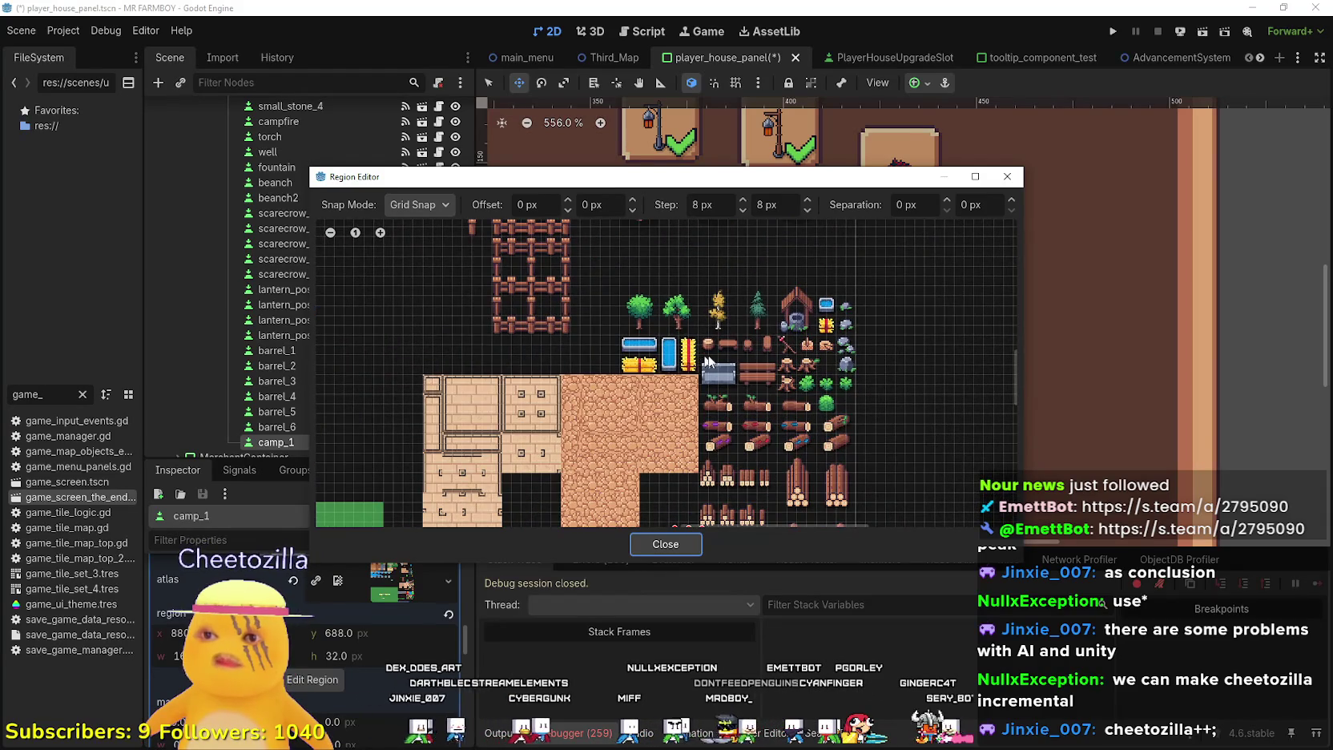
scroll(785, 357, "up", 2)
scroll(785, 357, "up", 2)
left_click(790, 331)
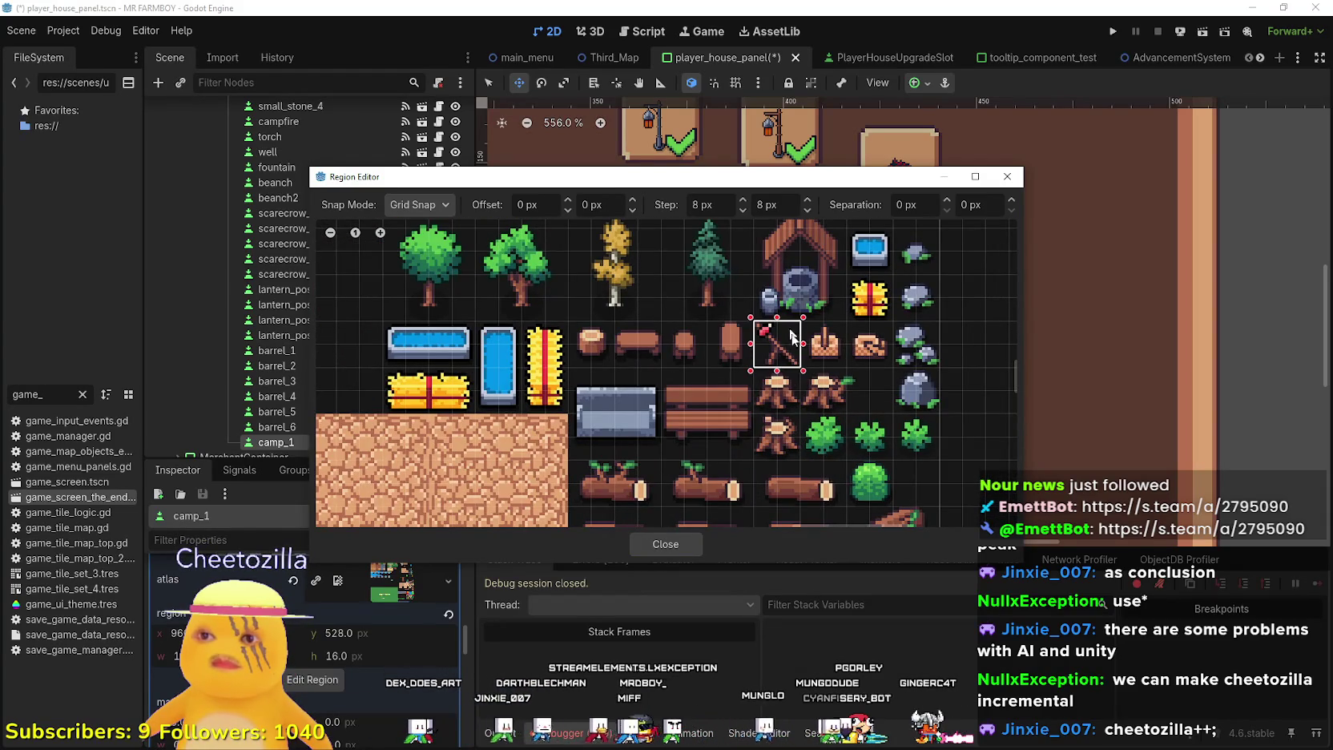
left_click(595, 343)
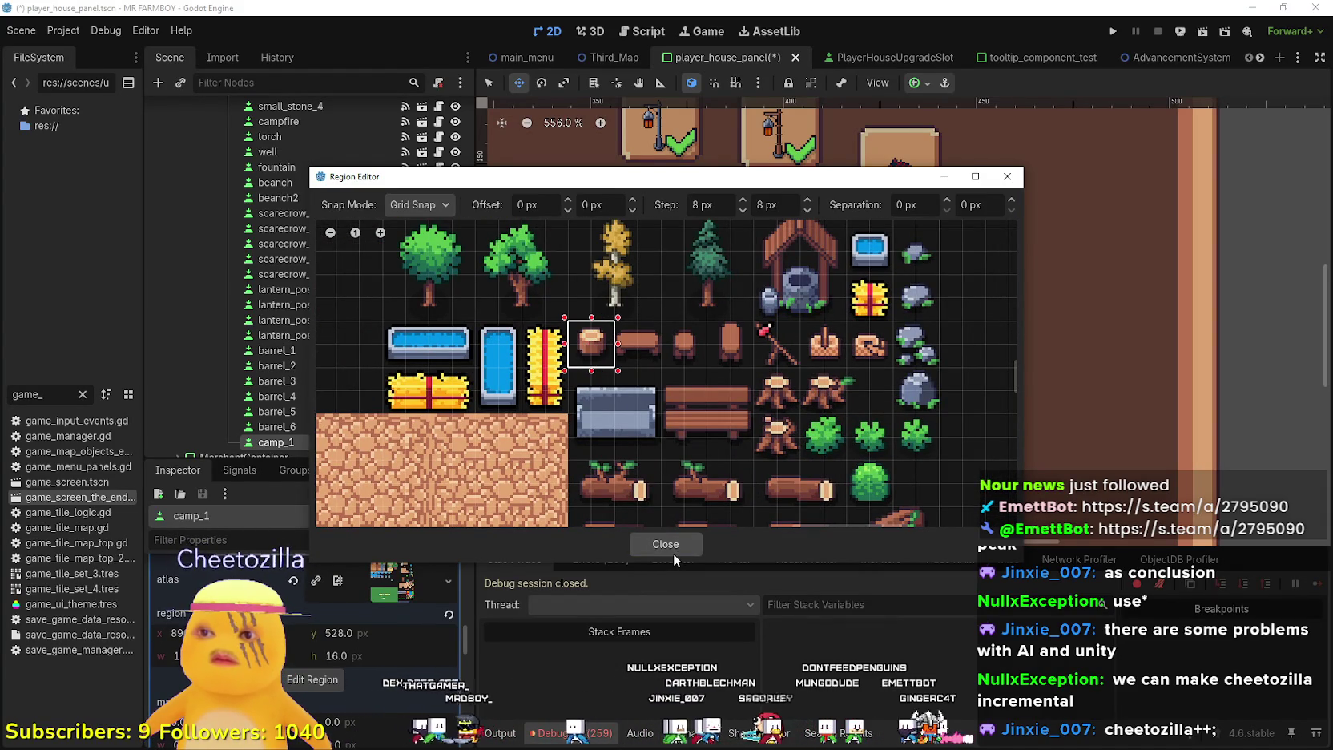
left_click(667, 546)
scroll(336, 656, "down", 5)
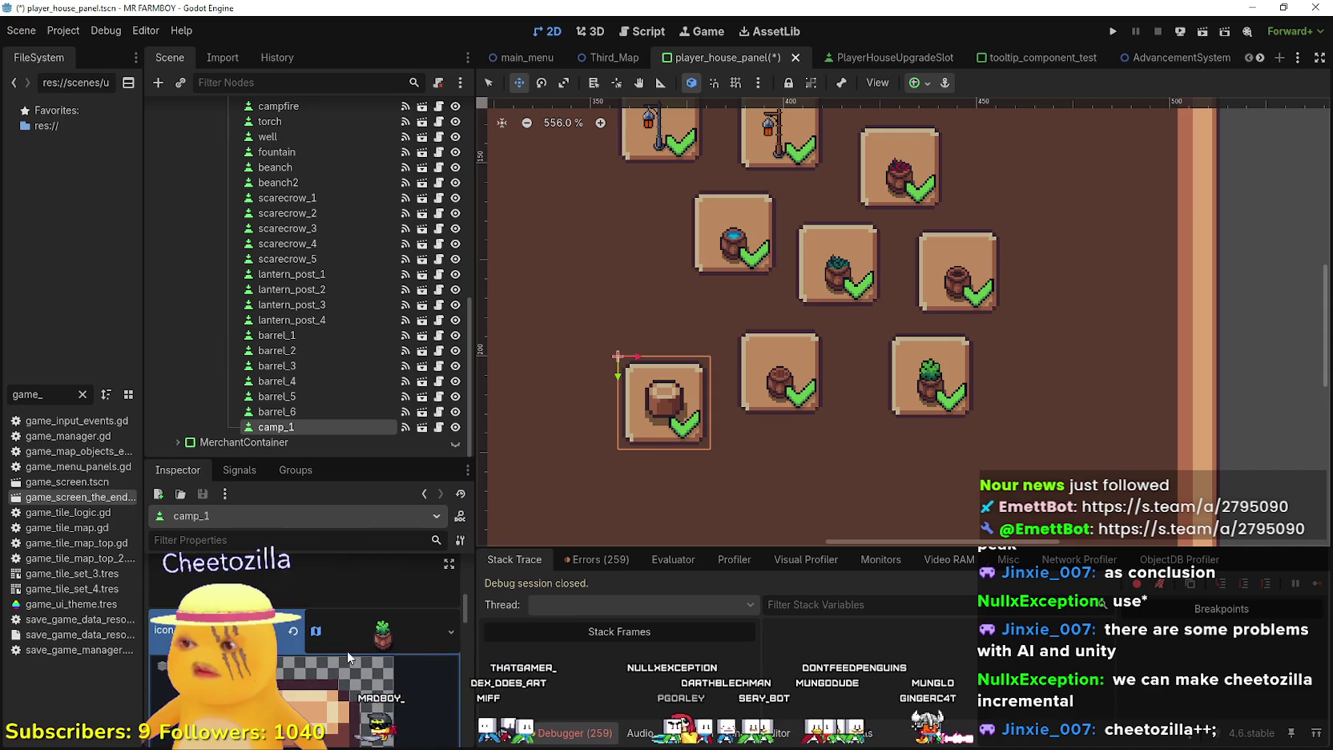
Save, then duplicate camp_1 and place the copy below-right of it
scroll(367, 642, "down", 2)
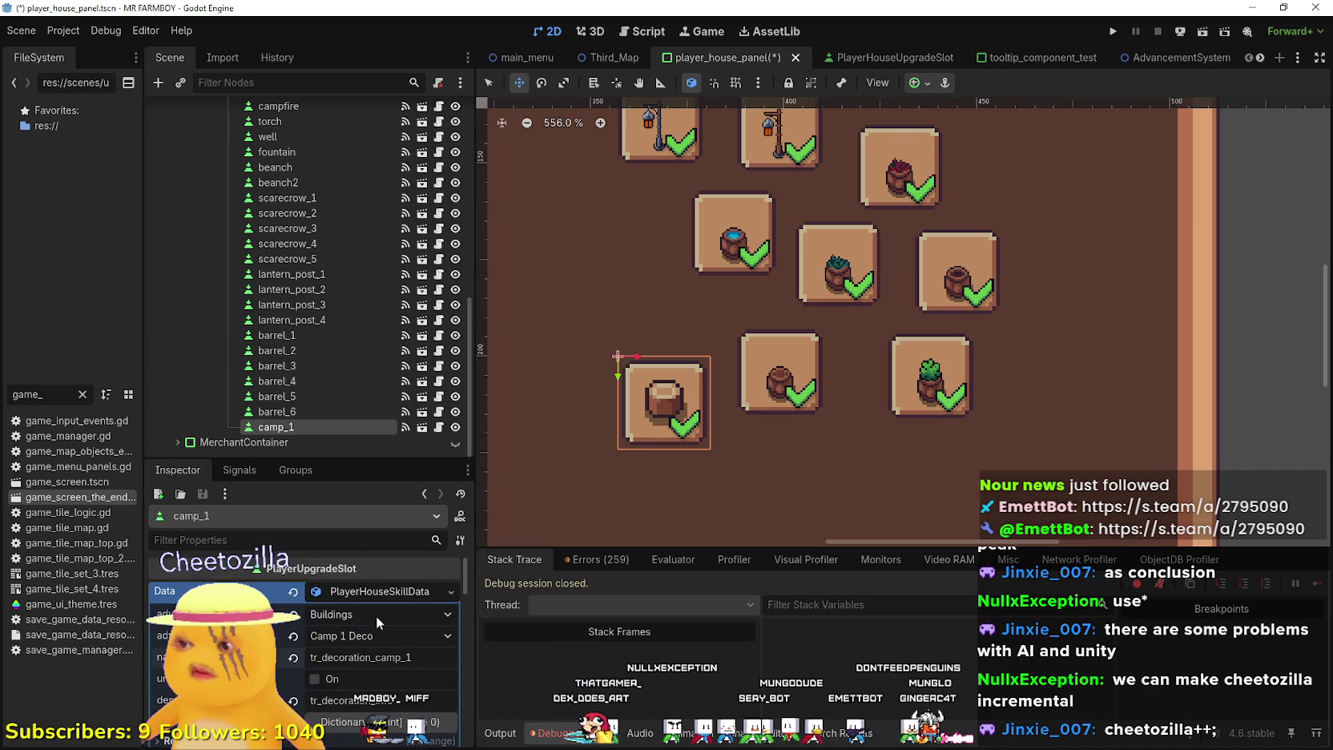
key("ctrl+s")
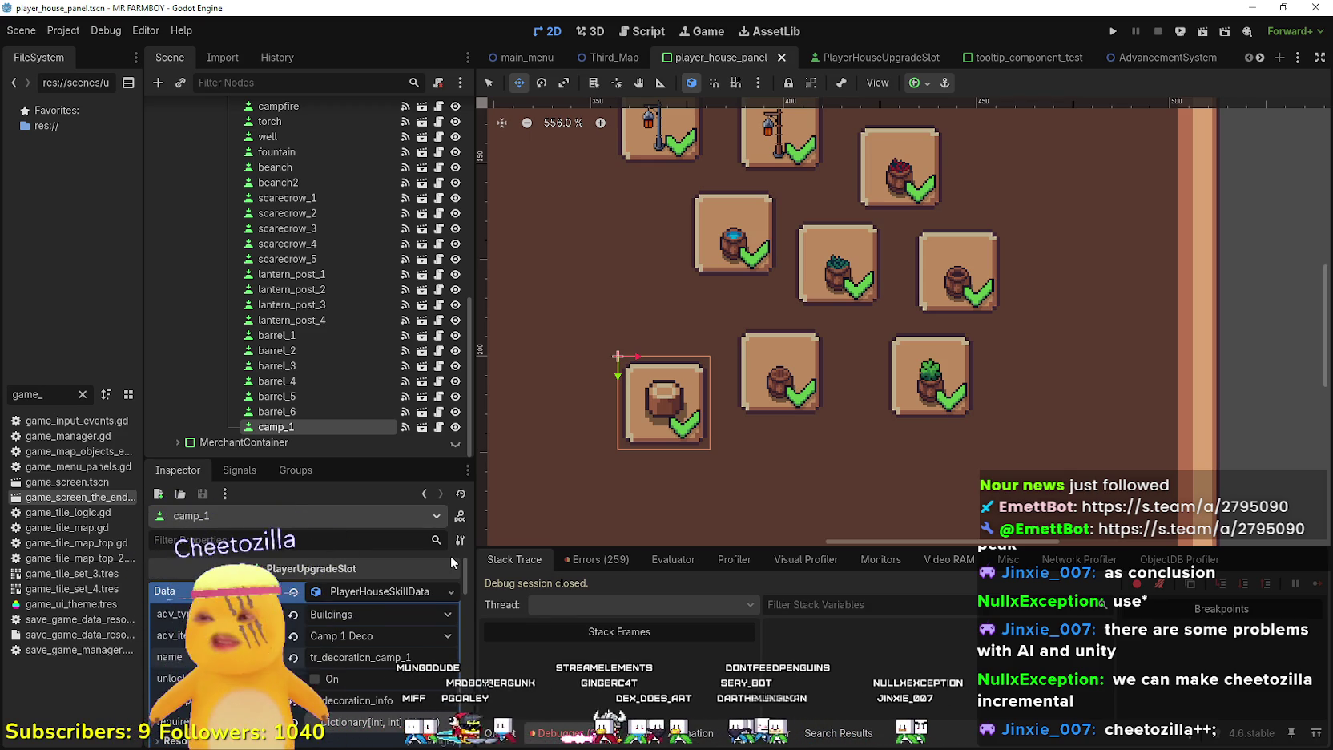
scroll(701, 356, "down", 3)
left_click(737, 418)
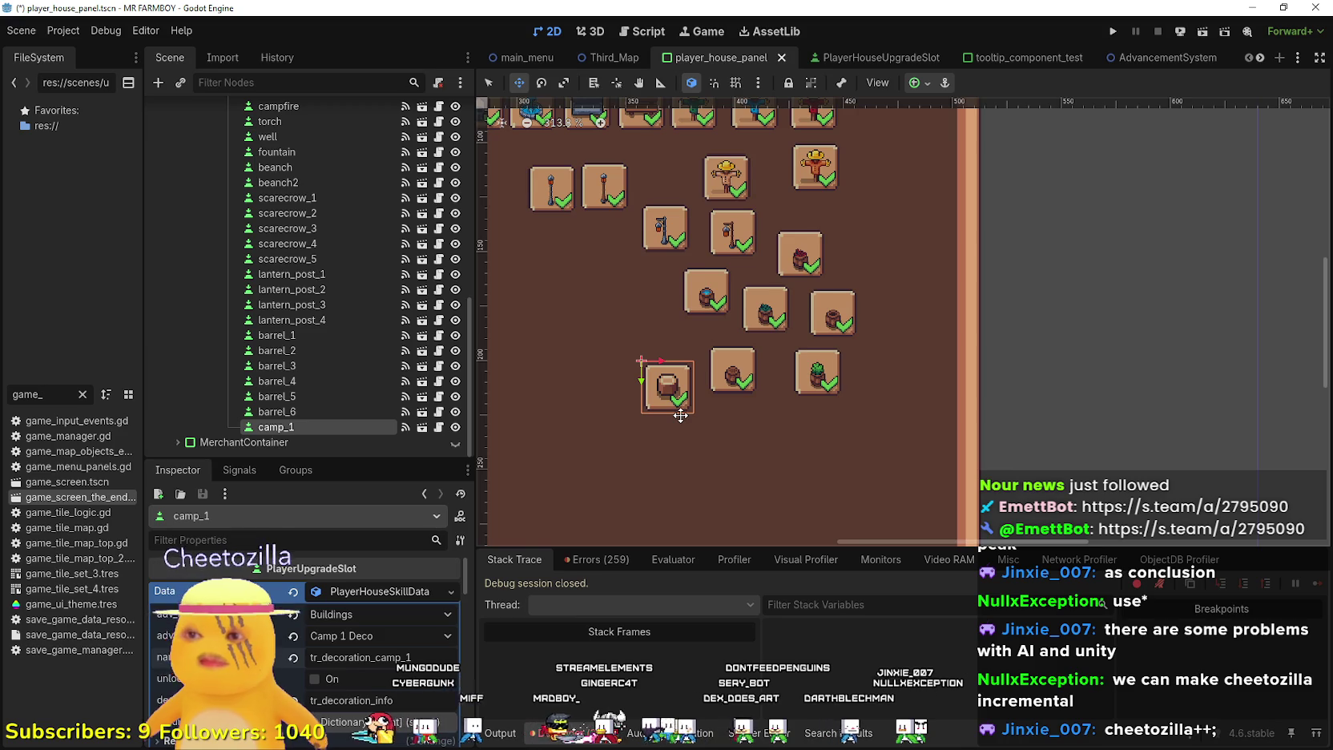
key("ctrl+d")
scroll(680, 415, "up", 1)
left_click_drag(680, 415, 737, 464)
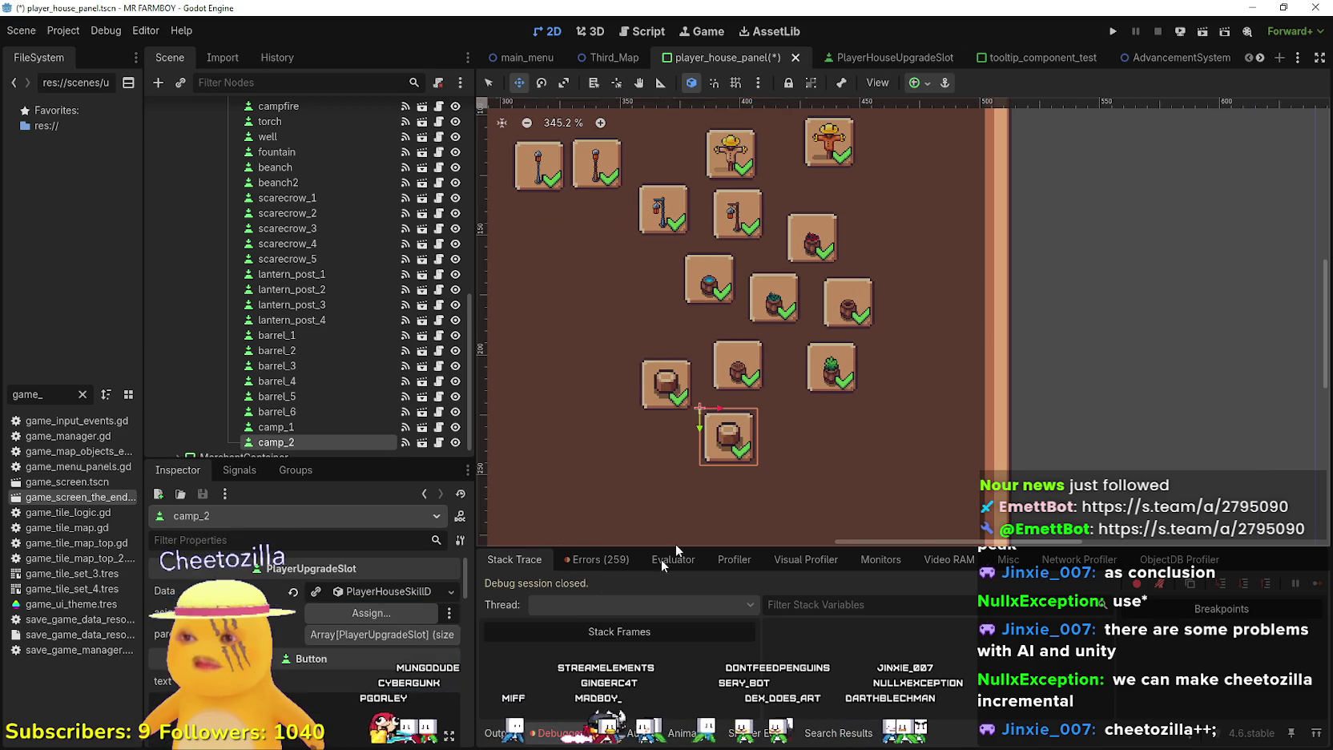
Set the new slot's item to Camp 2 Deco
left_click(368, 591)
scroll(377, 401, "down", 15)
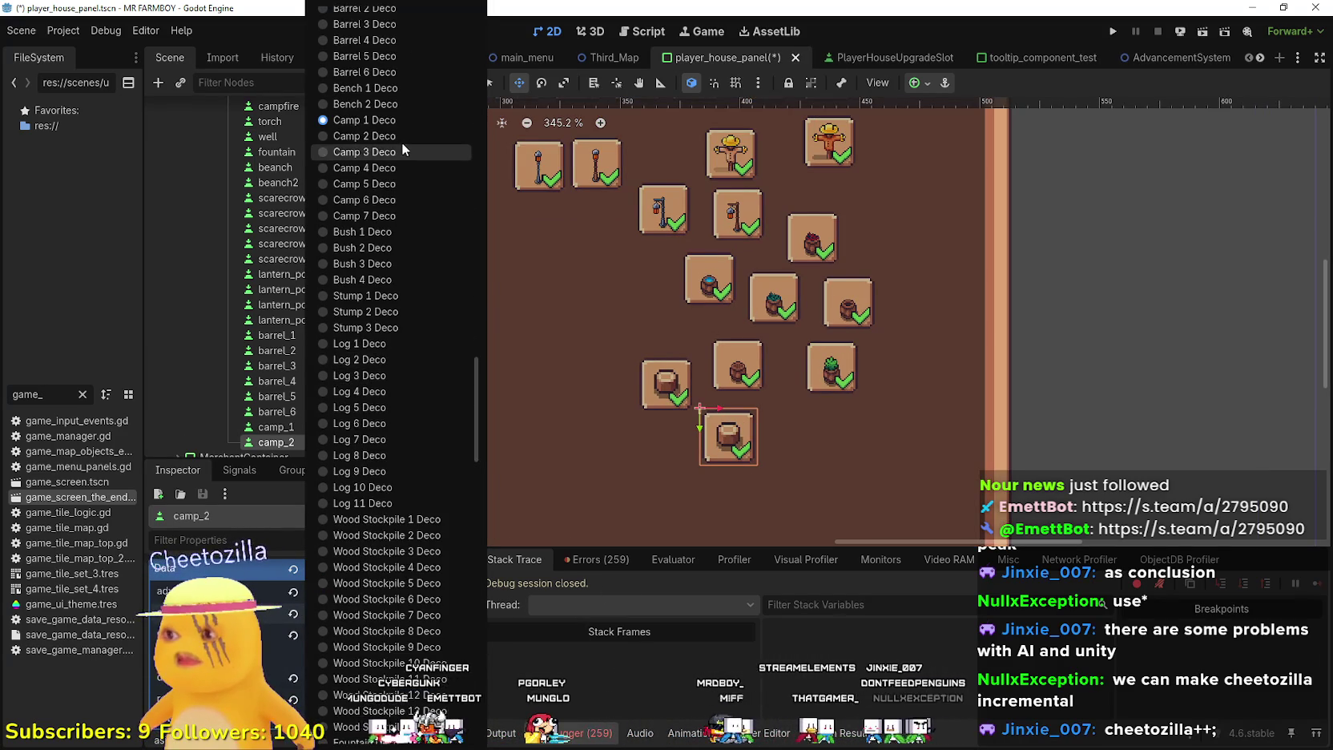
left_click(364, 136)
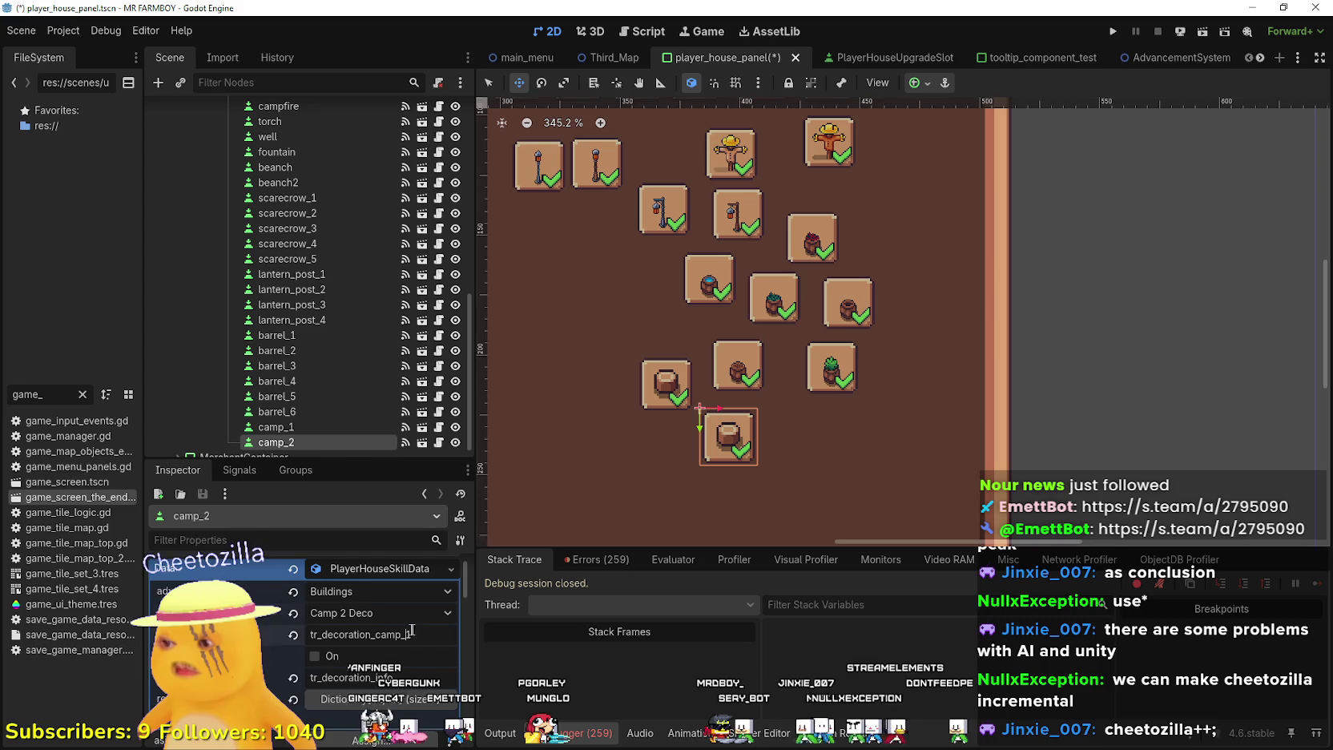
Widen the icon region to cover the whole log bench sprite and save
scroll(353, 633, "down", 3)
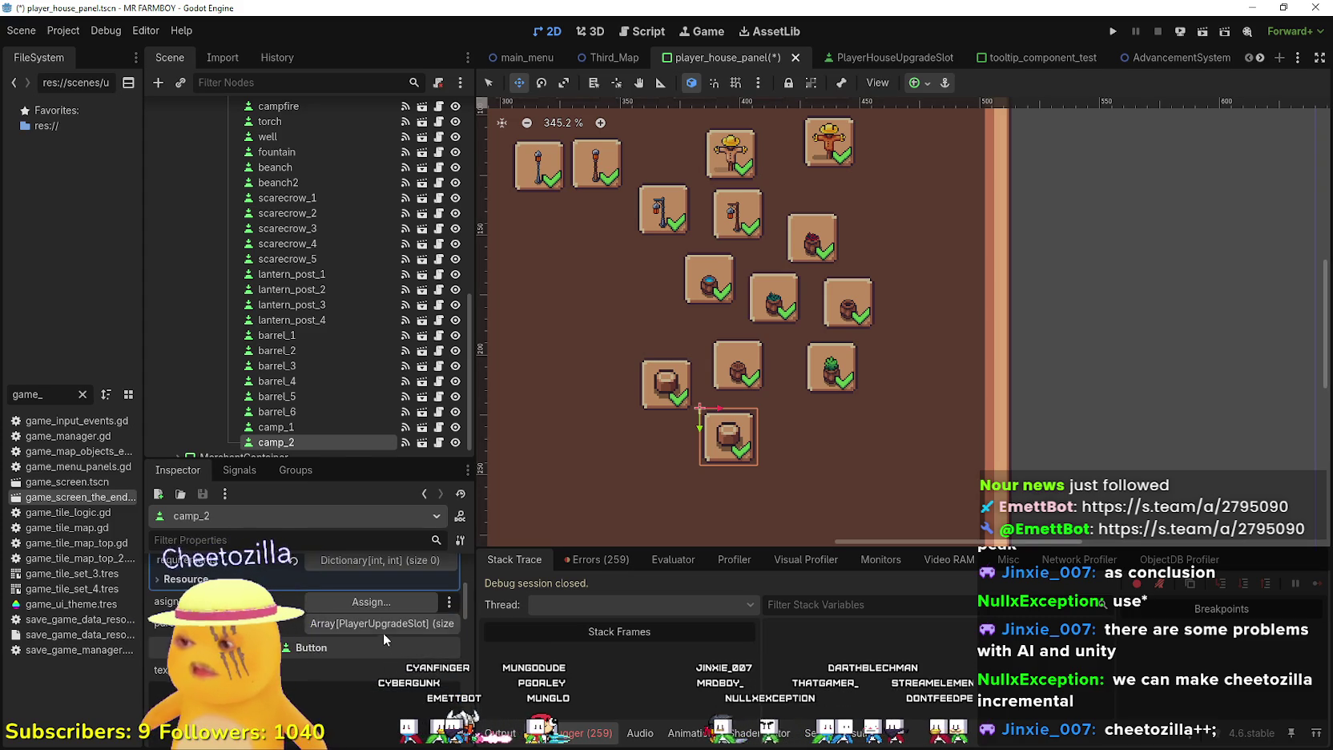
scroll(328, 657, "down", 5)
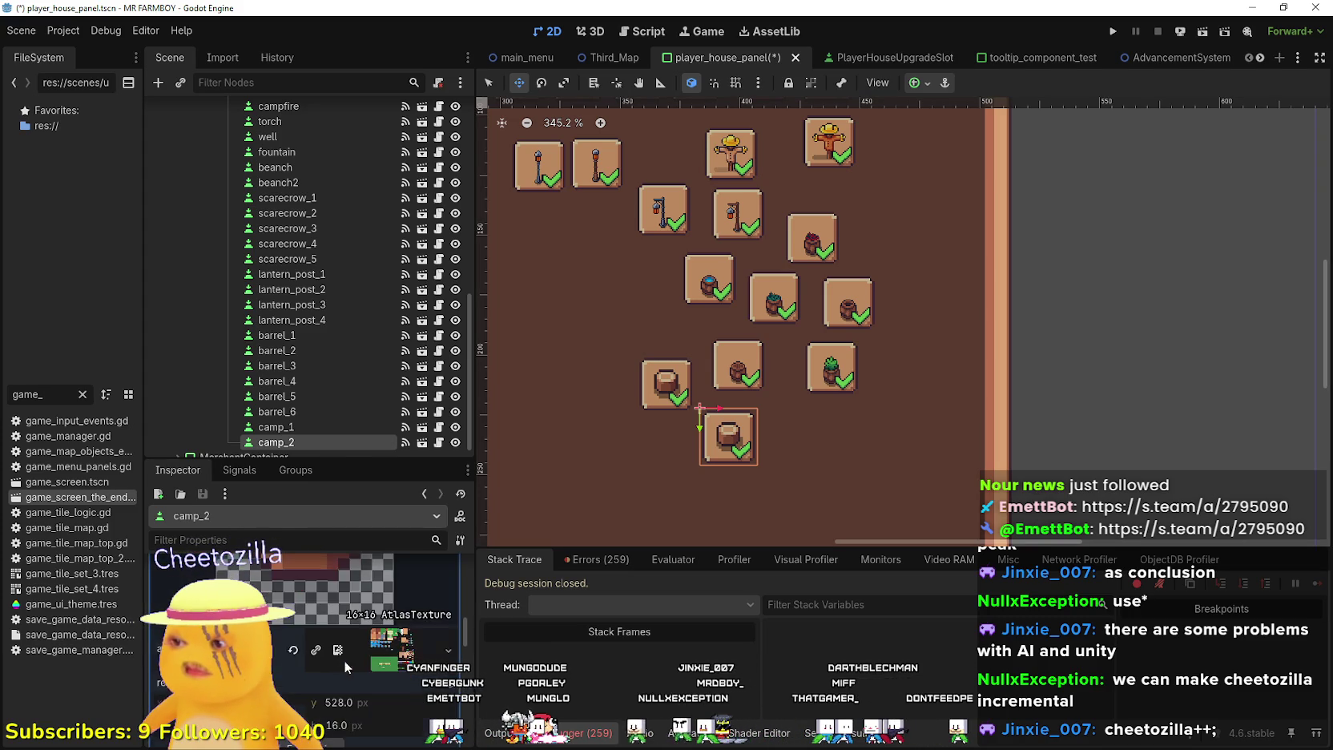
left_click(318, 678)
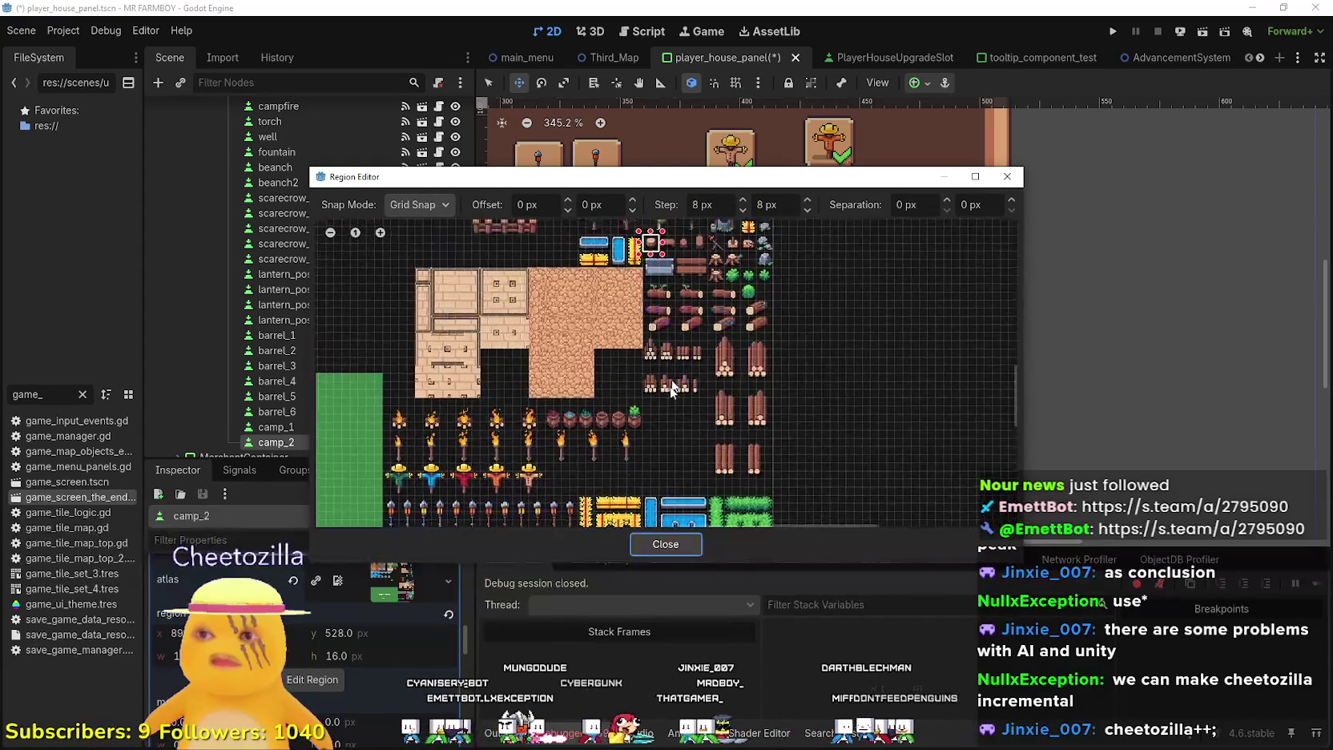
scroll(658, 315, "up", 4)
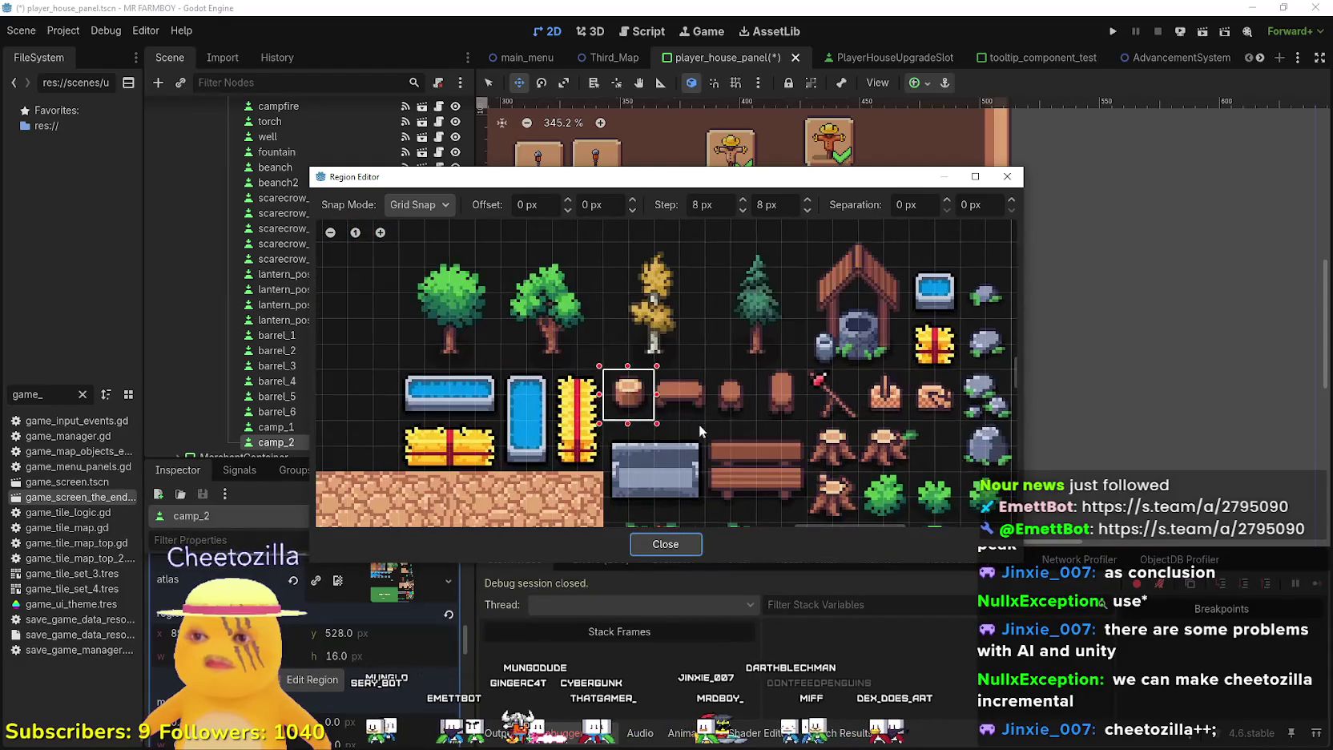
left_click_drag(676, 375, 652, 372)
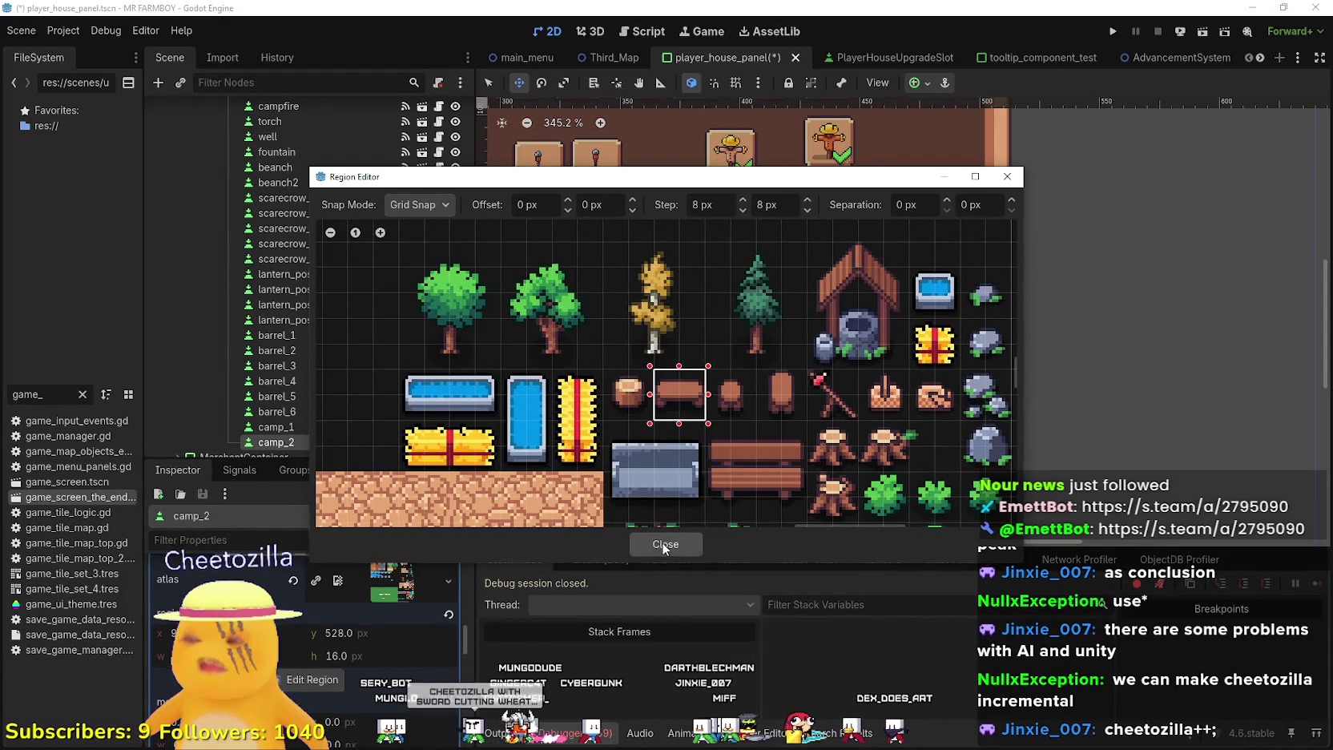
left_click(666, 544)
scroll(381, 618, "down", 5)
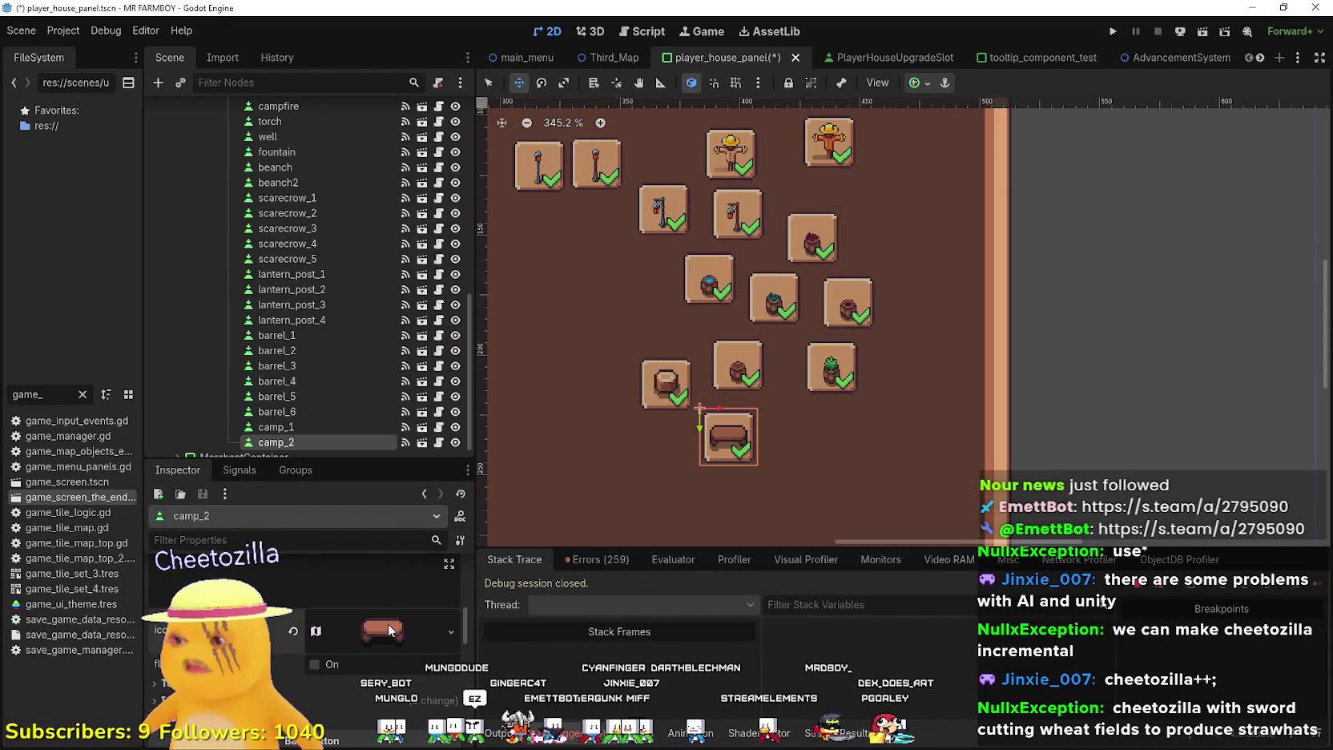
key("ctrl+s")
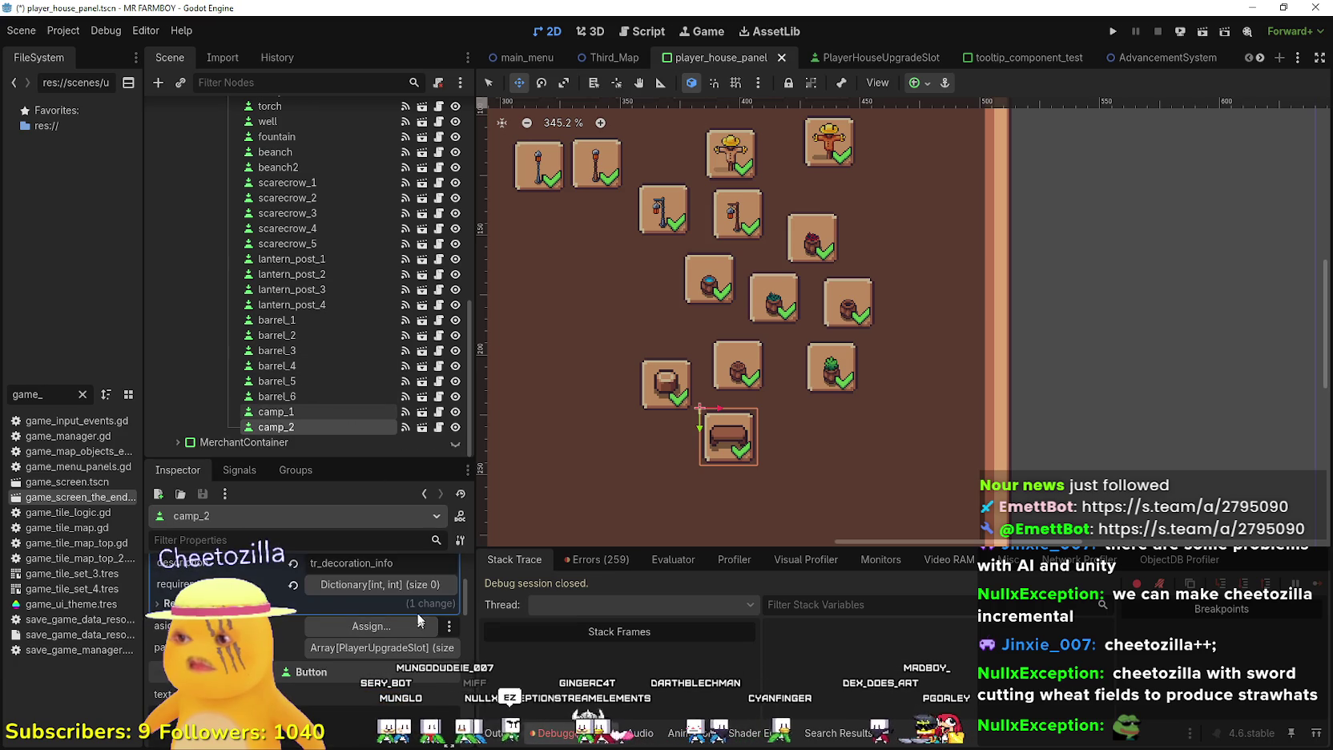
Duplicate camp_2, place the copy to its right, and set its item to Camp 3 Deco
key("ctrl+d")
left_click_drag(713, 436, 782, 426)
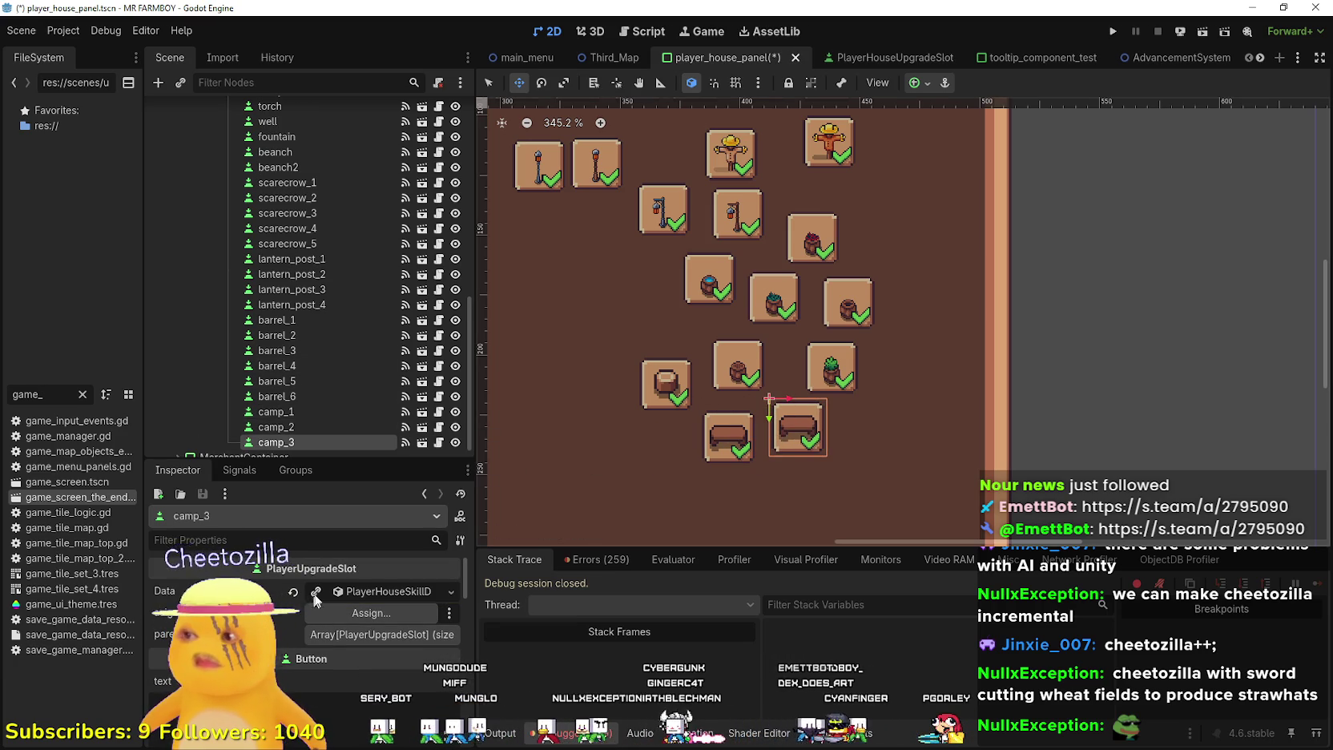
left_click(358, 609)
scroll(400, 633, "down", 2)
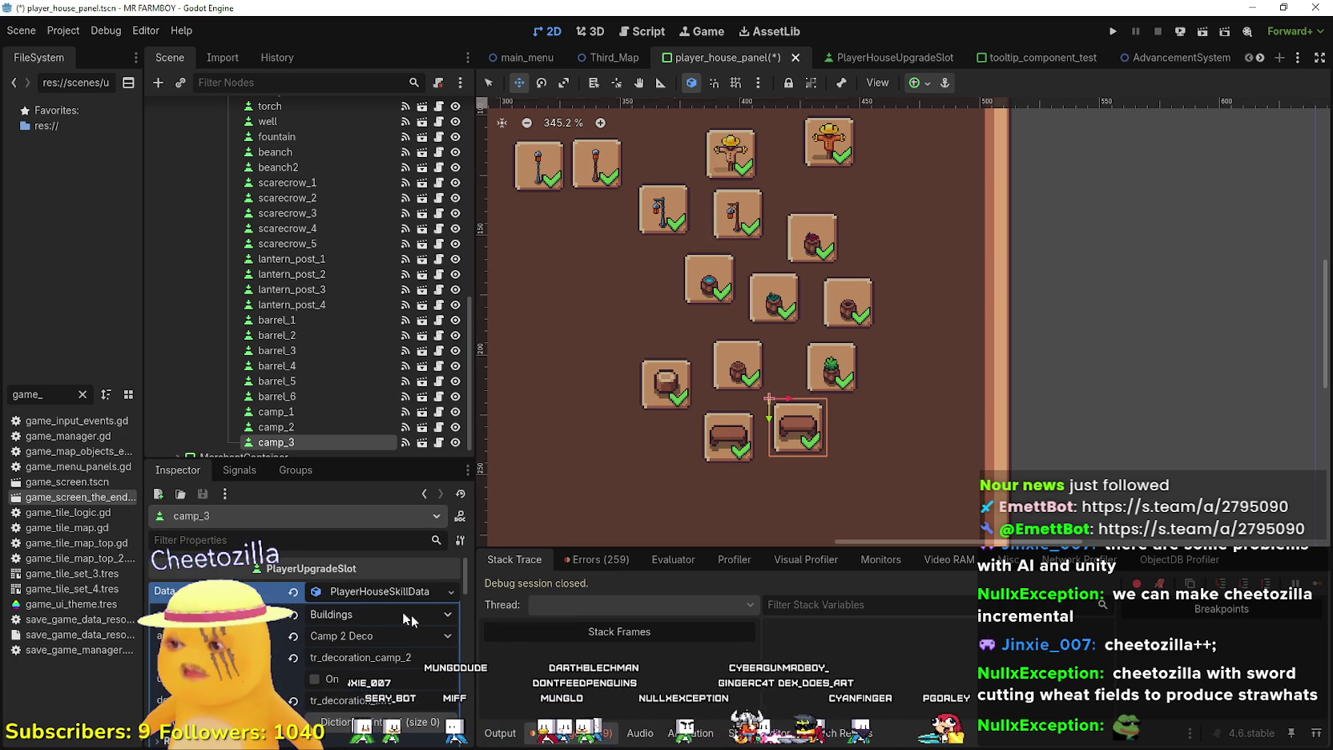
left_click(408, 635)
scroll(392, 401, "down", 15)
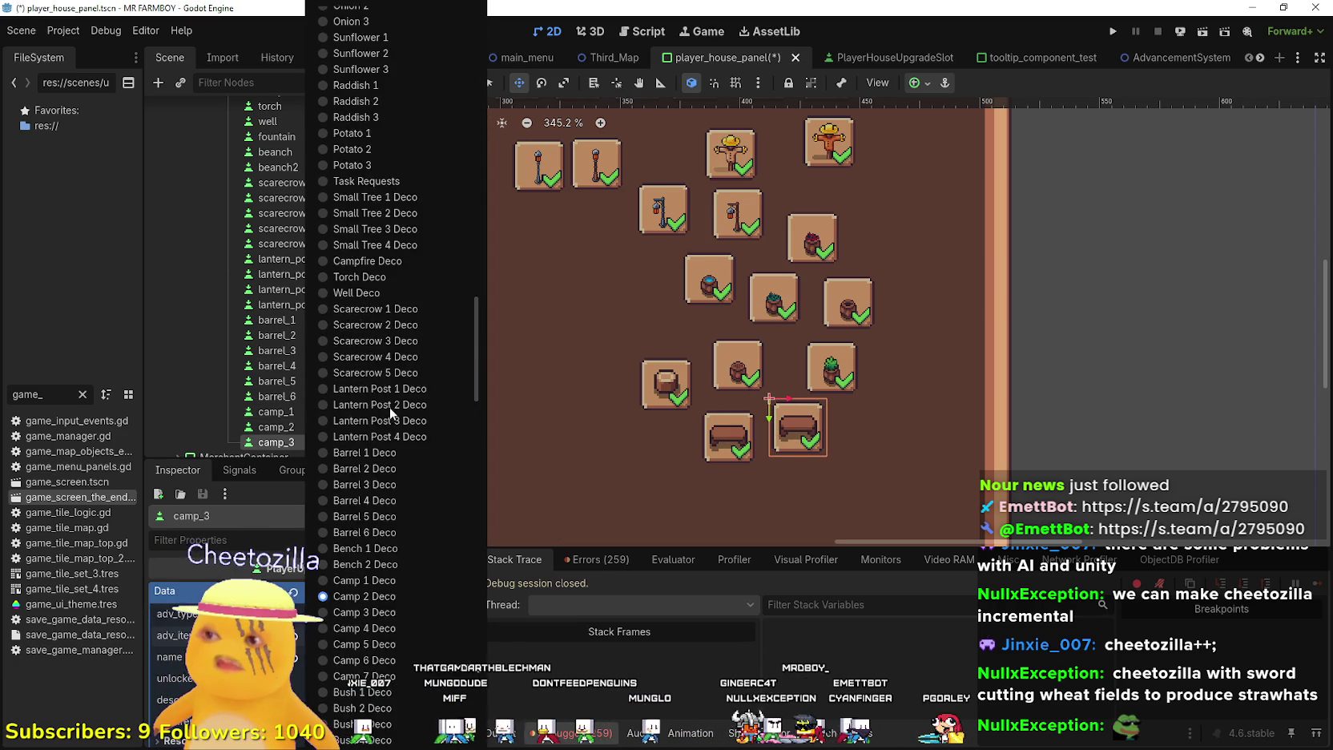
left_click(364, 243)
Change the name key to tr_decoration_camp_3 and save the scene
left_click(419, 656)
type("3")
key("ctrl+s")
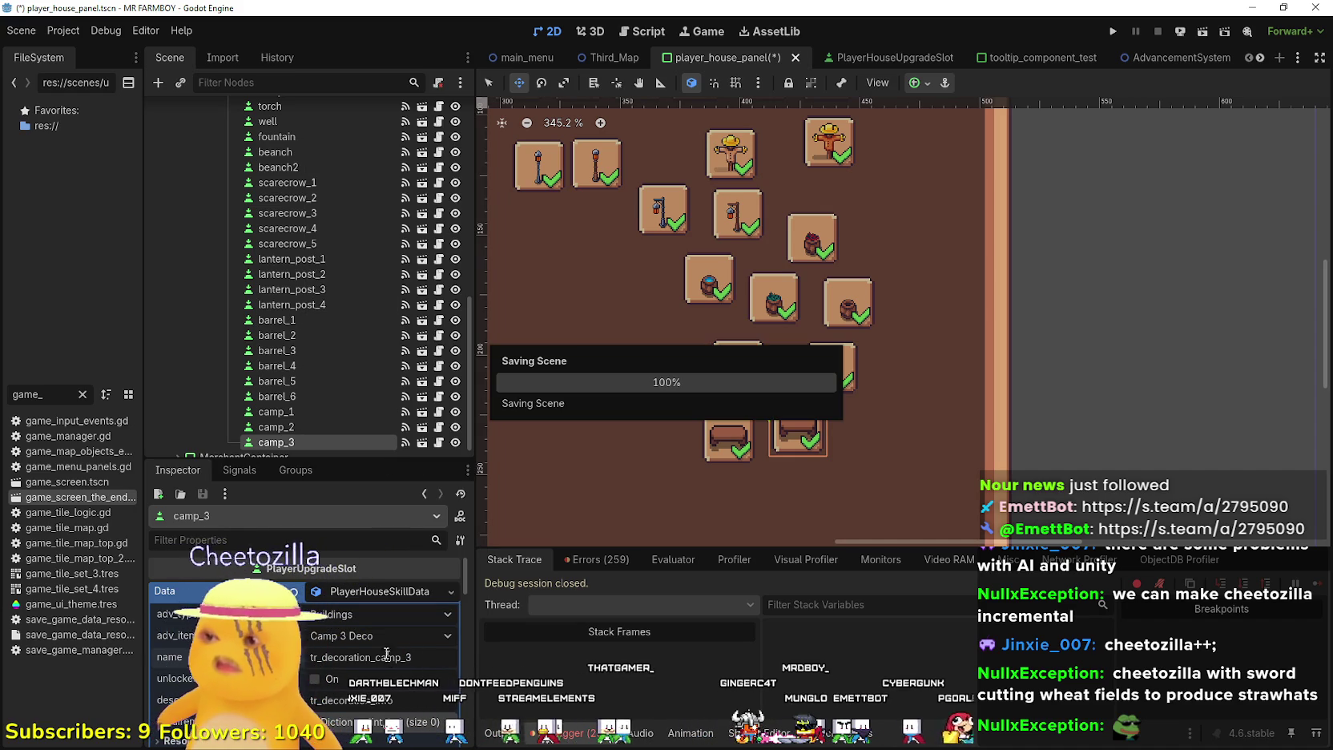
Shift the icon region onto the narrow log-stool tile and save
scroll(382, 646, "down", 3)
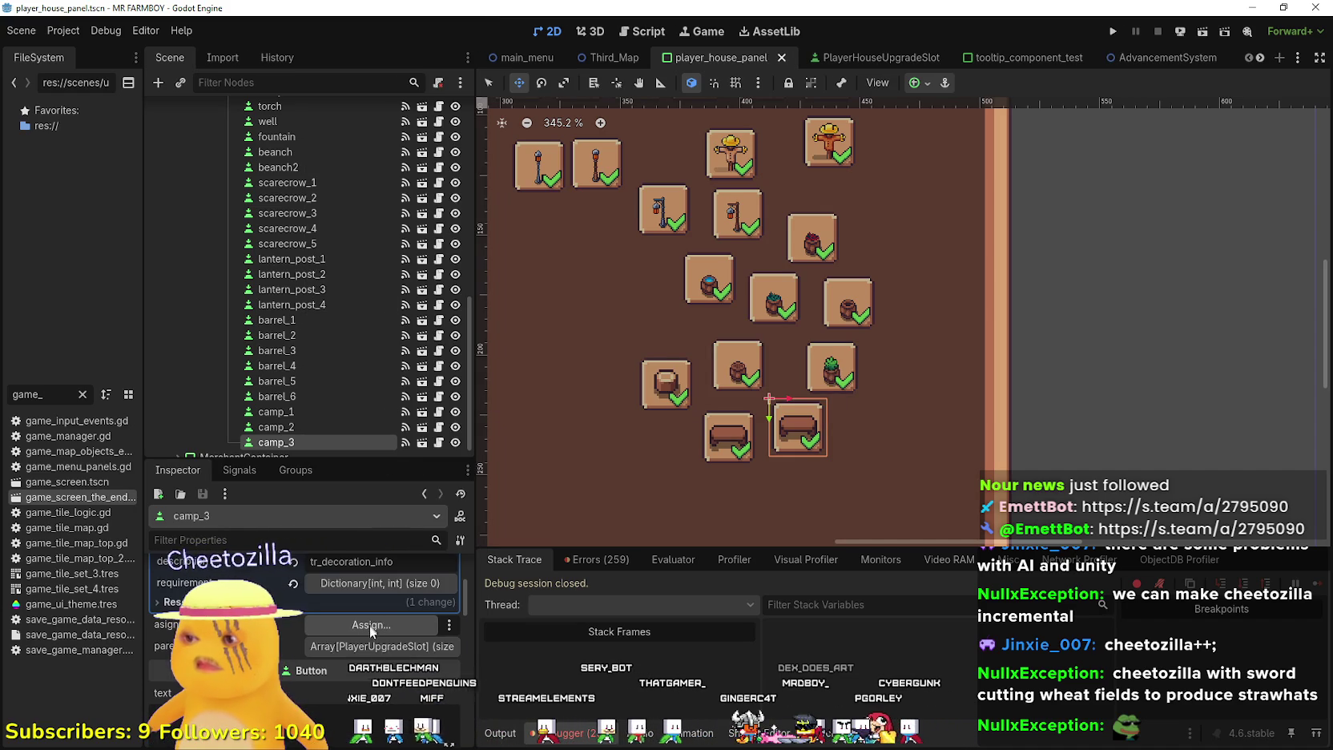
left_click(371, 629)
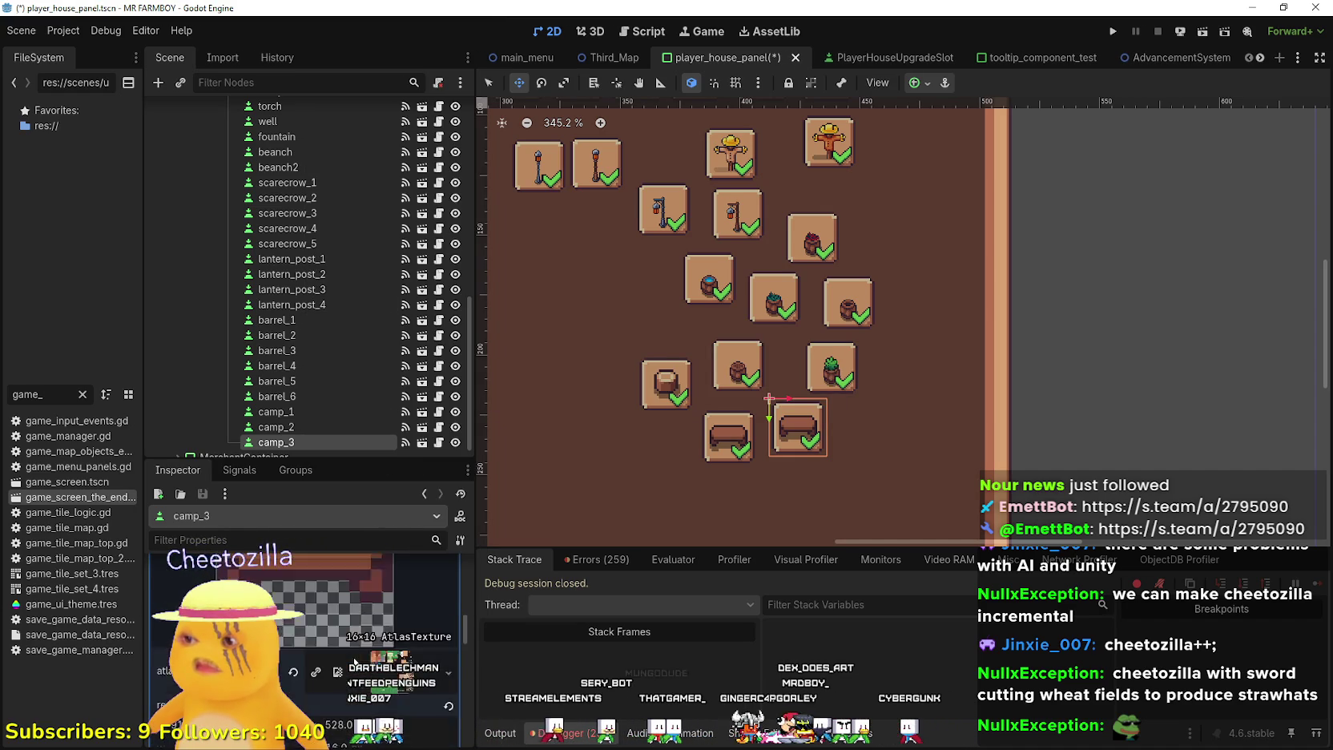
left_click(331, 689)
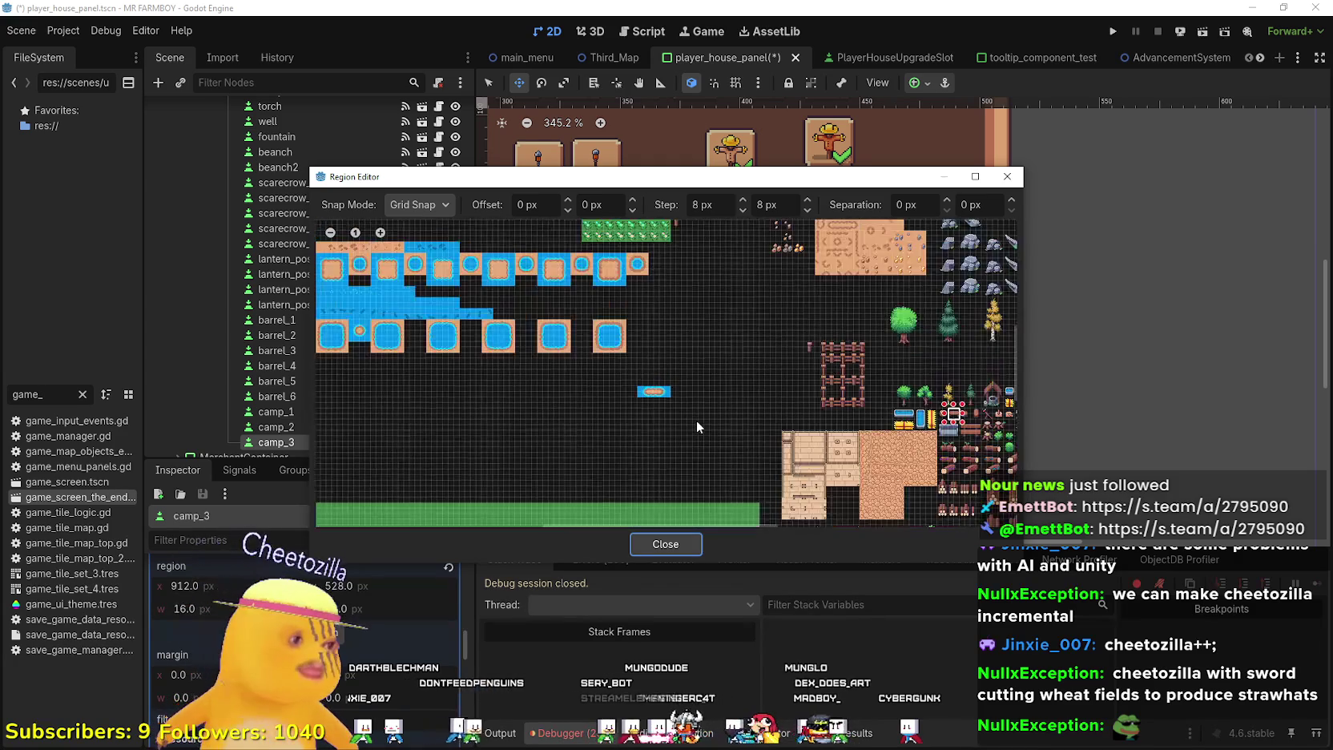
left_click_drag(709, 414, 675, 391)
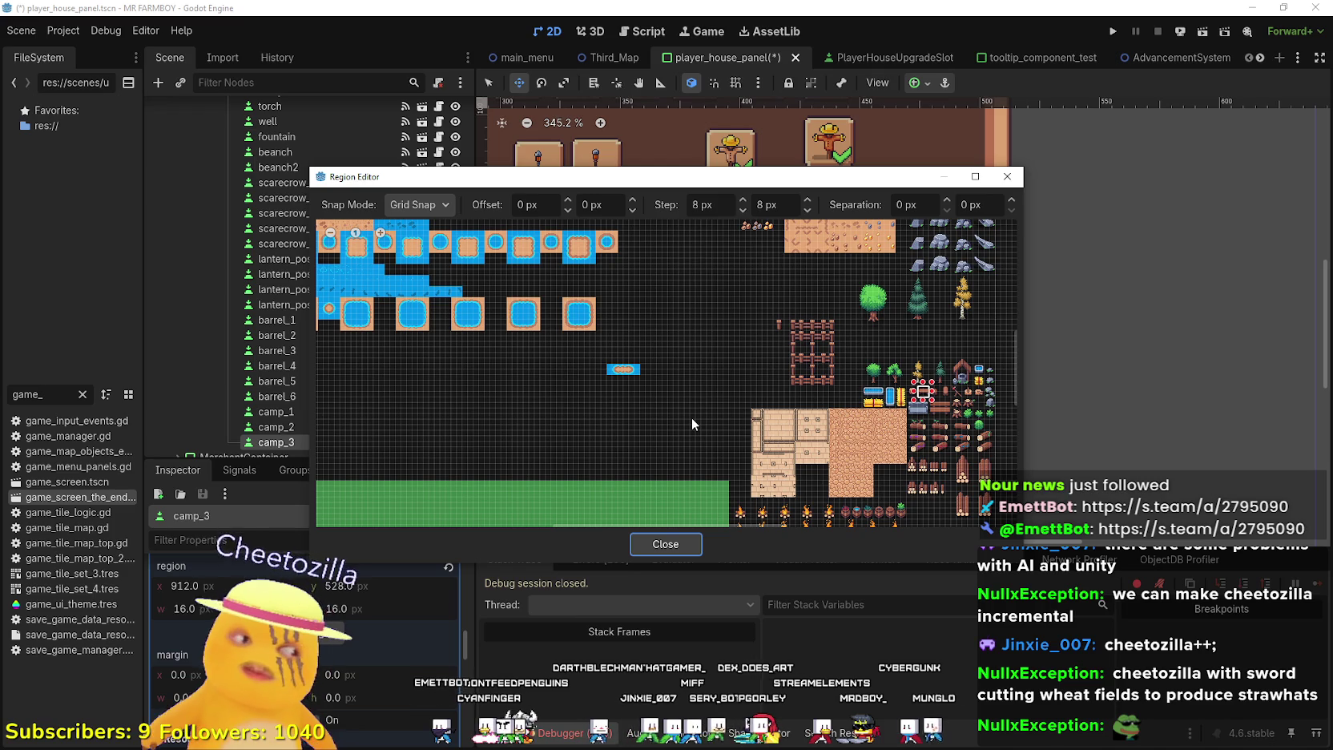
scroll(692, 431, "up", 5)
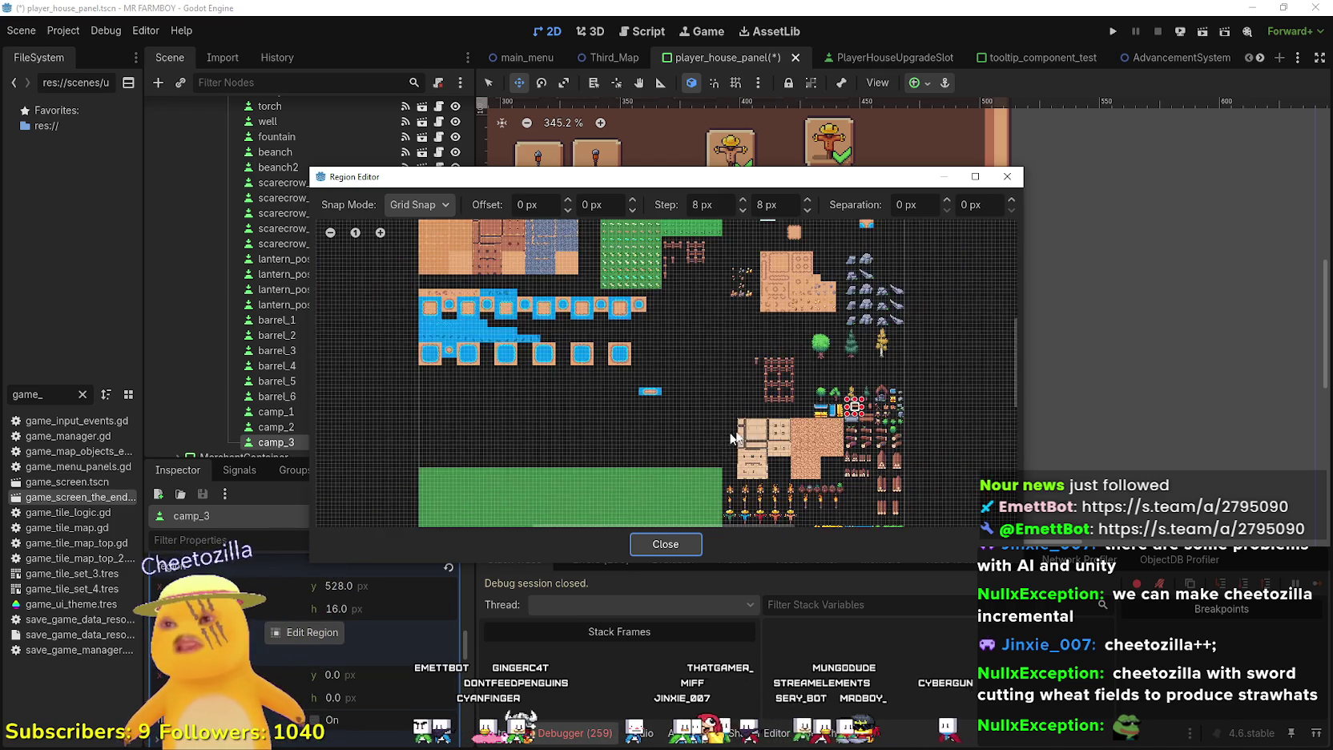
scroll(833, 422, "up", 3)
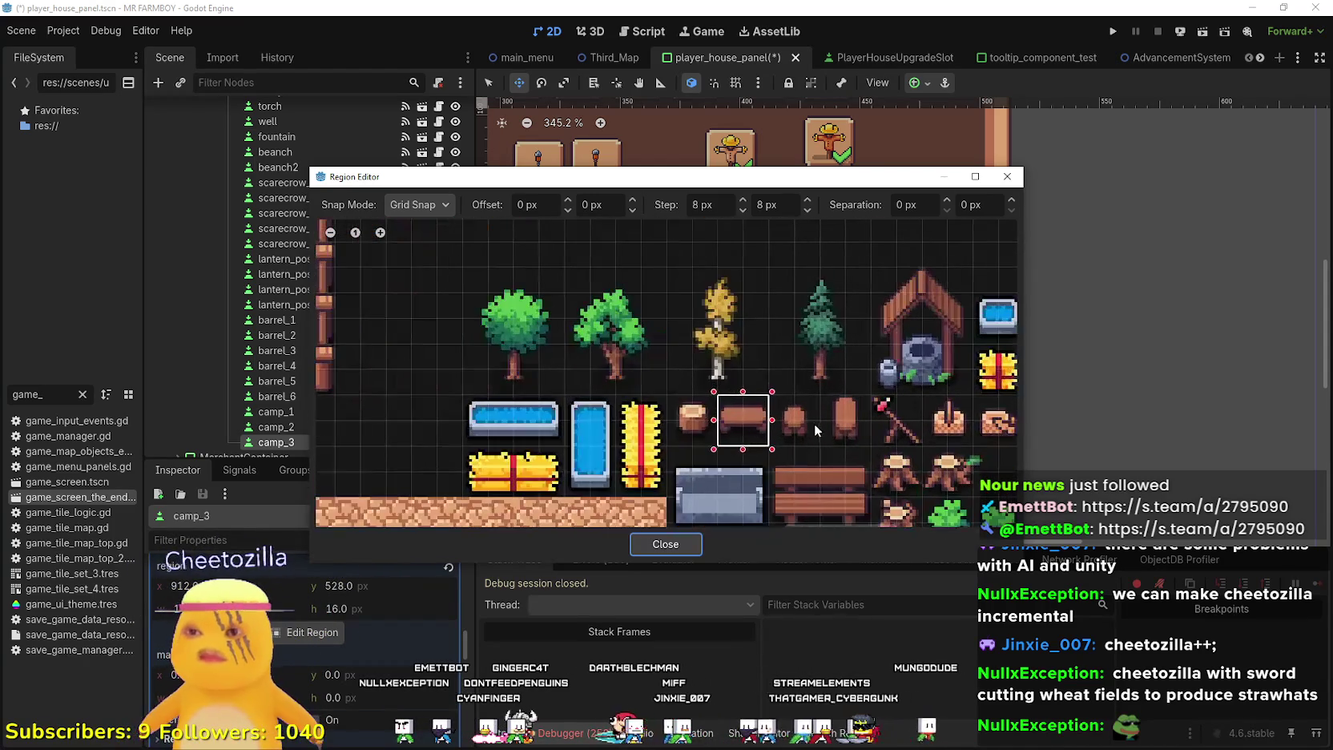
left_click_drag(819, 441, 785, 403)
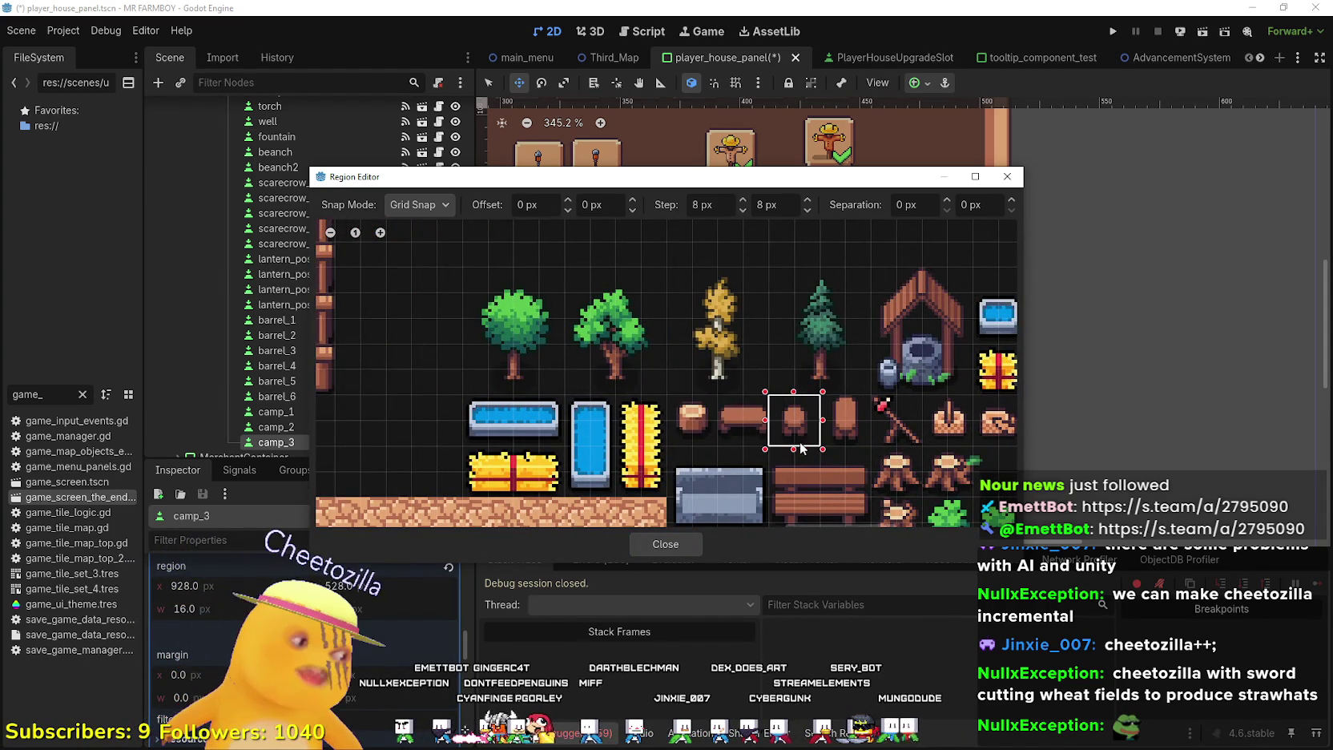
left_click(651, 547)
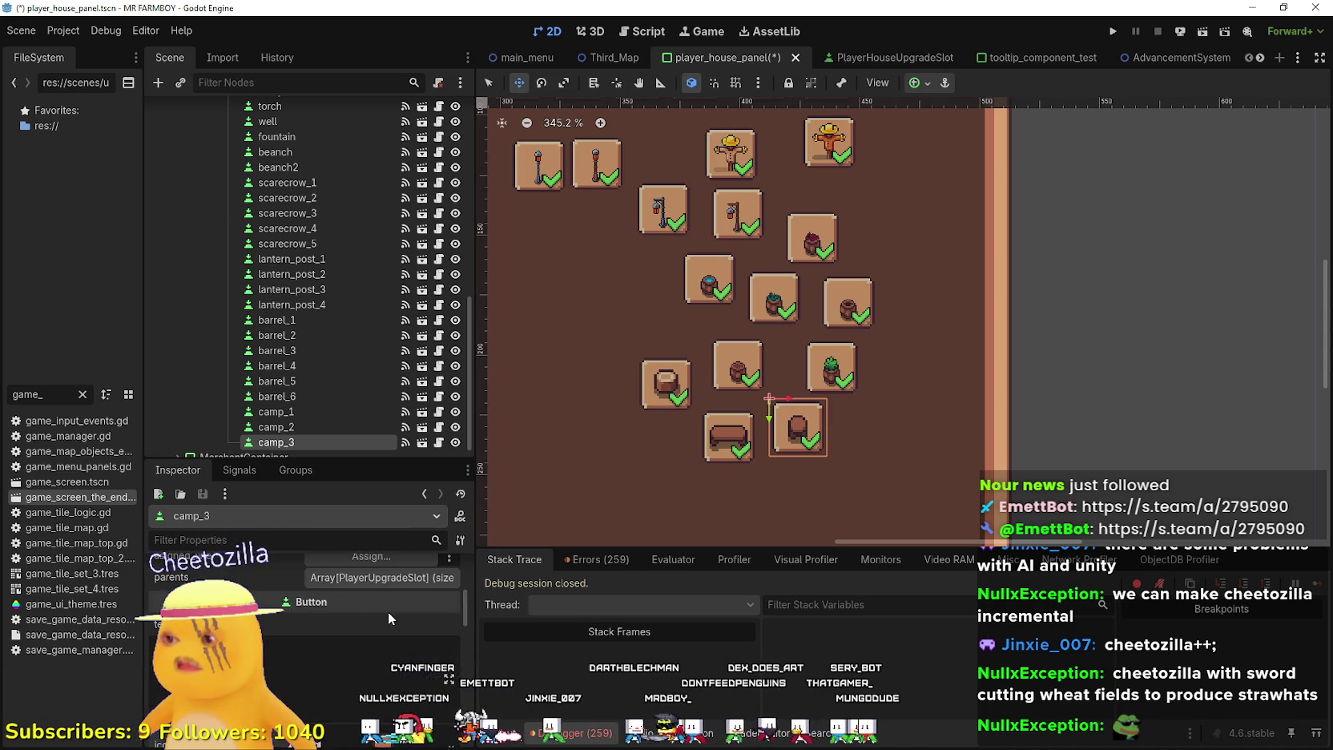
key("ctrl+s")
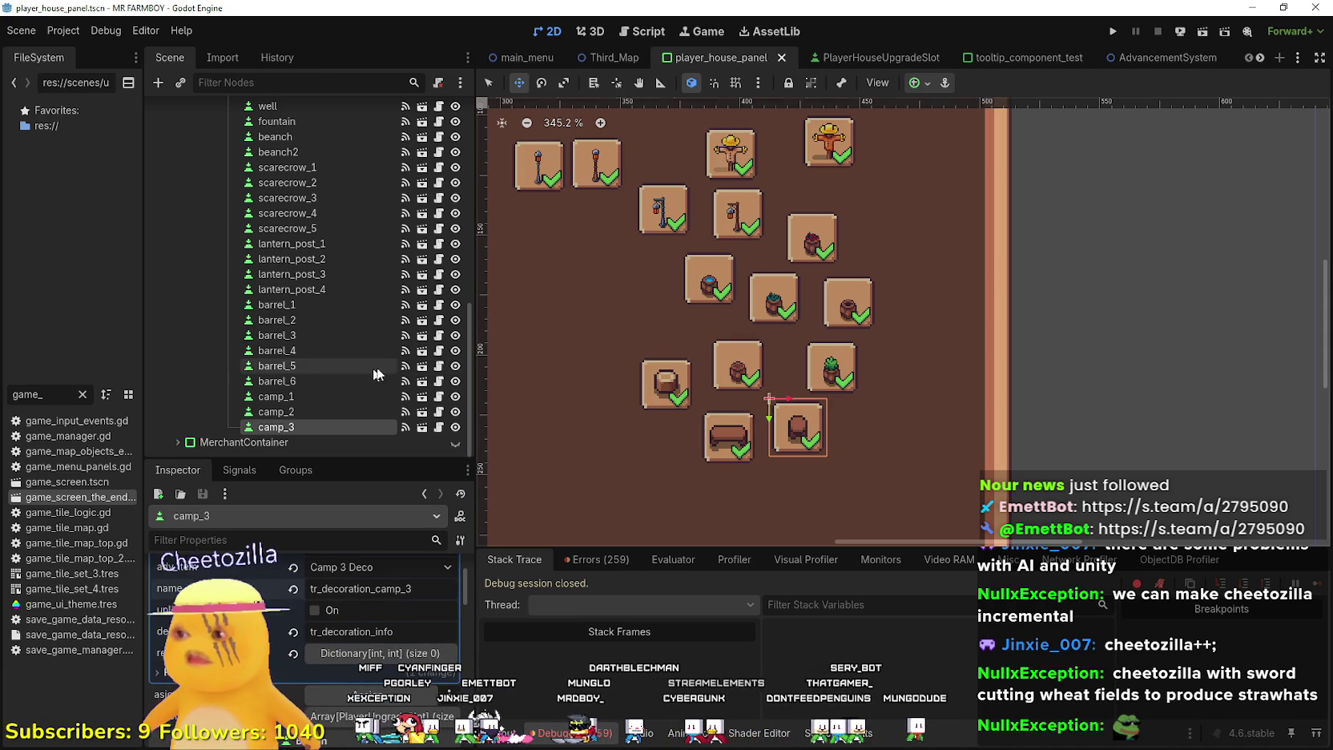
Nudge camp_3 into line, duplicate it as camp_4 set to Camp 4 Deco, and save
left_click_drag(810, 441, 863, 430)
key("ctrl+d")
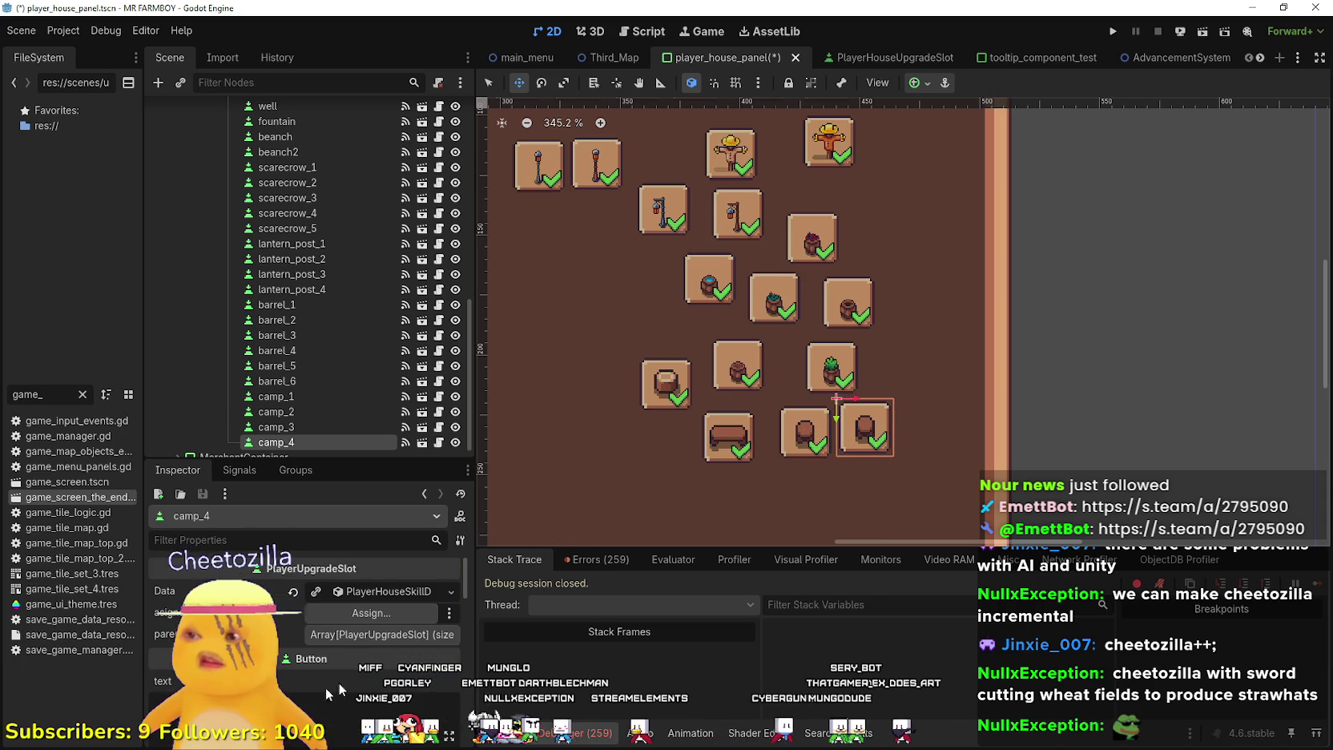
left_click(358, 612)
scroll(364, 454, "down", 15)
scroll(364, 454, "down", 5)
scroll(364, 400, "up", 8)
left_click(360, 260)
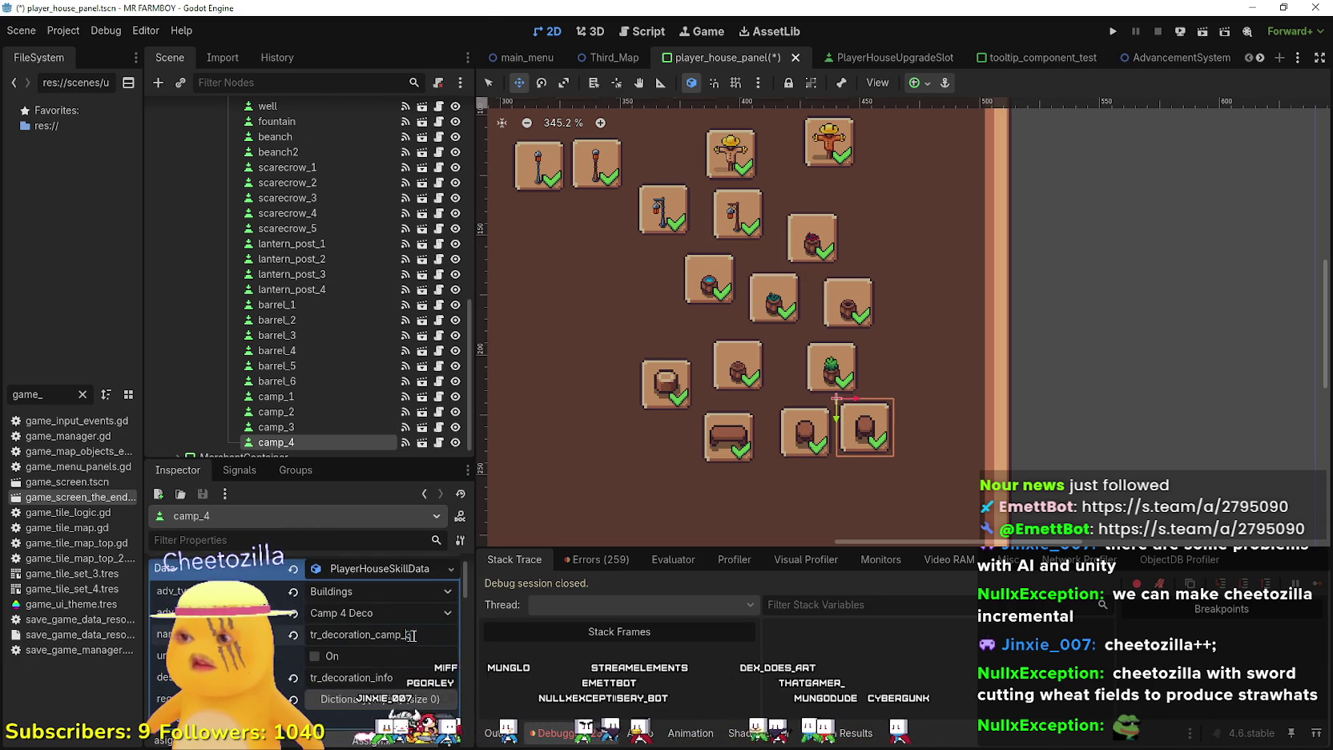
key("ctrl+s")
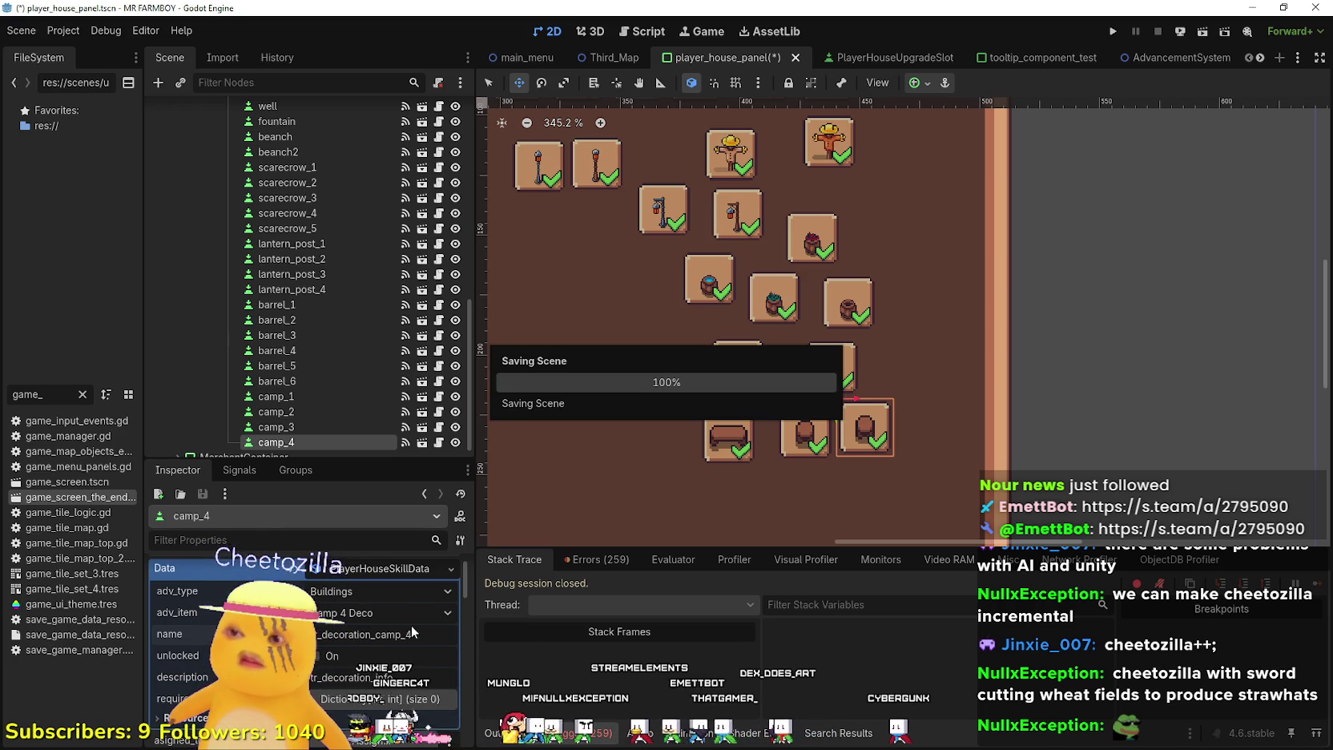
Save camp_4's tall log icon, then duplicate it as camp_5 on the row below
scroll(408, 641, "down", 5)
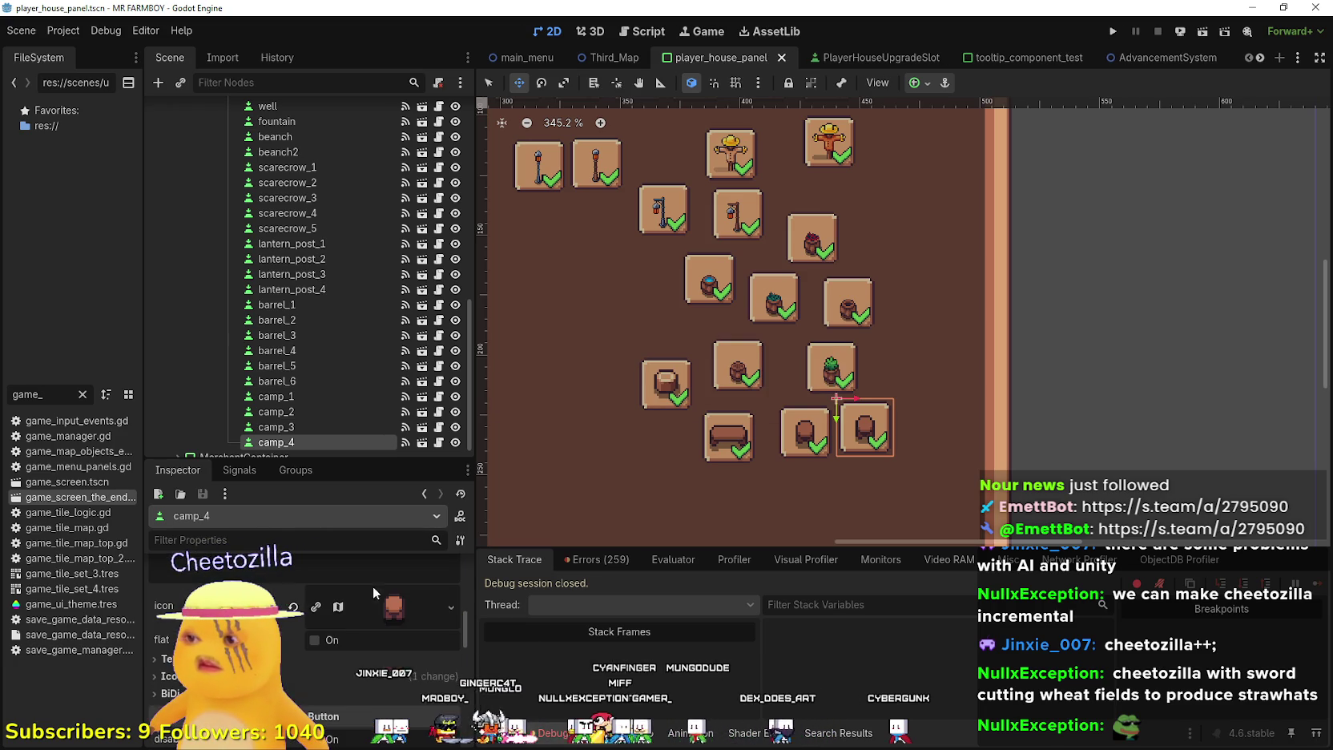
left_click(323, 610)
key("ctrl+s")
scroll(909, 437, "up", 2)
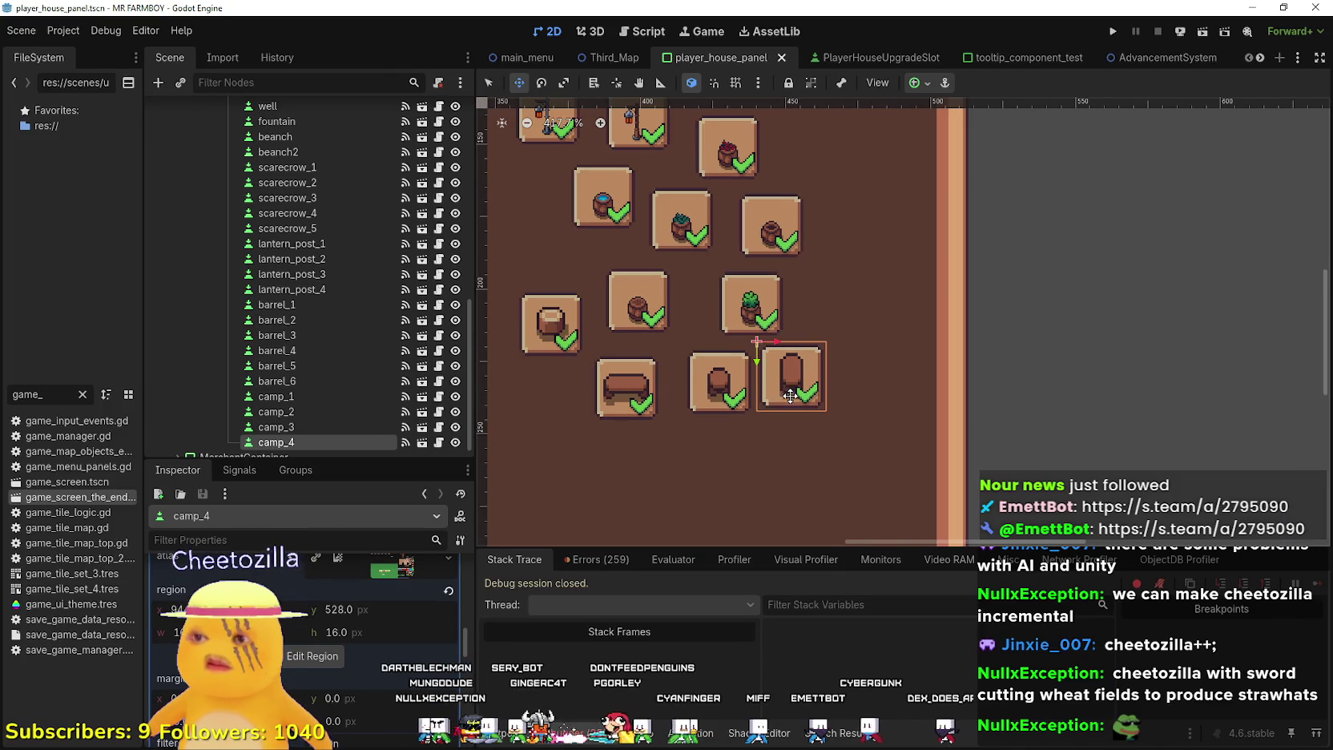
key("ctrl+d")
left_click_drag(807, 375, 747, 459)
left_click(384, 591)
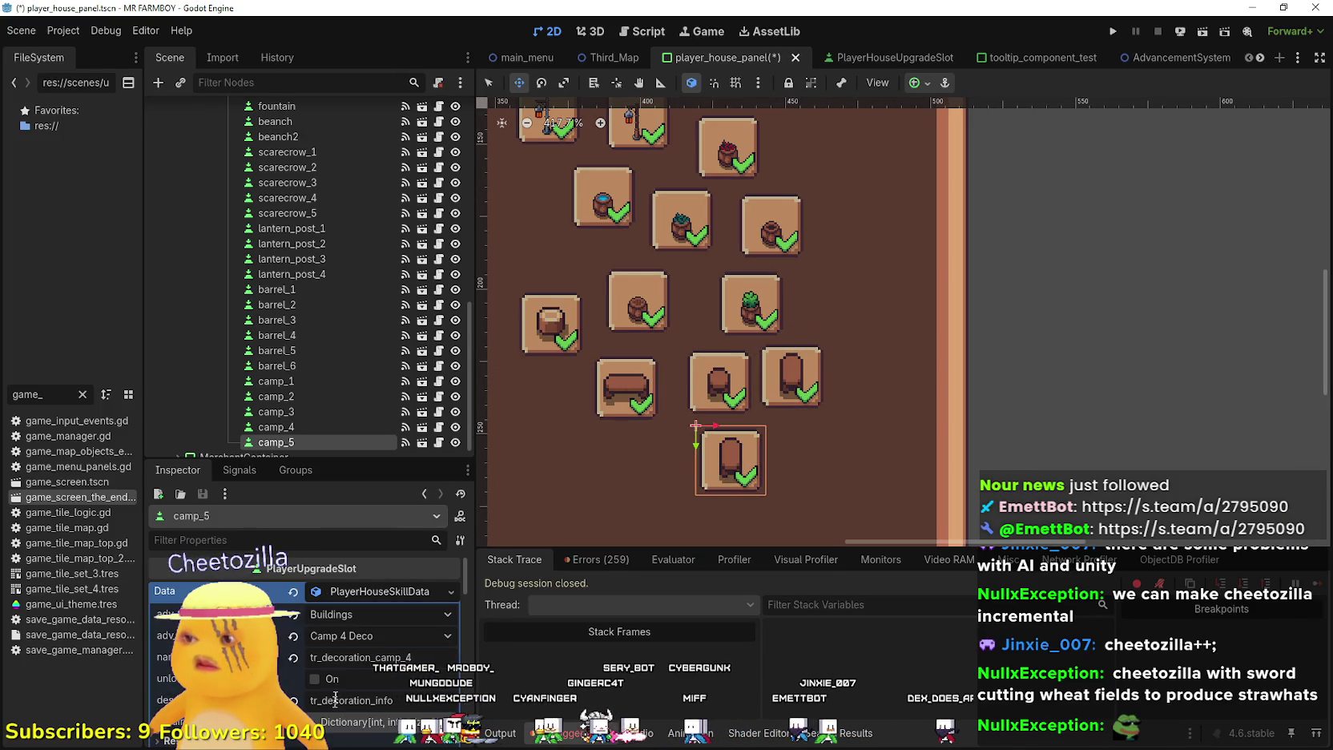
Set camp_5's item to Camp 5 Deco with name key tr_decoration_camp_5, and save
left_click(346, 637)
scroll(379, 399, "down", 15)
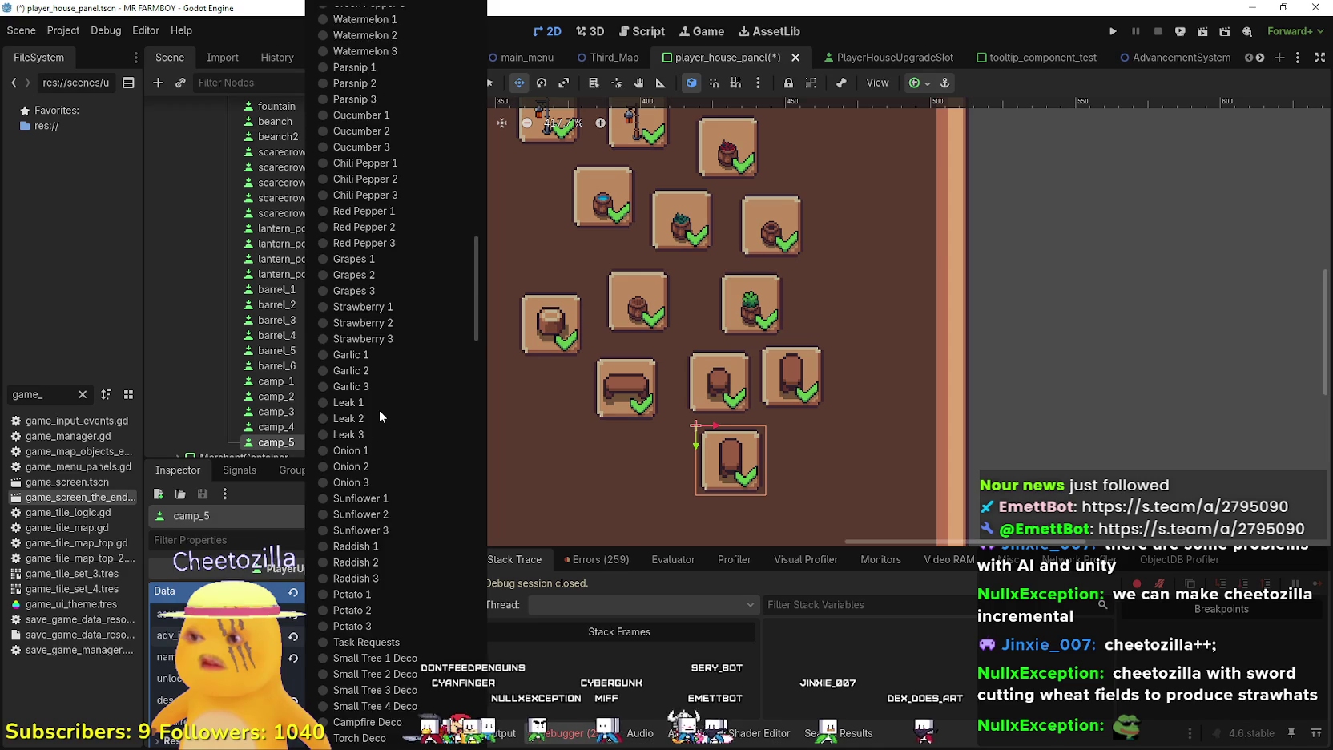
scroll(379, 410, "down", 3)
left_click(406, 551)
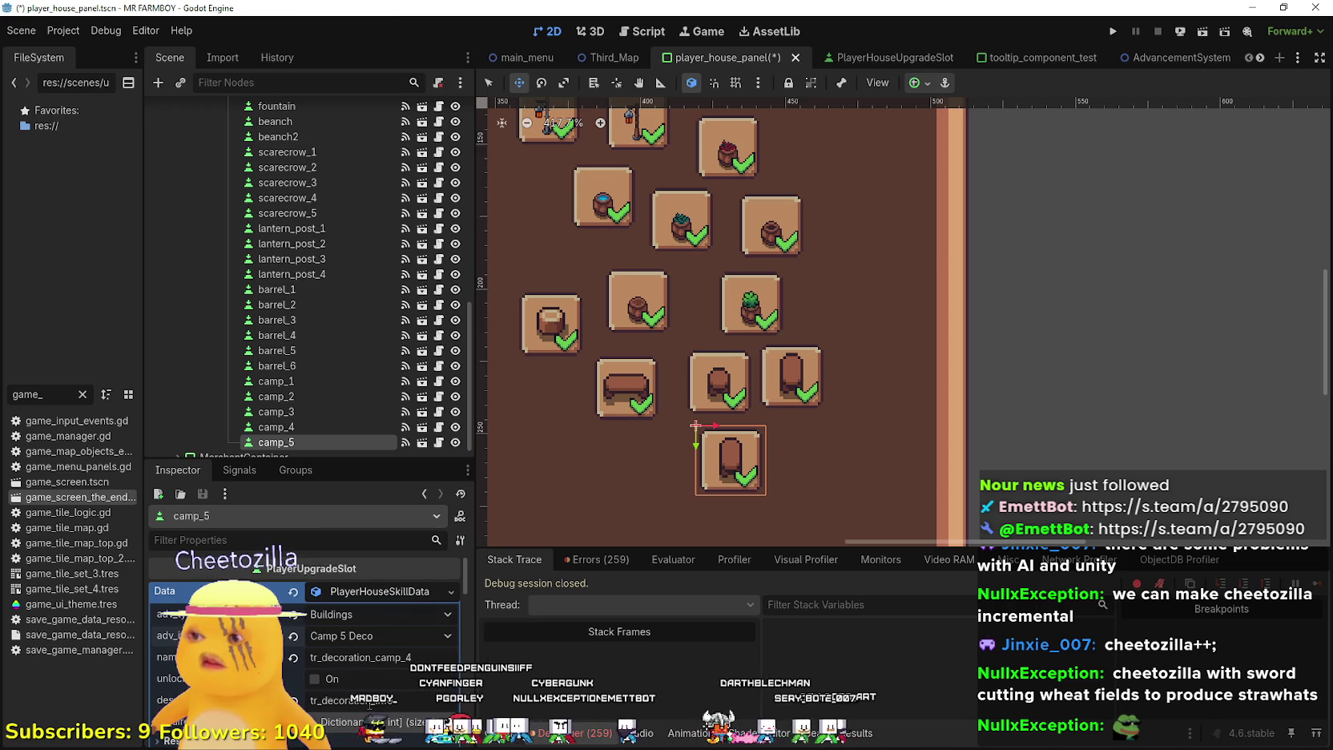
type("5")
key("ctrl+s")
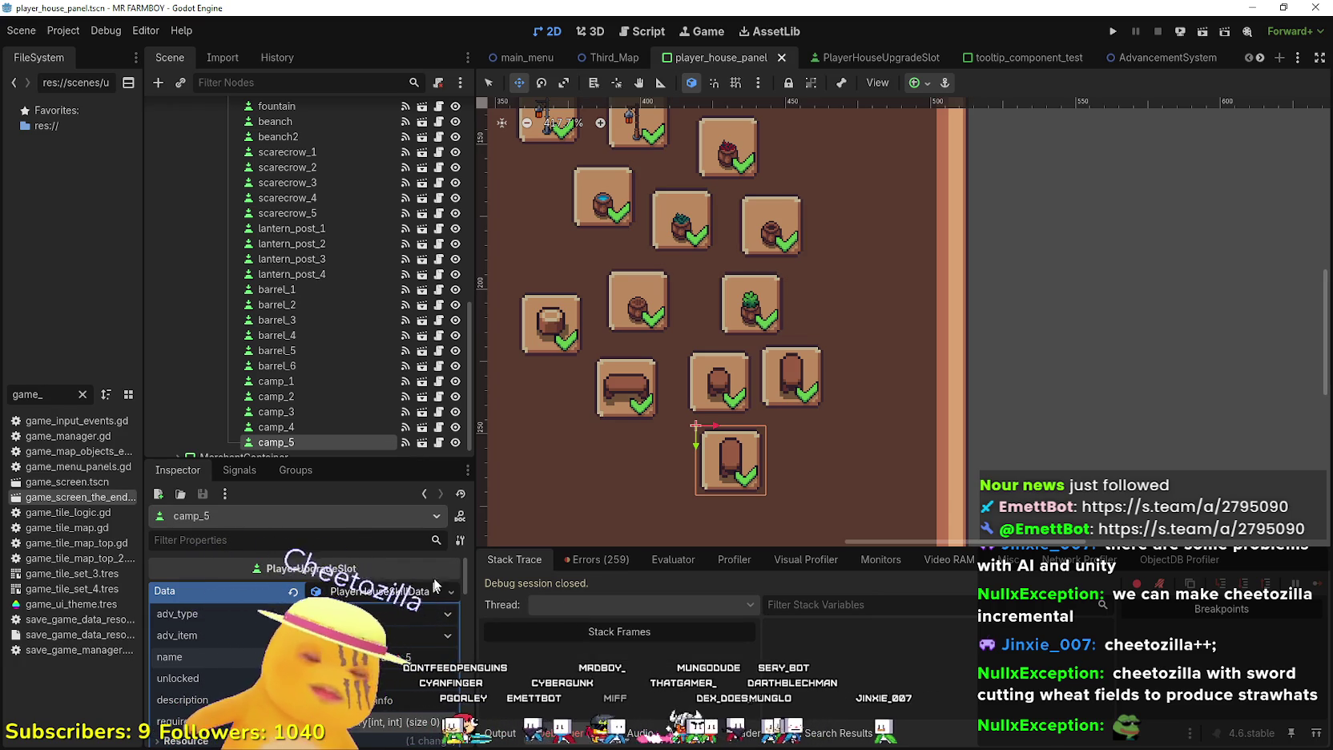
Move camp_5's icon region one tile right to the axe-in-stump sprite, save, and duplicate it
scroll(391, 615, "down", 3)
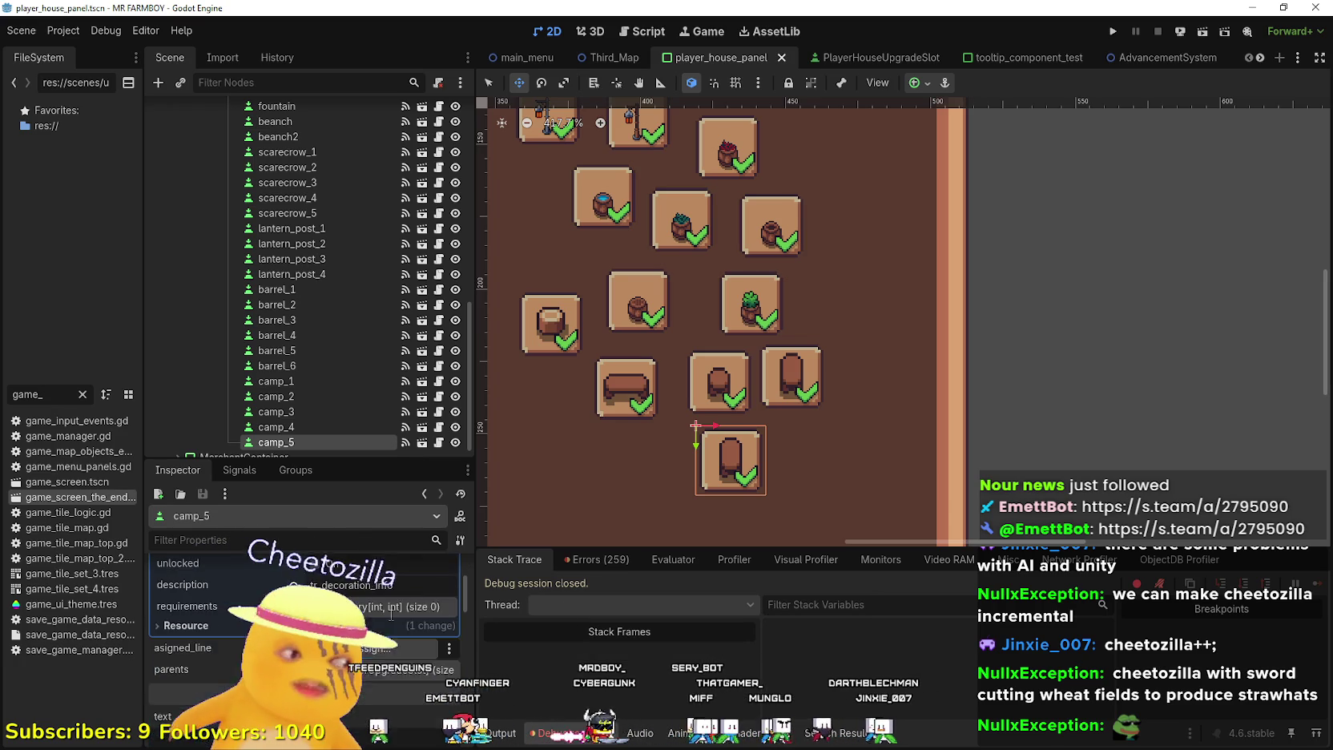
scroll(391, 615, "up", 2)
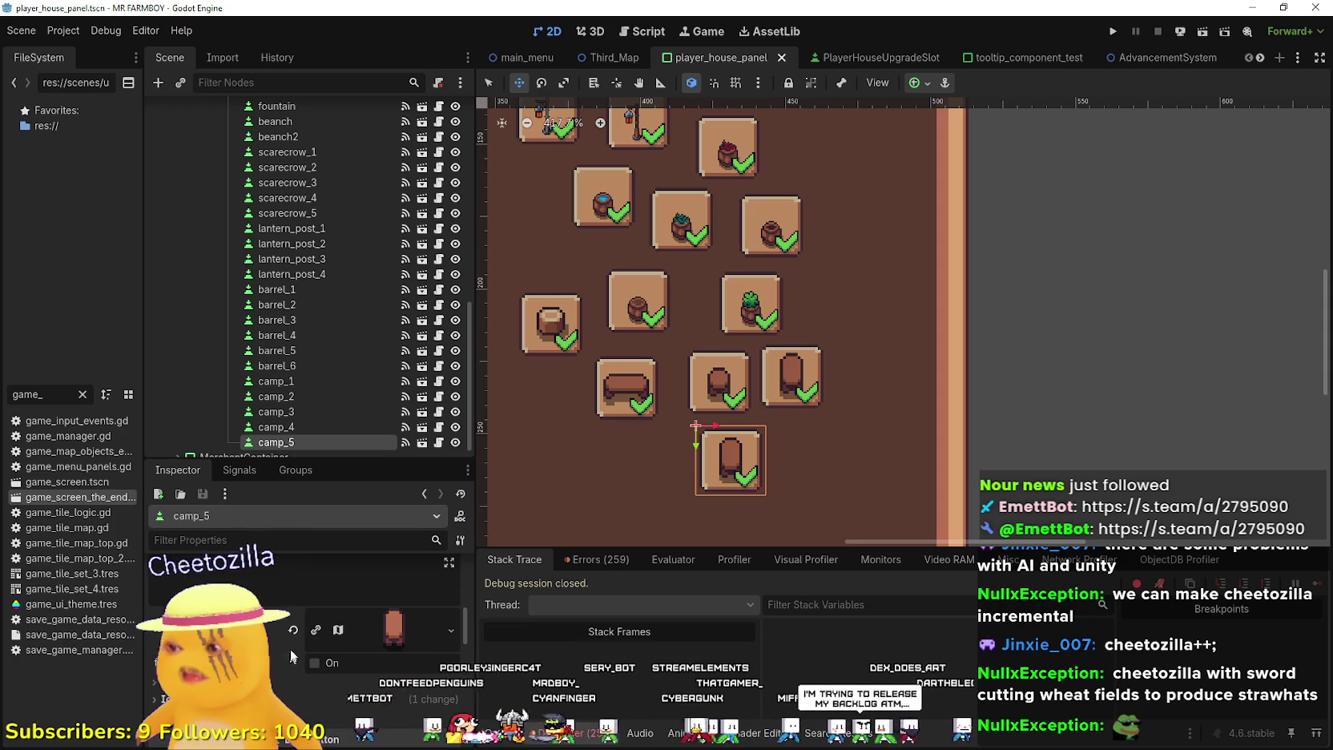
left_click(316, 629)
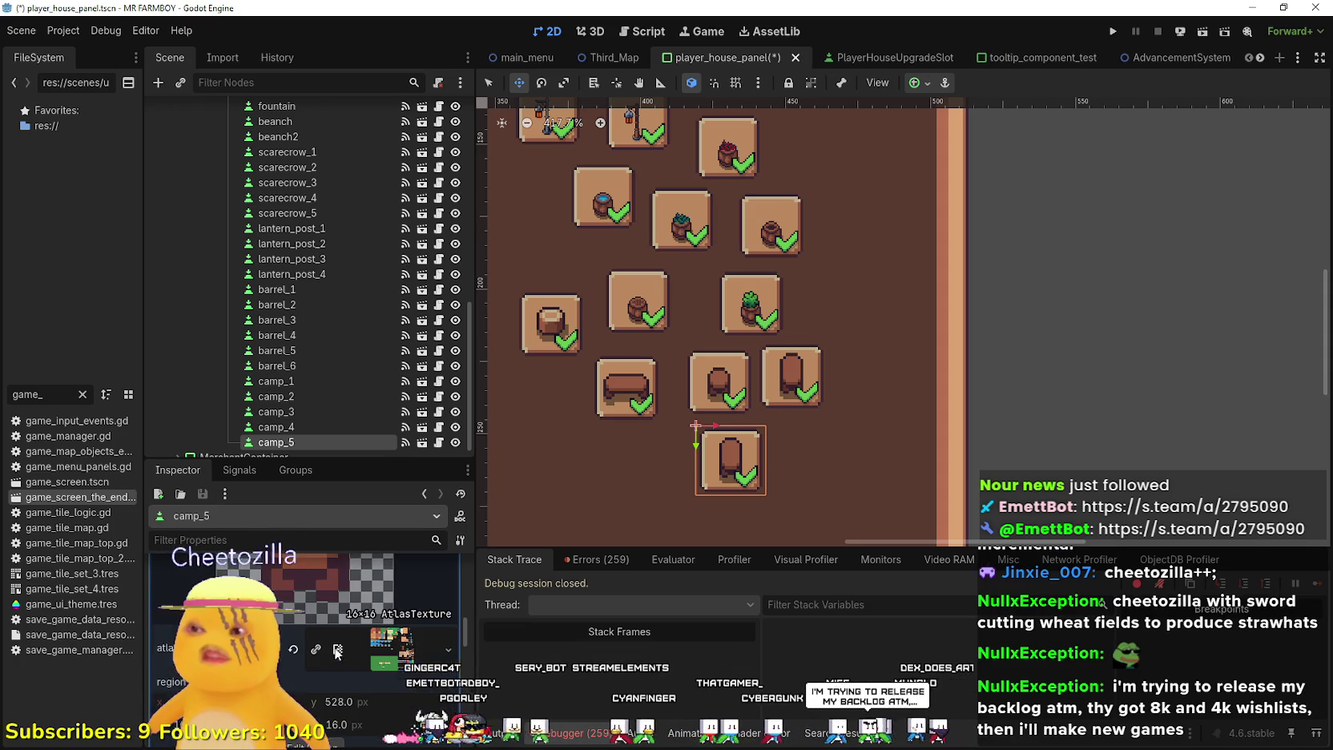
left_click(305, 743)
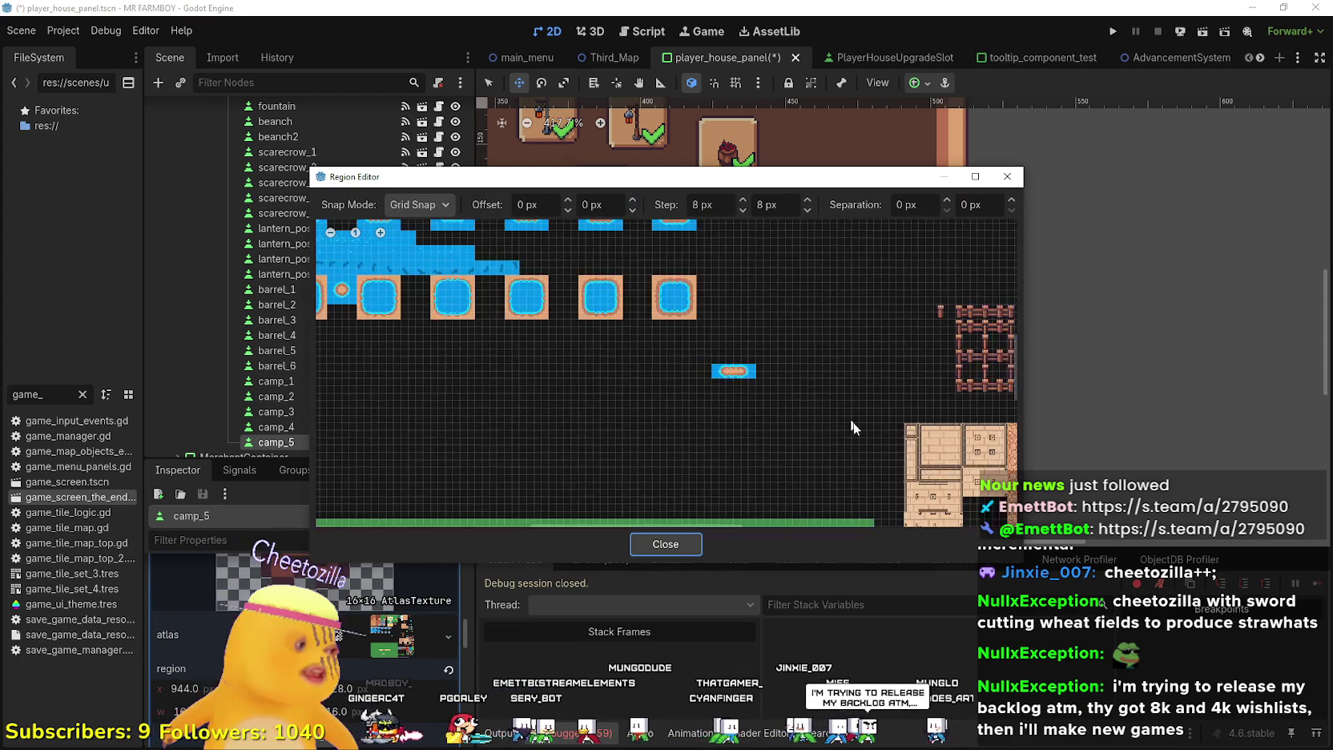
scroll(937, 321, "up", 6)
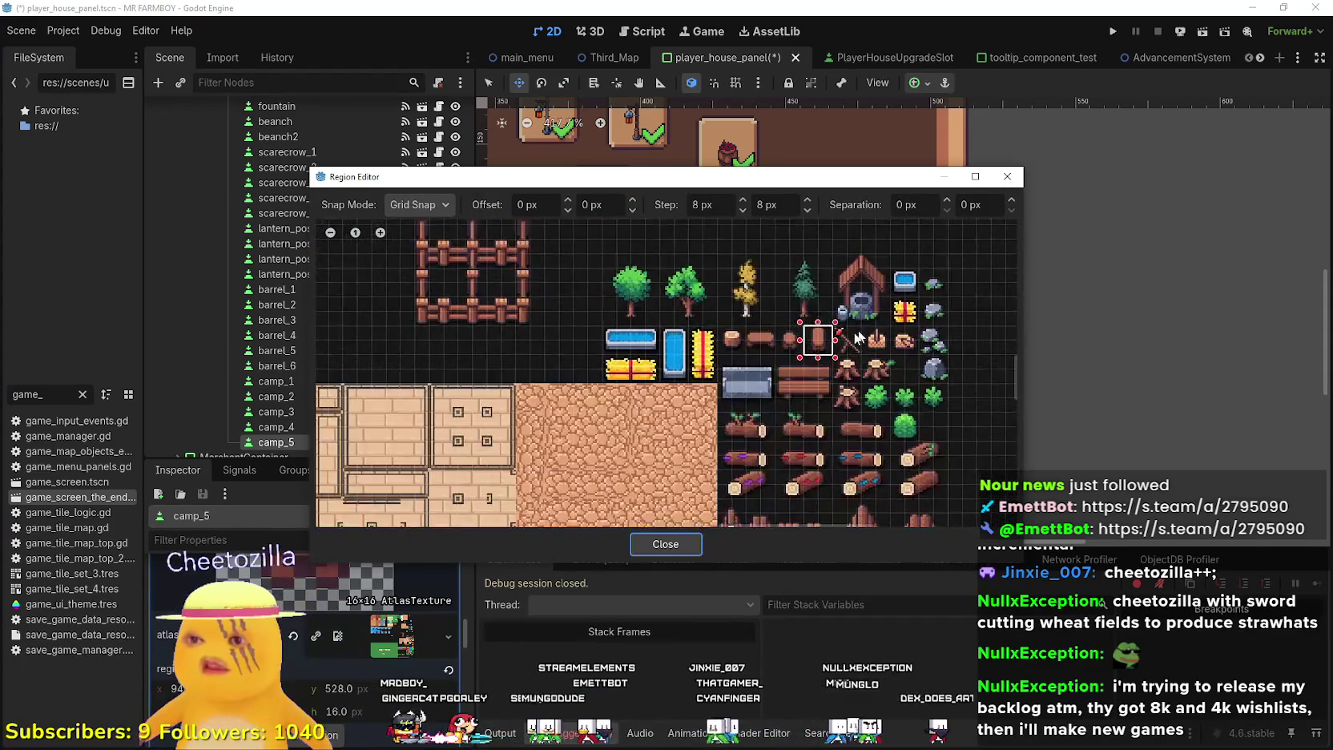
left_click_drag(791, 322, 833, 322)
left_click(690, 542)
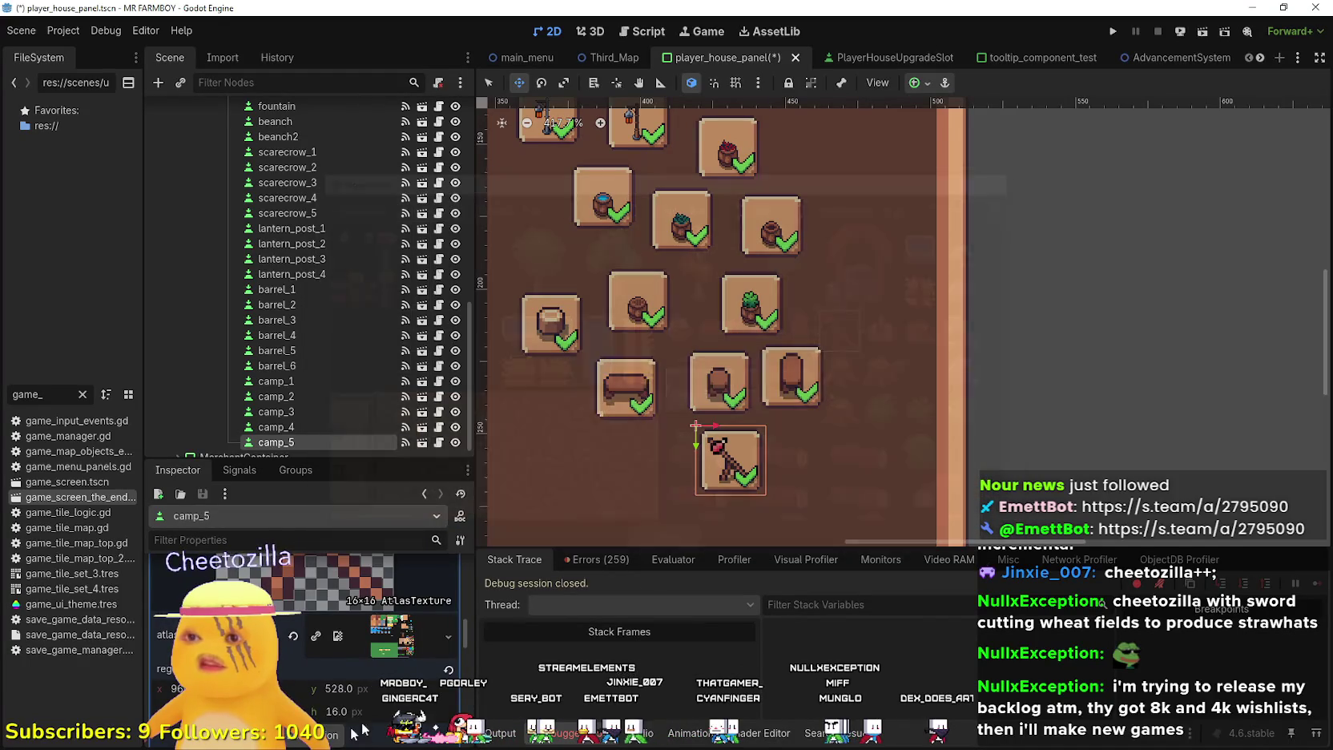
key("ctrl+s")
key("ctrl+s")
left_click(381, 610)
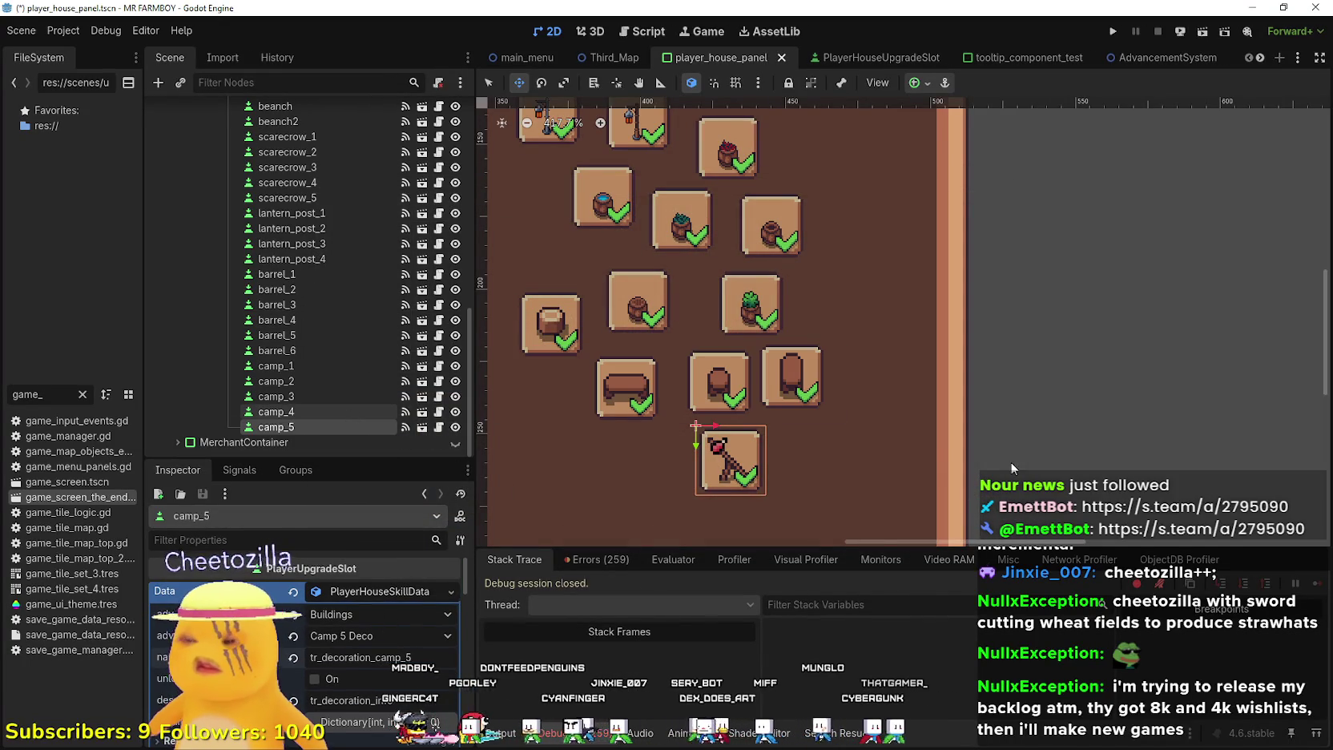
key("ctrl+d")
Set camp_6's item to Camp 6 Deco and its name key to tr_decoration_camp_6
left_click(322, 595)
left_click(365, 638)
scroll(423, 375, "down", 15)
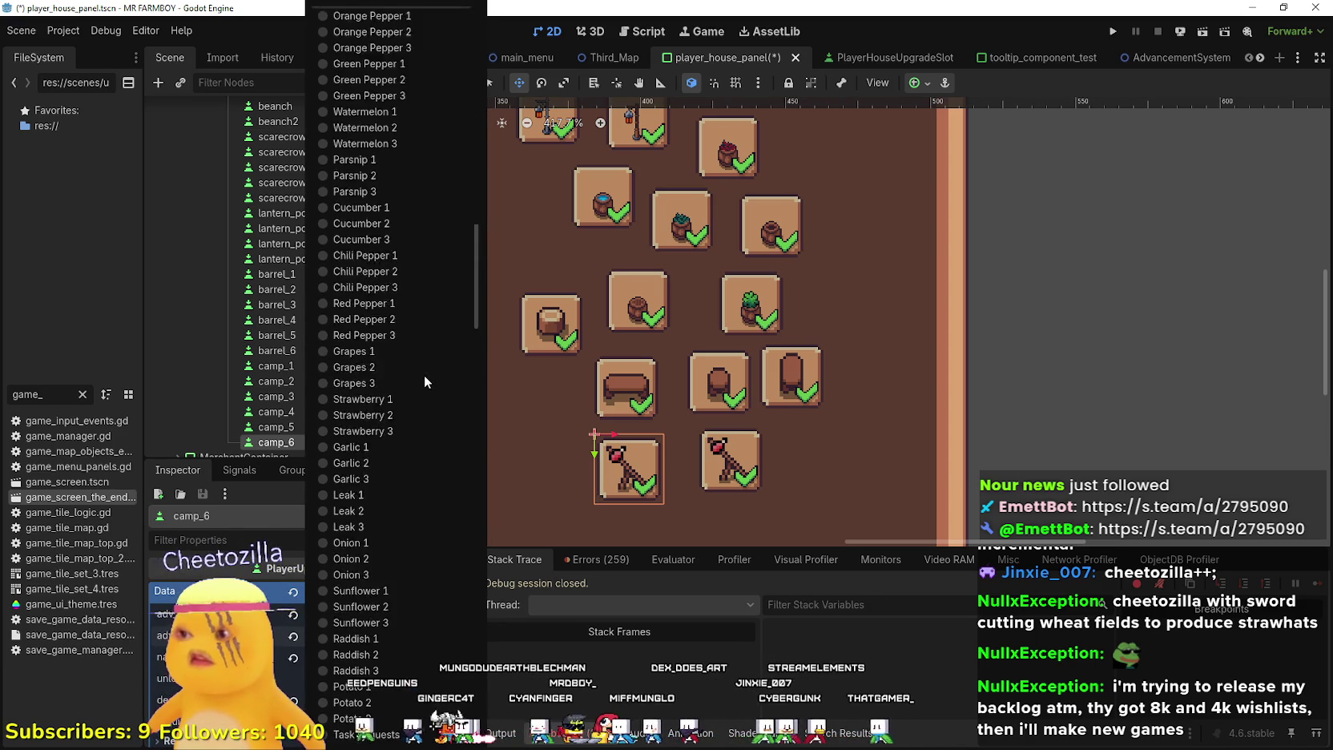
left_click(396, 474)
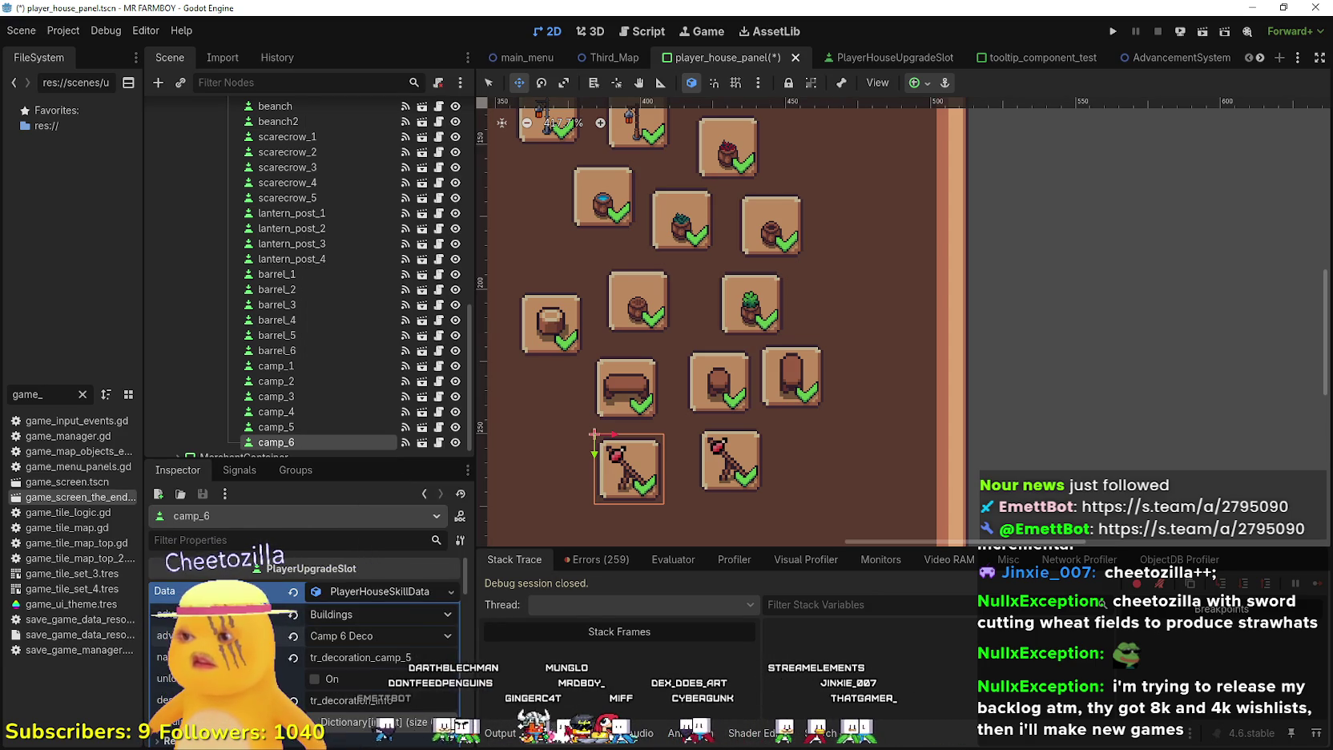
key("ctrl+s")
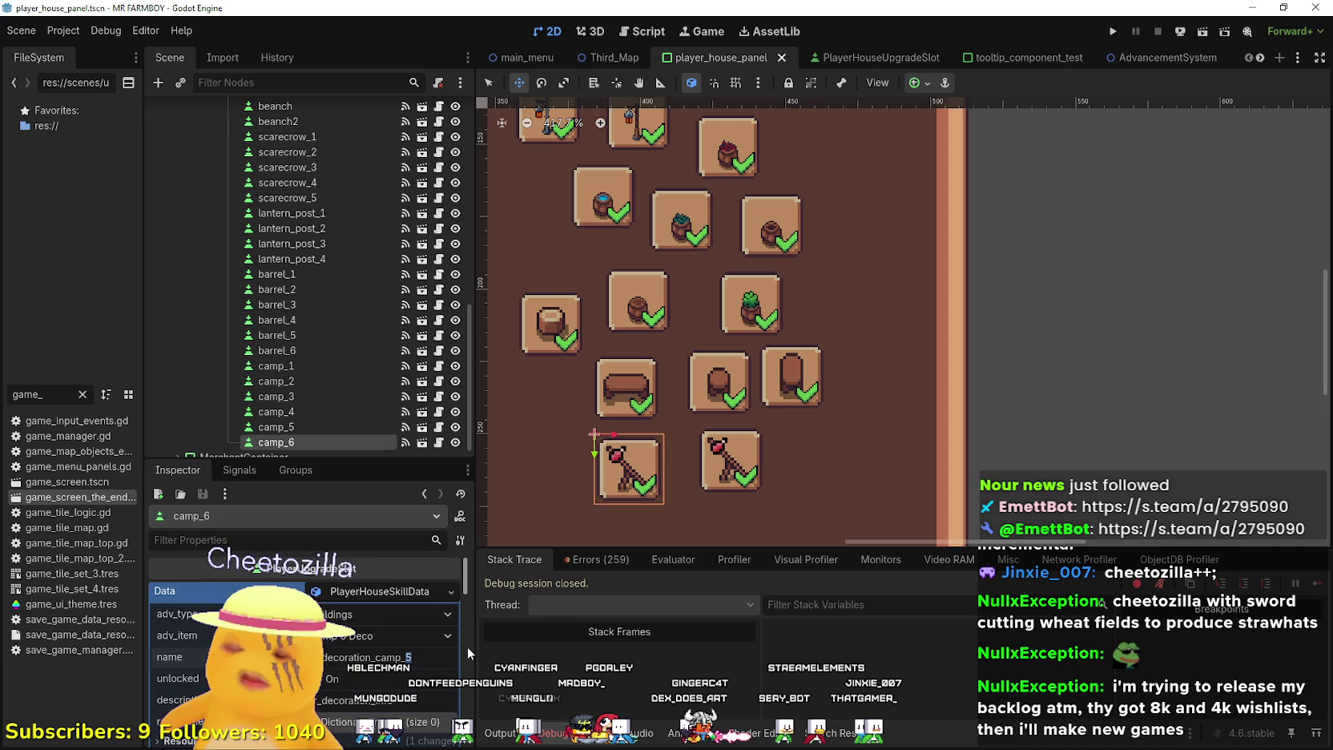
type("6")
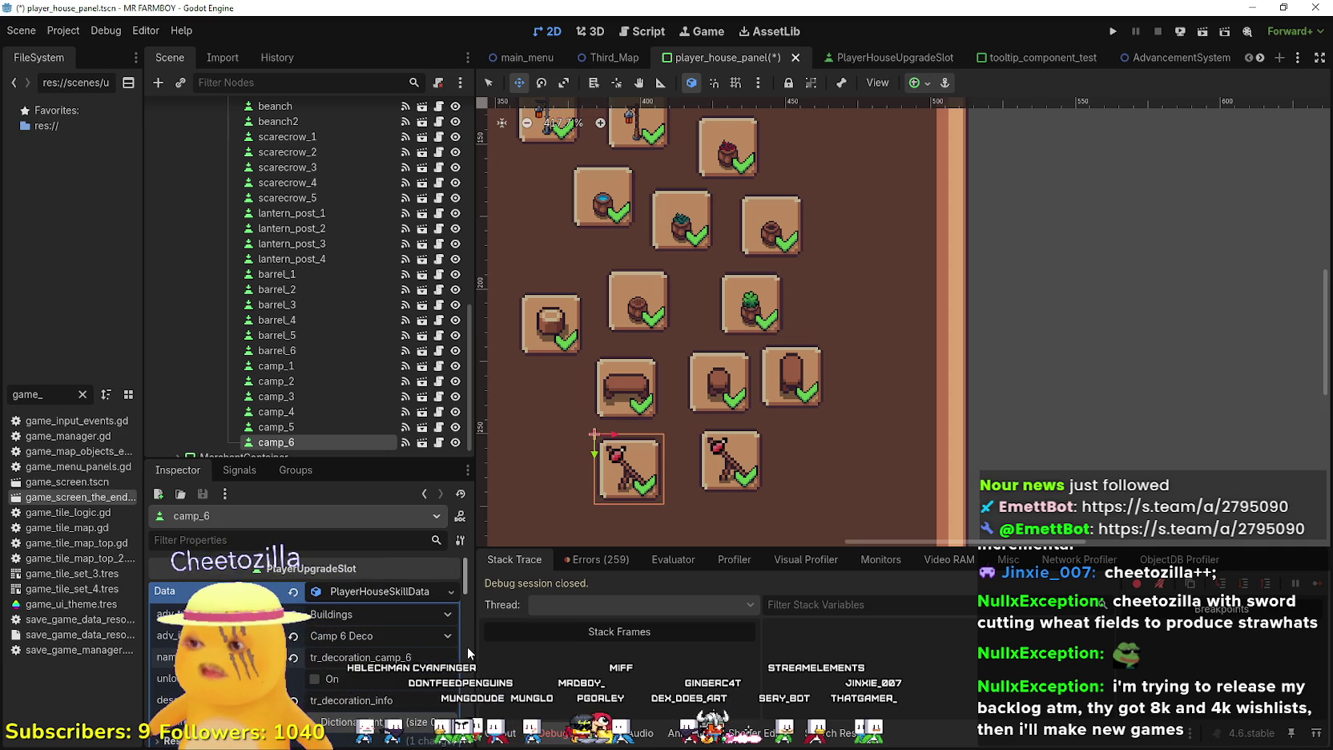
key("ctrl+s")
Re-cut camp_6's icon to a different stump sprite and save the scene
scroll(383, 635, "down", 5)
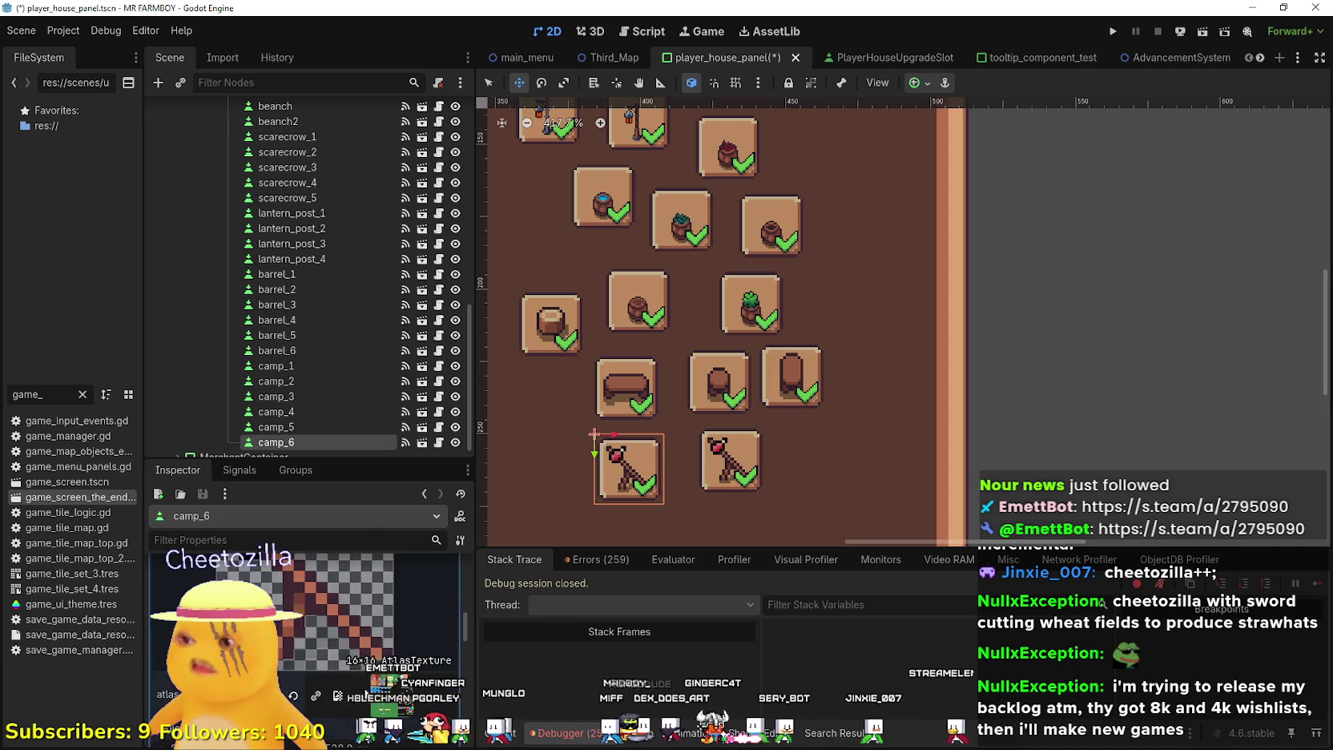
left_click(380, 615)
left_click(316, 702)
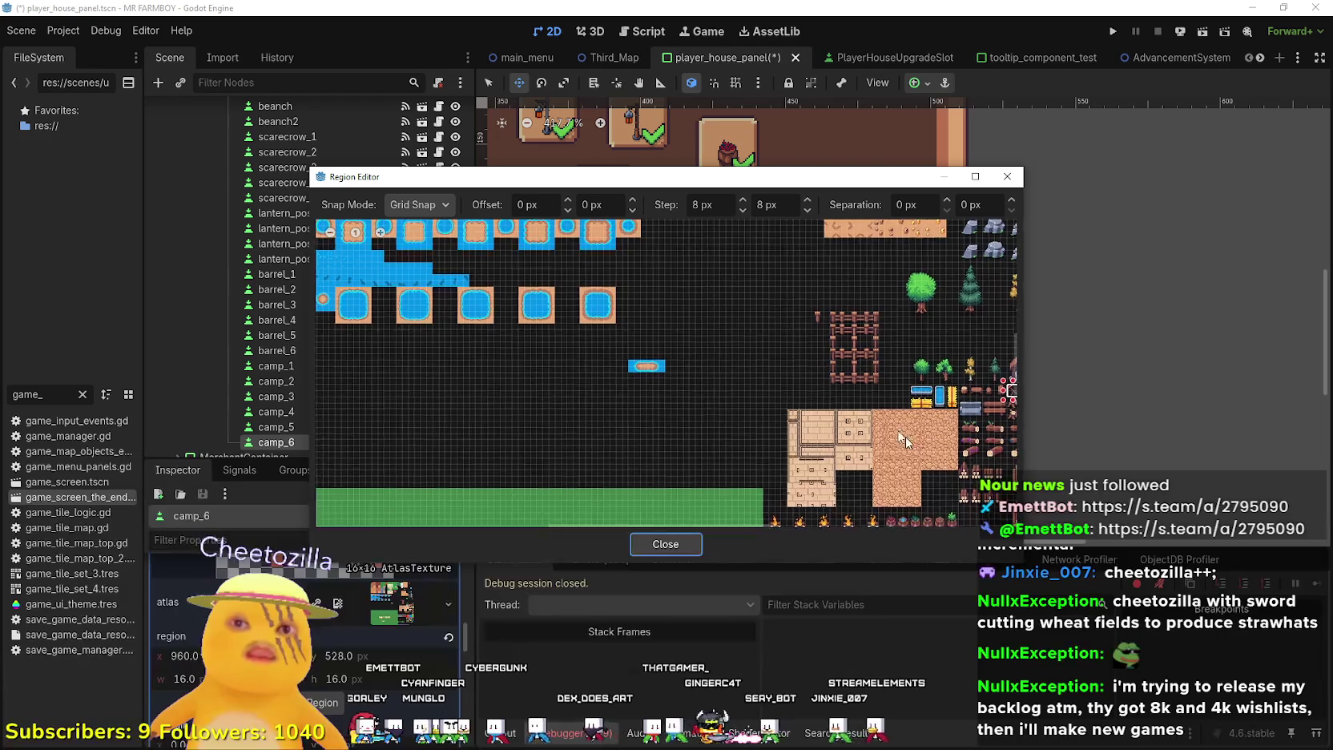
scroll(903, 346, "up", 5)
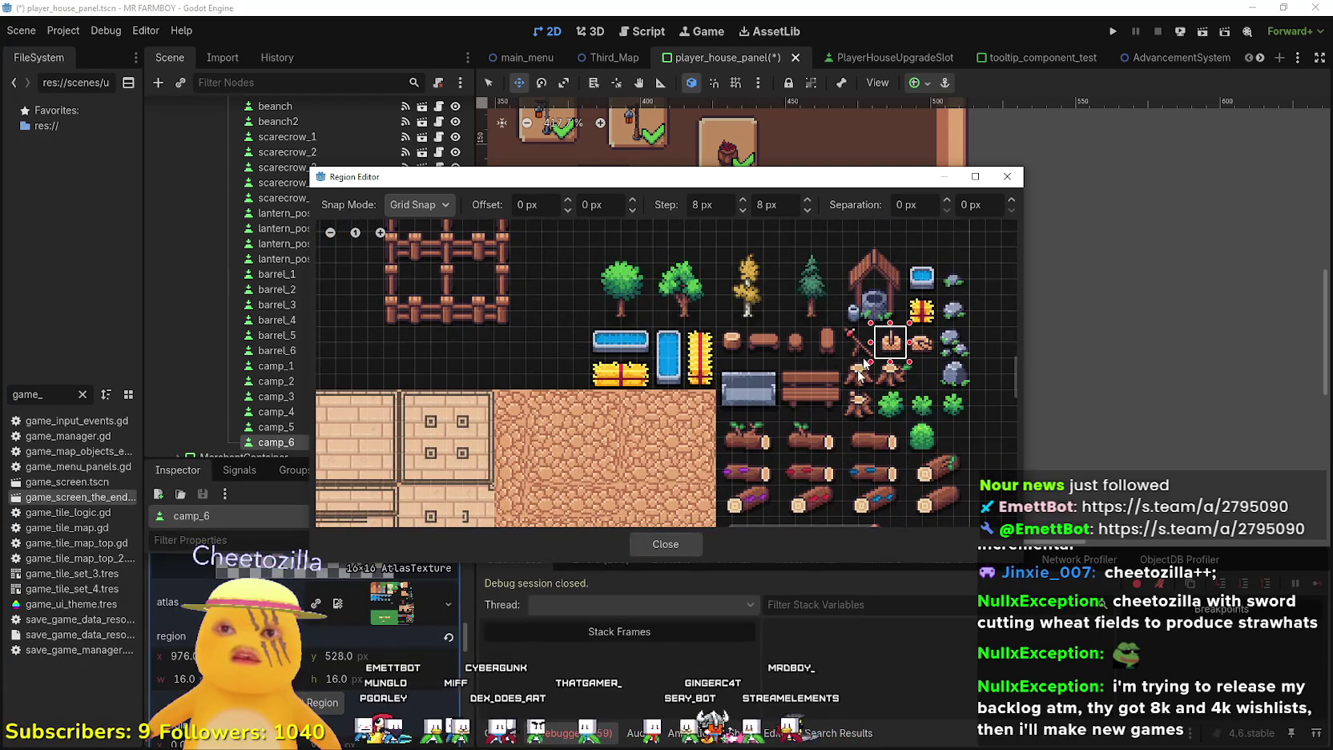
left_click(666, 543)
scroll(394, 647, "up", 3)
key("ctrl+s")
Focus the canvas on camp_6 and duplicate it into a new camp_7 slot
scroll(362, 614, "up", 5)
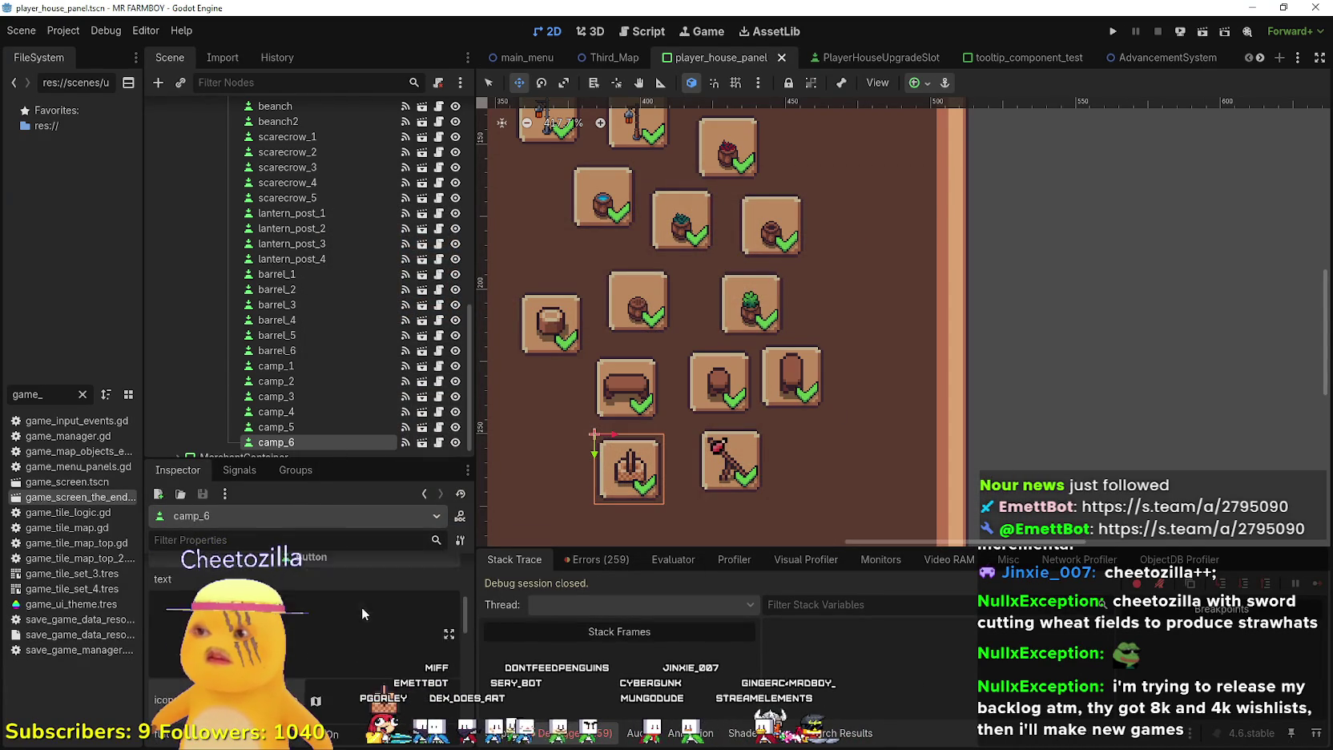
scroll(359, 399, "down", 1)
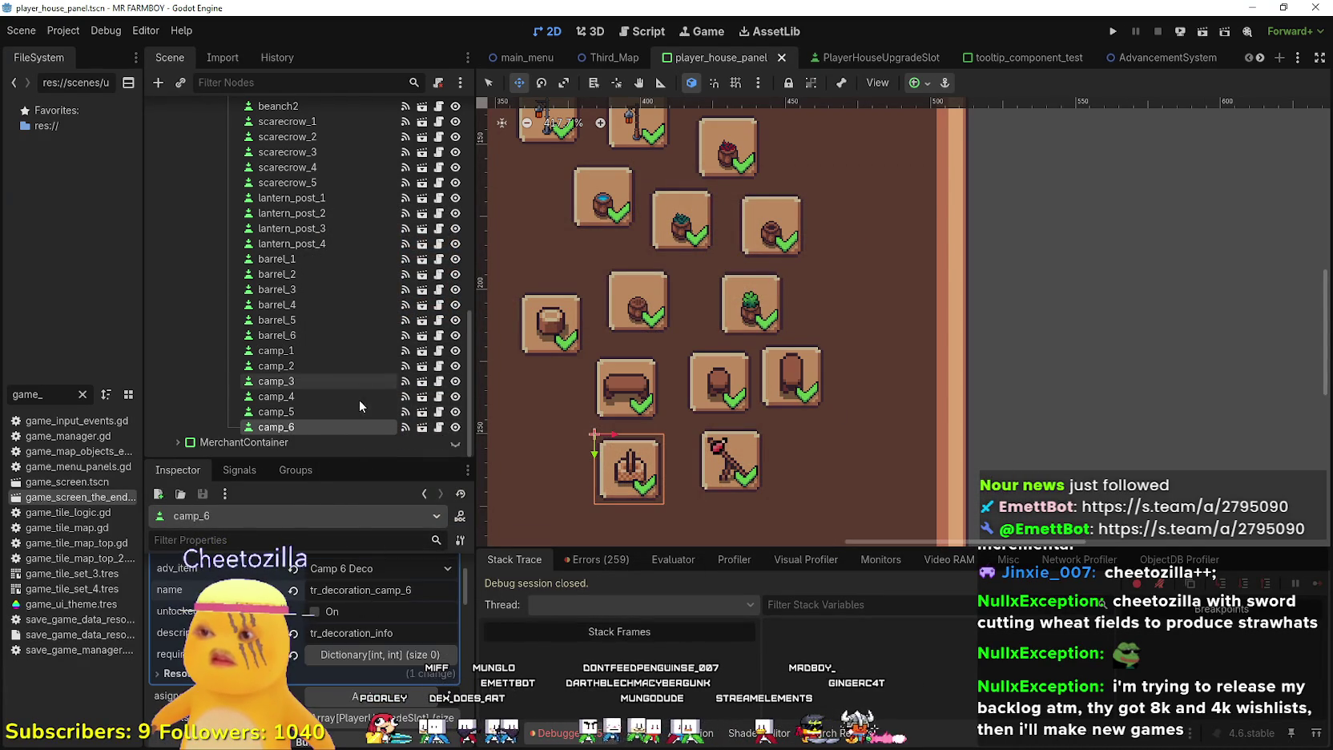
scroll(317, 606, "down", 5)
scroll(351, 645, "down", 3)
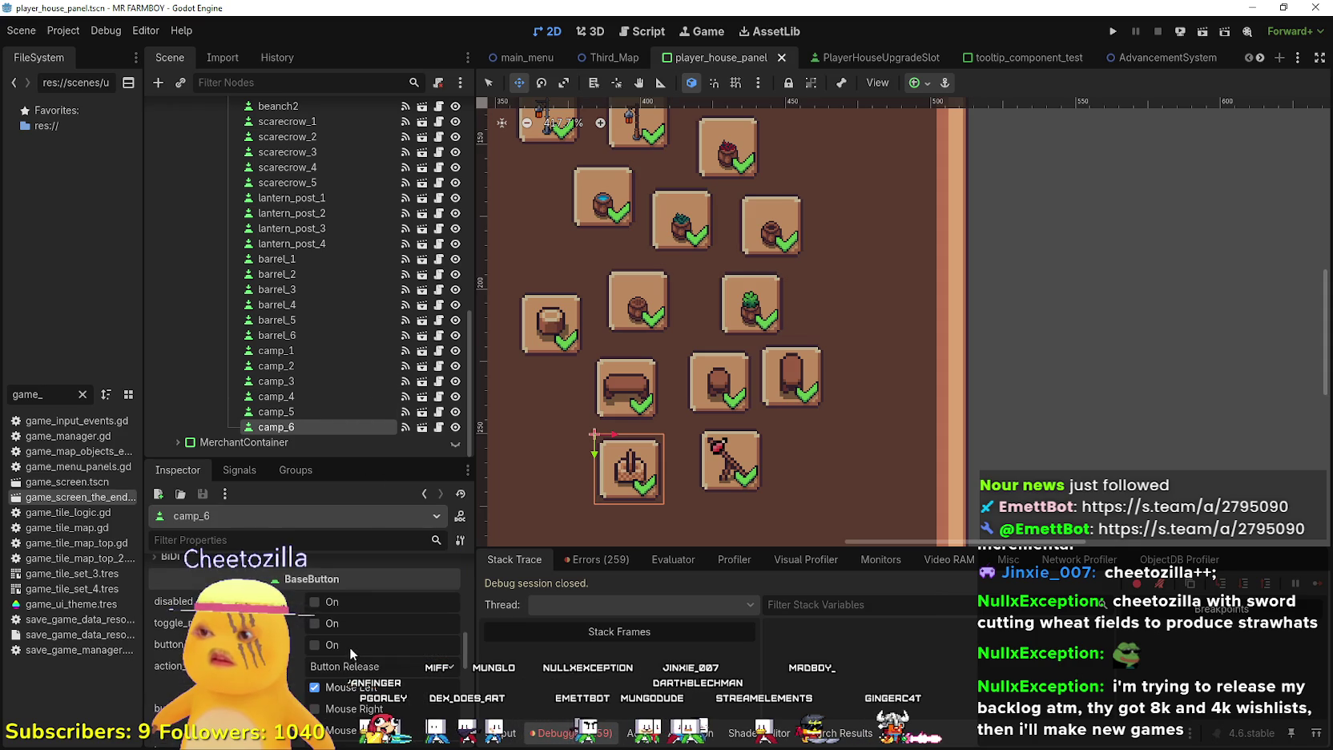
double_click(277, 427)
key("ctrl+d")
Move camp_7 off camp_6, set its upgrade item to Camp 7 Deco, and rename it tr_decoration_camp_7
mouse_move(744, 394)
left_mouse_down()
mouse_move(641, 352)
mouse_move(619, 365)
left_mouse_up()
left_click(380, 592)
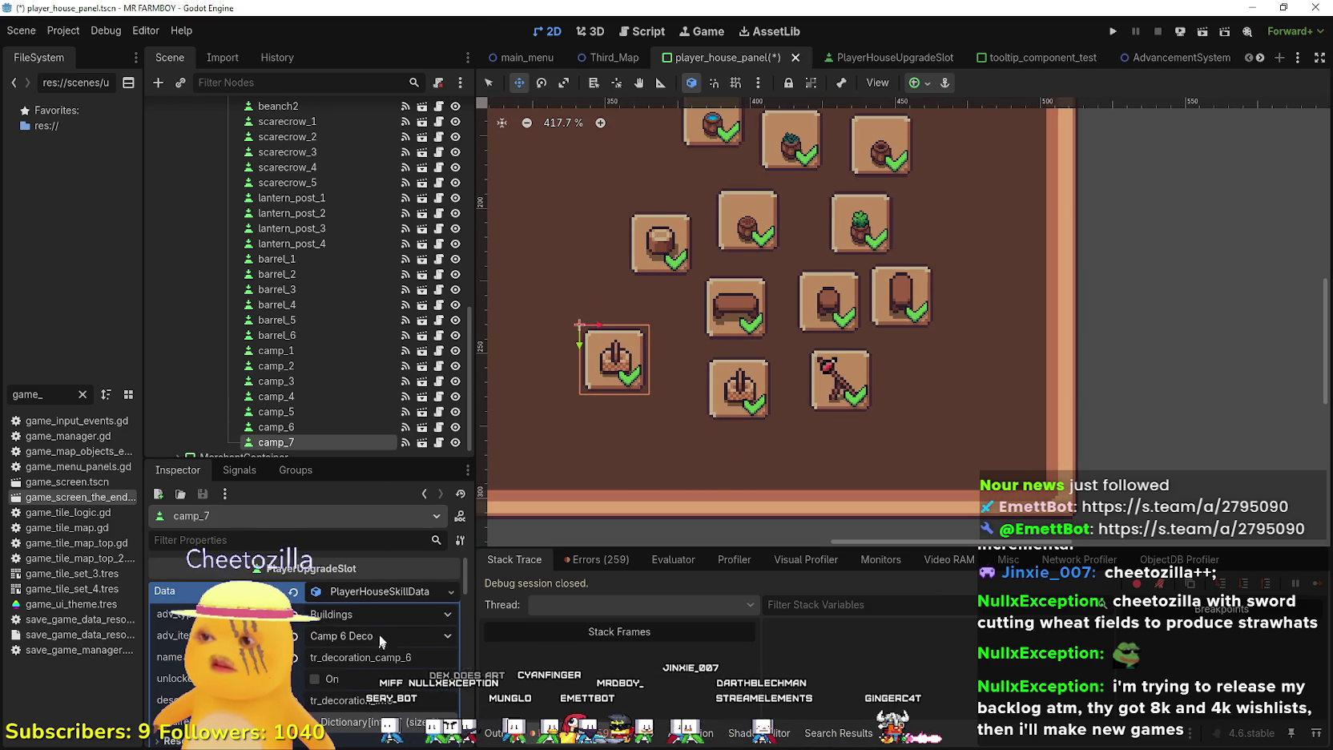
left_click(377, 636)
scroll(377, 568, "down", 10)
scroll(377, 565, "down", 5)
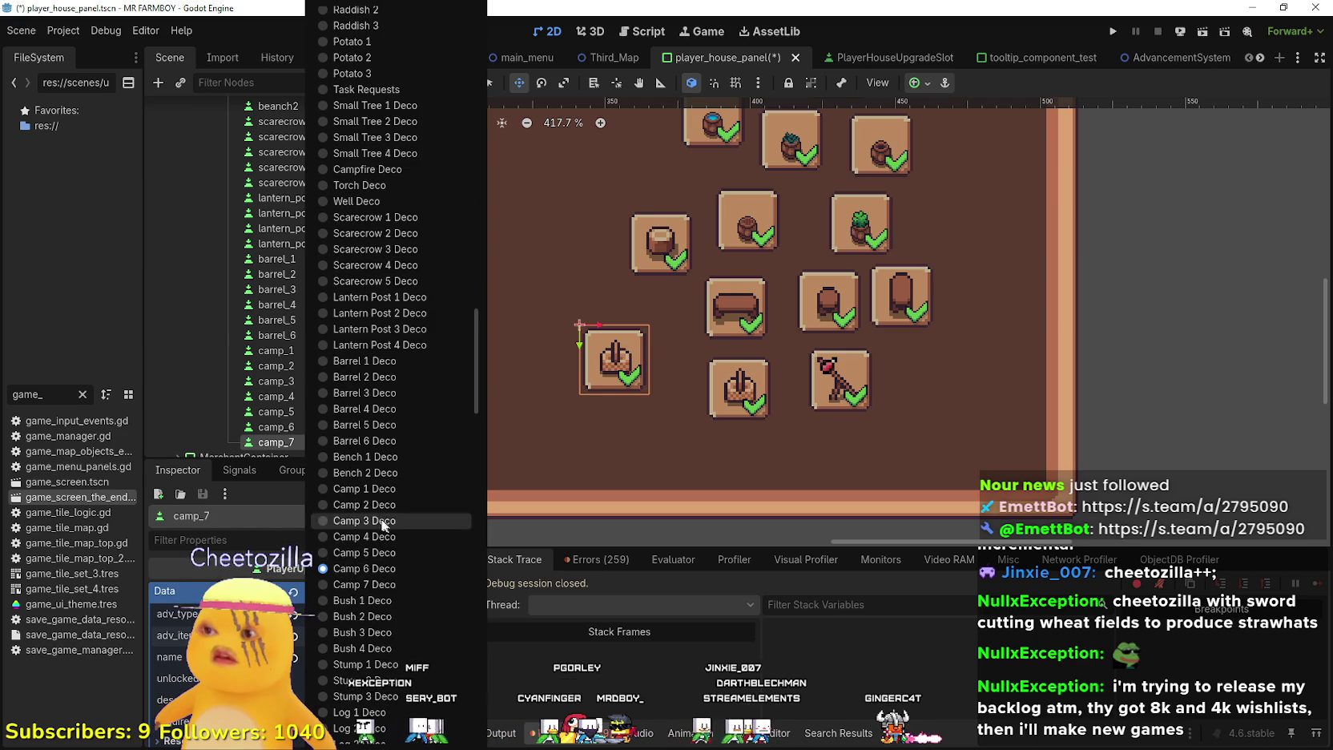
left_click(377, 575)
left_click_drag(413, 657, 406, 657)
type("7")
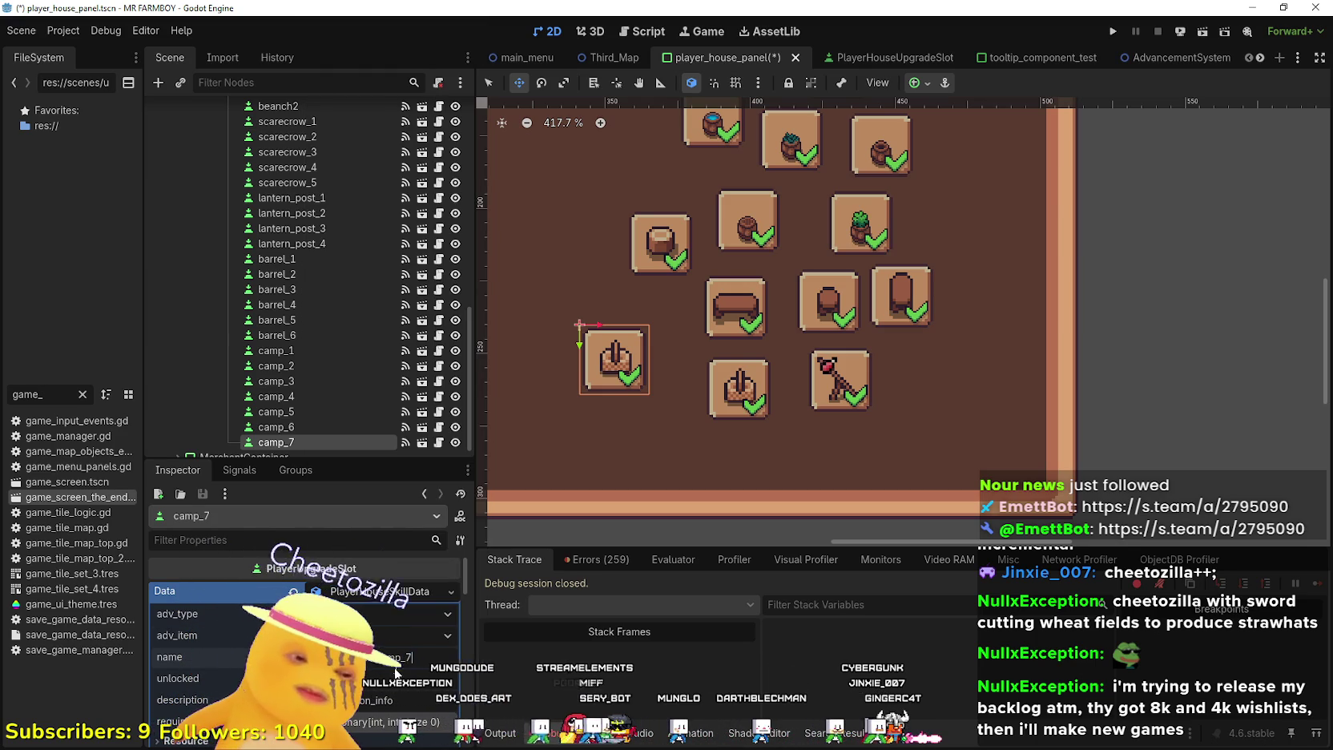
key("ctrl+s")
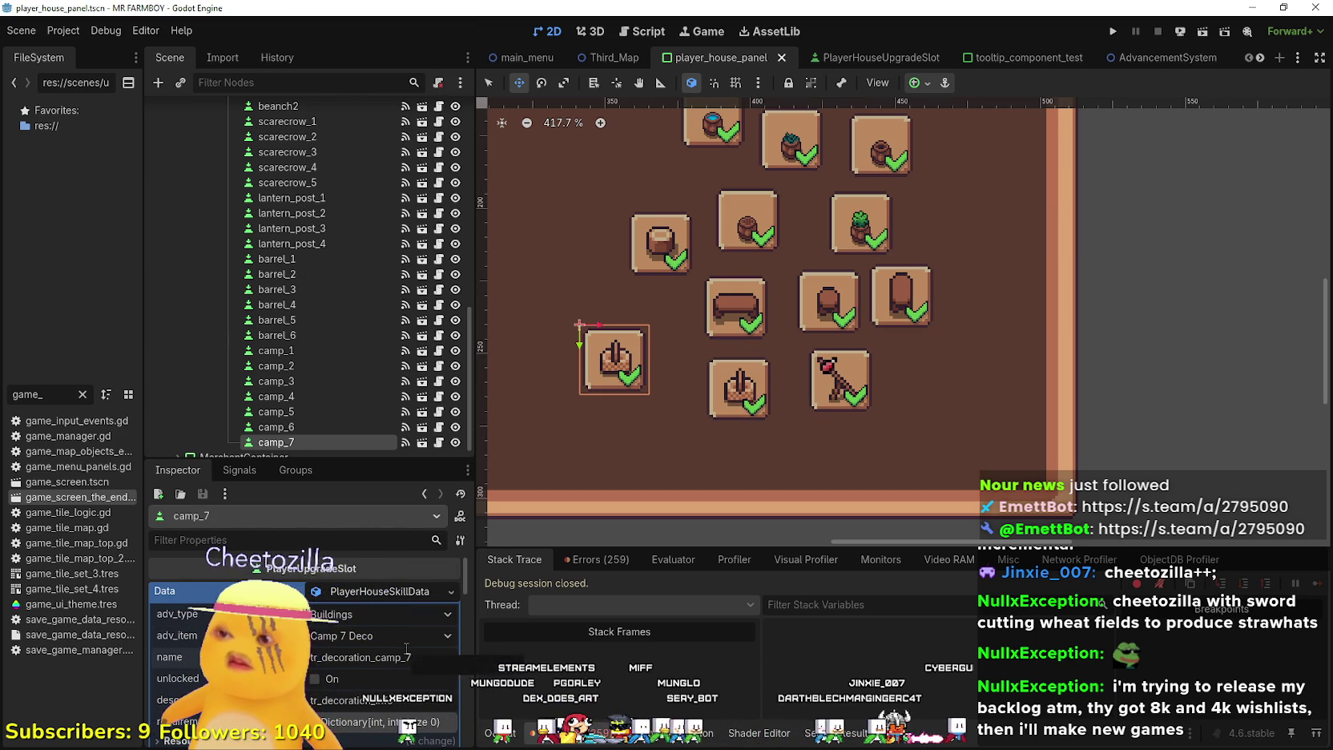
Re-cut camp_7's icon region to the next tile right, a split-log sprite
scroll(358, 644, "down", 5)
left_click(395, 675)
scroll(329, 669, "down", 2)
left_click(323, 656)
scroll(593, 380, "down", 3)
scroll(958, 406, "up", 1)
left_click(951, 405)
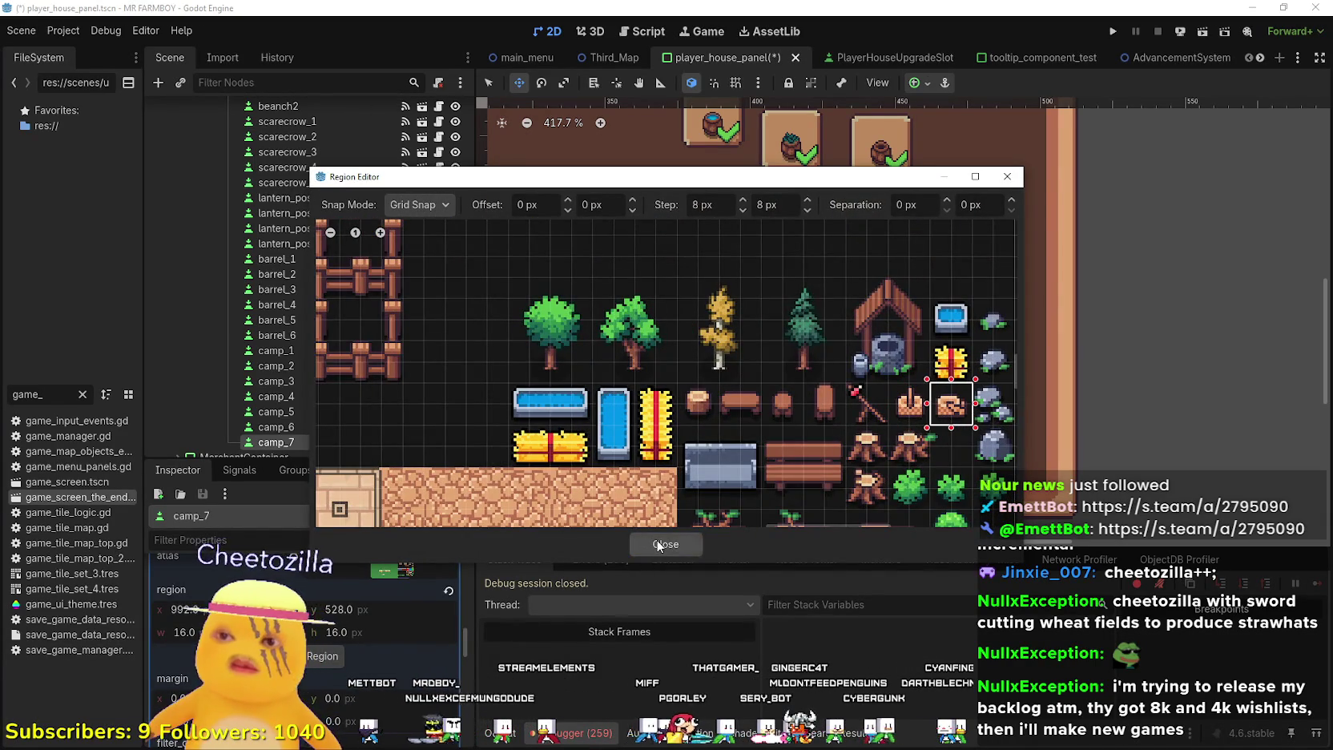
left_click(665, 543)
Save the scene and move camp_7 up beside the bench
scroll(366, 653, "up", 3)
scroll(366, 652, "down", 3)
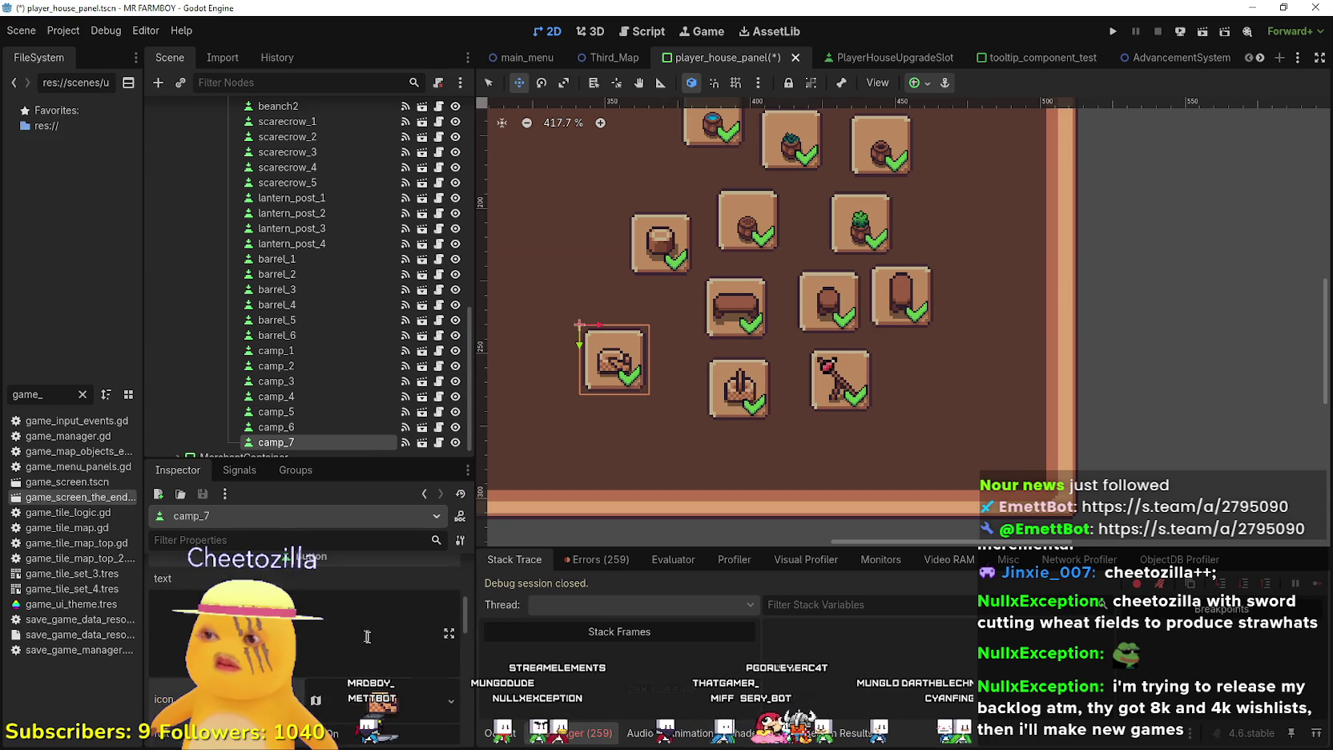
key("ctrl+s")
scroll(367, 638, "up", 3)
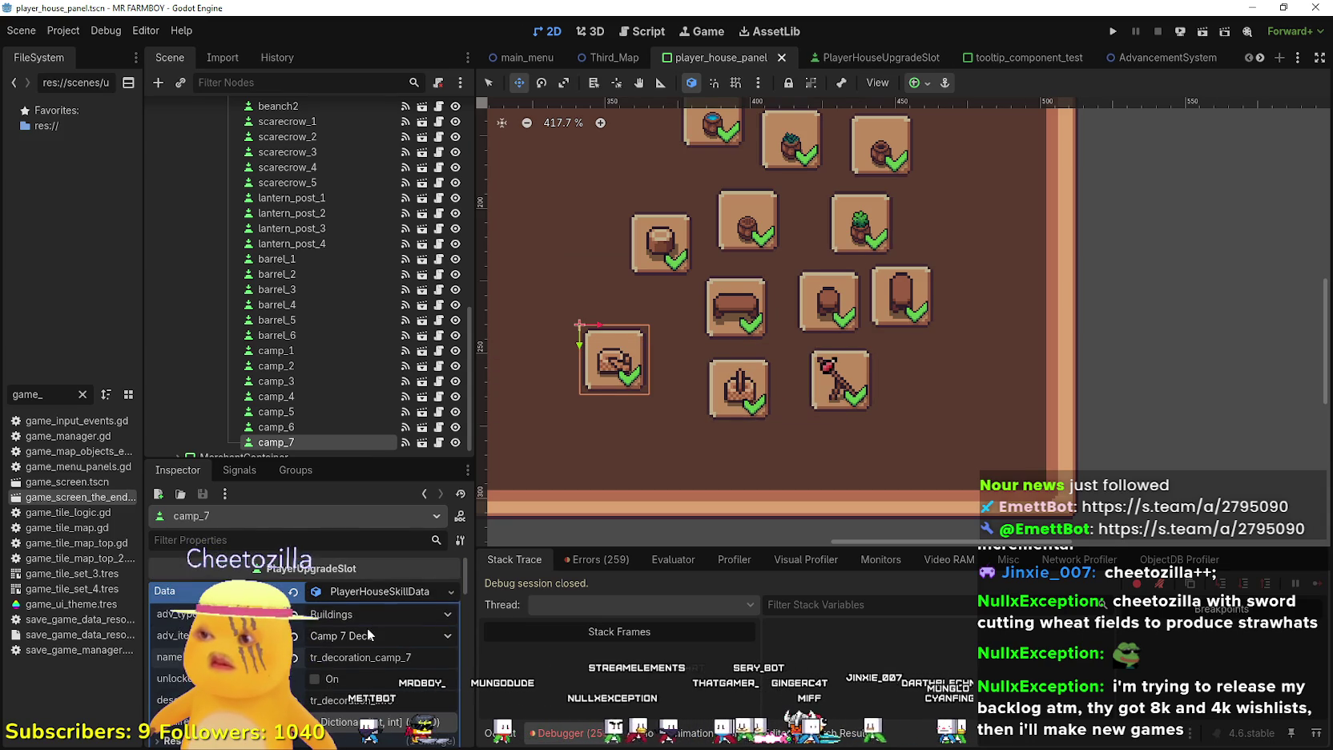
scroll(603, 430, "down", 6)
left_click_drag(694, 362, 718, 319)
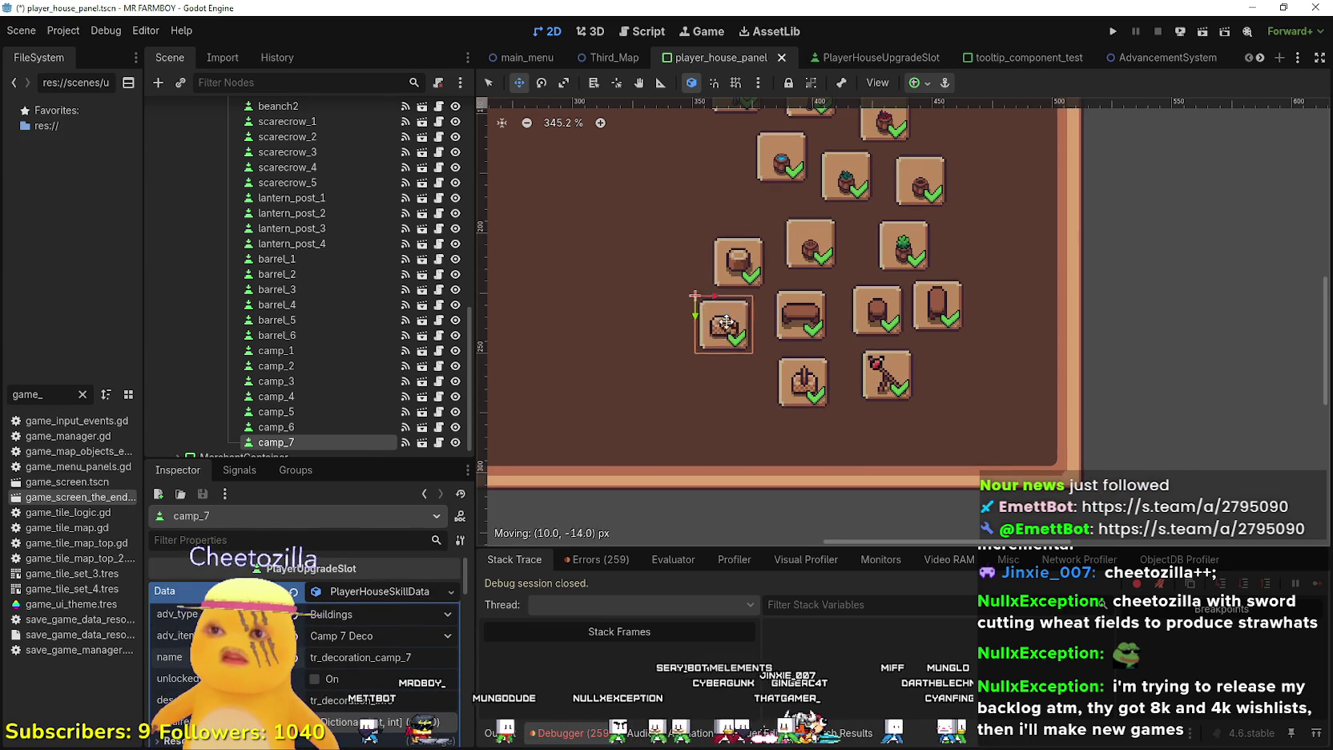
Collapse the upgrade data and move the red scarecrow_3 to the end of row 1
scroll(725, 324, "down", 3)
scroll(731, 333, "up", 2)
scroll(739, 302, "down", 1)
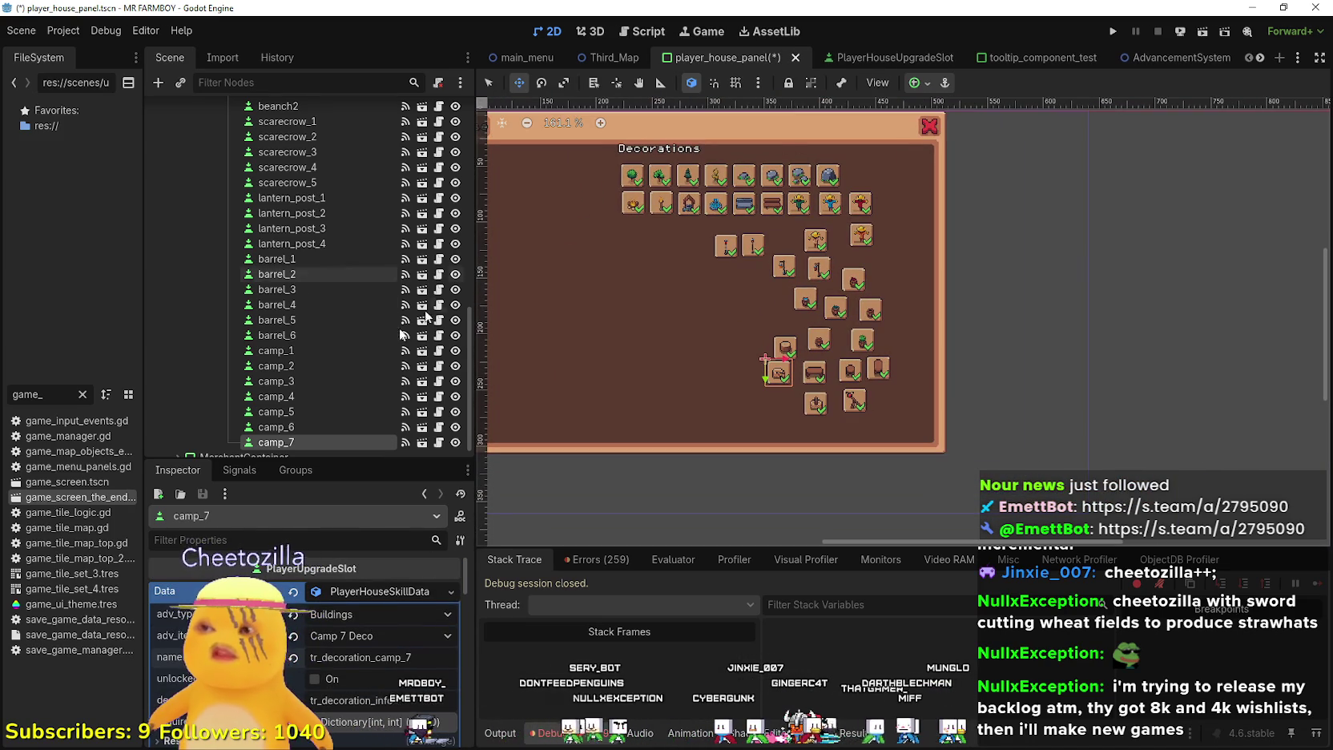
scroll(360, 357, "down", 1)
left_click(407, 596)
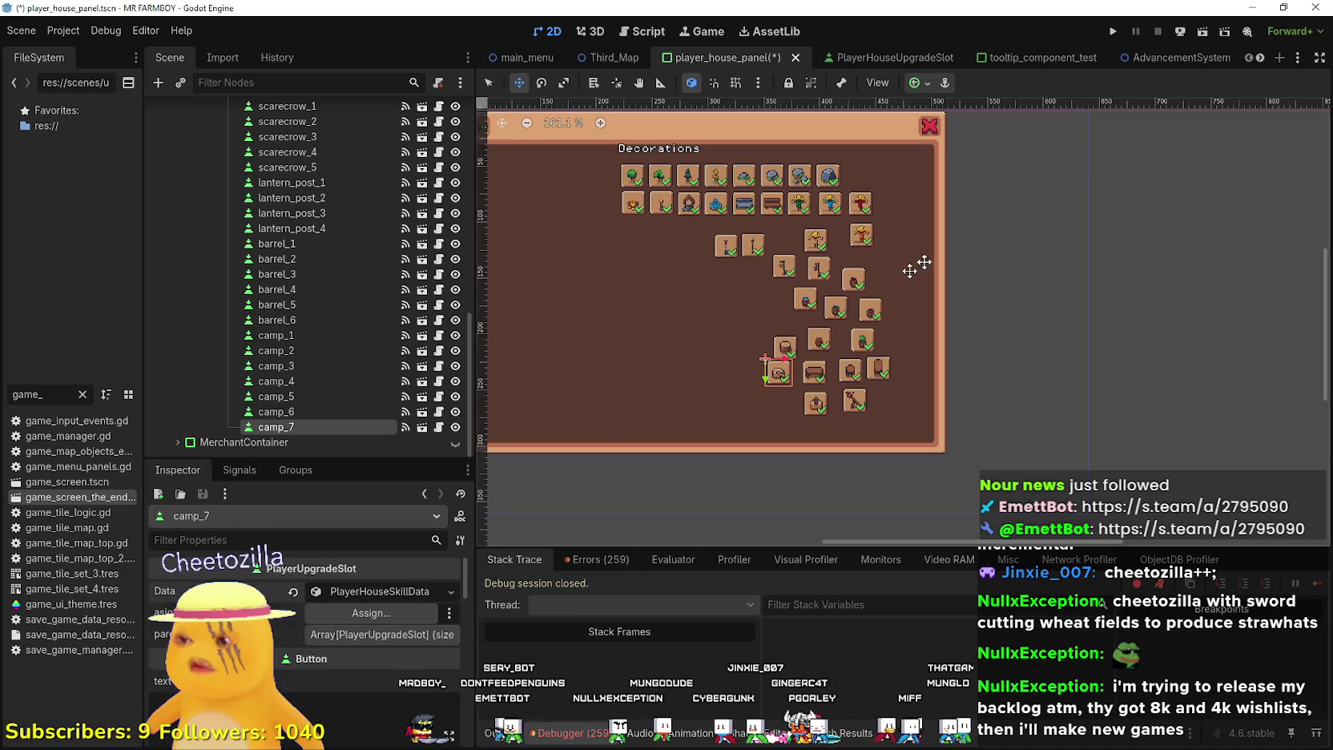
scroll(774, 288, "up", 5)
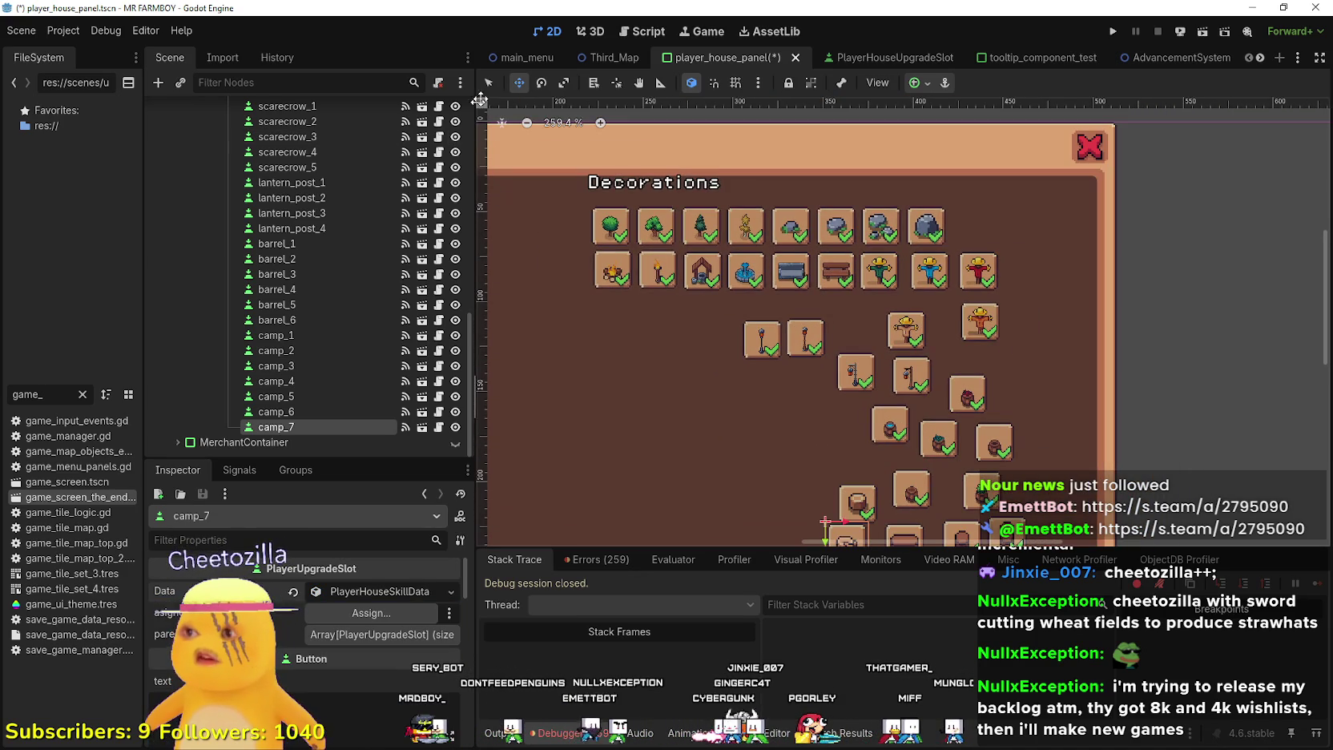
scroll(1063, 267, "up", 3)
left_click(950, 283)
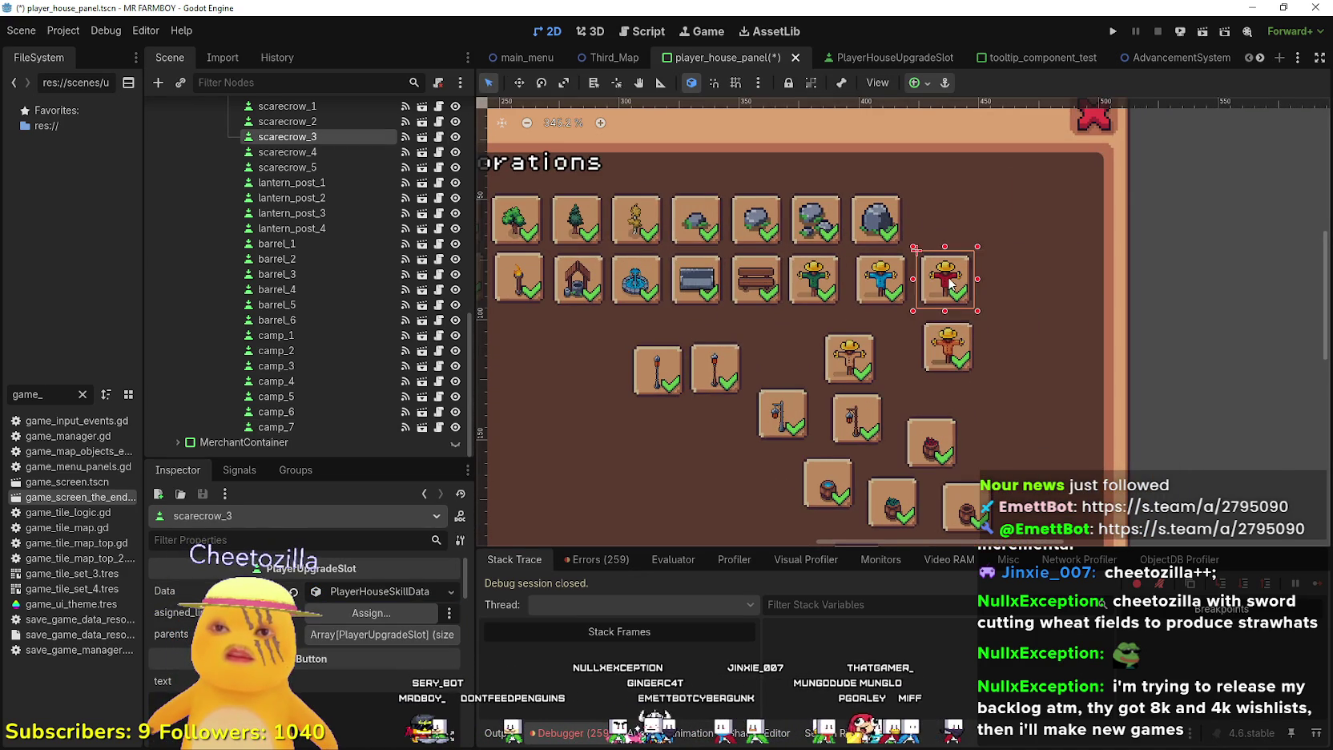
scroll(945, 276, "down", 2)
left_click_drag(937, 264, 941, 237)
Move scarecrow_4 and scarecrow_5 to the end of row 2
scroll(937, 235, "up", 3)
scroll(931, 298, "up", 1)
scroll(931, 298, "down", 2)
left_click_drag(951, 388, 944, 317)
scroll(904, 396, "down", 1)
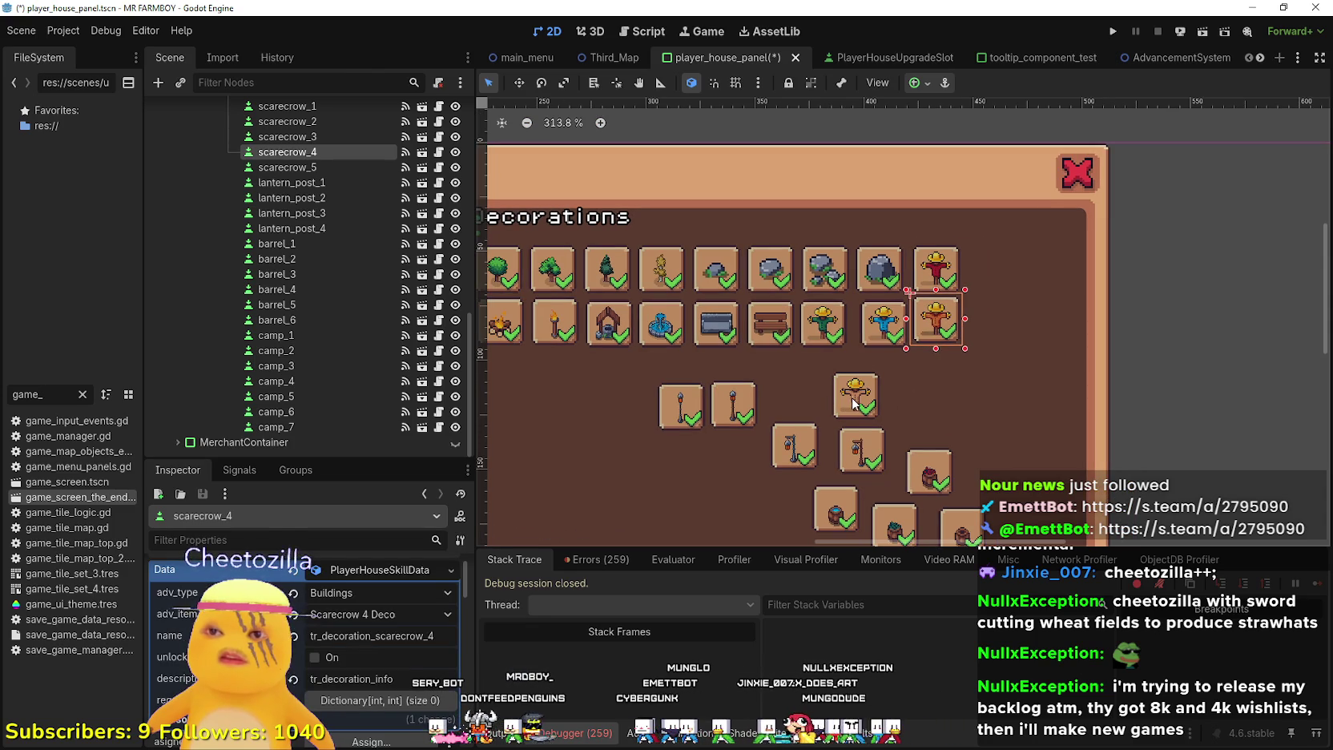
left_click(859, 377)
left_click_drag(914, 352, 997, 328)
scroll(787, 407, "up", 1)
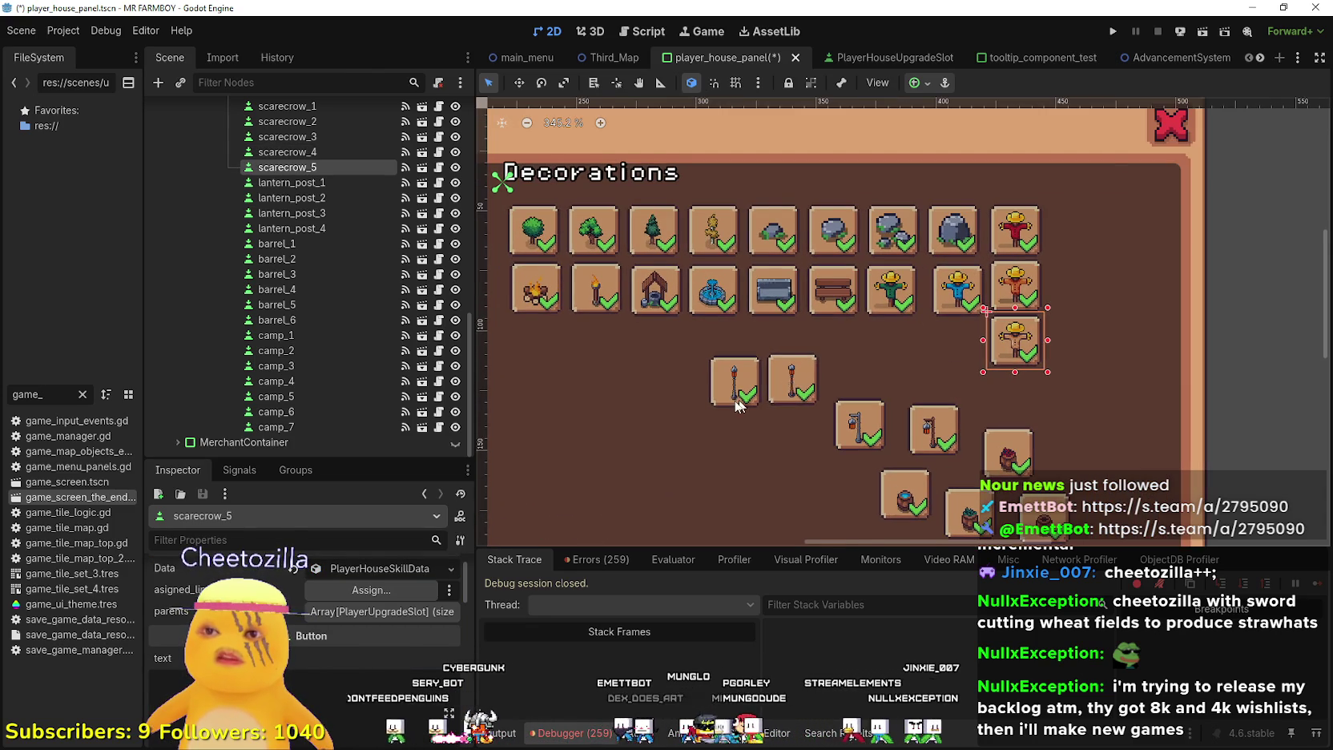
scroll(753, 400, "down", 5)
Start a new row beneath row 2 with lantern_post_1, working out spacing in a calculator
left_click(749, 401)
left_click(731, 398)
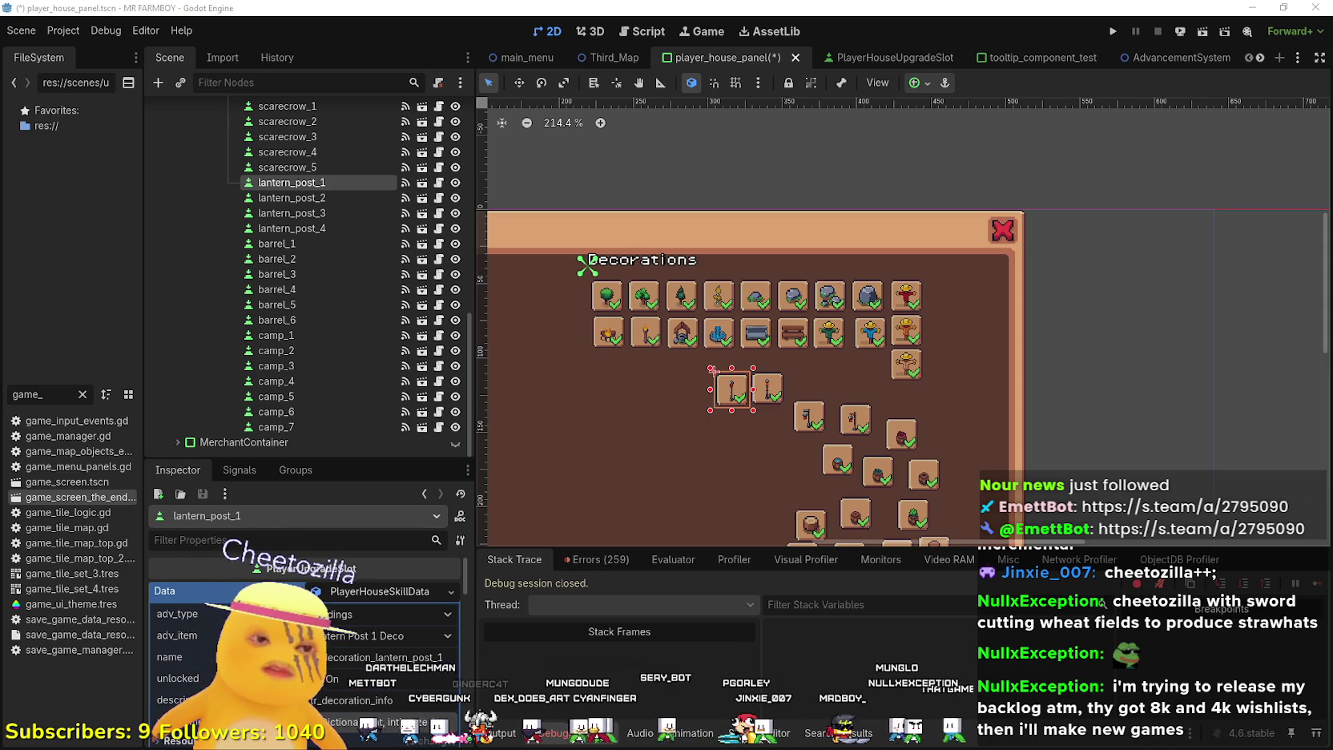
key("XF86Calculator")
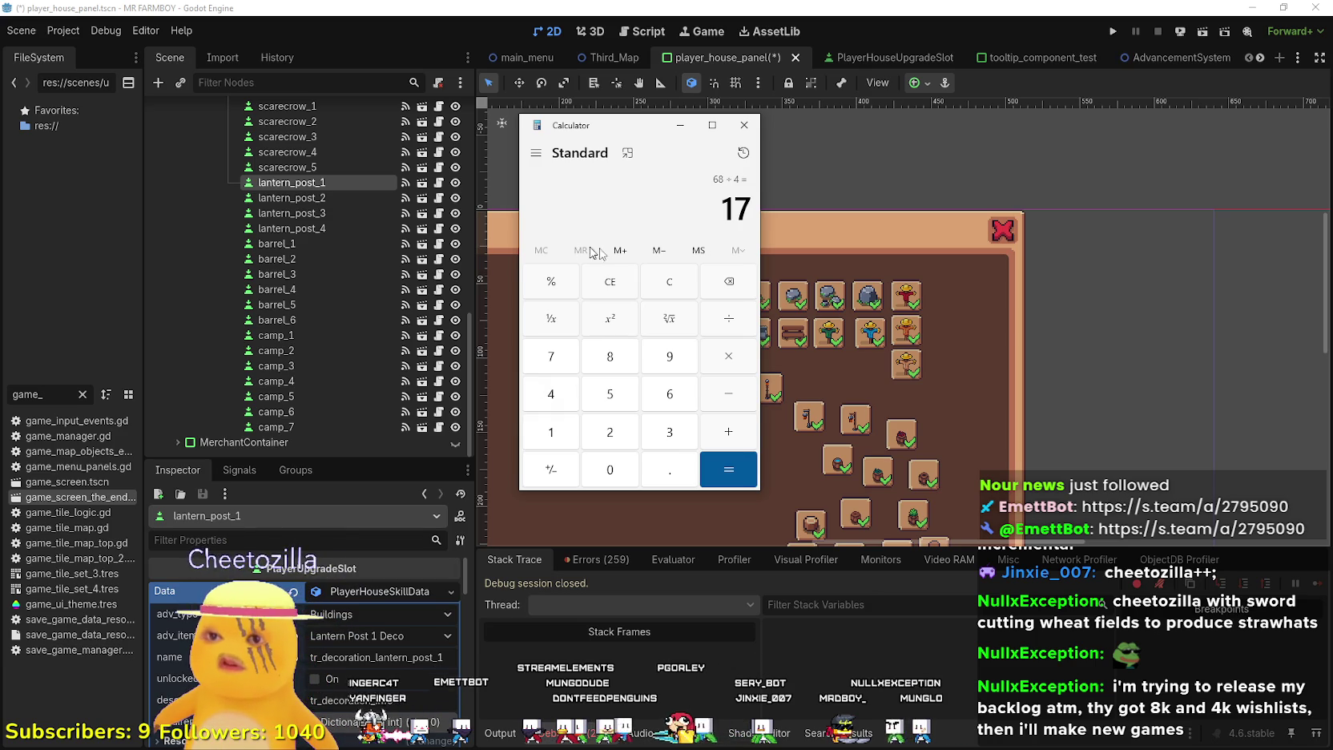
scroll(849, 393, "down", 5)
mouse_move(849, 392)
left_mouse_down()
mouse_move(1013, 340)
mouse_move(891, 358)
left_mouse_up()
scroll(845, 282, "up", 3)
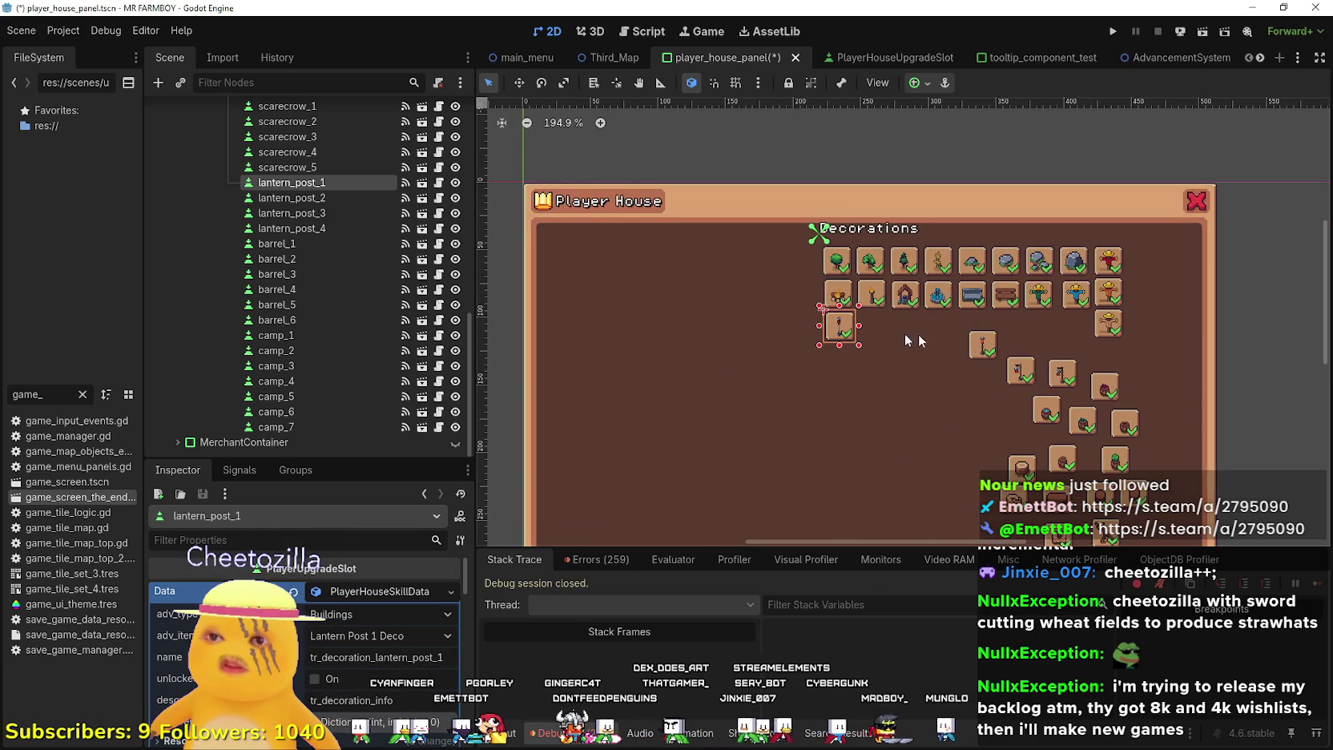
Stack lantern posts 2, 3 and 4 under lantern_post_1 in the left column
left_click_drag(977, 350, 843, 363)
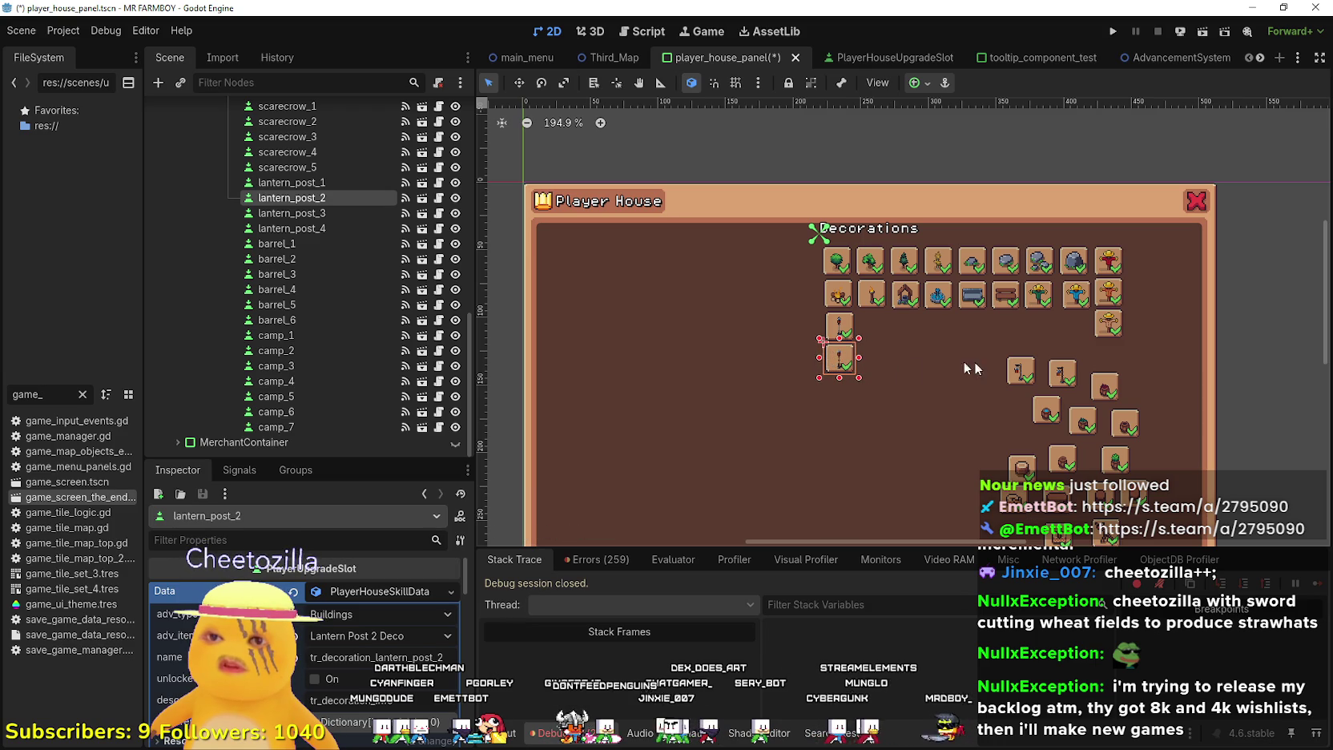
left_click_drag(1032, 372, 850, 393)
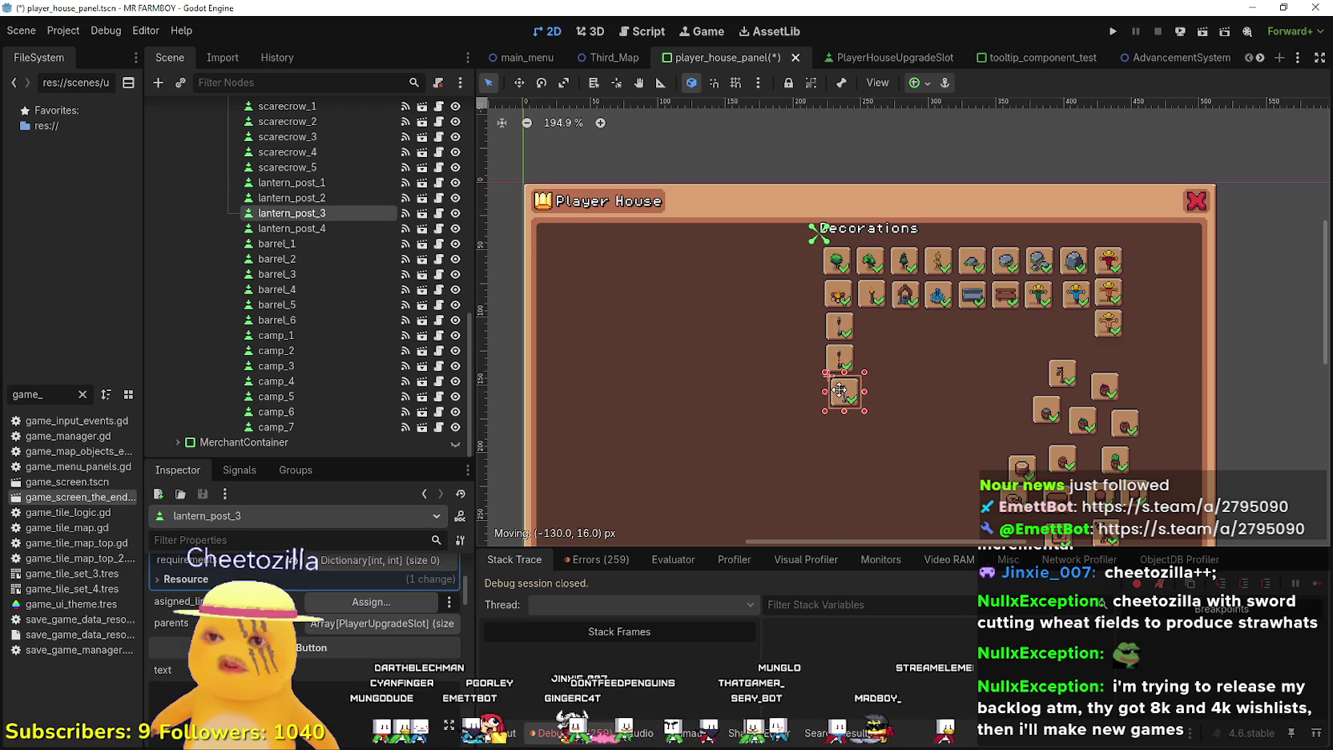
left_click_drag(1066, 374, 844, 428)
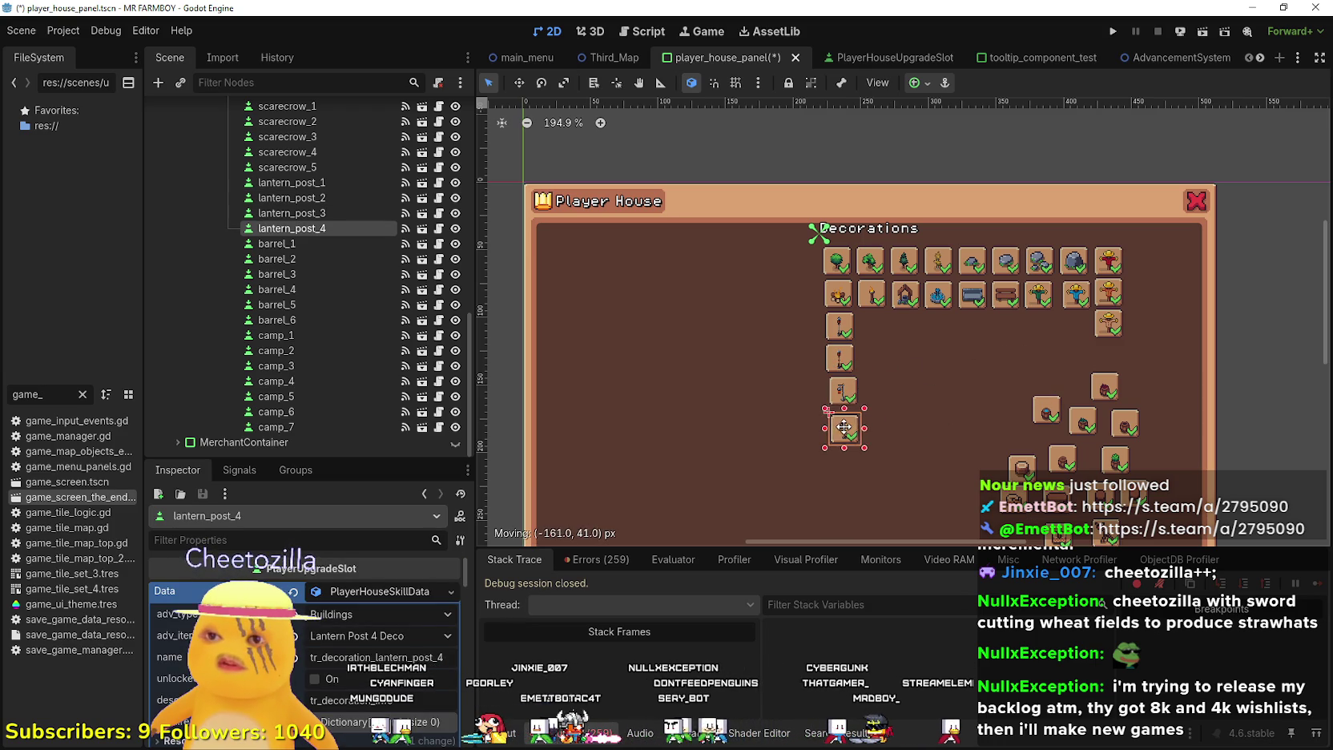
Stack barrels 2, 1, 3 and 4 below the lantern posts, checking 68 ÷ 10 = 6.8 in Calculator
left_click_drag(1047, 415, 837, 449)
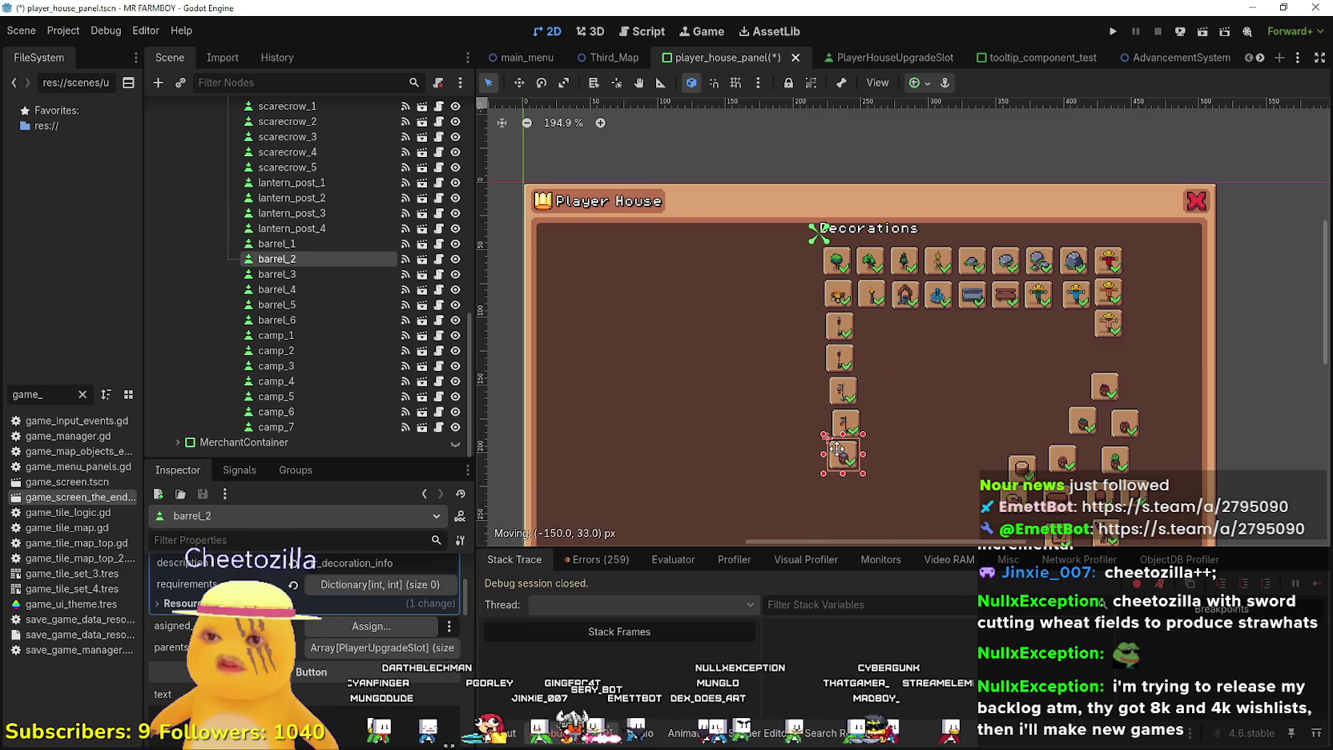
left_click_drag(1104, 388, 821, 481)
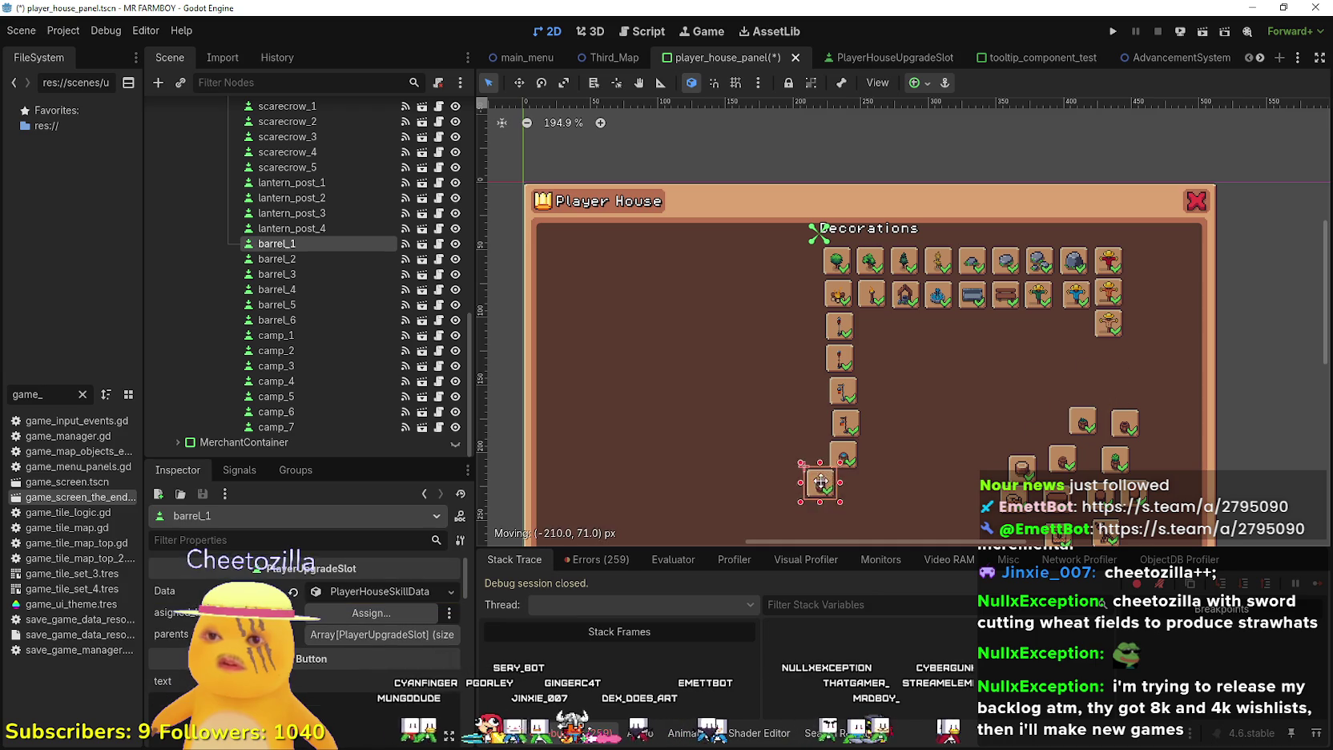
scroll(842, 486, "down", 1)
left_click_drag(1081, 370, 847, 483)
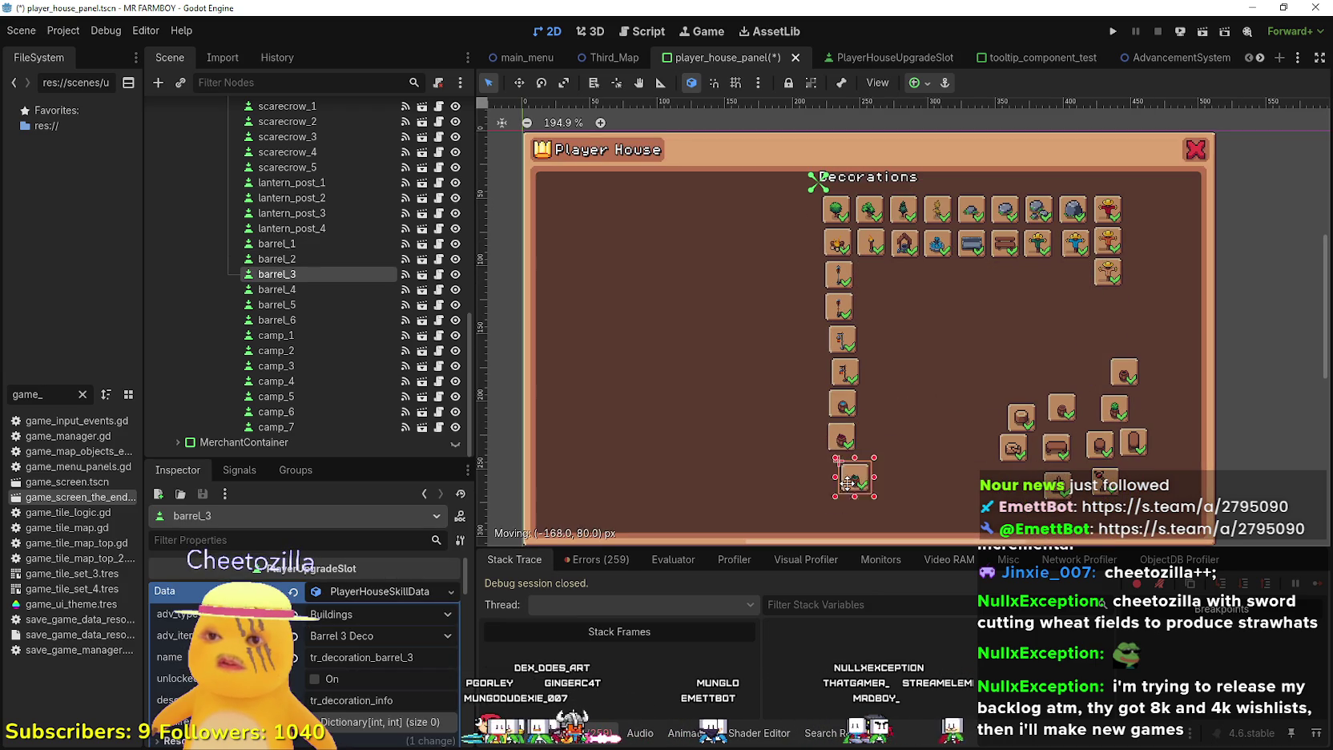
left_click_drag(1118, 392, 889, 477)
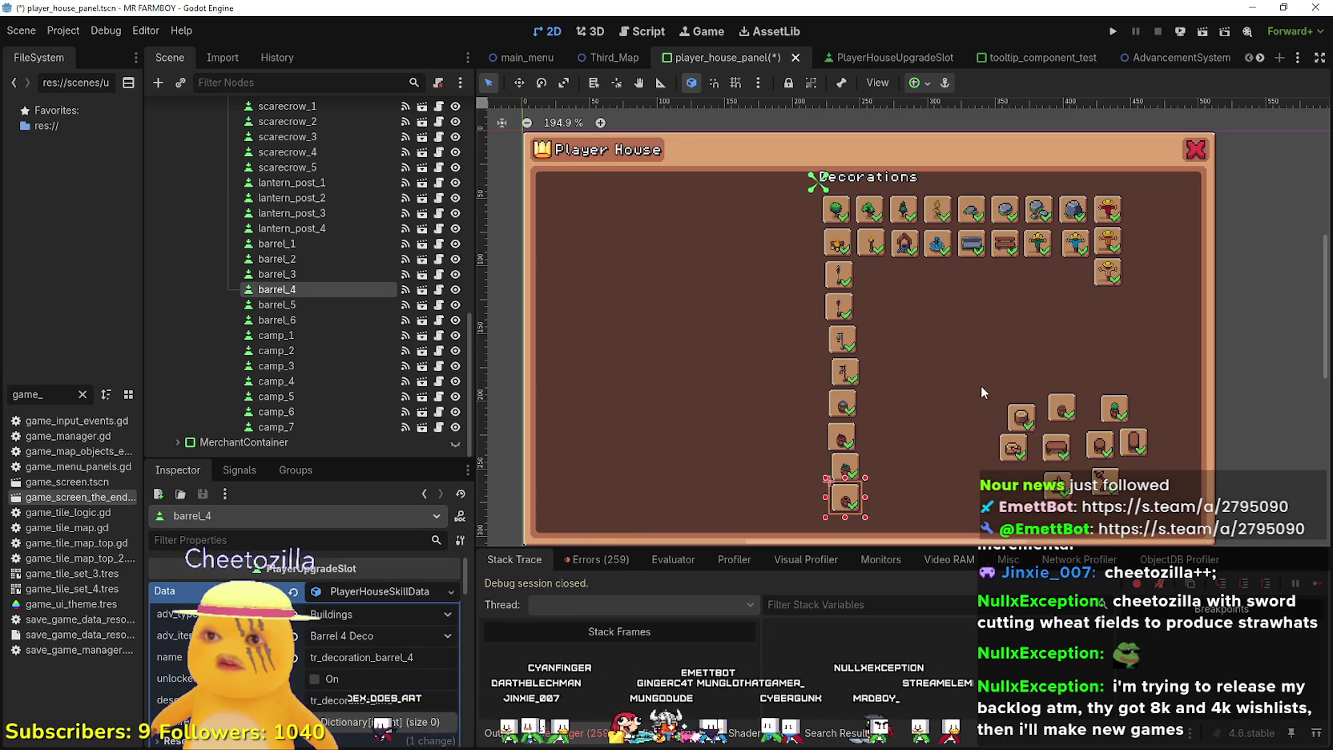
key("alt+Tab")
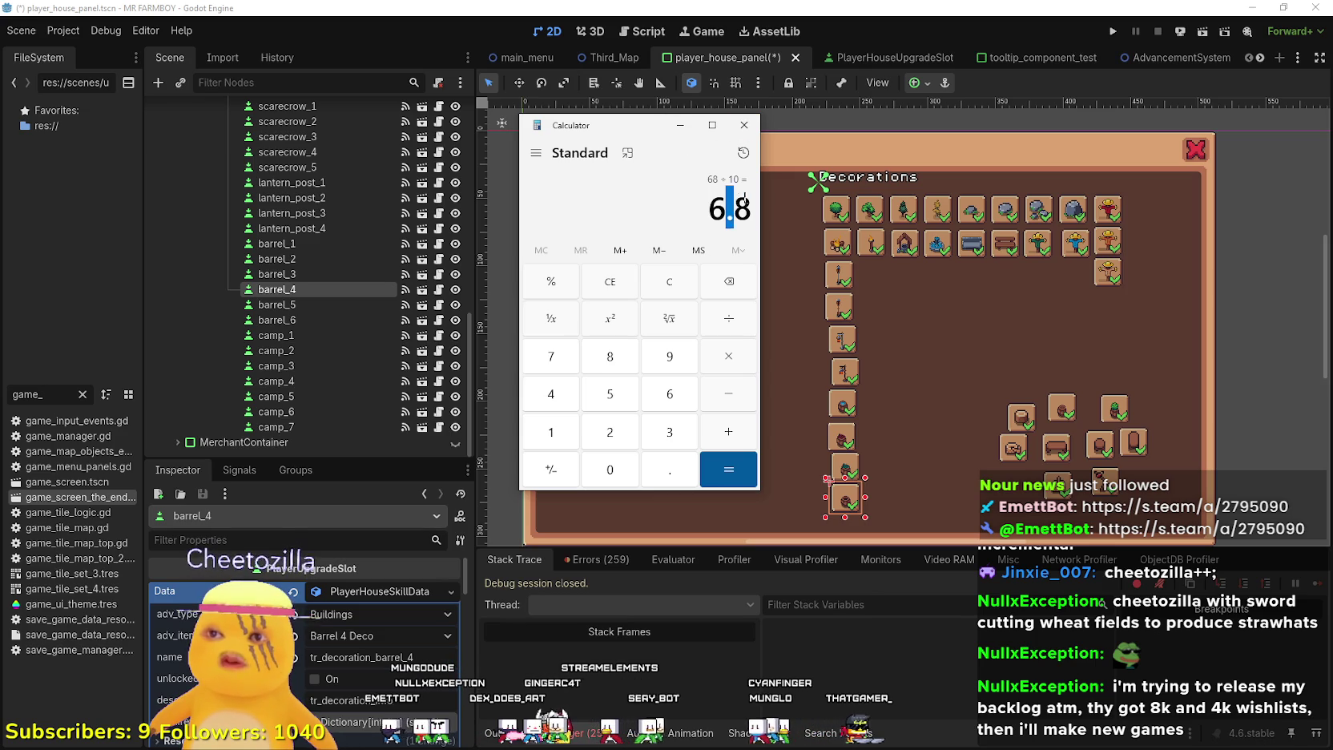
left_click(744, 125)
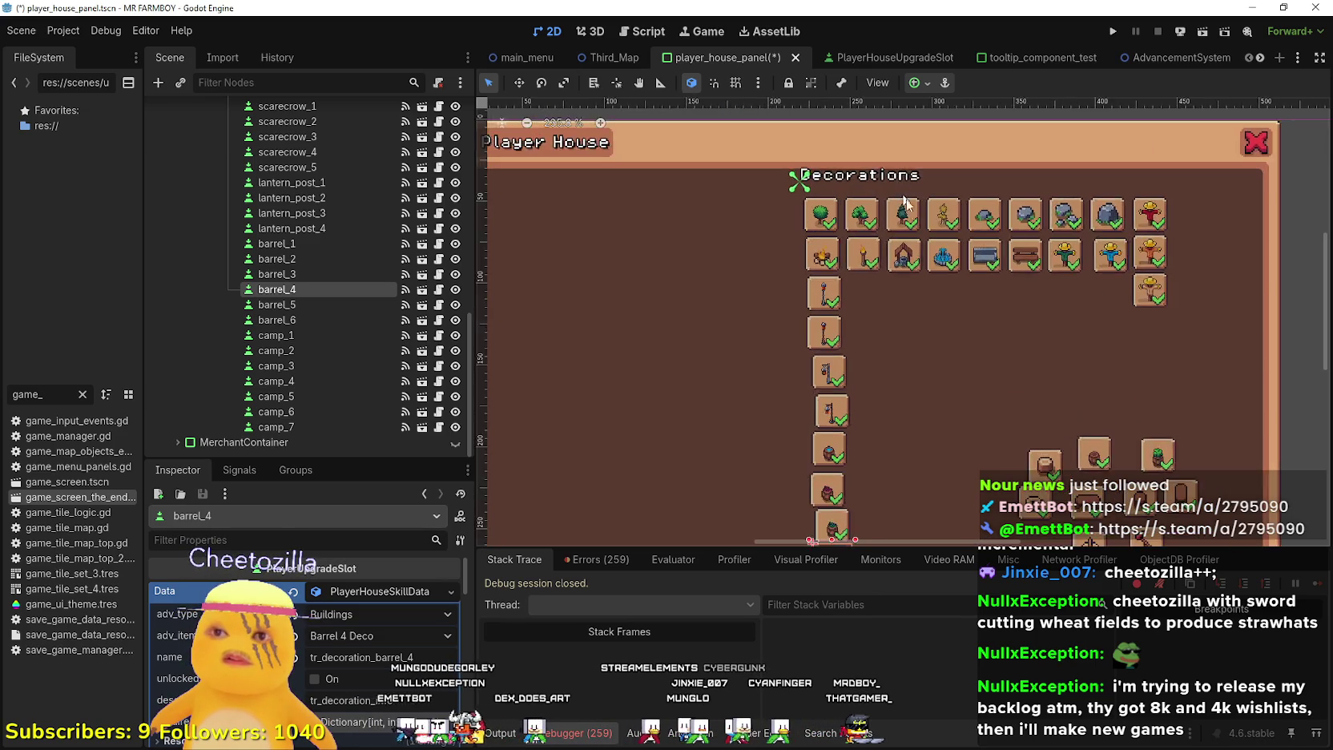
Inspect the small tree and small stone slots in the upper rows
scroll(825, 232, "up", 4)
scroll(825, 233, "up", 3)
left_click(768, 220)
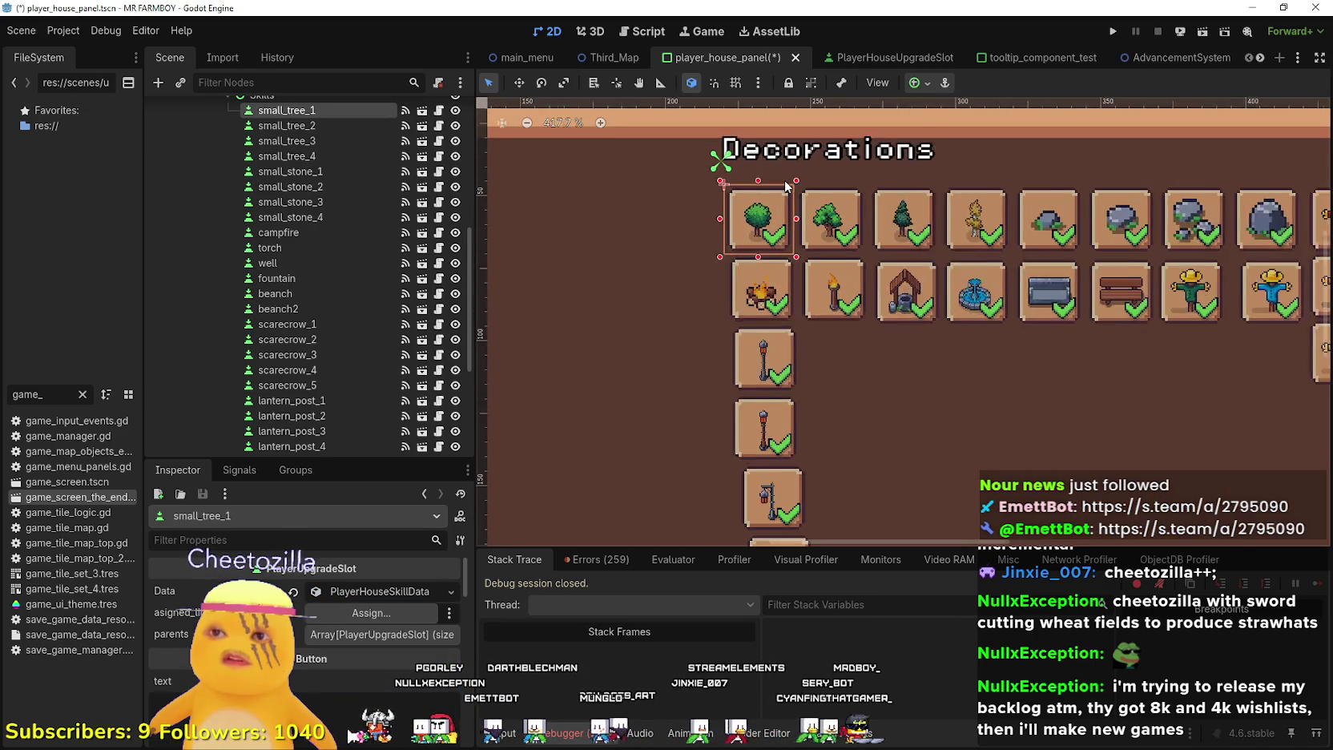
left_click(839, 227)
left_click(929, 227)
scroll(981, 226, "down", 2)
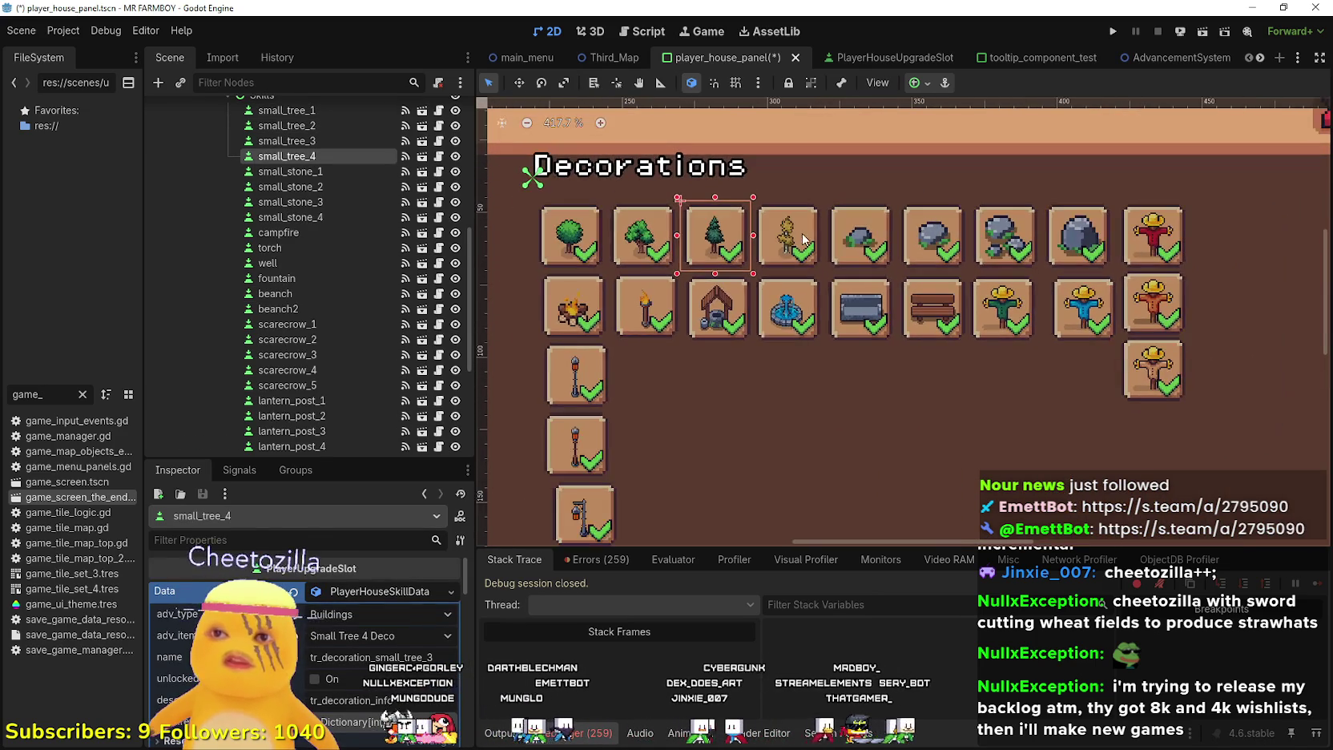
left_click(787, 236)
left_click(919, 245)
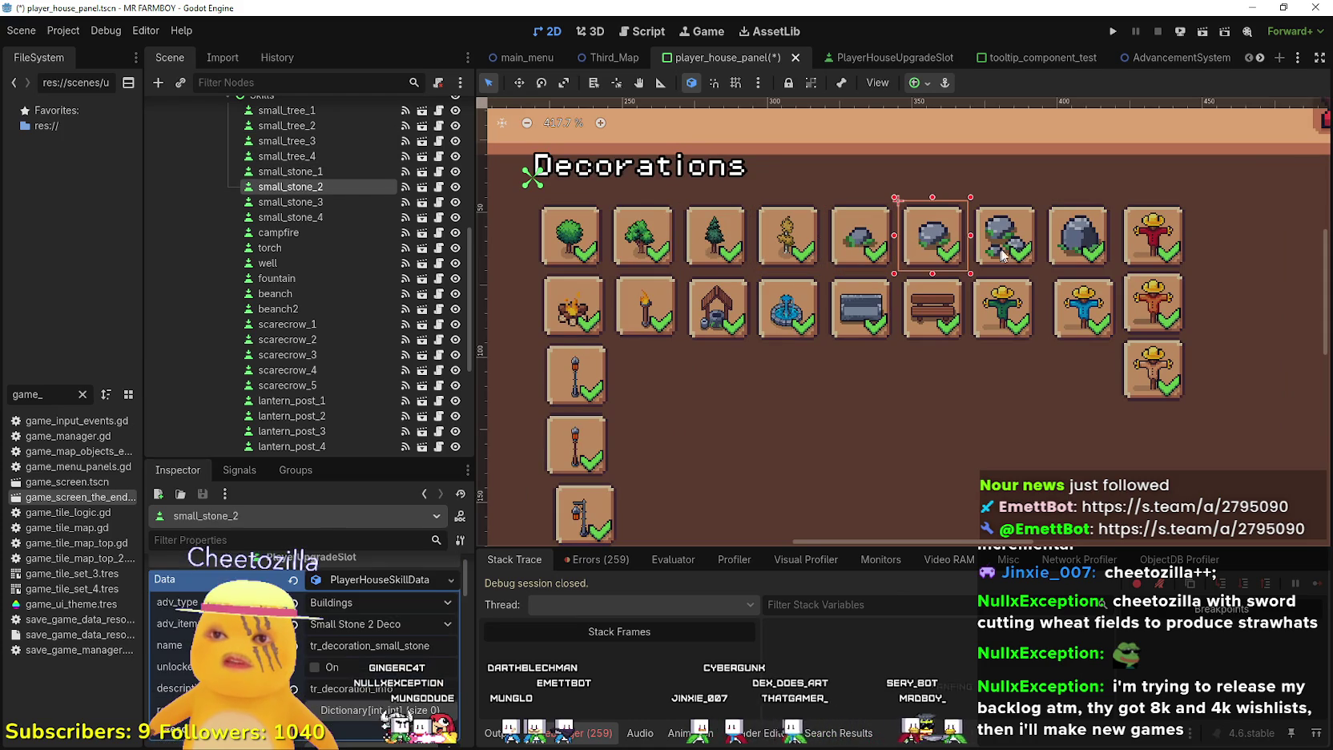
key("Down")
left_click(1095, 256)
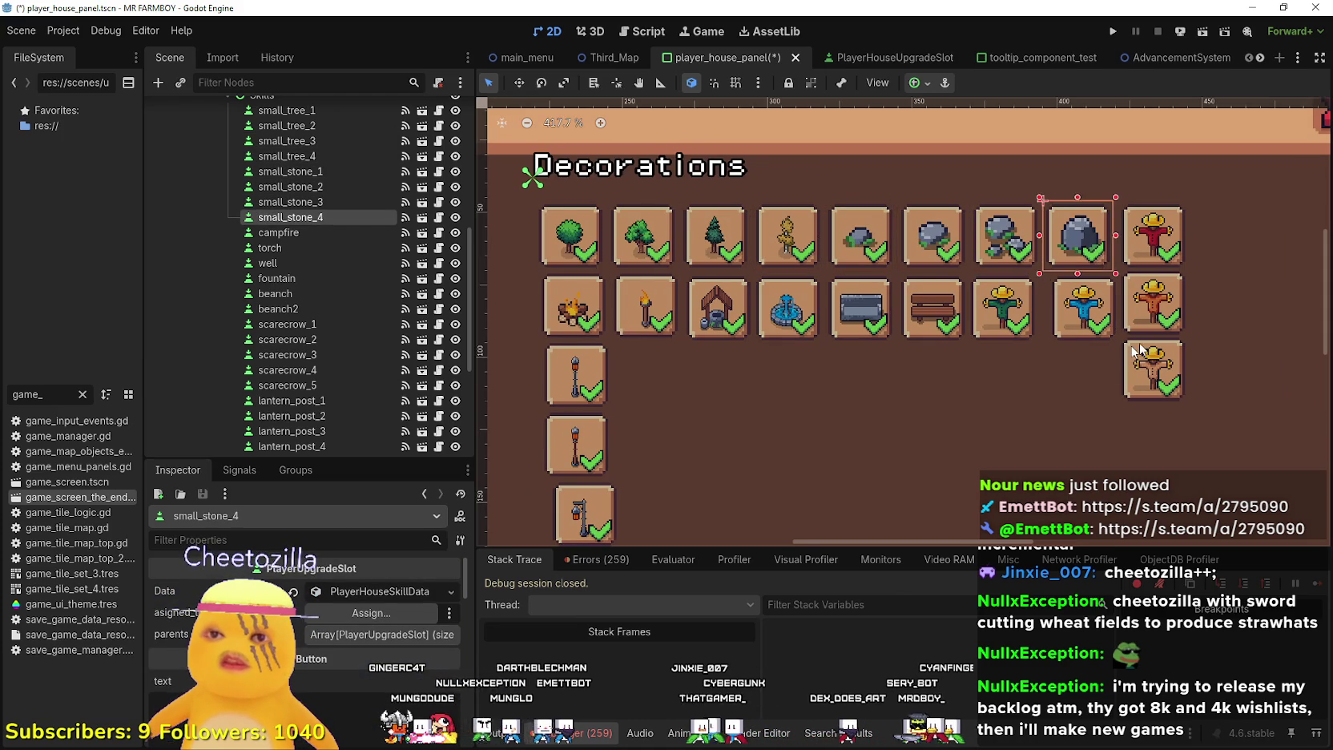
scroll(736, 260, "down", 5)
scroll(736, 260, "up", 2)
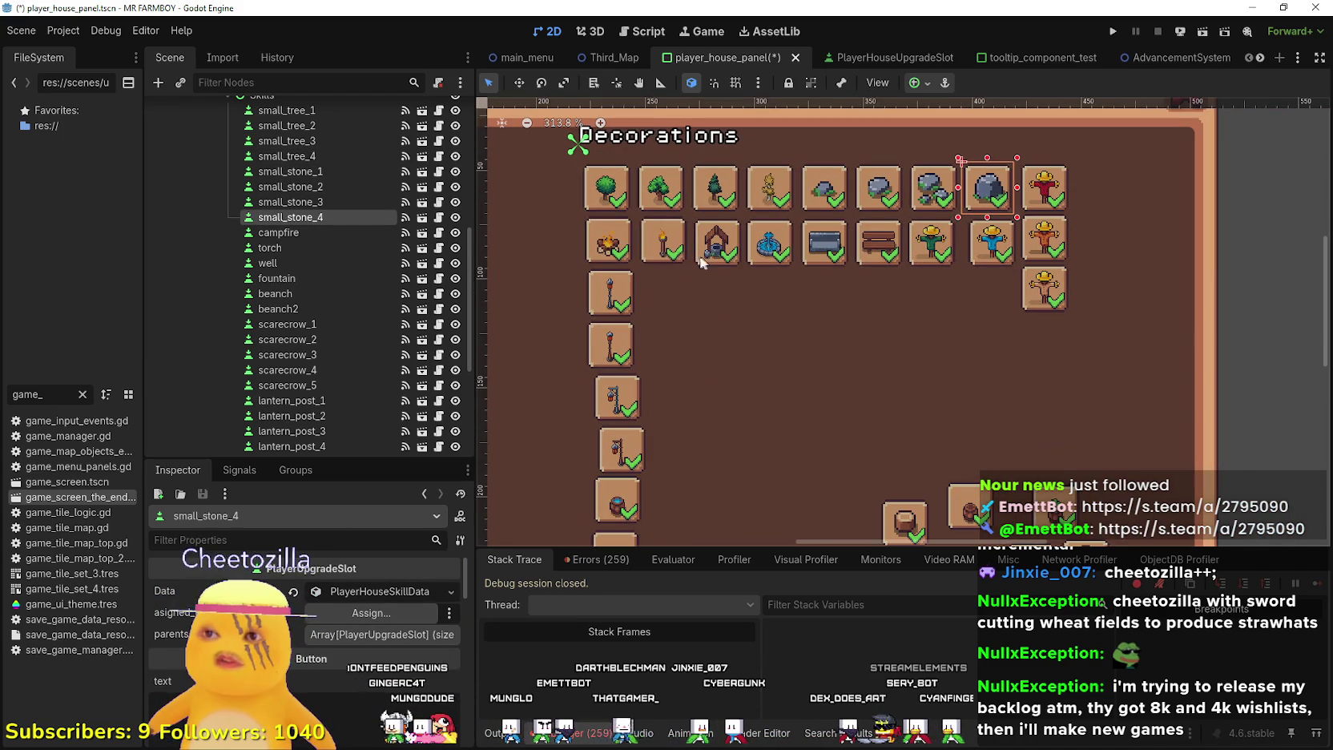
scroll(801, 250, "up", 1)
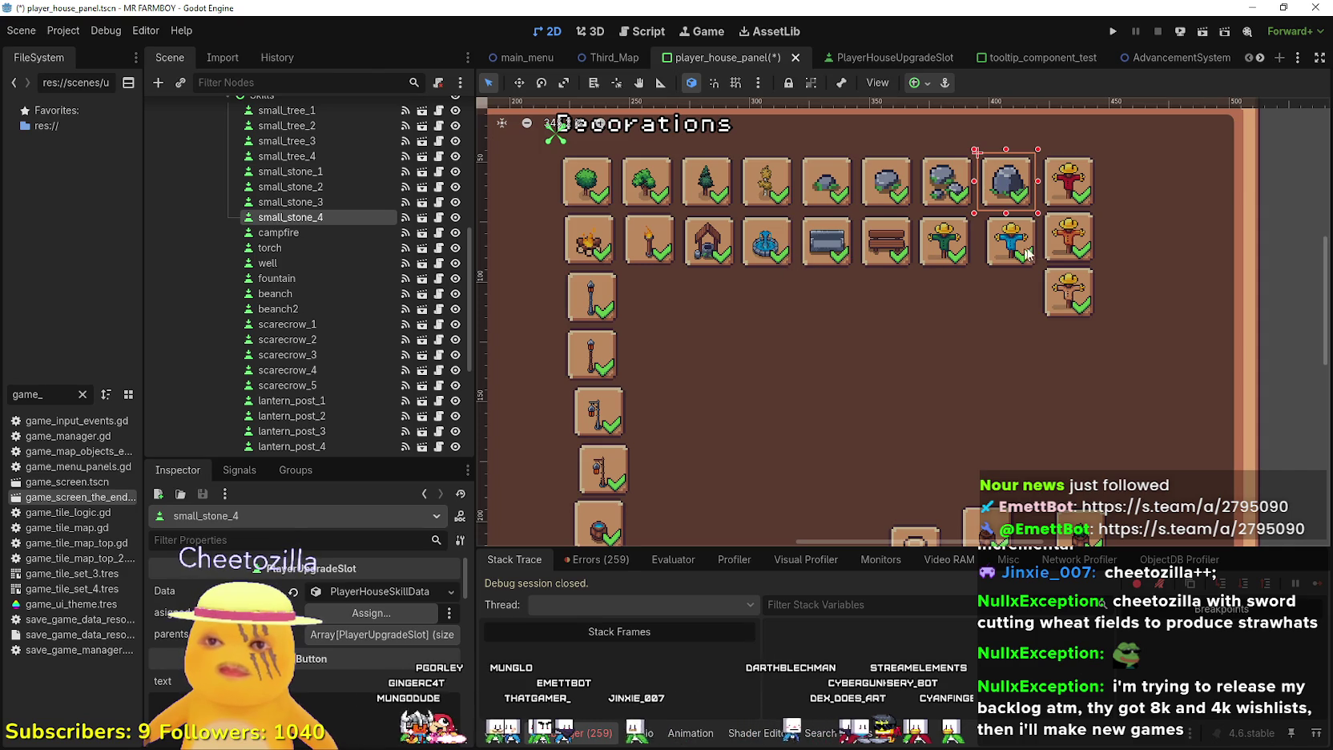
Clear the second row by moving out the red scarecrow, campfire, torch, well, fountain and stone bench
mouse_move(1077, 195)
left_mouse_down()
mouse_move(1041, 303)
mouse_move(1007, 339)
left_mouse_up()
left_click_drag(598, 245, 689, 334)
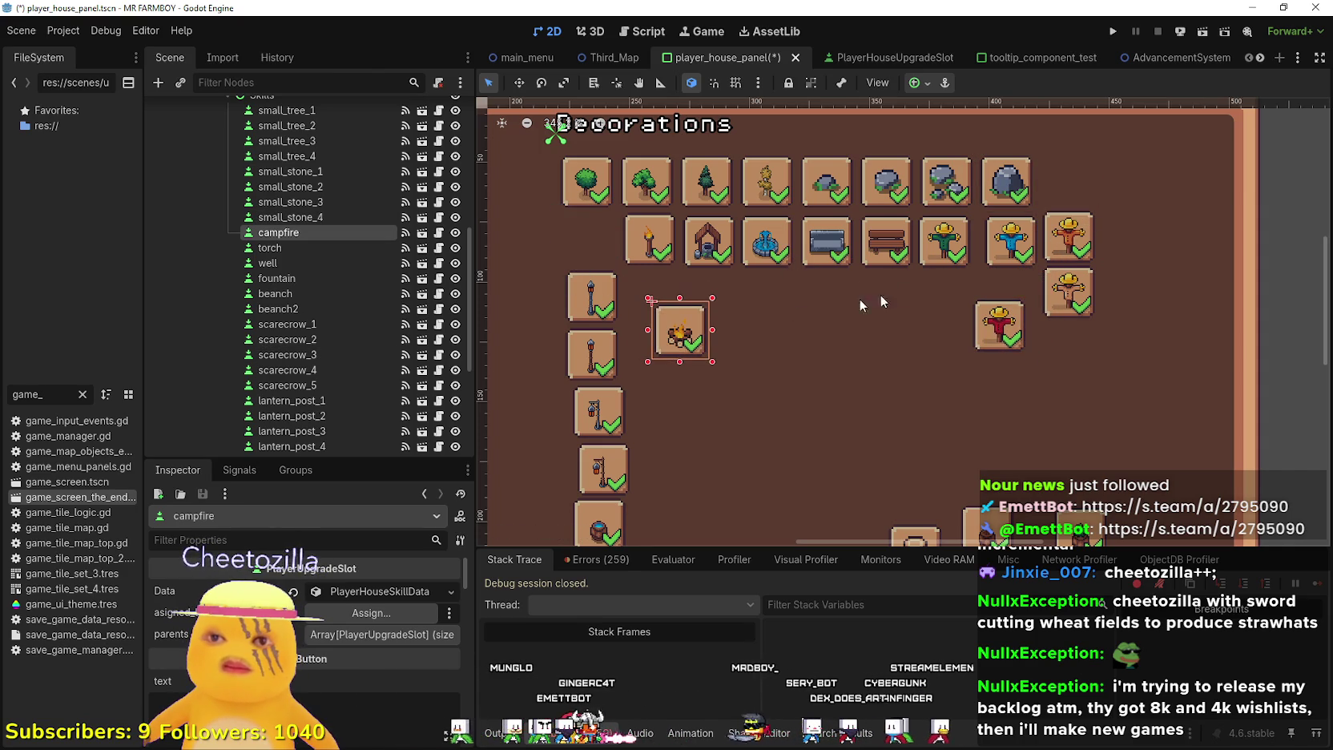
left_click(653, 251)
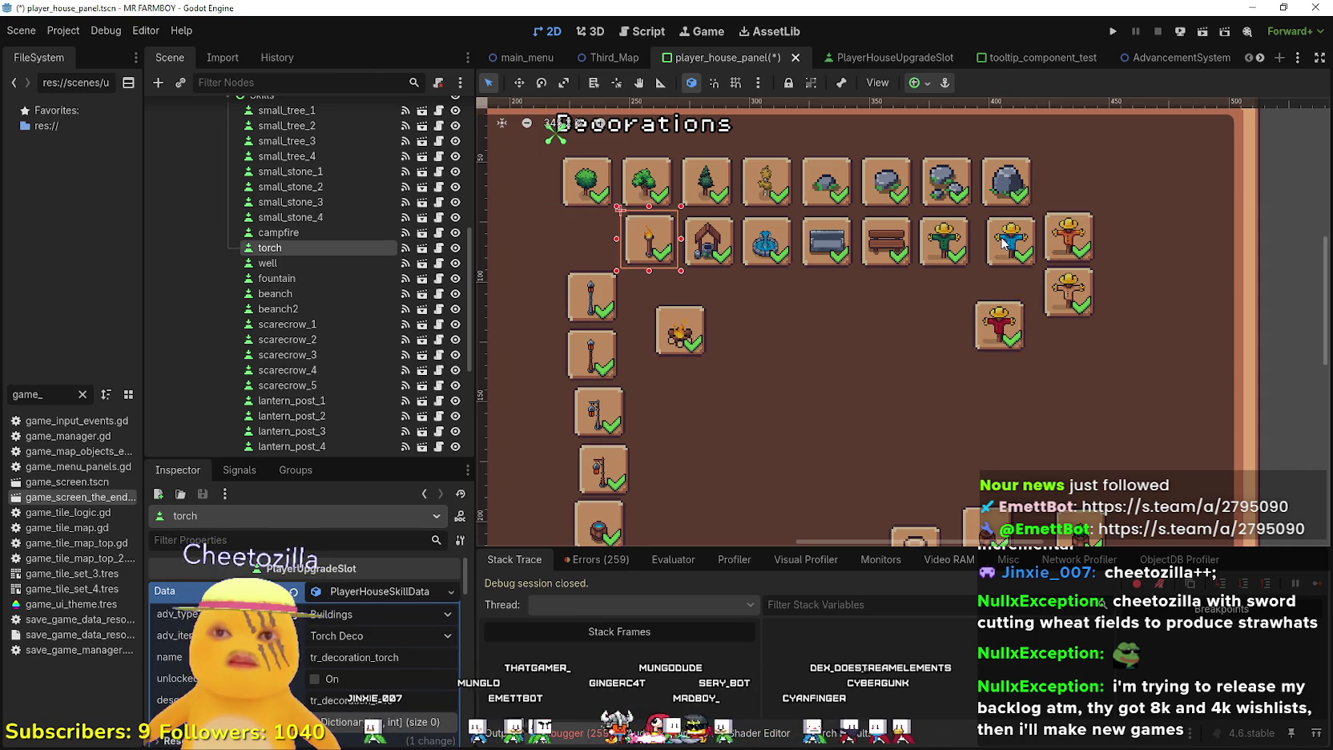
left_click_drag(652, 250, 808, 349)
left_click_drag(708, 244, 747, 388)
left_click_drag(765, 250, 901, 415)
mouse_move(829, 244)
left_mouse_down()
mouse_move(879, 338)
mouse_move(927, 315)
left_mouse_up()
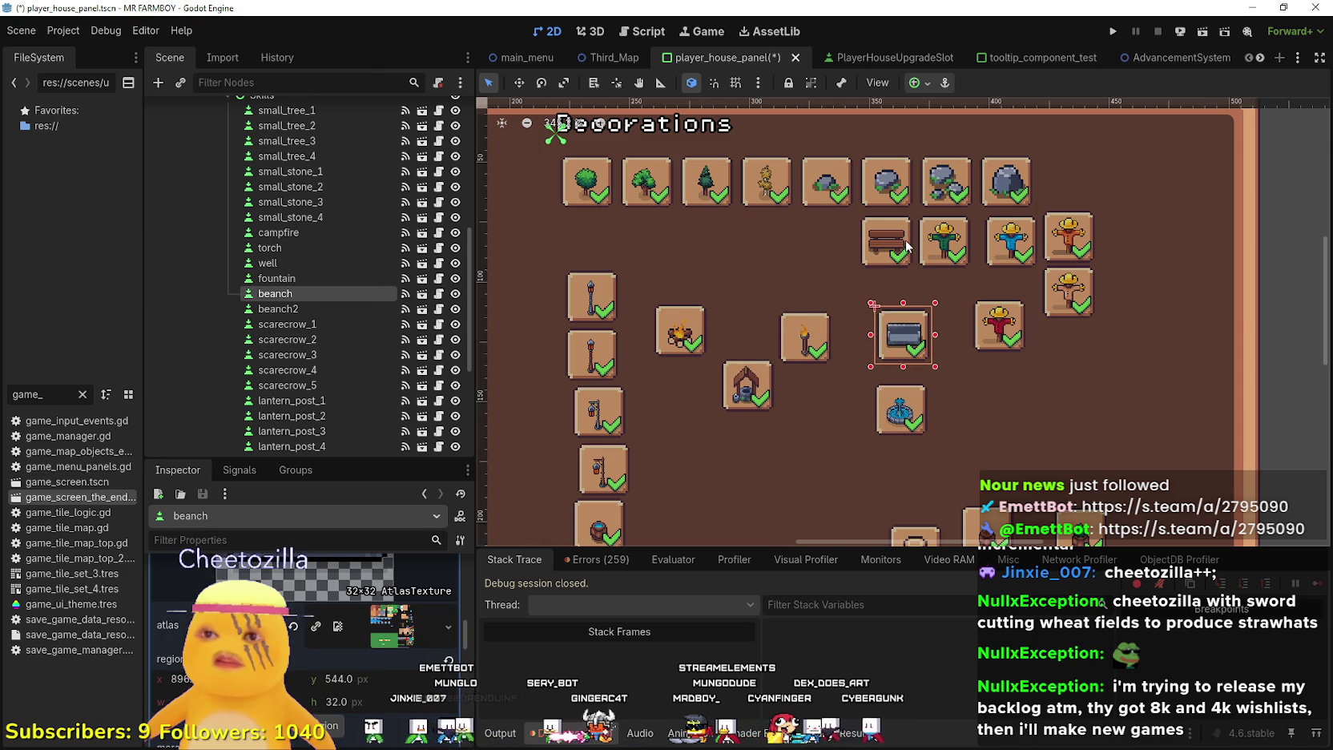
Fill the second row with stone bench, wooden bench, then green, blue and orange scarecrows
left_click(613, 280)
scroll(605, 298, "up", 2)
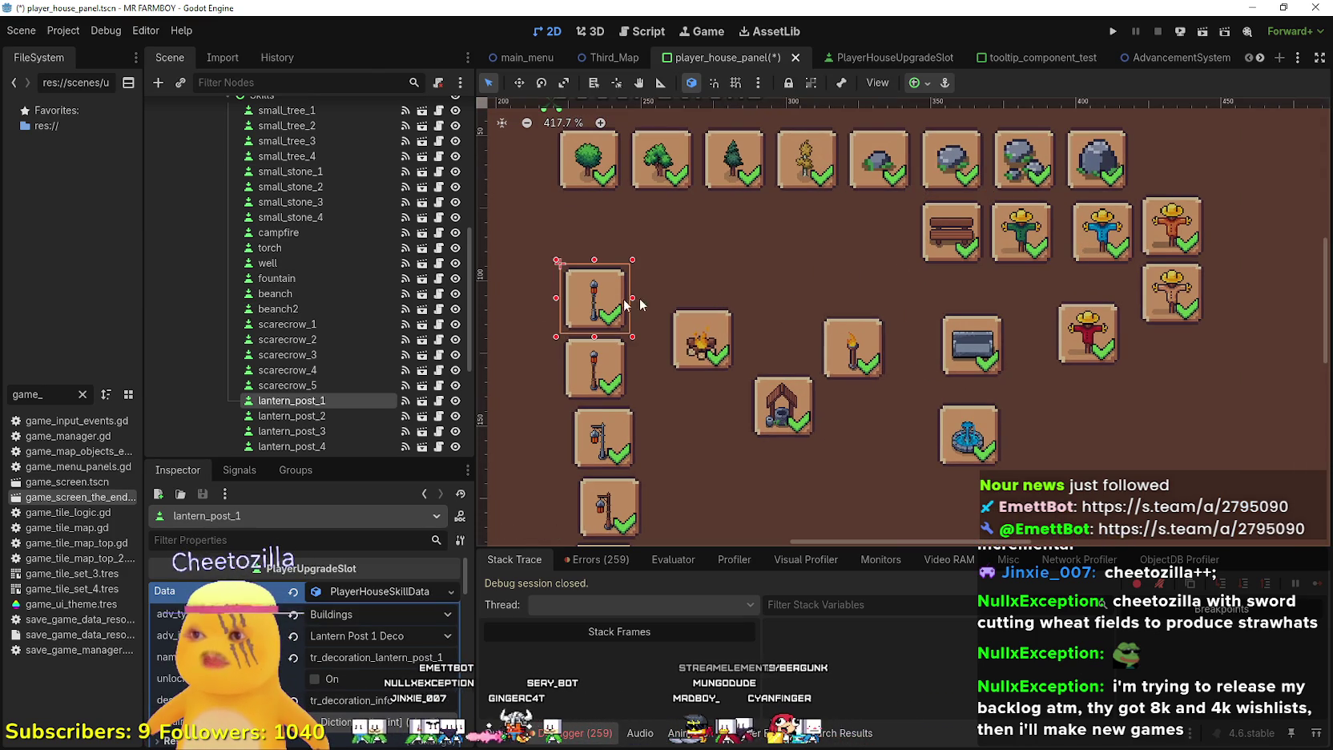
left_click(969, 226)
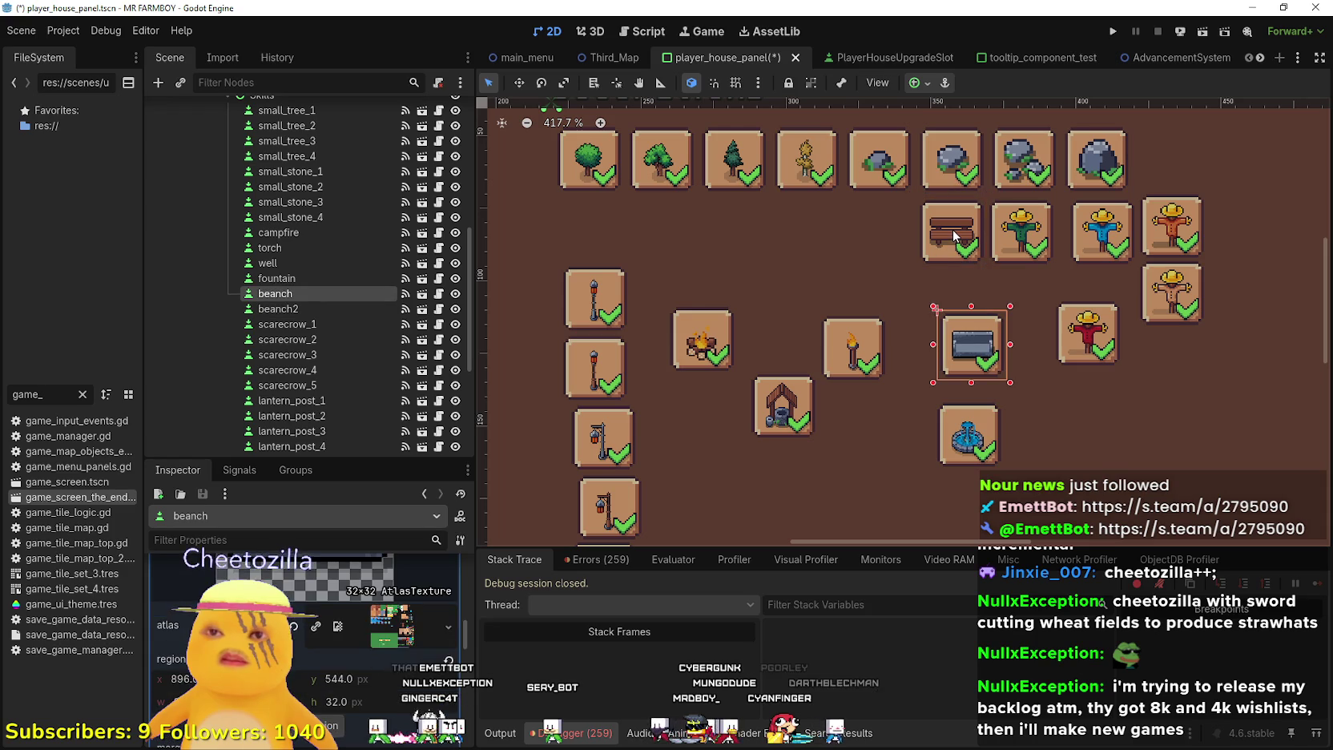
mouse_move(952, 350)
left_mouse_down()
mouse_move(657, 237)
mouse_move(558, 231)
left_mouse_up()
mouse_move(967, 226)
left_mouse_down()
mouse_move(649, 228)
mouse_move(674, 222)
left_mouse_up()
left_click_drag(1026, 236, 735, 231)
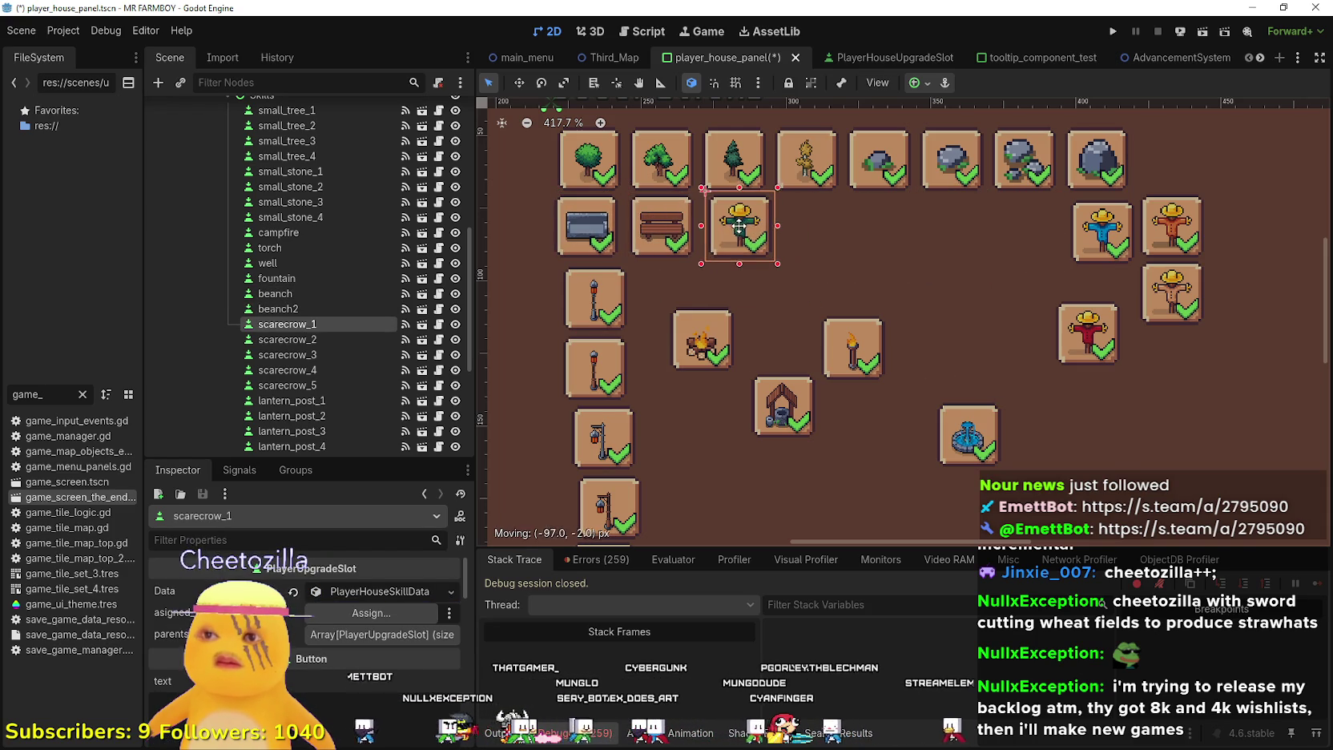
left_click_drag(1111, 228, 813, 226)
left_click_drag(1173, 240, 880, 238)
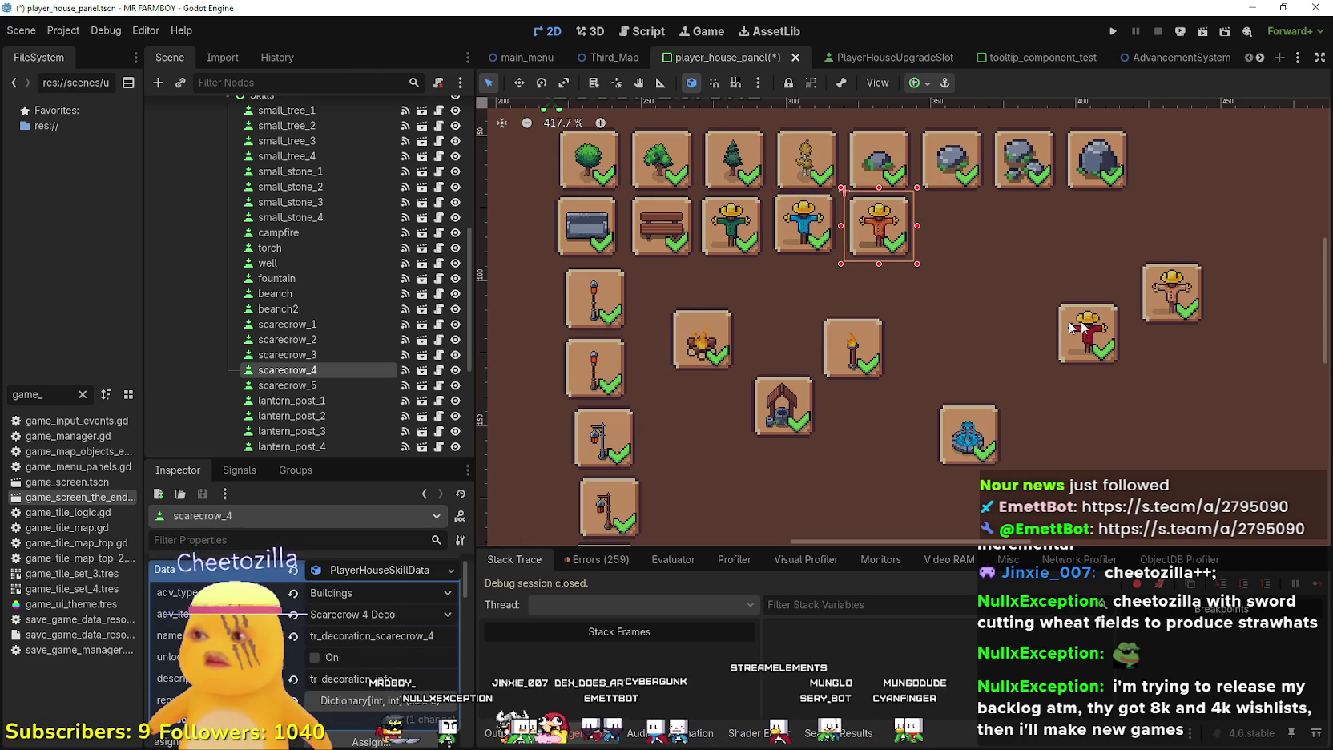
Insert the red scarecrow before the orange one and put the straw scarecrow at row's end
left_click(276, 354)
left_click(287, 339)
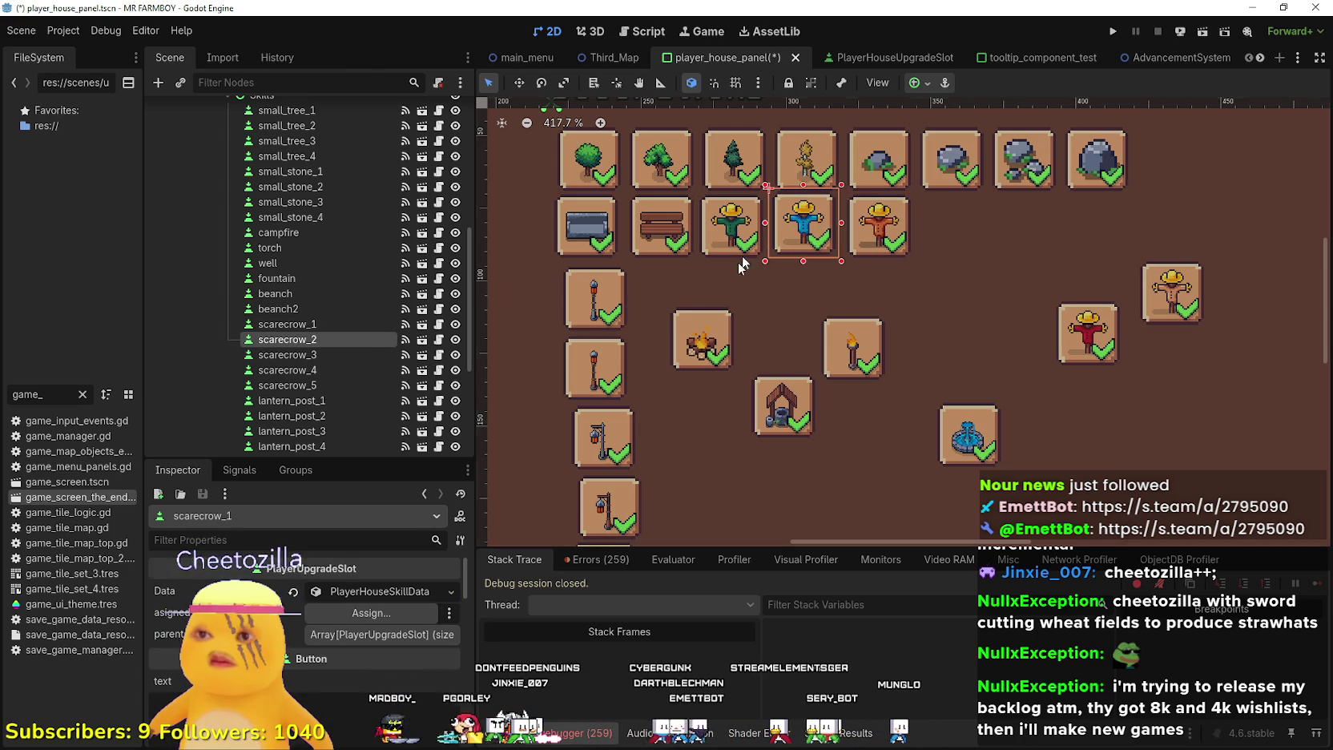
left_click(318, 355)
left_click_drag(1072, 328, 936, 294)
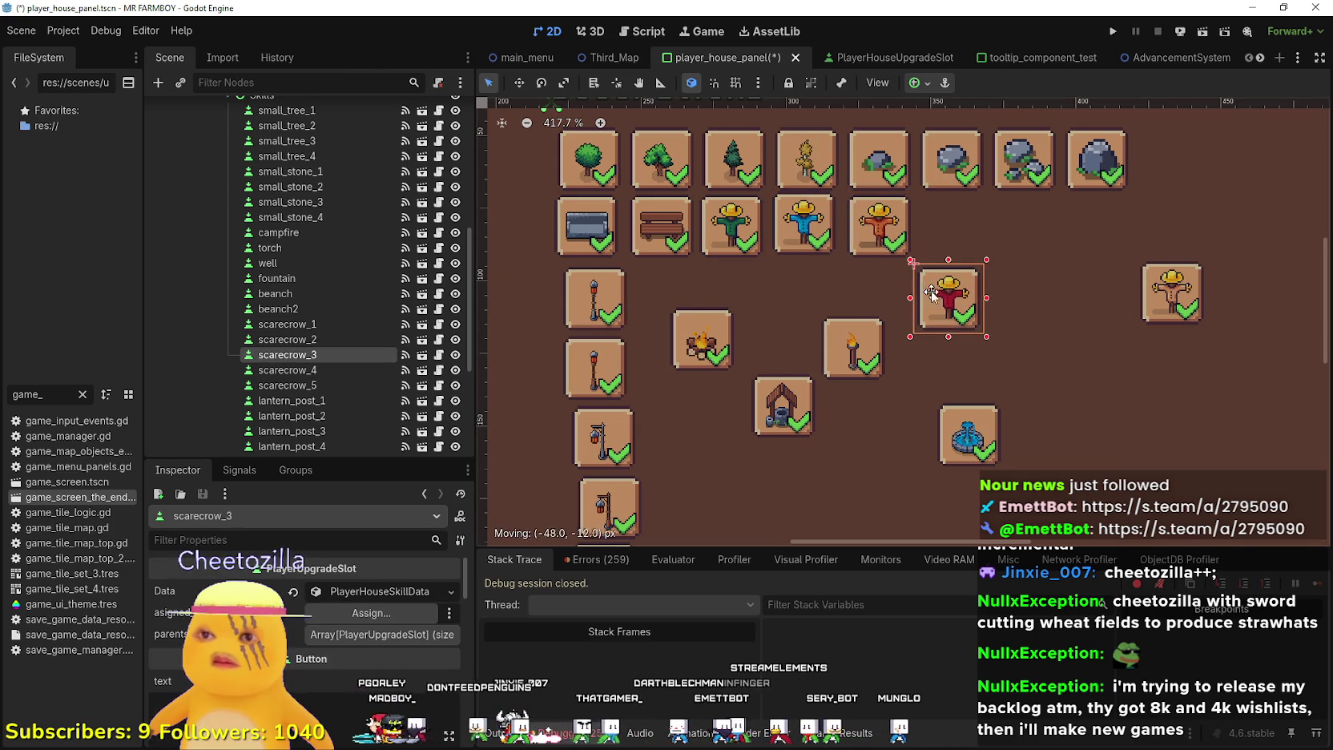
left_click_drag(877, 239, 993, 248)
mouse_move(945, 316)
left_mouse_down()
mouse_move(835, 248)
mouse_move(876, 249)
left_mouse_up()
left_click_drag(984, 241, 945, 233)
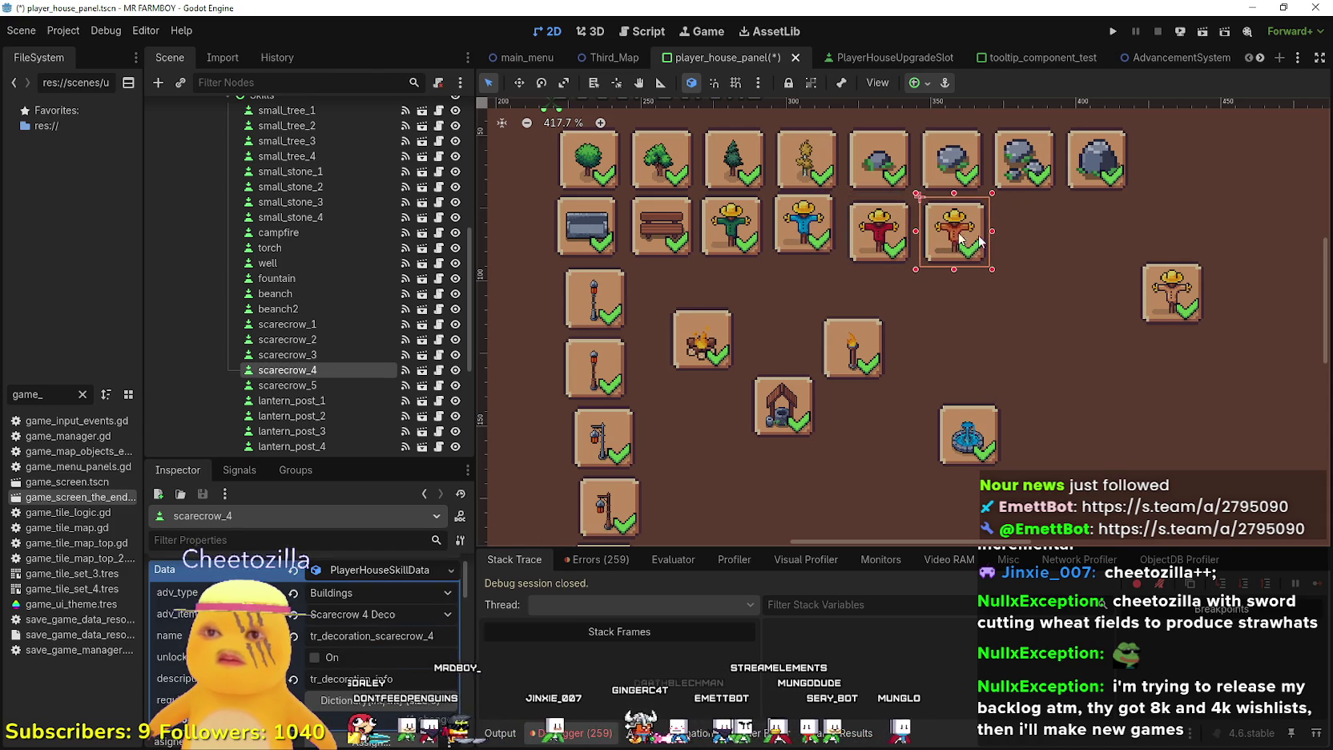
left_click_drag(1156, 284, 1012, 226)
Move the campfire, torch, fountain and well over to the right side
scroll(842, 297, "down", 3)
scroll(806, 260, "up", 3)
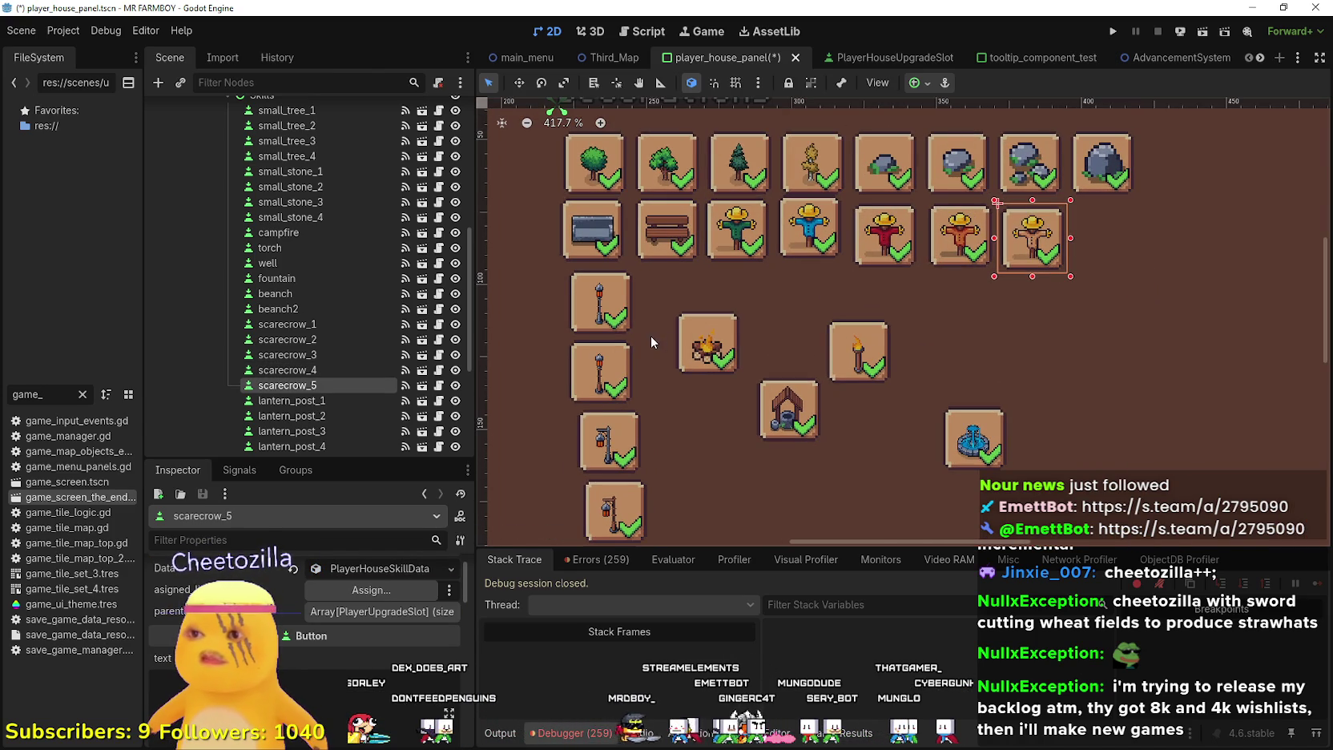
scroll(664, 338, "down", 4)
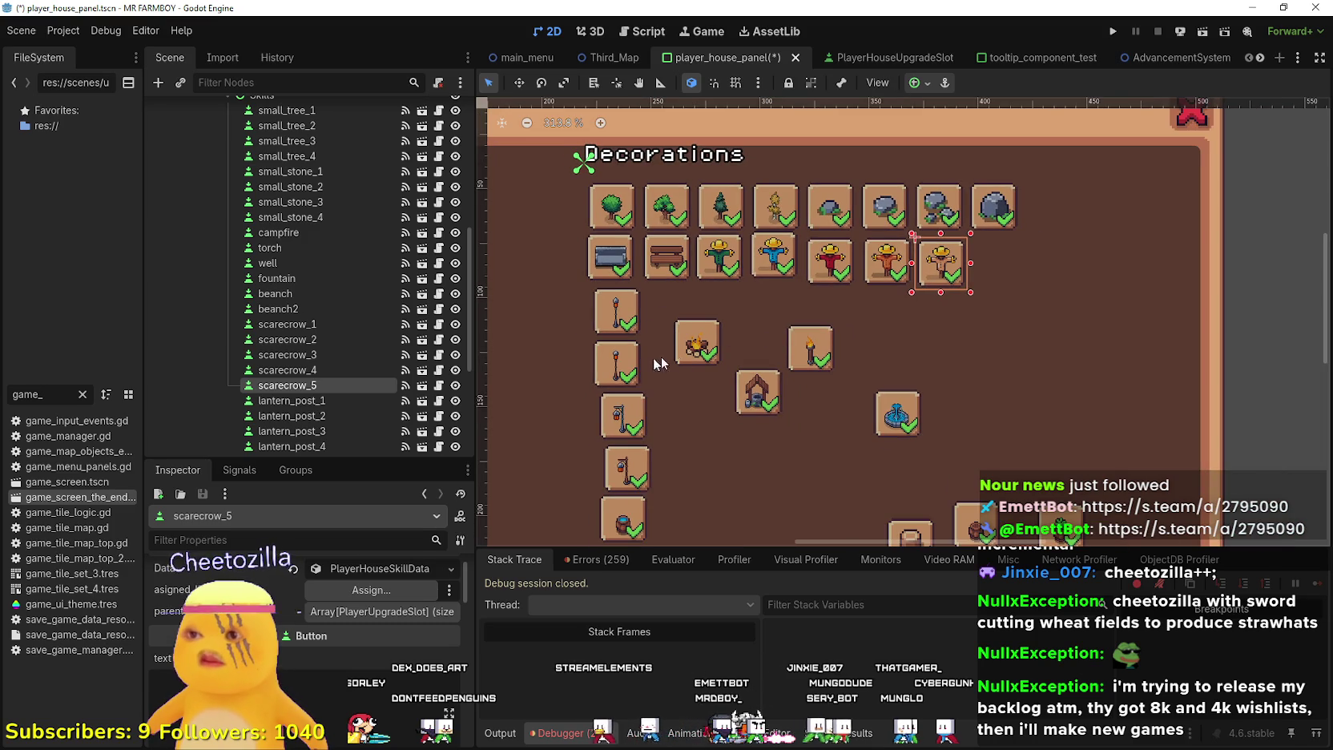
mouse_move(713, 339)
left_mouse_down()
mouse_move(978, 362)
mouse_move(1138, 317)
left_mouse_up()
left_click_drag(814, 358, 1114, 382)
left_click_drag(893, 414, 1114, 428)
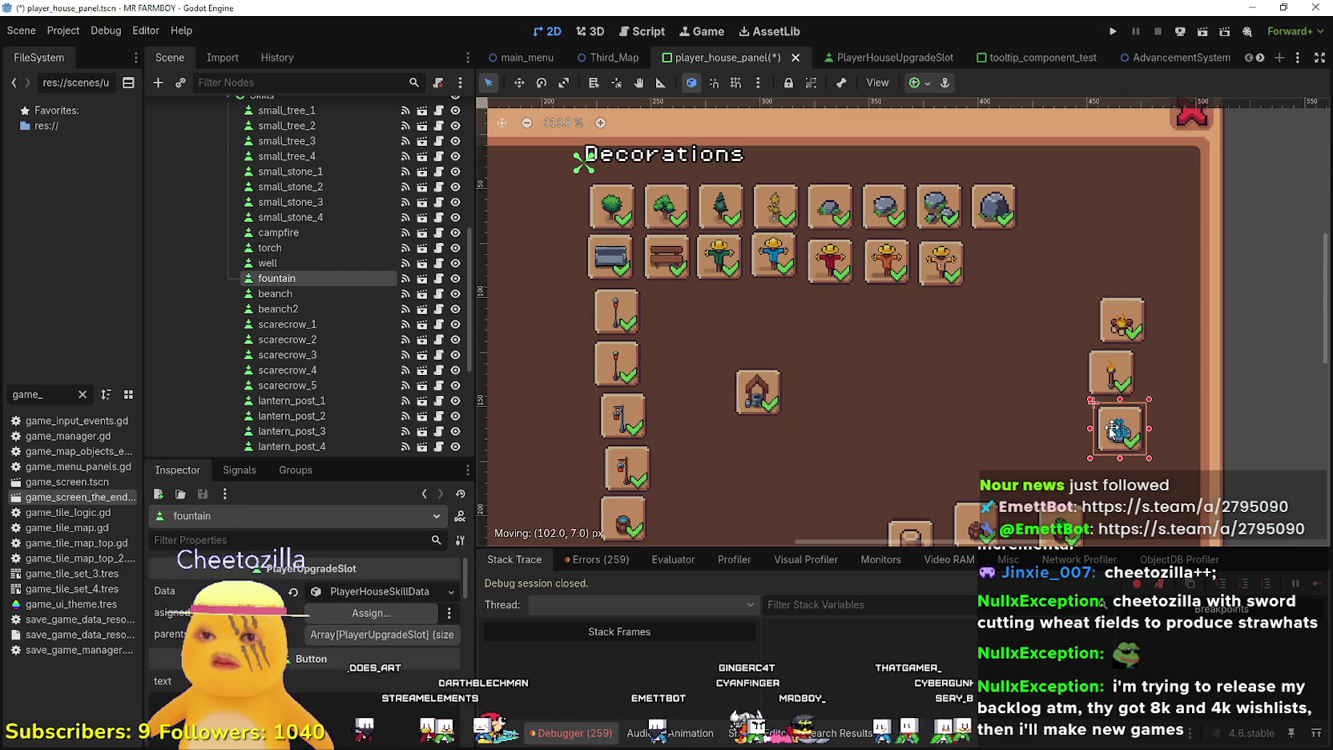
left_click_drag(757, 392, 1050, 390)
Line up lantern post 2 beside lantern post 1 to form the third row
scroll(632, 306, "up", 5)
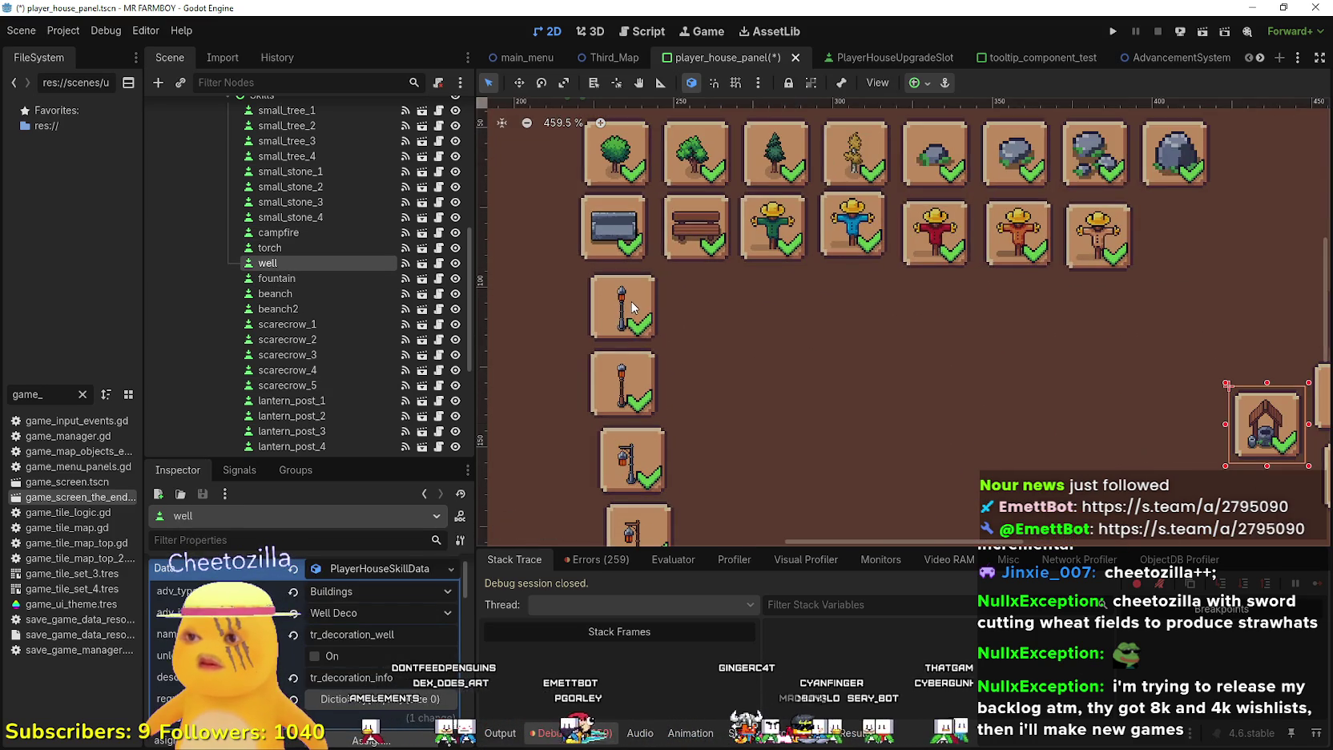
scroll(632, 306, "up", 2)
left_click(632, 316)
scroll(632, 328, "up", 1)
mouse_move(633, 396)
left_mouse_down()
mouse_move(714, 306)
mouse_move(717, 321)
left_mouse_up()
Place lantern posts 3 and 4 beside lantern post 2 to finish the lantern row
mouse_move(630, 502)
left_mouse_down()
mouse_move(809, 346)
mouse_move(793, 357)
left_mouse_up()
scroll(791, 370, "down", 8)
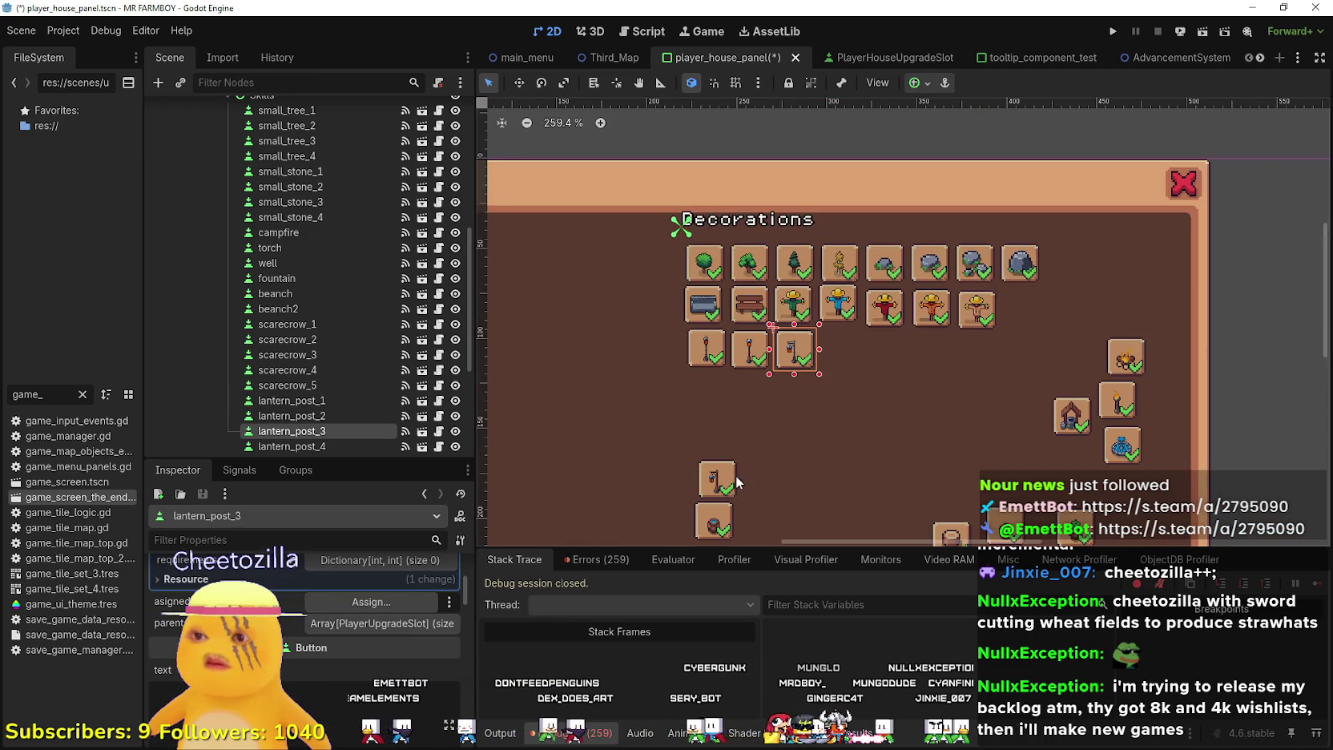
mouse_move(719, 486)
left_mouse_down()
mouse_move(878, 373)
mouse_move(839, 355)
left_mouse_up()
scroll(836, 393, "down", 3)
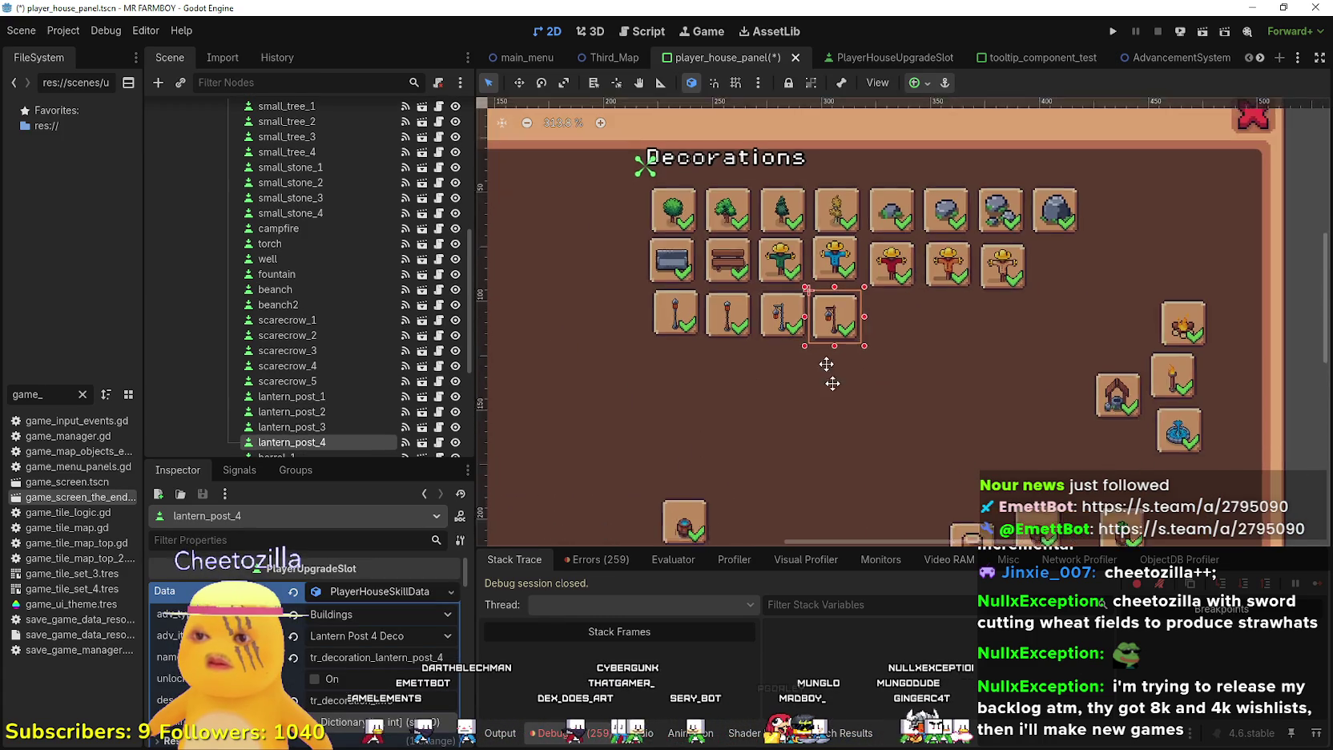
scroll(745, 339, "up", 1)
Drag barrels 2, 1, 3 and 4 into the space after the lantern posts
mouse_move(680, 413)
left_mouse_down()
mouse_move(895, 227)
mouse_move(843, 241)
left_mouse_up()
mouse_move(688, 465)
left_mouse_down()
mouse_move(677, 452)
mouse_move(891, 370)
mouse_move(878, 237)
mouse_move(895, 239)
left_mouse_up()
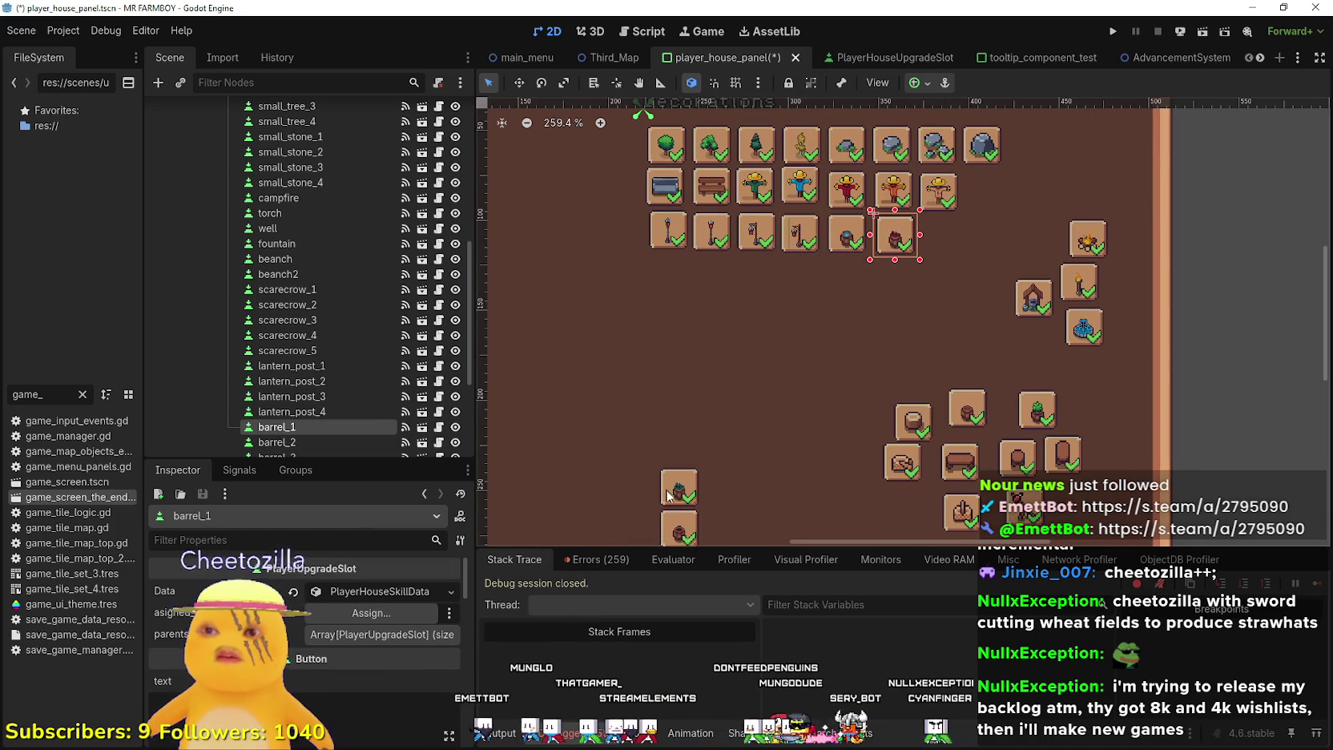
mouse_move(677, 500)
left_mouse_down()
mouse_move(840, 405)
mouse_move(939, 245)
left_mouse_up()
mouse_move(685, 530)
left_mouse_down()
mouse_move(697, 500)
mouse_move(1005, 219)
left_mouse_up()
scroll(997, 224, "up", 1)
scroll(1005, 219, "up", 2)
scroll(881, 289, "down", 2)
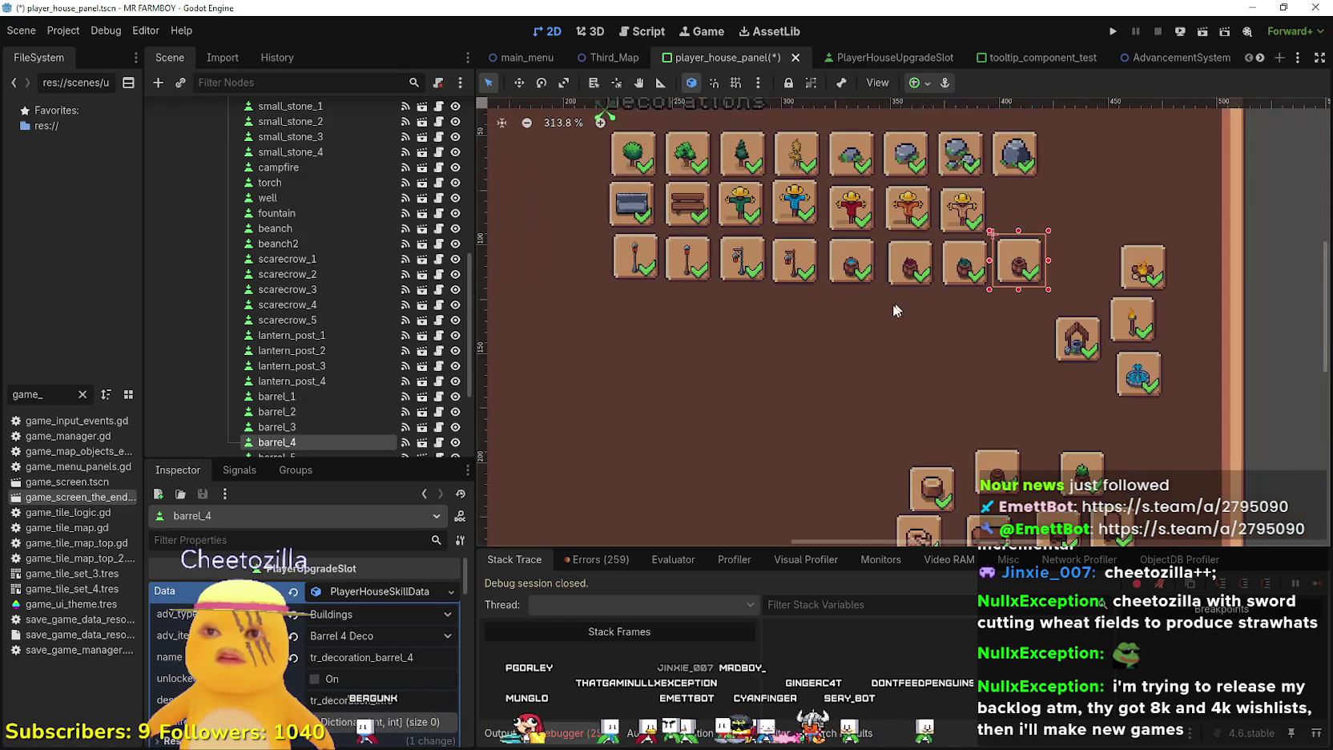
Select barrel_1 through barrel_3 and move barrel_1 into the empty third-row slot
left_click(302, 427)
left_click(301, 412)
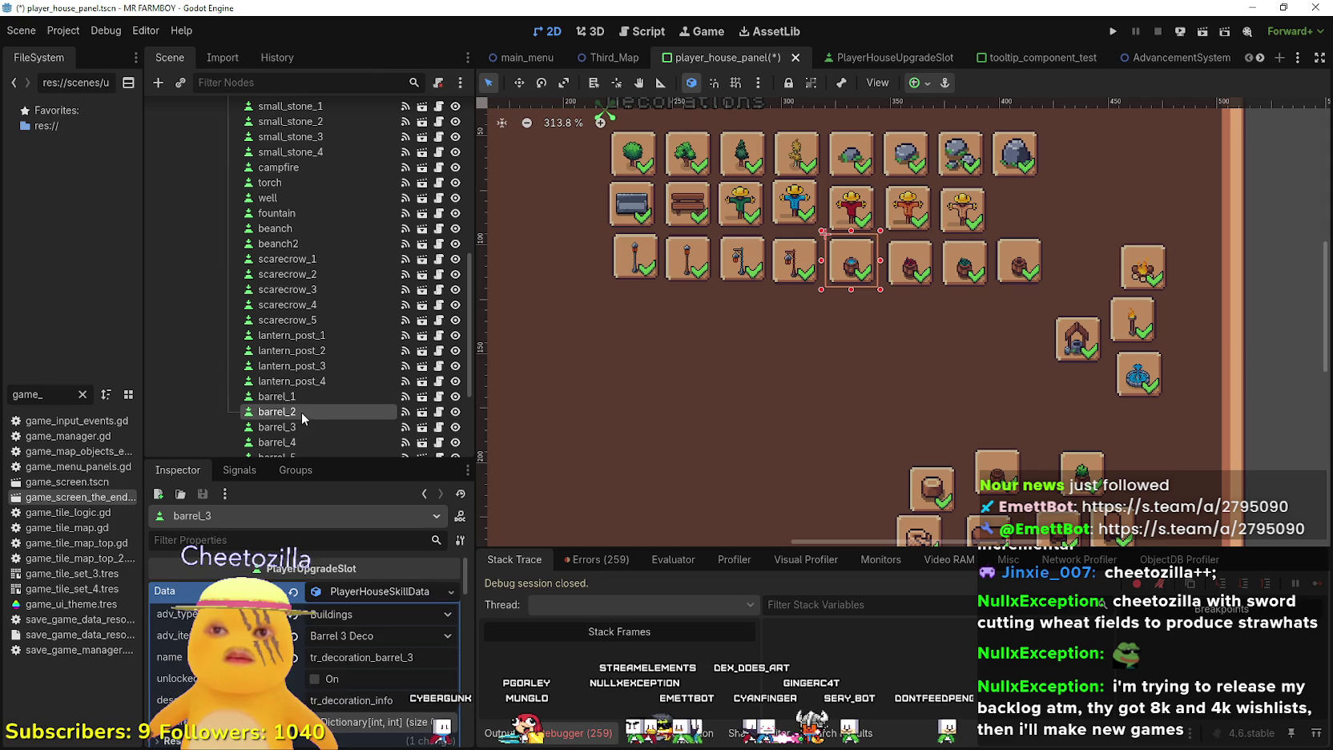
left_click(305, 396)
scroll(1066, 175, "up", 3)
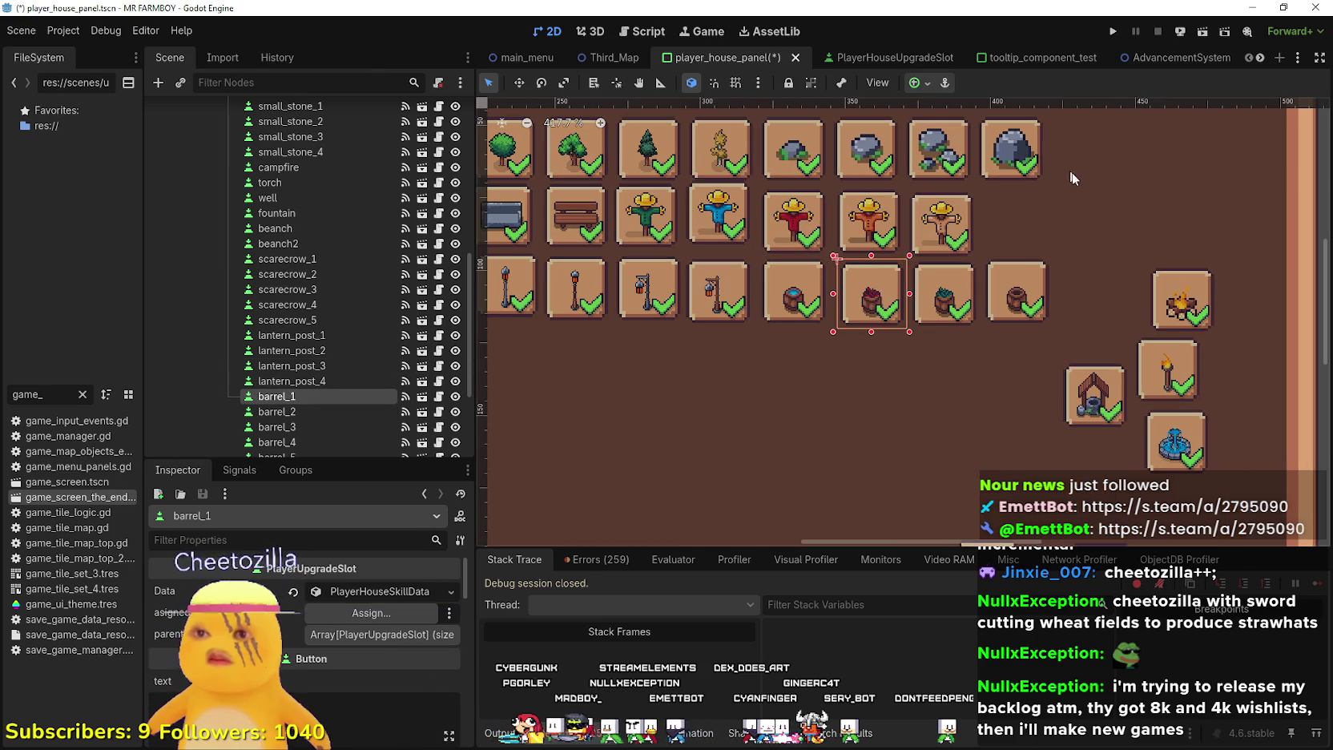
mouse_move(875, 291)
left_mouse_down()
mouse_move(799, 322)
mouse_move(844, 287)
mouse_move(867, 297)
left_mouse_up()
left_click_drag(794, 365, 797, 290)
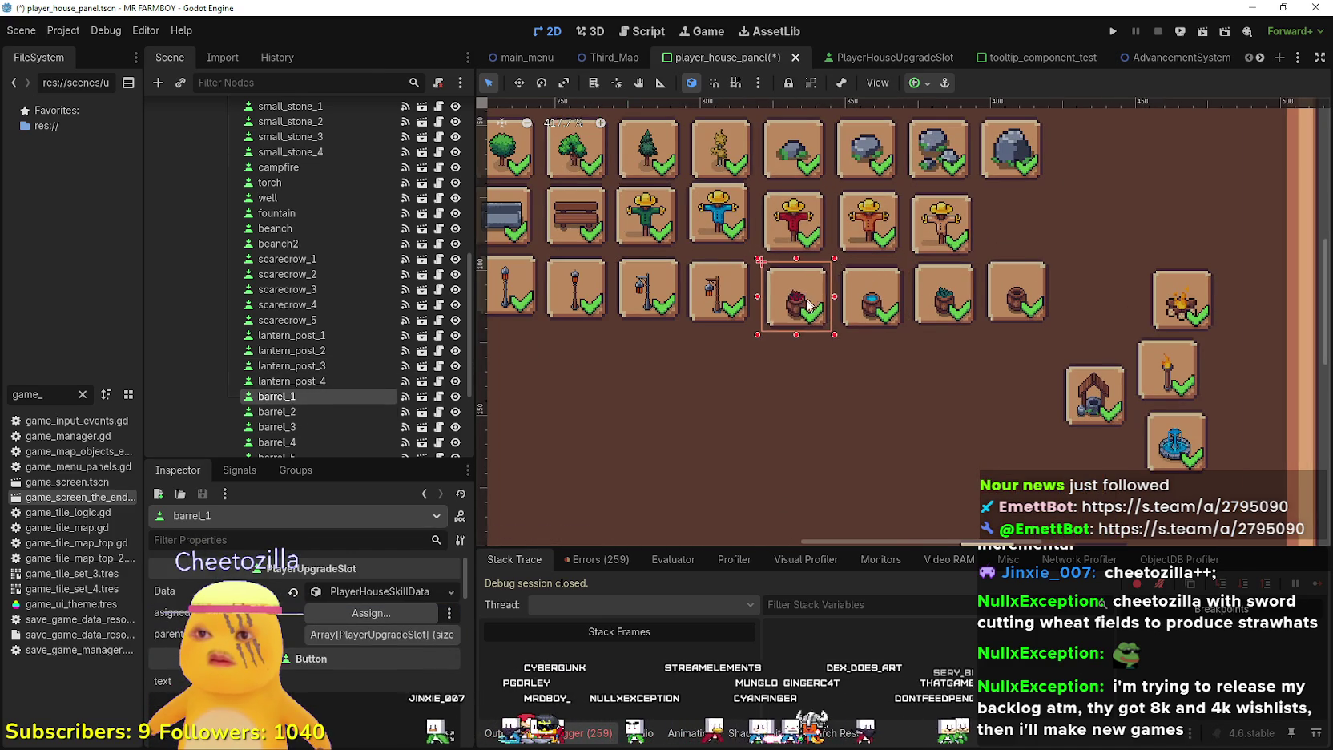
scroll(918, 265, "down", 8)
scroll(926, 360, "up", 2)
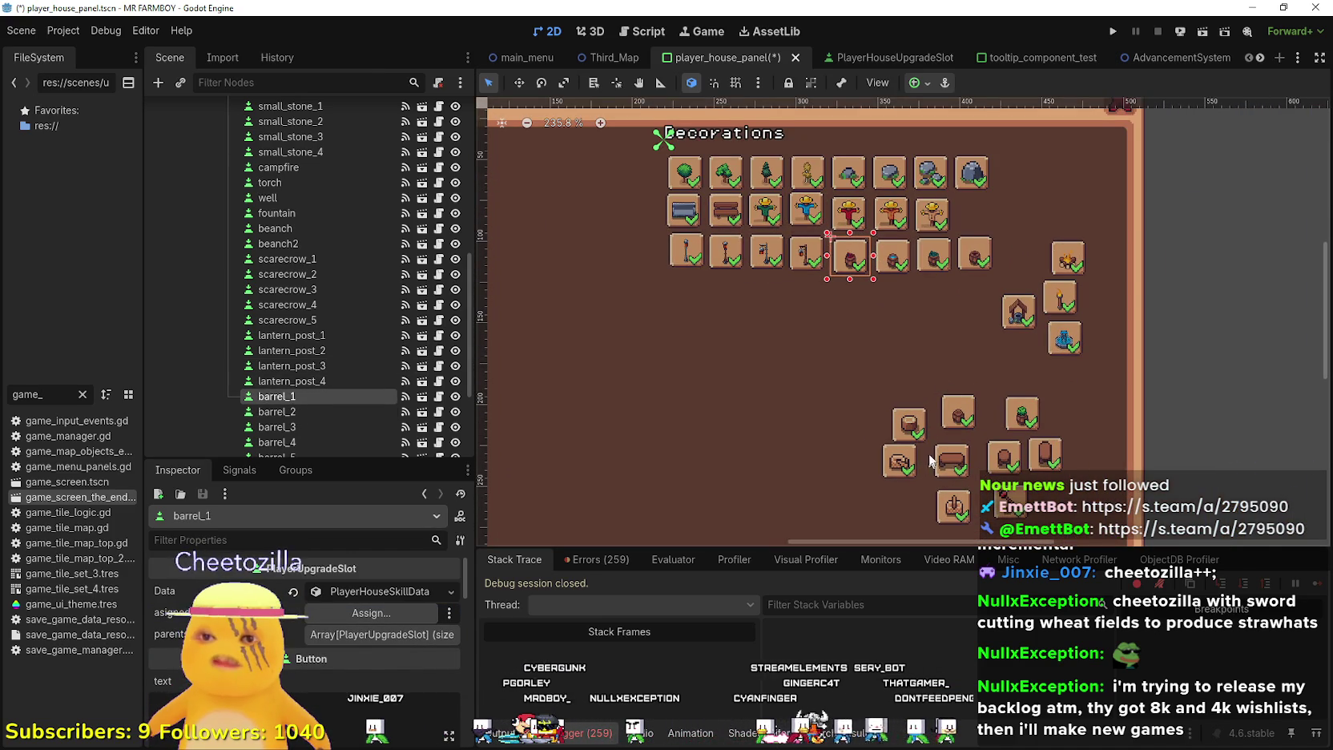
Move barrel_5 below the third row and pull barrel_1 down to start the barrel row
mouse_move(957, 412)
left_mouse_down()
mouse_move(845, 299)
mouse_move(845, 313)
mouse_move(718, 384)
left_mouse_up()
scroll(854, 308, "up", 4)
scroll(930, 330, "down", 4)
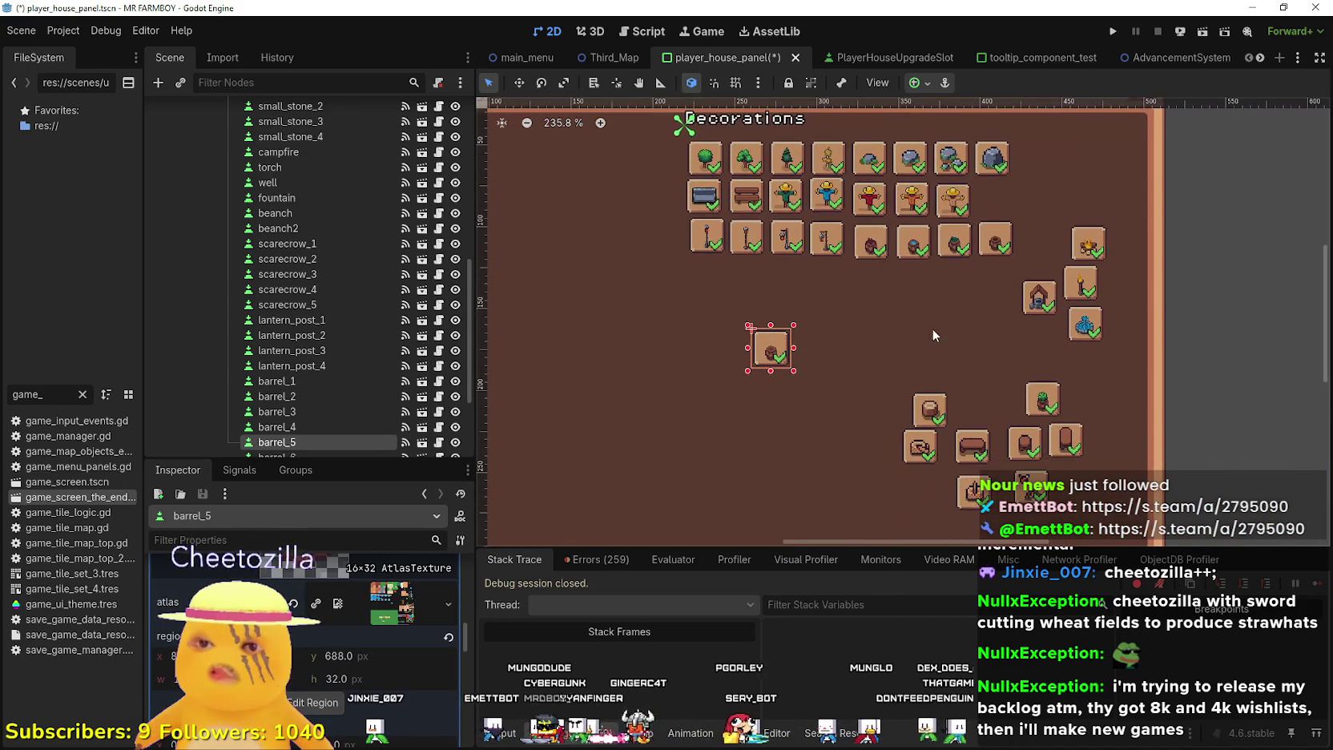
left_click(933, 418)
left_click(773, 351)
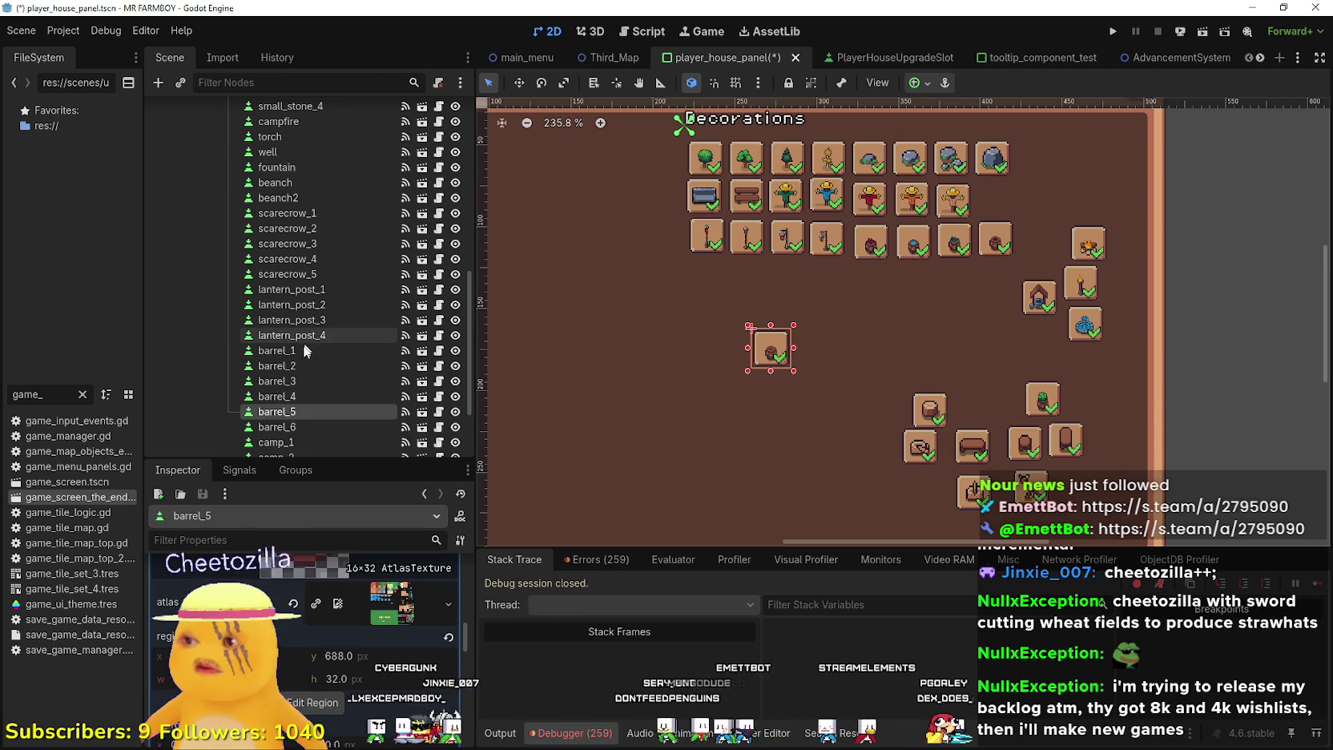
left_click(276, 350)
mouse_move(871, 242)
left_mouse_down()
mouse_move(788, 274)
mouse_move(696, 273)
mouse_move(718, 269)
left_mouse_up()
scroll(697, 272, "up", 4)
scroll(1002, 269, "down", 1)
Place barrels 2 through 6 side by side after barrel_1, then clear the selection
left_click_drag(1130, 222, 841, 293)
scroll(1004, 225, "down", 1)
left_click_drag(1156, 226, 938, 282)
left_click_drag(1211, 216, 995, 277)
left_click(384, 411)
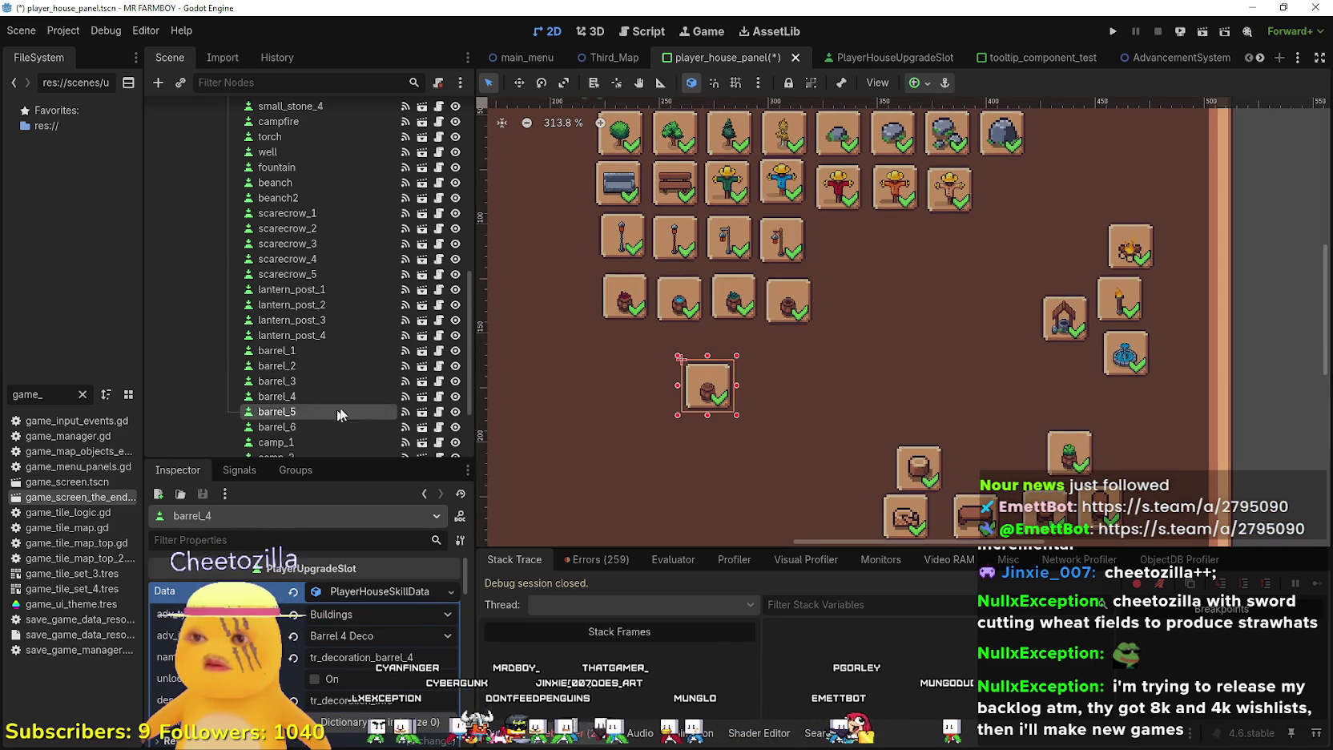
left_click_drag(709, 386, 845, 303)
left_click(311, 426)
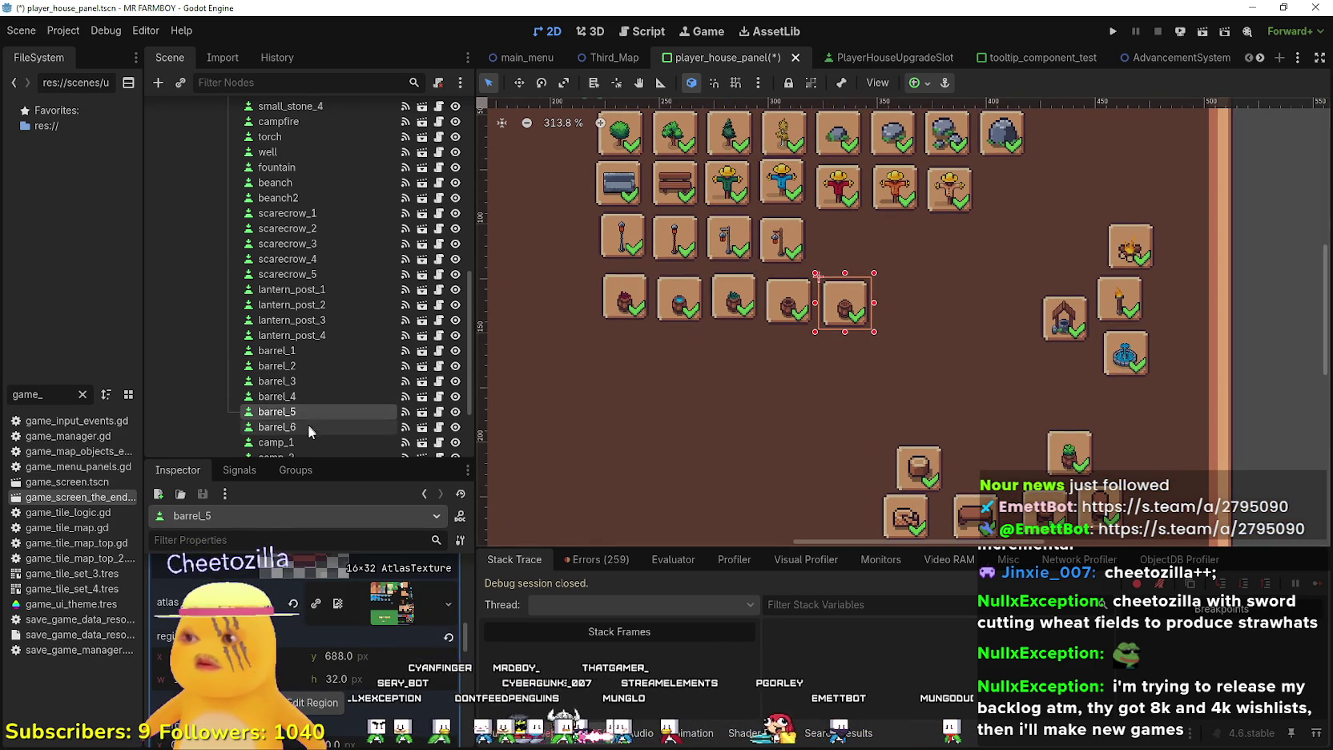
left_click_drag(1073, 466, 901, 317)
scroll(900, 318, "down", 2)
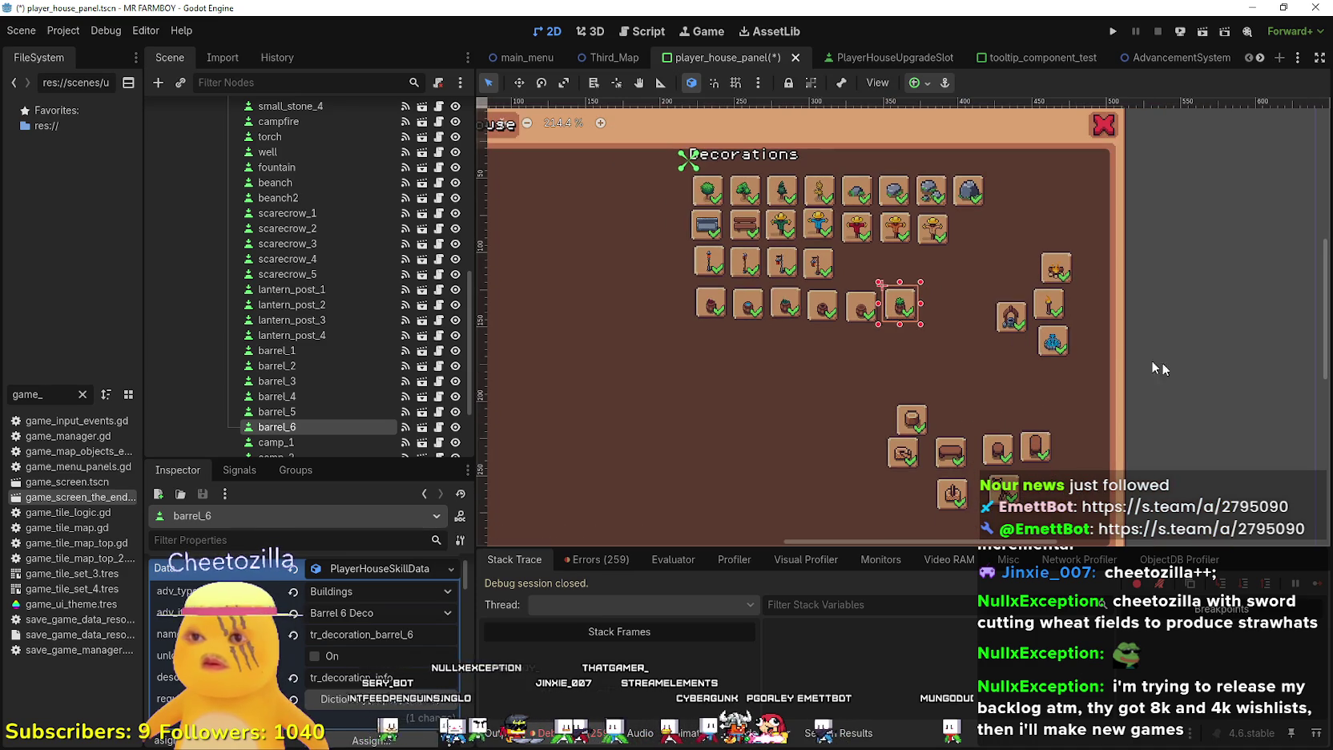
left_click(808, 372)
scroll(681, 232, "up", 2)
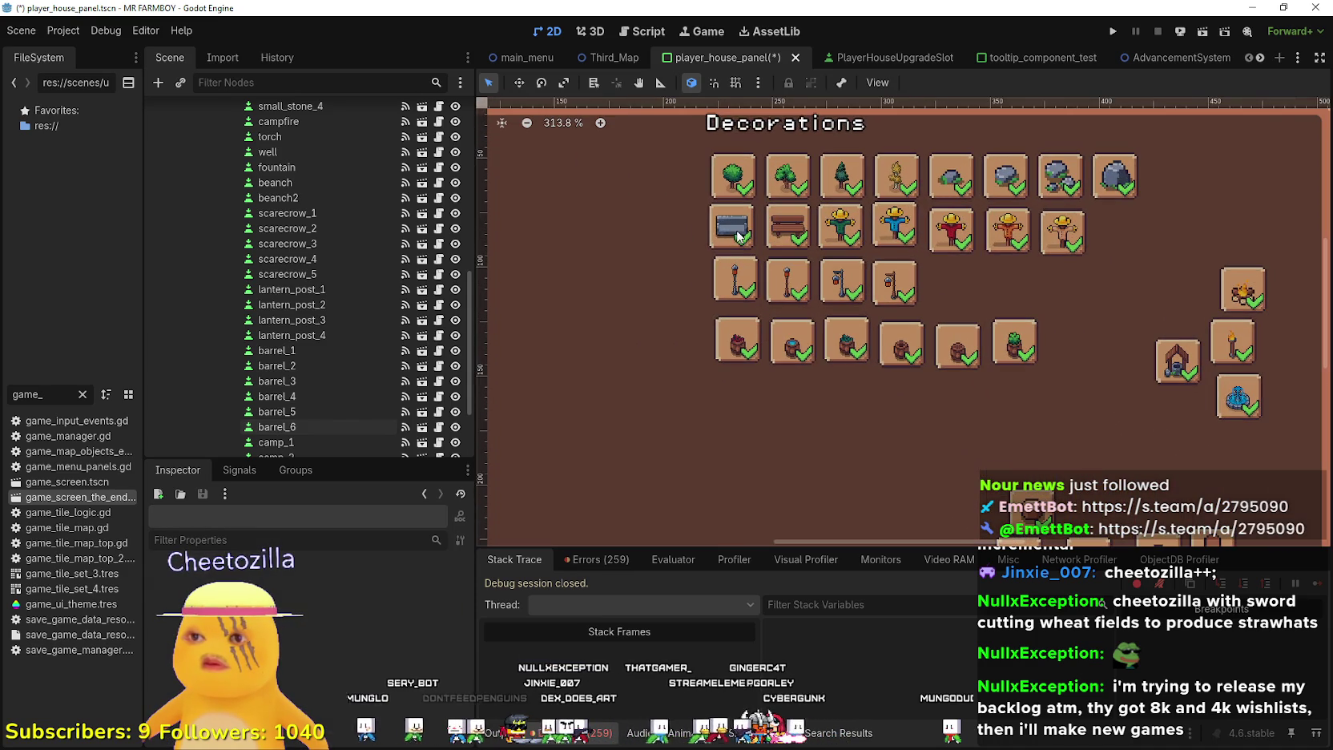
Move beanch and beanch2 down to a new row and shift scarecrows 1–5 left into row two
left_click_drag(733, 249, 737, 392)
left_click_drag(793, 232, 793, 391)
left_click_drag(837, 232, 737, 228)
left_click_drag(901, 232, 798, 230)
left_click(946, 234)
left_click_drag(946, 233, 844, 232)
left_click_drag(1008, 233, 906, 224)
mouse_move(1073, 238)
left_mouse_down()
mouse_move(897, 233)
mouse_move(950, 227)
left_mouse_up()
Nudge barrel_4 slightly left into line and select barrel_5
scroll(917, 374, "down", 2)
scroll(917, 374, "up", 2)
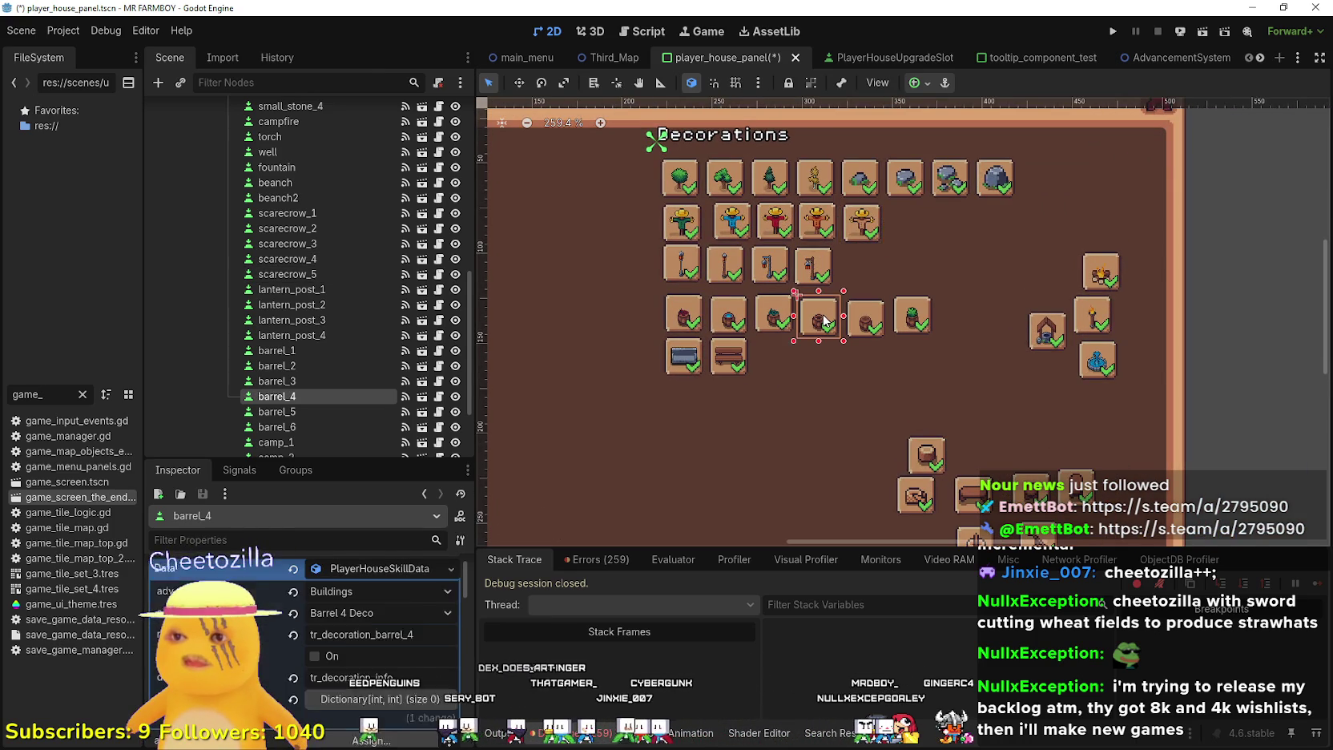
scroll(825, 321, "up", 2)
left_click_drag(825, 320, 822, 321)
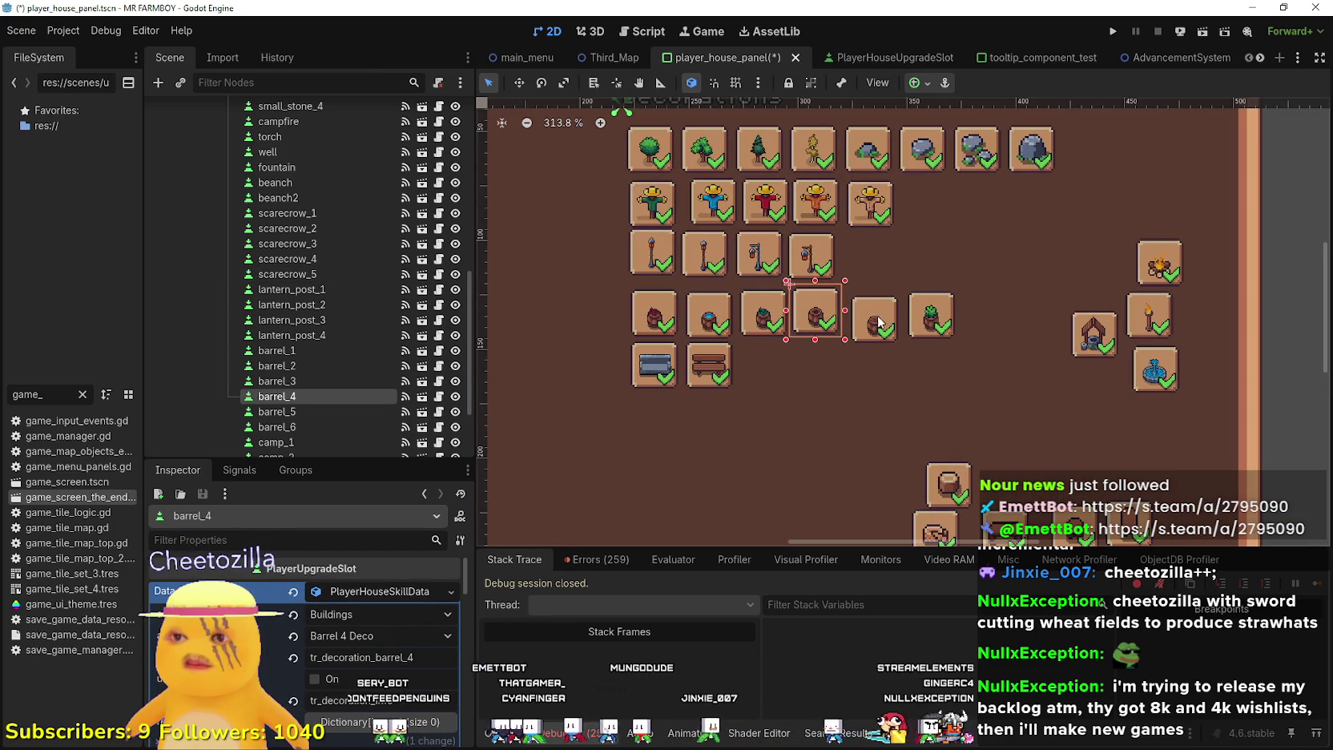
left_click(880, 321)
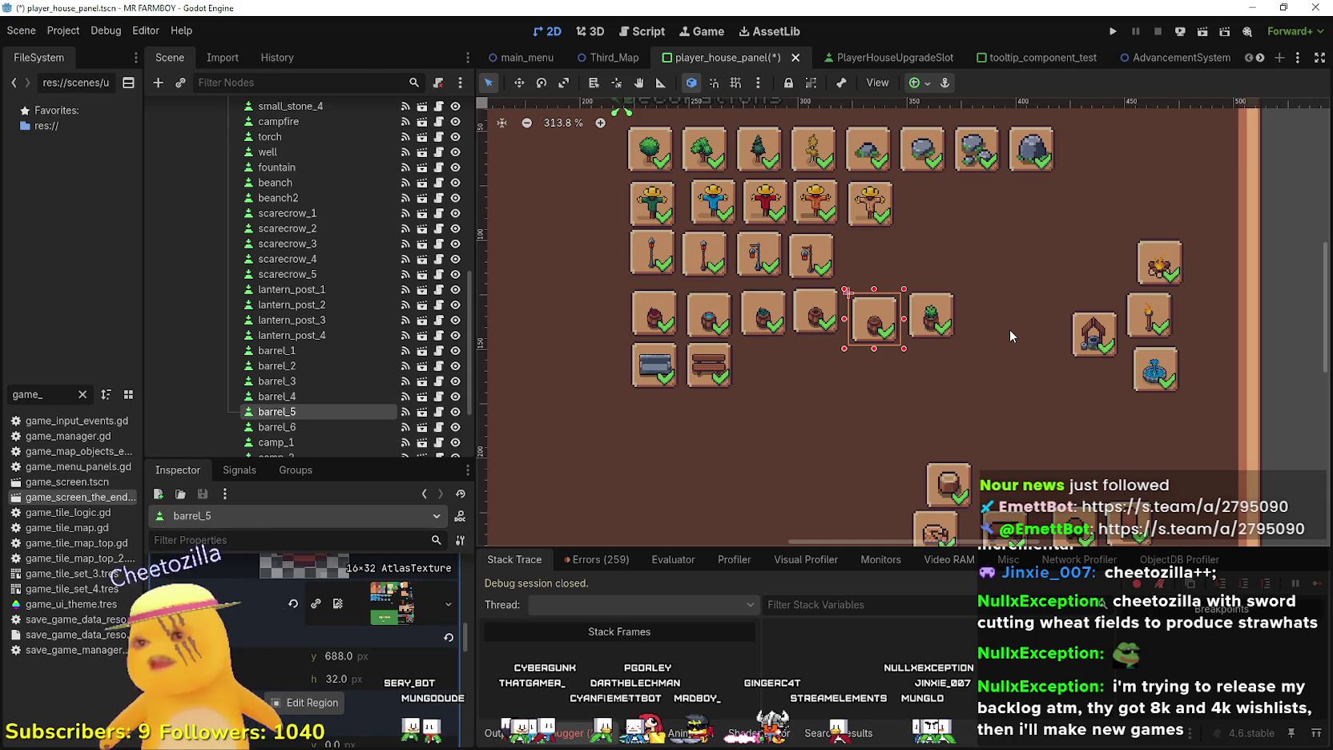
scroll(1049, 336, "down", 5)
scroll(914, 379, "up", 2)
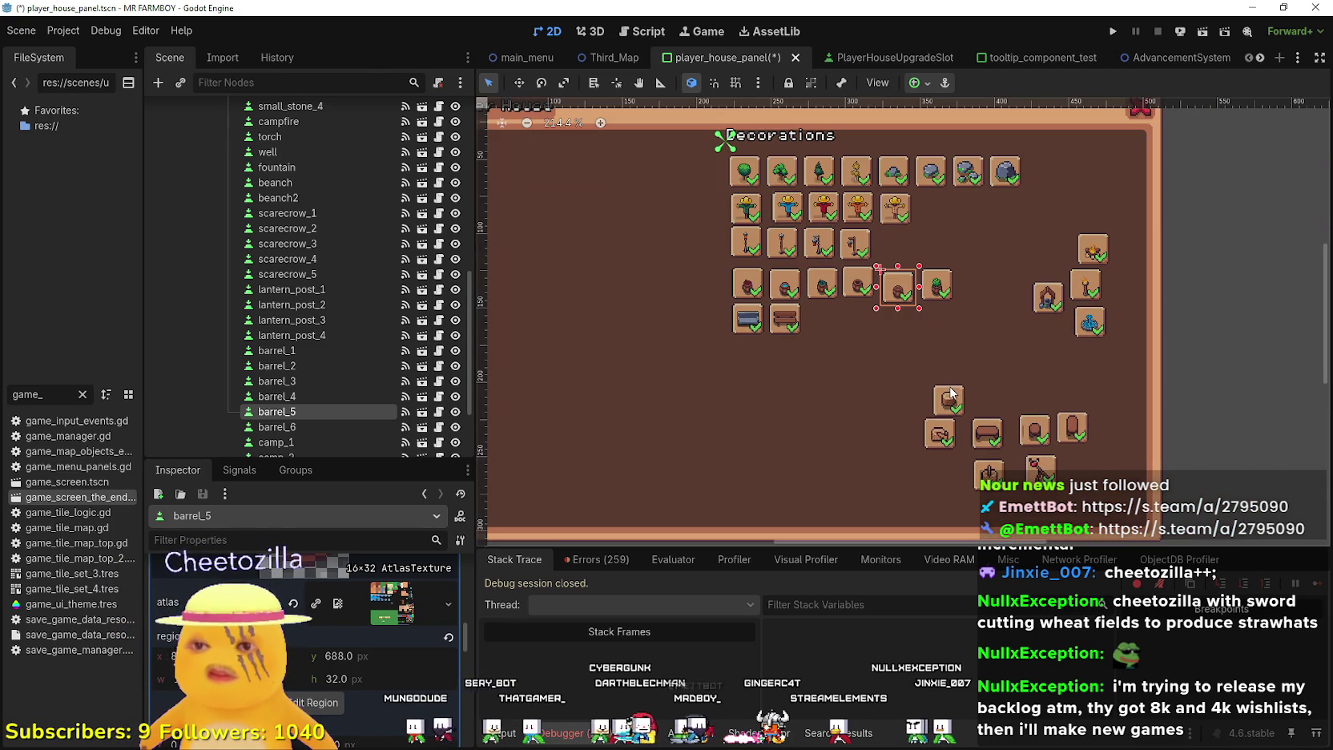
Place camp_1 through camp_4 side by side below the benches
mouse_move(953, 400)
left_mouse_down()
mouse_move(719, 371)
mouse_move(754, 355)
left_mouse_up()
left_click(985, 436)
scroll(955, 441, "up", 3)
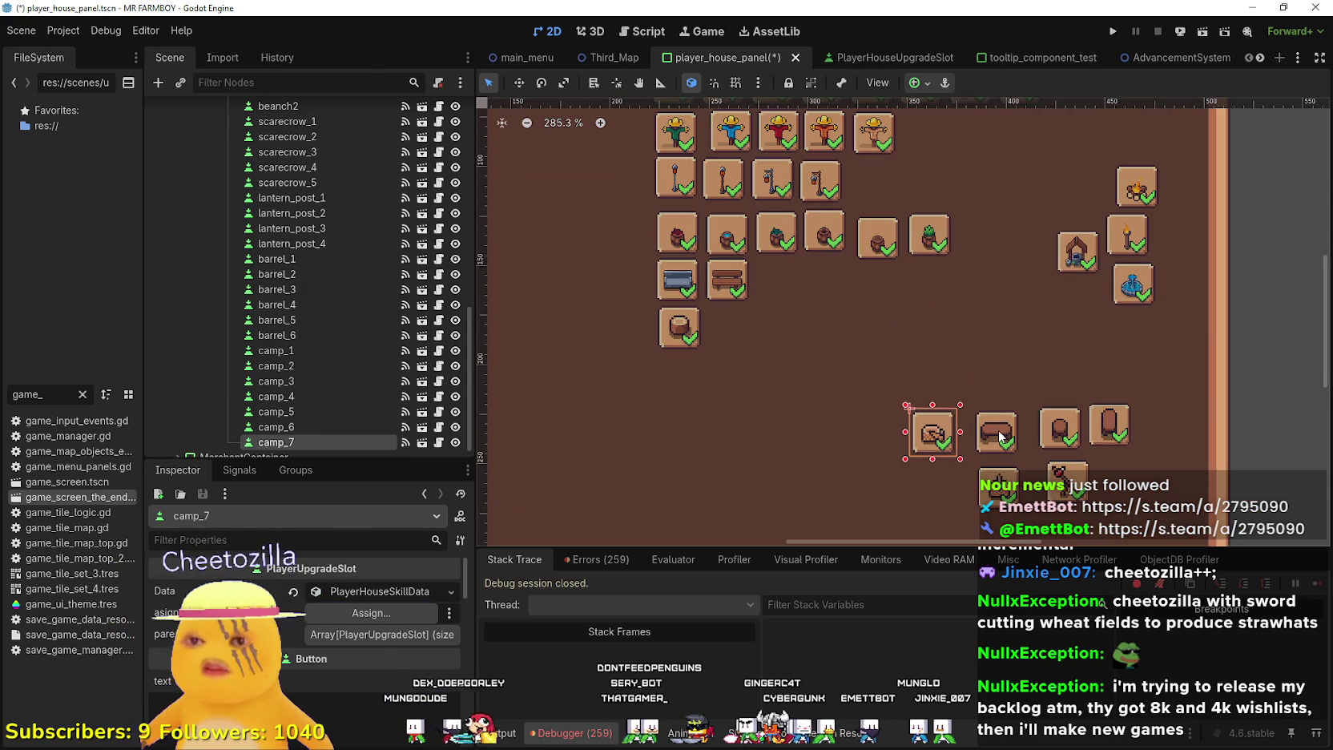
mouse_move(985, 425)
left_mouse_down()
mouse_move(770, 368)
mouse_move(718, 322)
left_mouse_up()
scroll(941, 390, "up", 3)
mouse_move(1089, 432)
left_mouse_down()
mouse_move(798, 346)
mouse_move(711, 298)
left_mouse_up()
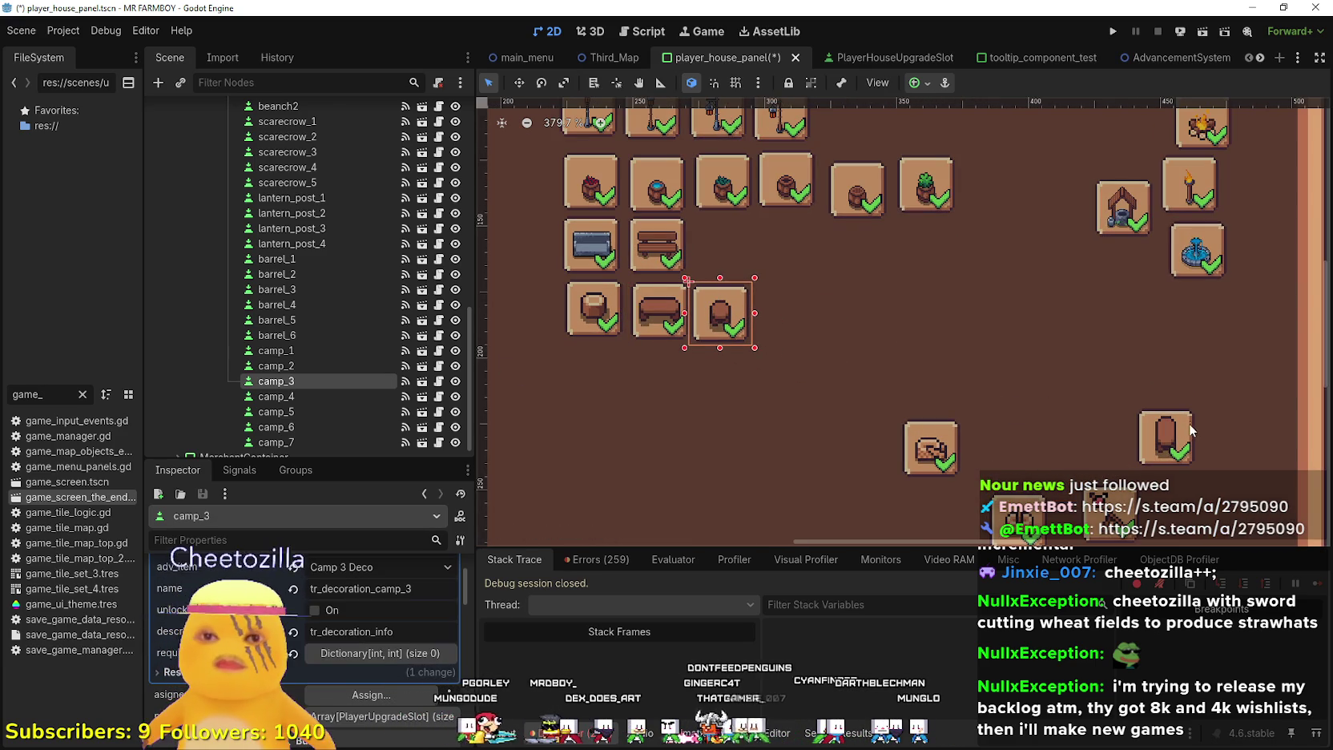
left_click_drag(1170, 436, 787, 314)
Add camp_5, camp_6 and camp_7 to the end of the camp row
left_click(938, 447)
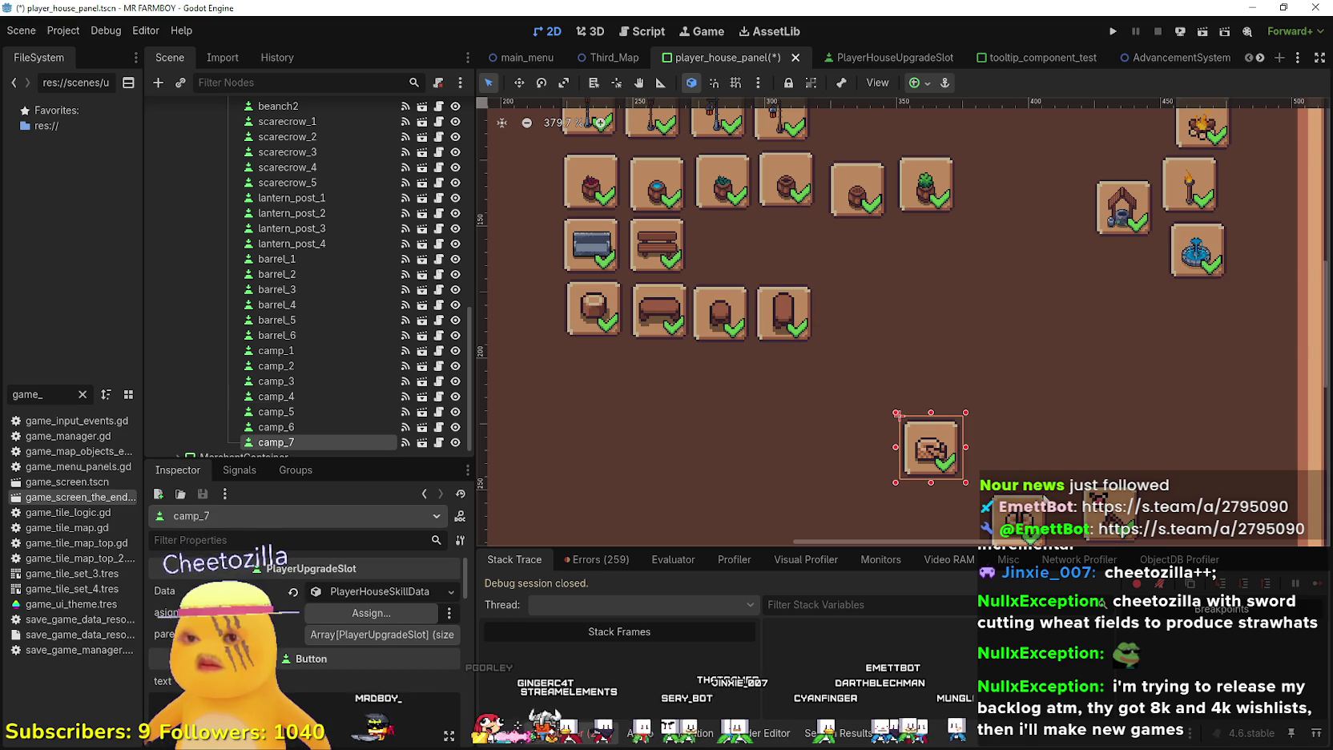
left_click(275, 427)
mouse_move(1113, 519)
left_mouse_down()
mouse_move(883, 373)
mouse_move(847, 316)
left_mouse_up()
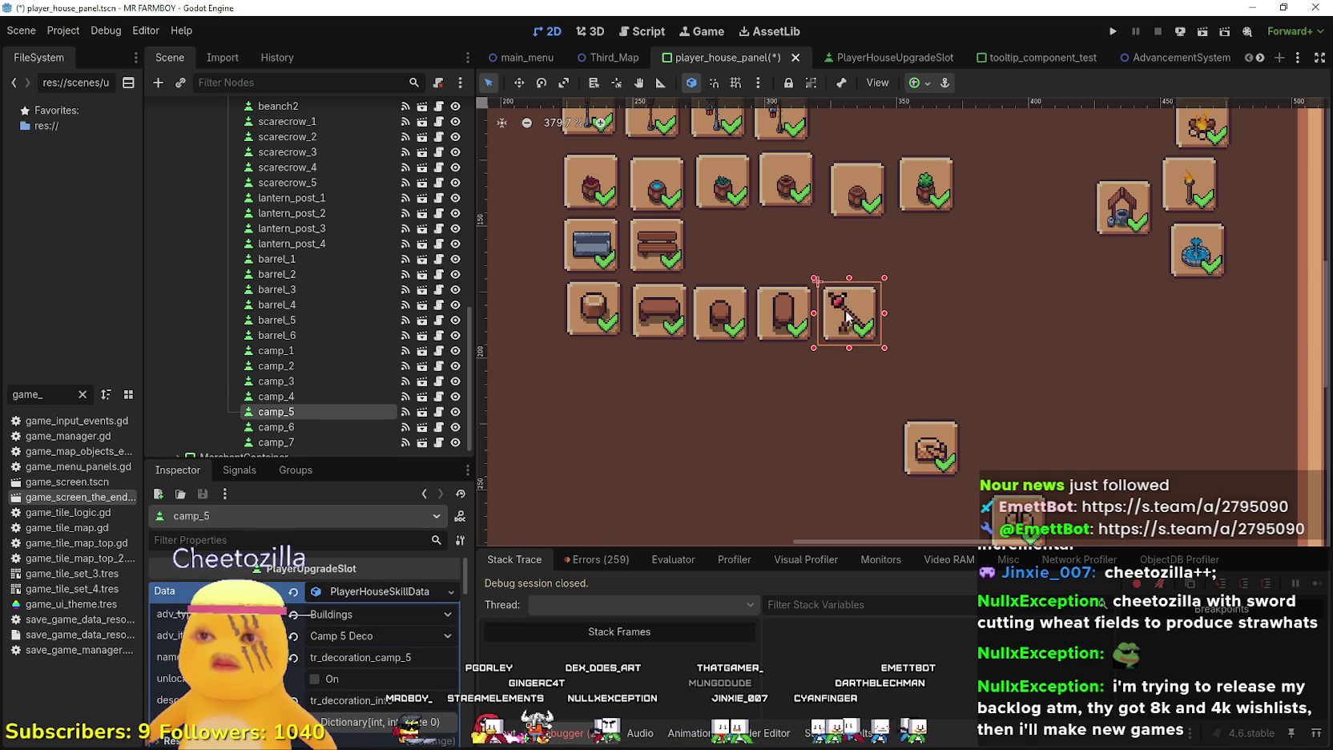
left_click(934, 446)
left_click_drag(1021, 521, 902, 299)
mouse_move(927, 441)
left_mouse_down()
mouse_move(957, 316)
mouse_move(942, 320)
left_mouse_up()
scroll(942, 320, "up", 2)
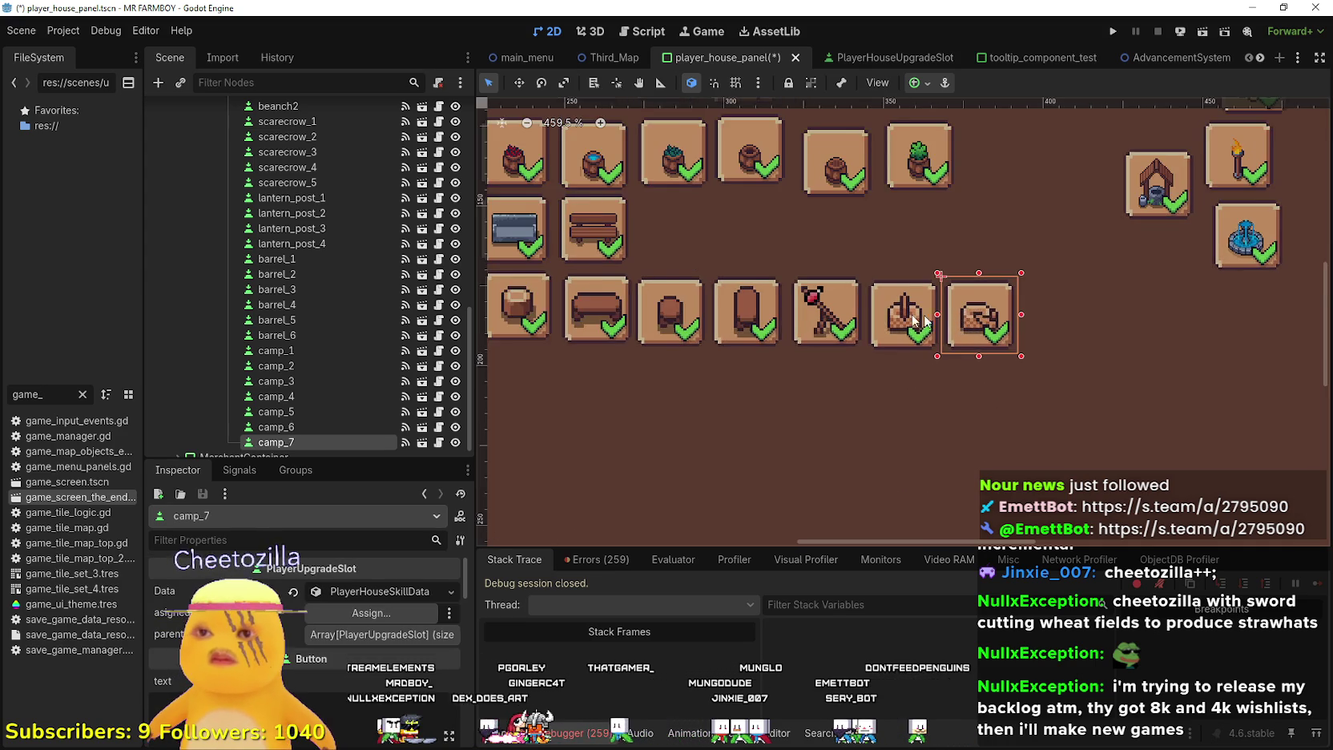
Nudge the green scarecrow_1 with the arrow keys into grid alignment
scroll(674, 285, "up", 3)
left_click(640, 320)
scroll(618, 296, "up", 2)
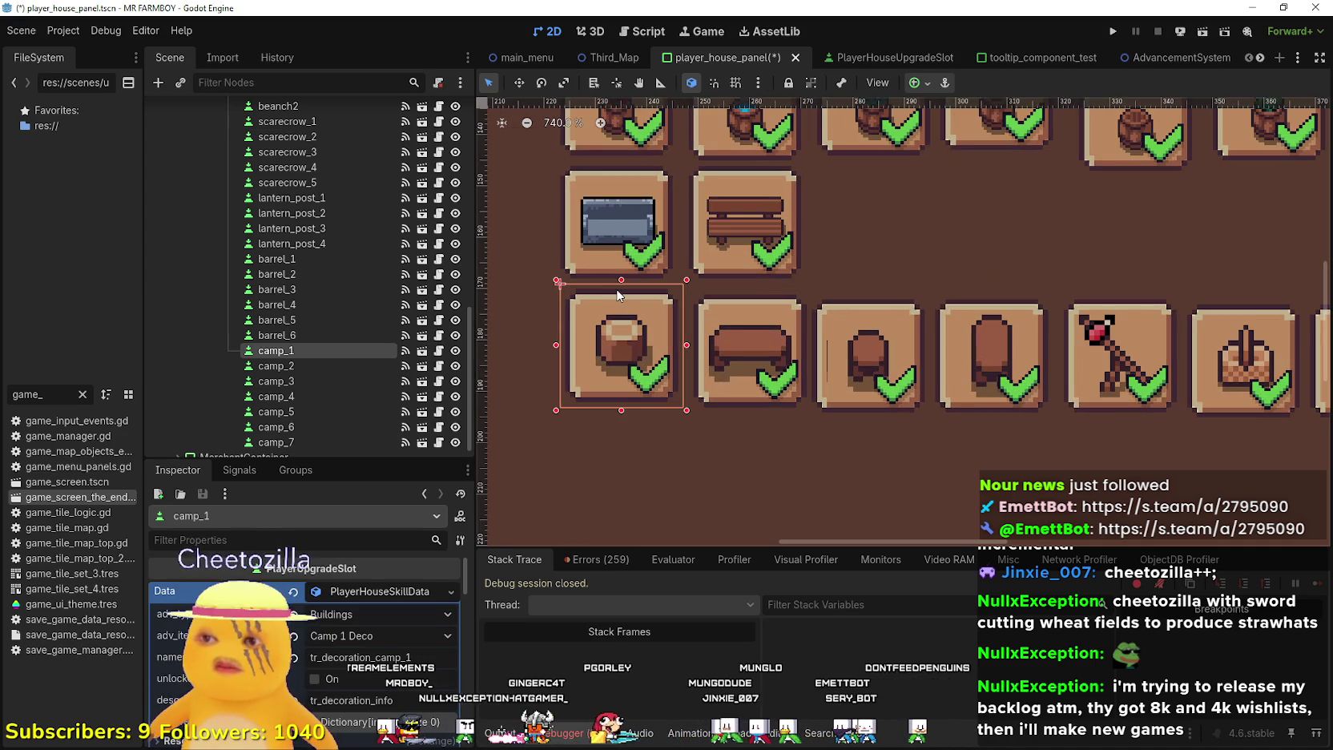
scroll(618, 293, "down", 5)
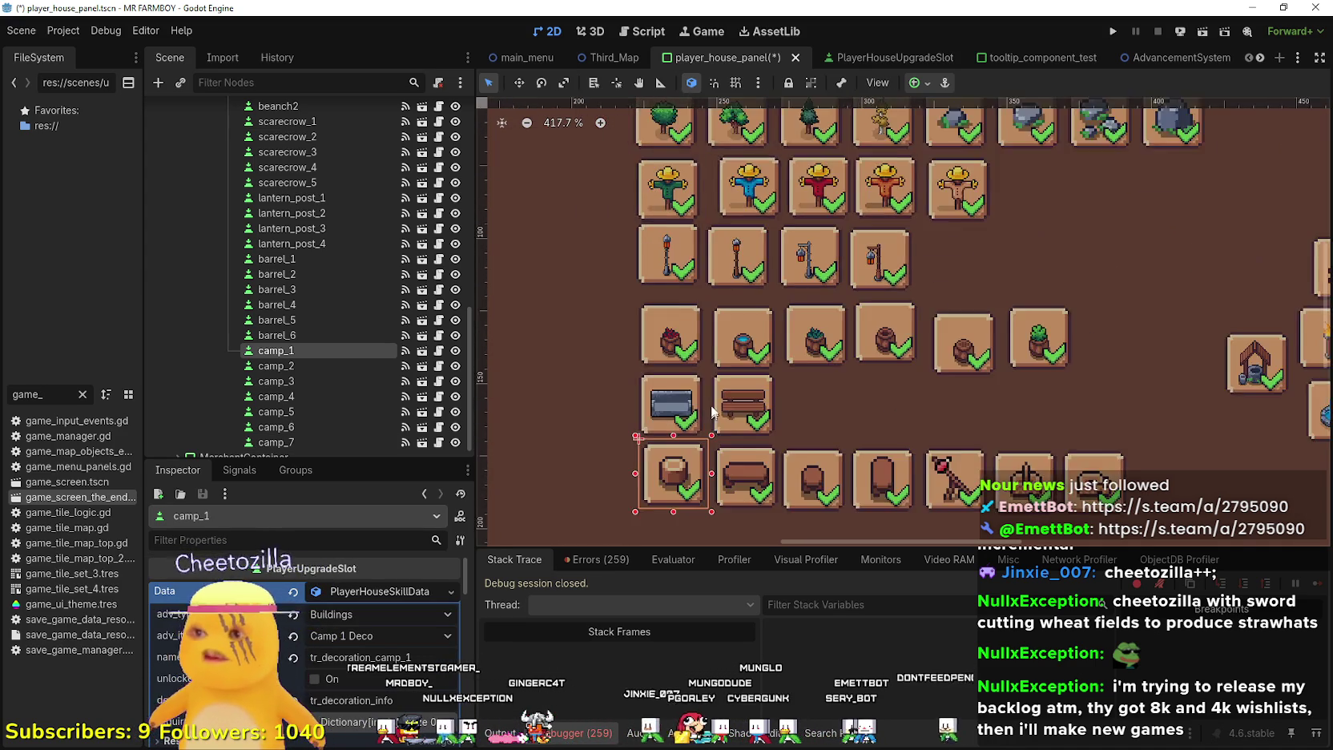
scroll(670, 207, "up", 3)
scroll(670, 206, "down", 3)
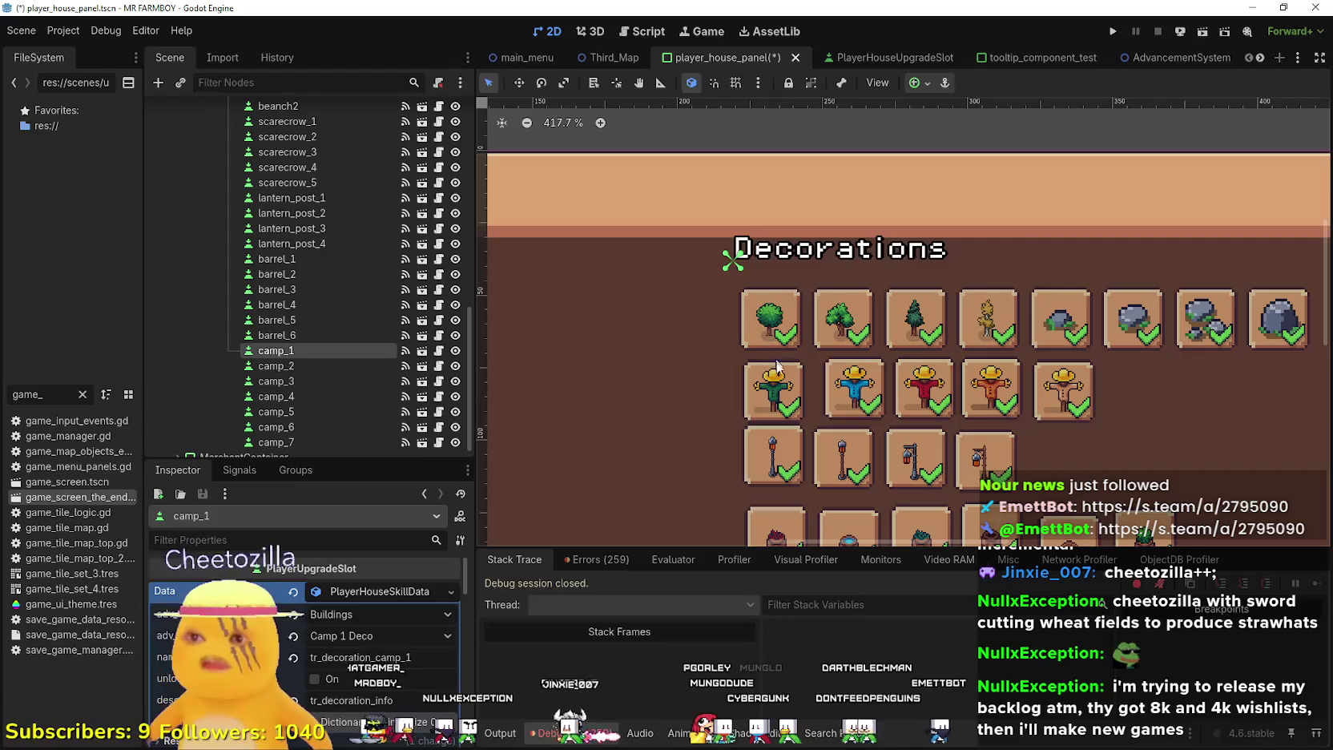
left_click(753, 371)
scroll(753, 371, "up", 3)
key("Left")
key("Up")
key("Up")
key("Up")
key("Down")
key("Down")
key("Down")
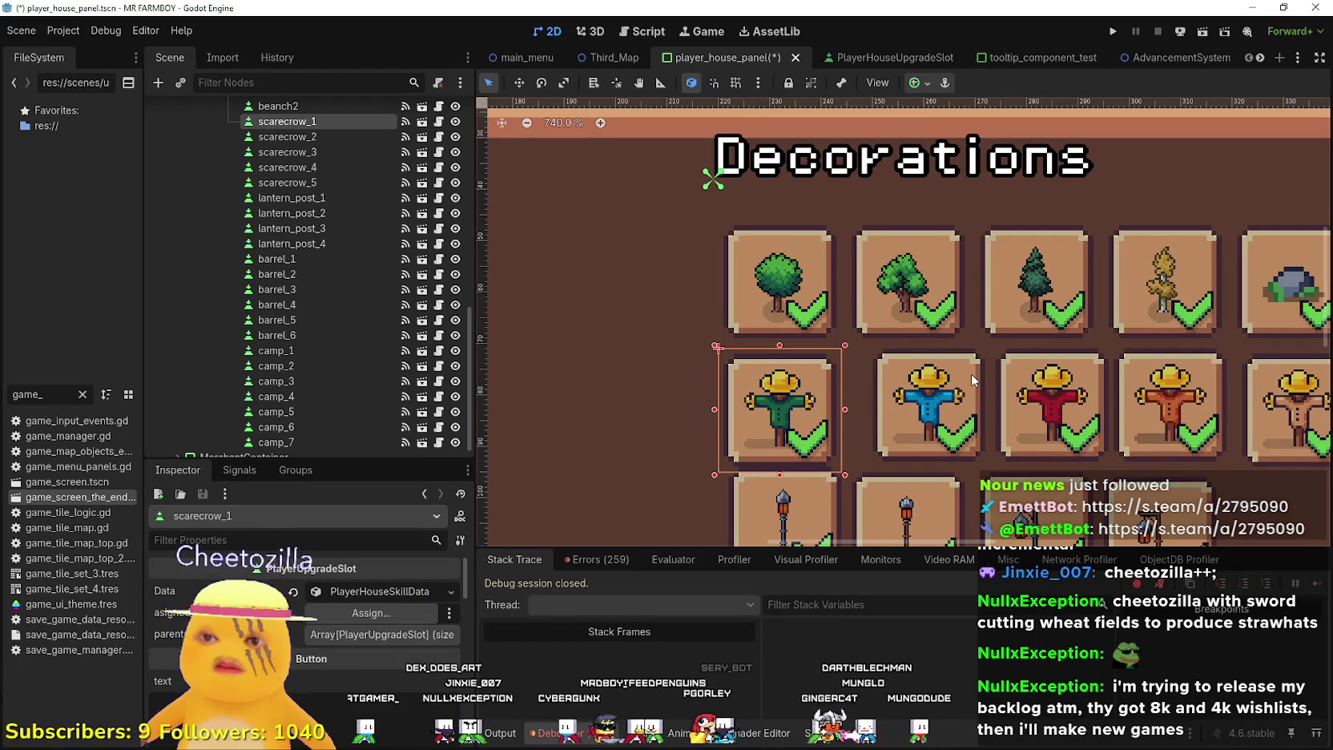
Nudge the blue scarecrow_2 and red scarecrow_3 left and down into line
left_click(971, 372)
key("Left")
key("Left")
key("Left")
key("Up")
key("Up")
key("Down")
key("Down")
key("Down")
scroll(1091, 338, "down", 1)
scroll(1091, 338, "right", 4)
scroll(843, 347, "up", 1)
left_click(843, 347)
key("Left")
key("Left")
key("Down")
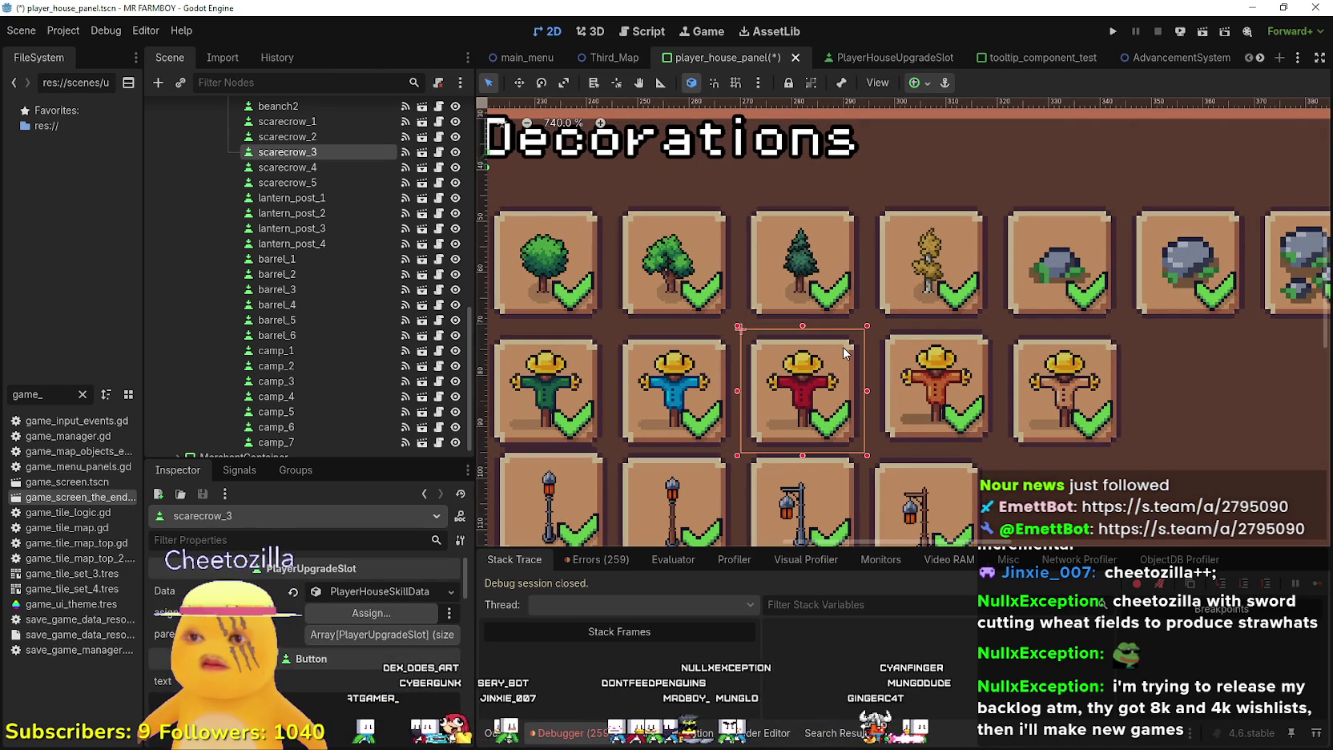
Nudge the orange scarecrow_4 left and down, then fine-adjust scarecrow_5 vertically
left_click(910, 362)
key("Left")
key("Down")
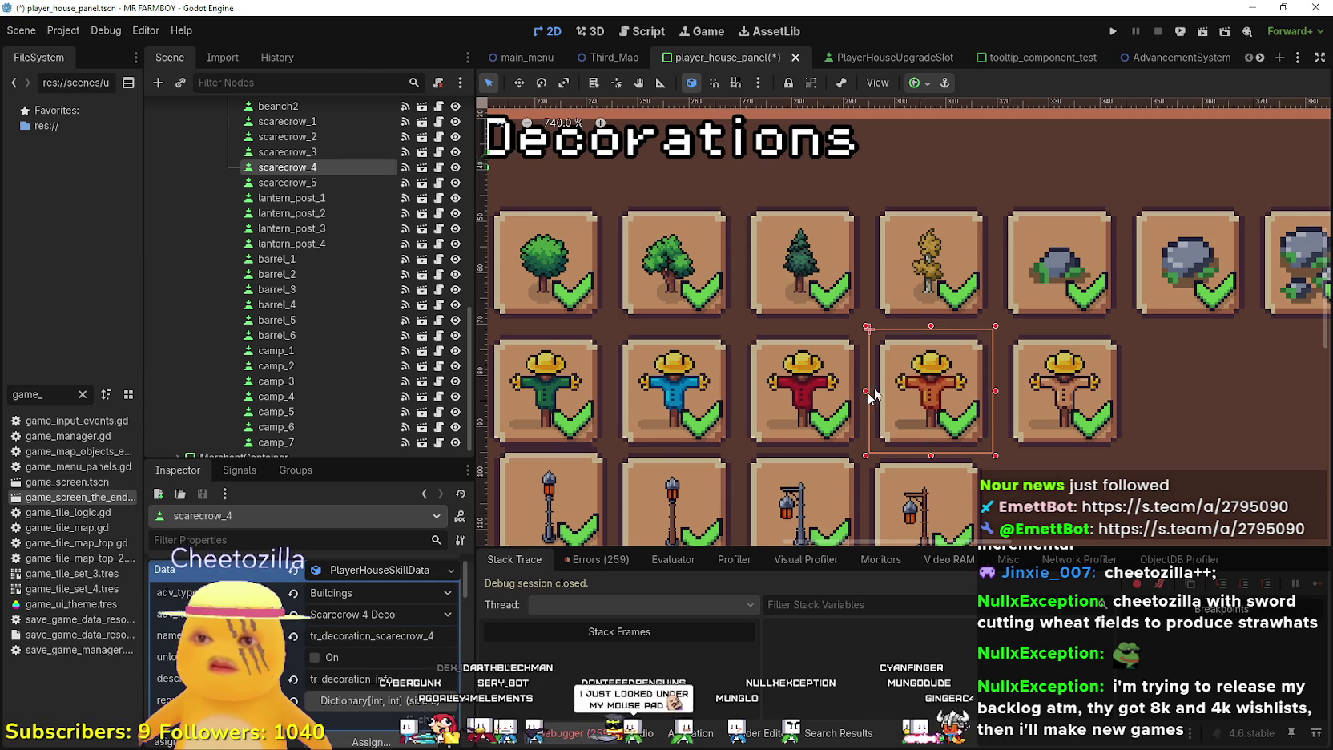
scroll(863, 399, "down", 4)
scroll(863, 399, "up", 2)
left_click(841, 373)
scroll(839, 372, "up", 2)
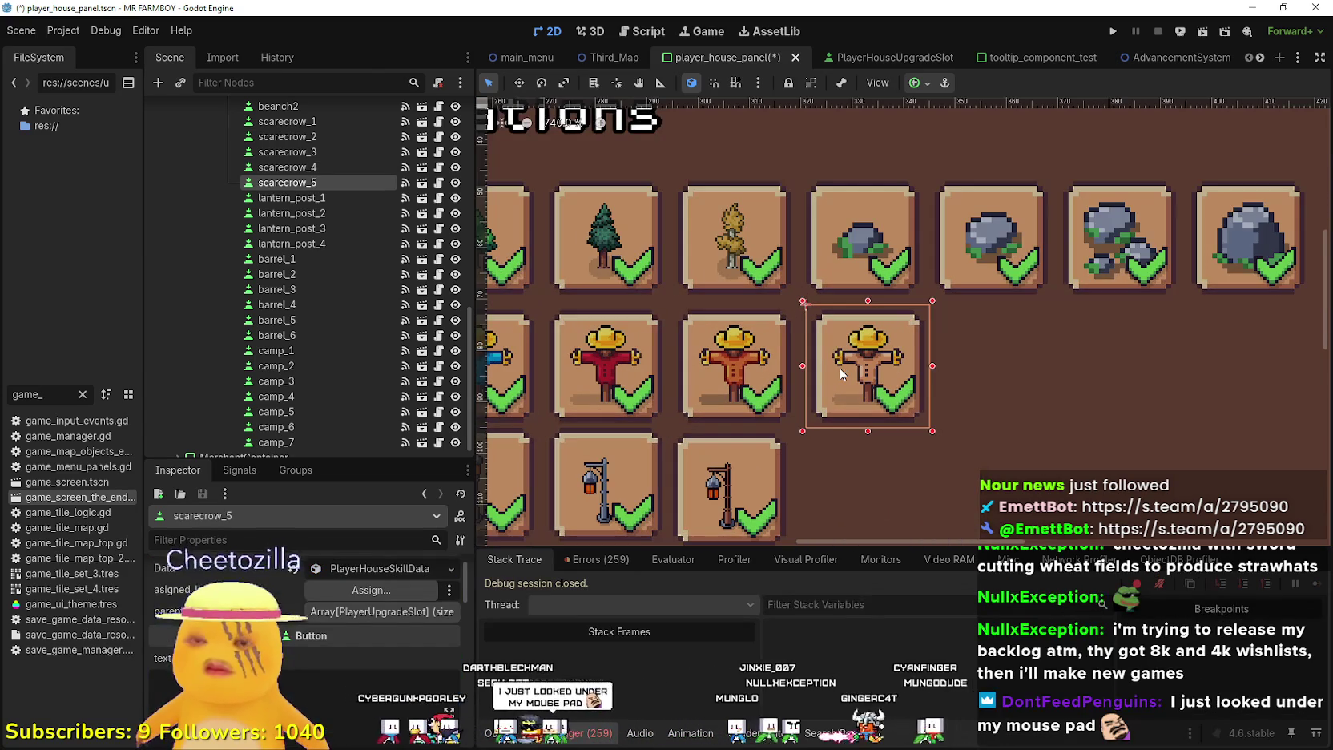
key("Down")
key("Down")
key("Up")
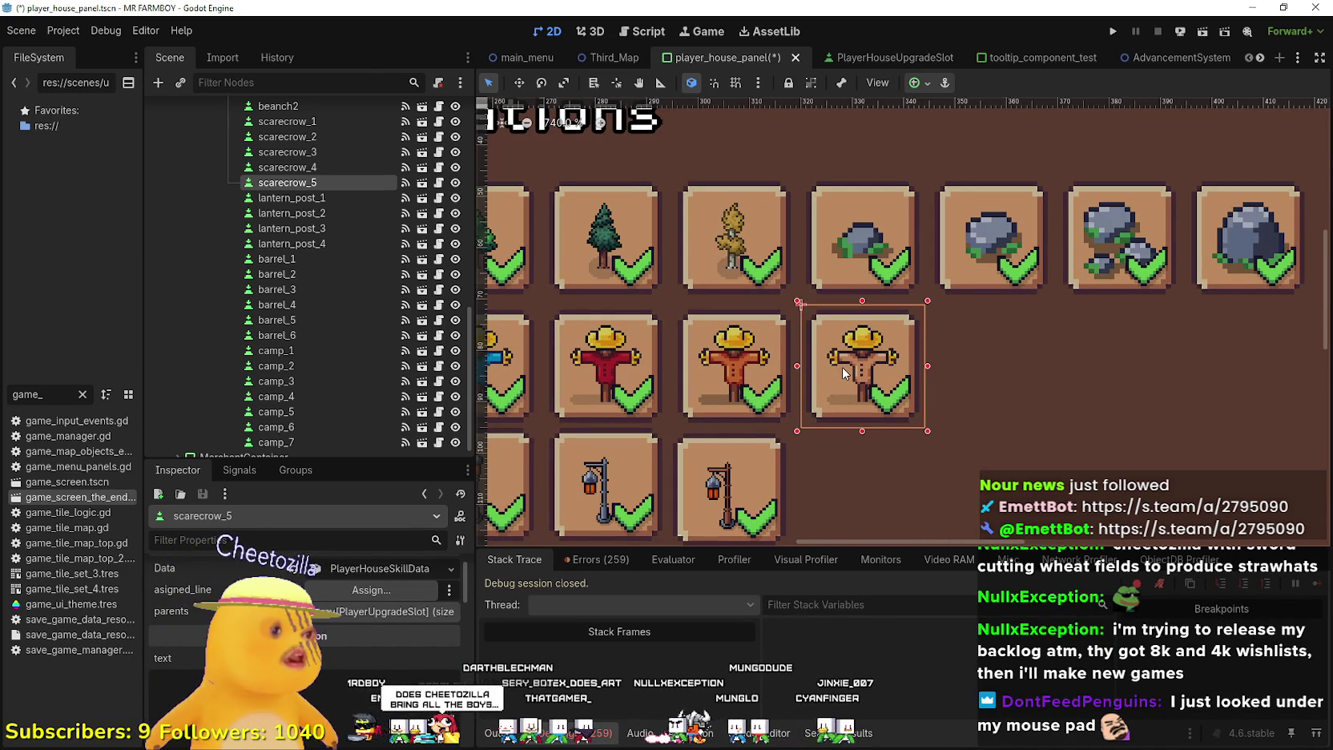
scroll(841, 367, "down", 4)
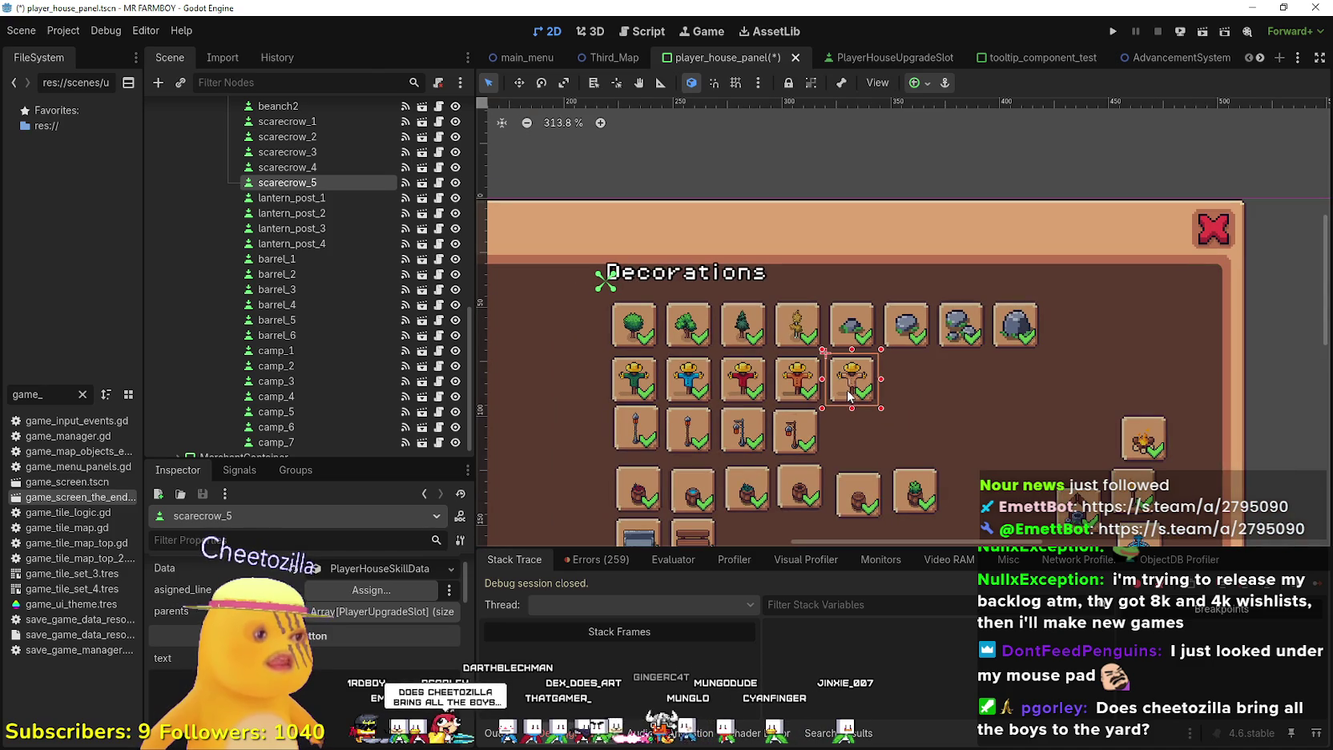
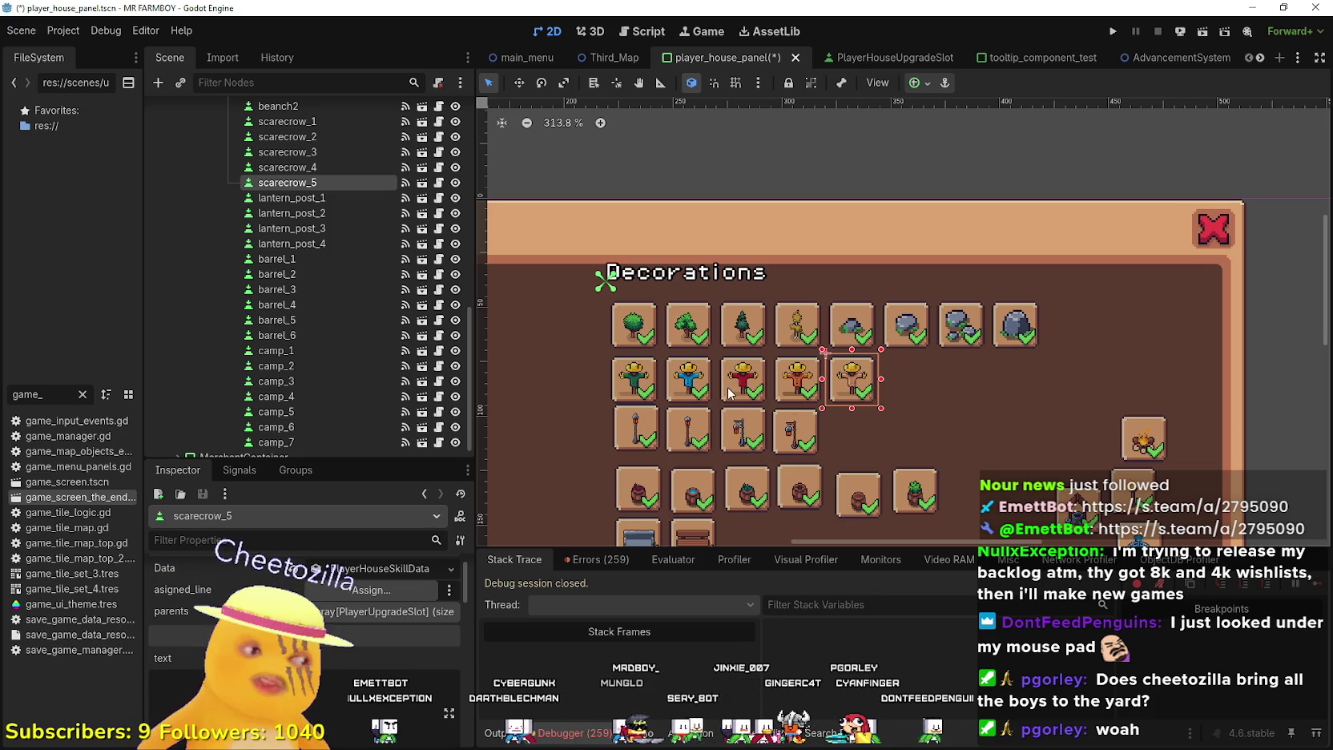
Nudge lantern_post_1 into line with its Decorations row
scroll(726, 402, "up", 3)
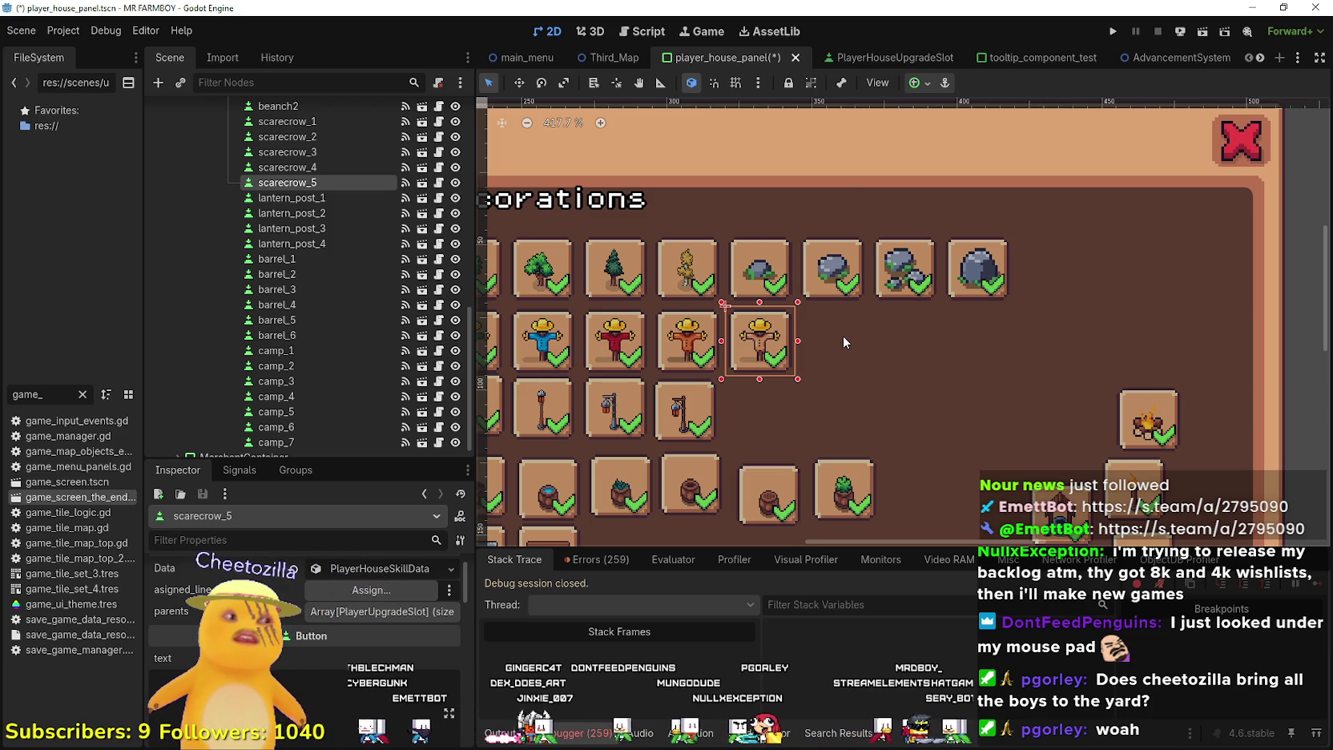
scroll(758, 406, "left", 3)
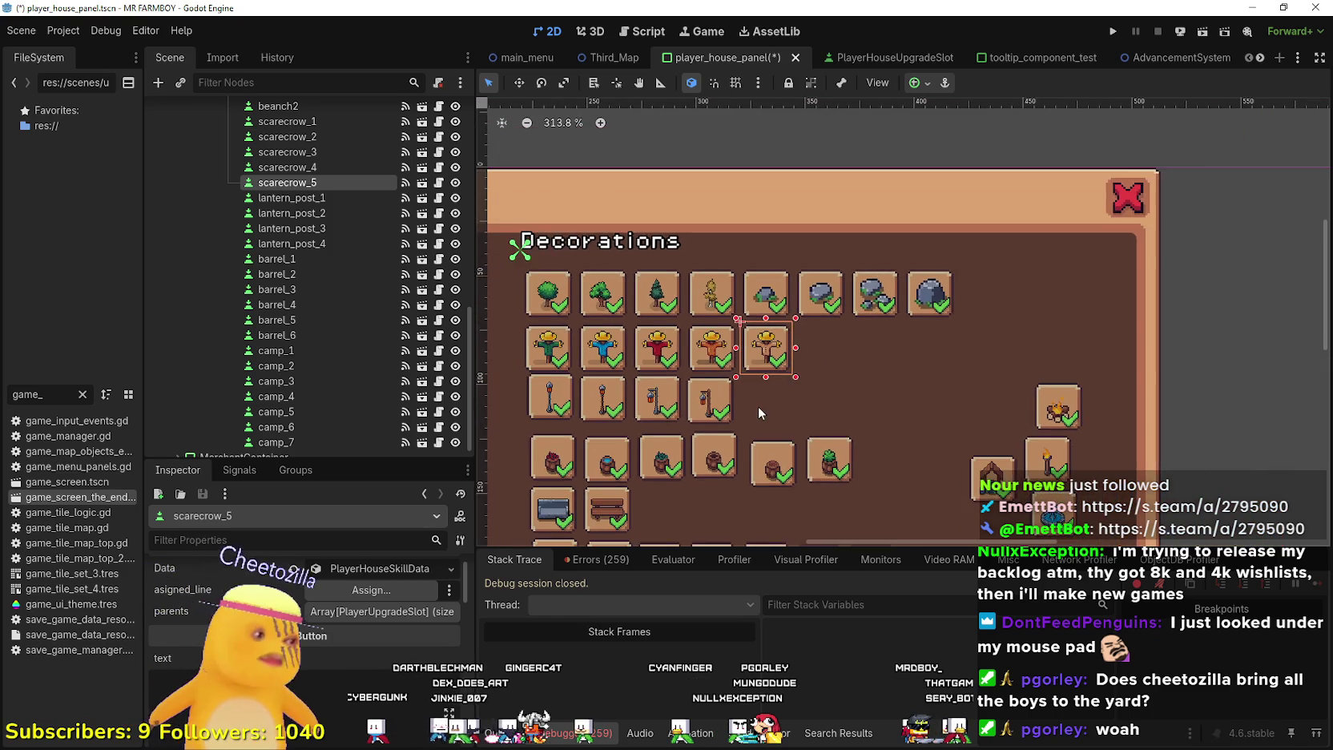
scroll(758, 406, "down", 1)
scroll(766, 481, "down", 2)
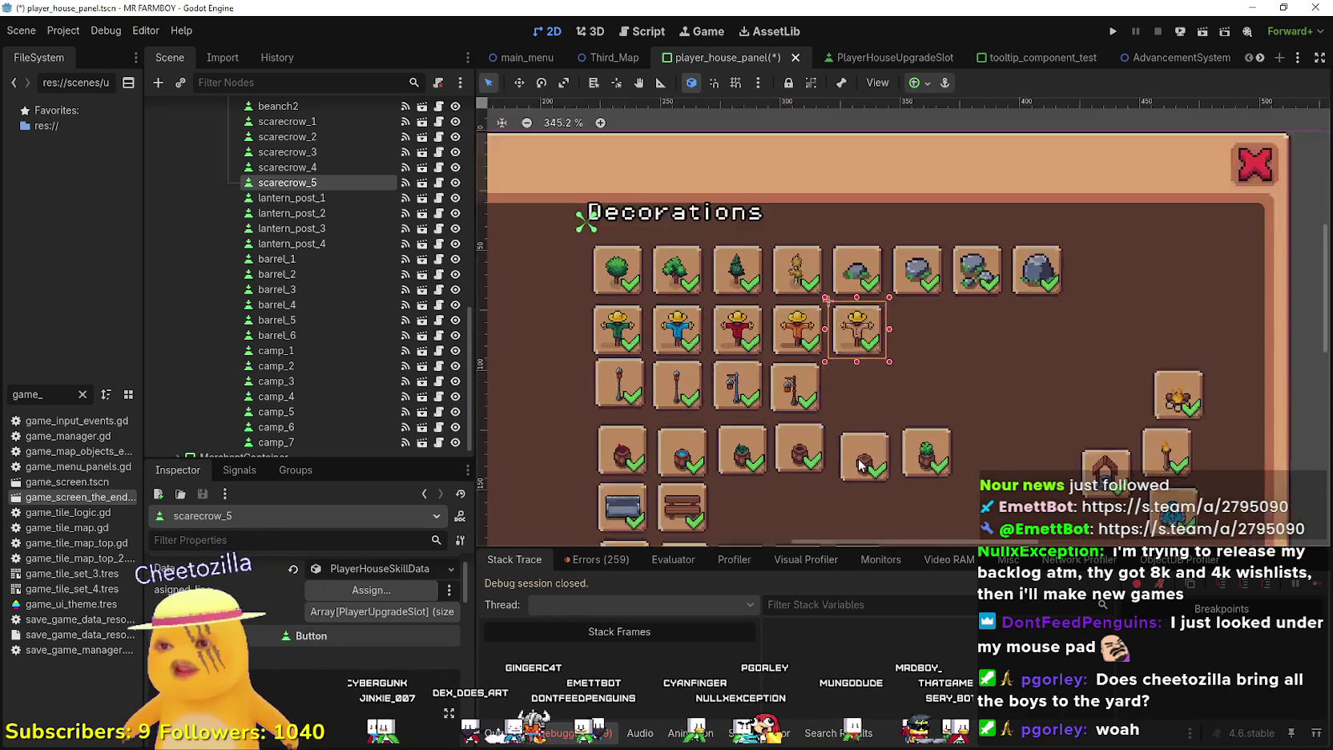
scroll(849, 377, "up", 5)
scroll(849, 377, "down", 5)
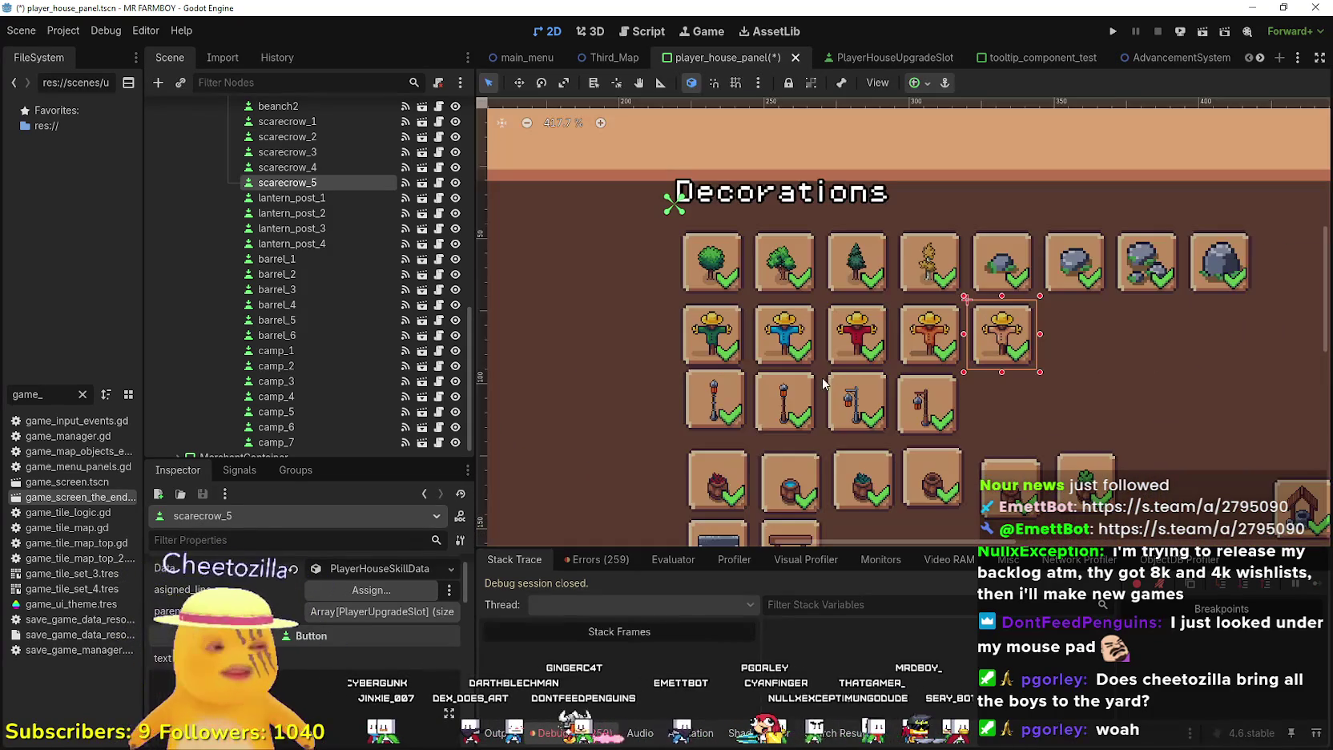
scroll(688, 376, "up", 8)
left_click(791, 364)
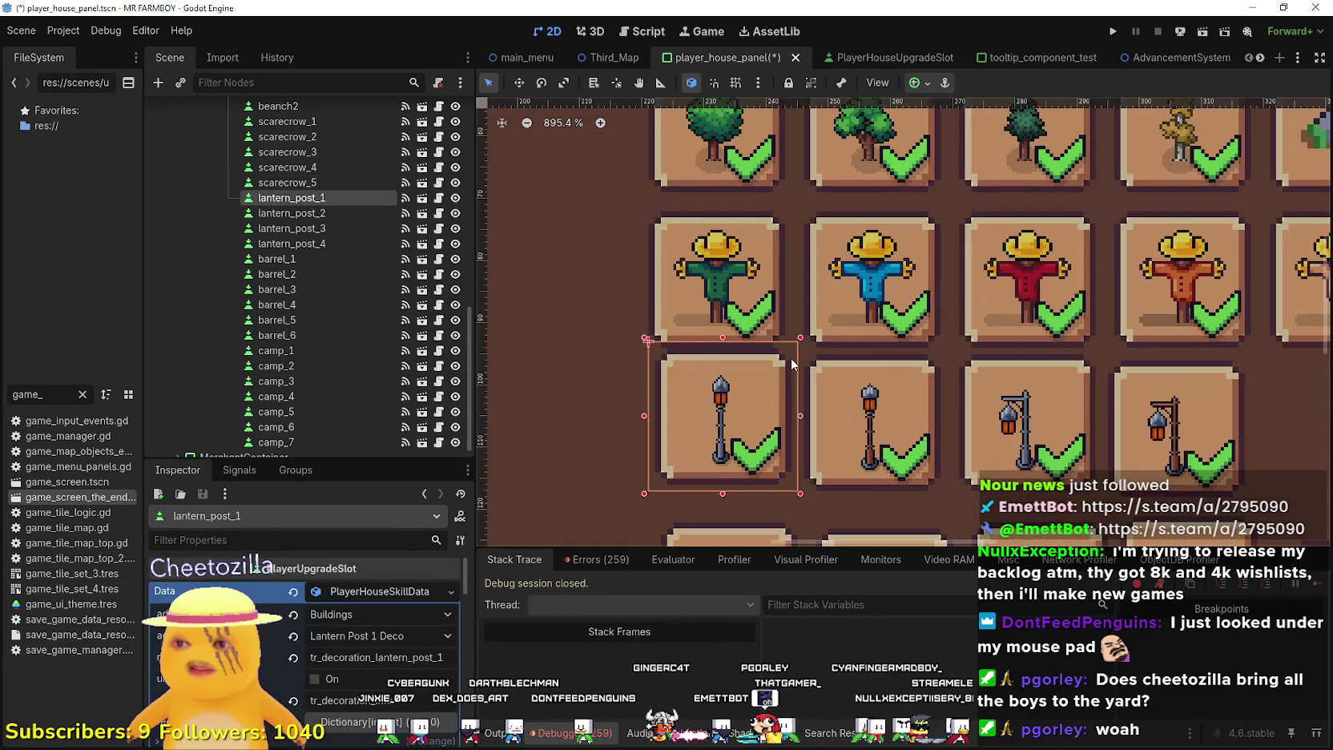
key("Left")
key("Up")
key("Down")
key("Down")
key("Down")
key("Down")
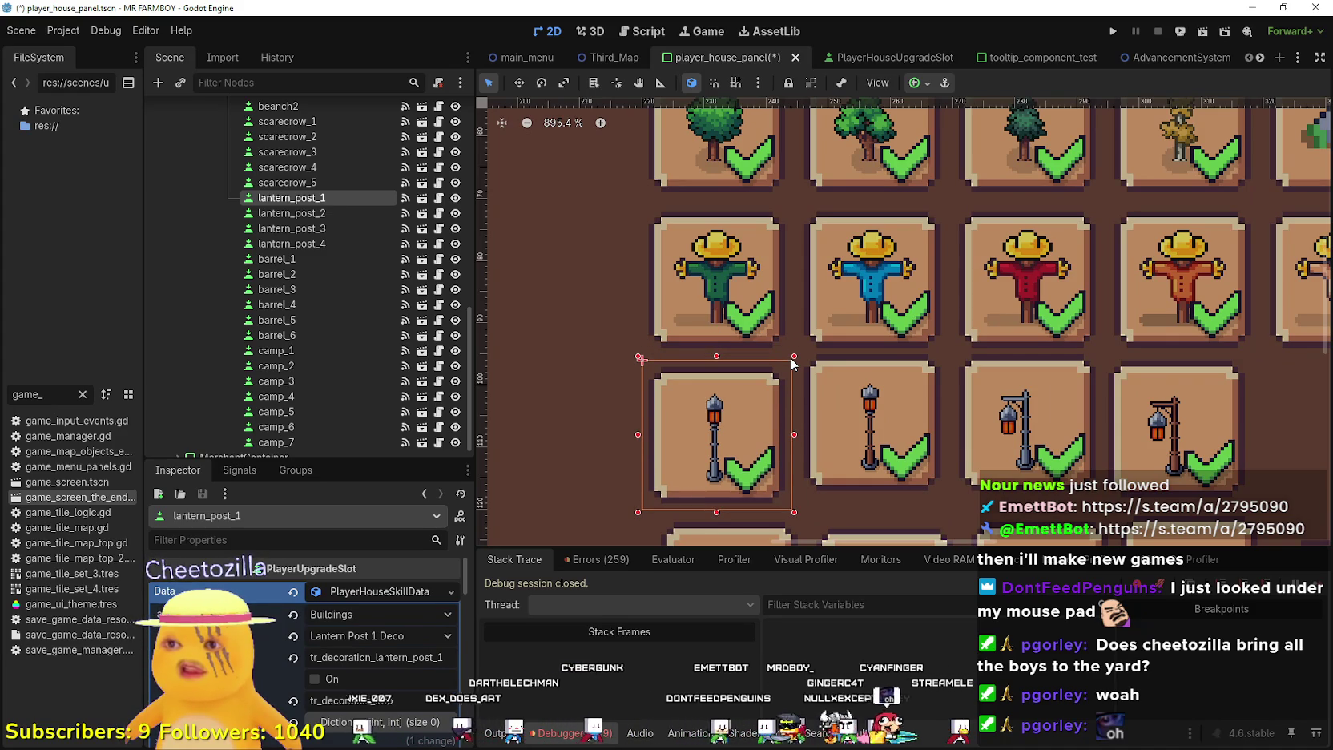
Fine-tune lantern_post_2 so it sits in the row beside lantern_post_1
left_click(913, 388)
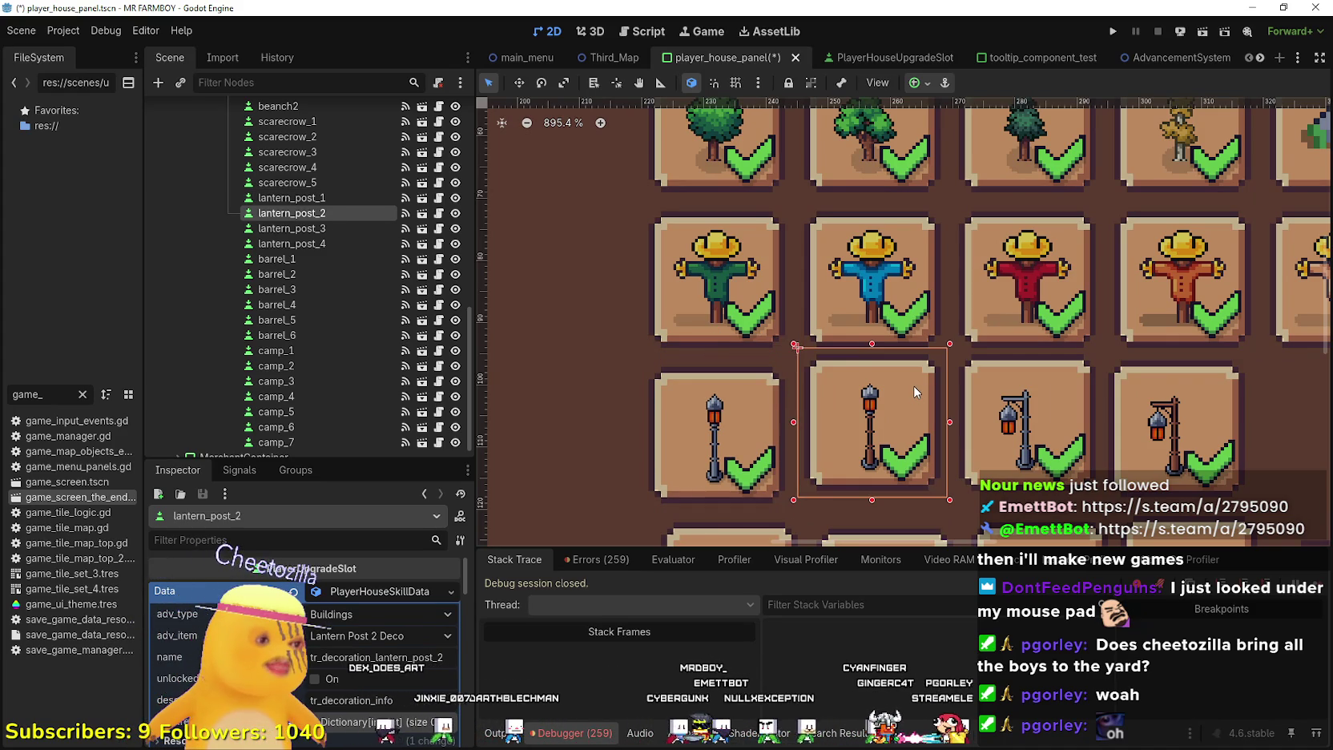
key("Down")
key("Down")
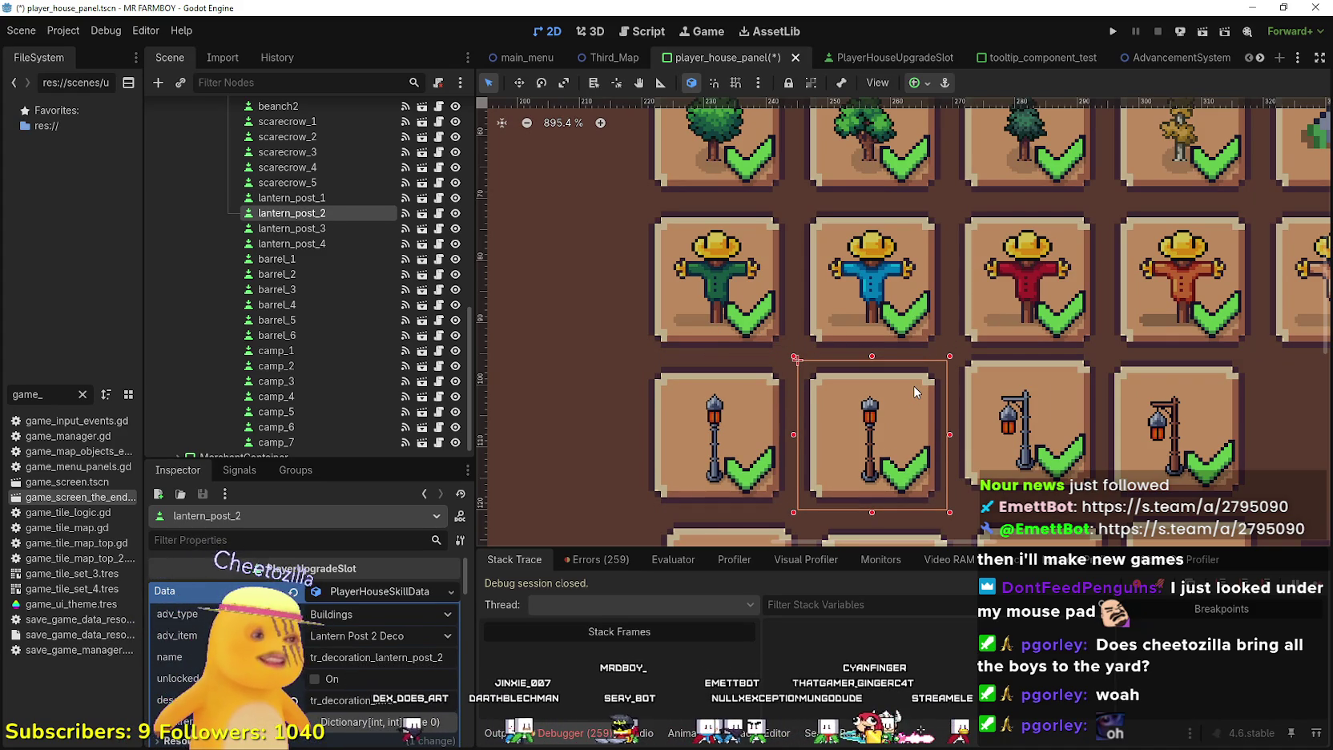
key("Down")
key("Left")
key("Left")
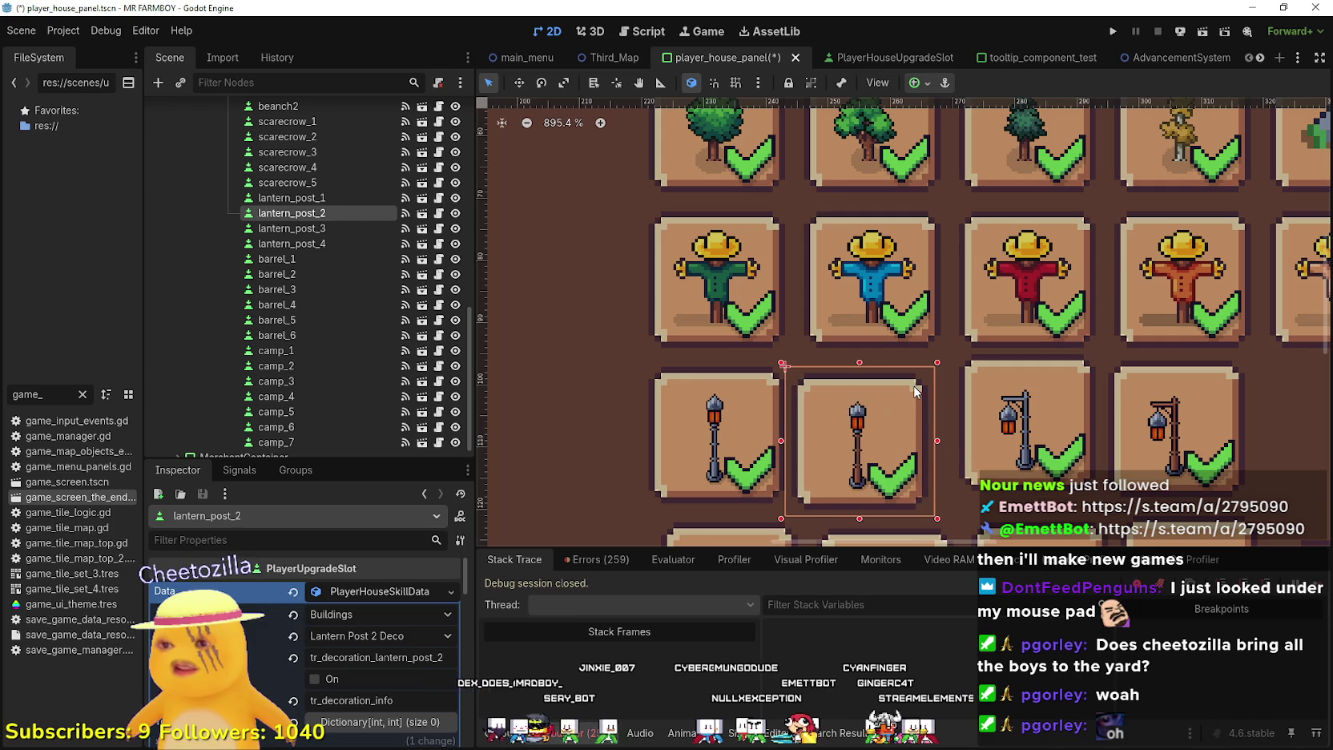
key("Up")
key("Right")
key("Down")
key("Up")
key("Left")
key("Right")
key("Left")
key("Right")
key("Right")
Shift lantern_post_3 down and into even spacing with the others
scroll(981, 359, "down", 2)
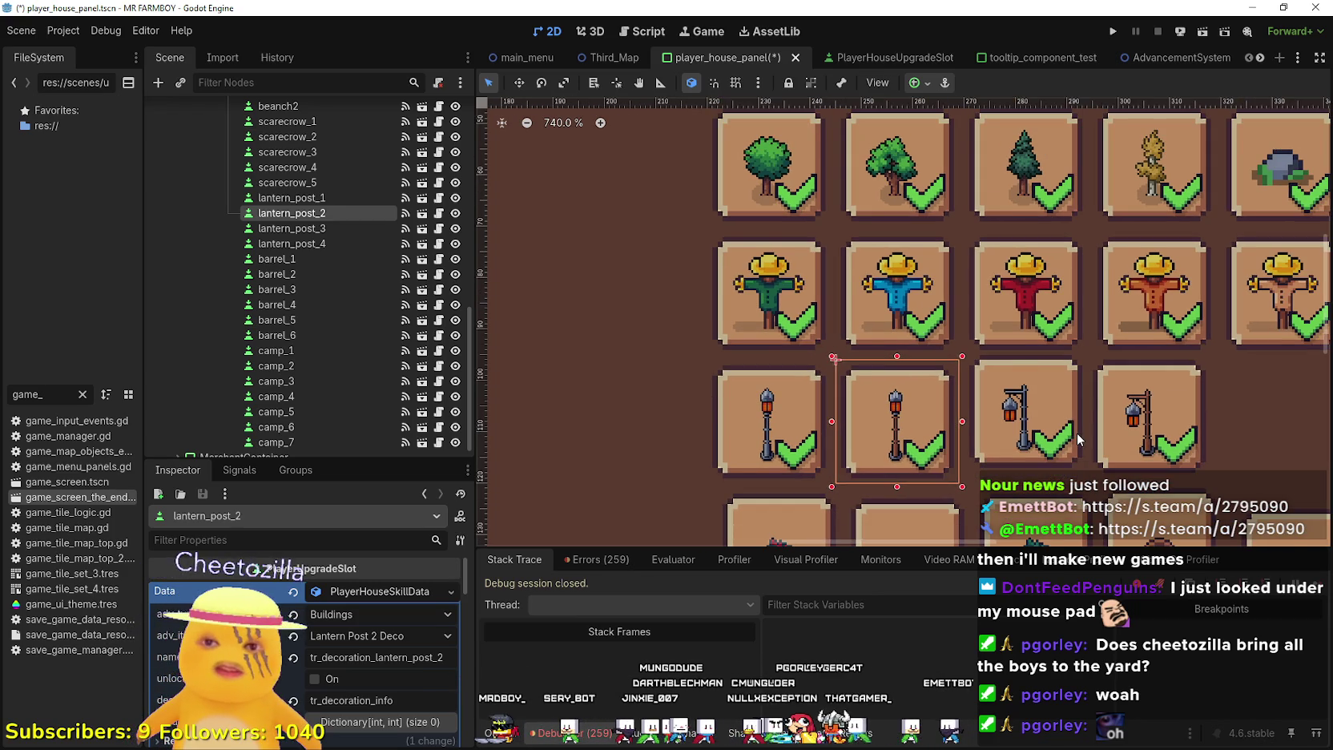
left_click(1037, 419)
scroll(1033, 386, "up", 2)
key("Down")
key("Down")
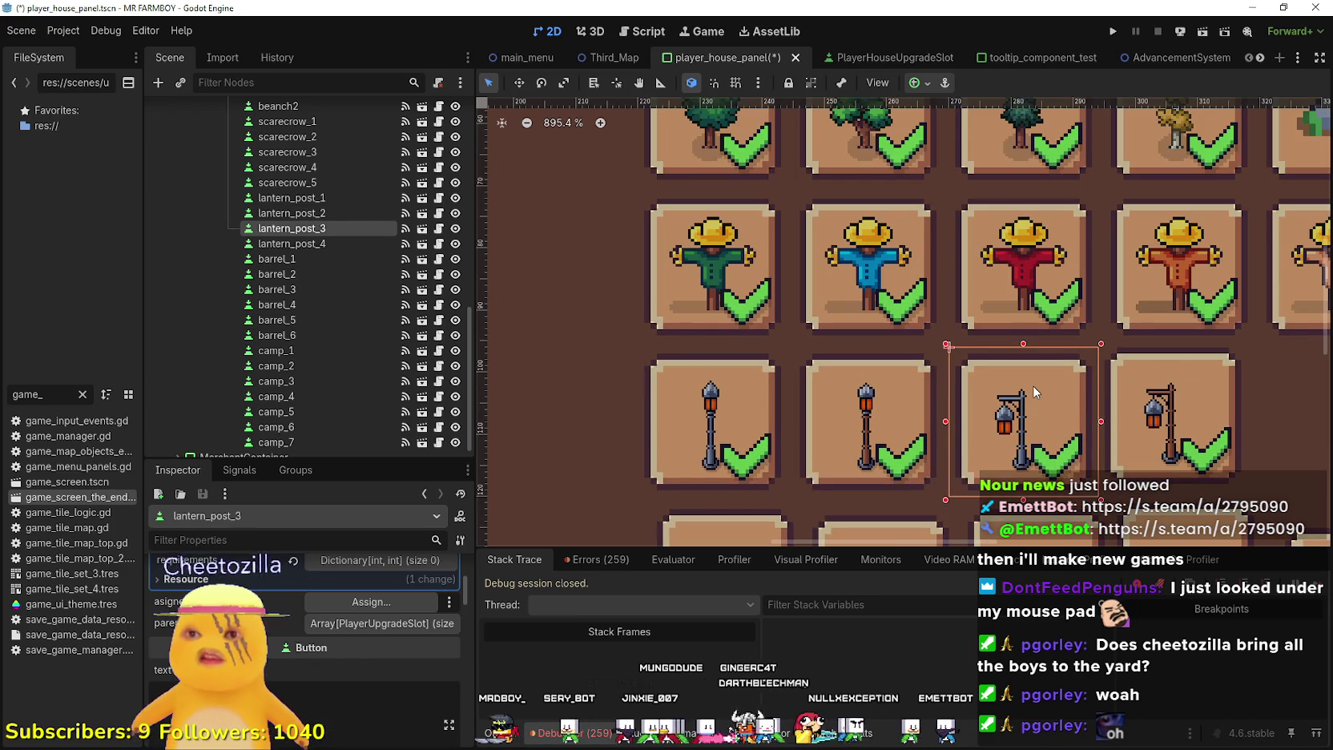
key("Left")
key("Left")
key("Left")
key("Right")
key("Right")
key("Right")
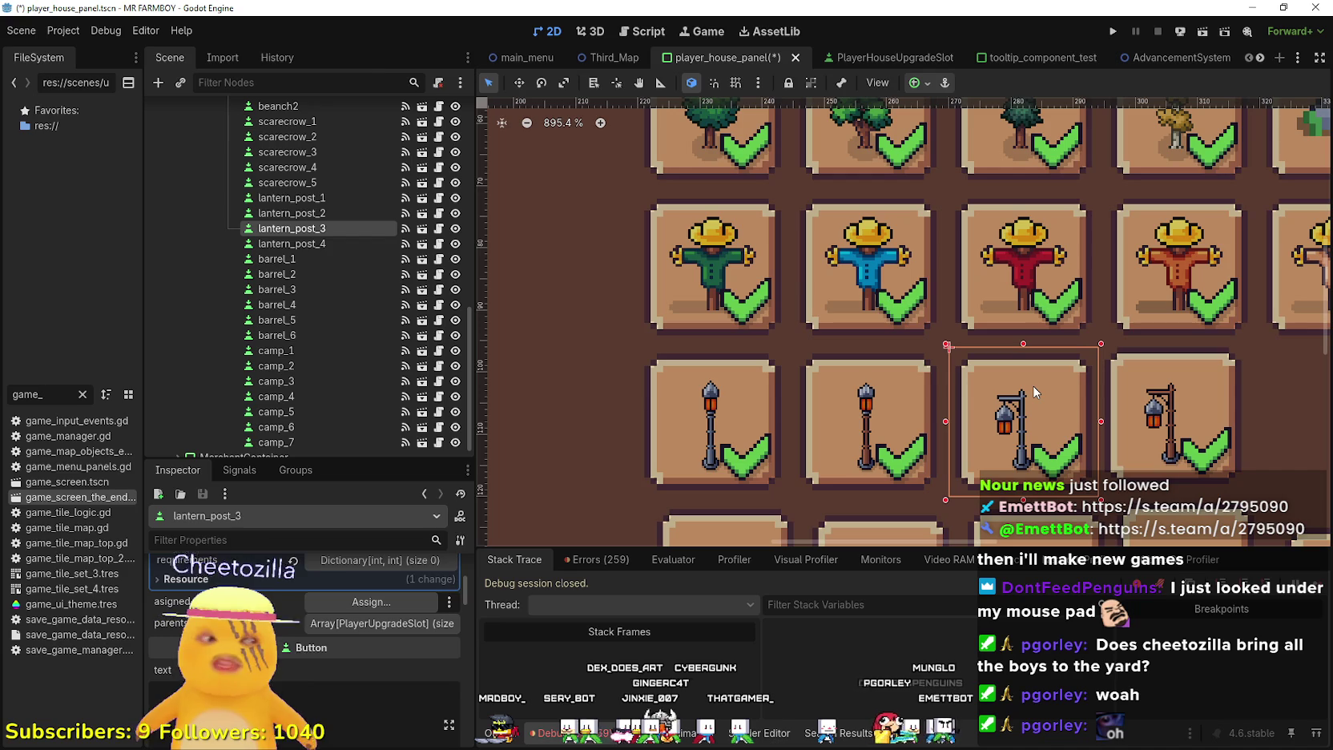
Nudge lantern_post_4 into line with the row
scroll(998, 375, "right", 3)
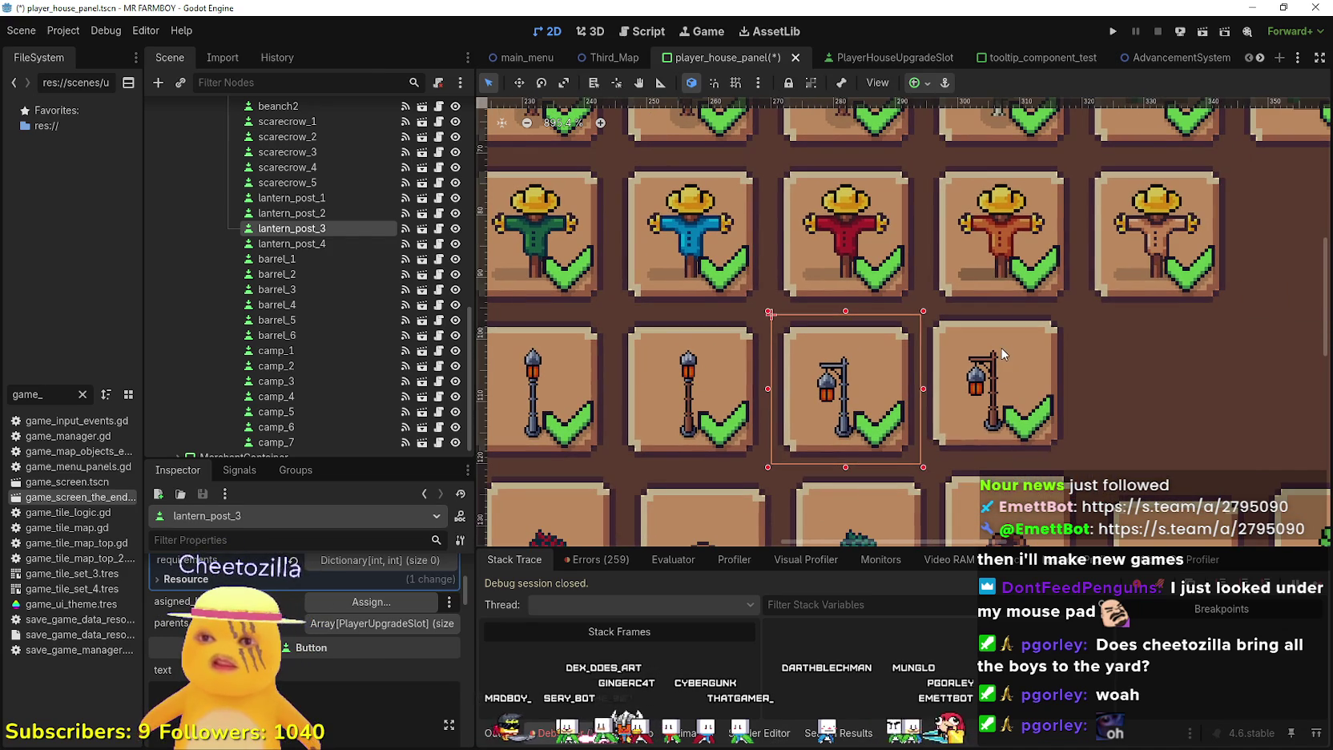
left_click(1002, 353)
key("Down")
key("Left")
key("Left")
key("Right")
key("Right")
scroll(1000, 368, "down", 5)
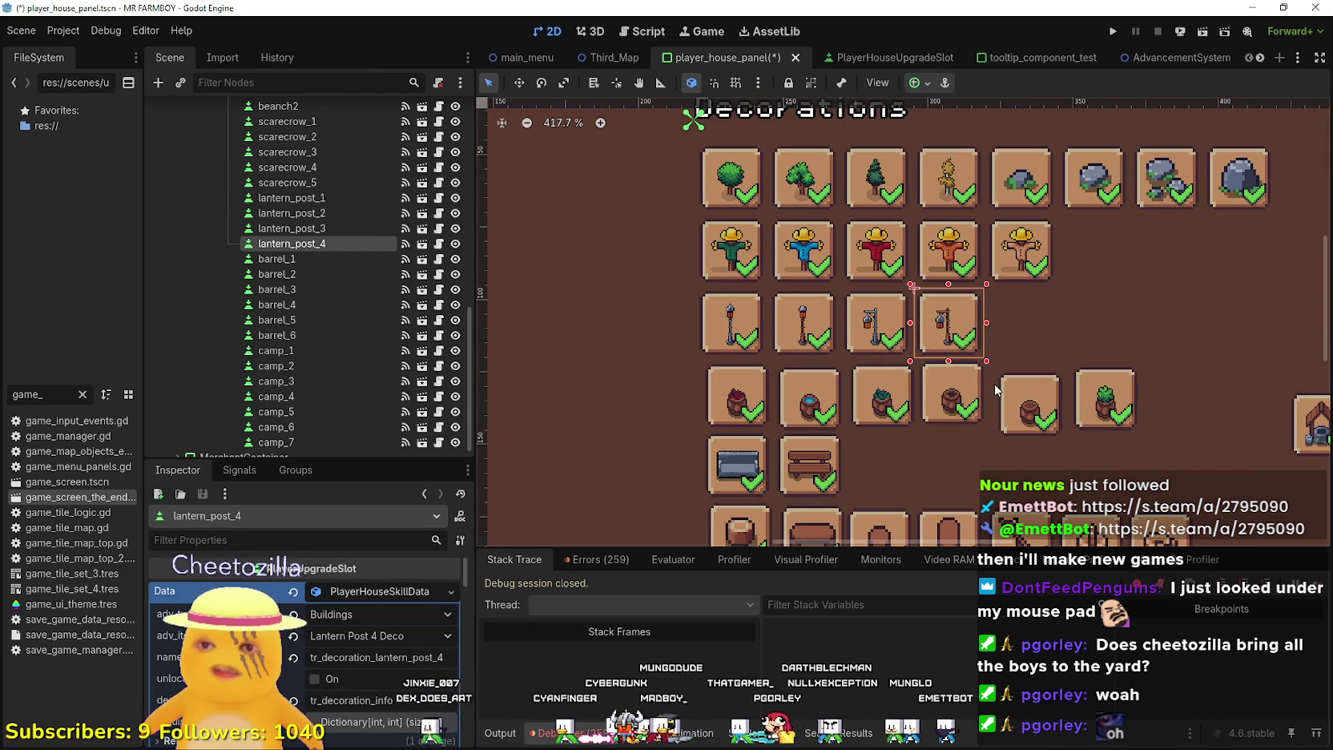
scroll(769, 410, "up", 4)
left_click(685, 352)
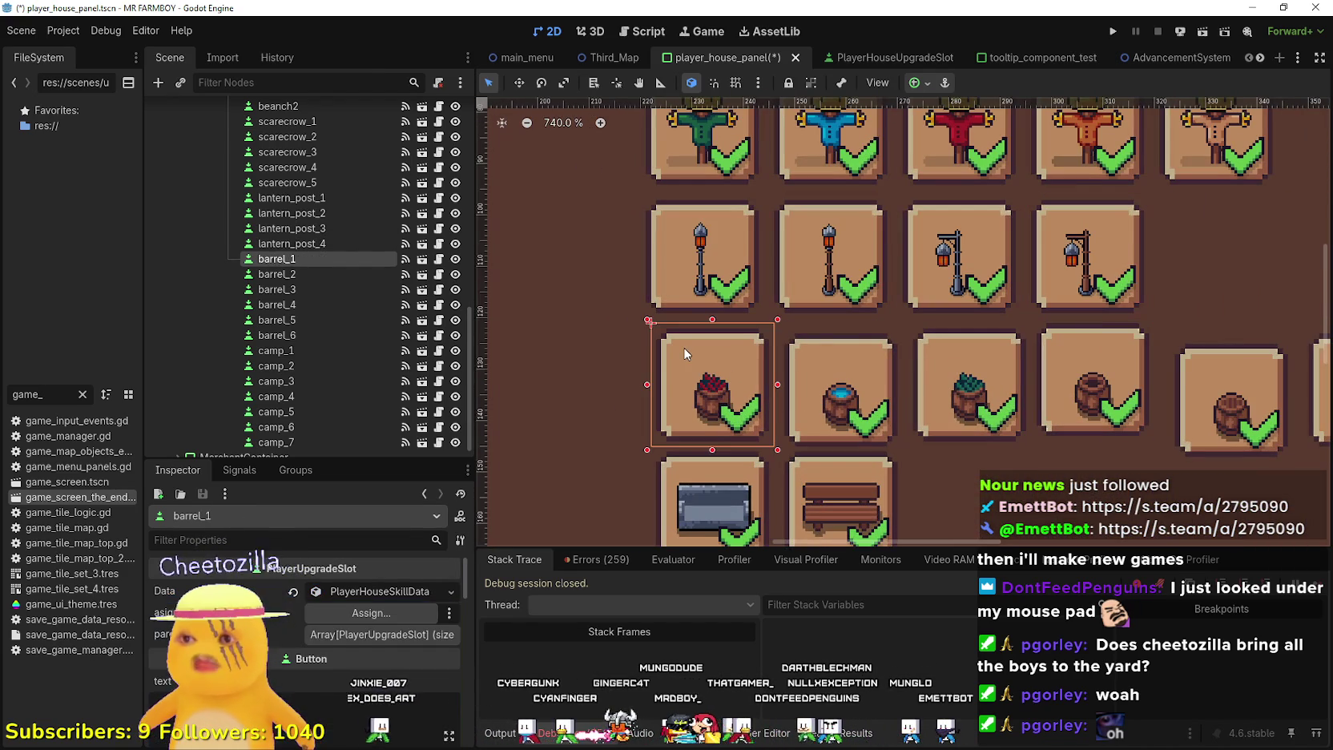
Nudge barrel_1 and barrel_2 into line with the barrel row
key("Left")
key("Left")
key("Up")
key("Up")
key("Up")
key("Down")
key("Down")
key("Down")
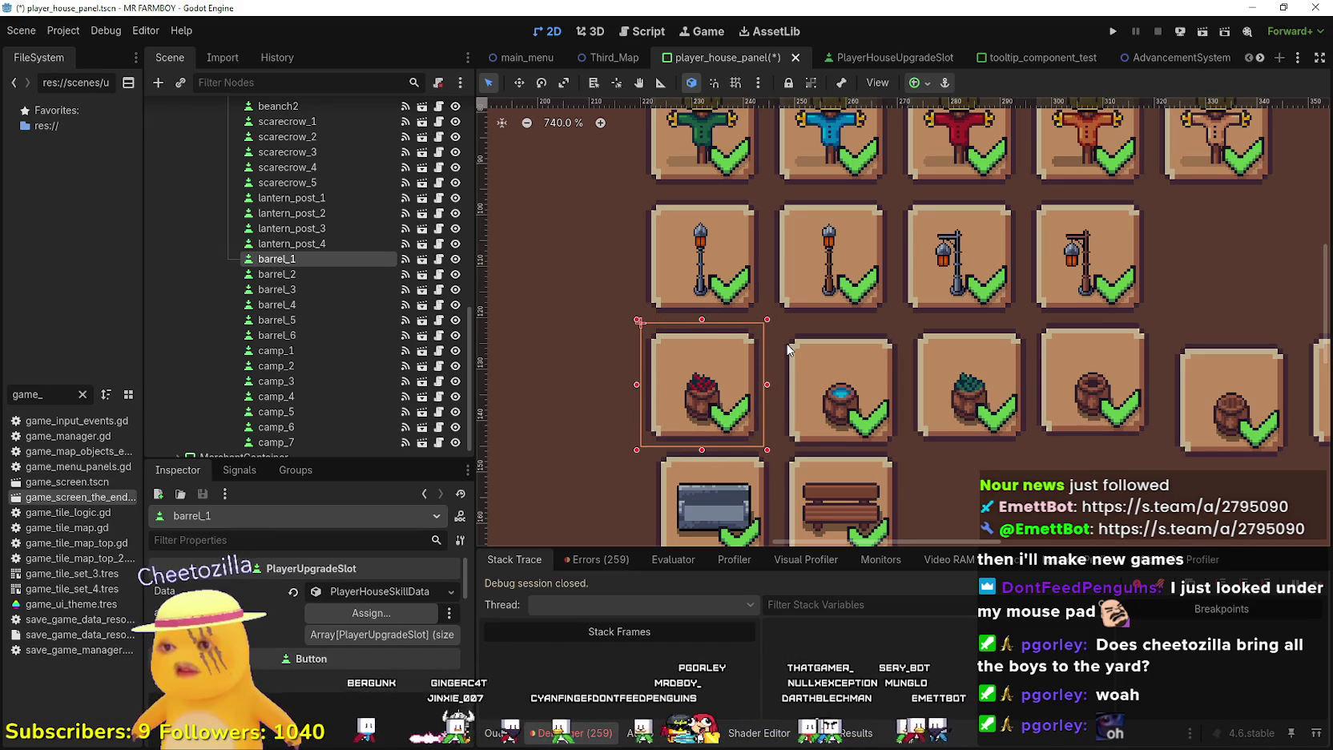
left_click(794, 352)
key("Left")
key("Left")
key("Left")
key("Up")
key("Up")
key("Up")
key("Right")
key("Down")
key("Down")
key("Down")
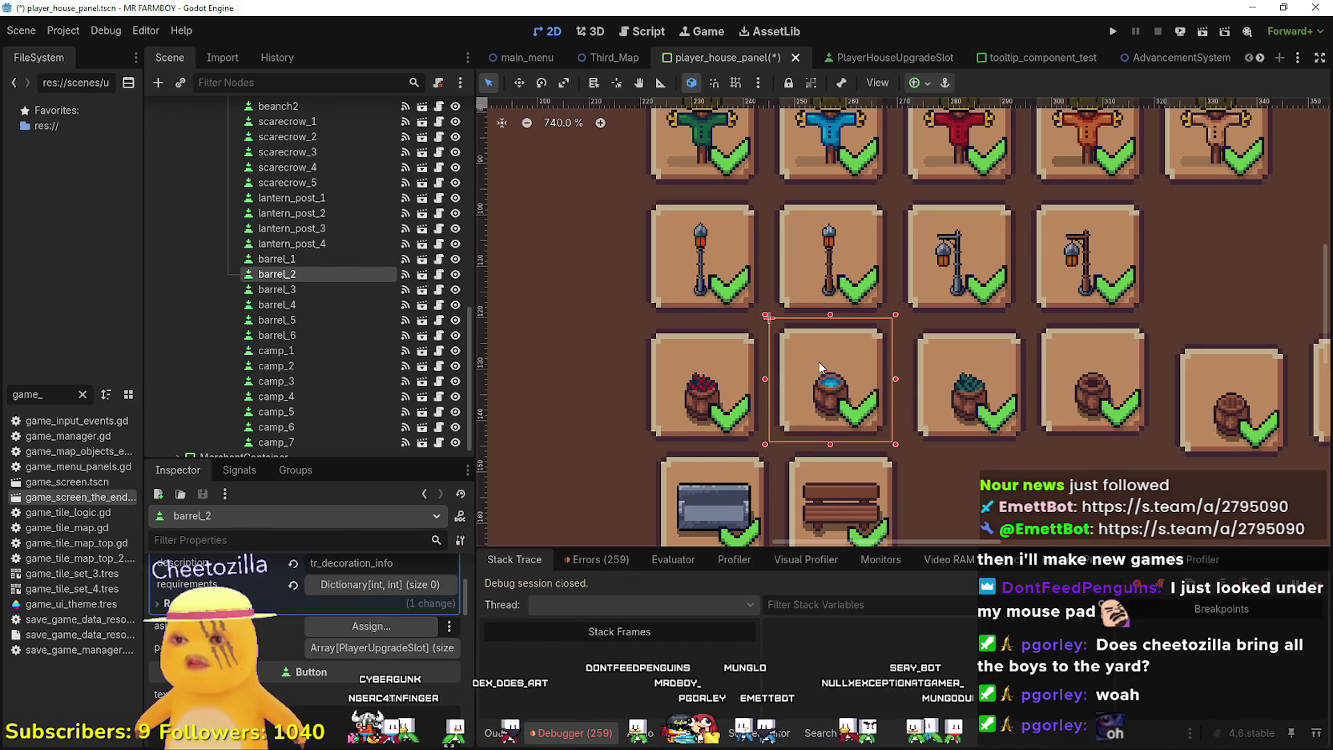
scroll(823, 371, "right", 3)
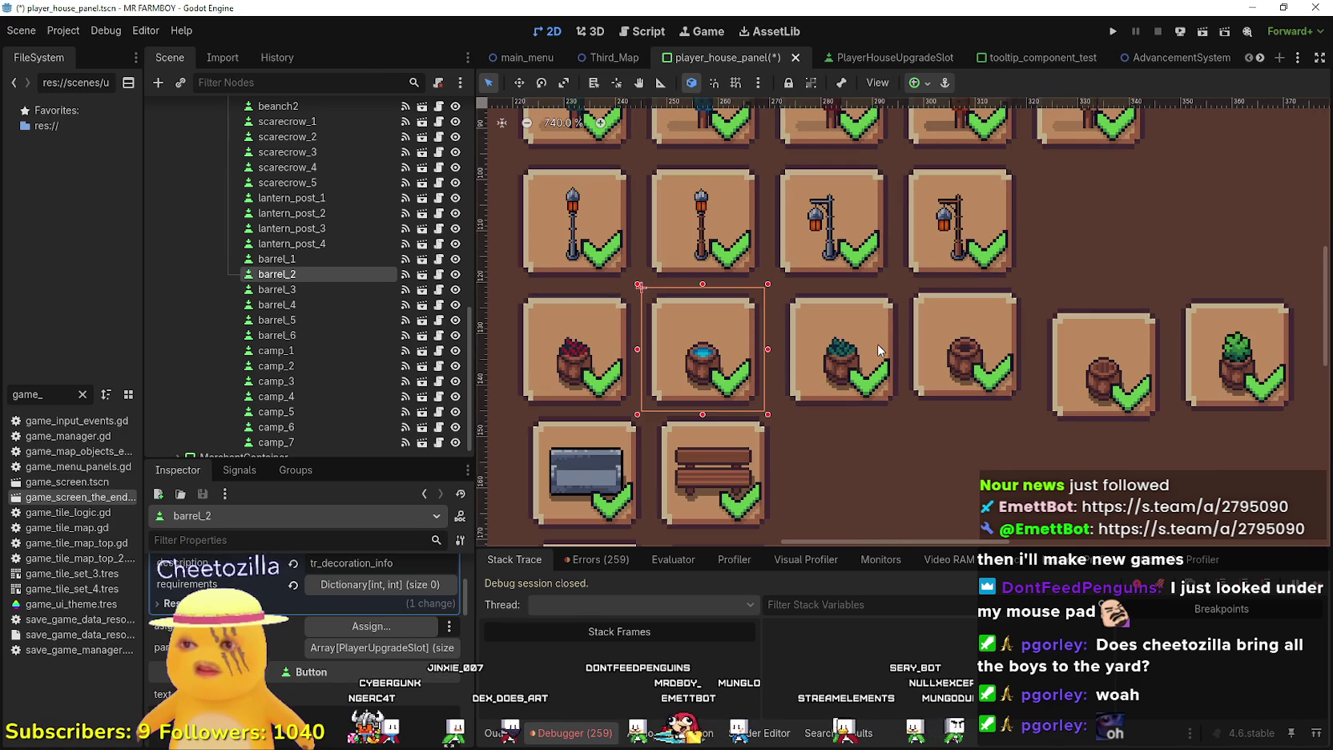
Nudge barrel_3 and barrel_4 left into even spacing along the row
left_click(881, 360)
key("Left")
key("Left")
key("Up")
key("Up")
key("Up")
key("Down")
key("Down")
key("Down")
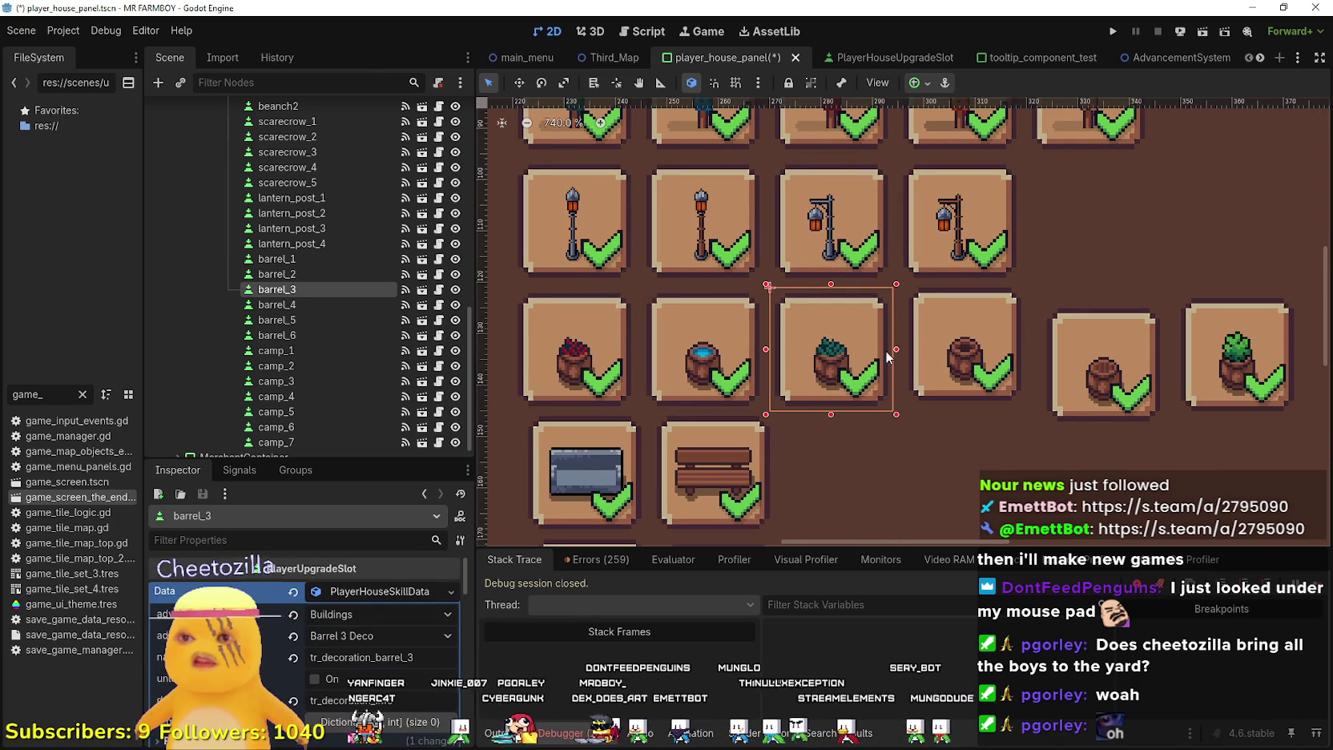
scroll(884, 350, "up", 2)
left_click(849, 335)
key("Left")
key("Up")
key("Down")
key("Down")
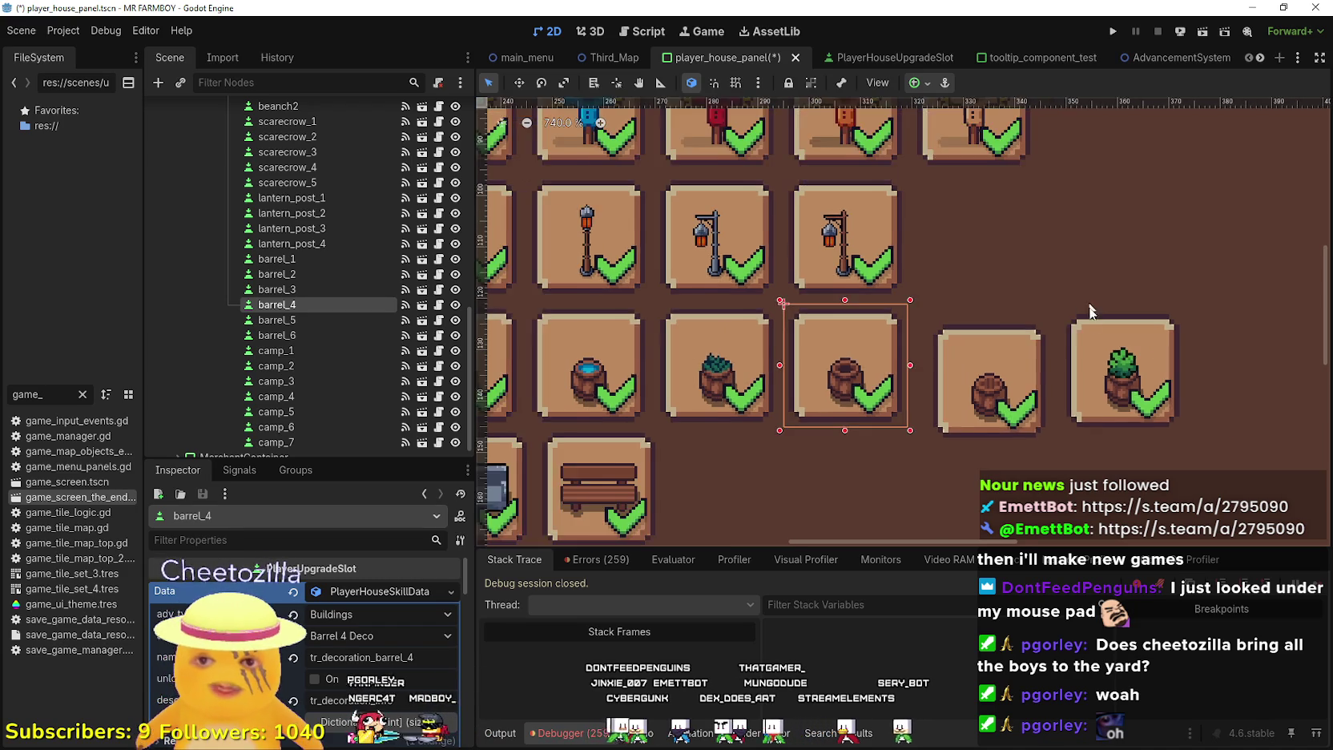
Move barrel_5 beside barrel_4 and barrel_6 beside barrel_5, evening the spacing
left_click(913, 408)
scroll(916, 417, "up", 1)
left_click_drag(912, 416, 877, 406)
key("Right")
key("Right")
key("Right")
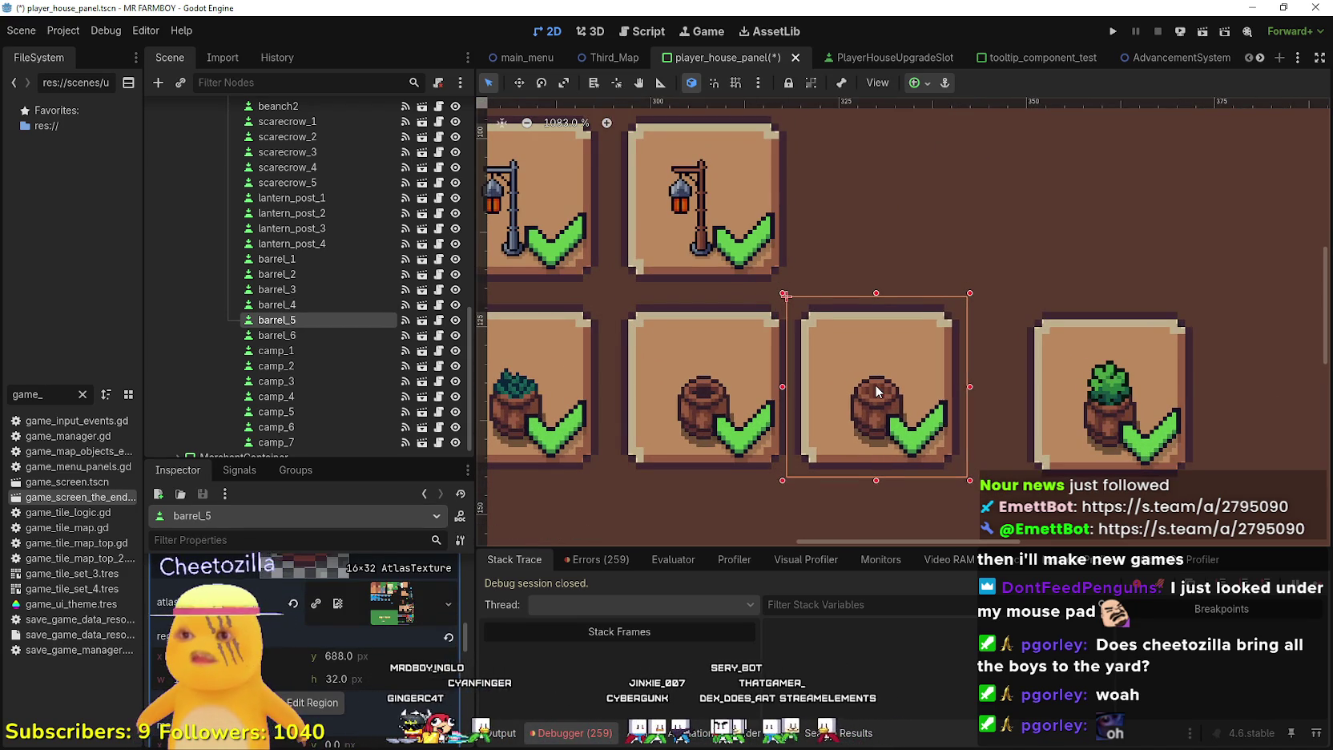
left_click(1151, 432)
key("Left")
key("Left")
key("Left")
key("Up")
key("Right")
key("Right")
key("Right")
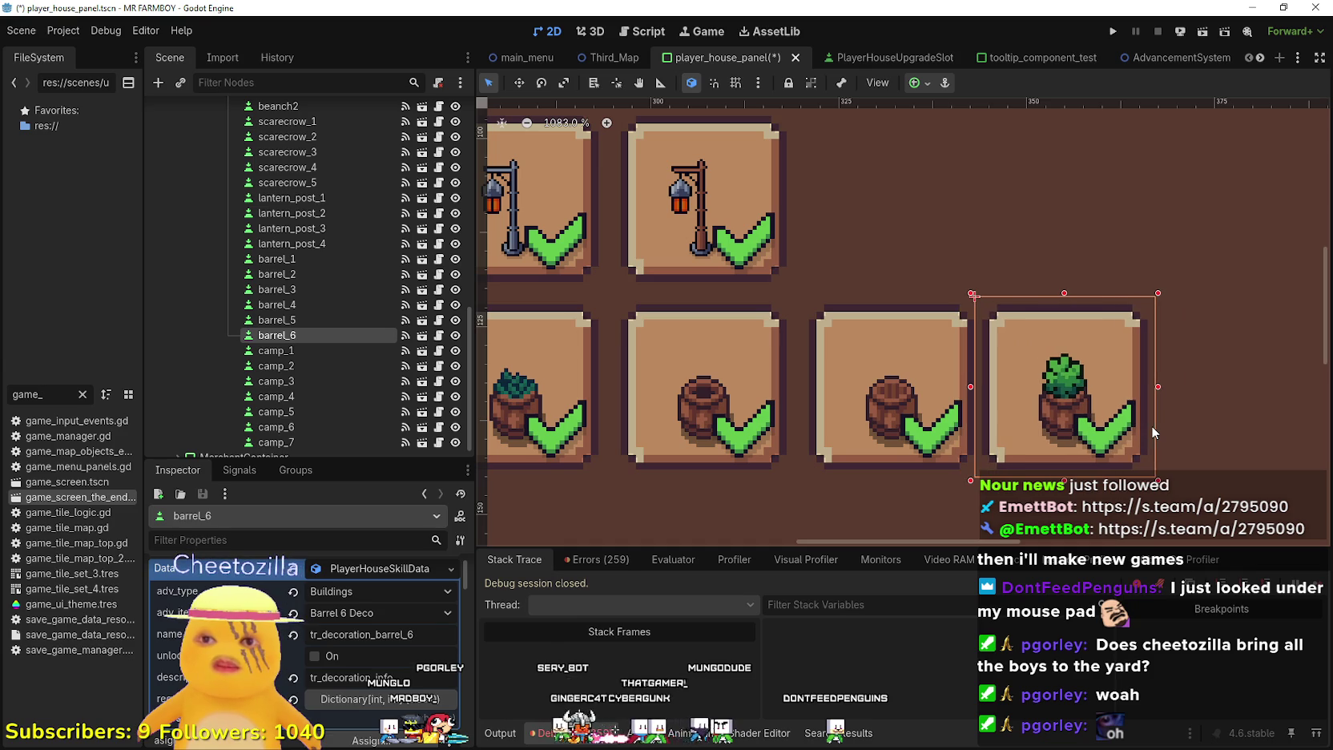
Save the player_house_panel scene
scroll(1138, 374, "down", 3)
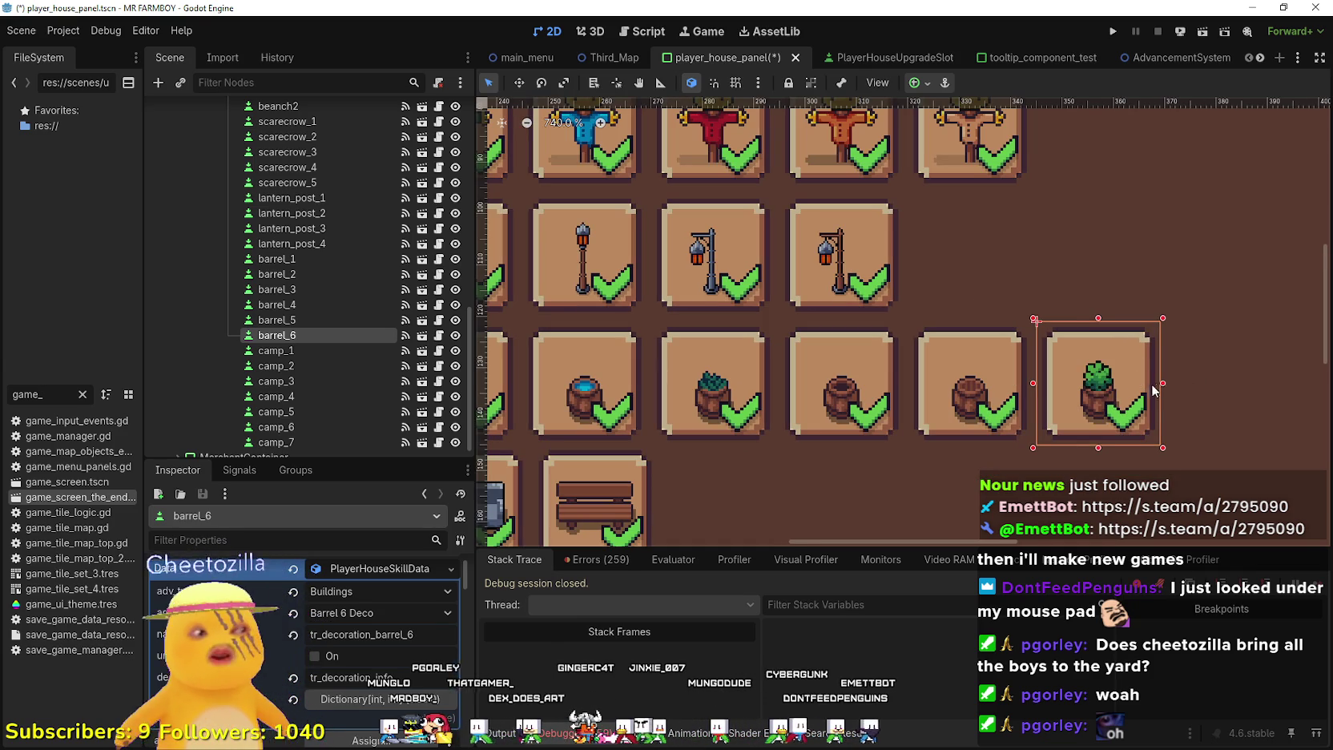
scroll(1151, 396, "down", 3)
scroll(1151, 395, "down", 3)
key("ctrl+s")
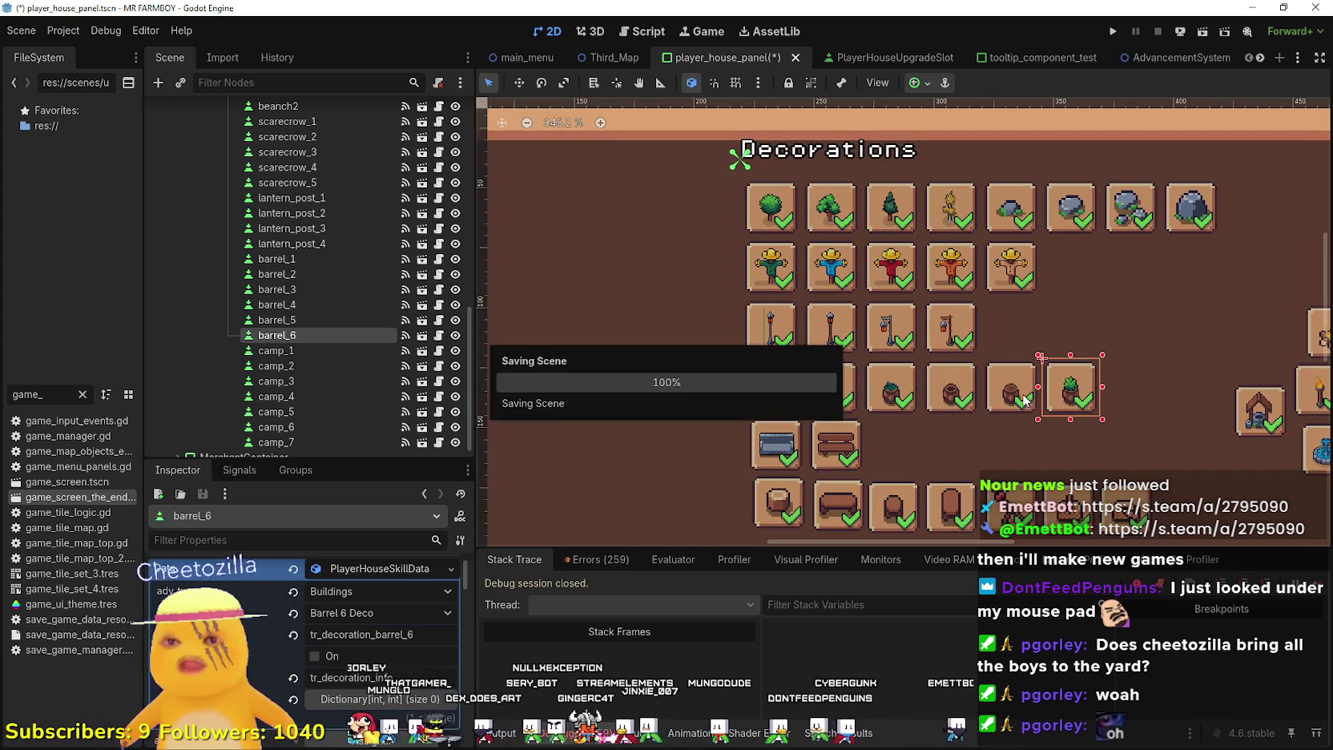
scroll(647, 464, "up", 2)
scroll(759, 380, "down", 3)
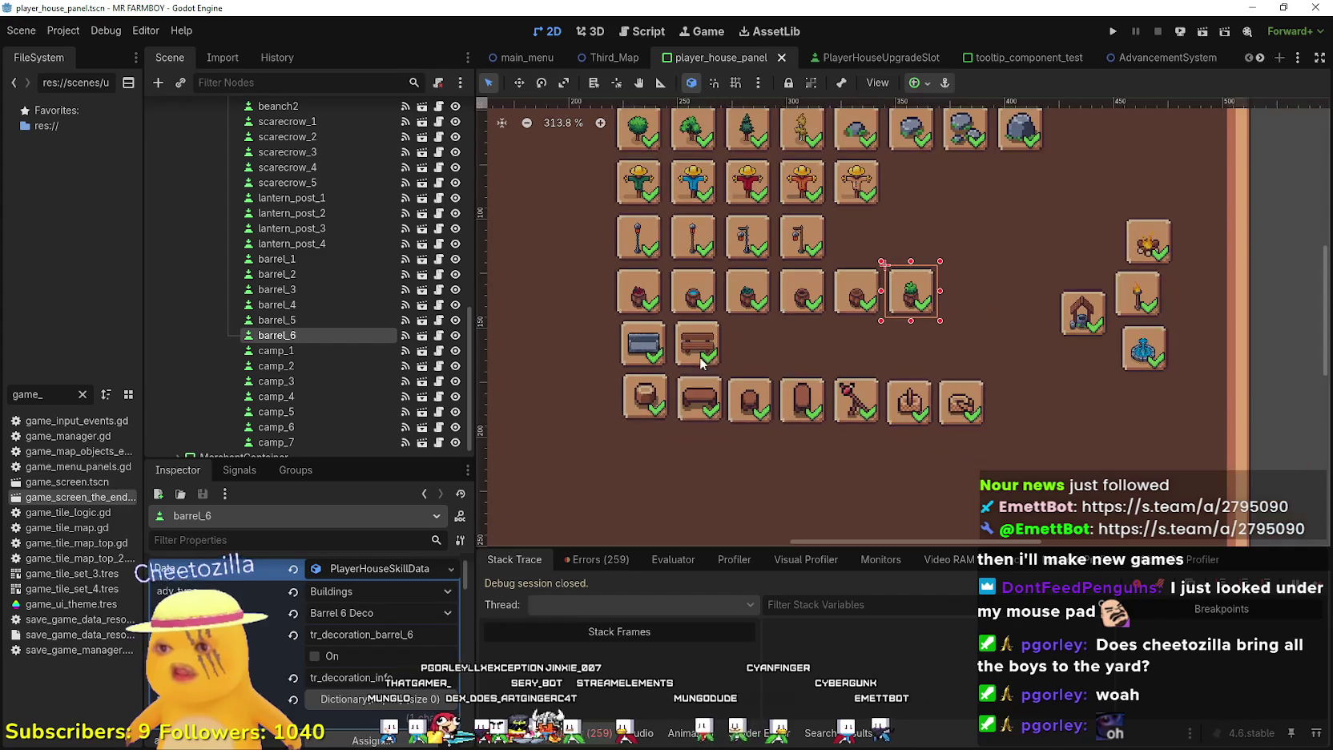
scroll(670, 341, "down", 1)
scroll(651, 365, "up", 2)
scroll(671, 405, "up", 2)
scroll(678, 393, "down", 4)
scroll(667, 381, "down", 1)
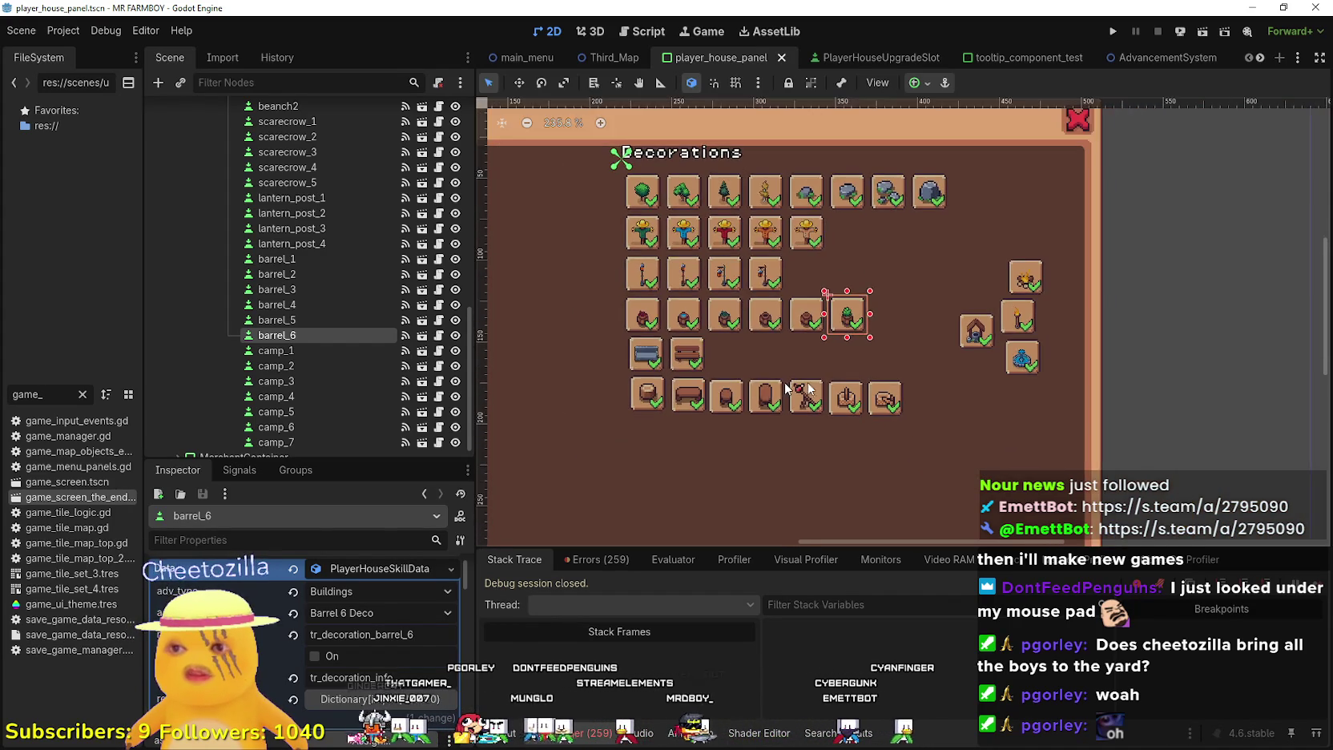
scroll(824, 349, "up", 2)
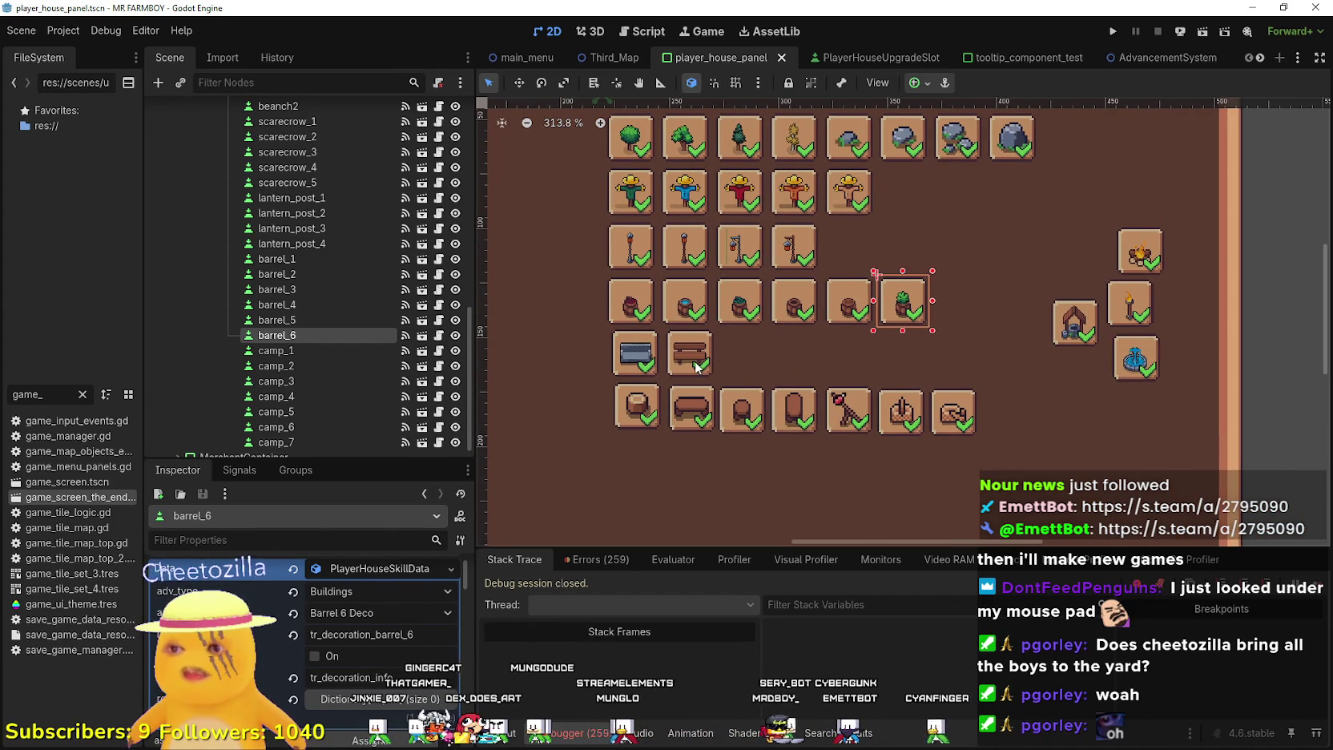
left_click(640, 408)
scroll(635, 398, "up", 6)
scroll(632, 397, "up", 3)
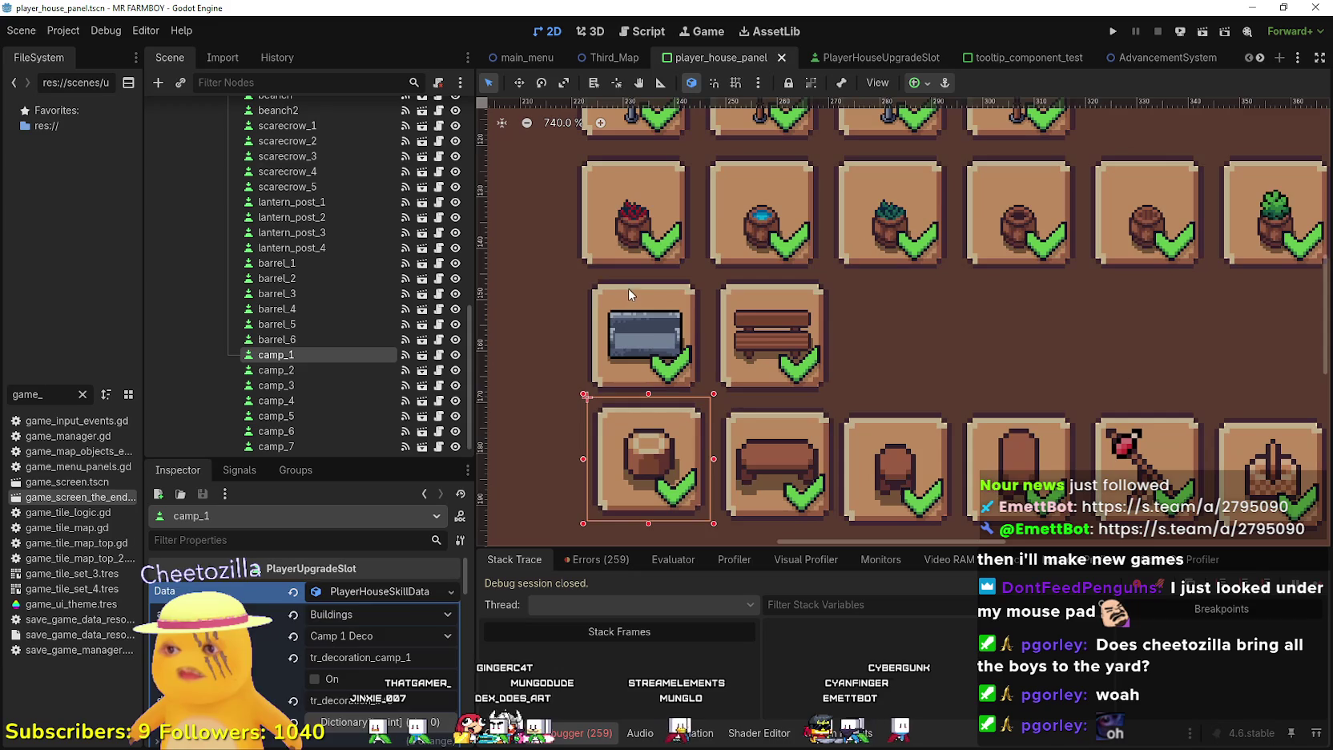
Nudge the beanch chest and beanch2 bench tiles into even line
left_click(645, 285)
key("Left")
key("Left")
key("Up")
key("Up")
key("Down")
key("Down")
key("Down")
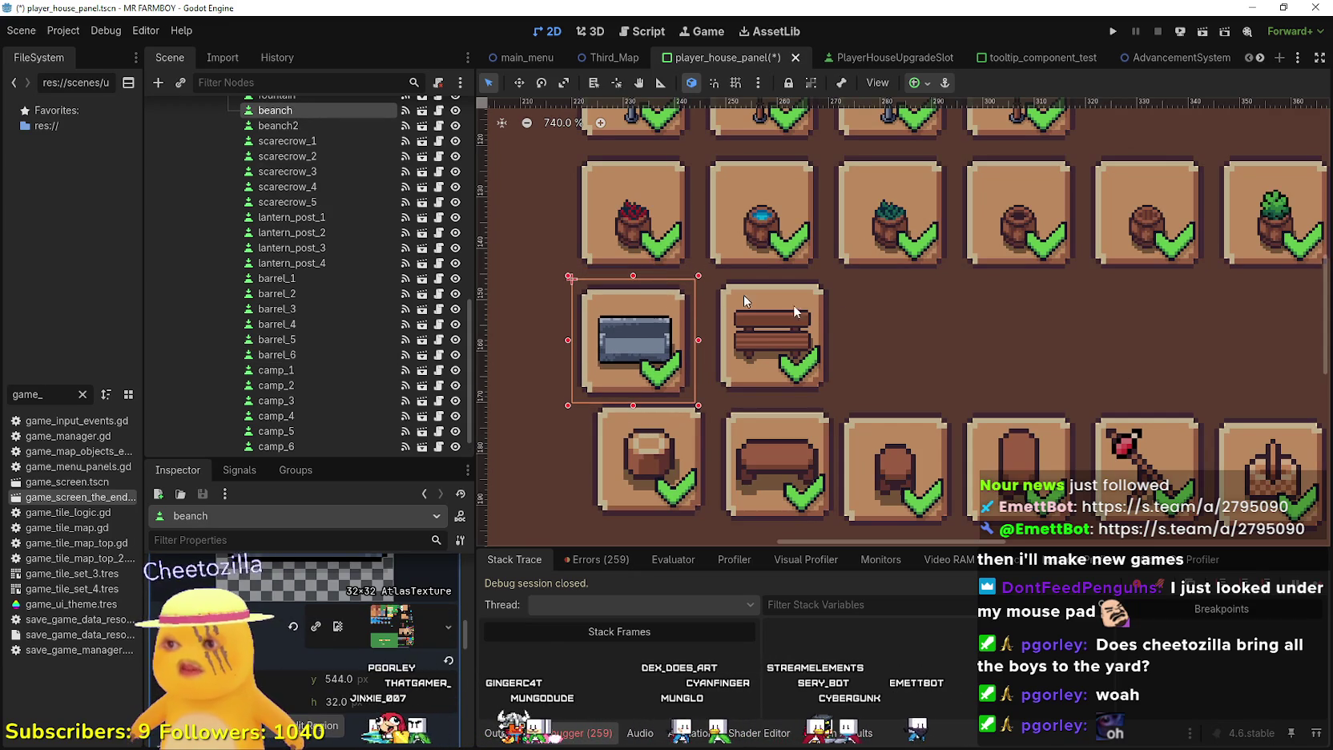
left_click(794, 303)
key("Left")
key("Left")
key("Left")
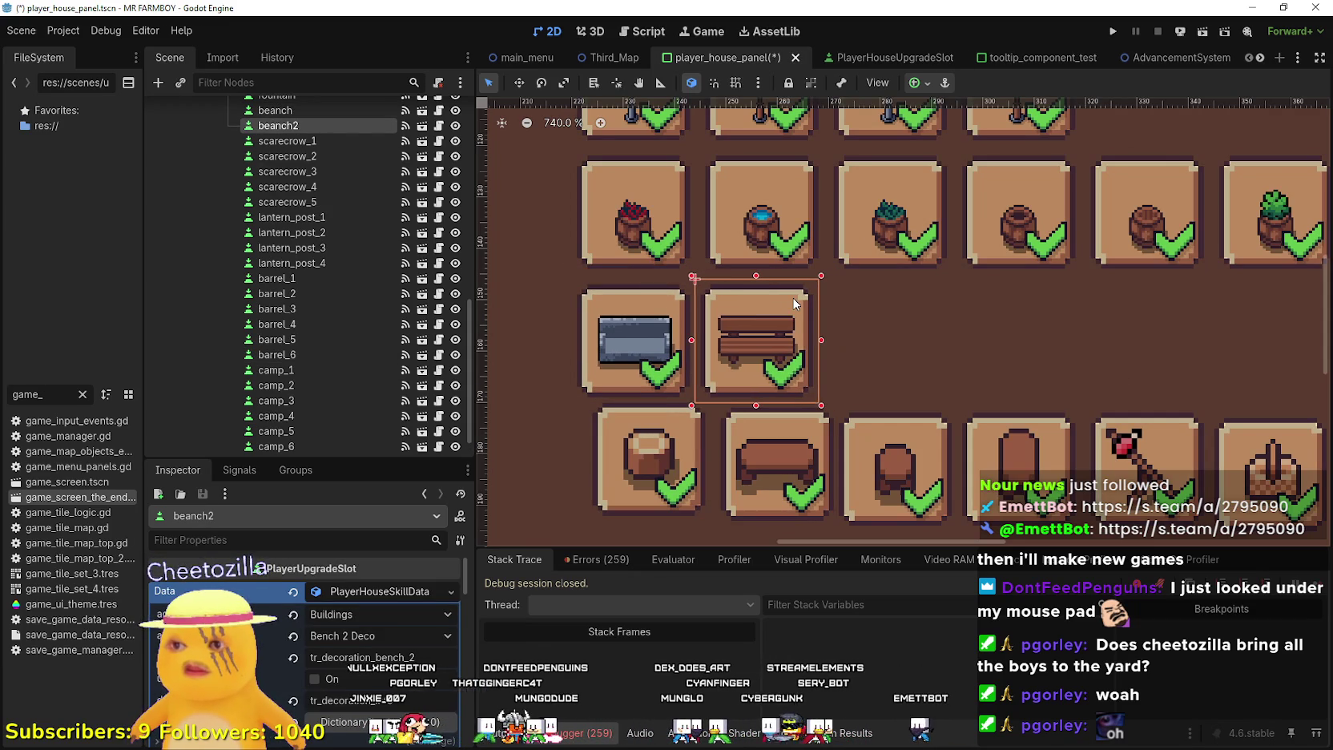
key("Right")
key("Right")
Drag camp_2 into line with its row and save the scene
scroll(809, 314, "down", 1)
left_click(709, 425)
scroll(708, 425, "down", 1)
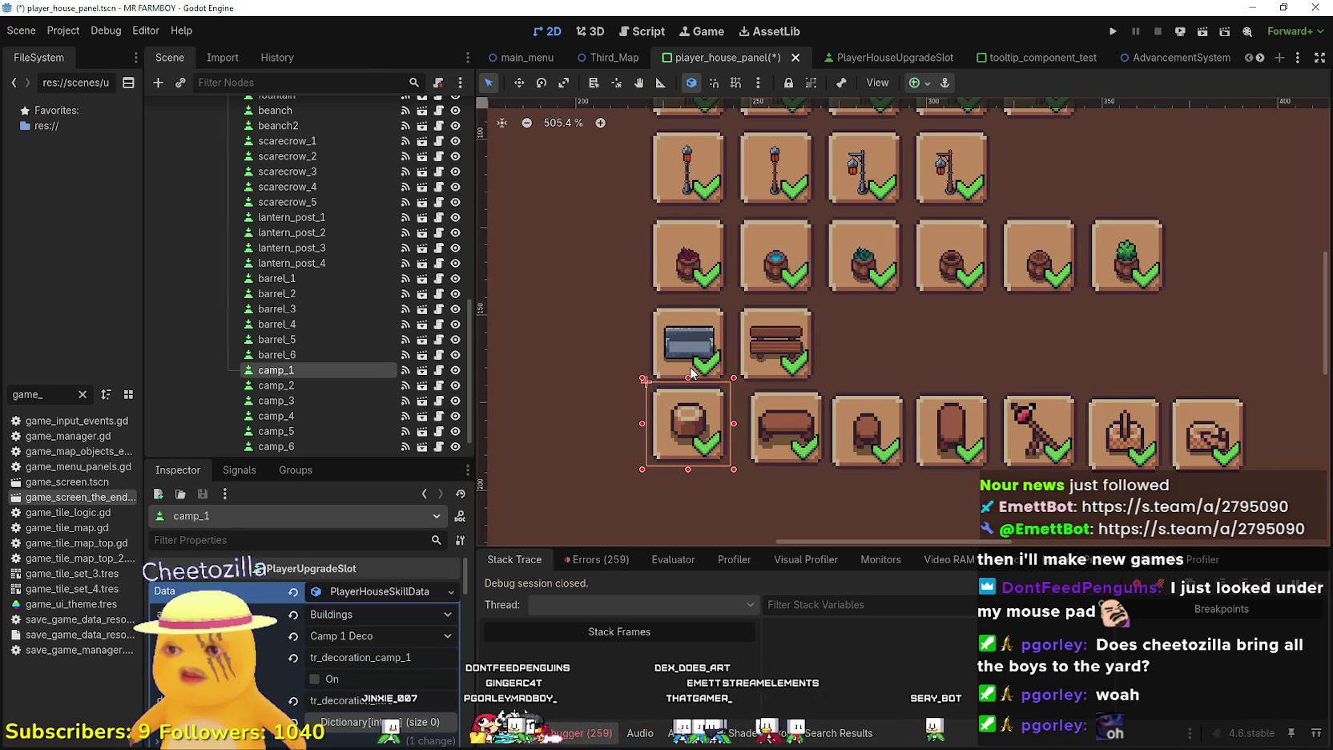
scroll(731, 354, "up", 1)
scroll(751, 340, "up", 1)
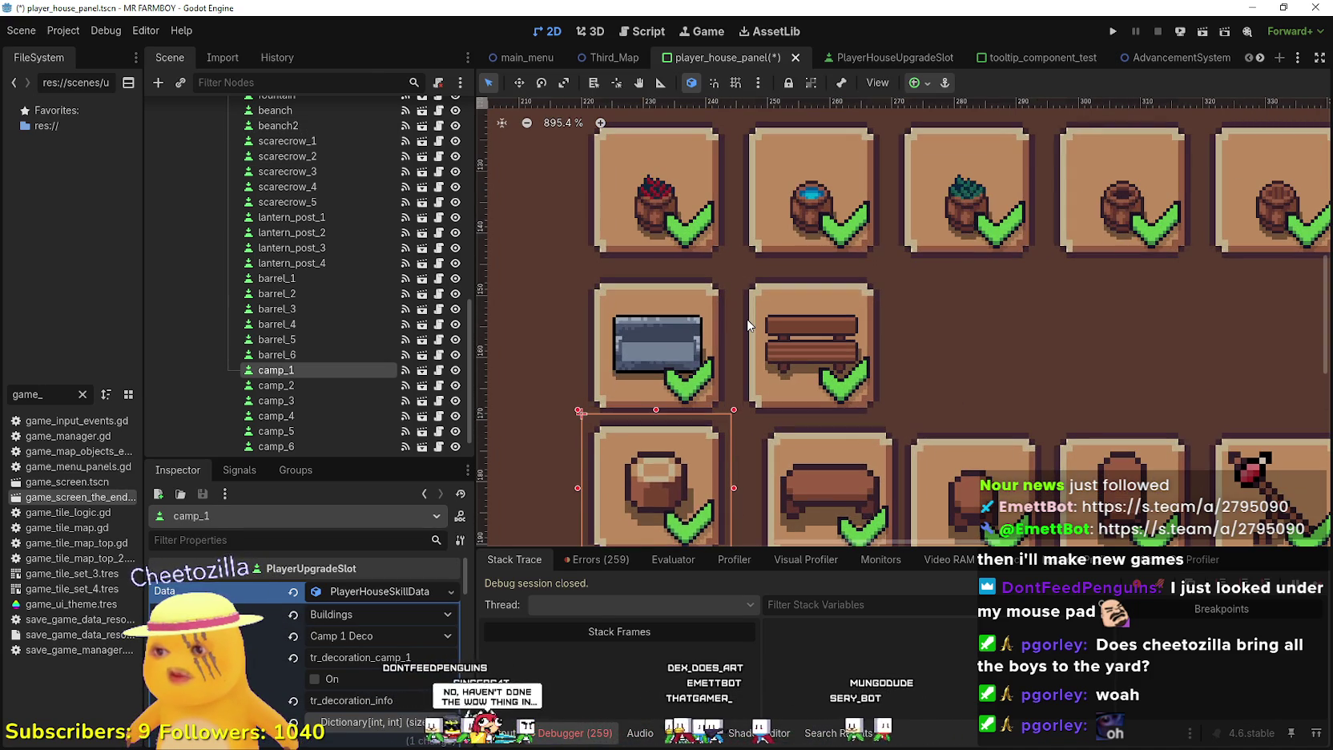
scroll(747, 324, "down", 3)
scroll(715, 362, "up", 2)
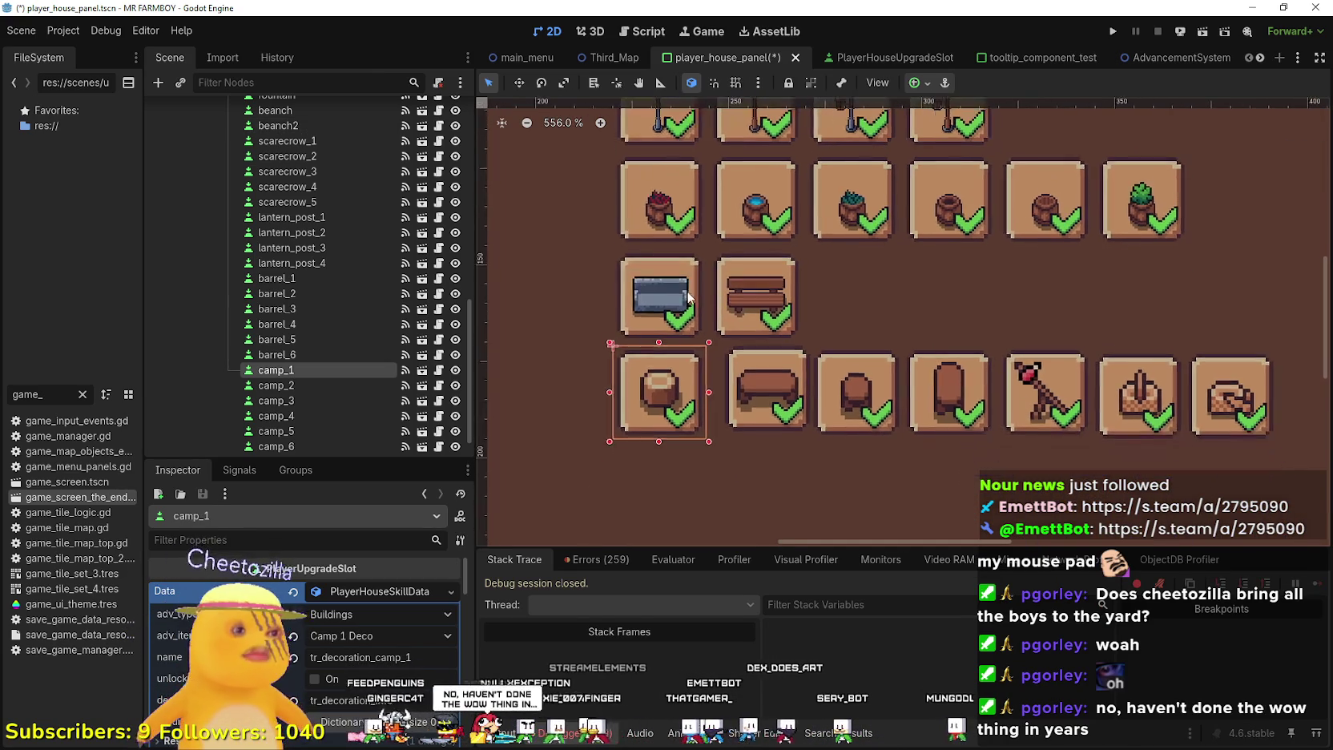
scroll(796, 370, "up", 1)
mouse_move(783, 373)
left_mouse_down()
mouse_move(713, 375)
mouse_move(729, 376)
left_mouse_up()
scroll(745, 406, "down", 2)
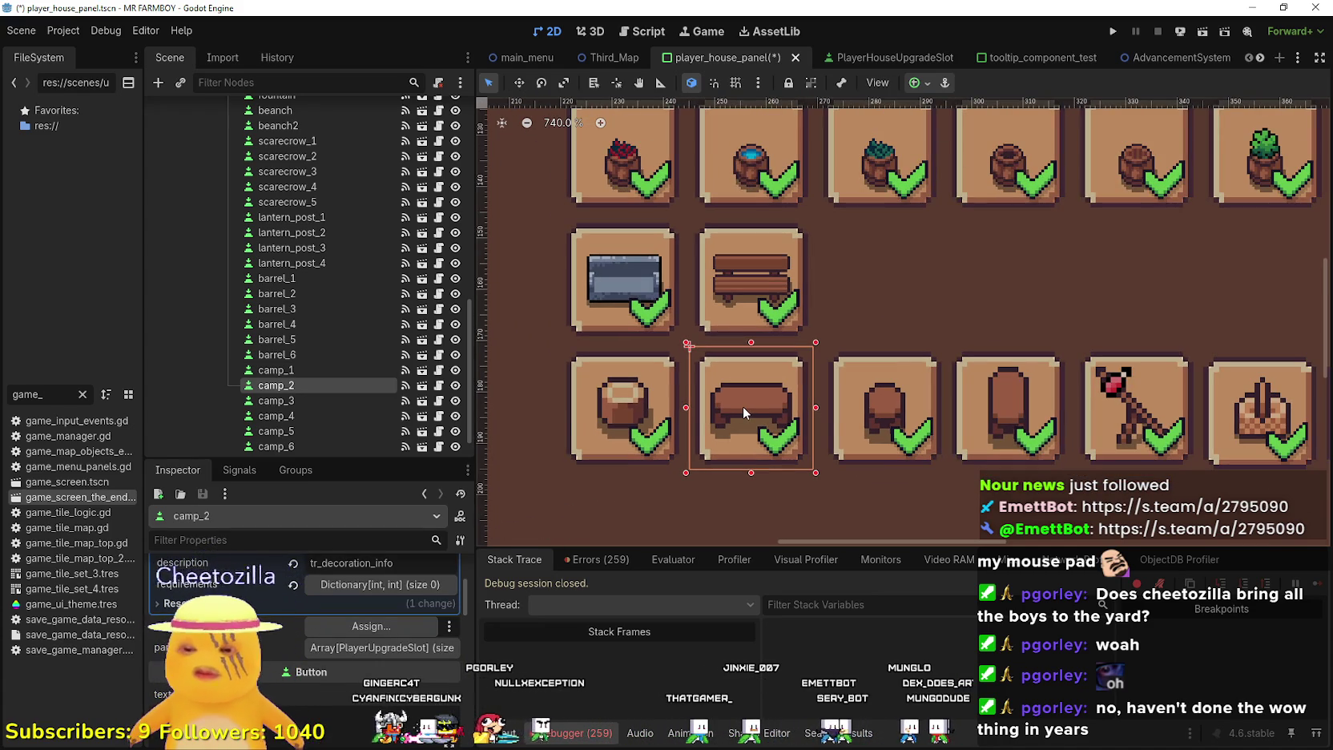
key("ctrl+s")
Nudge camp_3 and camp_4 into even spacing and check camp_5
left_click(884, 400)
scroll(793, 360, "up", 2)
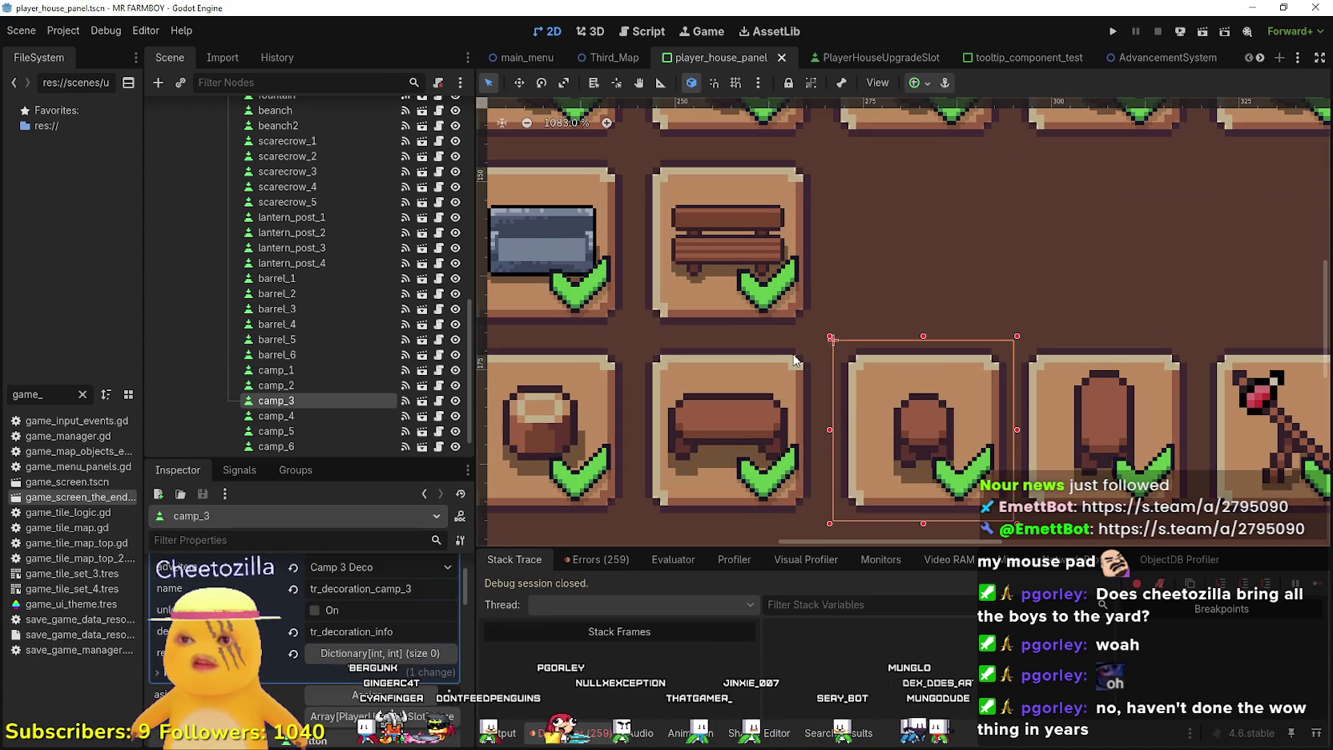
key("Left")
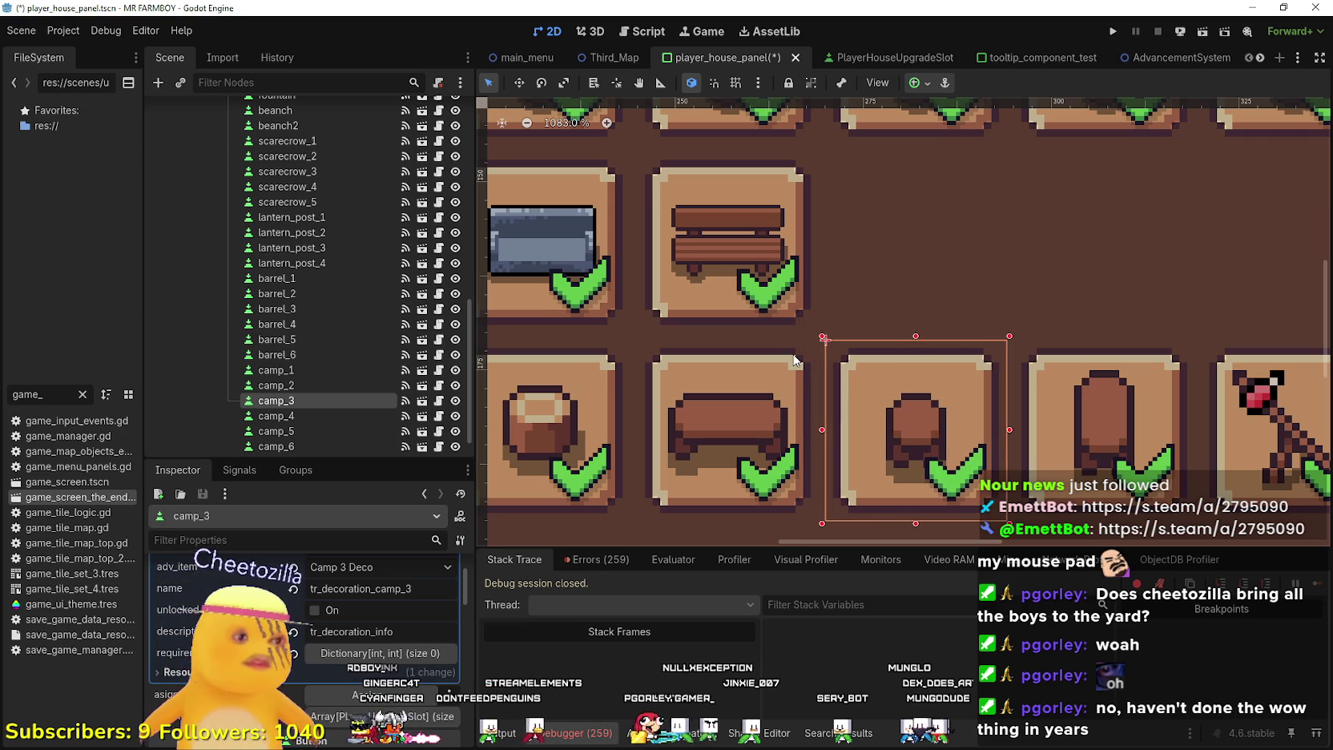
scroll(868, 308, "right", 5)
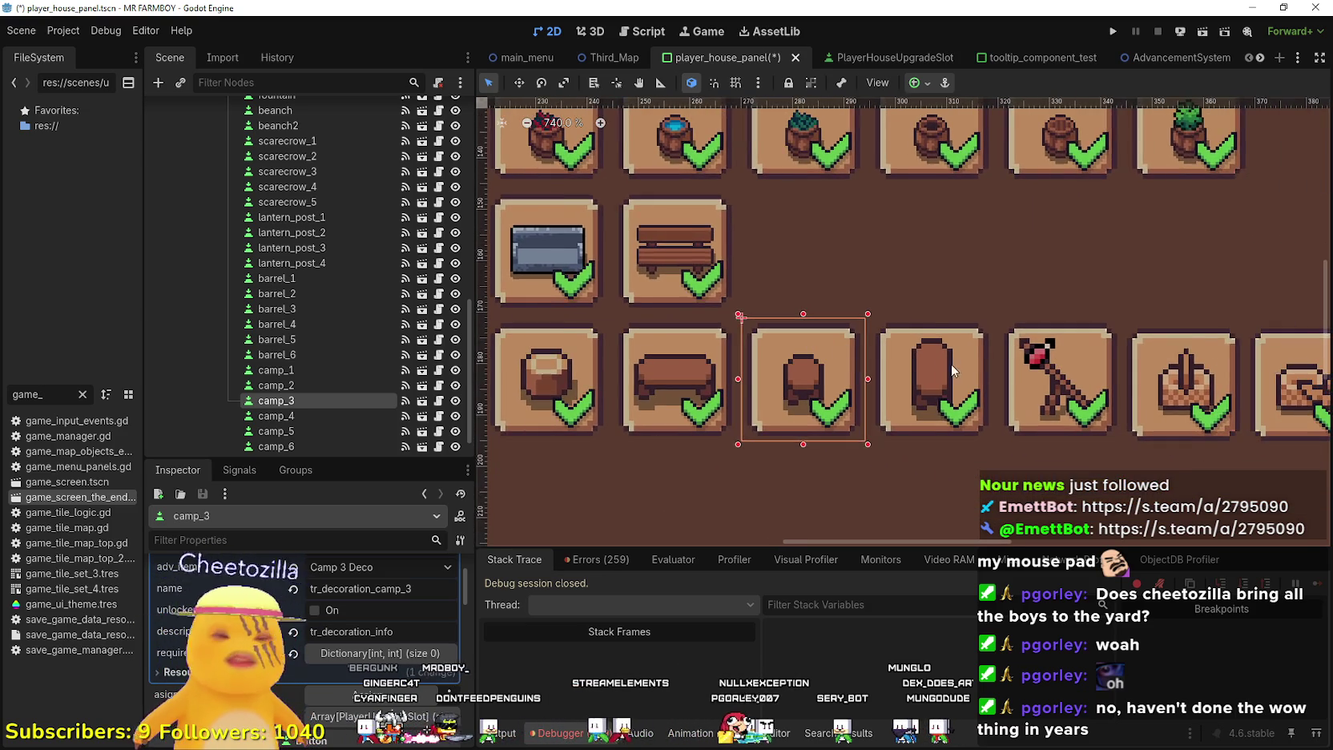
left_click(931, 354)
key("Left")
key("Left")
key("Left")
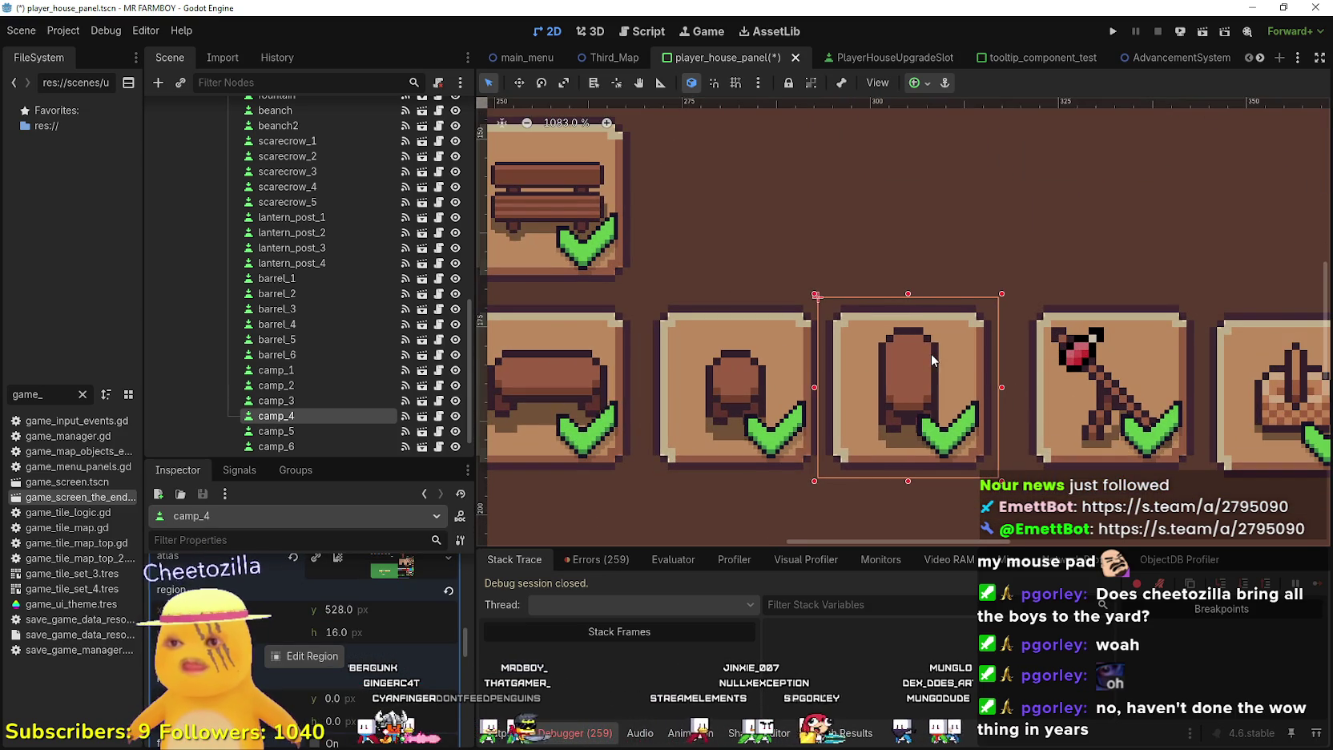
key("Right")
key("Right")
key("Right")
scroll(930, 353, "down", 4)
scroll(1023, 333, "up", 3)
left_click(1022, 330)
key("Right")
key("Right")
key("Right")
Nudge camp_6 and camp_7 into line with the row and save
scroll(1055, 346, "down", 1)
scroll(891, 364, "right", 2)
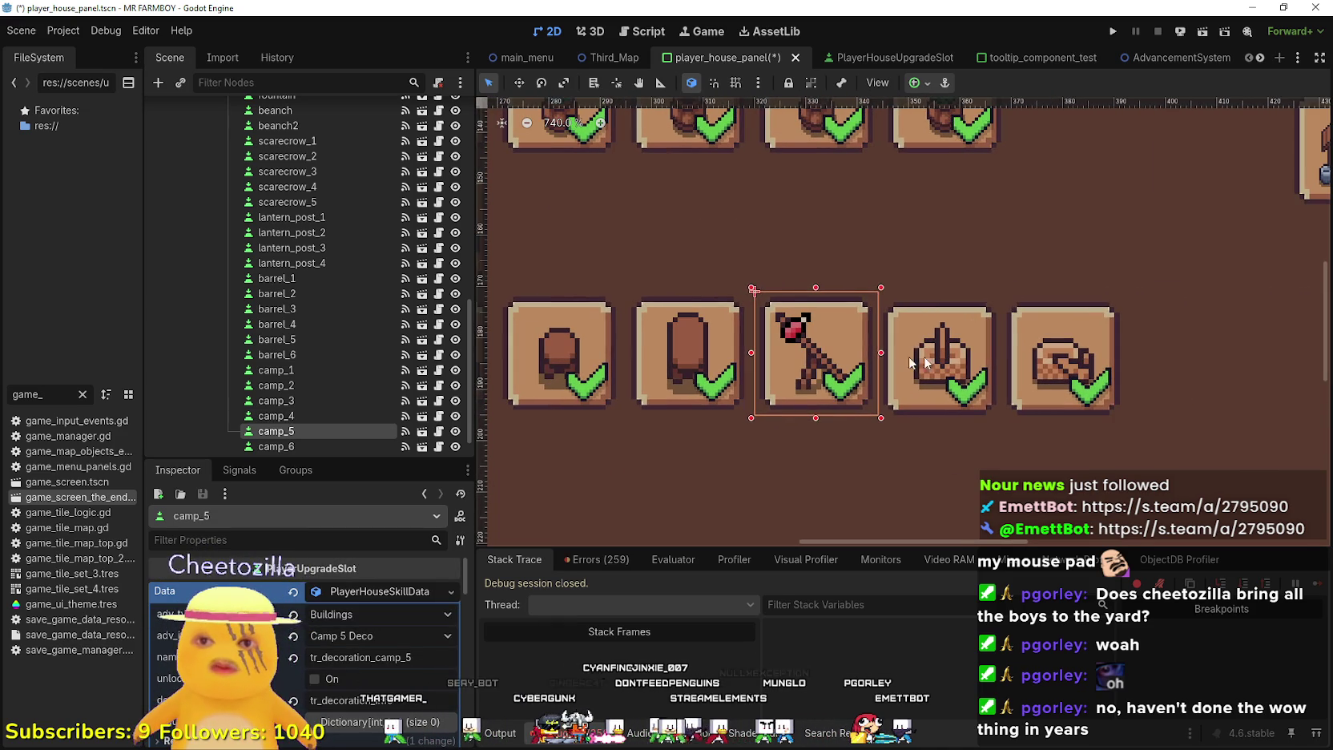
left_click(985, 365)
key("Left")
key("Left")
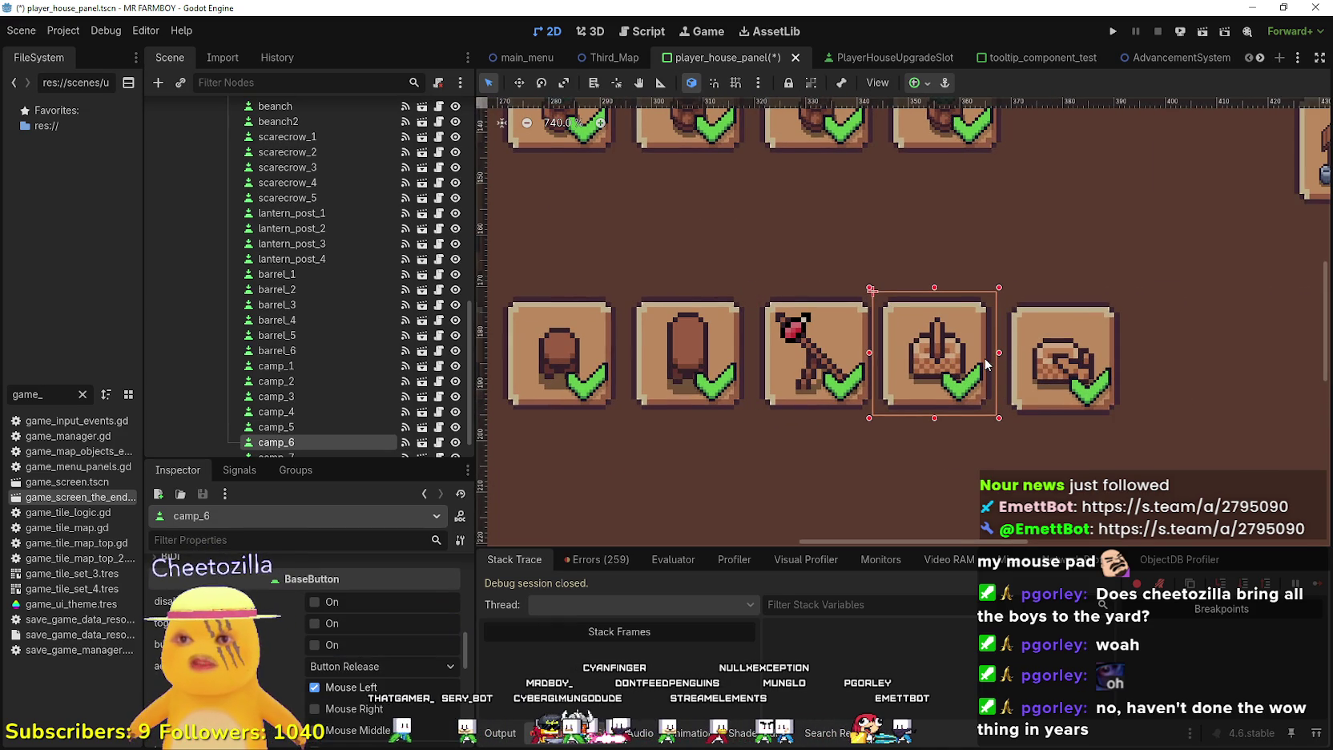
key("Right")
key("Right")
key("Right")
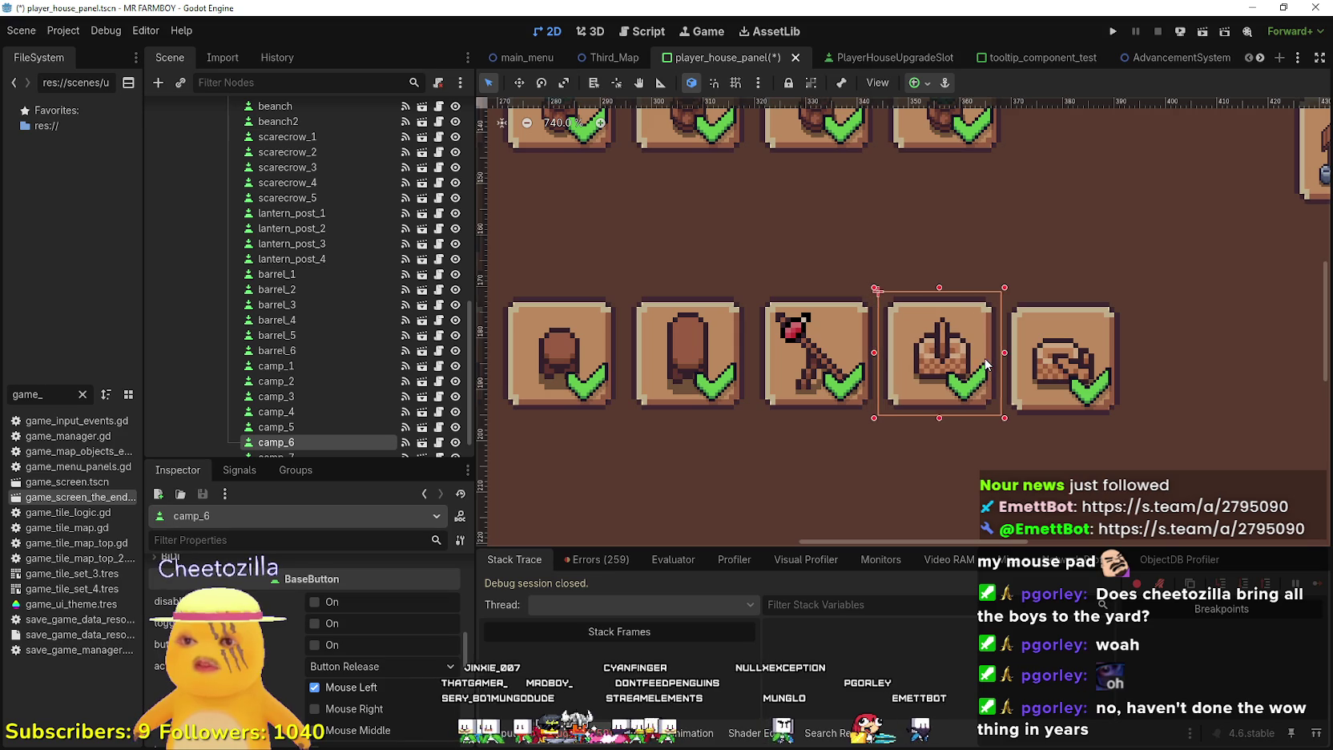
left_click(1051, 314)
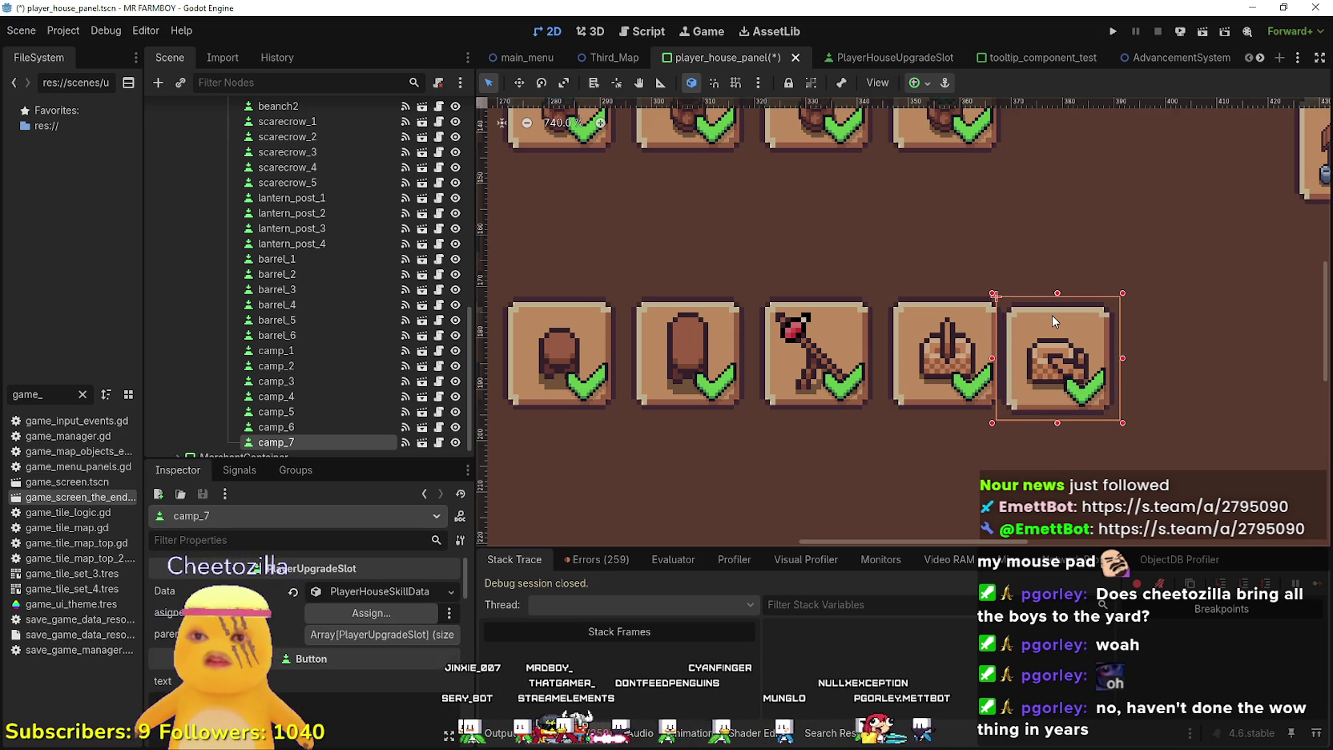
key("Left")
key("Right")
key("Left")
key("Right")
key("Right")
key("Right")
scroll(937, 288, "down", 5)
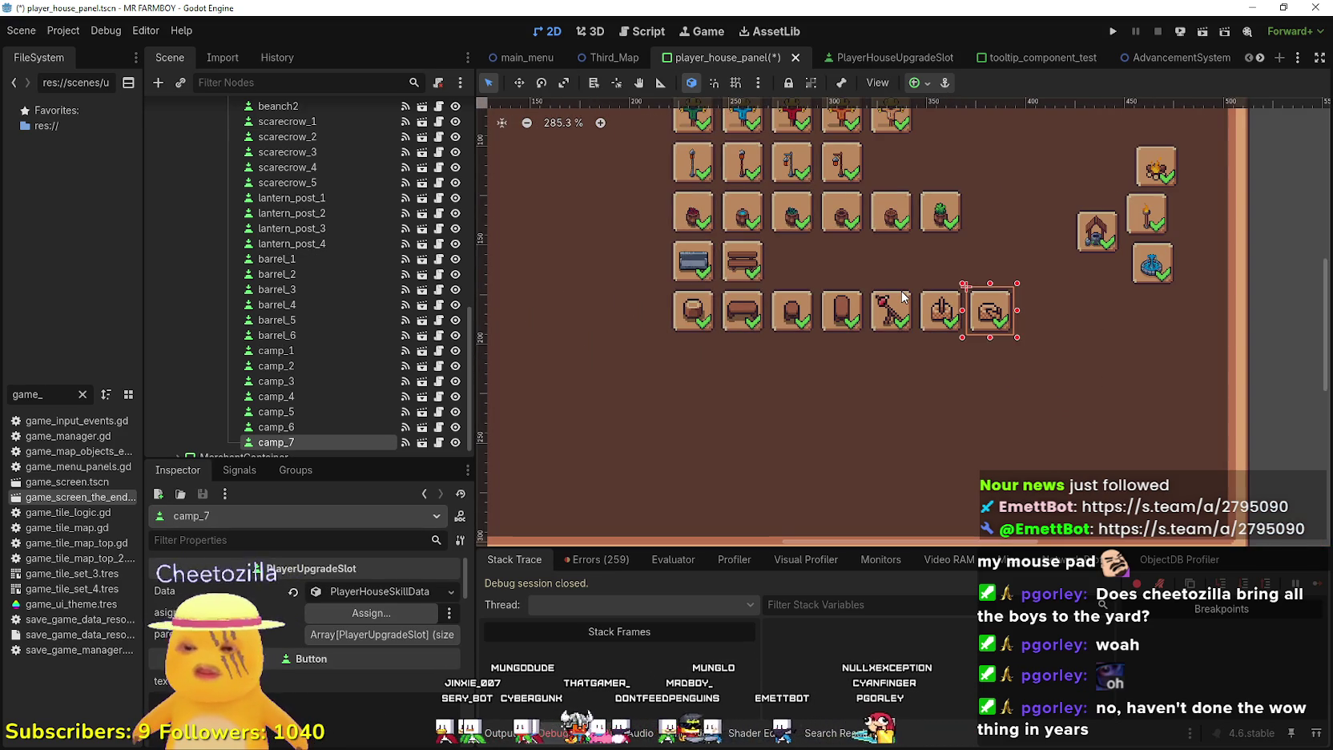
key("ctrl+s")
Drag the well slot up toward the benches
scroll(902, 297, "up", 4)
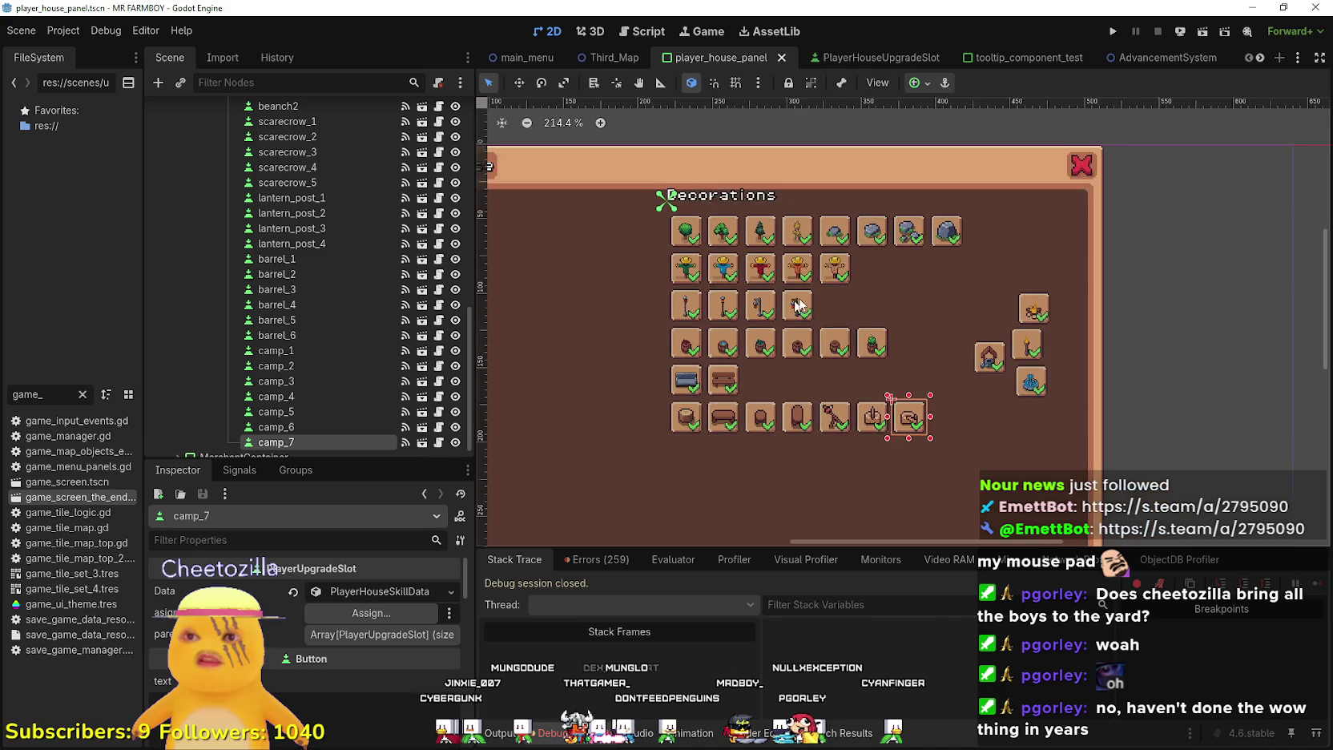
scroll(937, 321, "right", 2)
scroll(1005, 371, "up", 2)
mouse_move(1005, 371)
left_mouse_down()
mouse_move(637, 400)
mouse_move(769, 370)
mouse_move(1091, 226)
mouse_move(1089, 215)
mouse_move(1053, 244)
left_mouse_up()
scroll(1089, 215, "down", 1)
Return the well slot to the top of the right-hand column
left_click(1083, 284)
scroll(1081, 280, "down", 2)
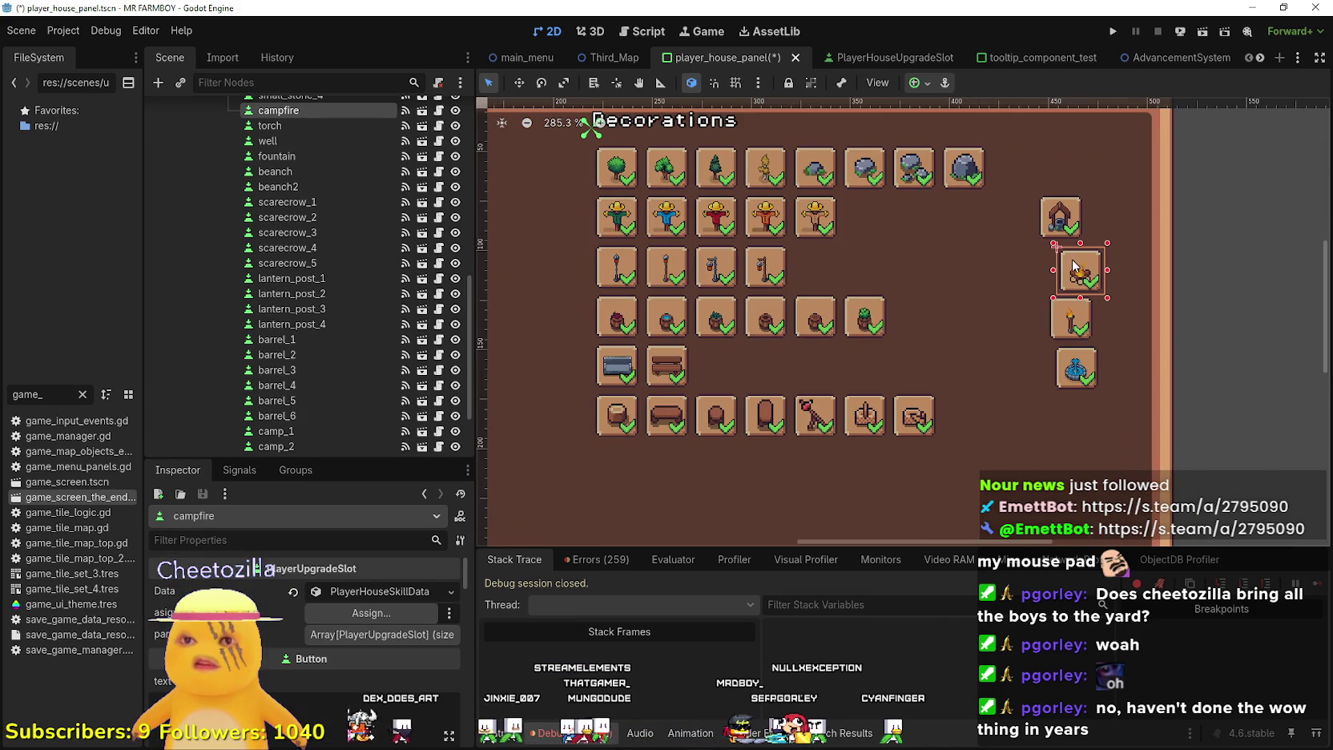
left_click(1060, 219)
scroll(1060, 219, "up", 2)
left_click_drag(1061, 240, 1085, 224)
scroll(1073, 240, "up", 6)
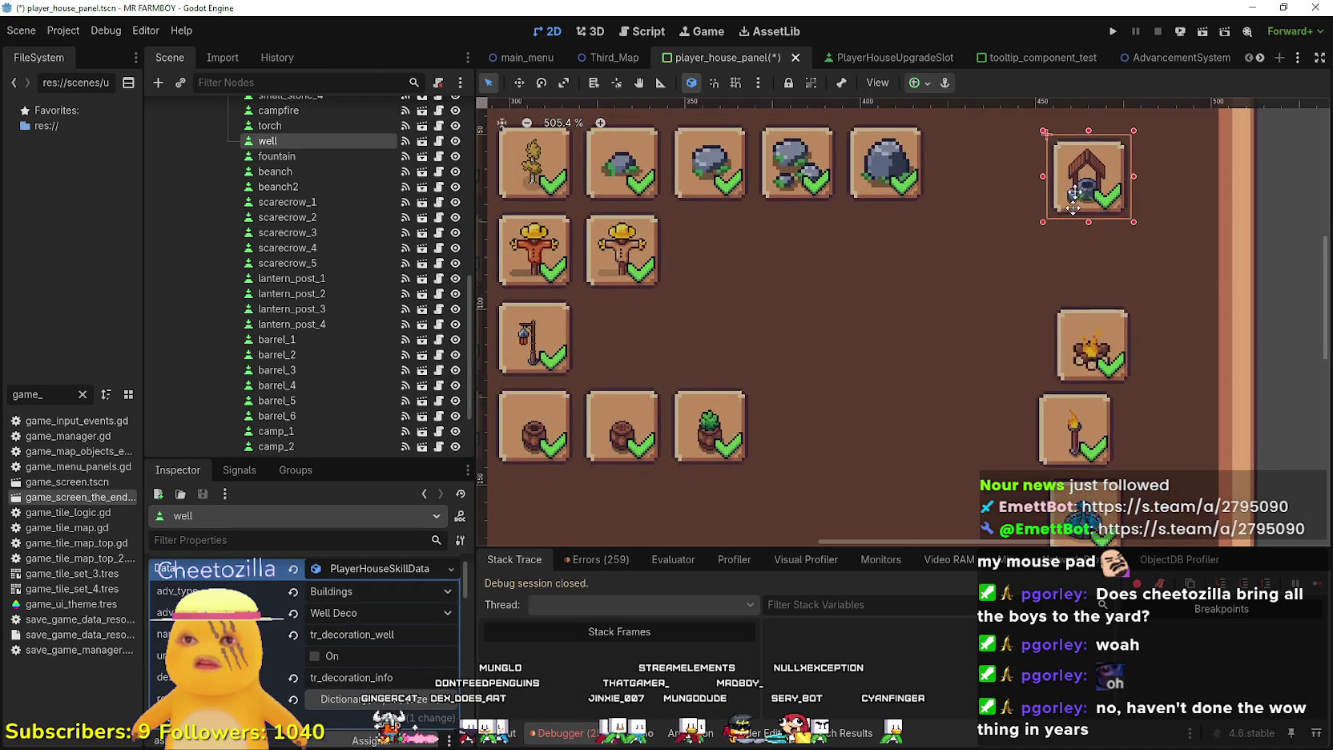
mouse_move(1051, 284)
left_mouse_down()
mouse_move(962, 272)
mouse_move(1044, 280)
left_mouse_up()
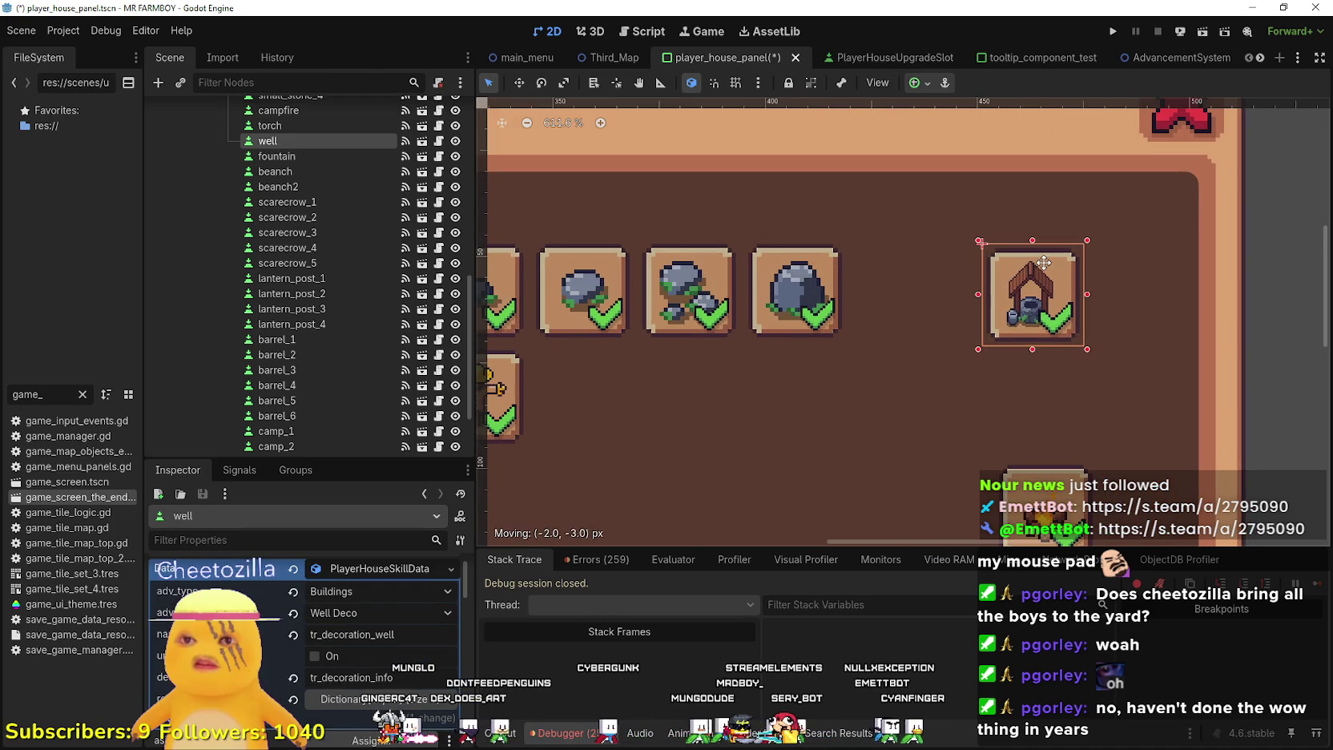
scroll(1025, 312, "down", 1)
Move the campfire slot up under the well with even spacing
left_click_drag(1042, 473, 1033, 375)
scroll(1054, 366, "up", 3)
key("Up")
key("Down")
key("Down")
key("Down")
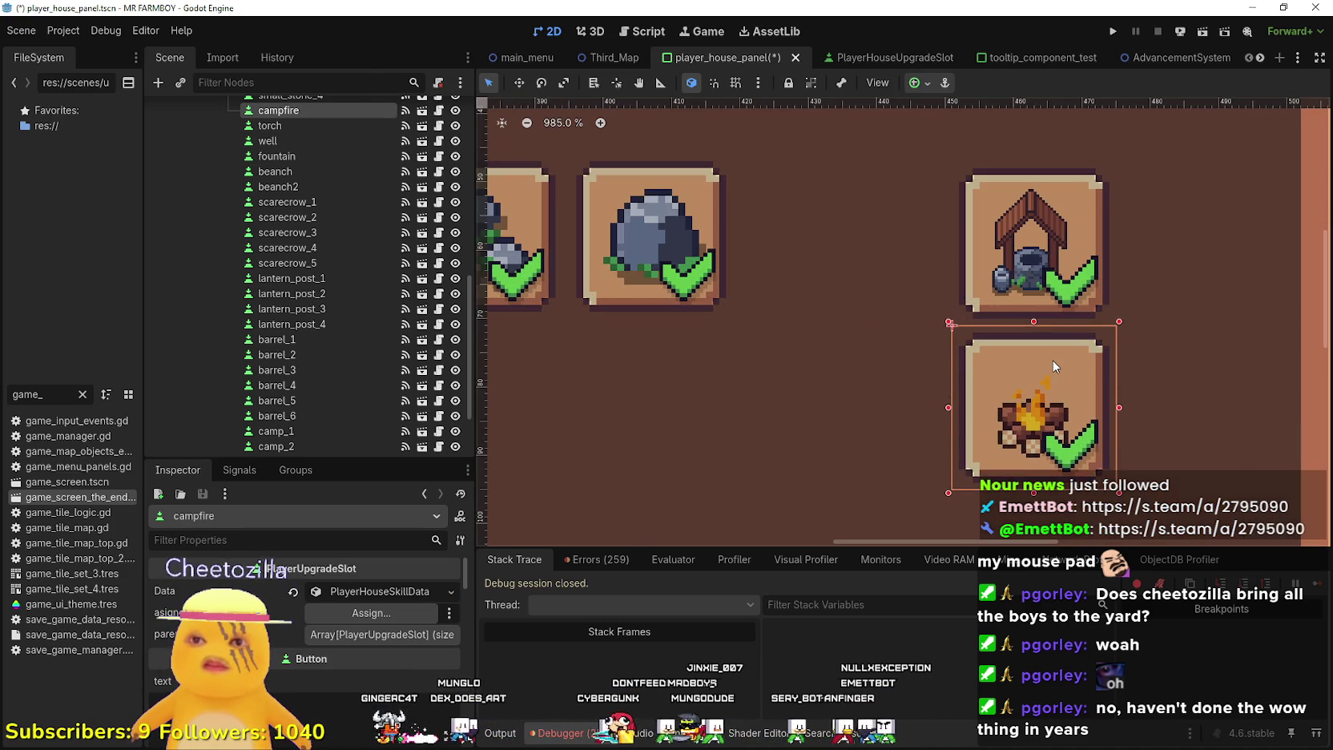
scroll(1042, 417, "down", 4)
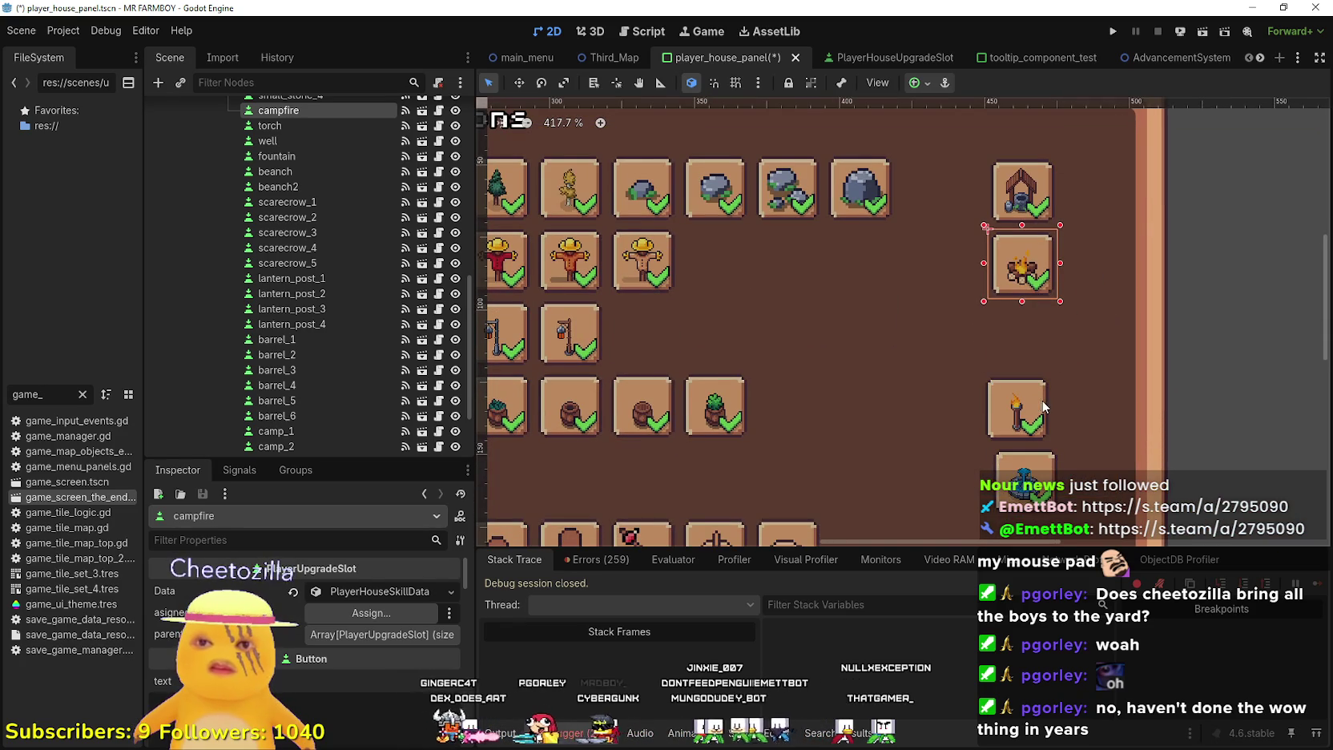
Check the torch and fountain slot positions and save the scene
left_click(1041, 407)
scroll(1042, 407, "up", 6)
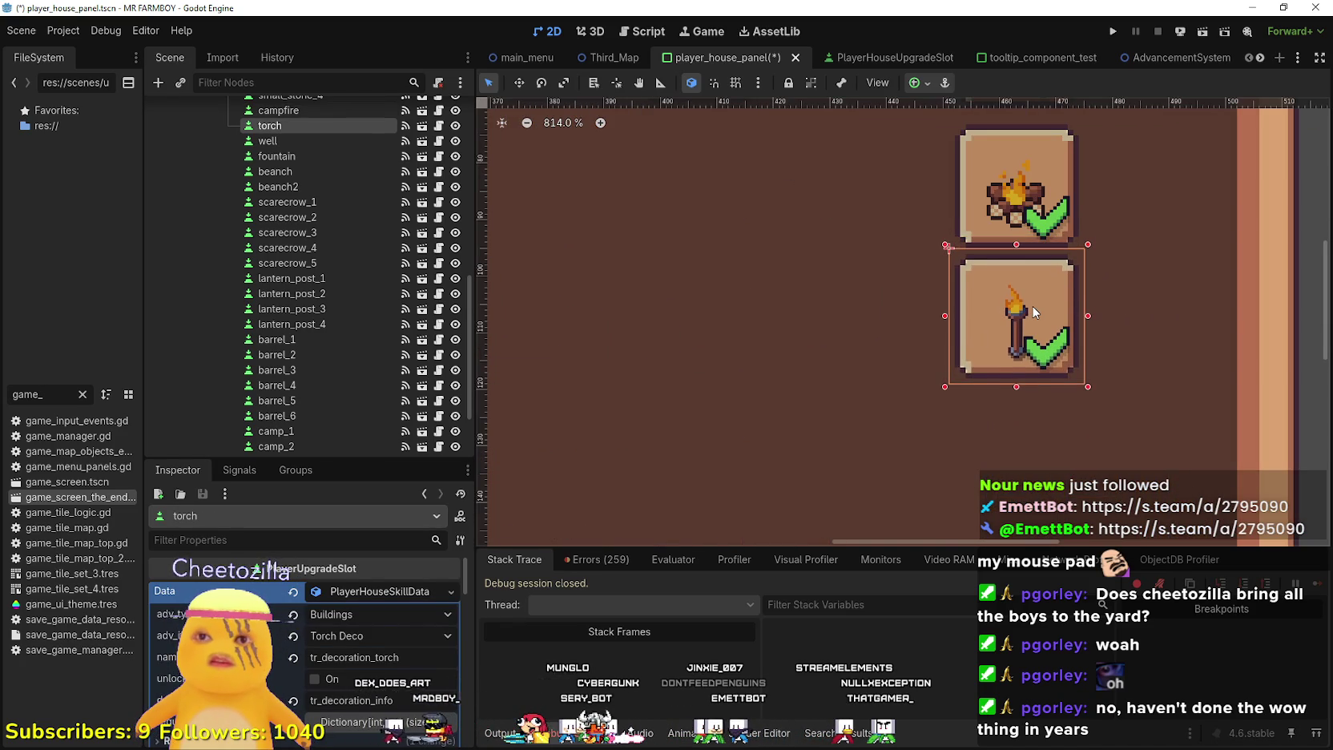
scroll(961, 328, "down", 7)
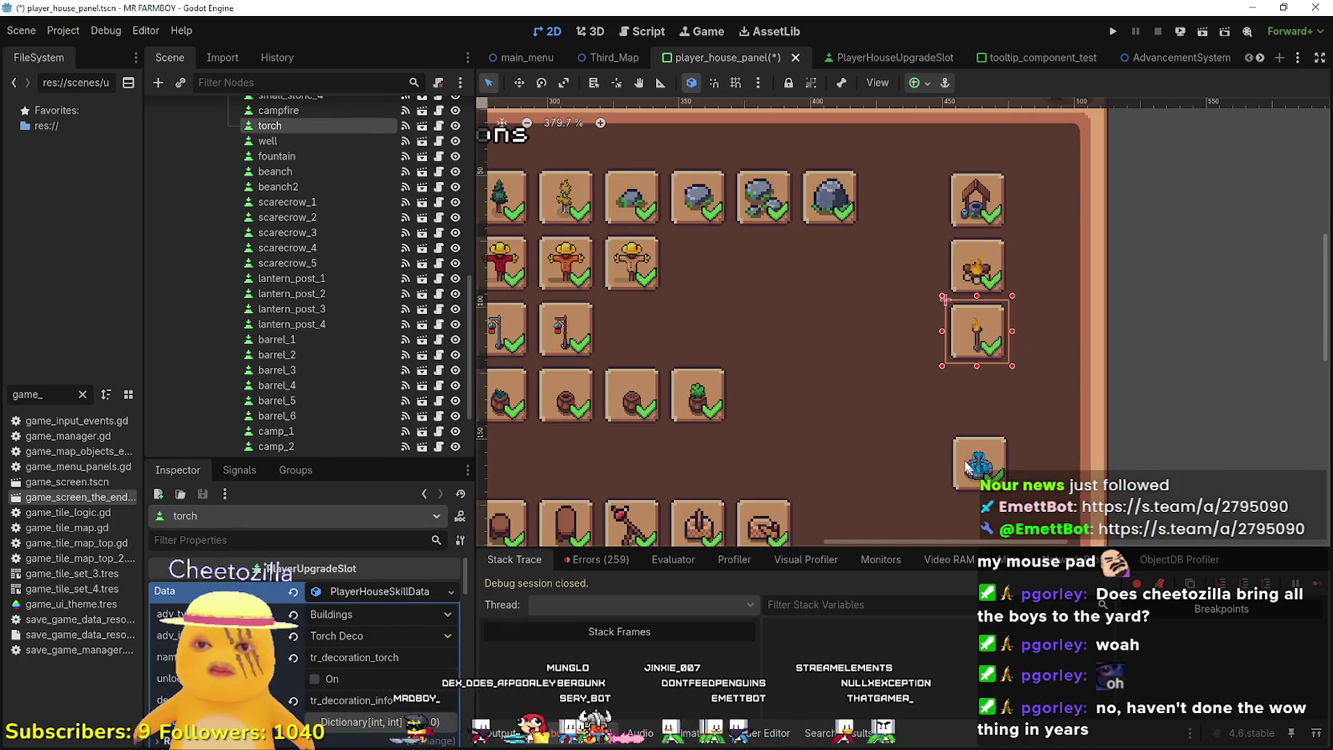
left_click(974, 474)
scroll(974, 474, "up", 8)
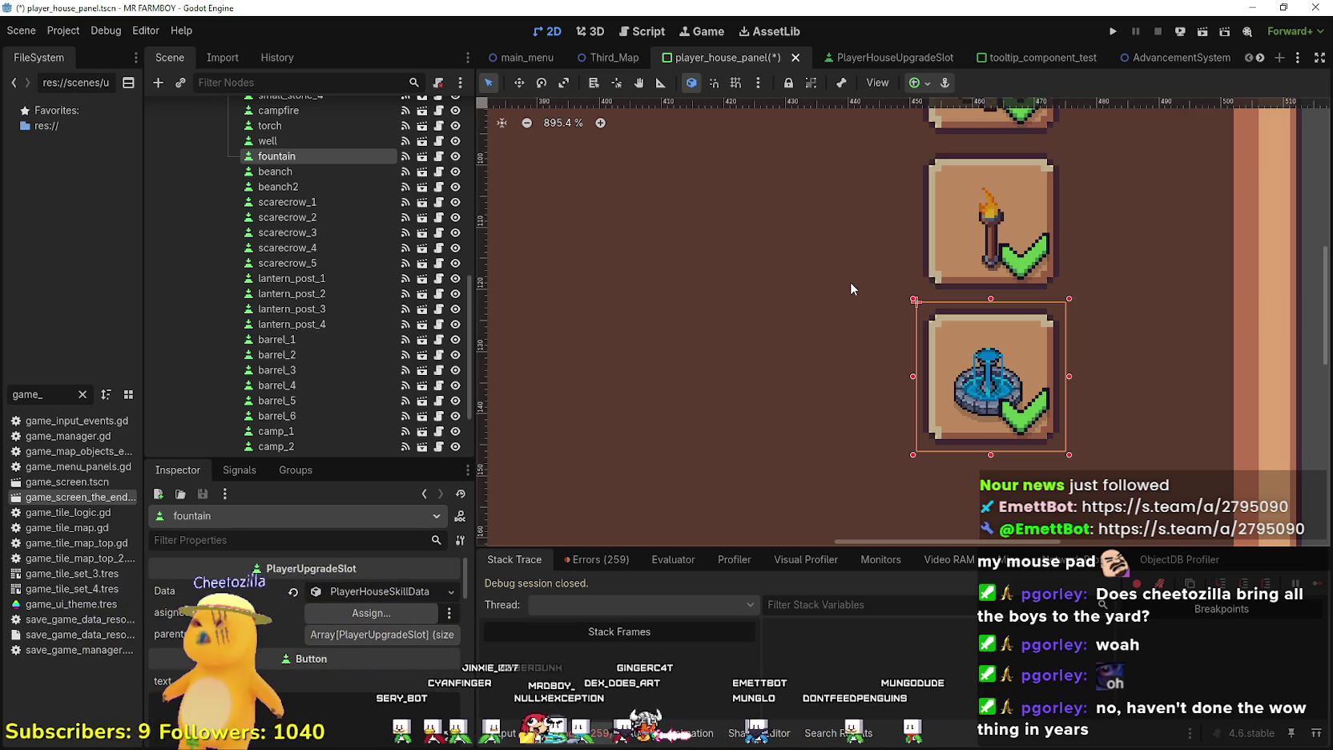
scroll(850, 282, "down", 7)
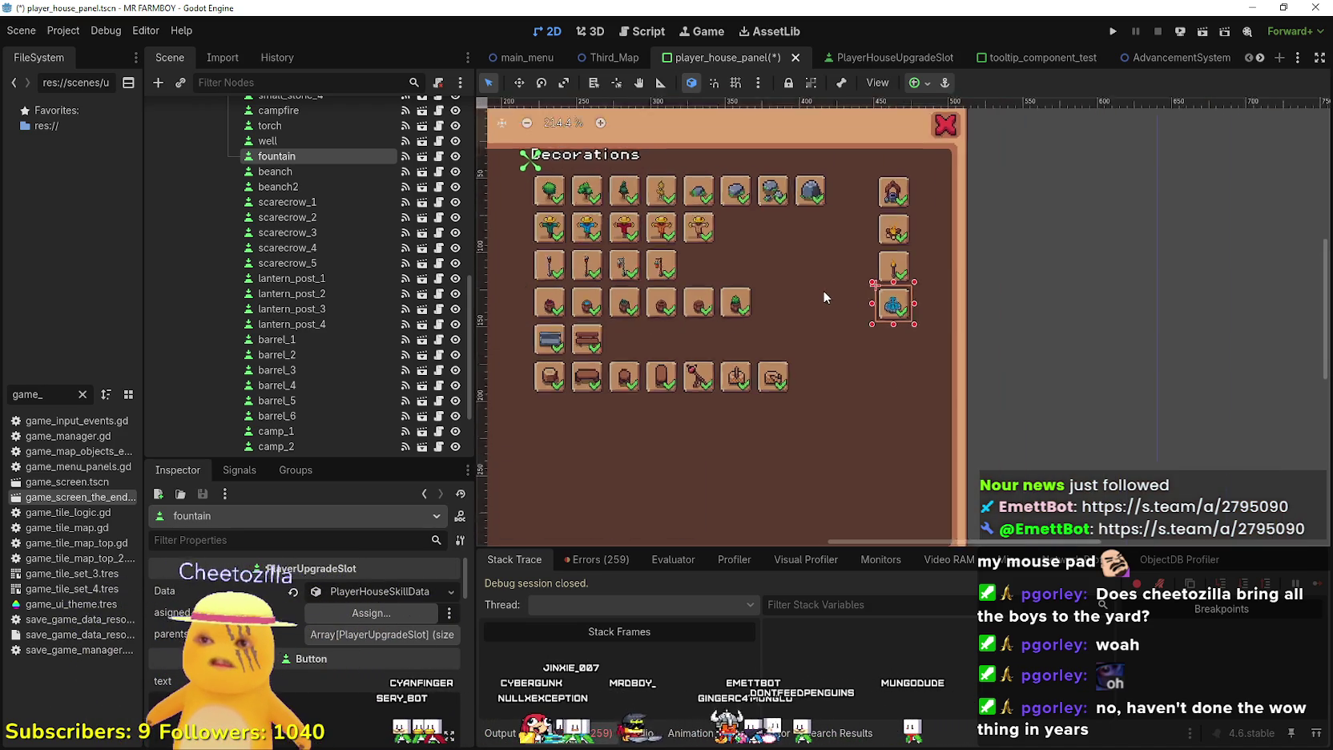
key("ctrl+s")
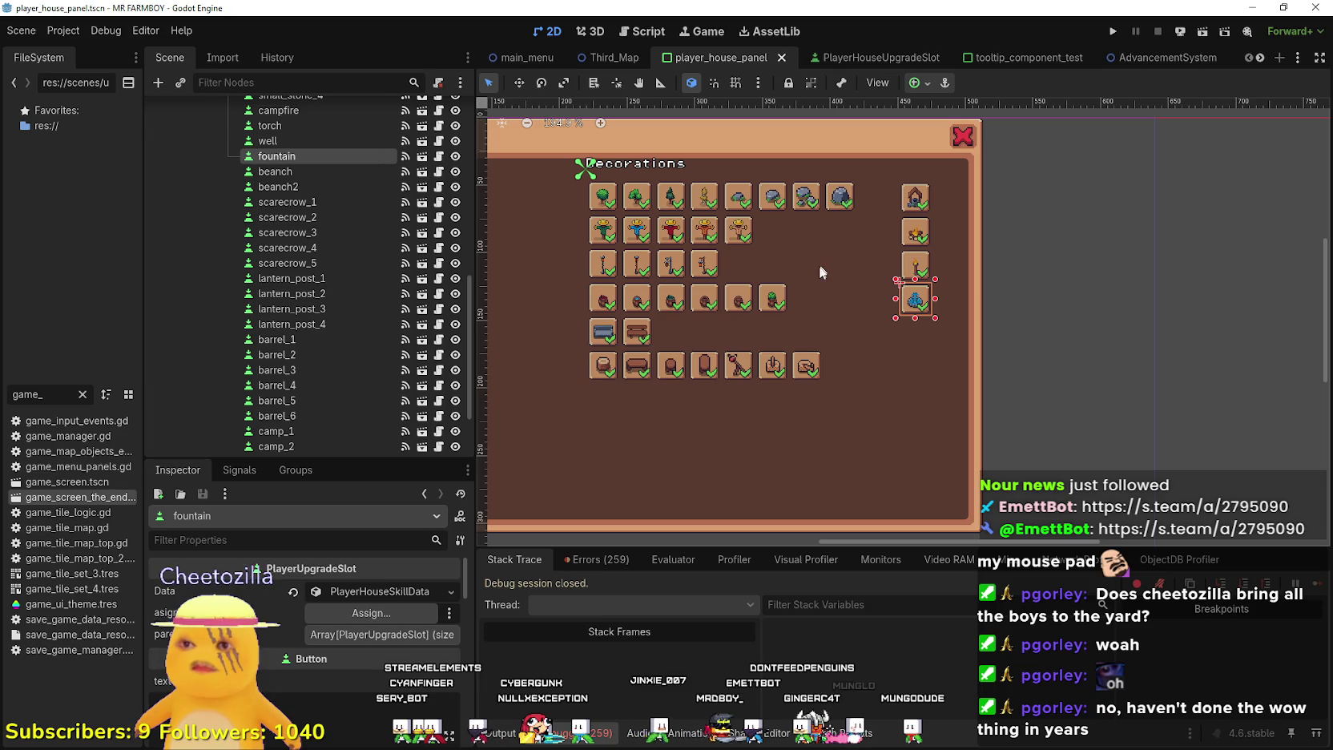
scroll(298, 294, "up", 5)
scroll(370, 392, "down", 6)
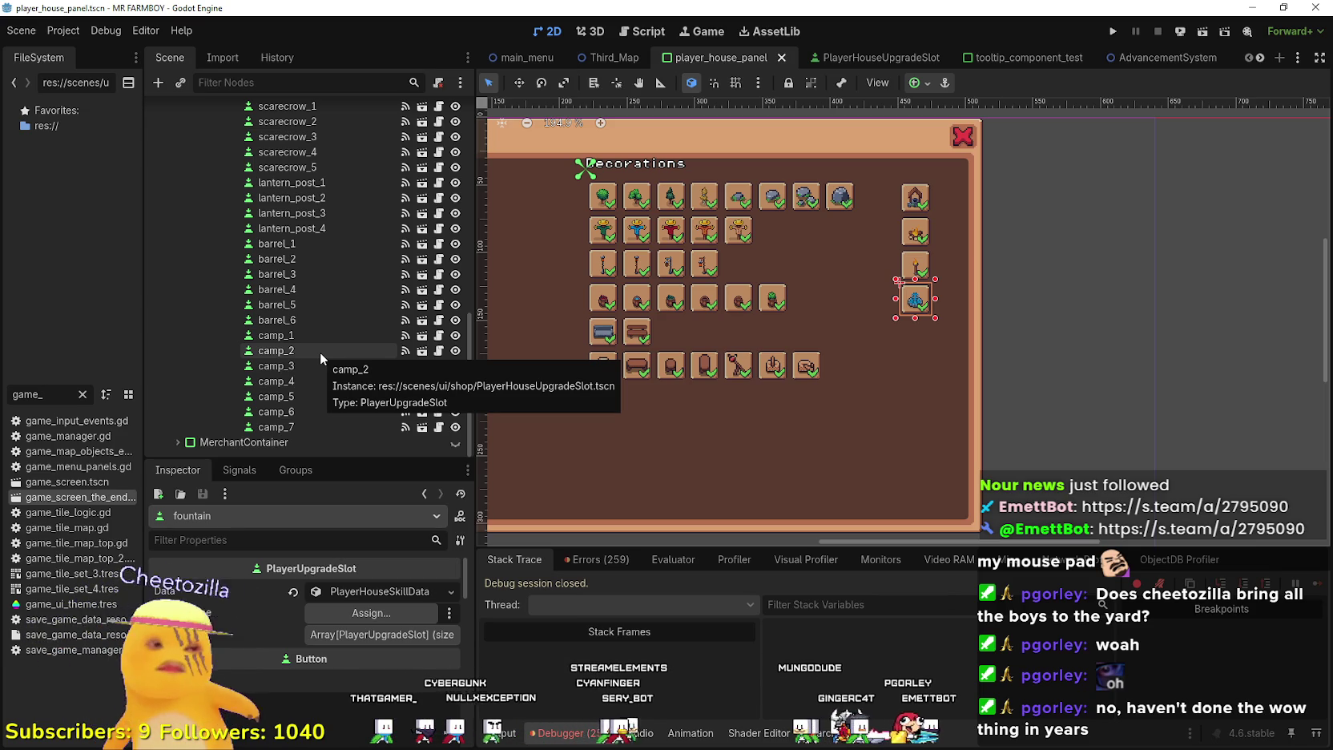
key("alt+Tab")
key("alt+Tab")
key("alt+Tab")
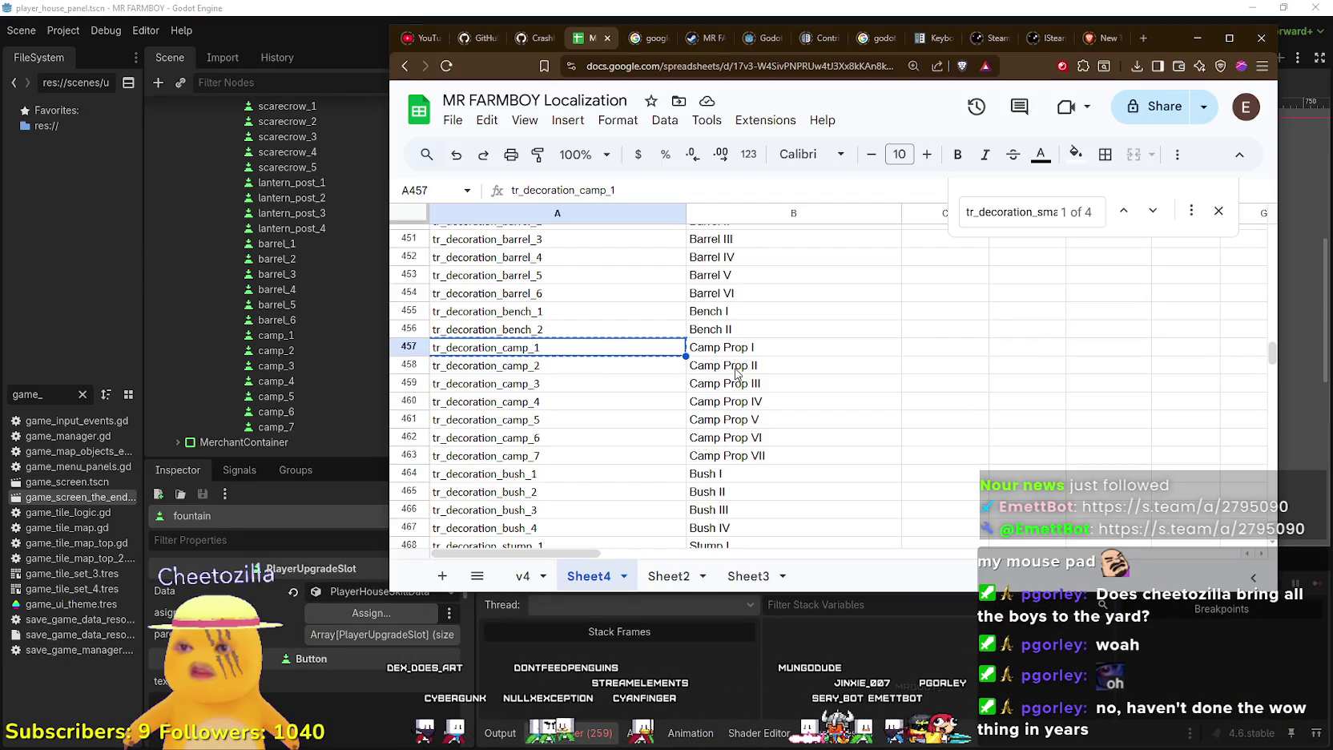
Review the tr_decoration_camp_3 and tr_decoration_bush_1 to bush_4 keys in Sheet4
left_click(609, 384)
scroll(560, 424, "down", 3)
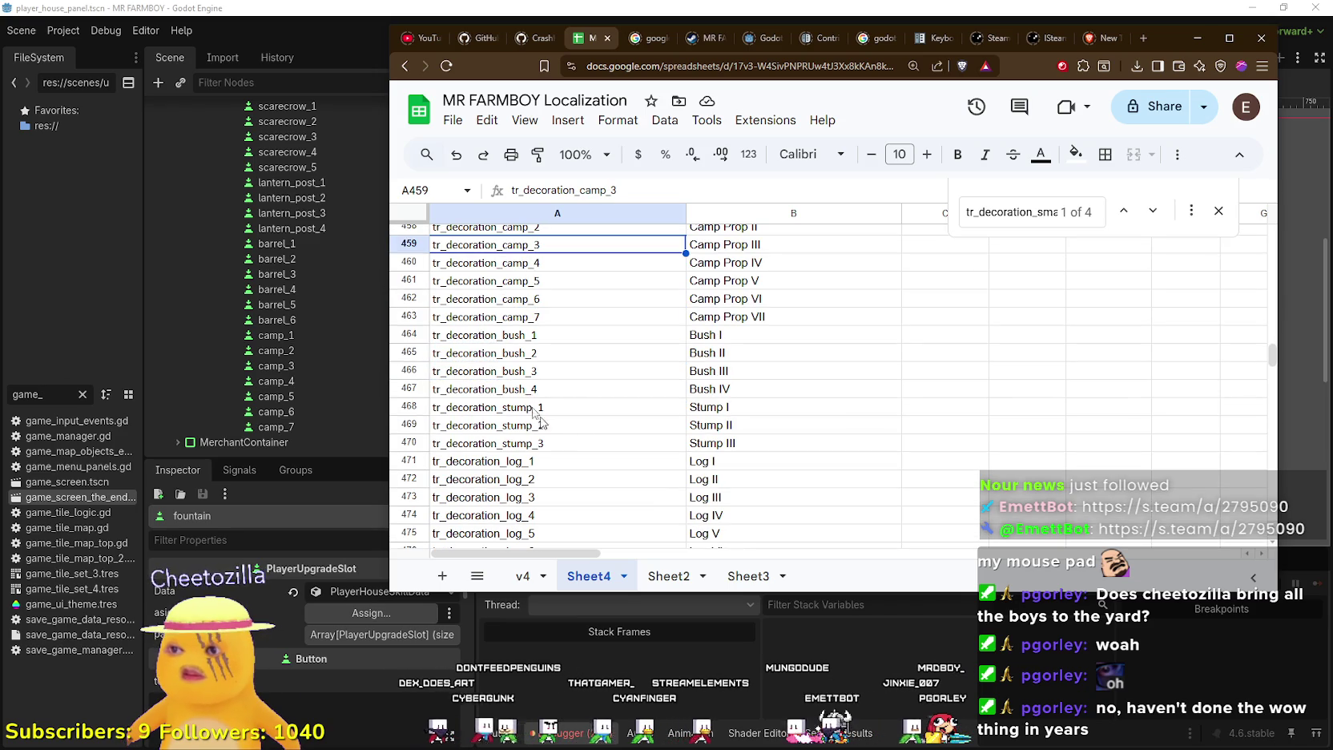
left_click(496, 343)
left_click(497, 361)
left_click(498, 377)
left_click(512, 396)
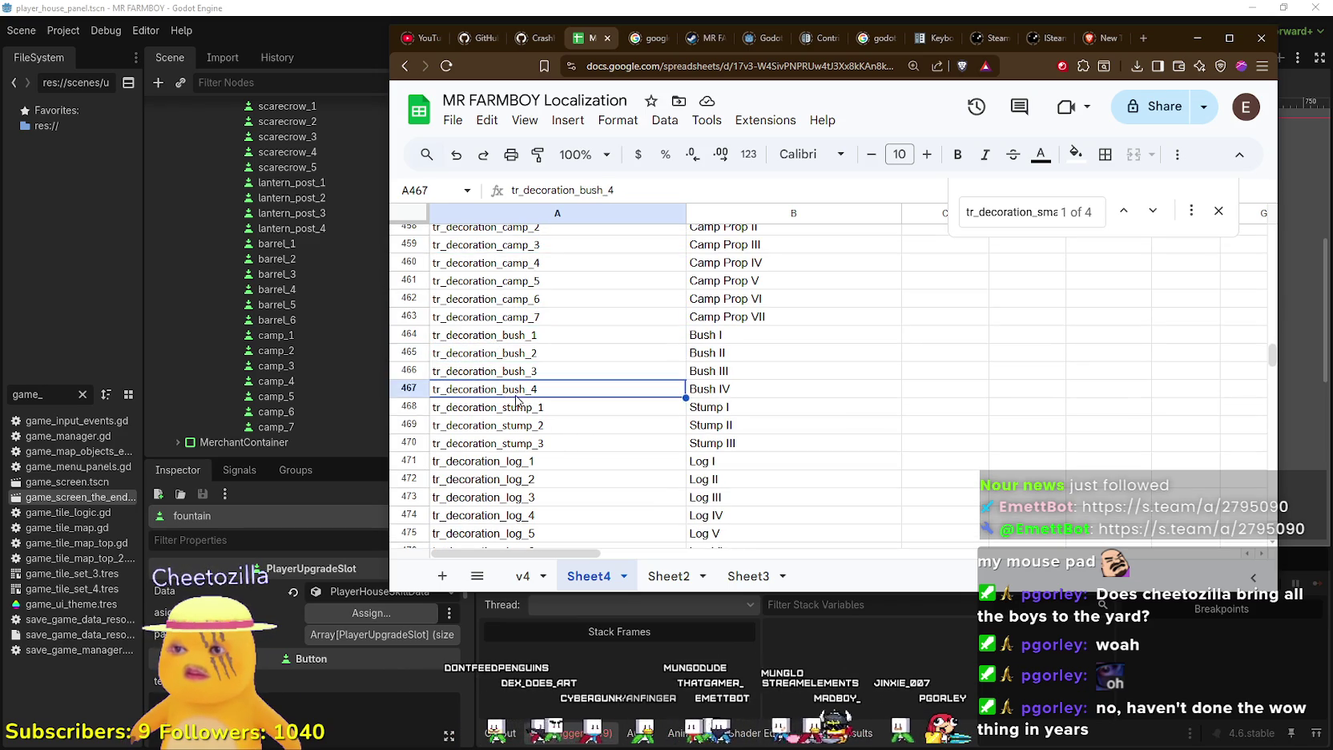
Check the tr_decoration_stump_1–3, log_11 and wood_stock_14 keys further down the sheet
scroll(524, 365, "down", 3)
left_click(539, 269)
left_click(535, 287)
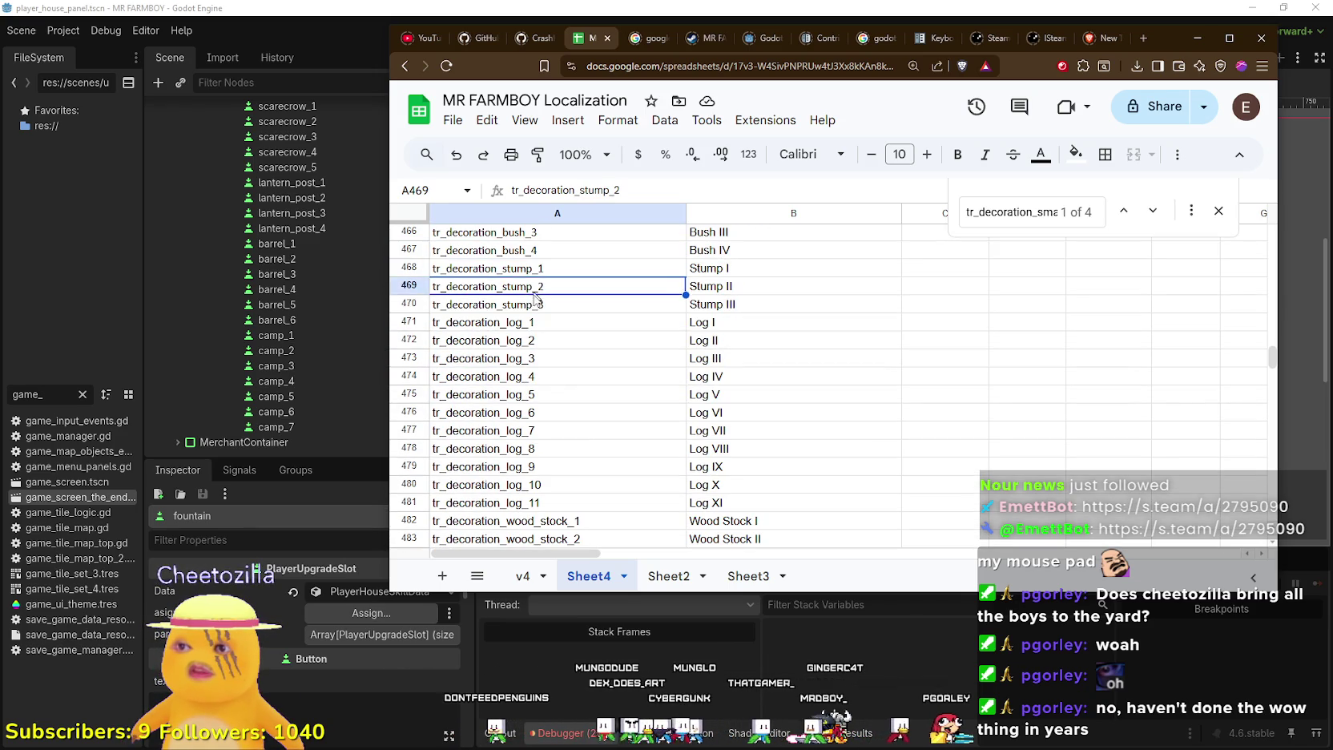
left_click(535, 305)
left_click(511, 502)
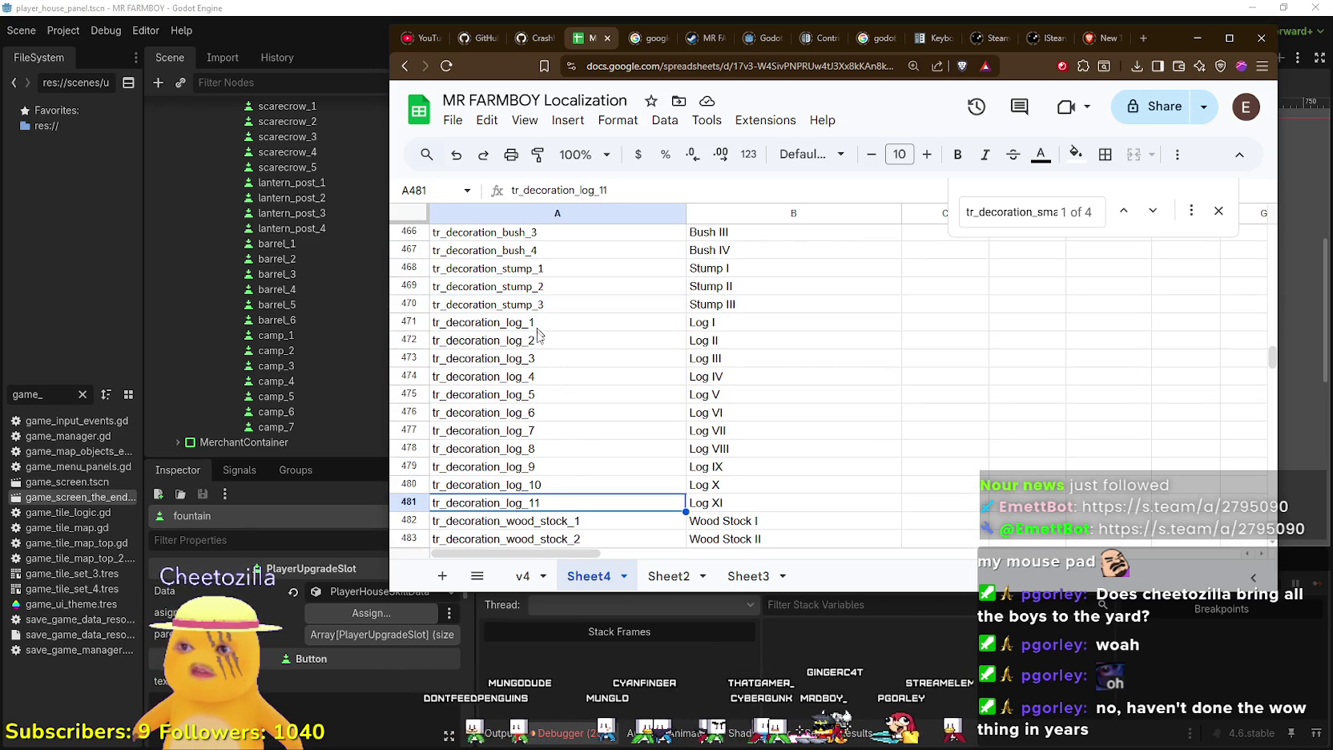
scroll(680, 393, "down", 3)
scroll(595, 356, "down", 3)
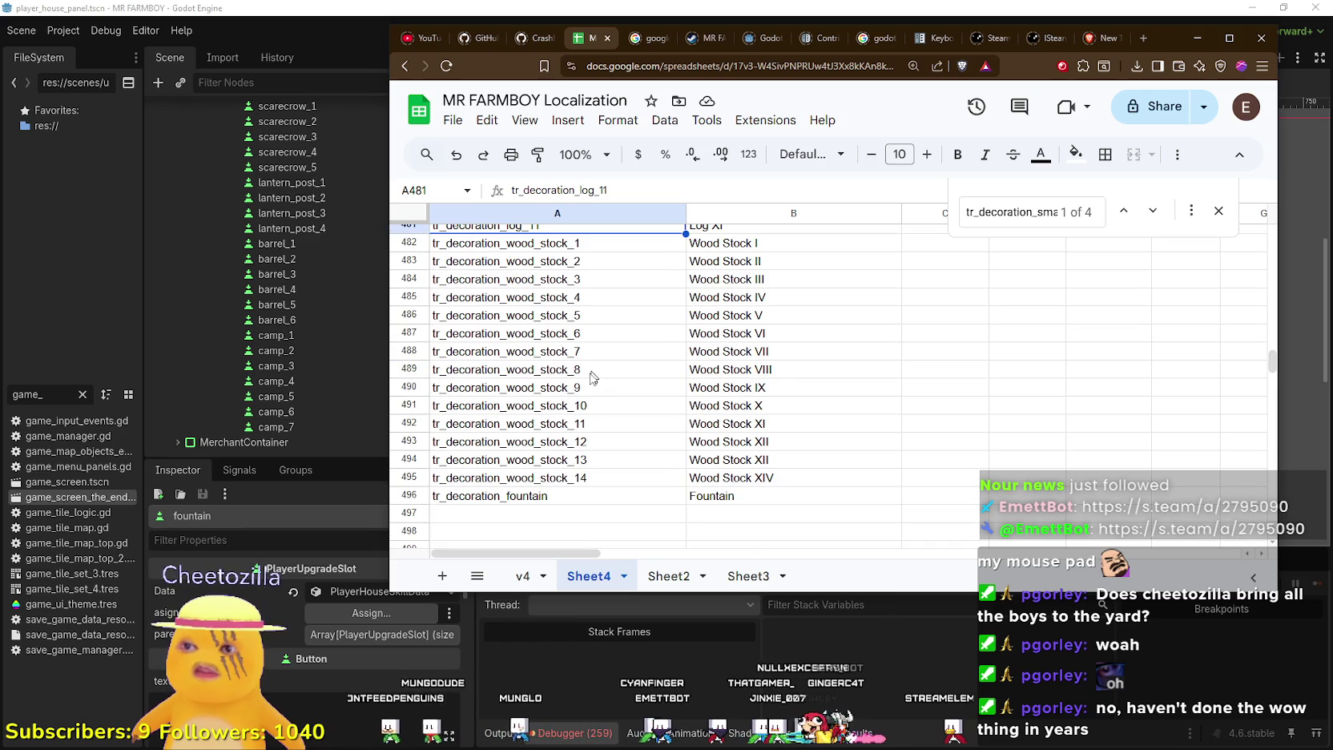
left_click(555, 483)
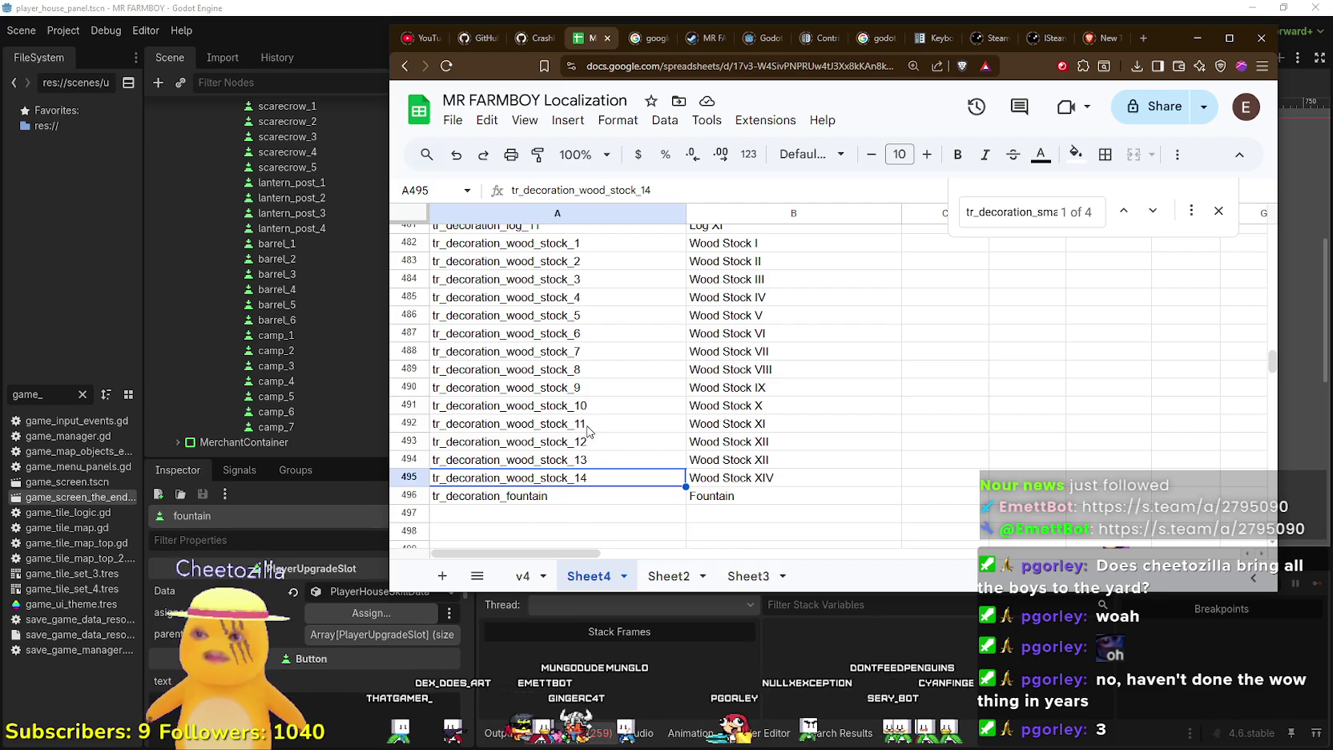
Scroll back through the keys, then return to the Godot editor
scroll(587, 430, "up", 7)
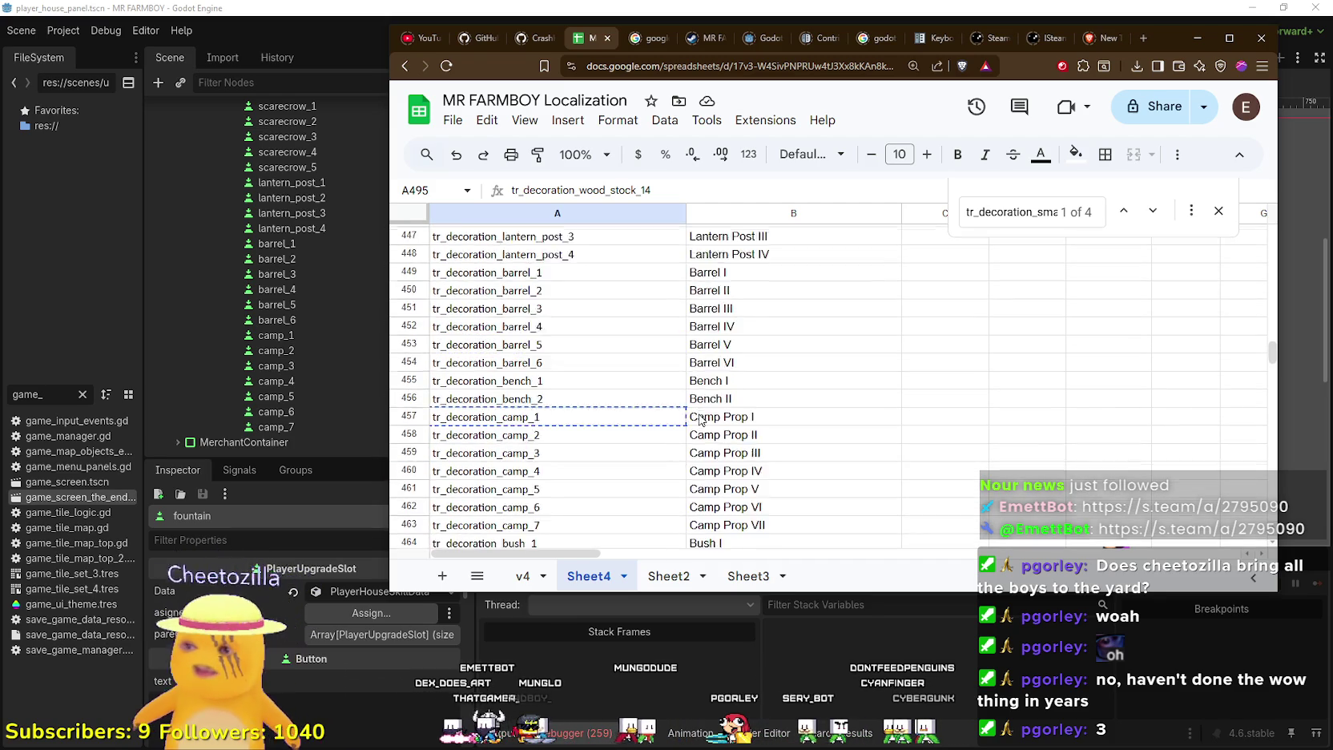
scroll(699, 419, "up", 8)
scroll(720, 468, "down", 5)
scroll(720, 467, "down", 3)
left_click(921, 469)
left_click(905, 7)
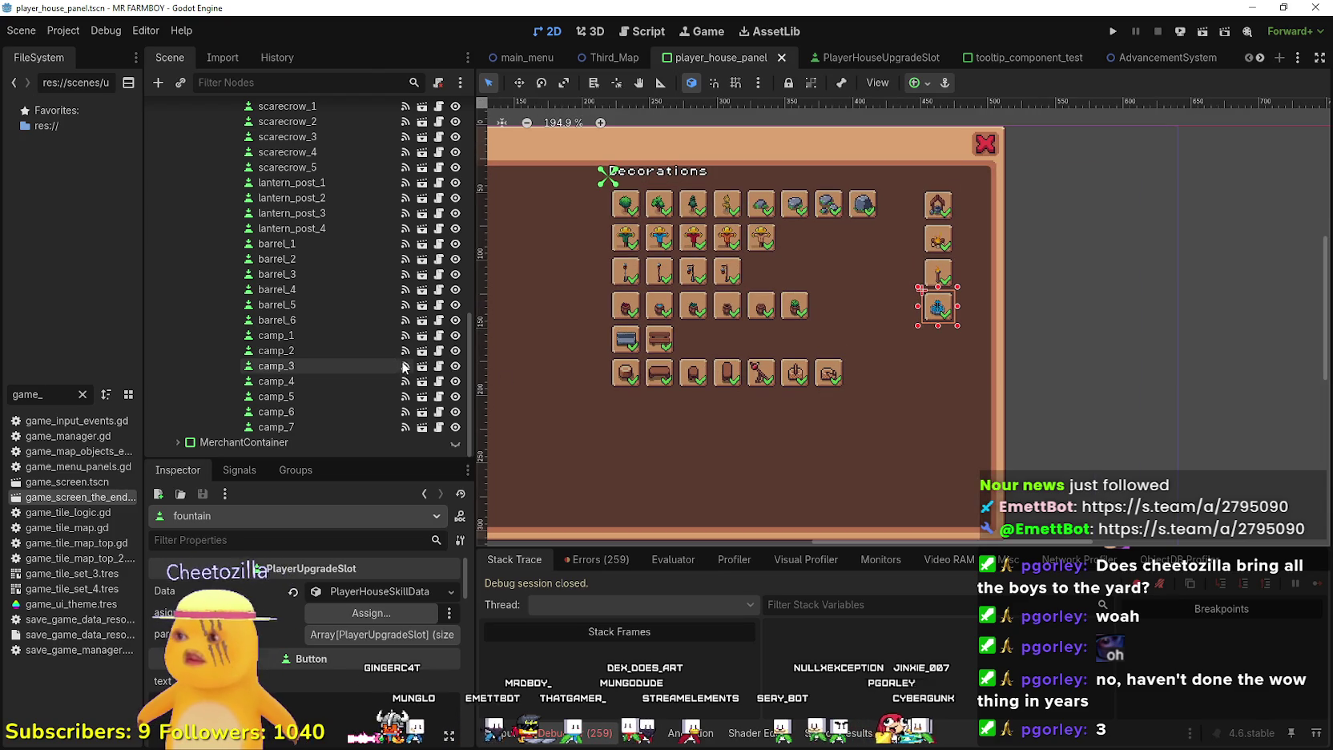
Duplicate the camp_7 slot and move the copy to a new row below
left_click(311, 423)
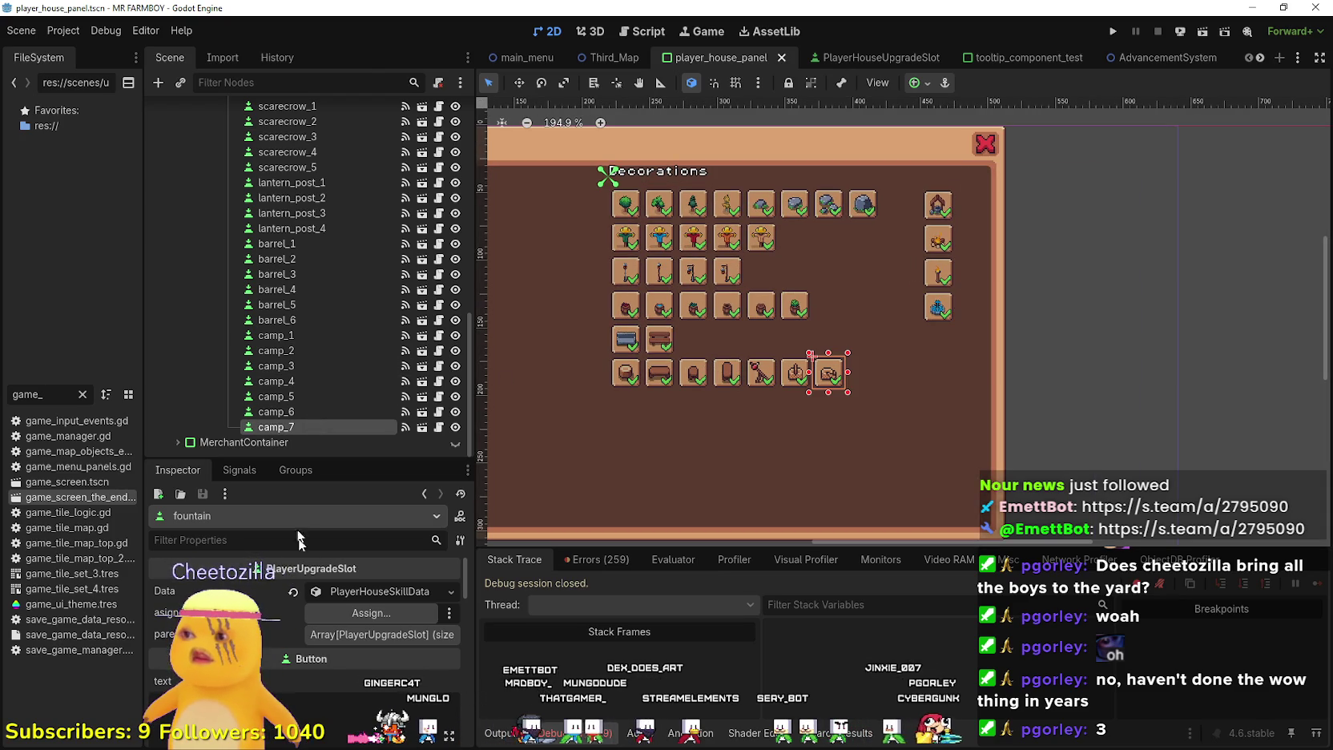
left_click(375, 600)
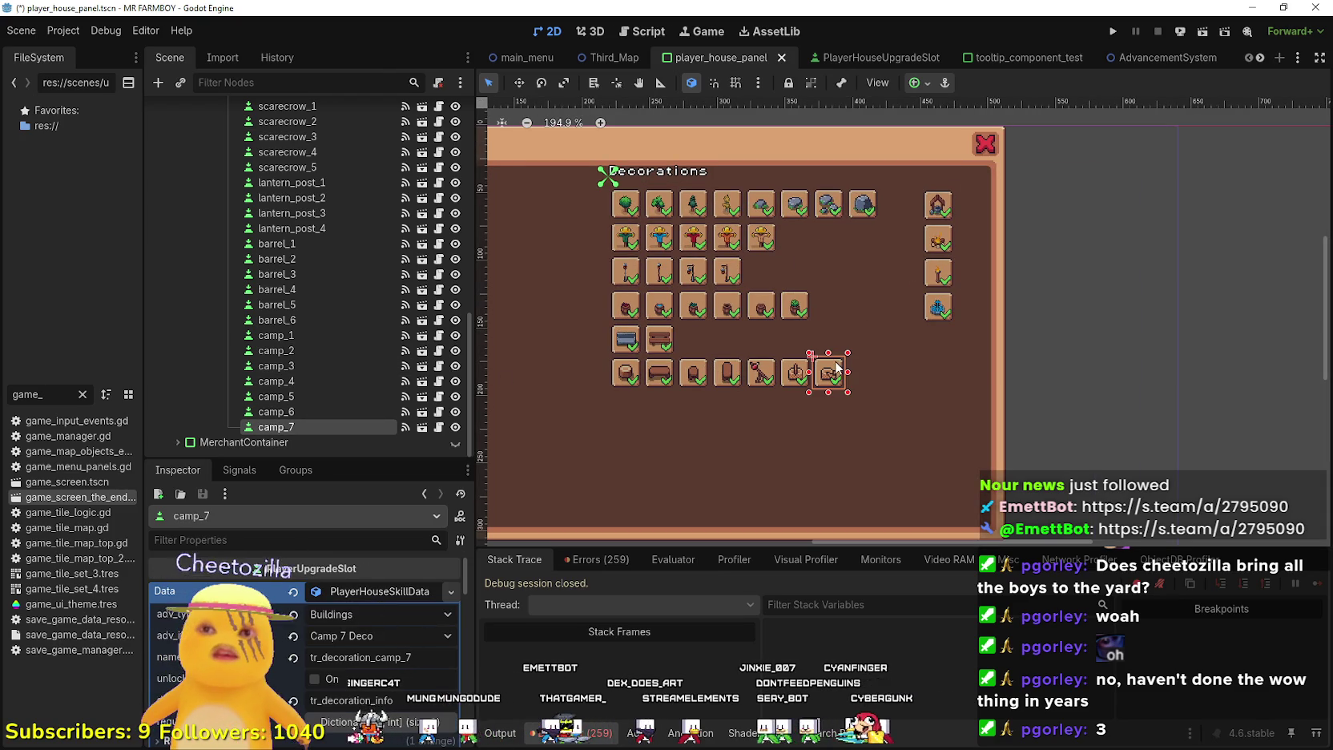
key("ctrl+d")
scroll(833, 373, "up", 1)
mouse_move(833, 384)
left_mouse_down()
mouse_move(829, 415)
mouse_move(615, 430)
left_mouse_up()
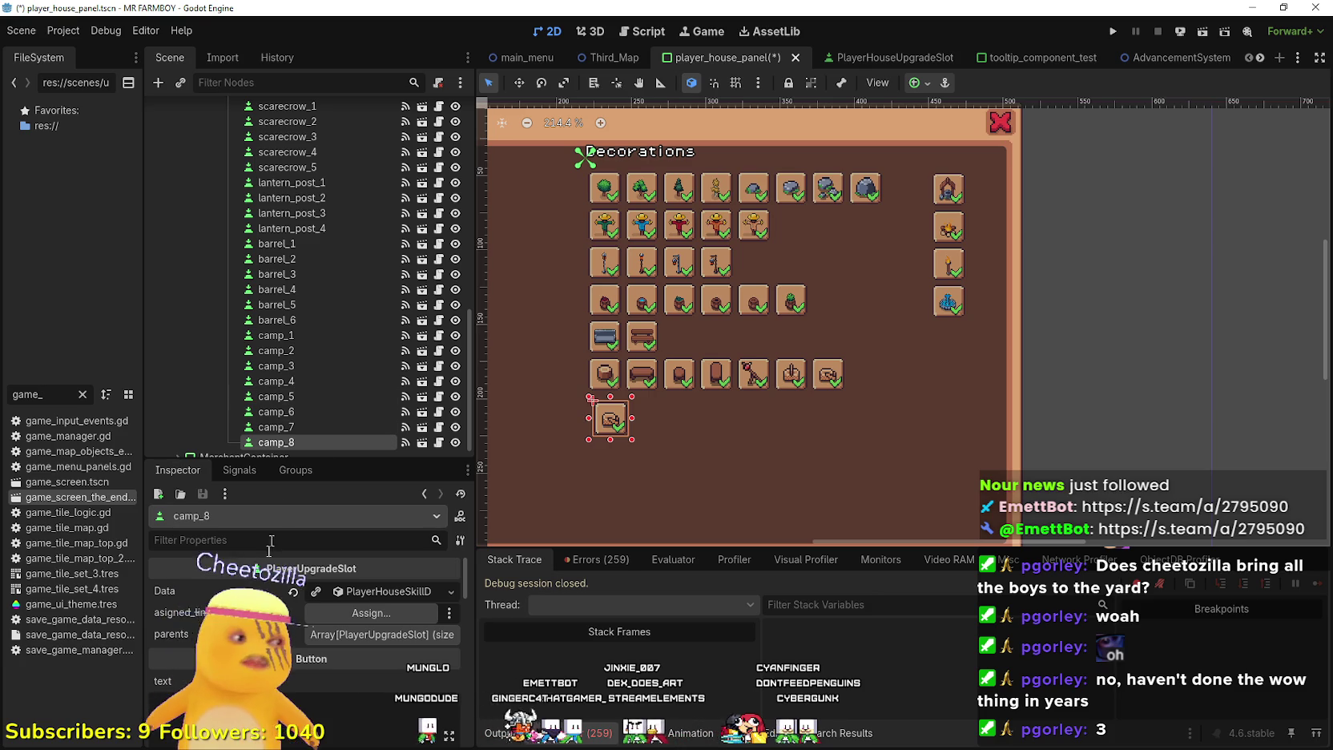
Set the copy's Data deco to Bush 1 Deco
left_click(319, 592)
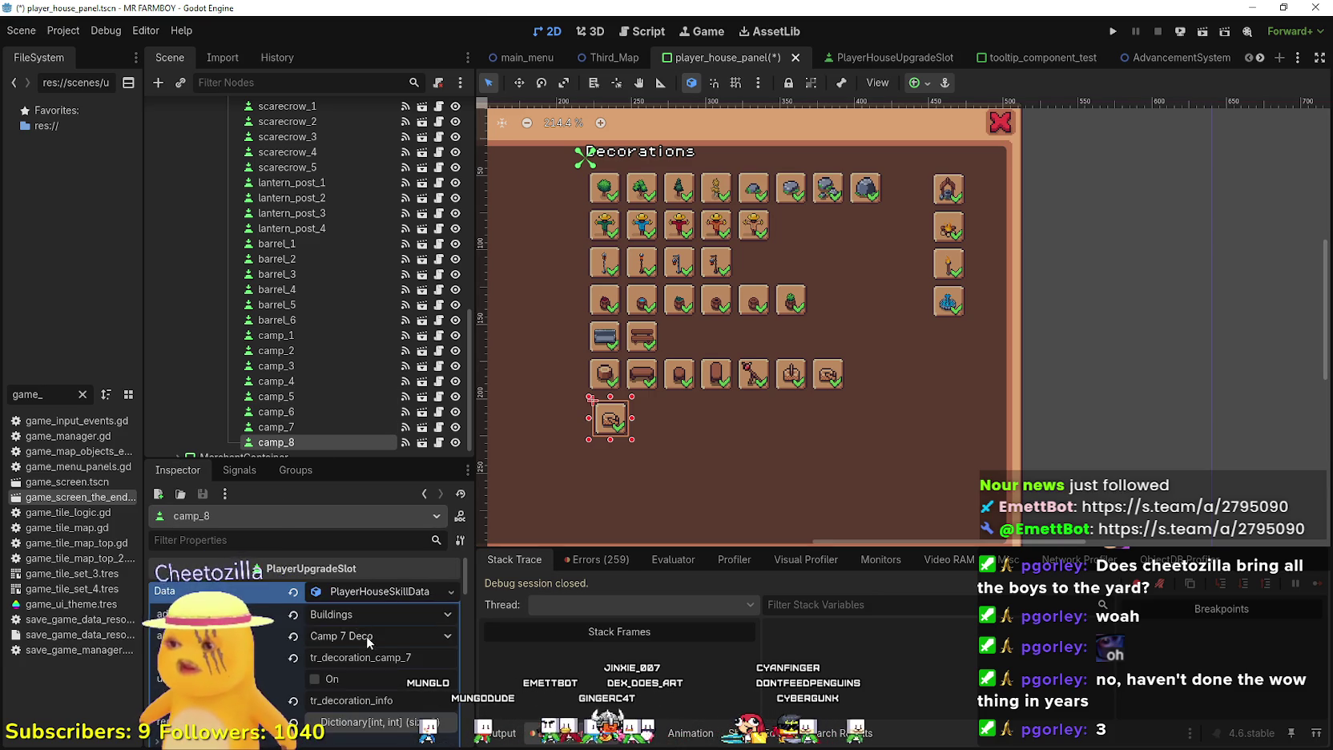
left_click(367, 635)
scroll(396, 504, "down", 15)
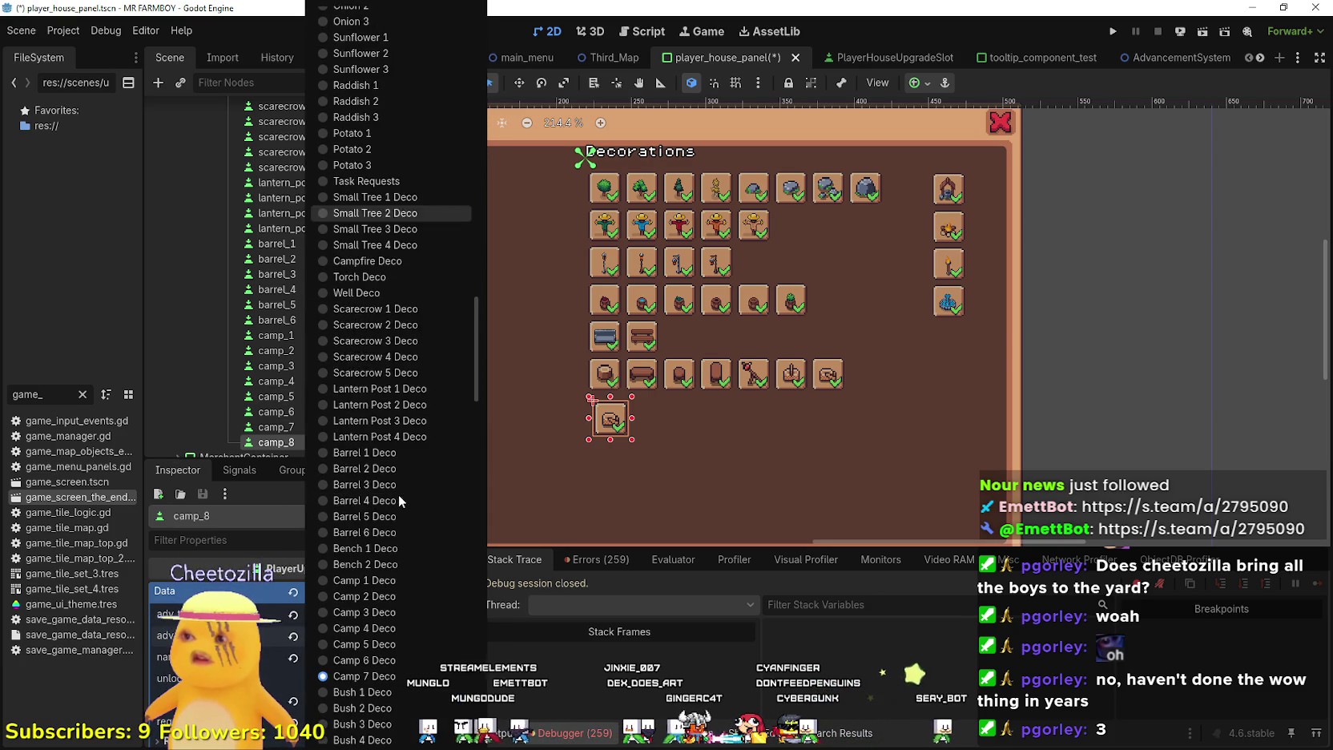
scroll(398, 495, "down", 4)
left_click(398, 513)
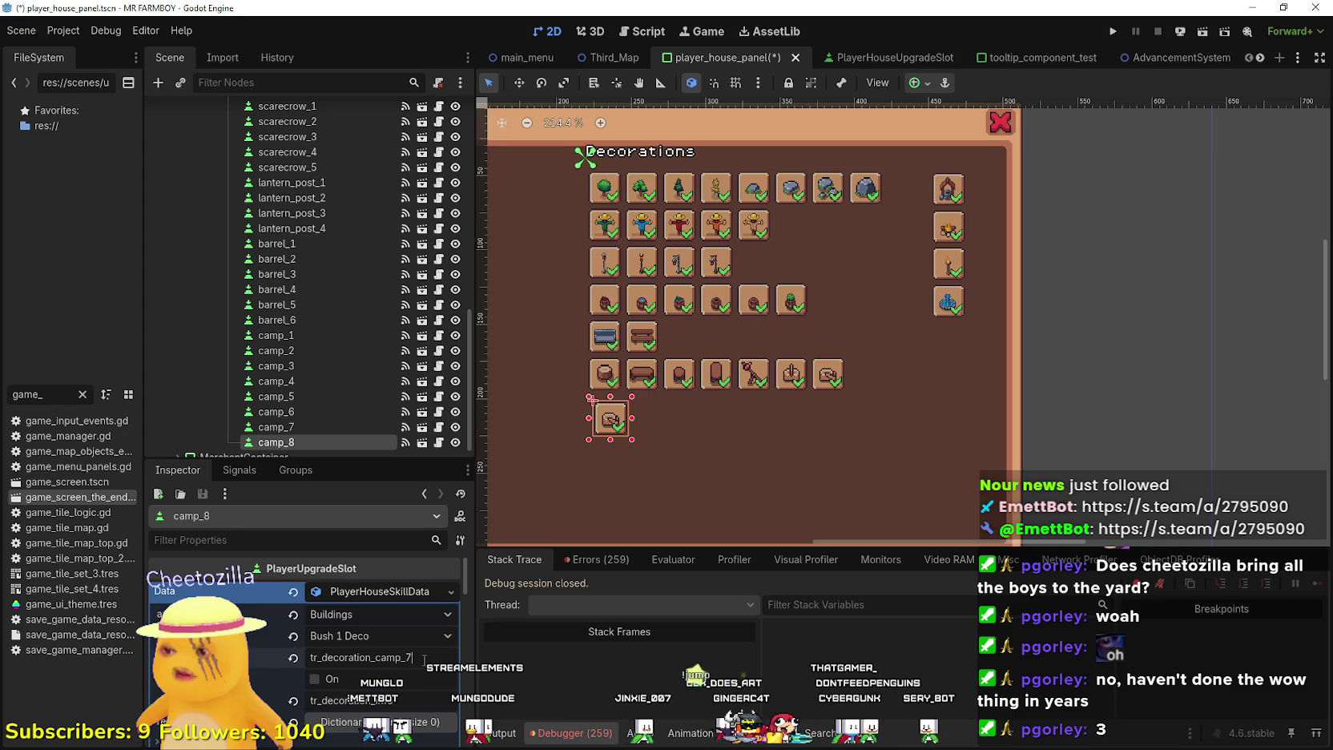
Change the name key to tr_decoration_bush_1 and save the scene
left_click_drag(412, 657, 381, 657)
key("BackSpace")
key("BackSpace")
type("bu")
key("ctrl+s")
Reposition the bush slot just beneath the camp row on the canvas
scroll(592, 397, "up", 4)
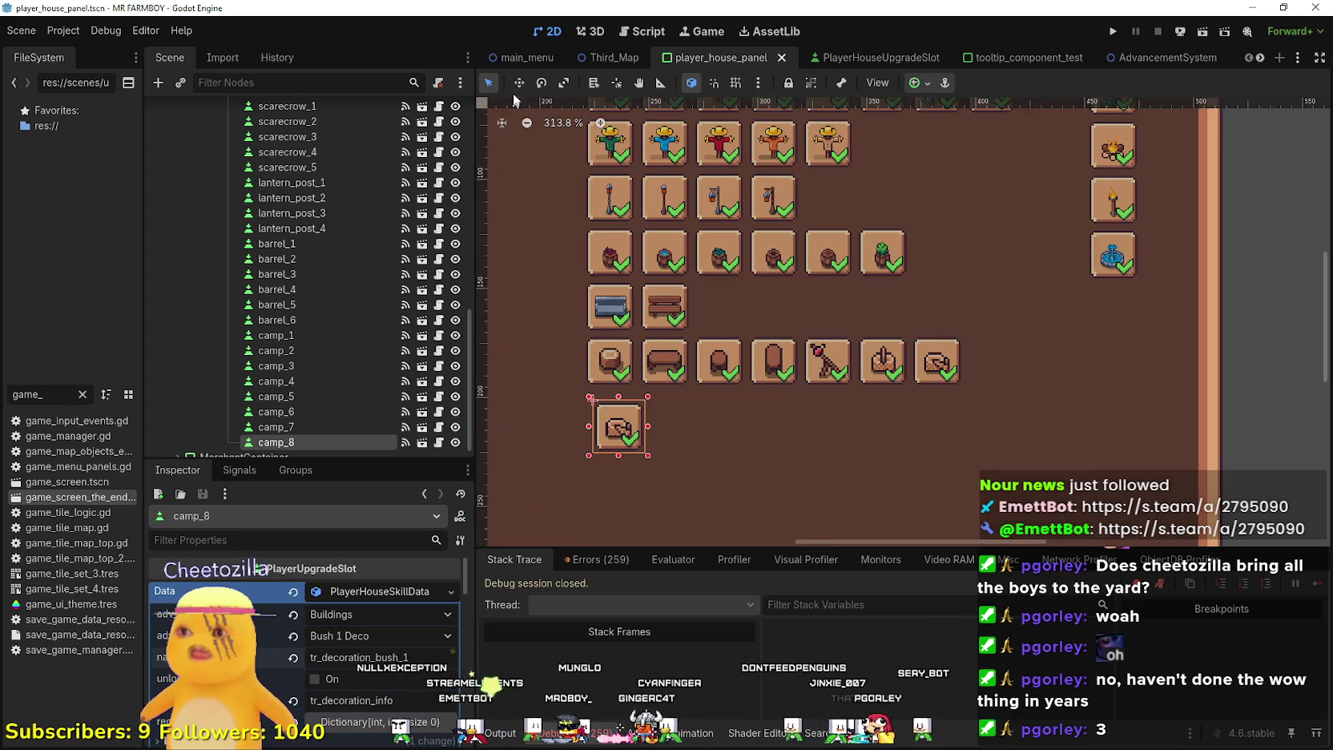
left_click(519, 82)
scroll(633, 392, "up", 3)
left_click_drag(639, 399, 639, 383)
scroll(640, 382, "up", 7)
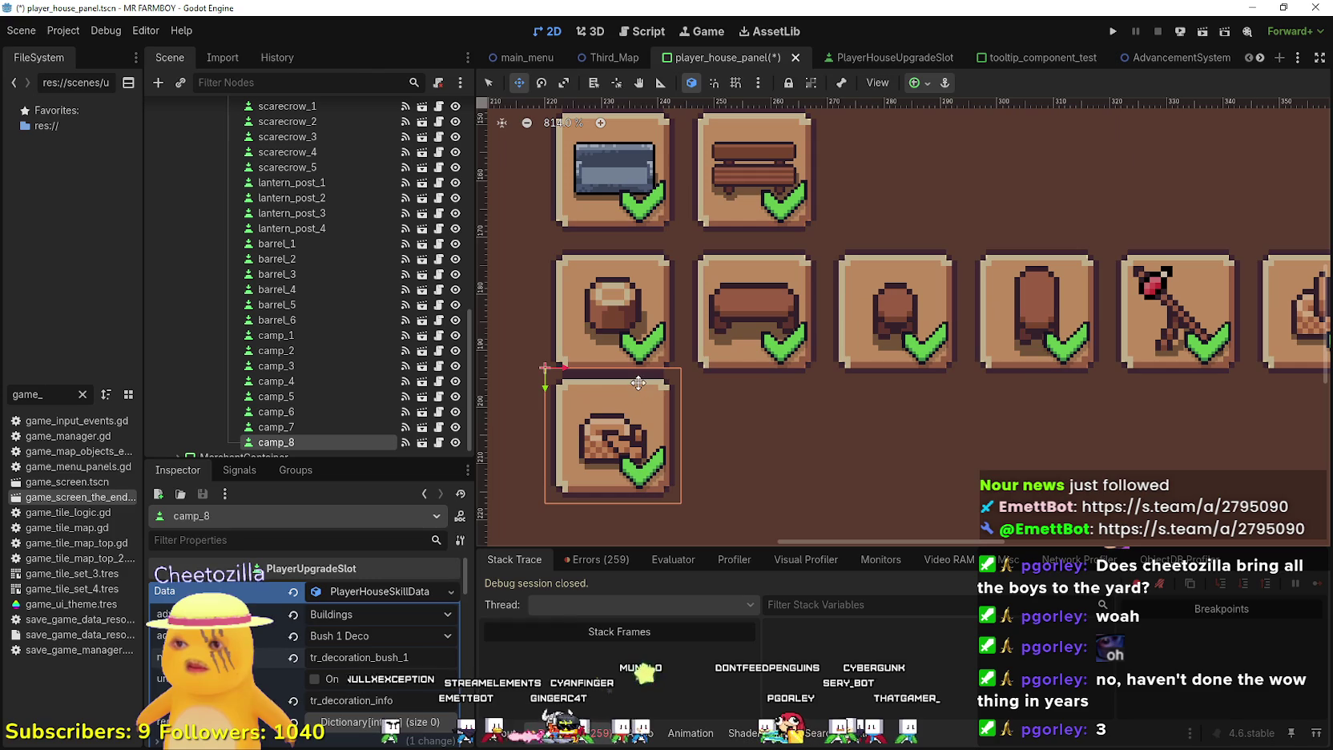
key("Down")
key("Down")
key("Down")
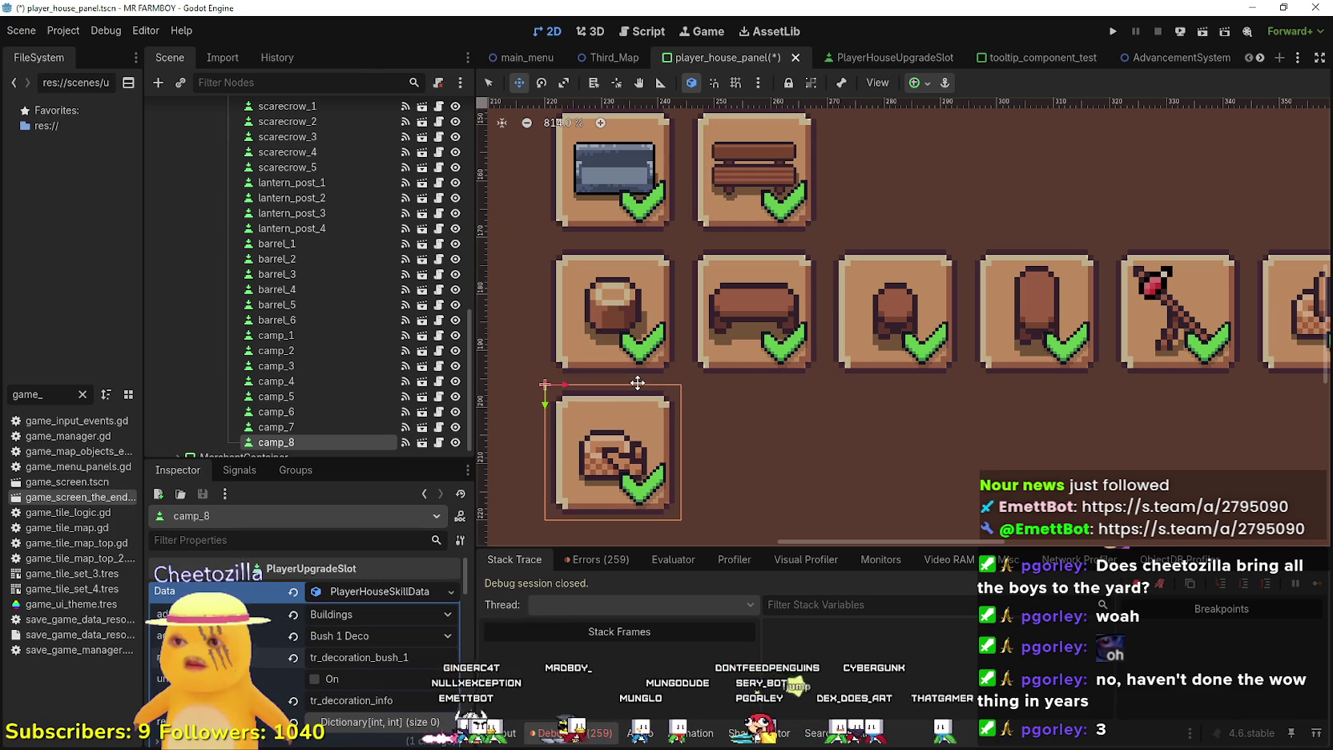
scroll(637, 383, "down", 2)
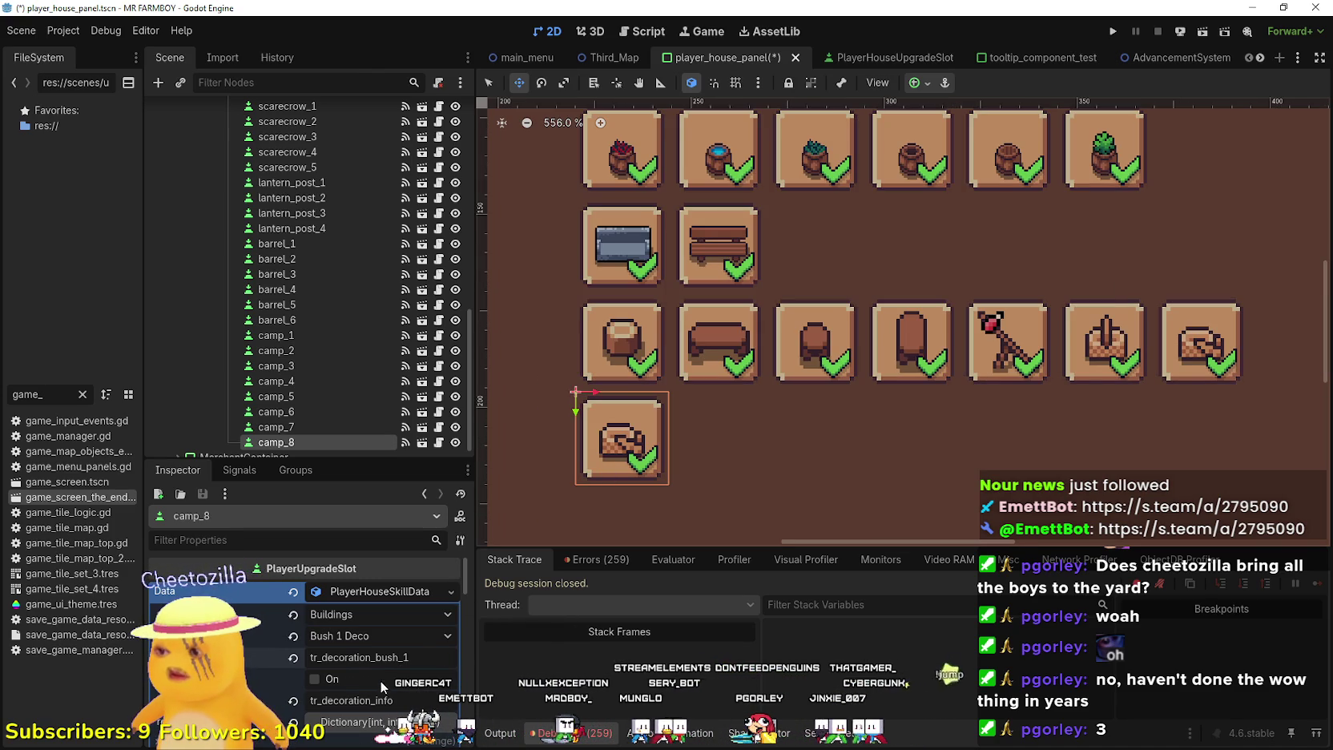
scroll(383, 670, "down", 5)
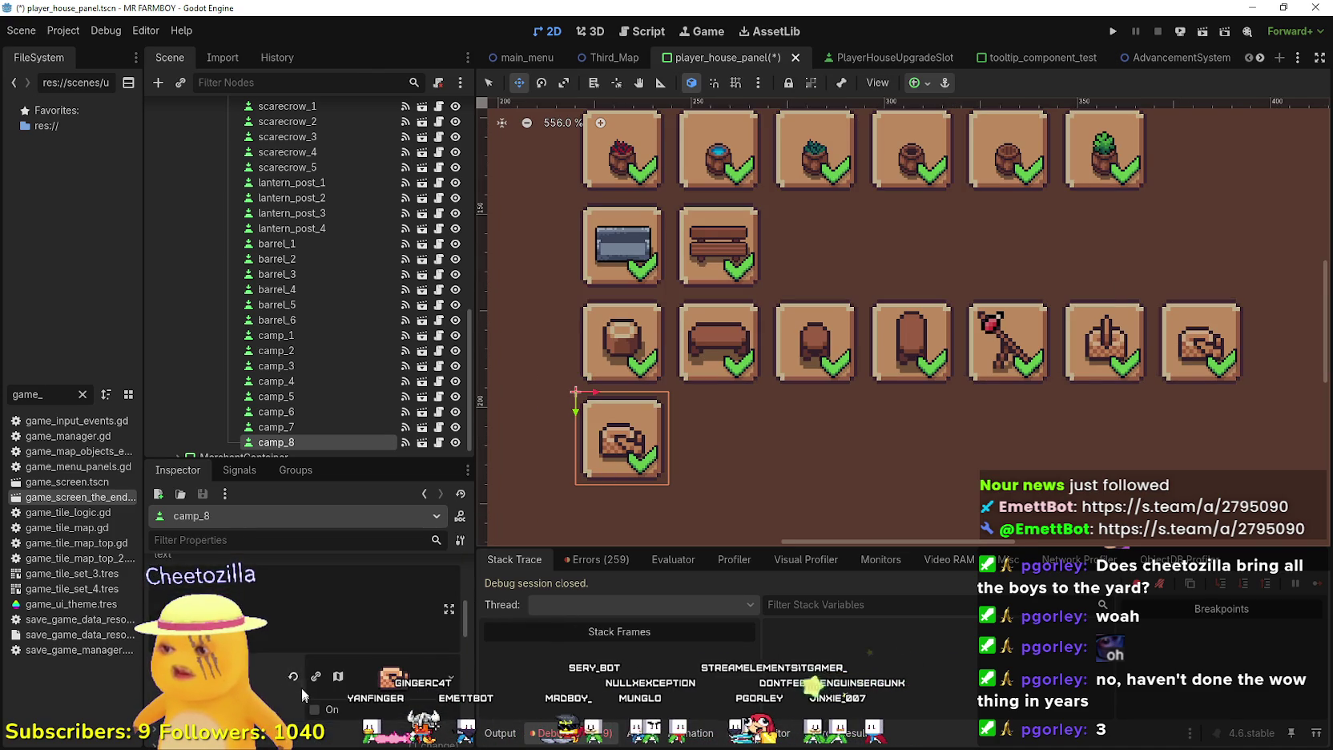
scroll(346, 681, "down", 4)
Crop camp_8's icon region to the green bush tile in the Region Editor and save
left_click(304, 656)
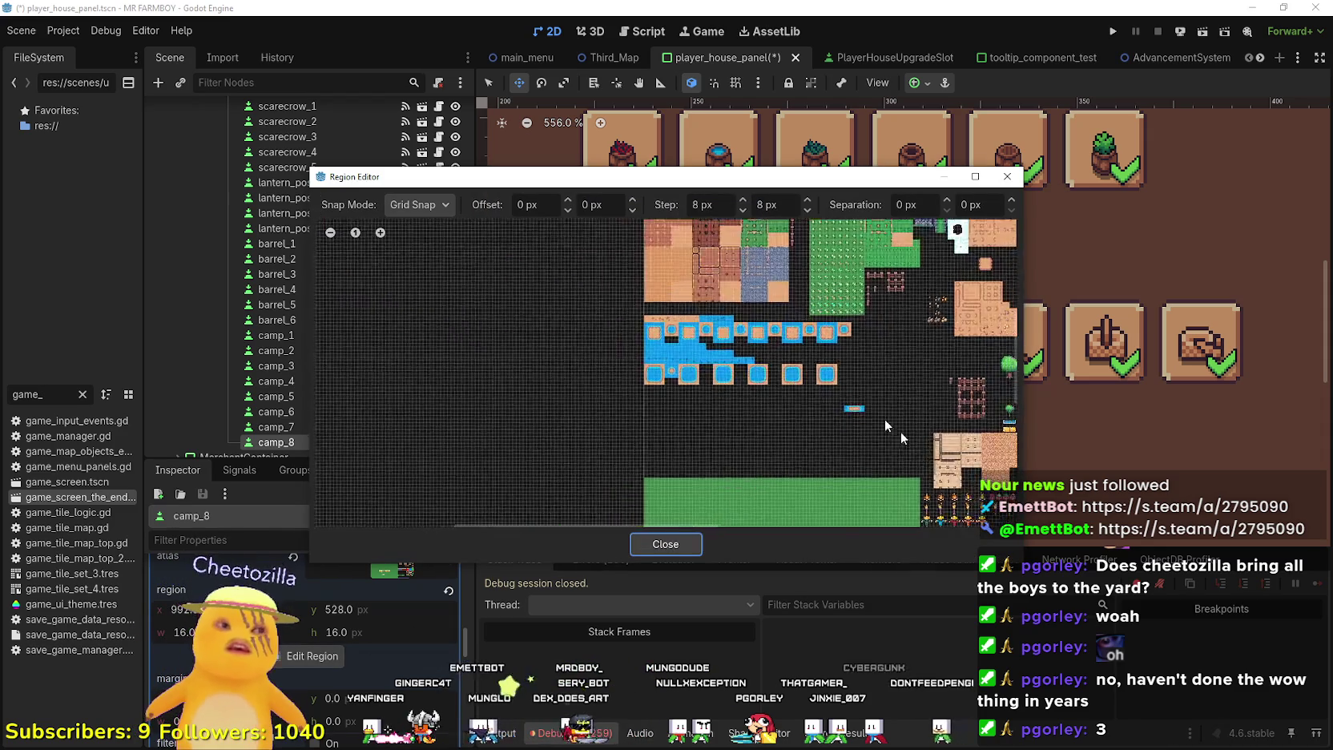
scroll(828, 310, "up", 2)
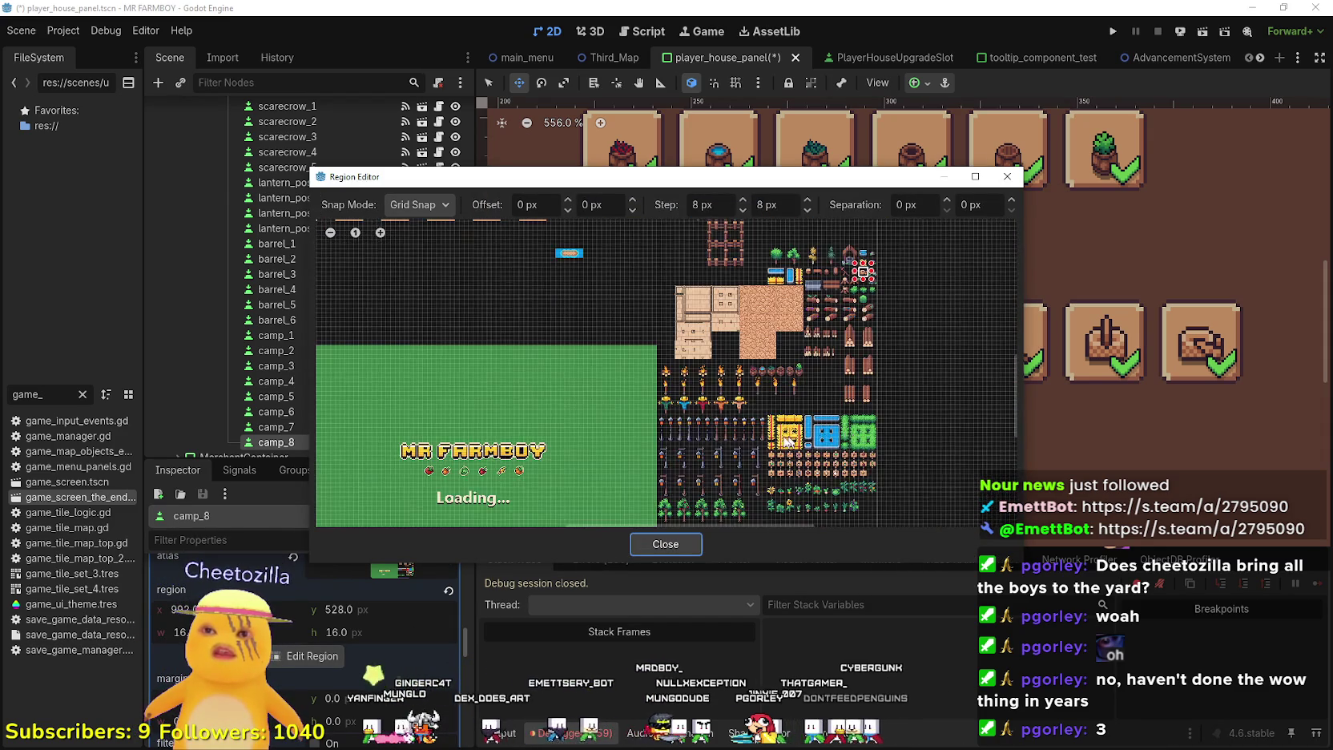
scroll(827, 310, "up", 3)
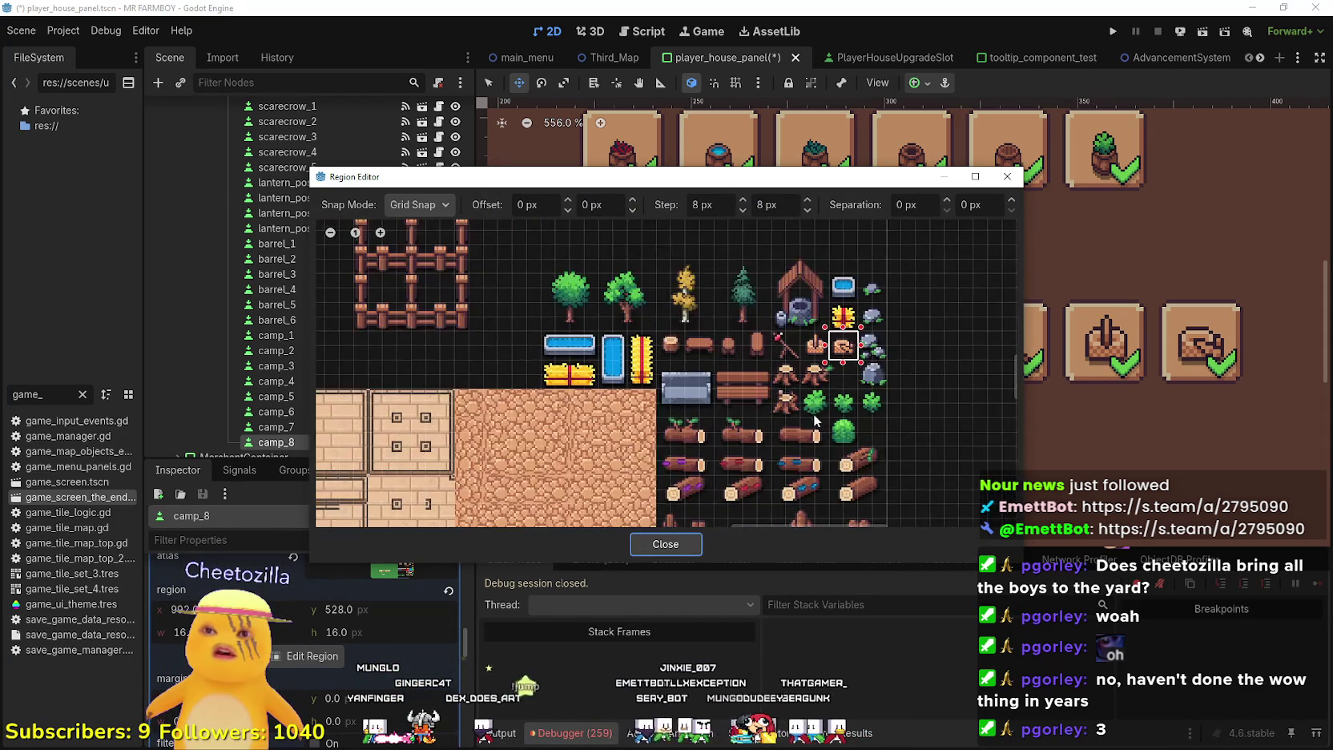
scroll(809, 419, "up", 1)
left_click_drag(833, 419, 789, 401)
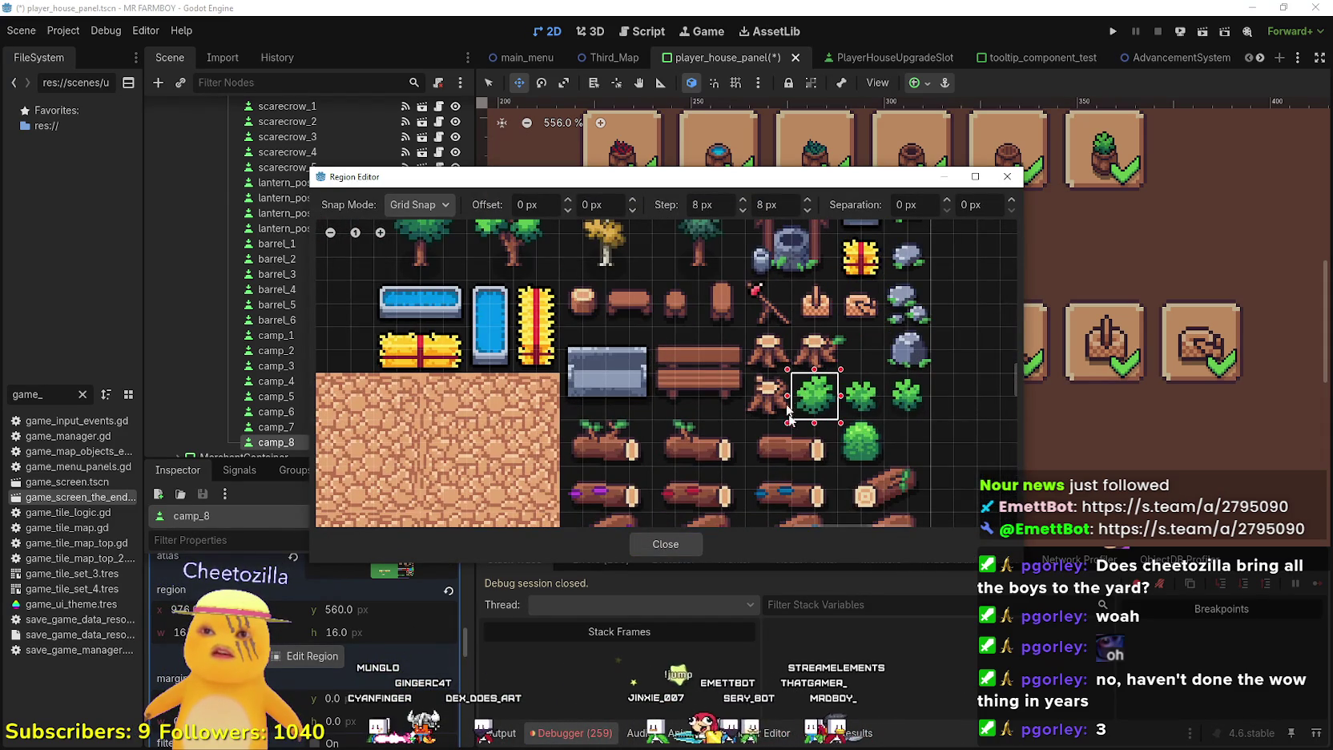
scroll(809, 401, "down", 4)
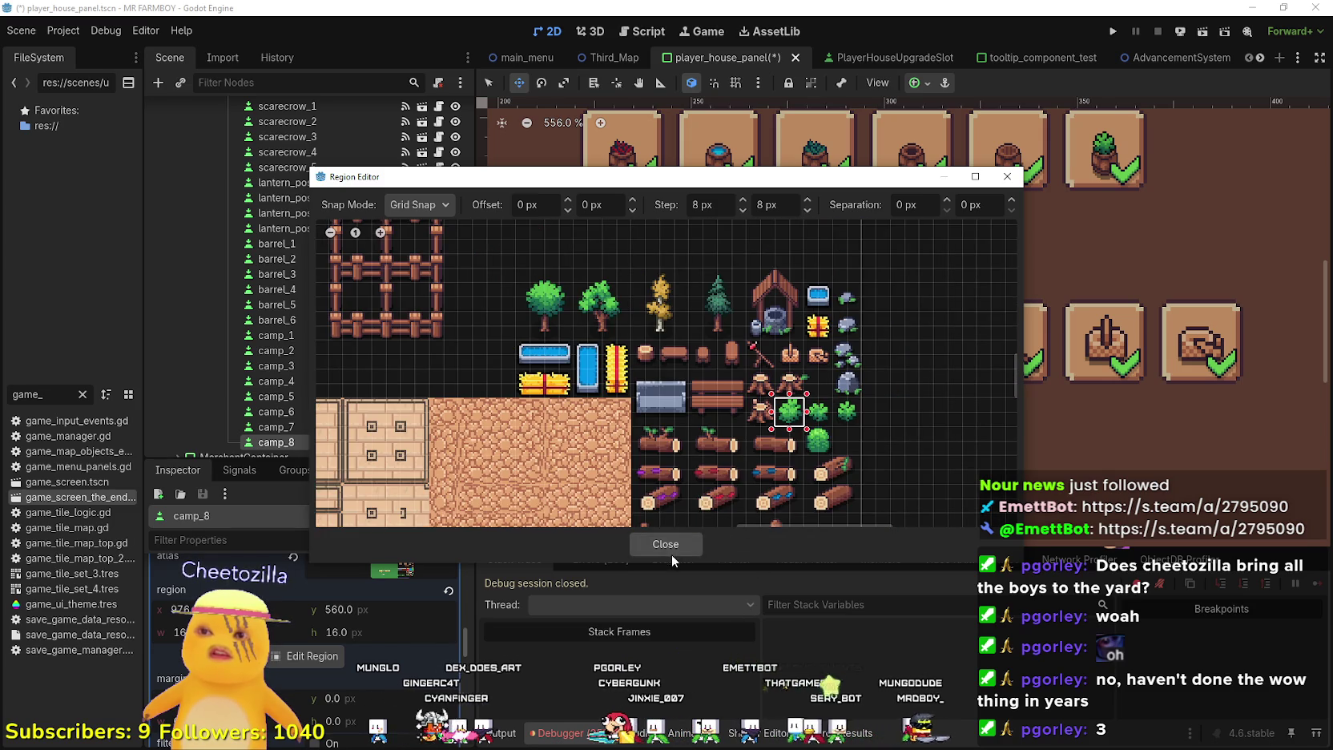
left_click(671, 546)
key("ctrl+s")
scroll(357, 653, "up", 3)
scroll(356, 652, "down", 5)
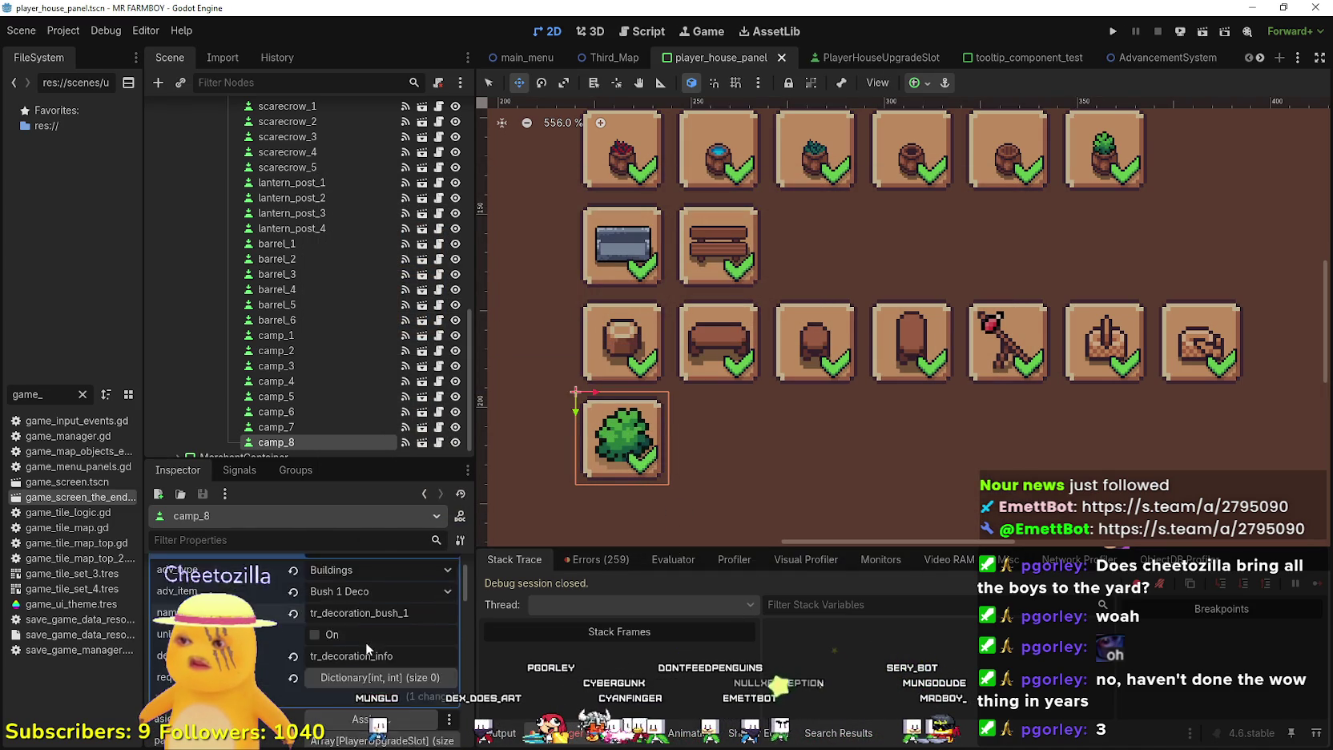
scroll(295, 420, "down", 1)
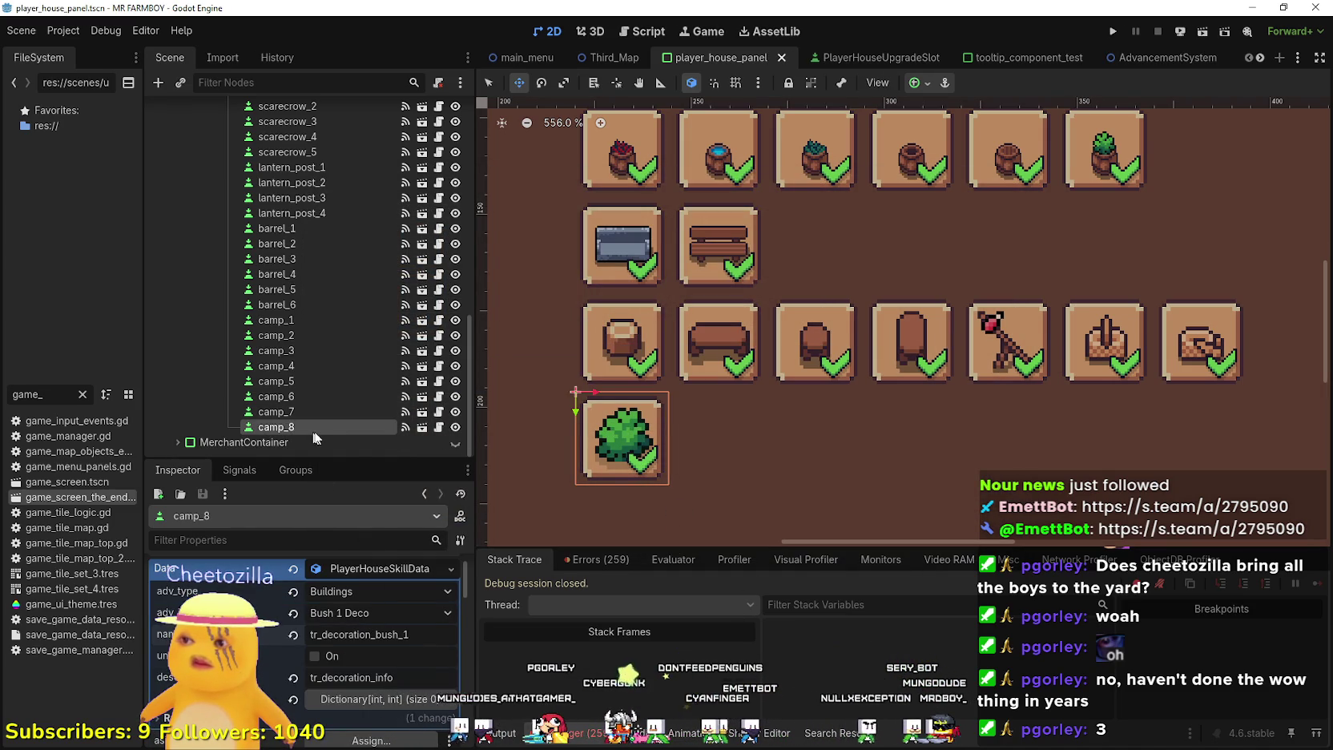
Rename the camp_8 node to bush_1
double_click(310, 428)
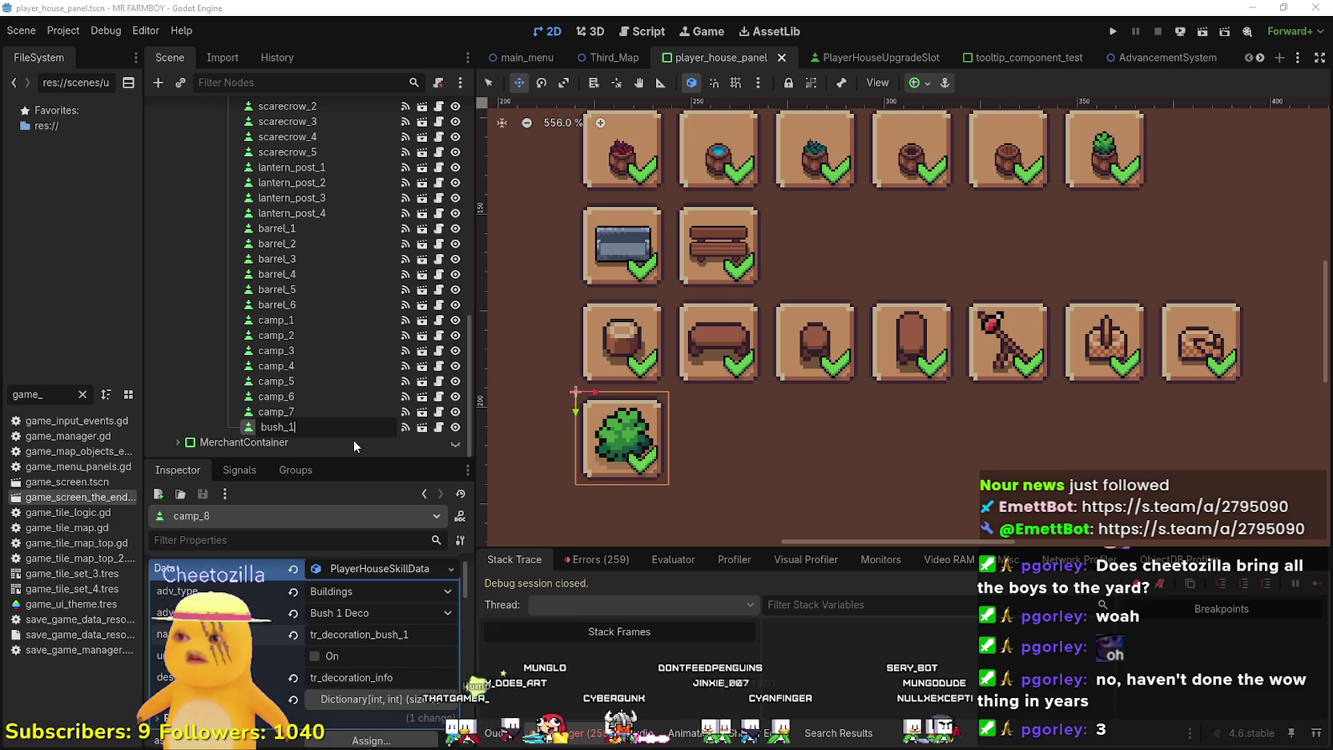
key("Return")
key("F2")
type("bush_1")
key("Return")
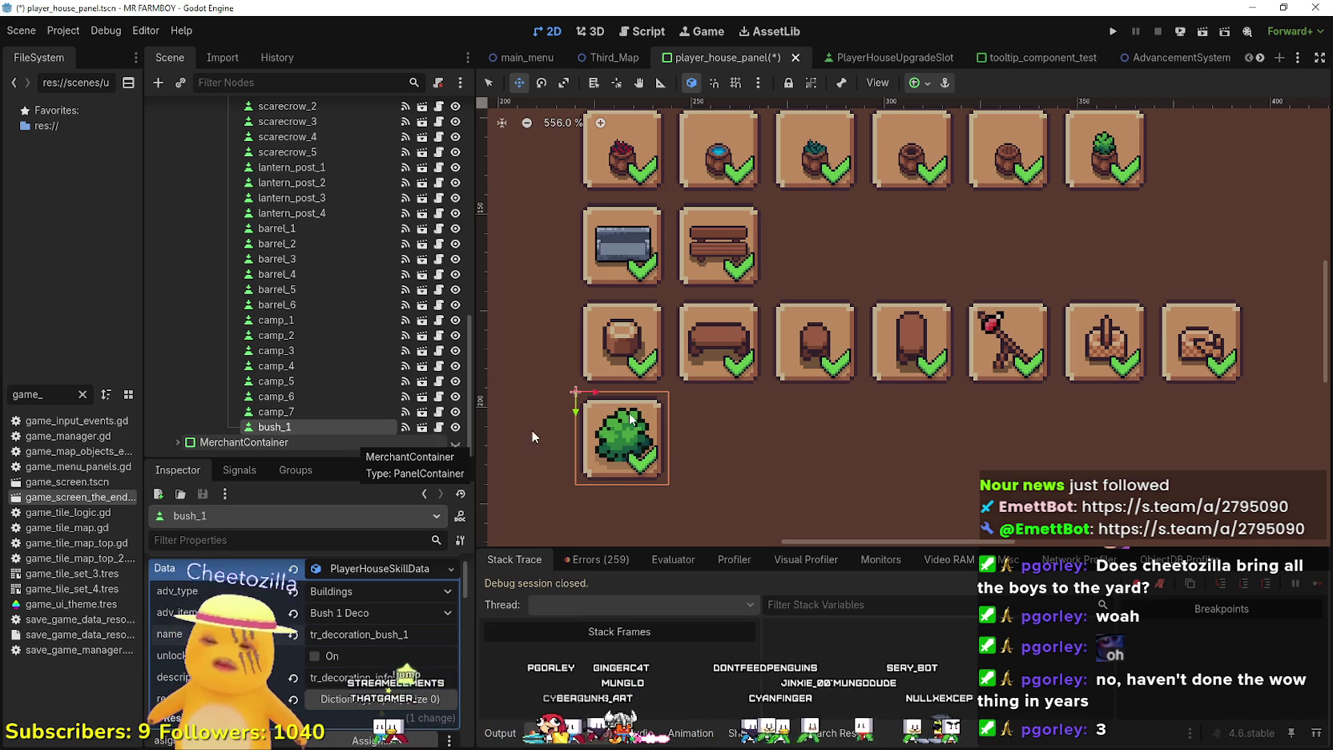
Duplicate bush_1 and place the copy, bush_2, right beside it
key("ctrl+d")
left_click_drag(592, 433, 698, 424)
scroll(688, 431, "up", 3)
scroll(687, 432, "up", 2)
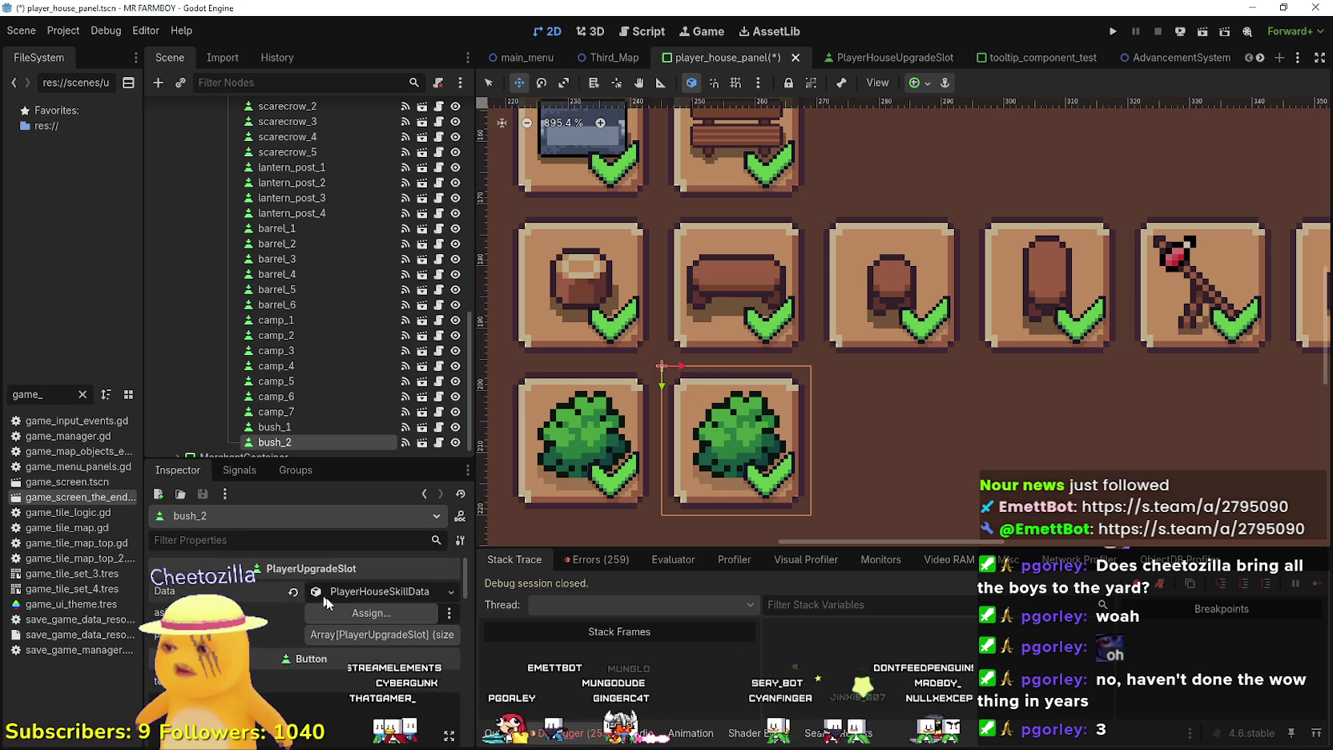
Set bush_2's decoration to Bush 2 Deco
left_click(351, 599)
left_click(386, 632)
scroll(442, 424, "down", 10)
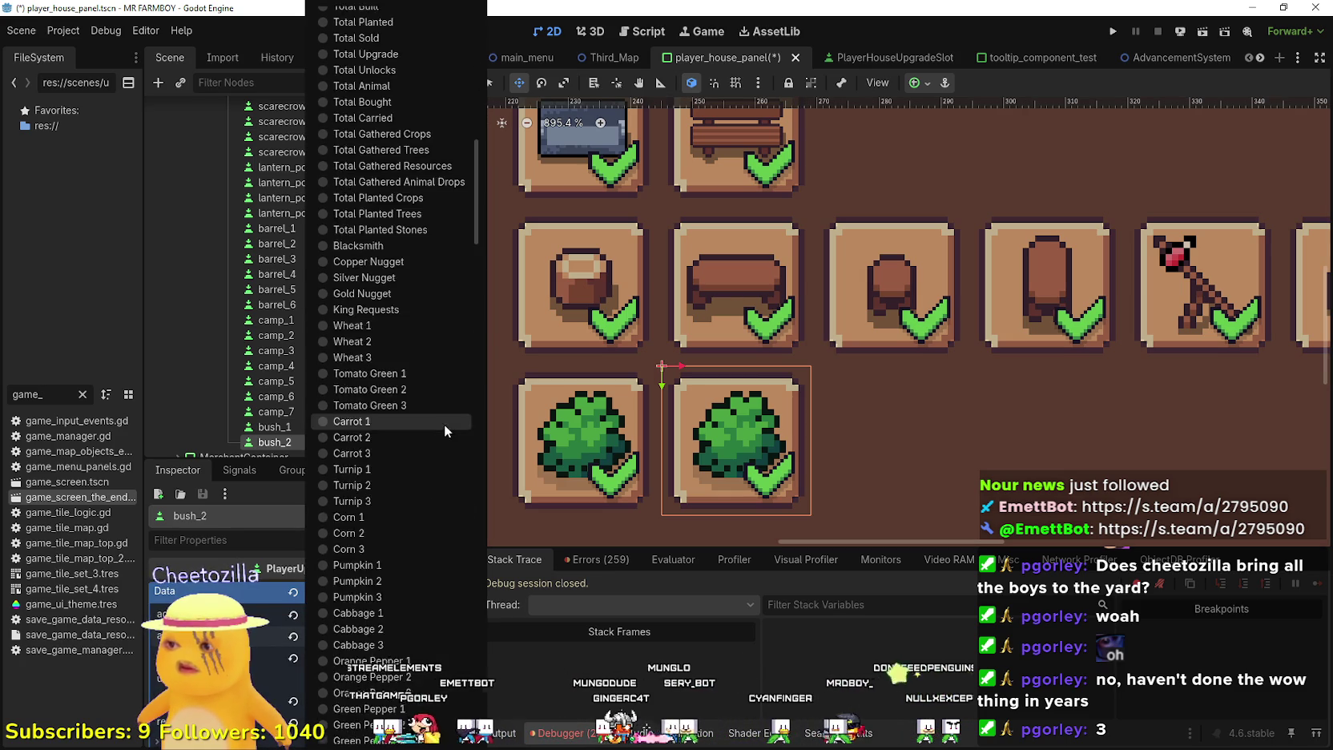
scroll(429, 447, "down", 5)
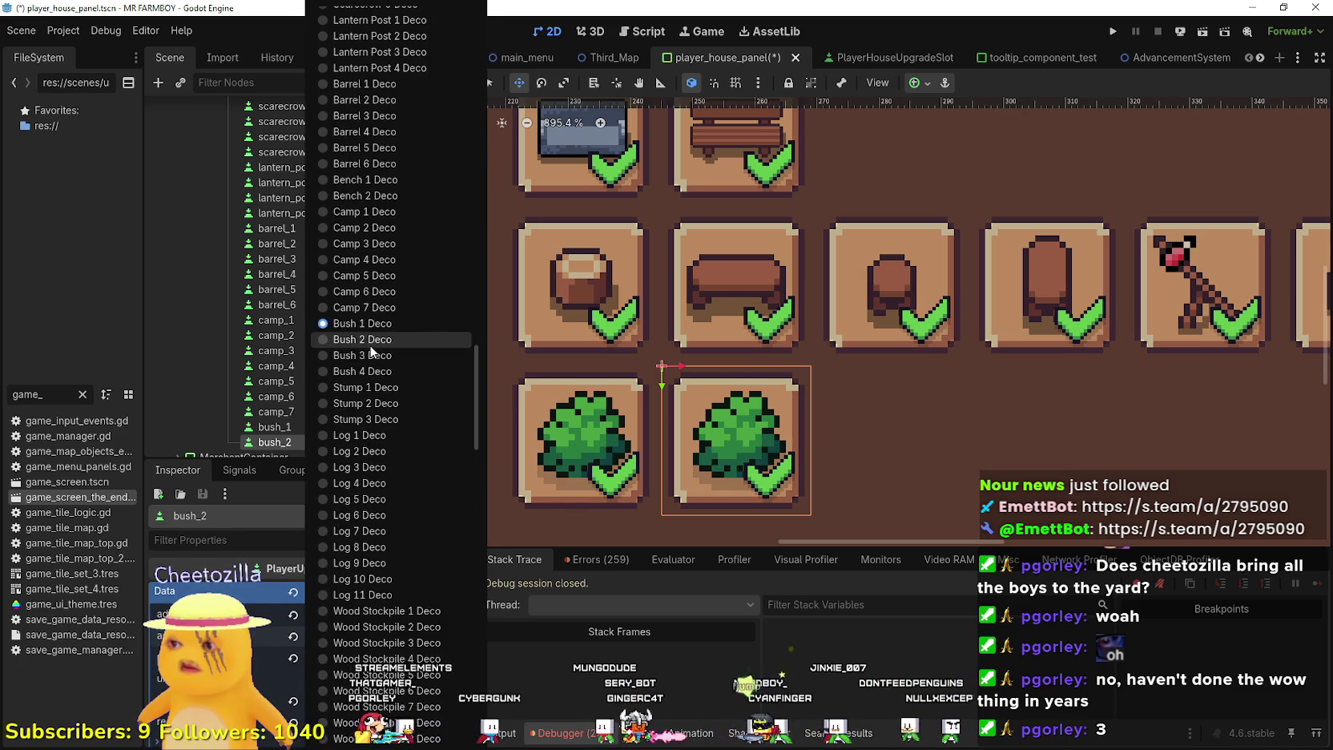
left_click(364, 340)
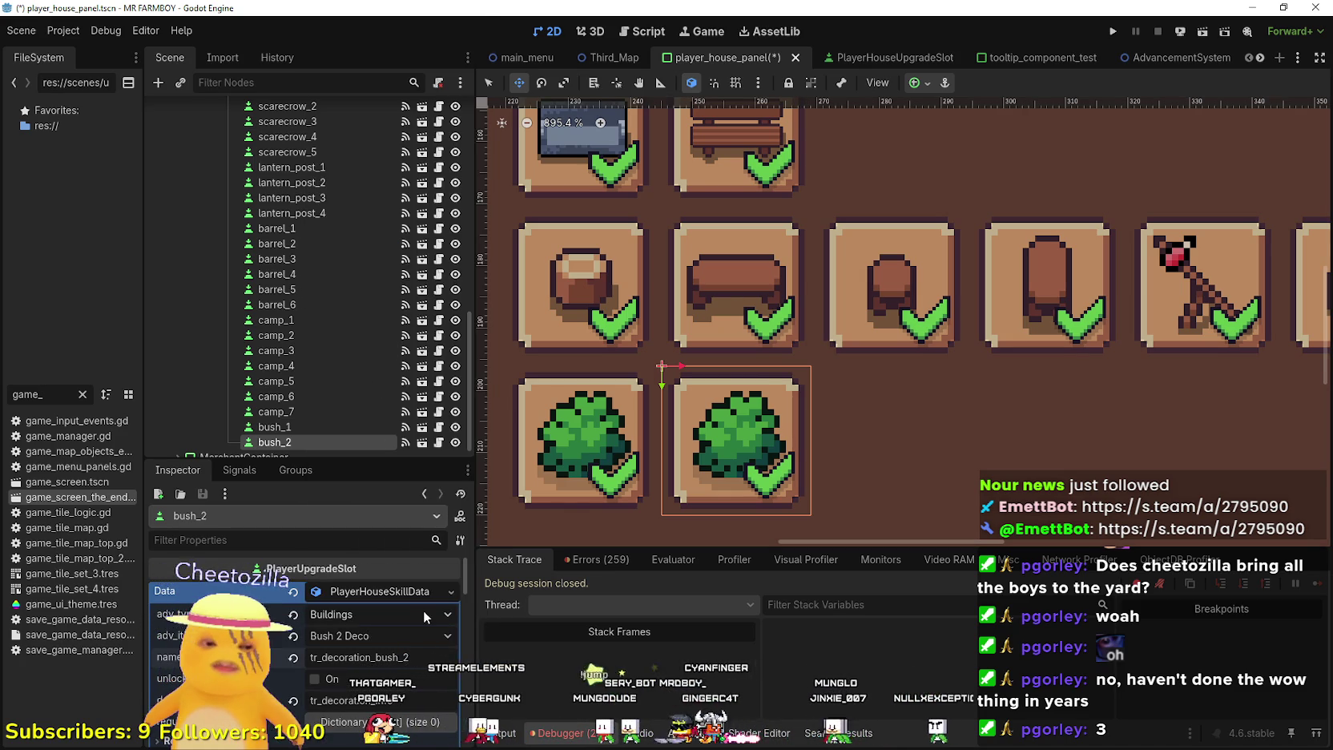
scroll(386, 650, "down", 2)
scroll(386, 650, "down", 5)
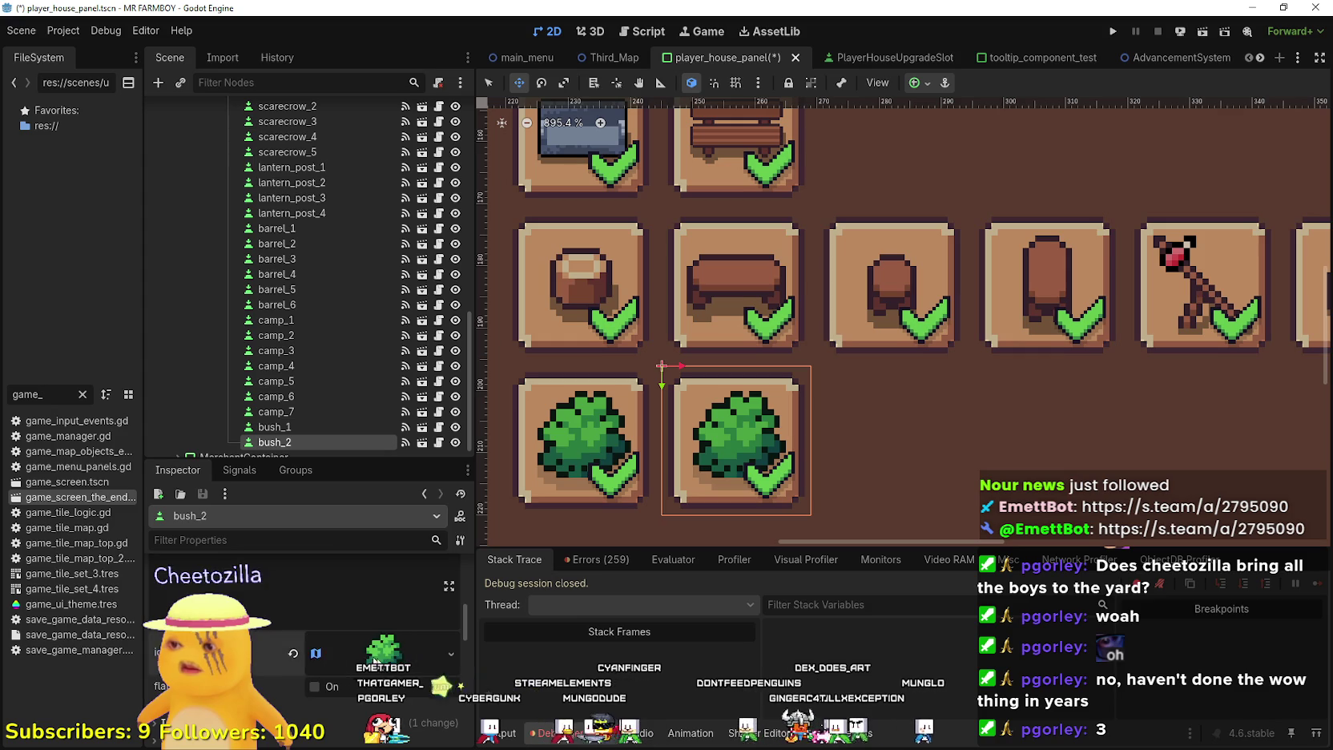
Shift bush_2's icon to the next bush tile, save, and duplicate it as bush_3 to the right
left_click(328, 687)
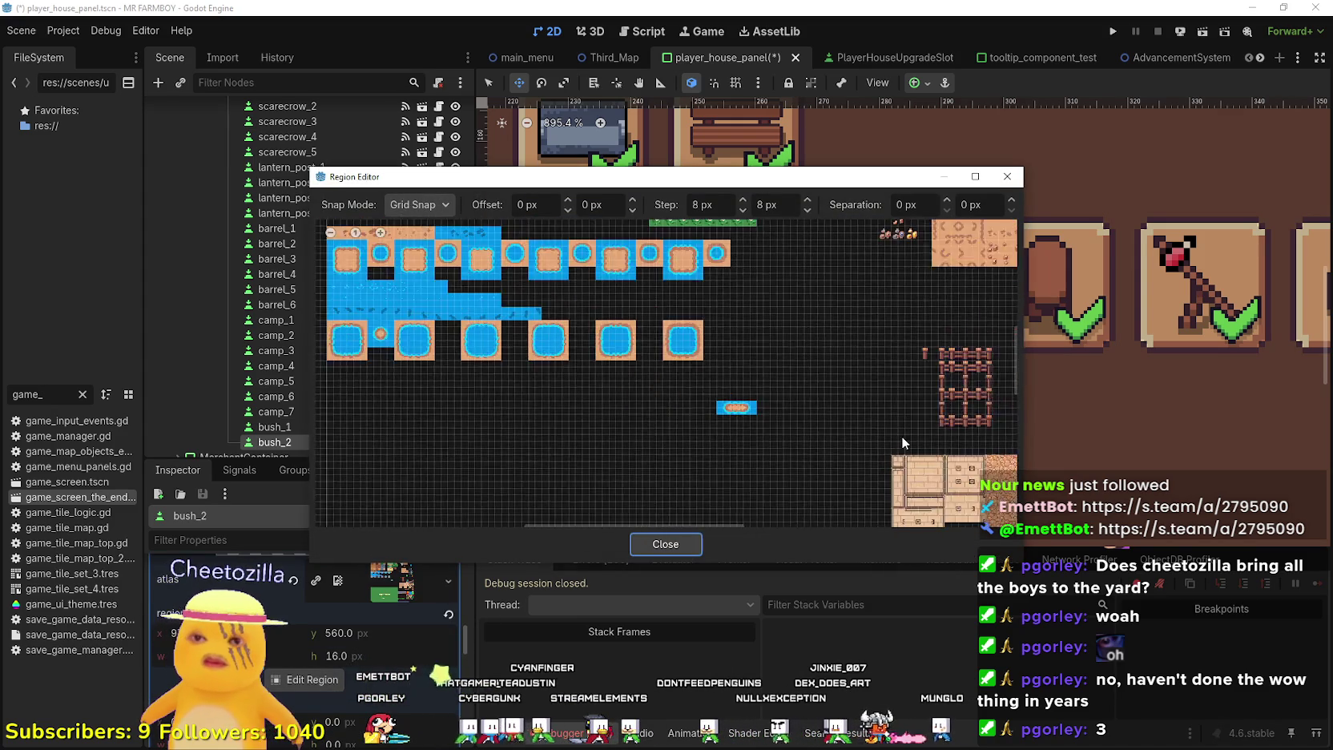
scroll(624, 355, "up", 5)
left_click_drag(591, 345, 645, 345)
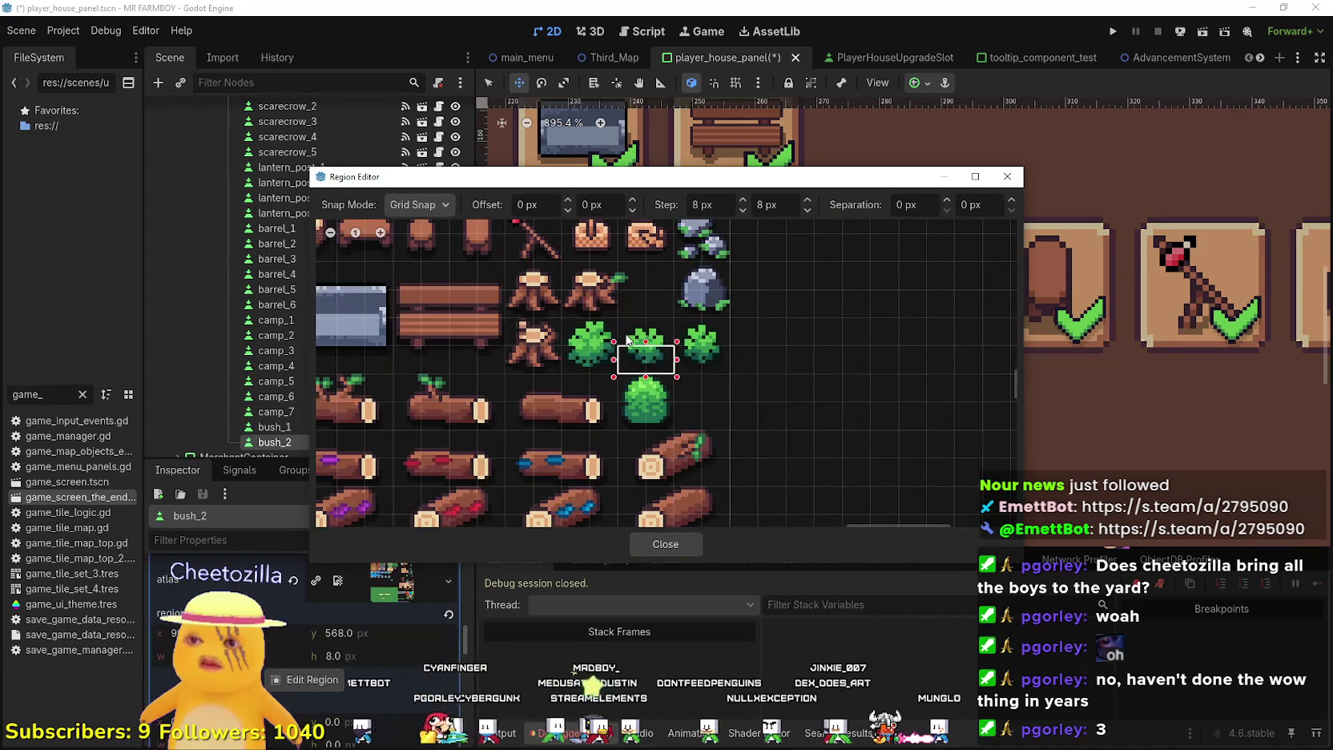
left_click(665, 544)
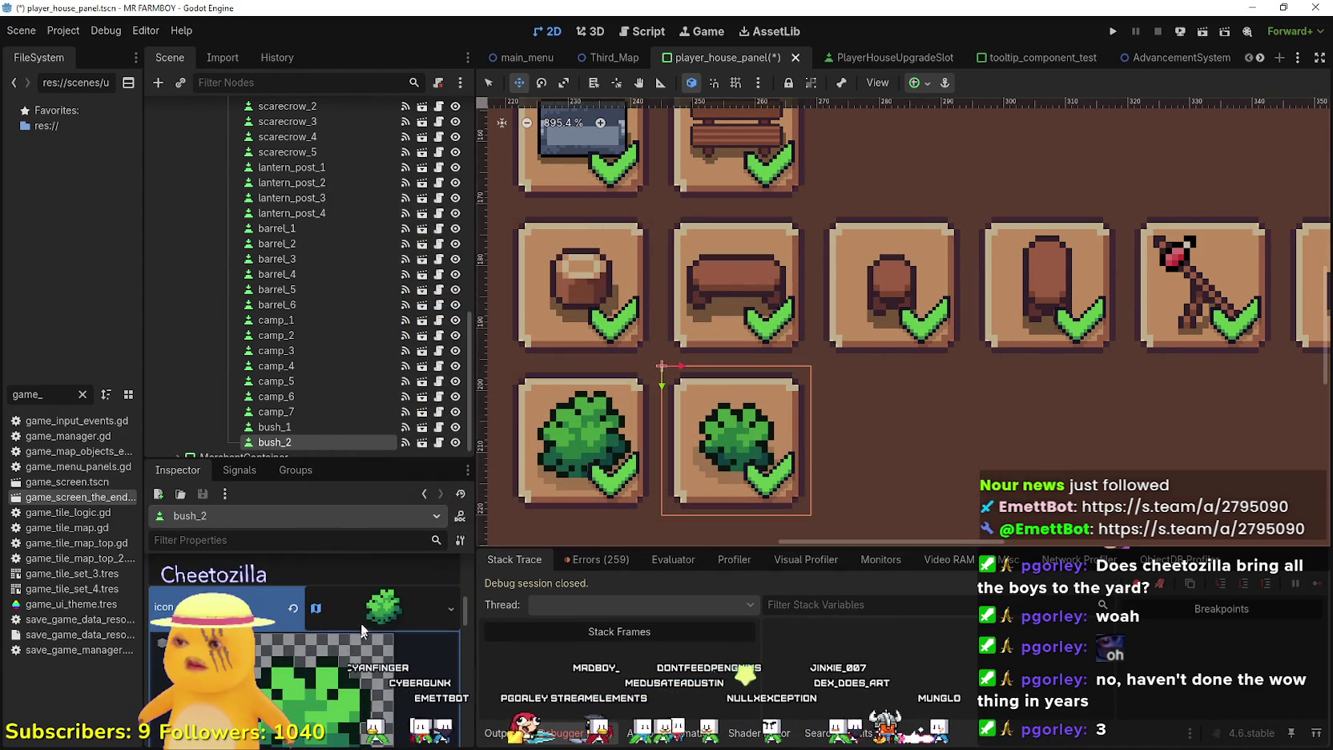
key("ctrl+s")
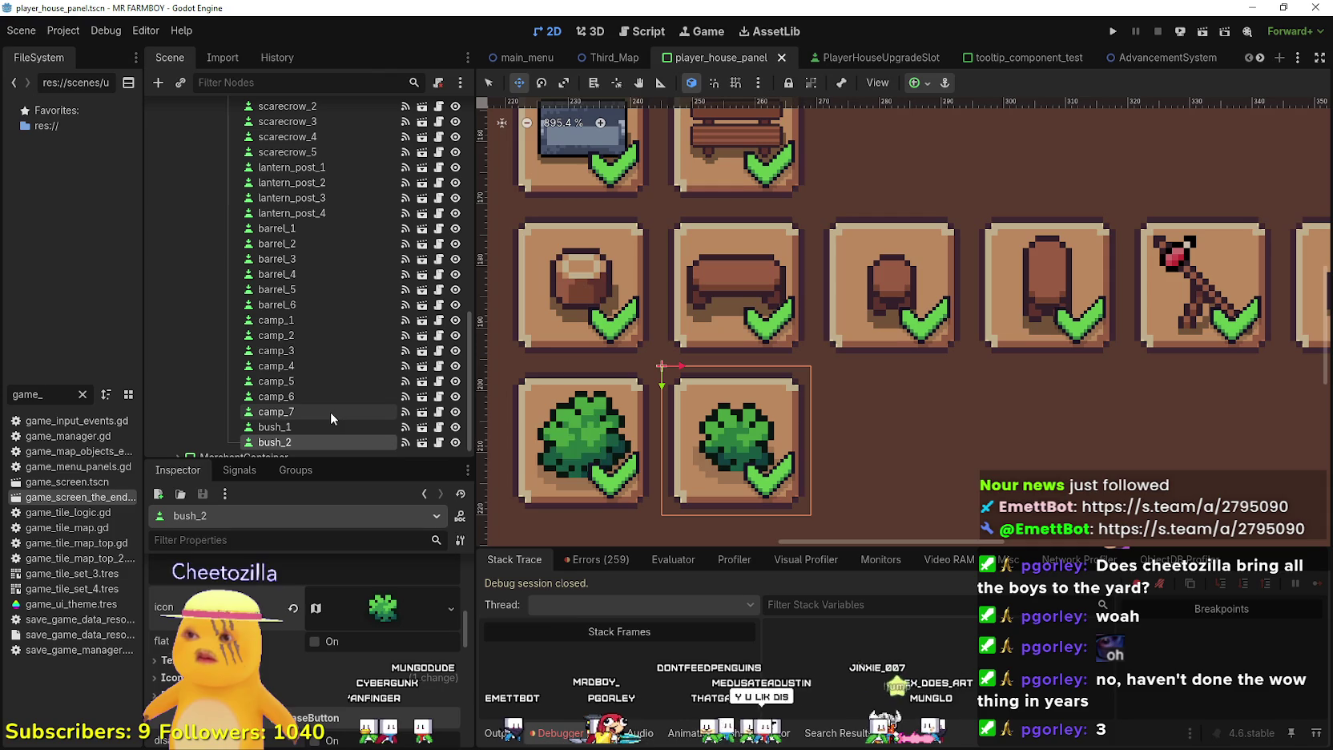
key("ctrl+d")
left_click_drag(714, 424, 876, 413)
Nudge bush_3 with the arrow keys so it is evenly spaced beside bush_2
key("Left")
key("Right")
key("Right")
key("Left")
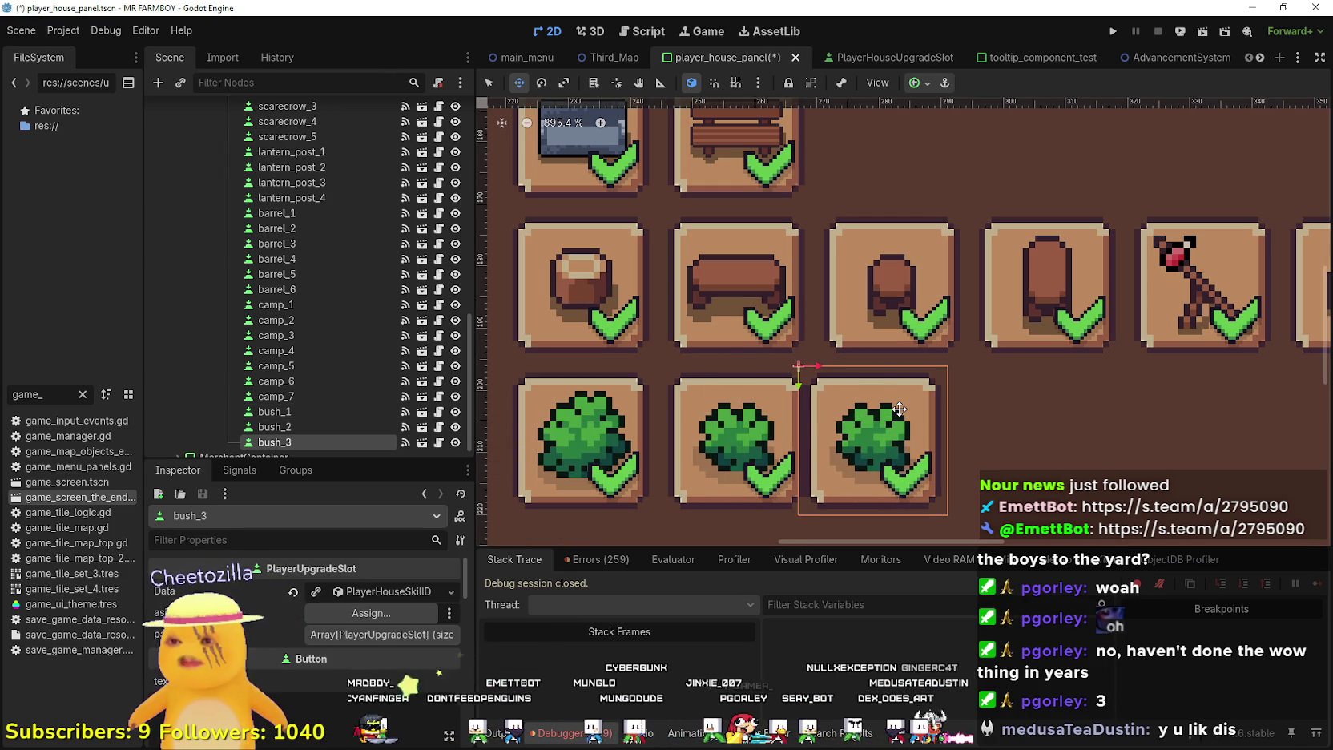
key("Right")
key("Right")
key("Right")
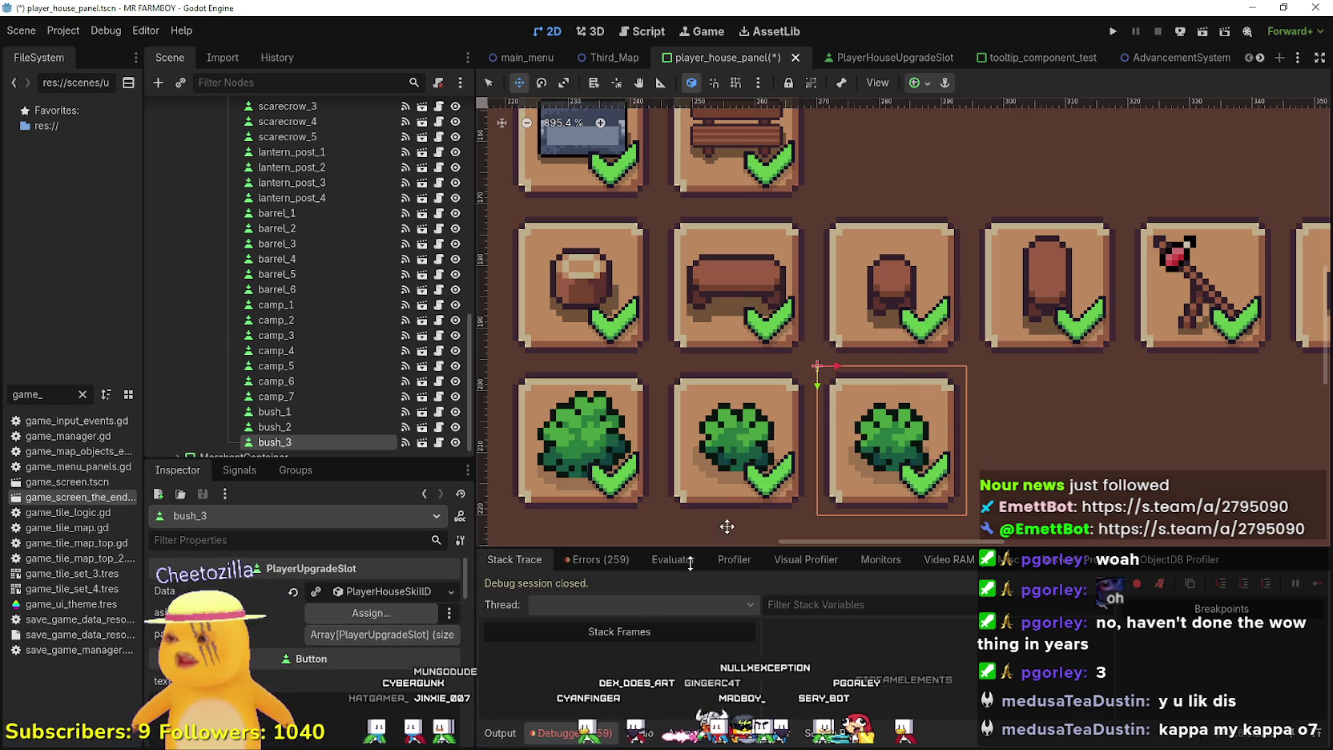
Set bush_3's upgrade item to Bush 3 Deco in its Data resource
left_click(350, 597)
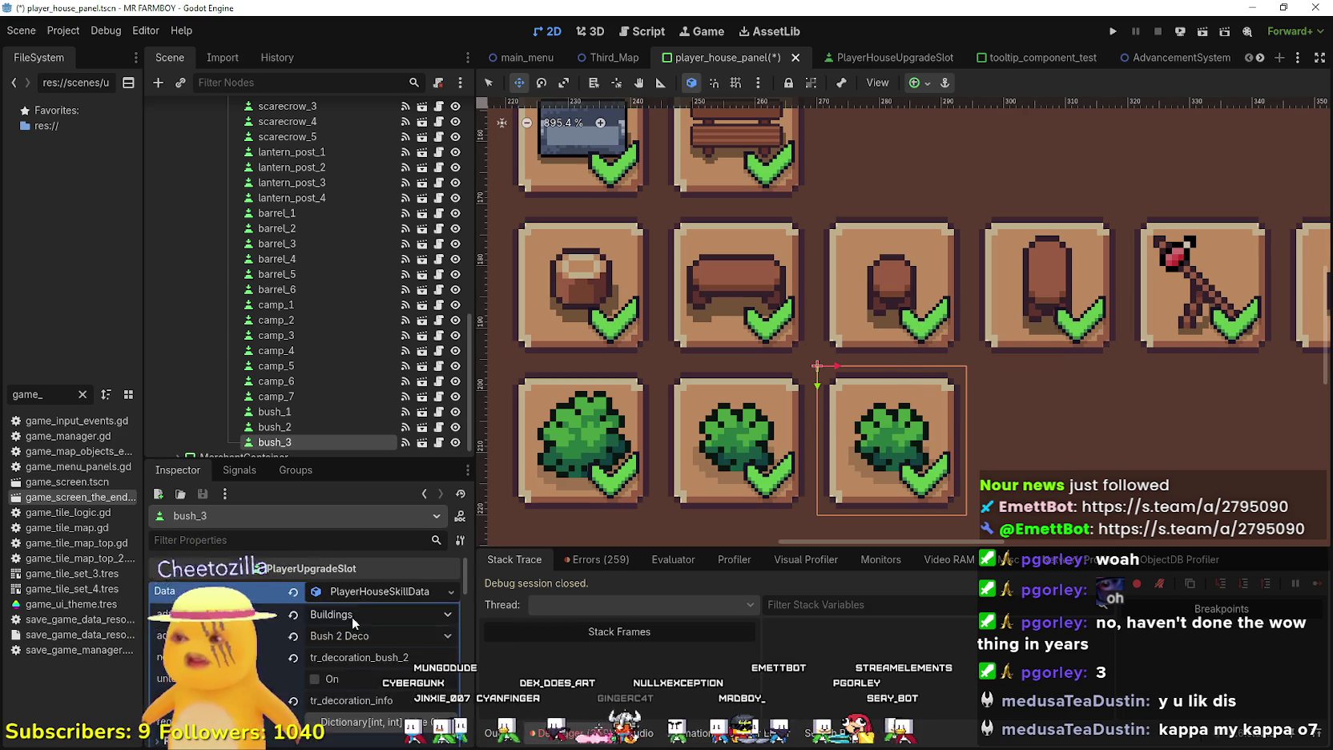
left_click(383, 565)
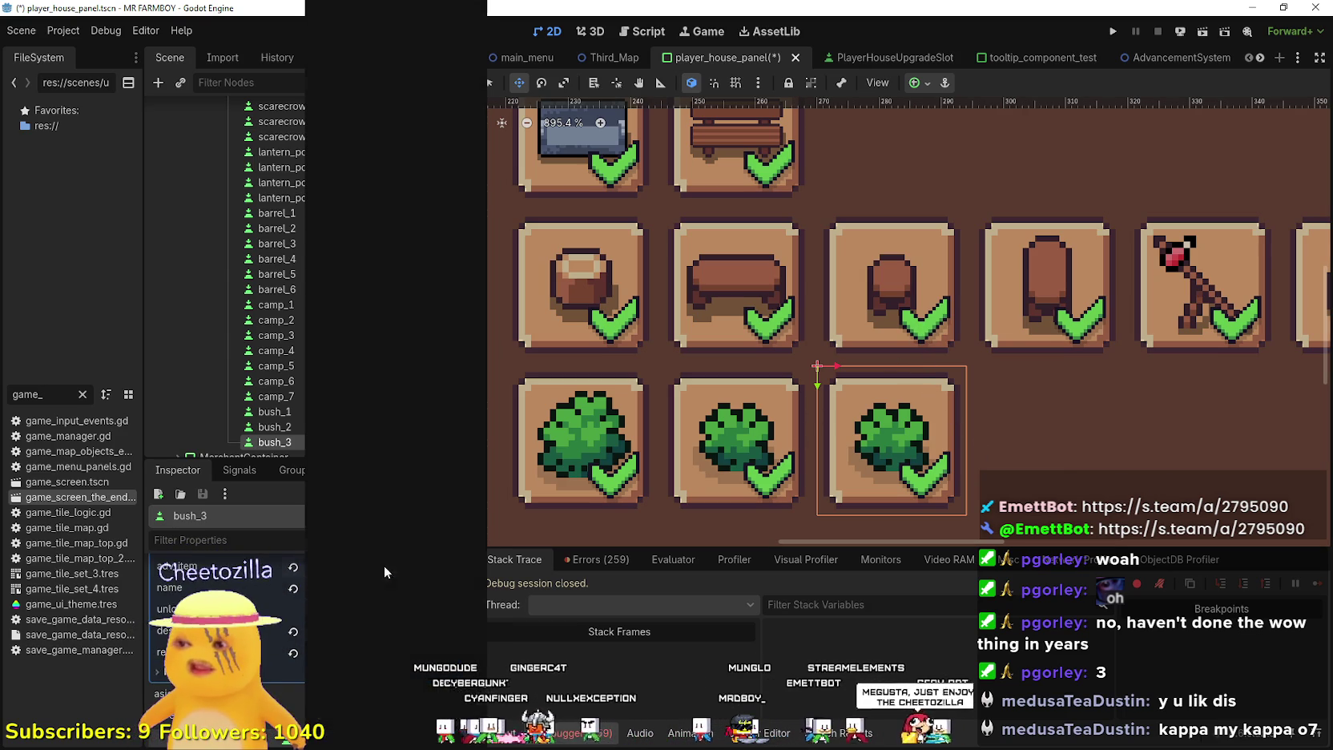
scroll(400, 443, "down", 5)
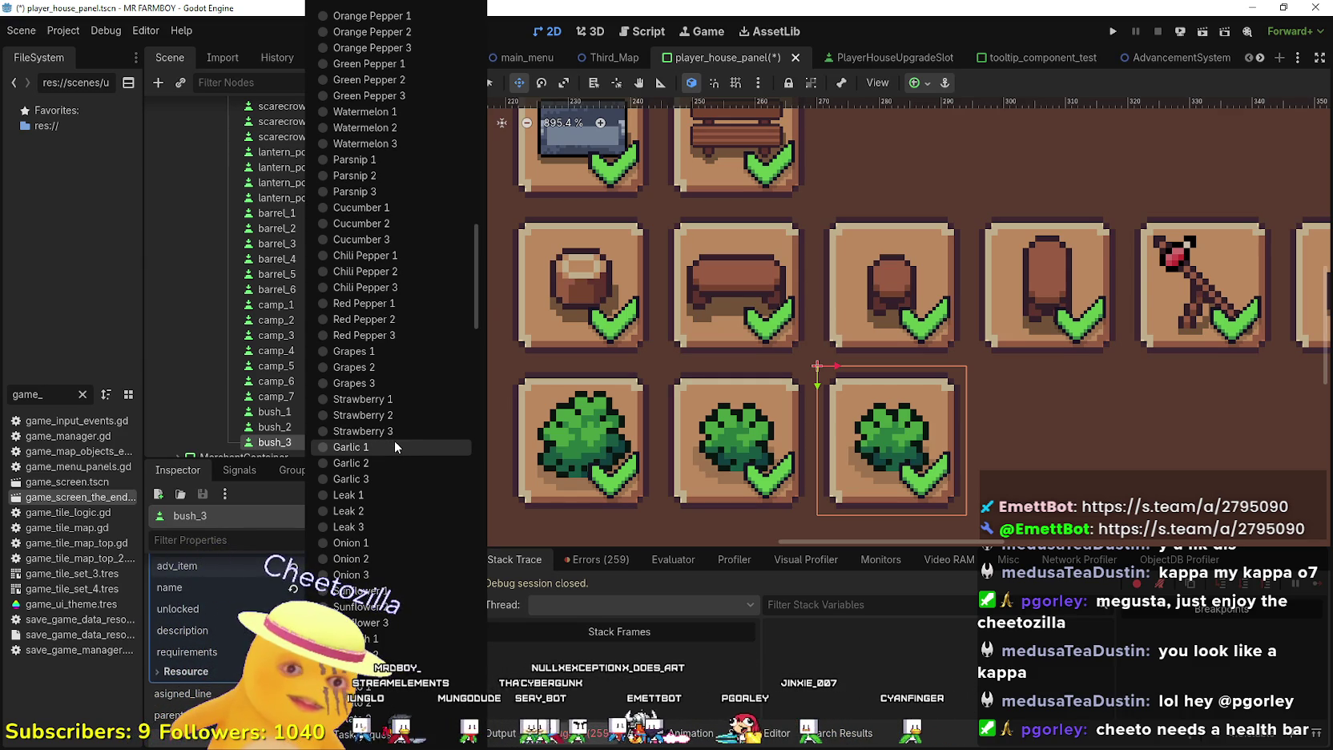
scroll(384, 416, "down", 6)
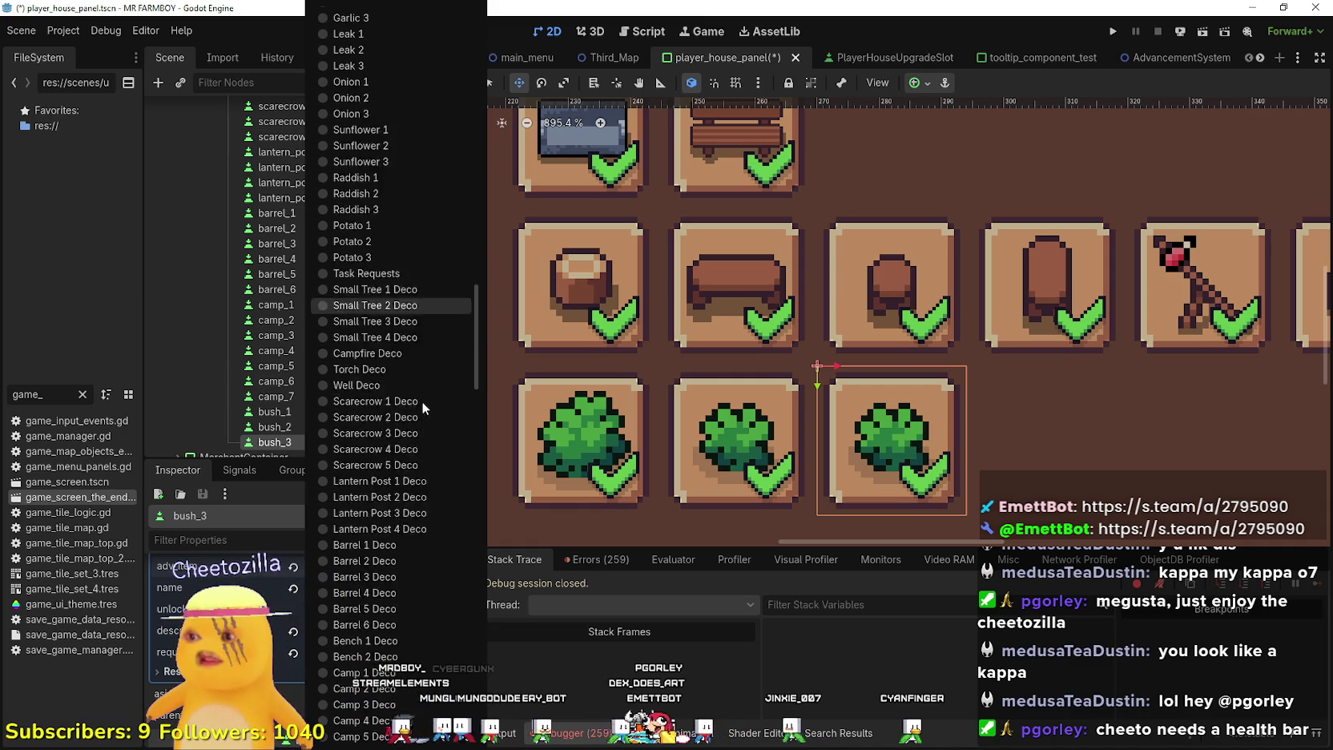
scroll(424, 396, "down", 5)
left_click(383, 439)
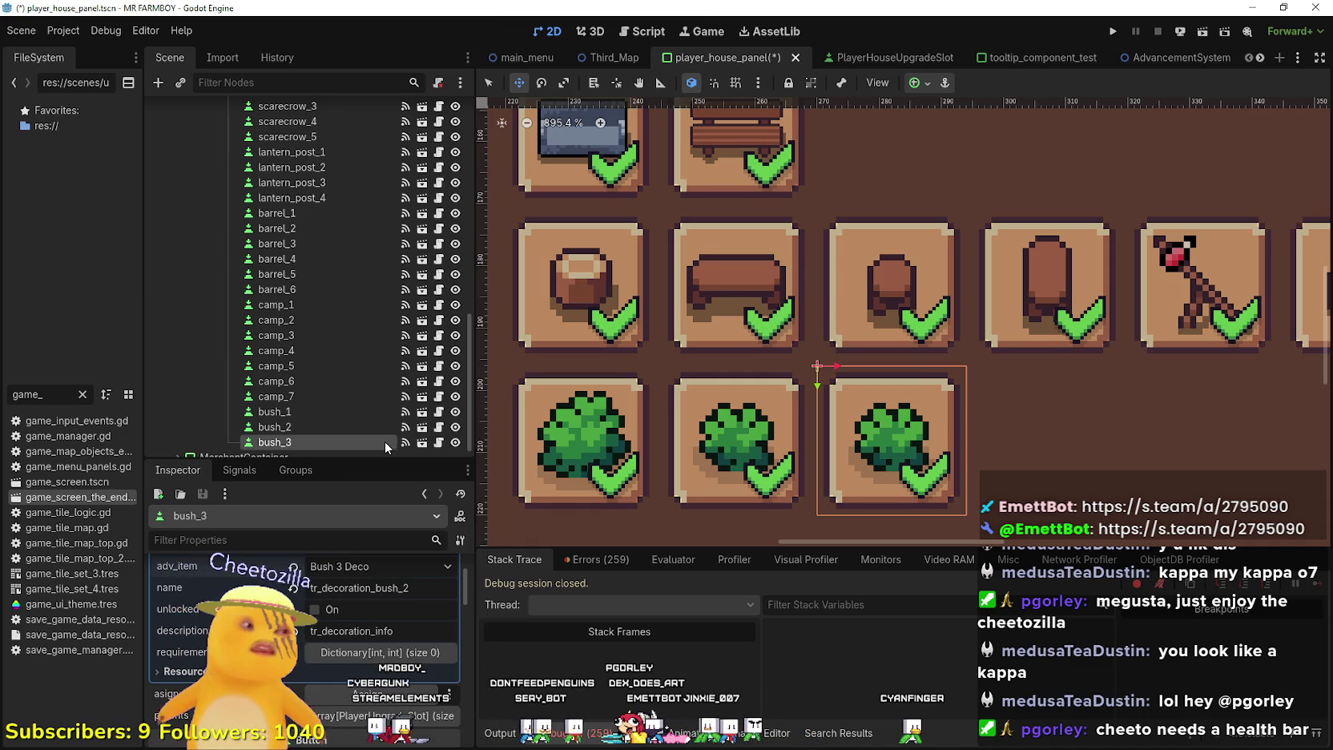
Change bush_3's name key from the copied value to tr_decoration_bush_3 and save the scene
scroll(891, 412, "down", 5)
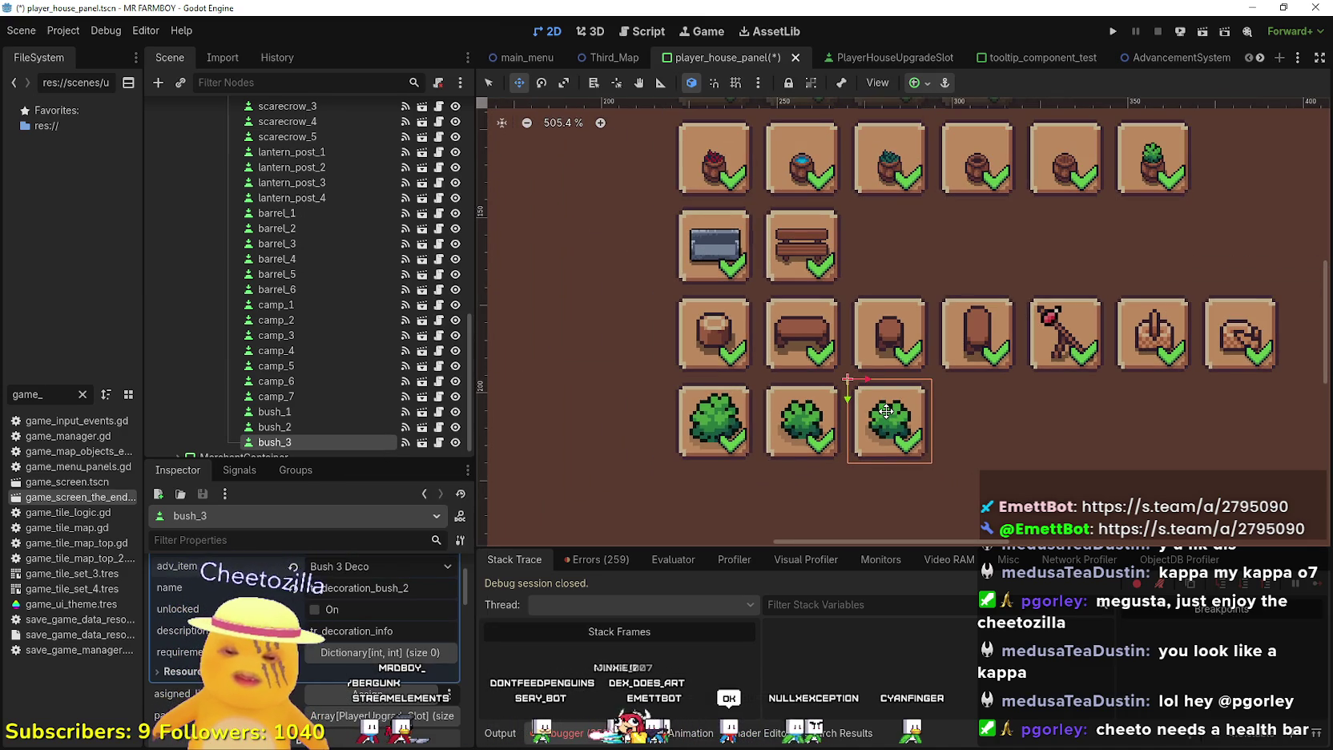
key("ctrl+s")
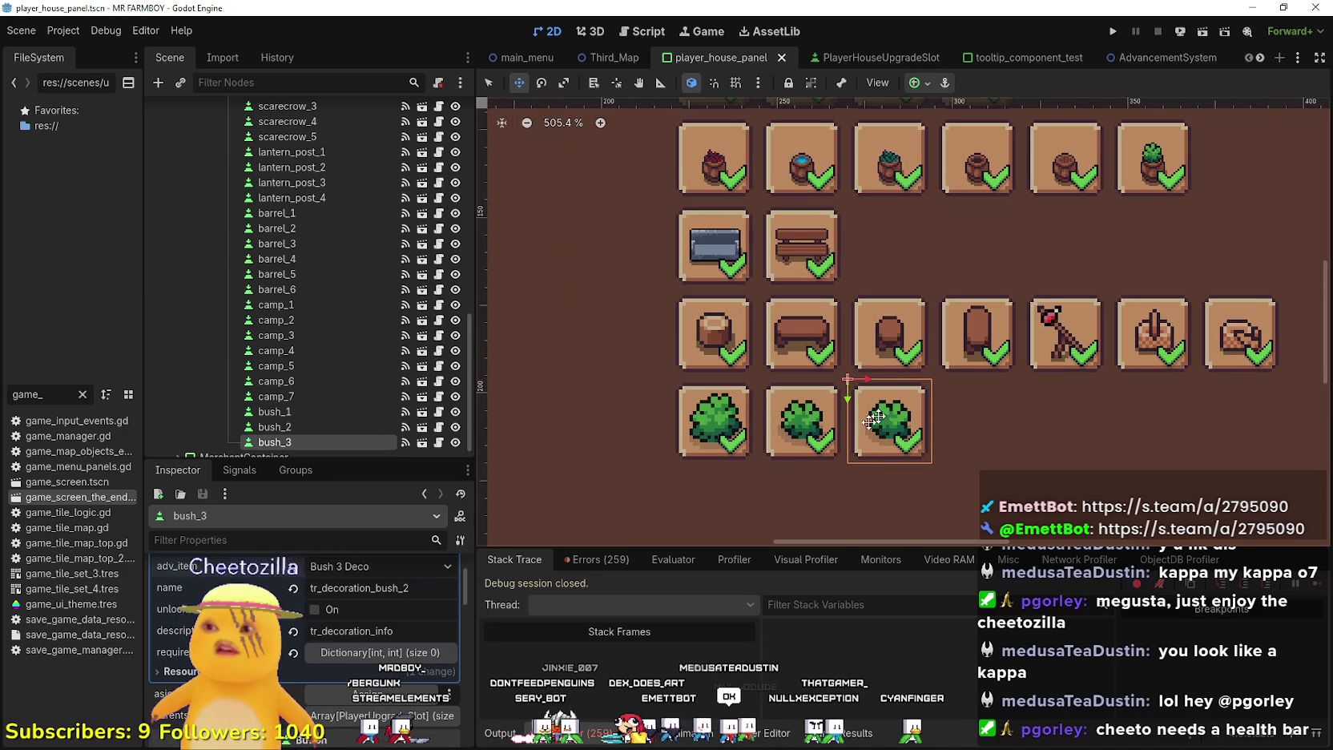
scroll(409, 656, "up", 2)
scroll(921, 404, "up", 3)
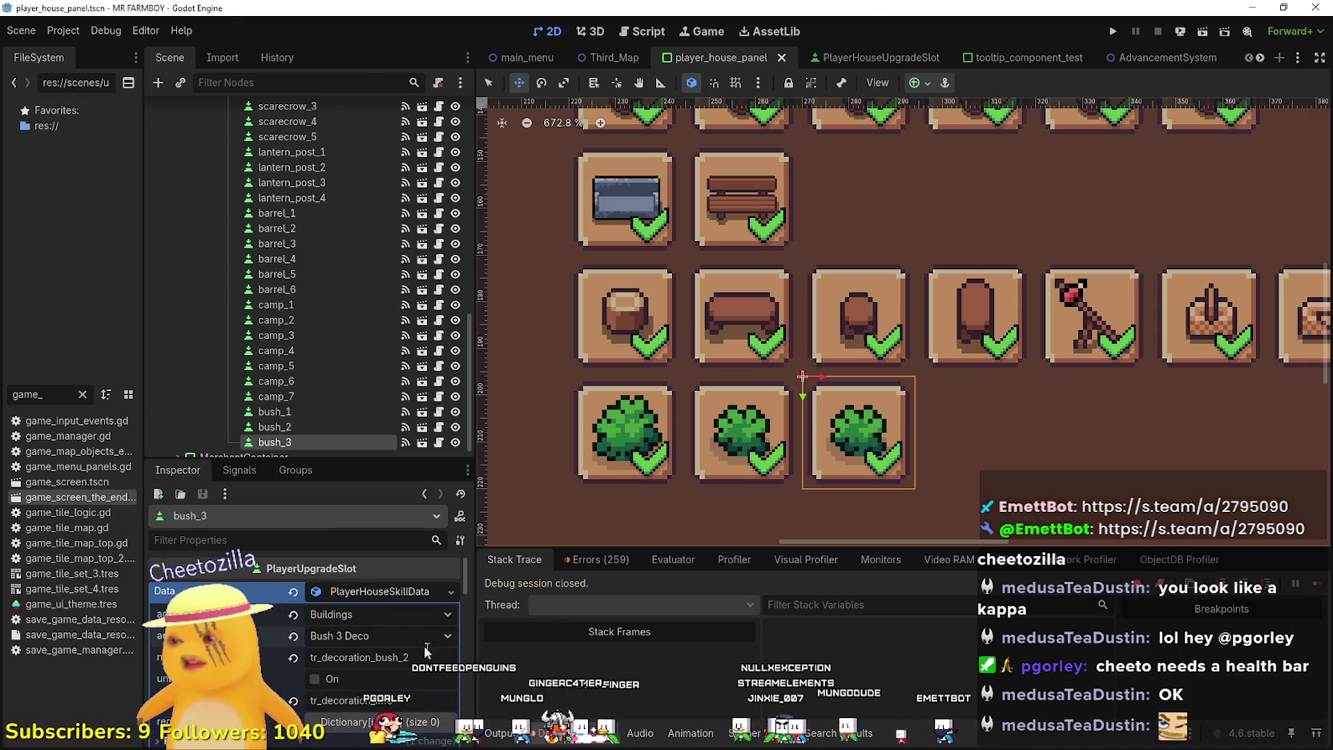
type("3")
key("ctrl+s")
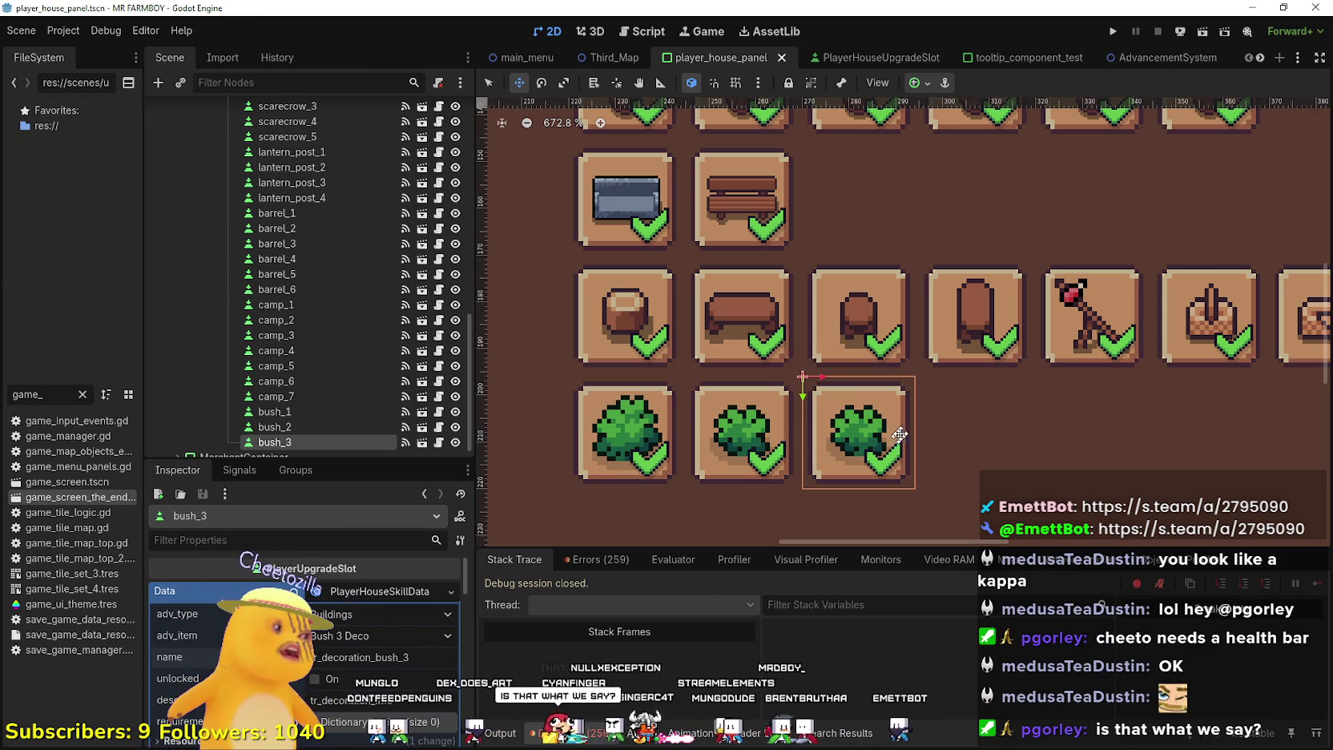
scroll(926, 421, "up", 2)
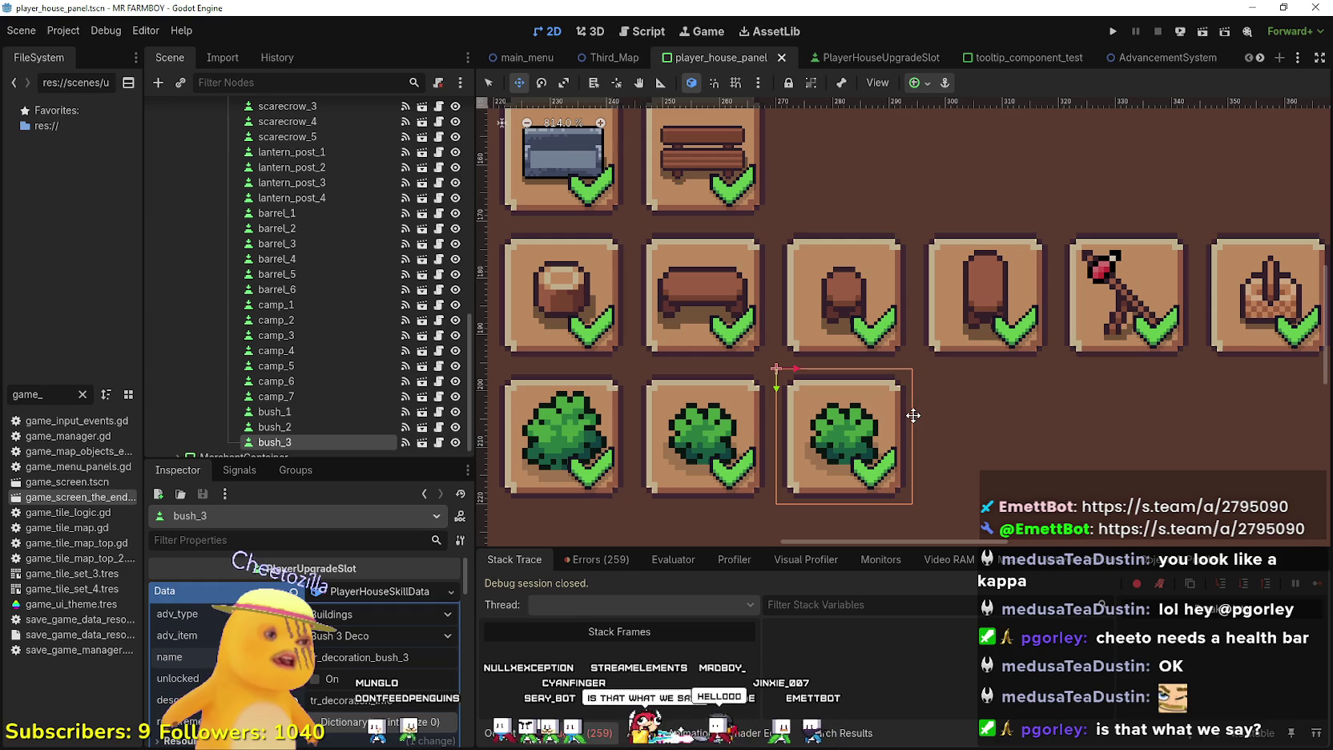
scroll(882, 404, "down", 3)
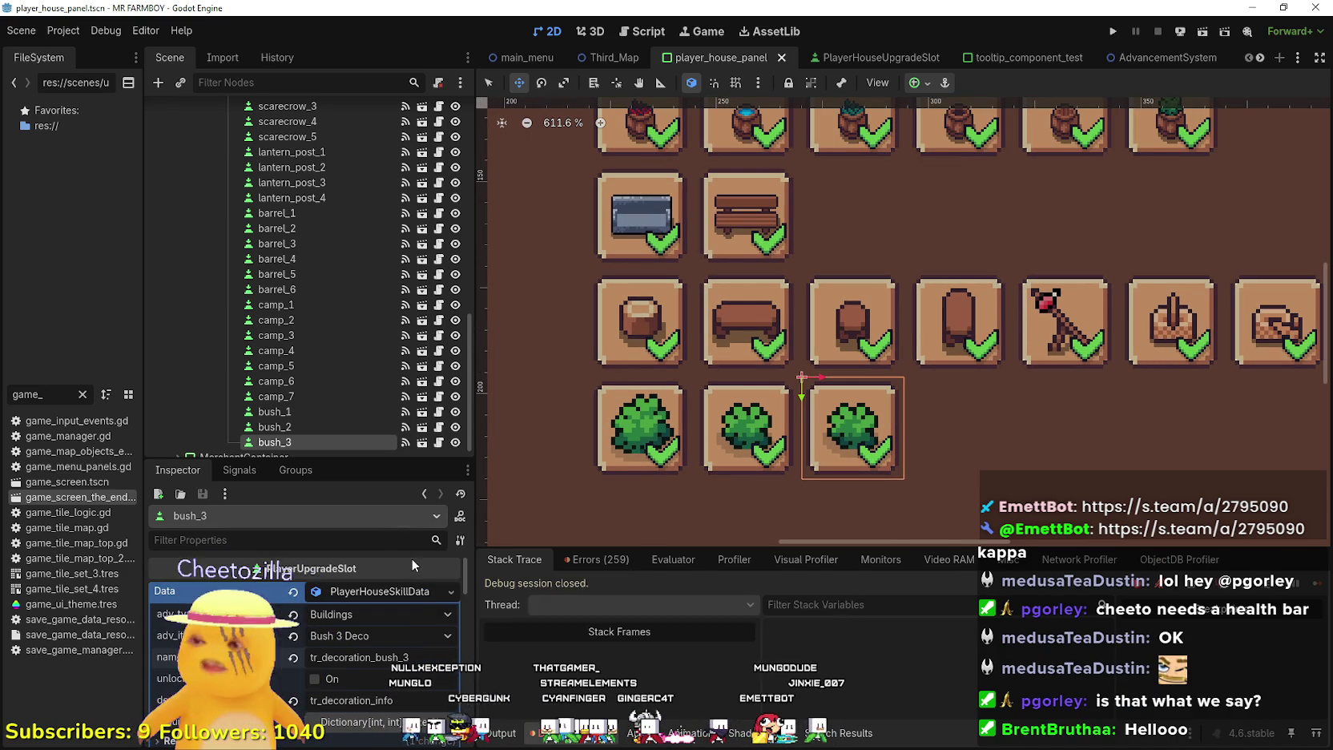
scroll(412, 561, "down", 2)
scroll(289, 385, "down", 1)
scroll(1024, 468, "down", 1)
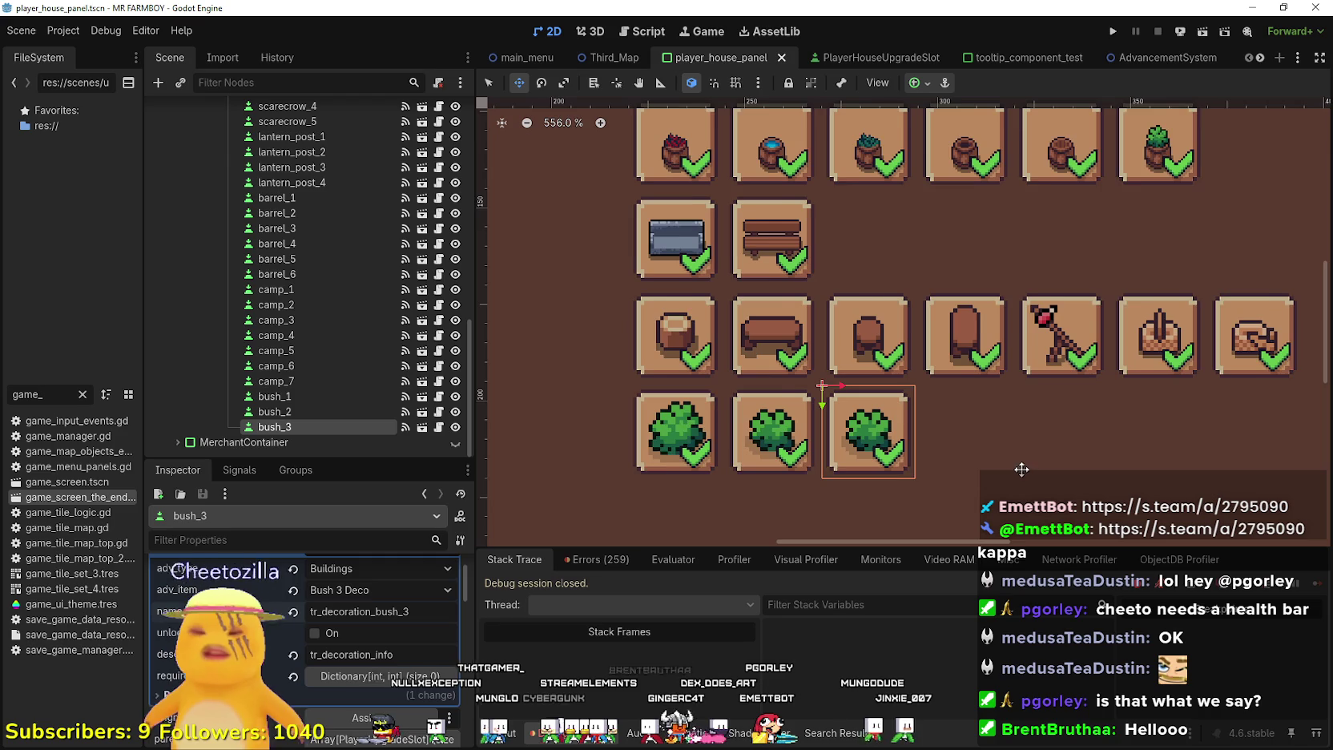
scroll(1024, 468, "down", 1)
scroll(357, 645, "down", 1)
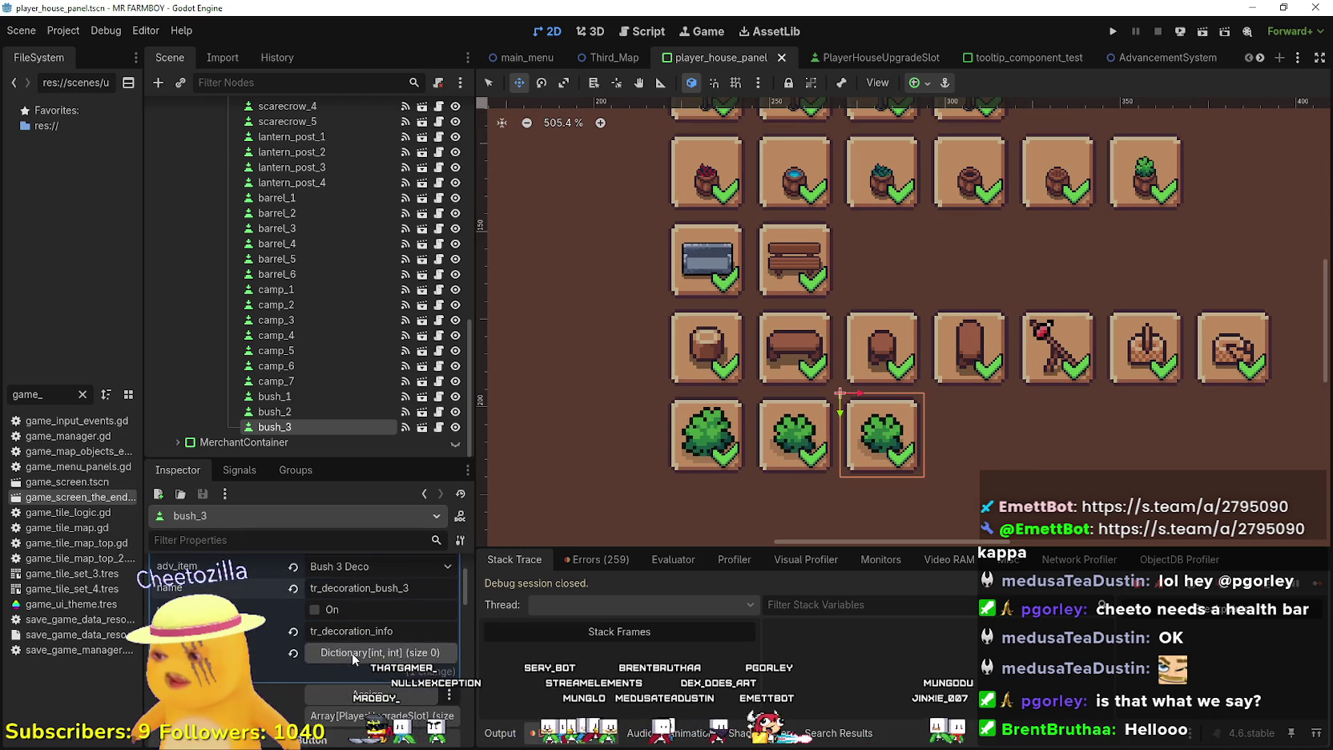
scroll(352, 649, "down", 7)
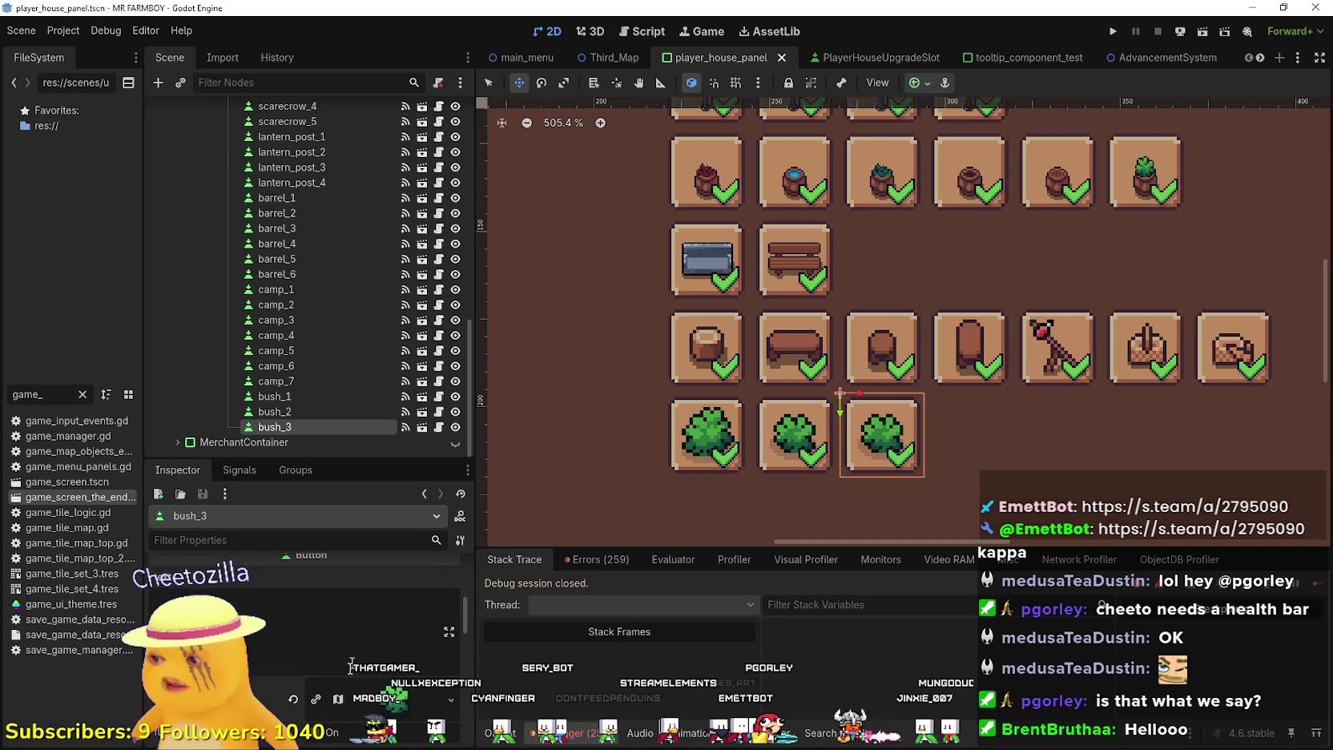
Crop bush_3's icon AtlasTexture region around the small bush sprite and save the scene
left_click(358, 665)
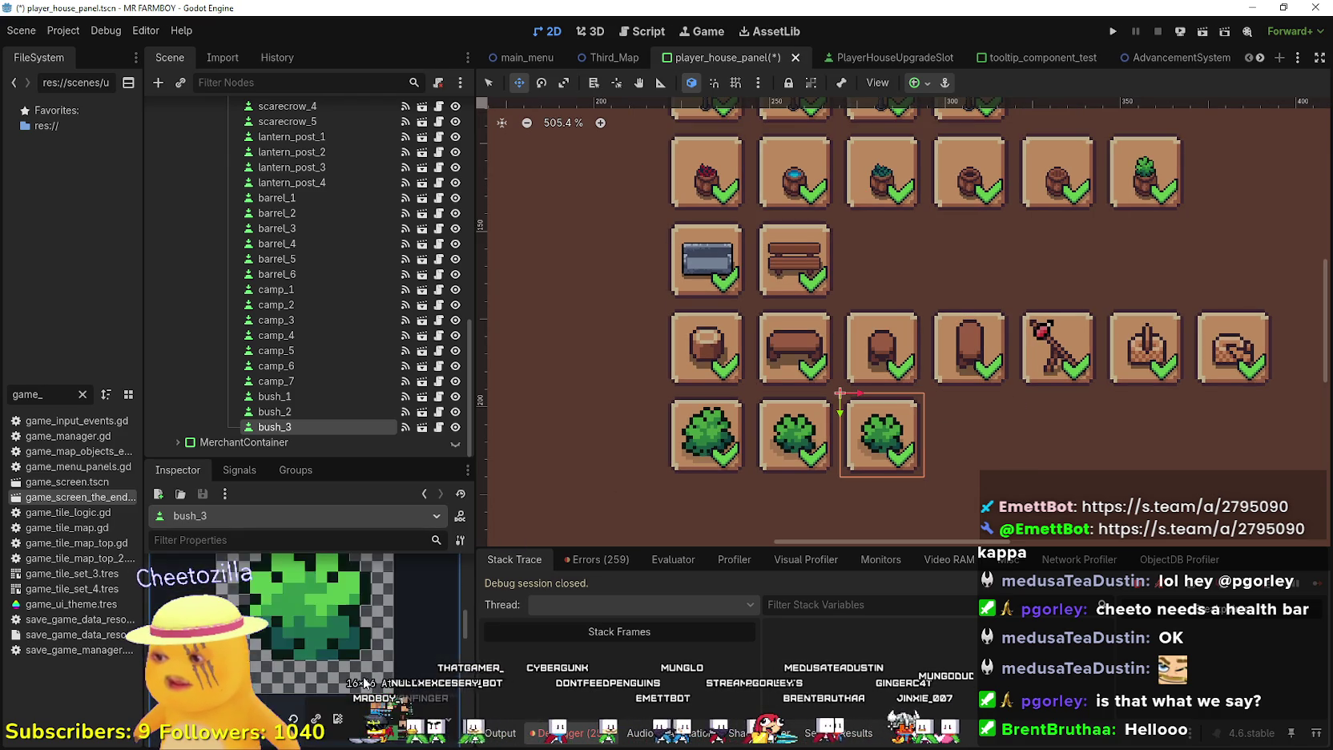
left_click(337, 704)
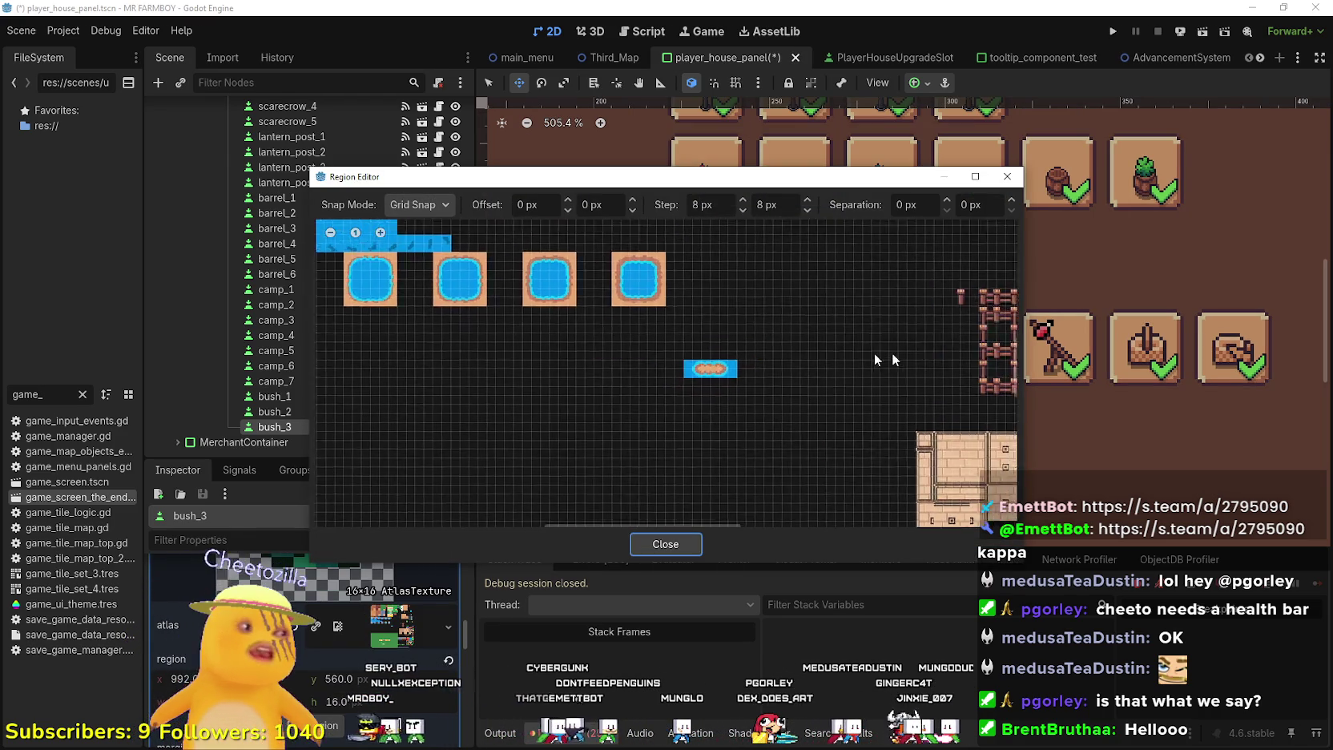
scroll(906, 358, "right", 10)
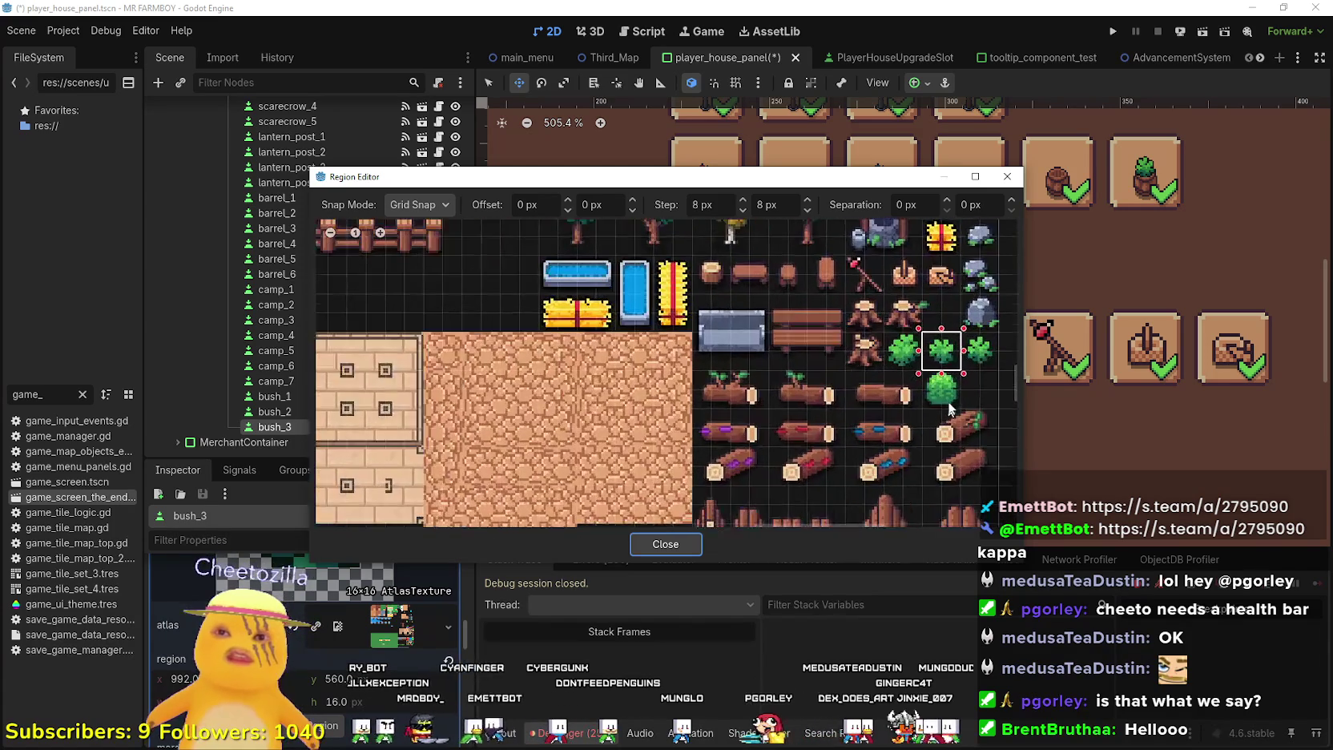
scroll(948, 413, "up", 1)
left_click_drag(912, 284, 1023, 304)
scroll(947, 396, "right", 5)
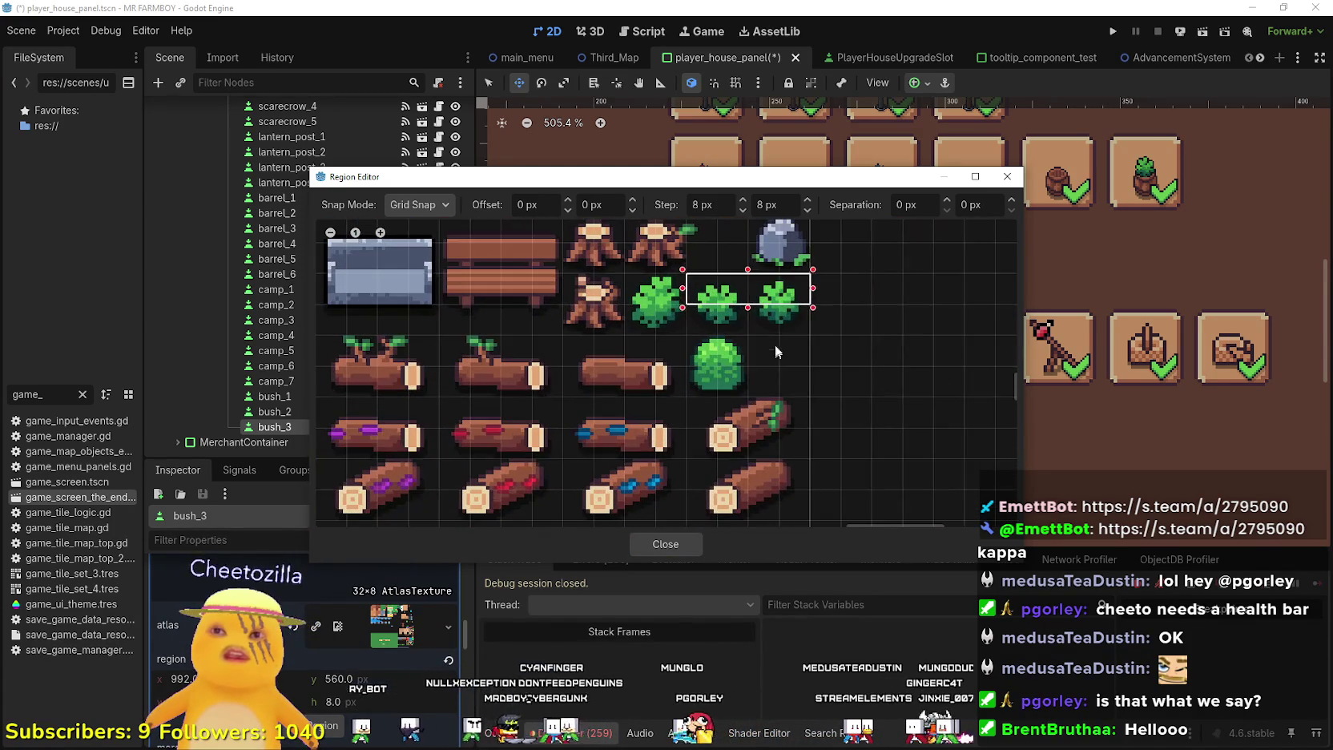
left_click_drag(776, 270, 812, 336)
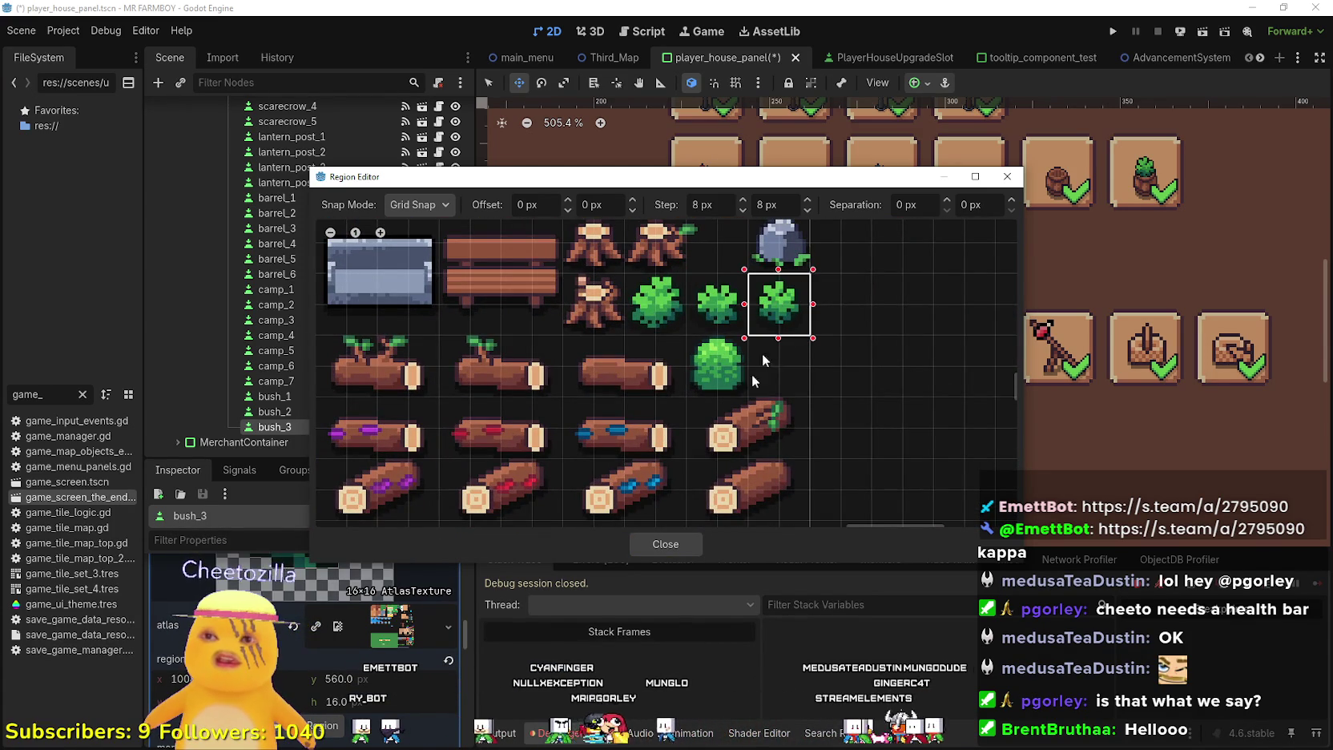
left_click(682, 543)
scroll(325, 692, "up", 2)
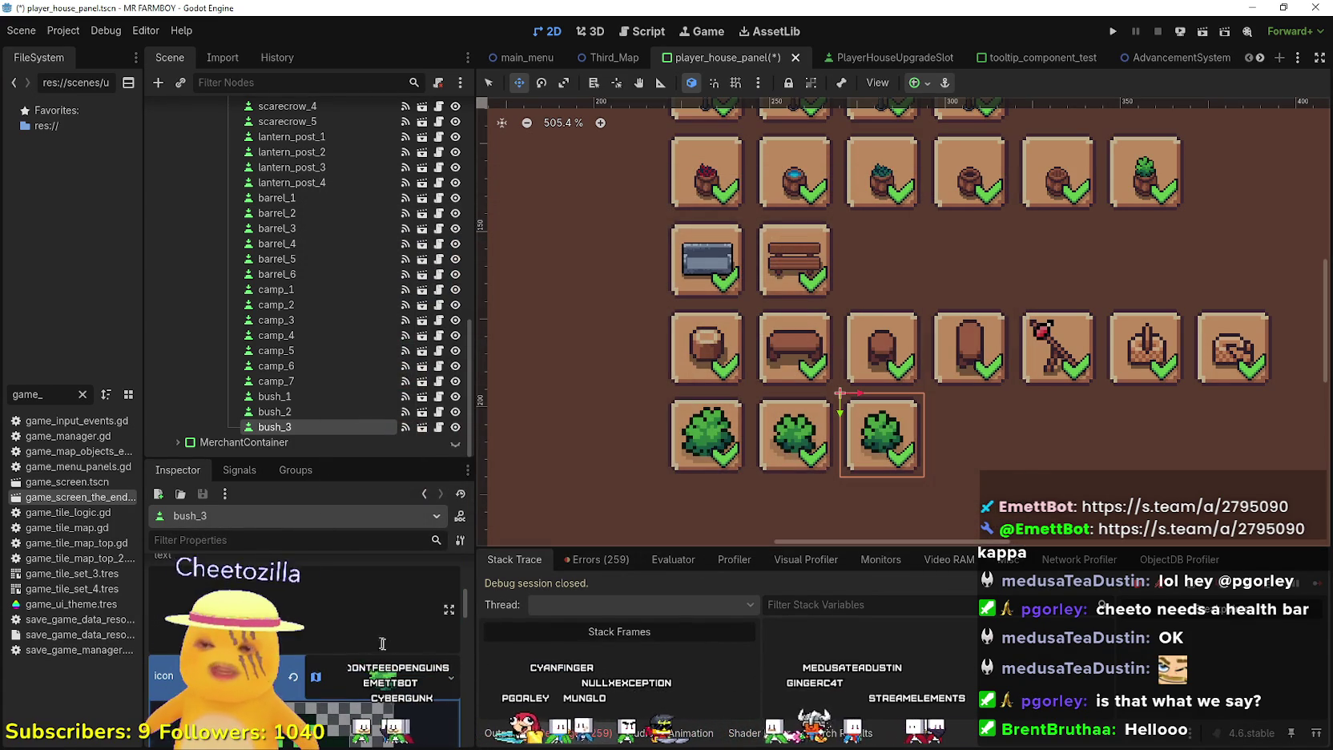
key("ctrl+s")
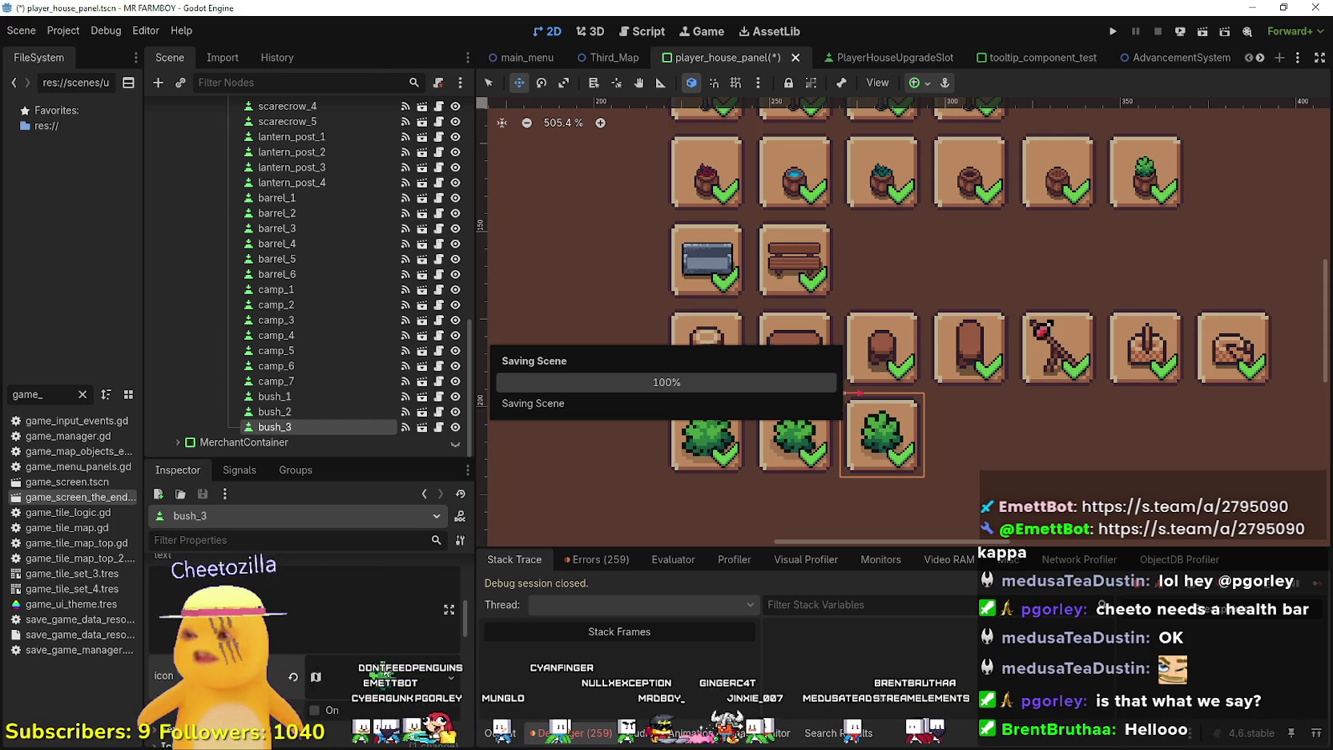
Zoom the 2D view in and out to check the three bush slot icons
scroll(383, 641, "down", 3)
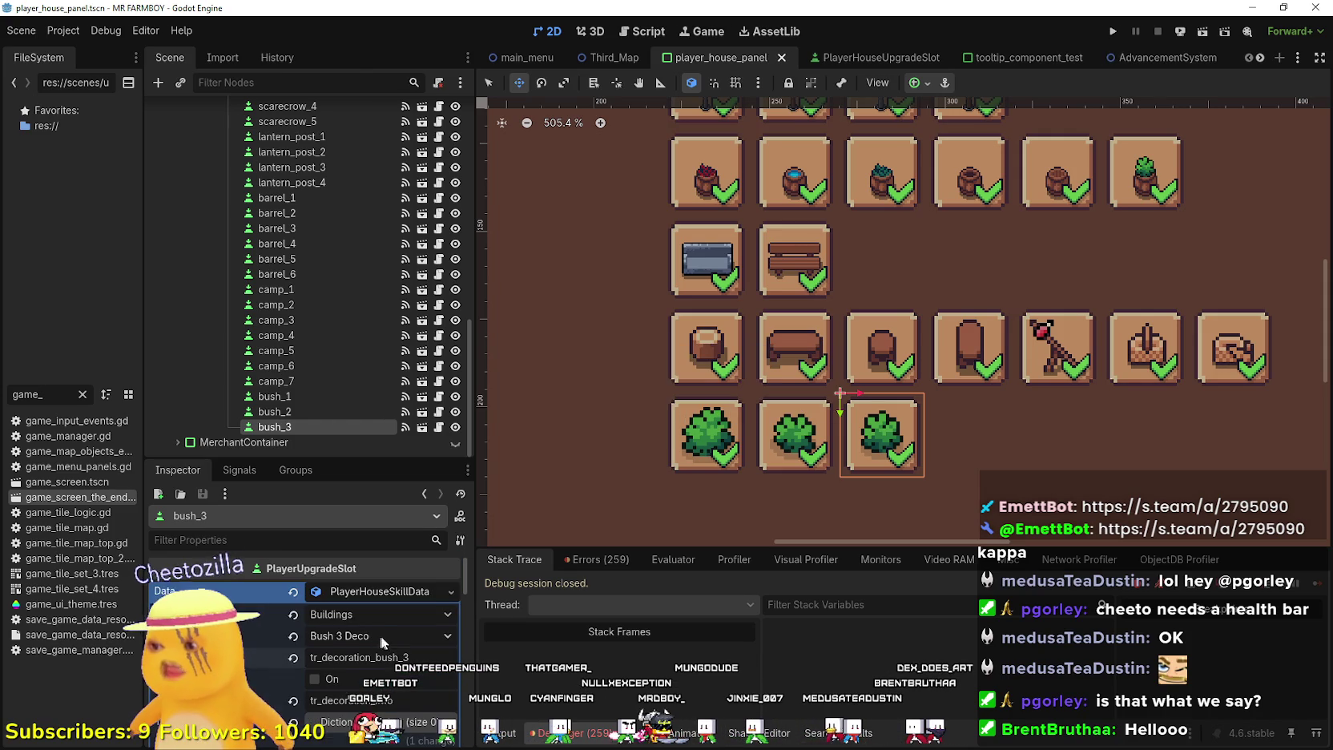
scroll(881, 433, "up", 4)
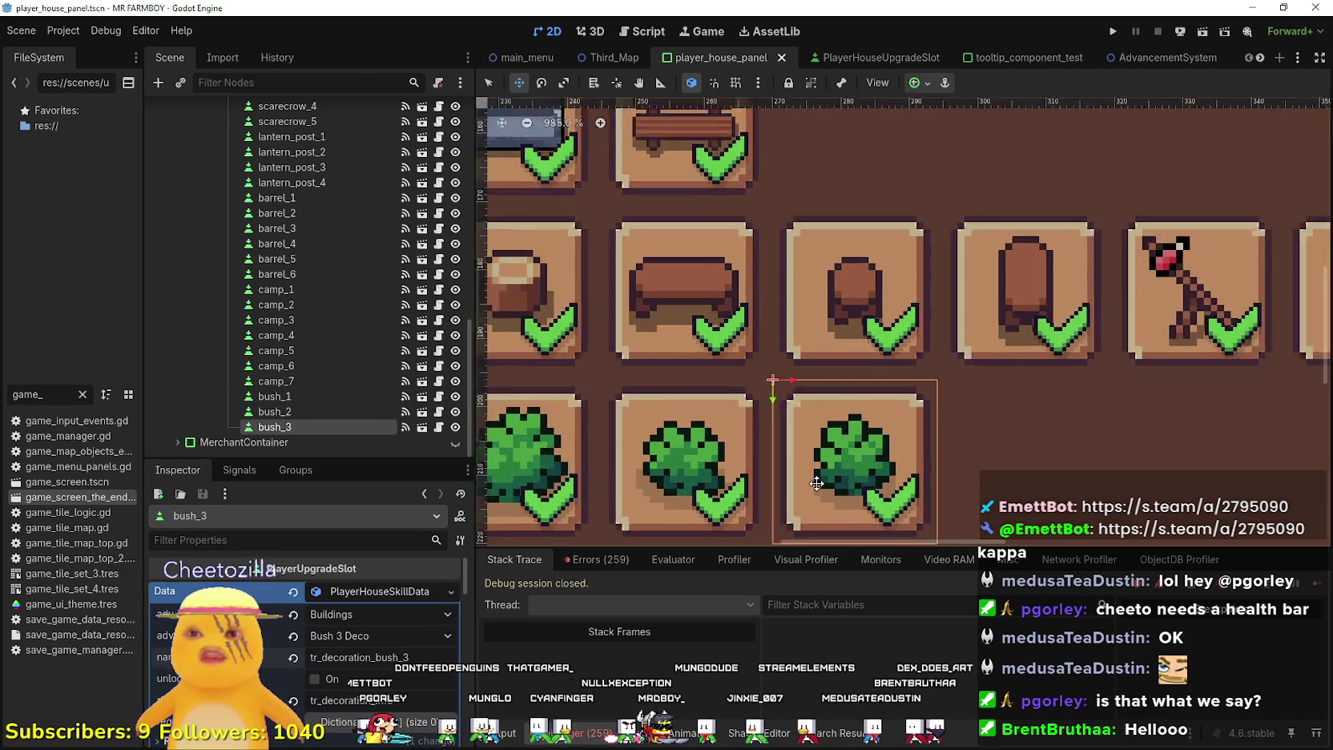
scroll(817, 468, "down", 1)
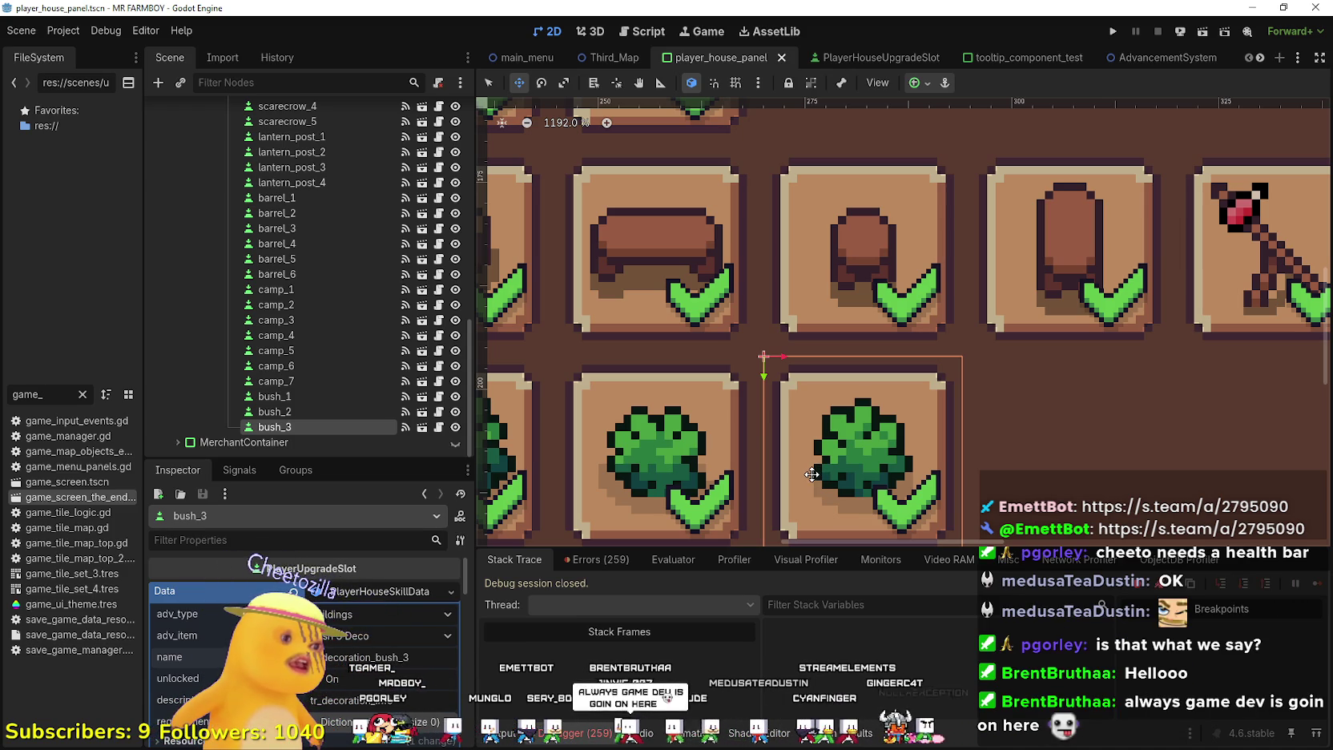
scroll(809, 468, "down", 4)
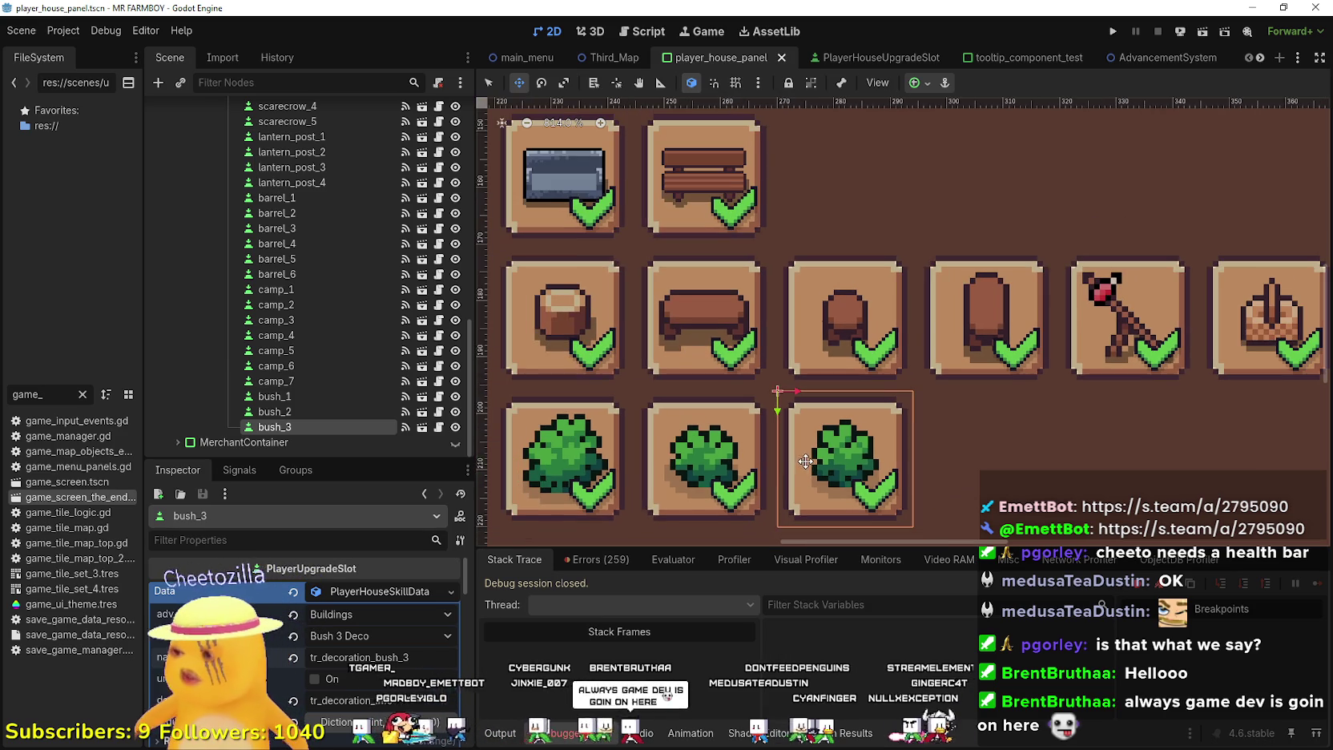
scroll(690, 411, "down", 5)
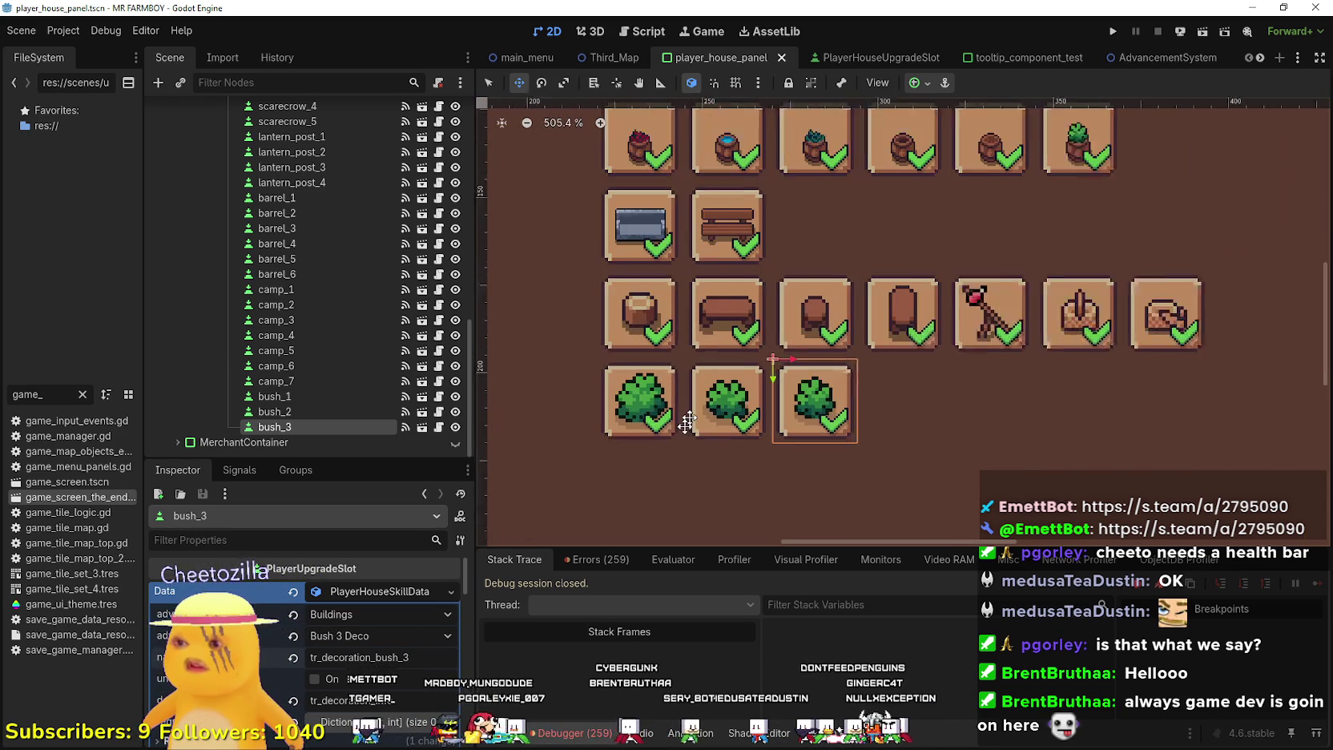